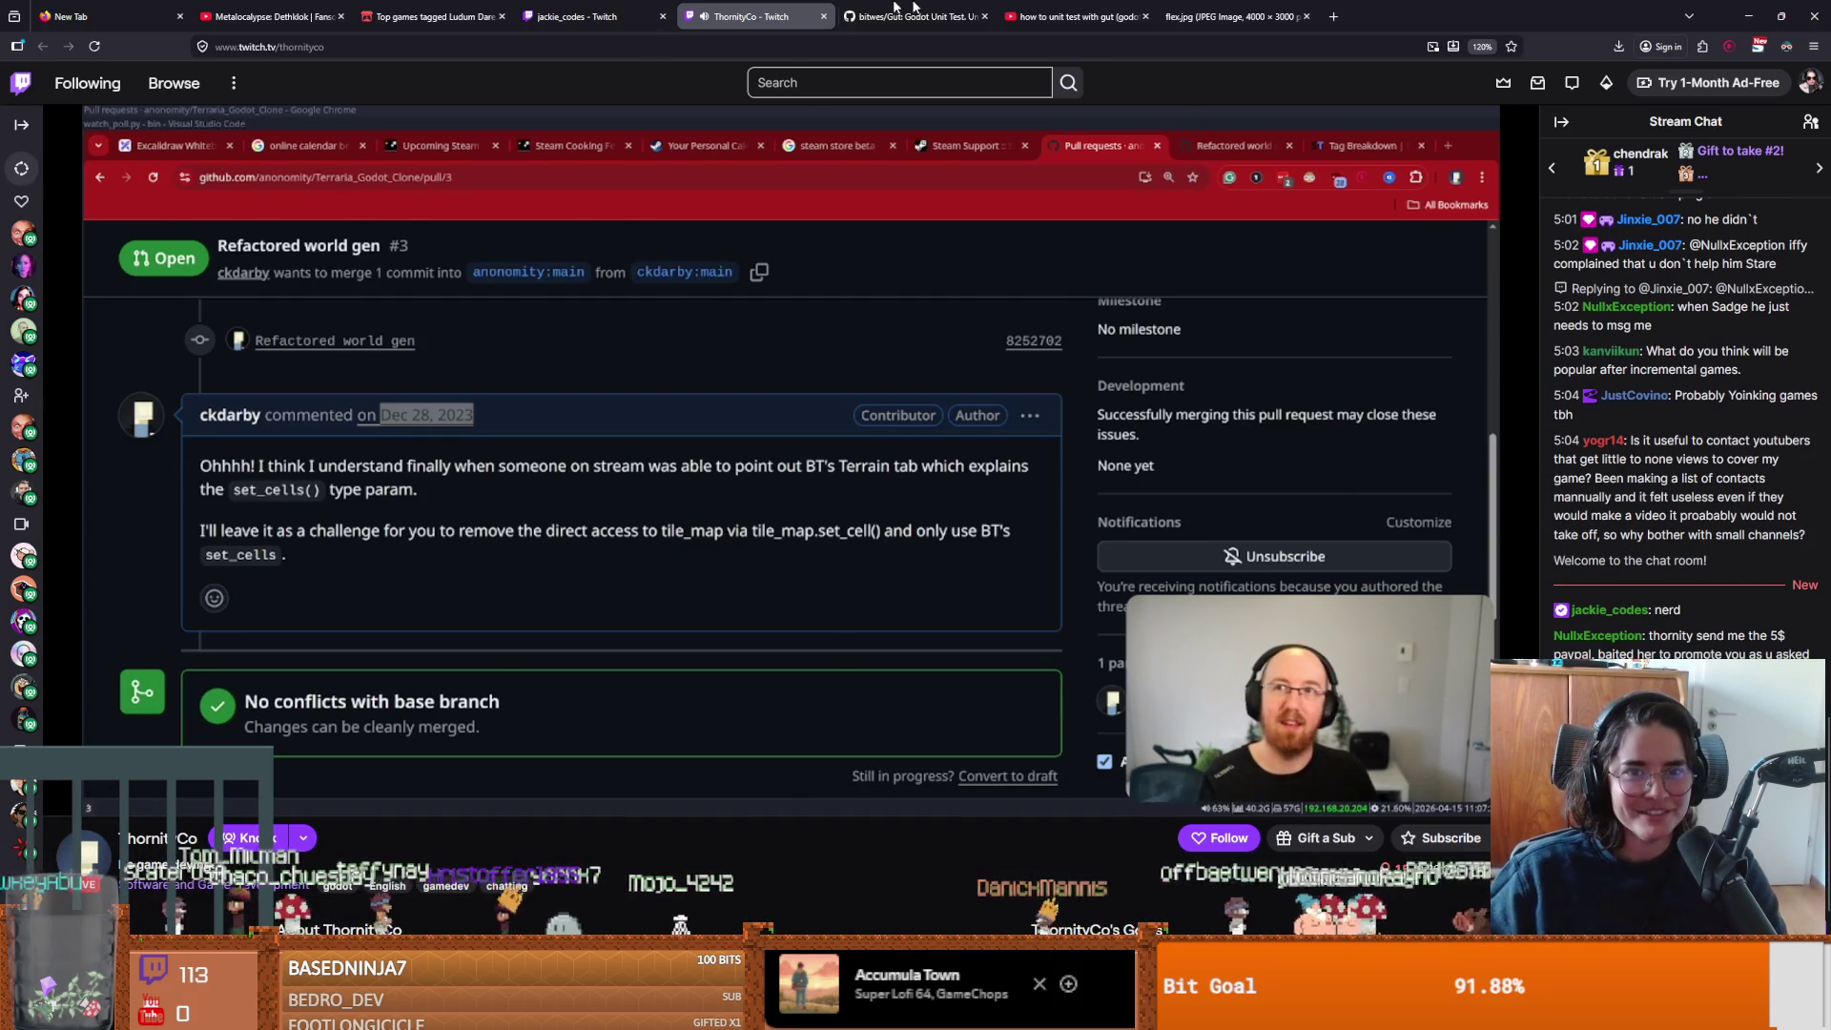
Close the bitwes/Gut GitHub tab and return to the streamer's Twitch stream.
scroll(1469, 682, "down", 1)
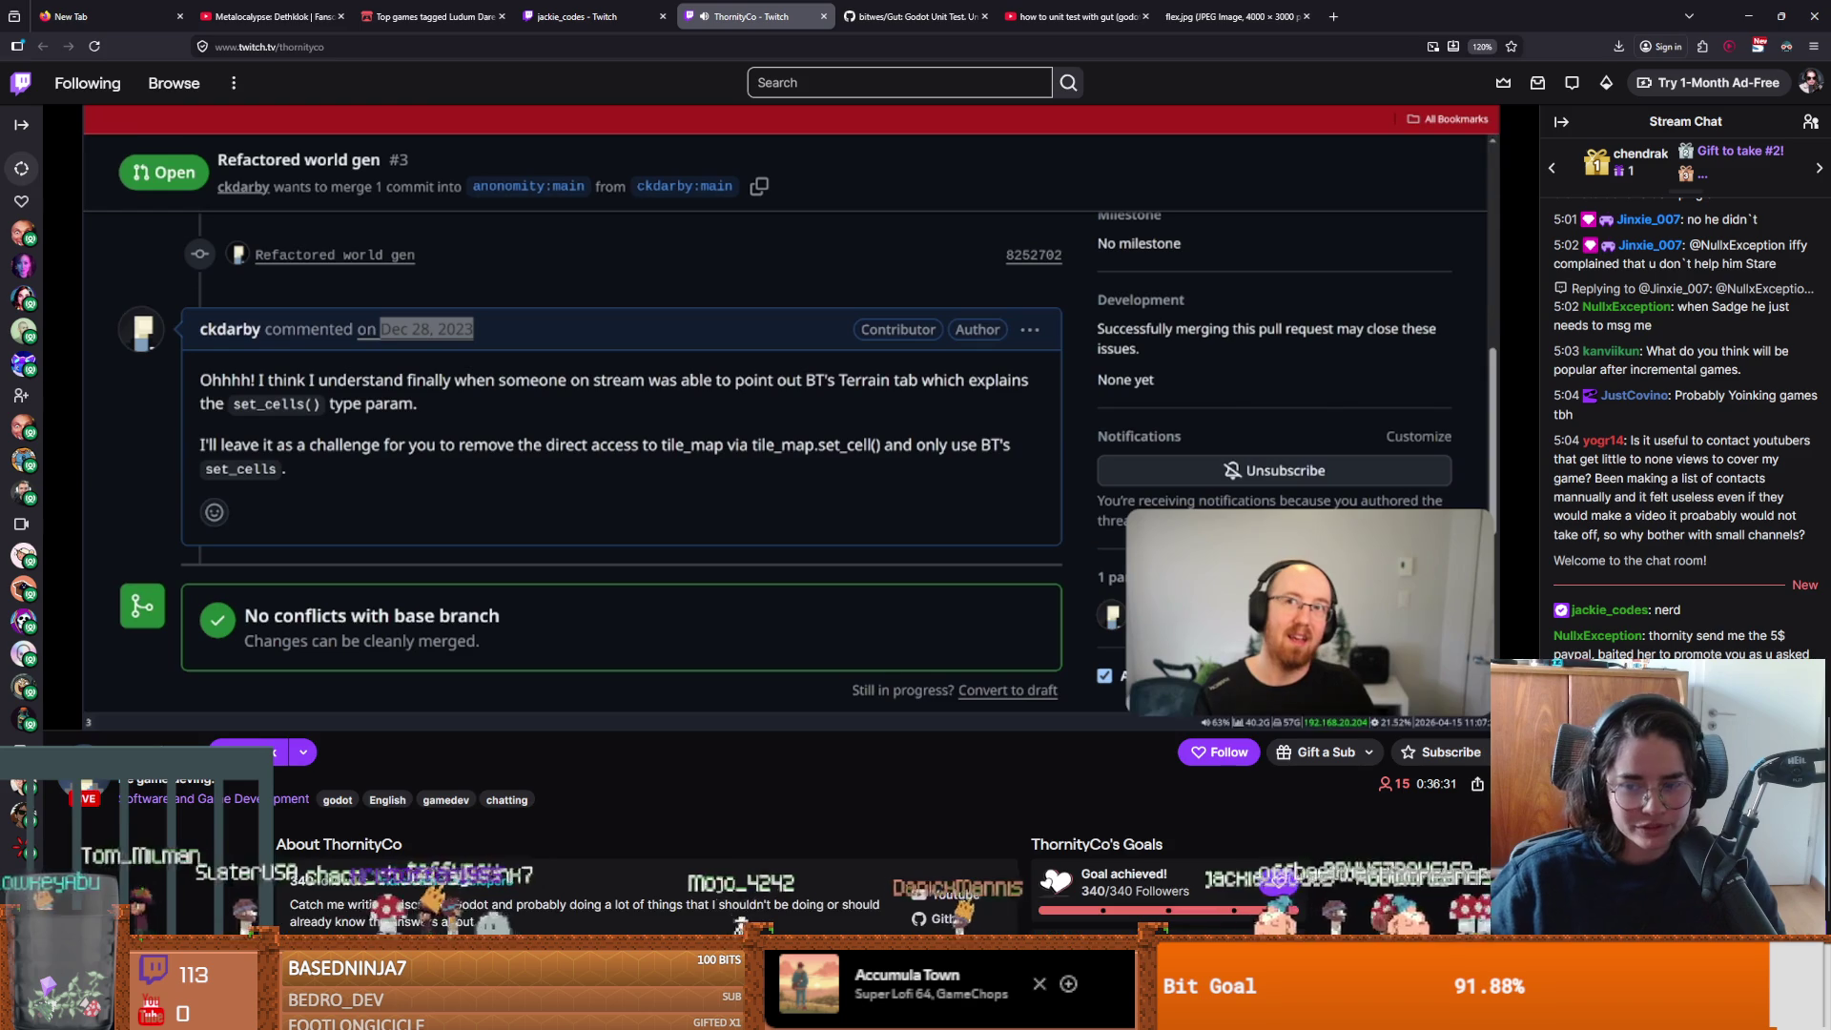
scroll(1024, 694, "up", 2)
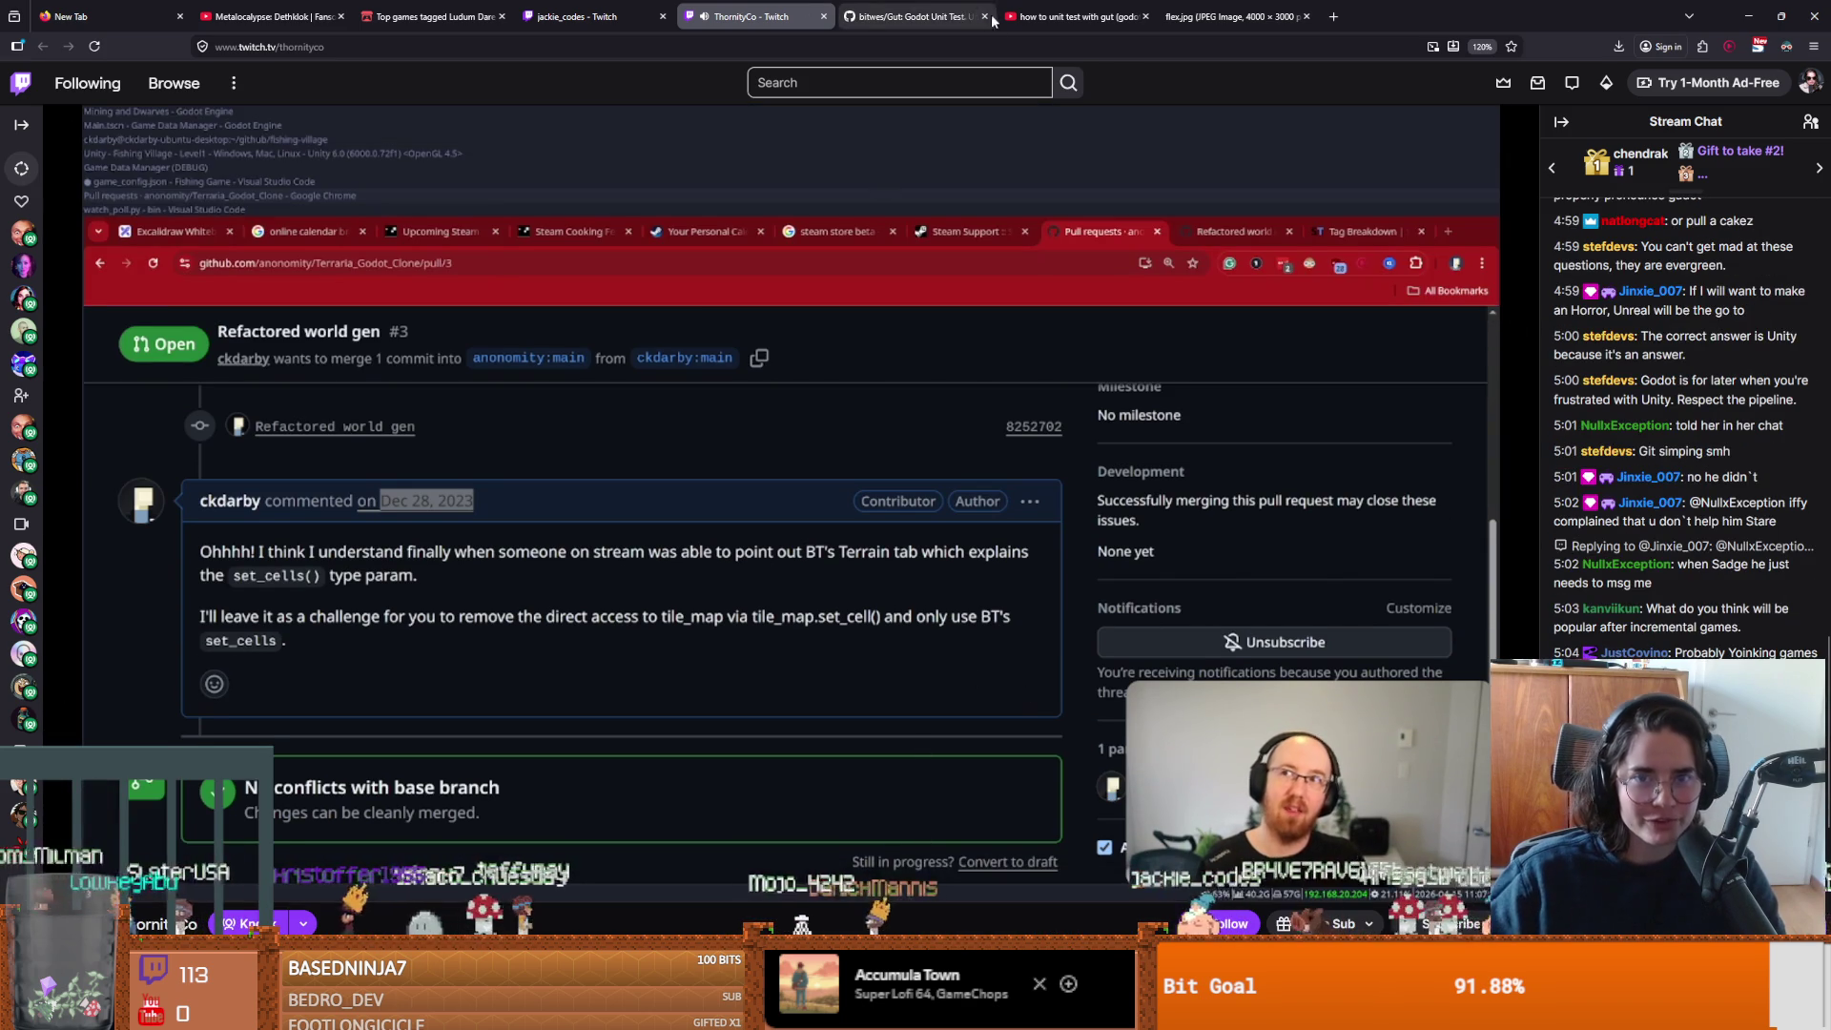
left_click(952, 18)
left_click(985, 16)
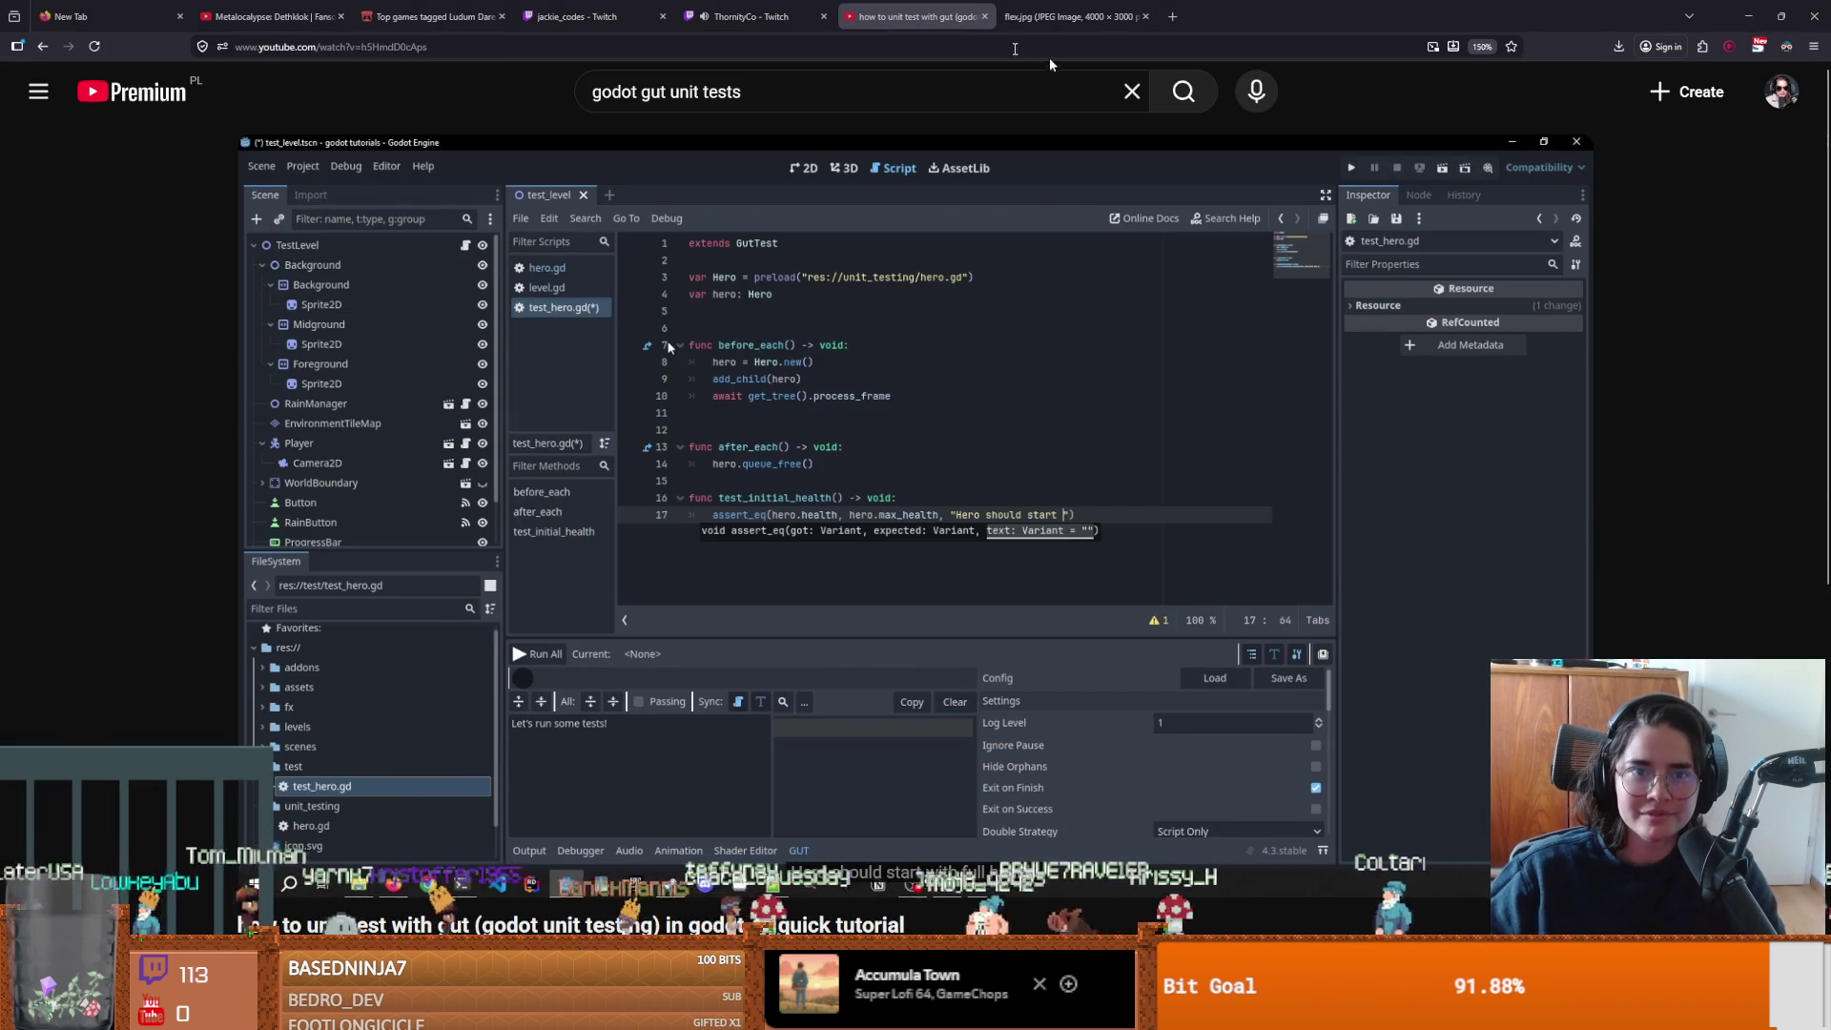
left_click(753, 16)
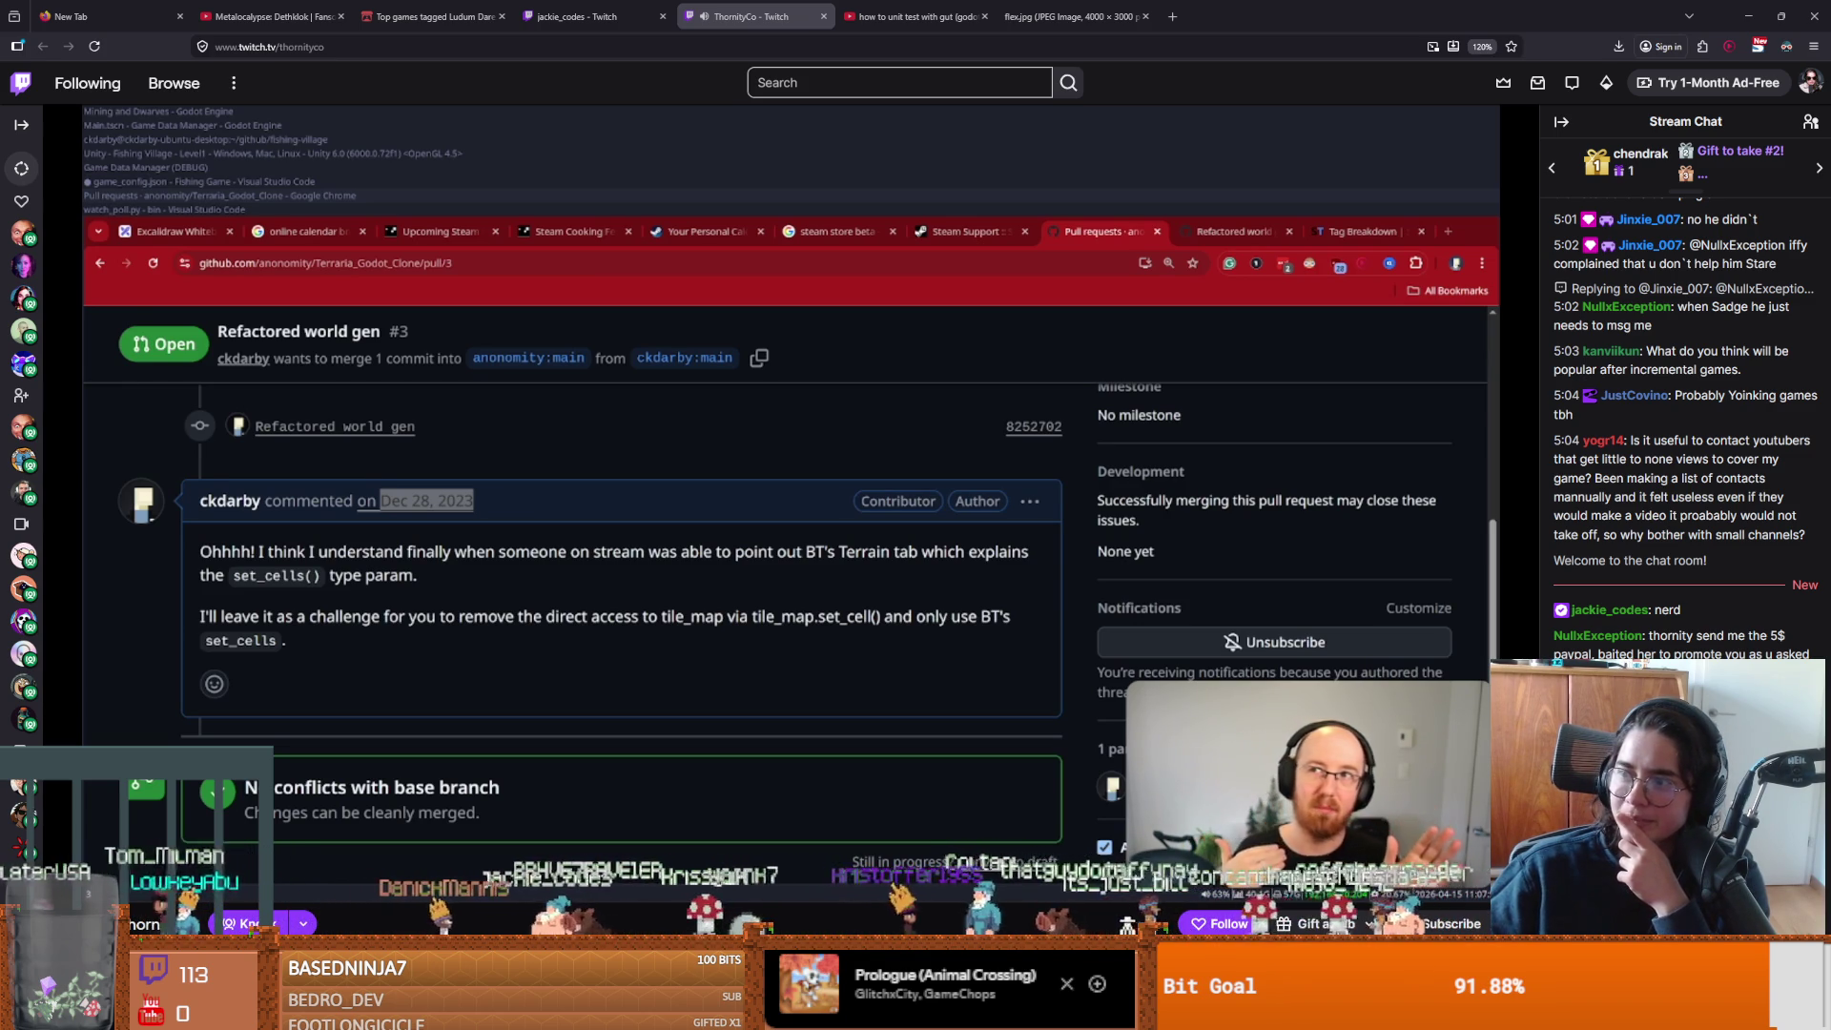
key("alt+Tab")
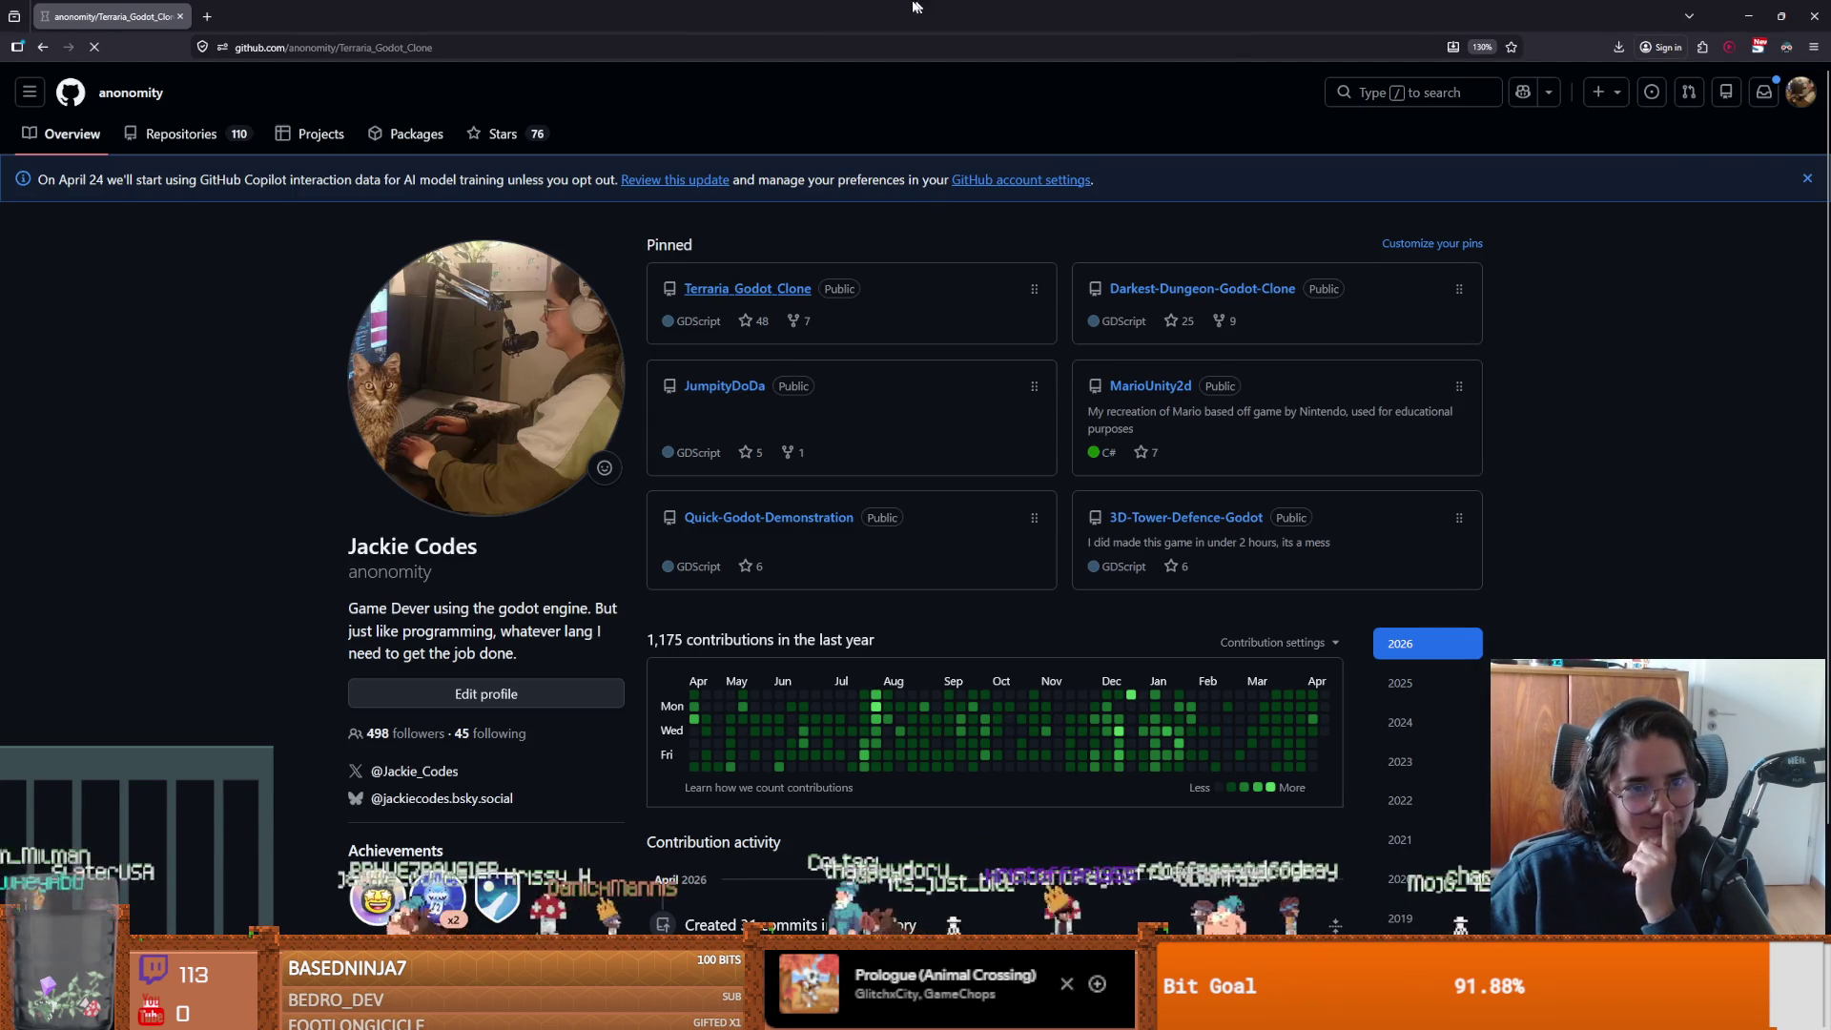
key("alt+Tab")
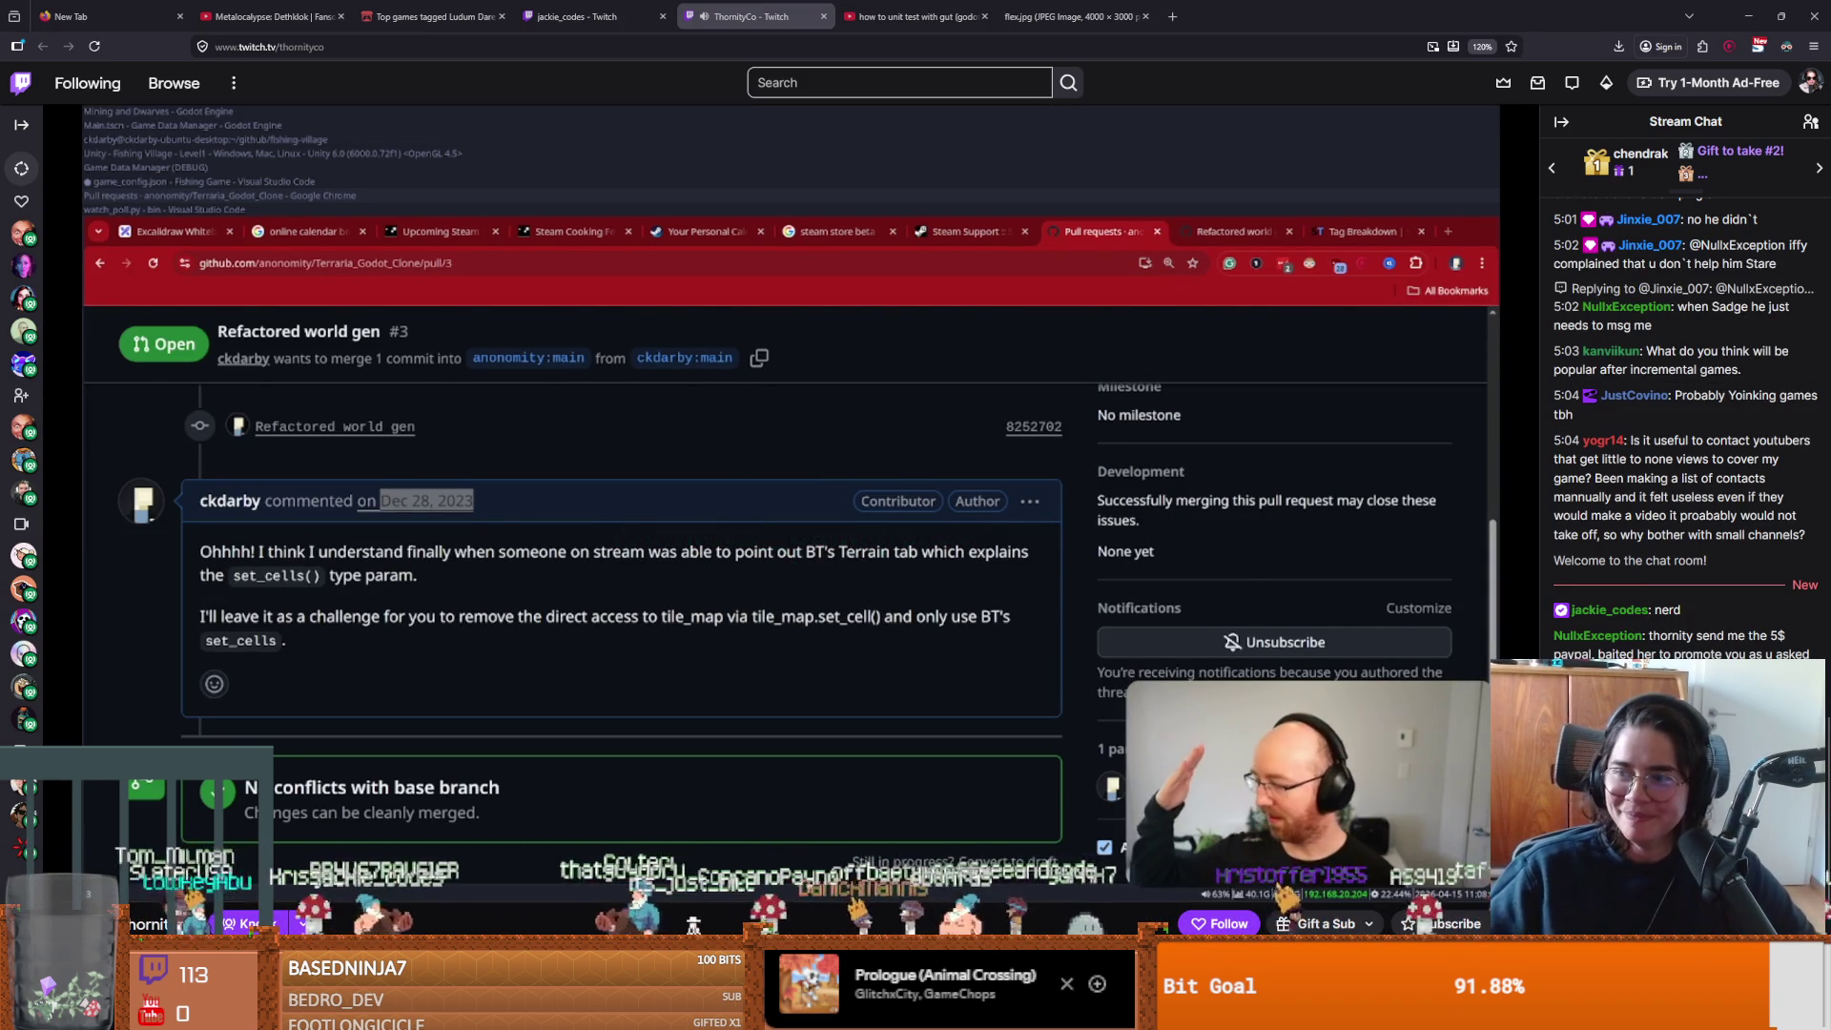
key("alt+Tab")
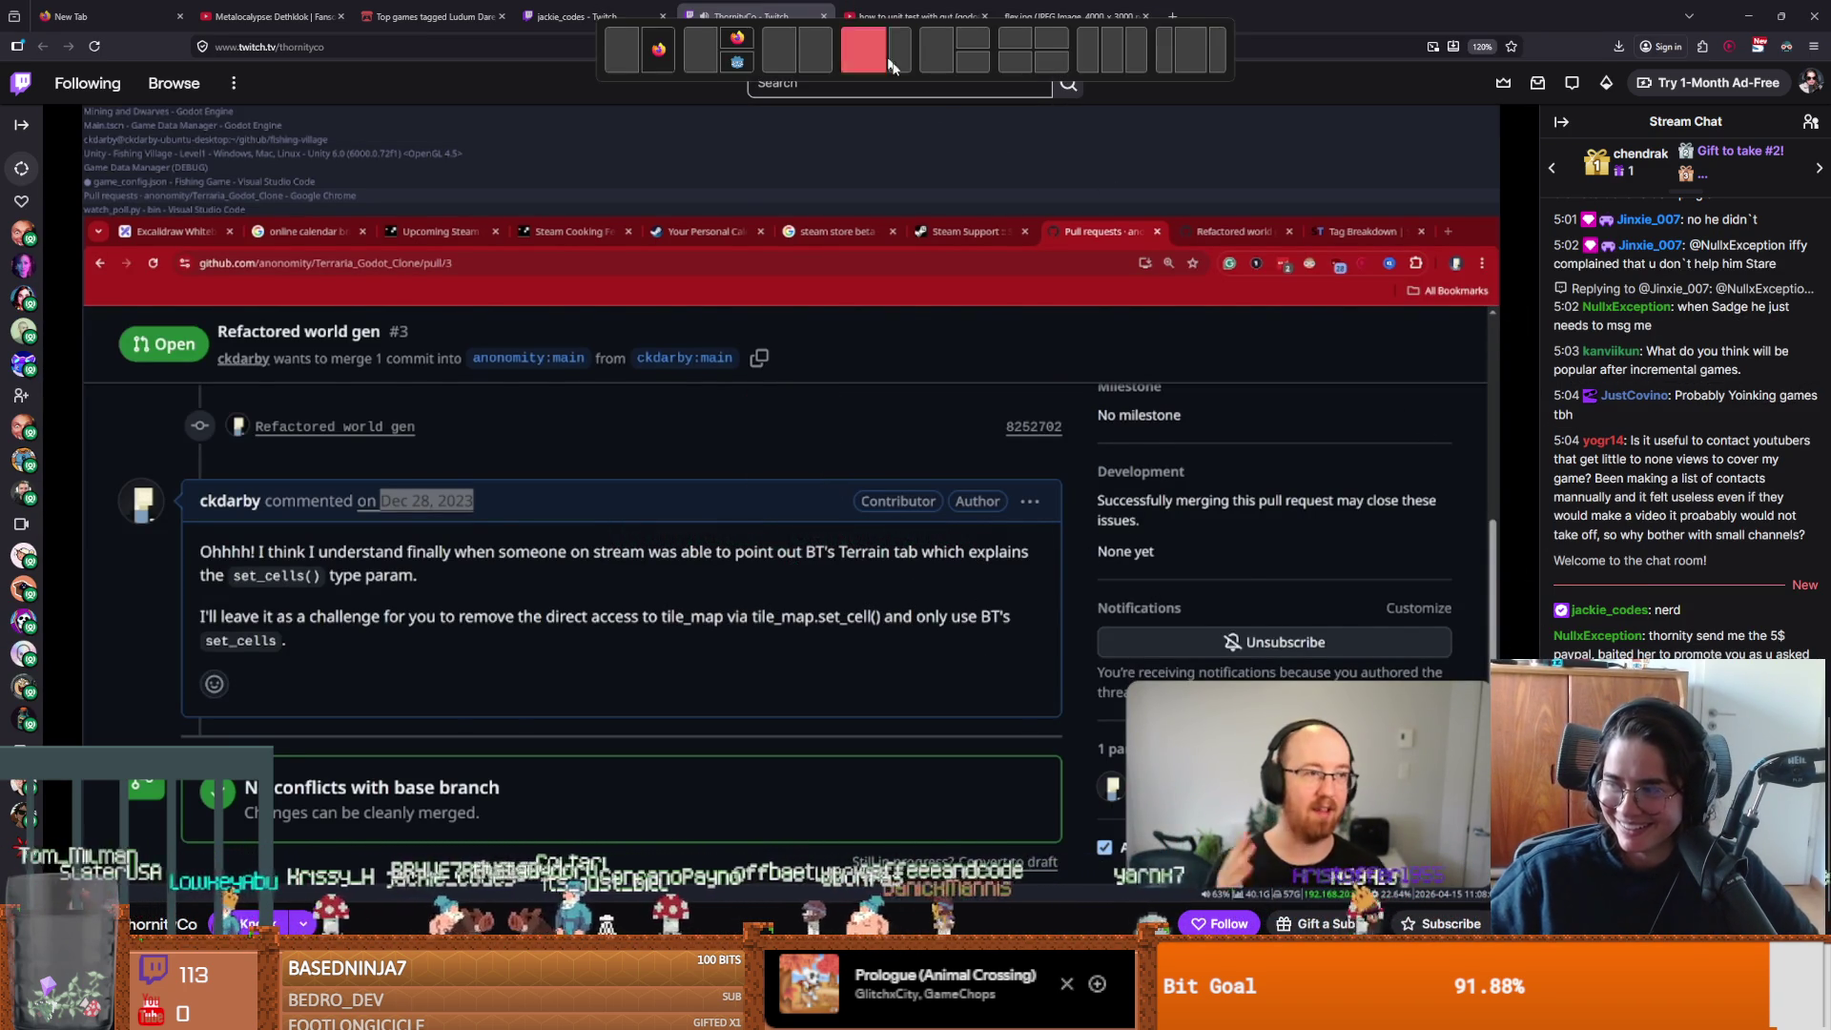
scroll(763, 477, "down", 5)
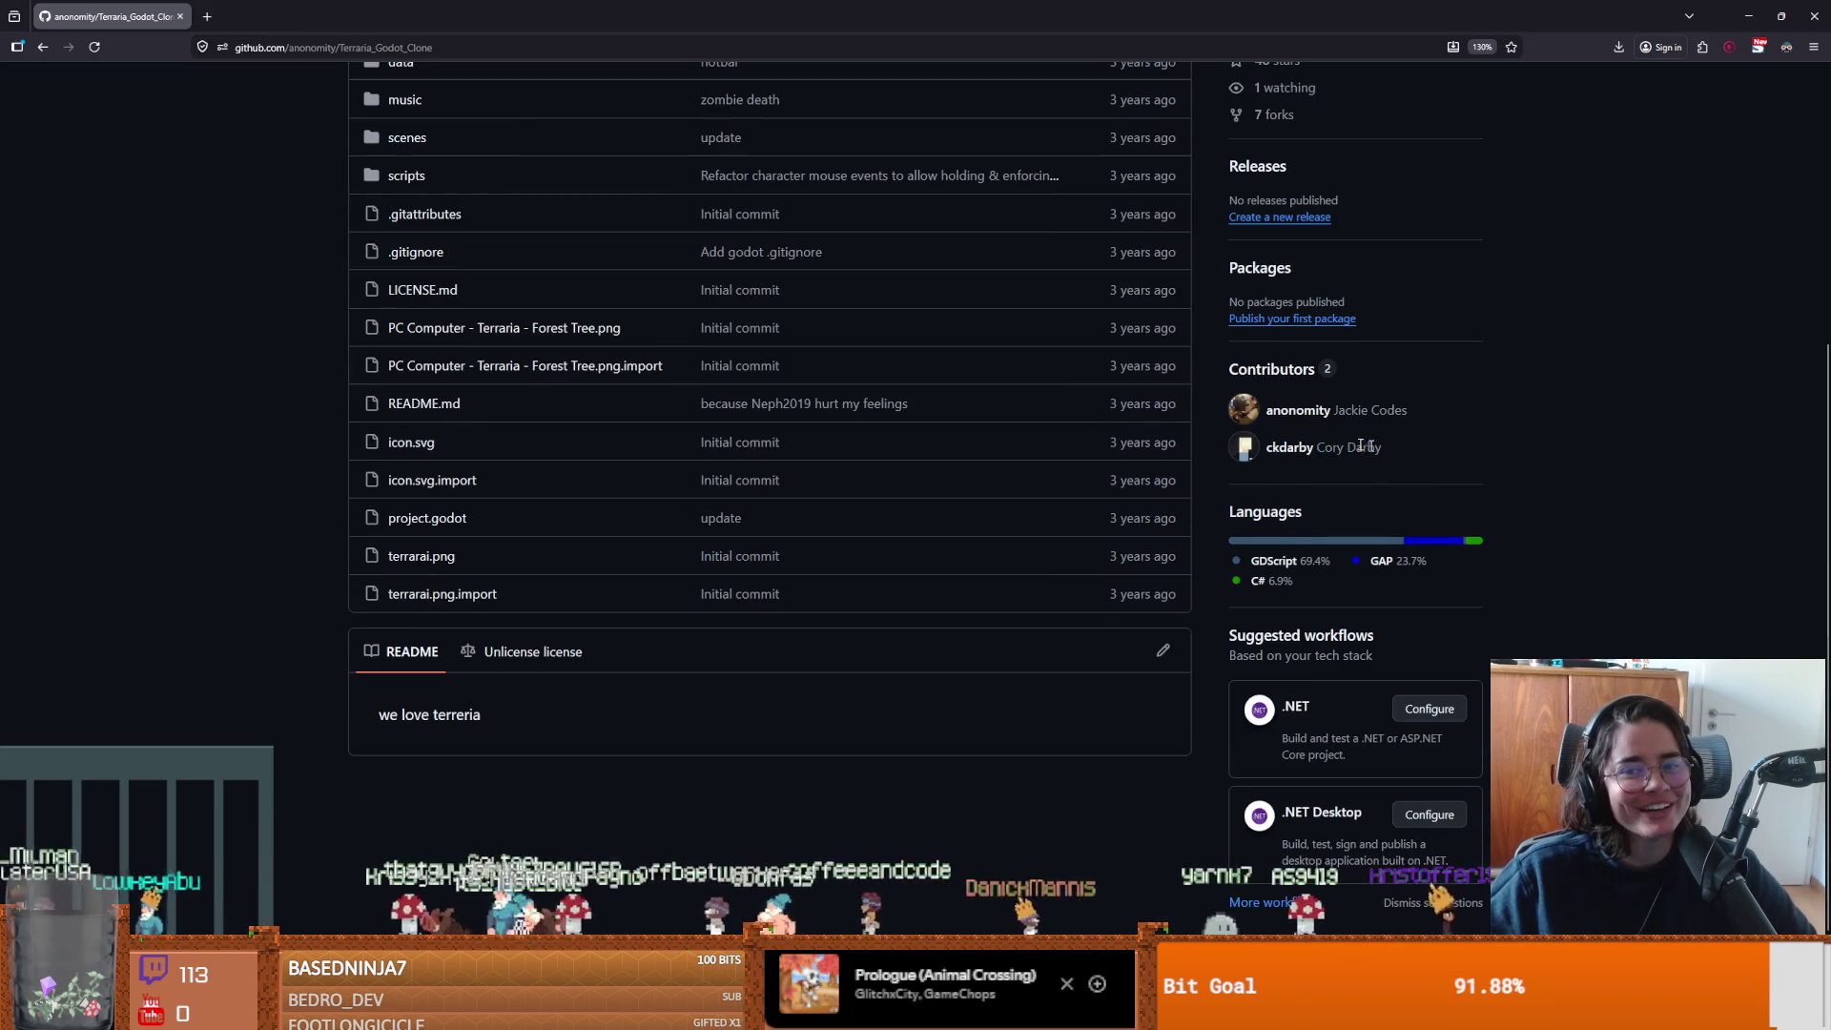
left_click_drag(1428, 452, 1245, 405)
left_click(1520, 472)
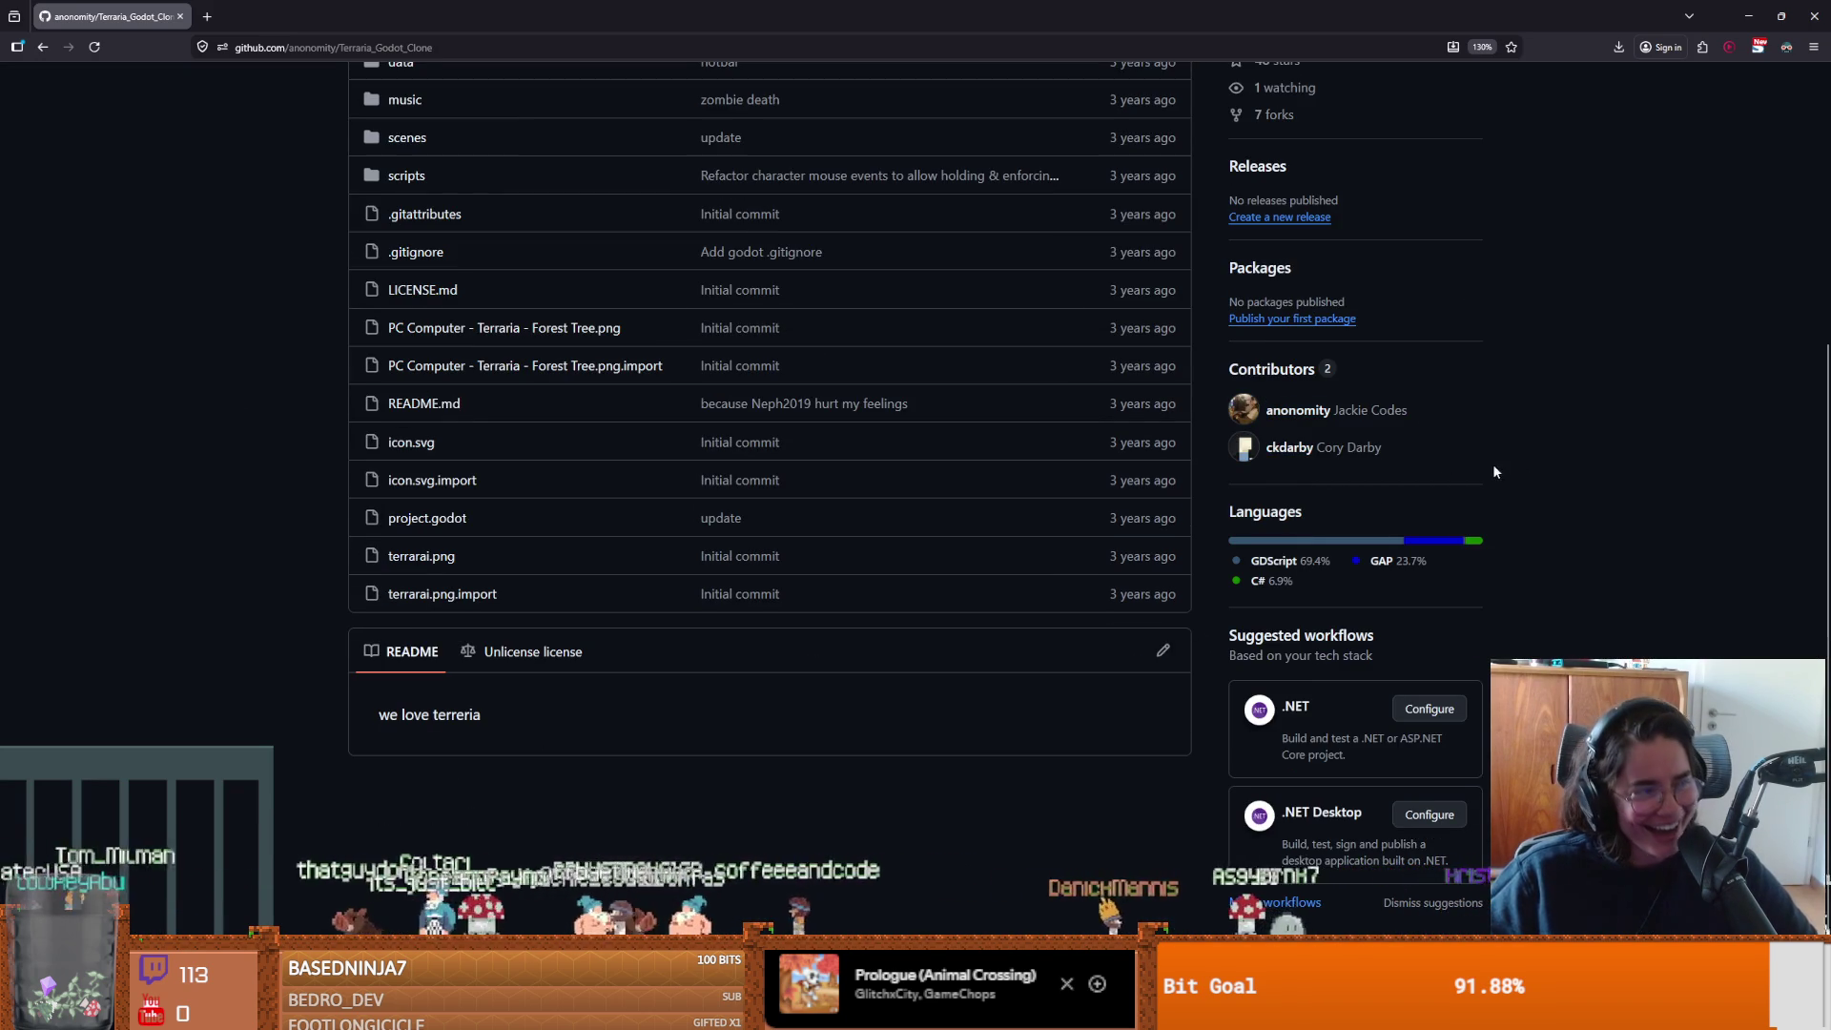
mouse_move(1421, 453)
left_mouse_down()
mouse_move(1330, 410)
mouse_move(1261, 405)
left_mouse_up()
left_click(1455, 454)
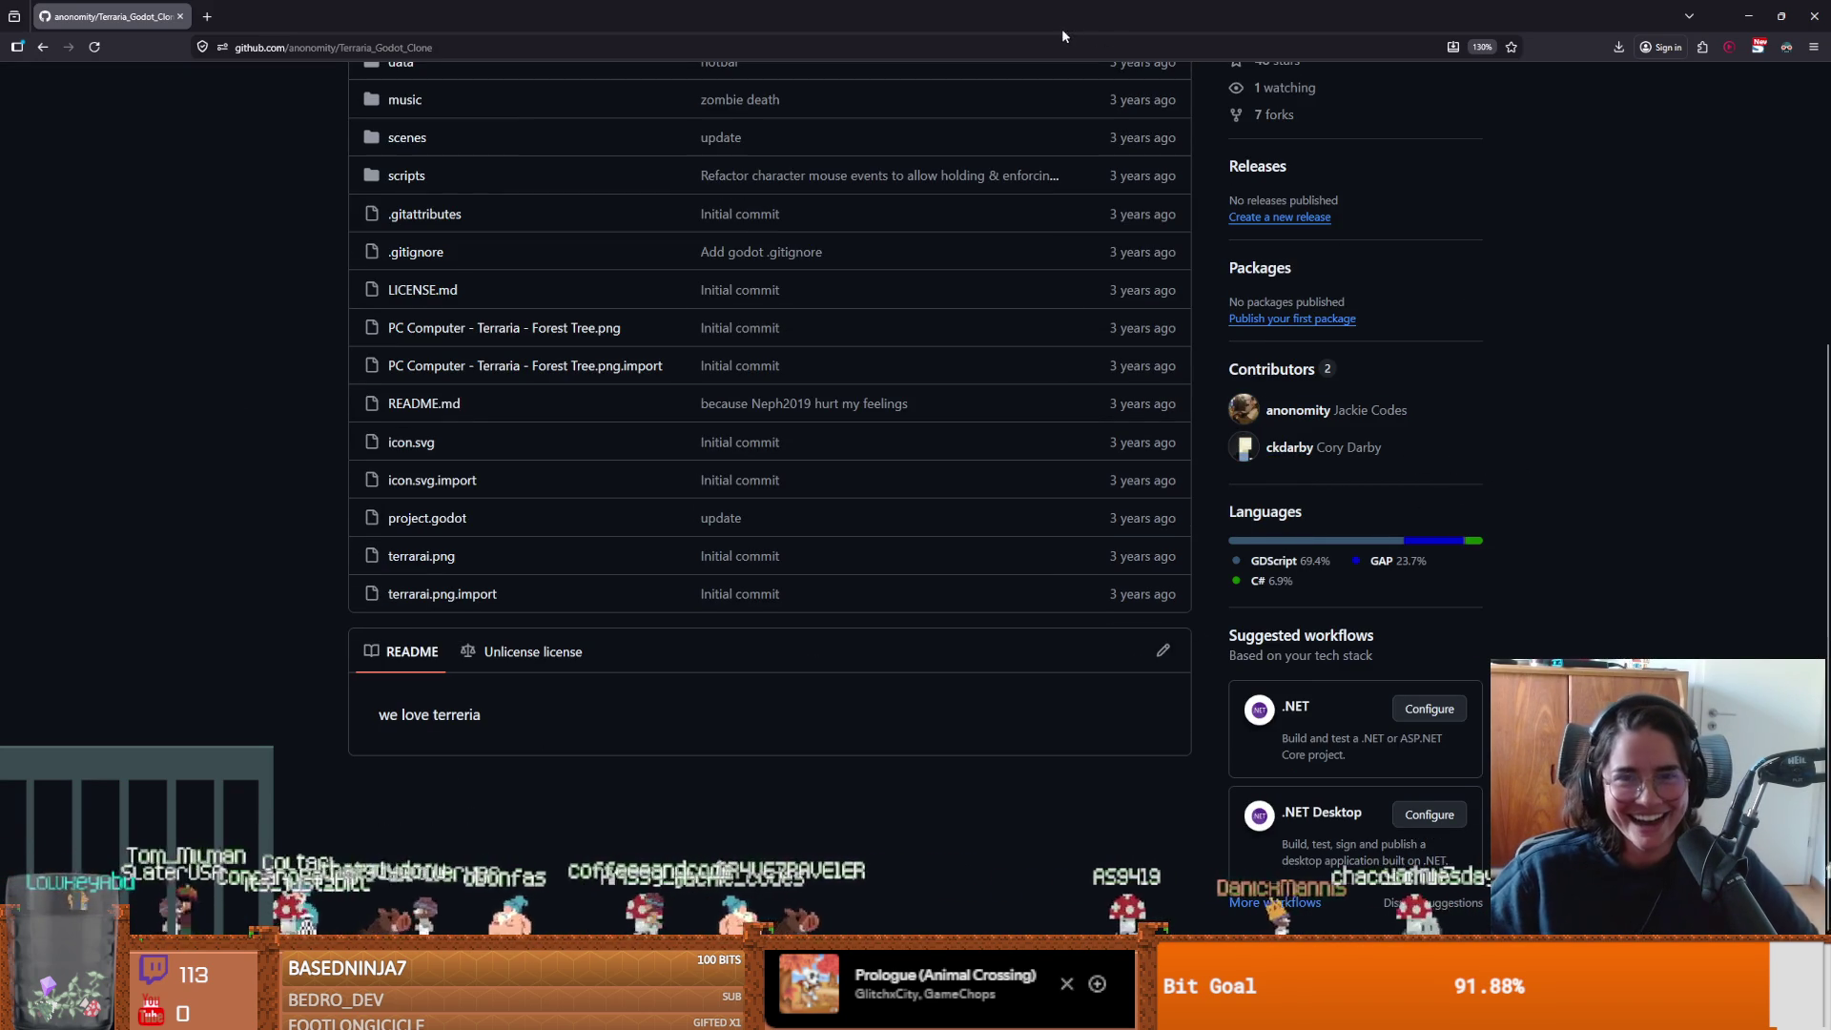
left_click_drag(1457, 431, 1260, 408)
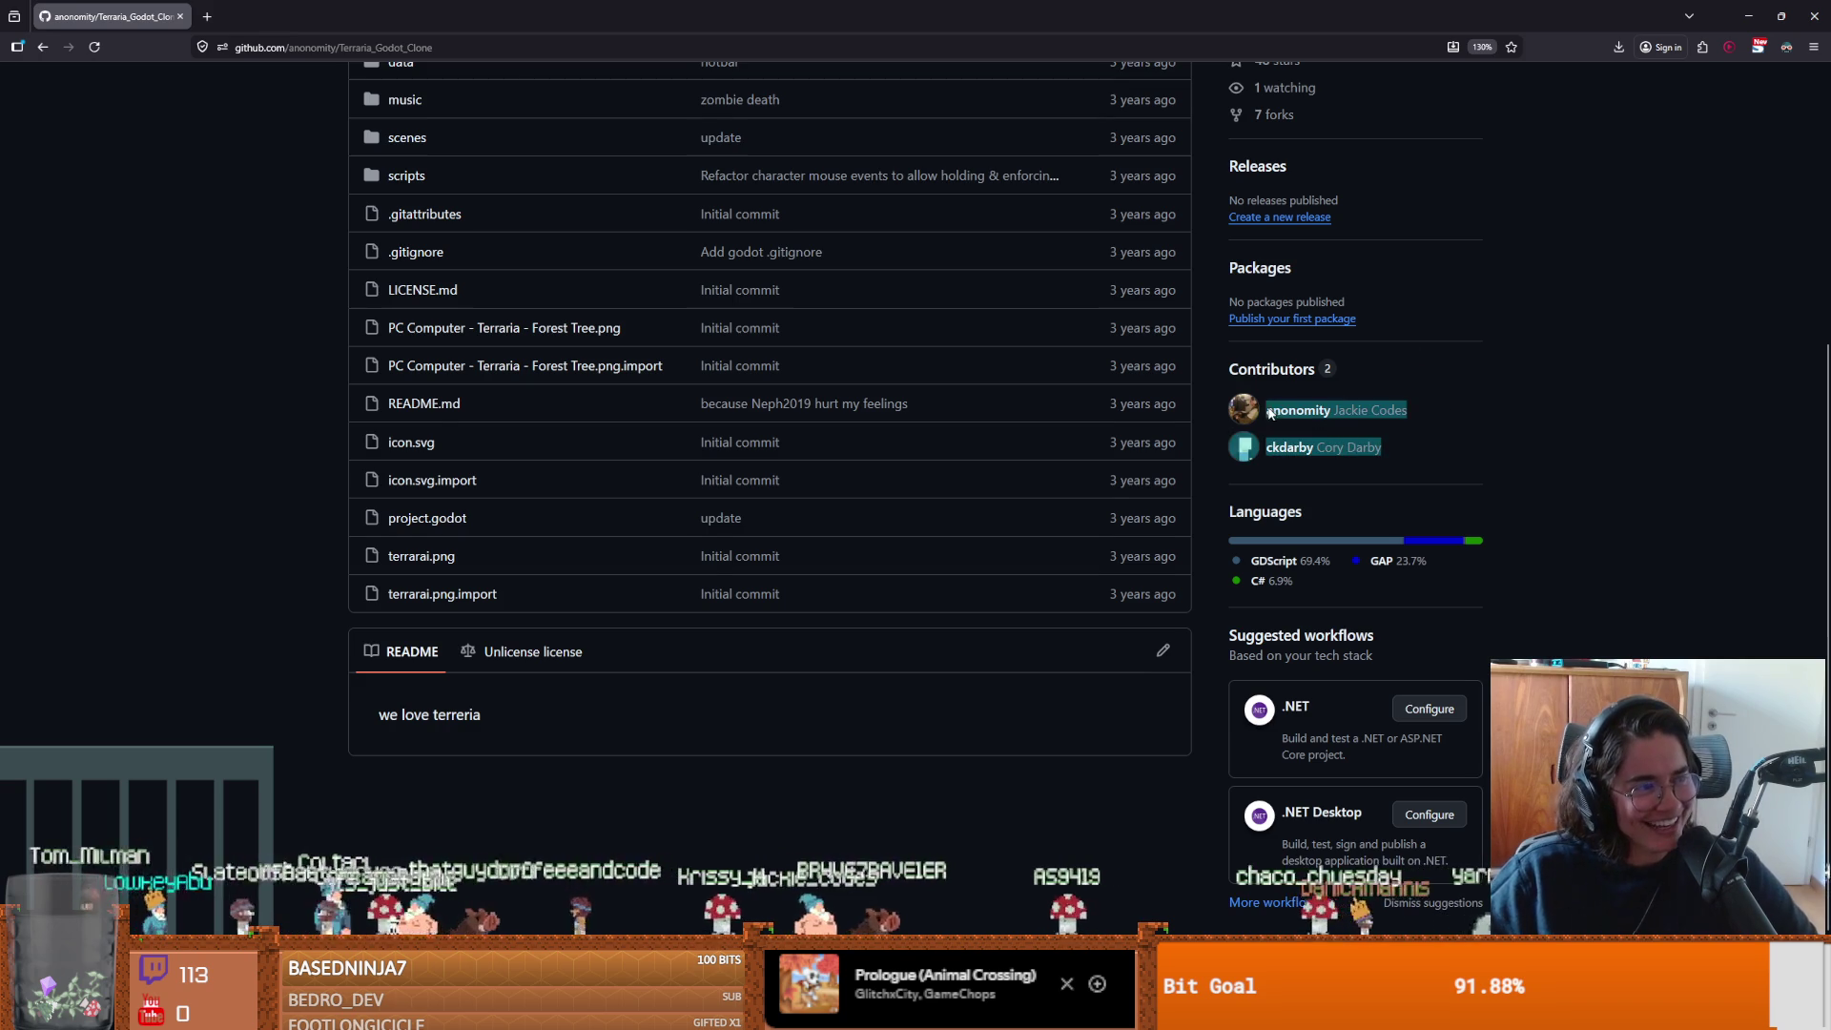
scroll(592, 381, "up", 5)
key("alt+Tab")
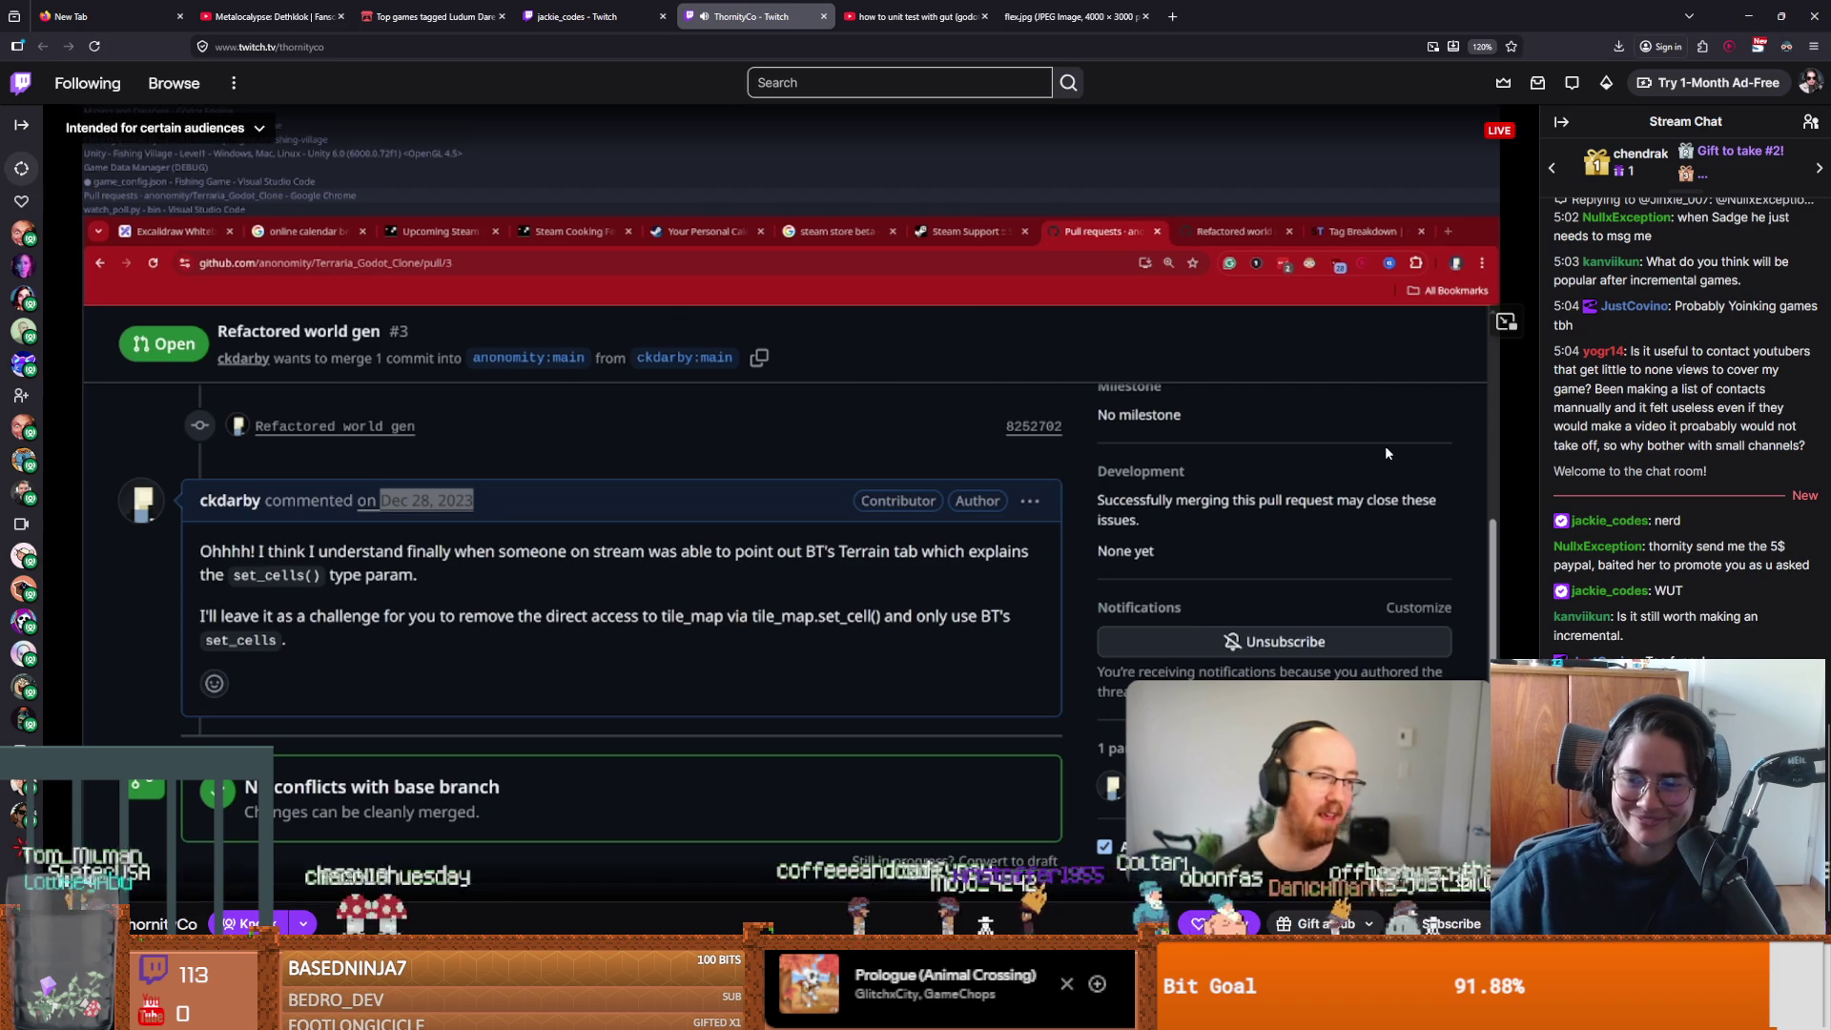
Leave the Twitch page and bring the Dungeon Roll project in Godot forward.
scroll(1283, 73, "down", 5)
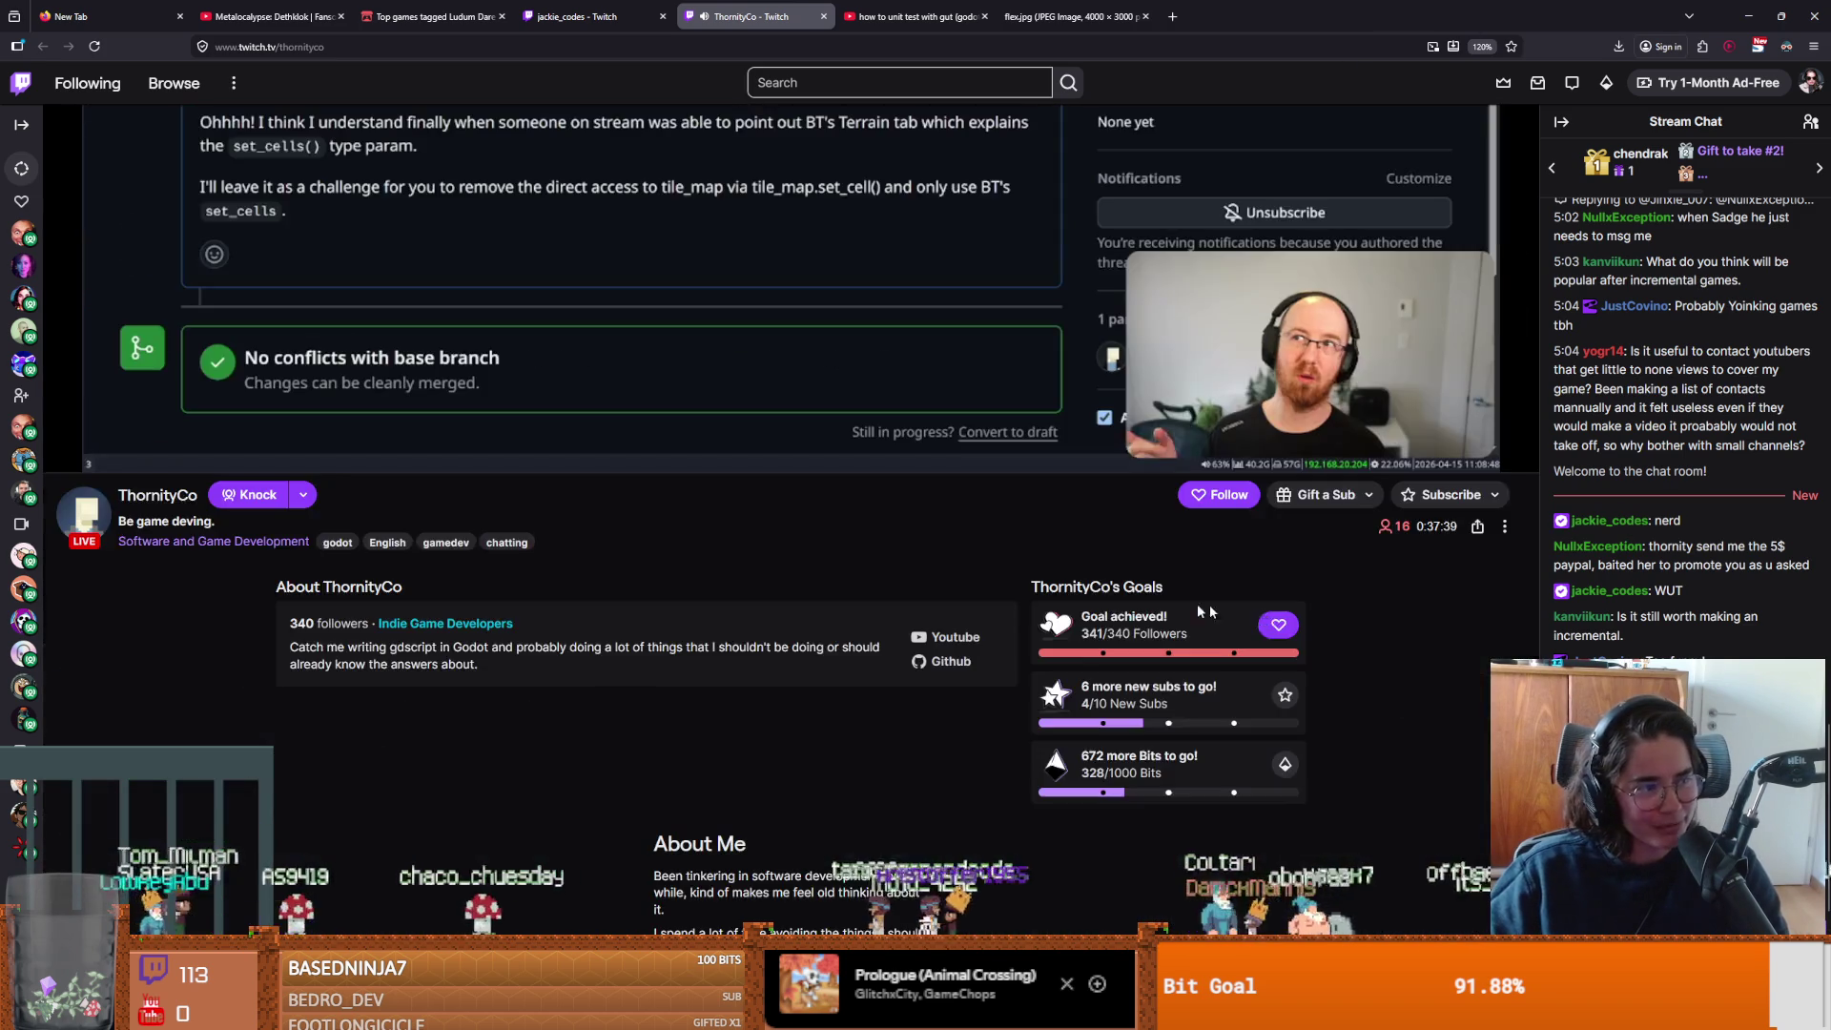
scroll(1259, 47, "up", 5)
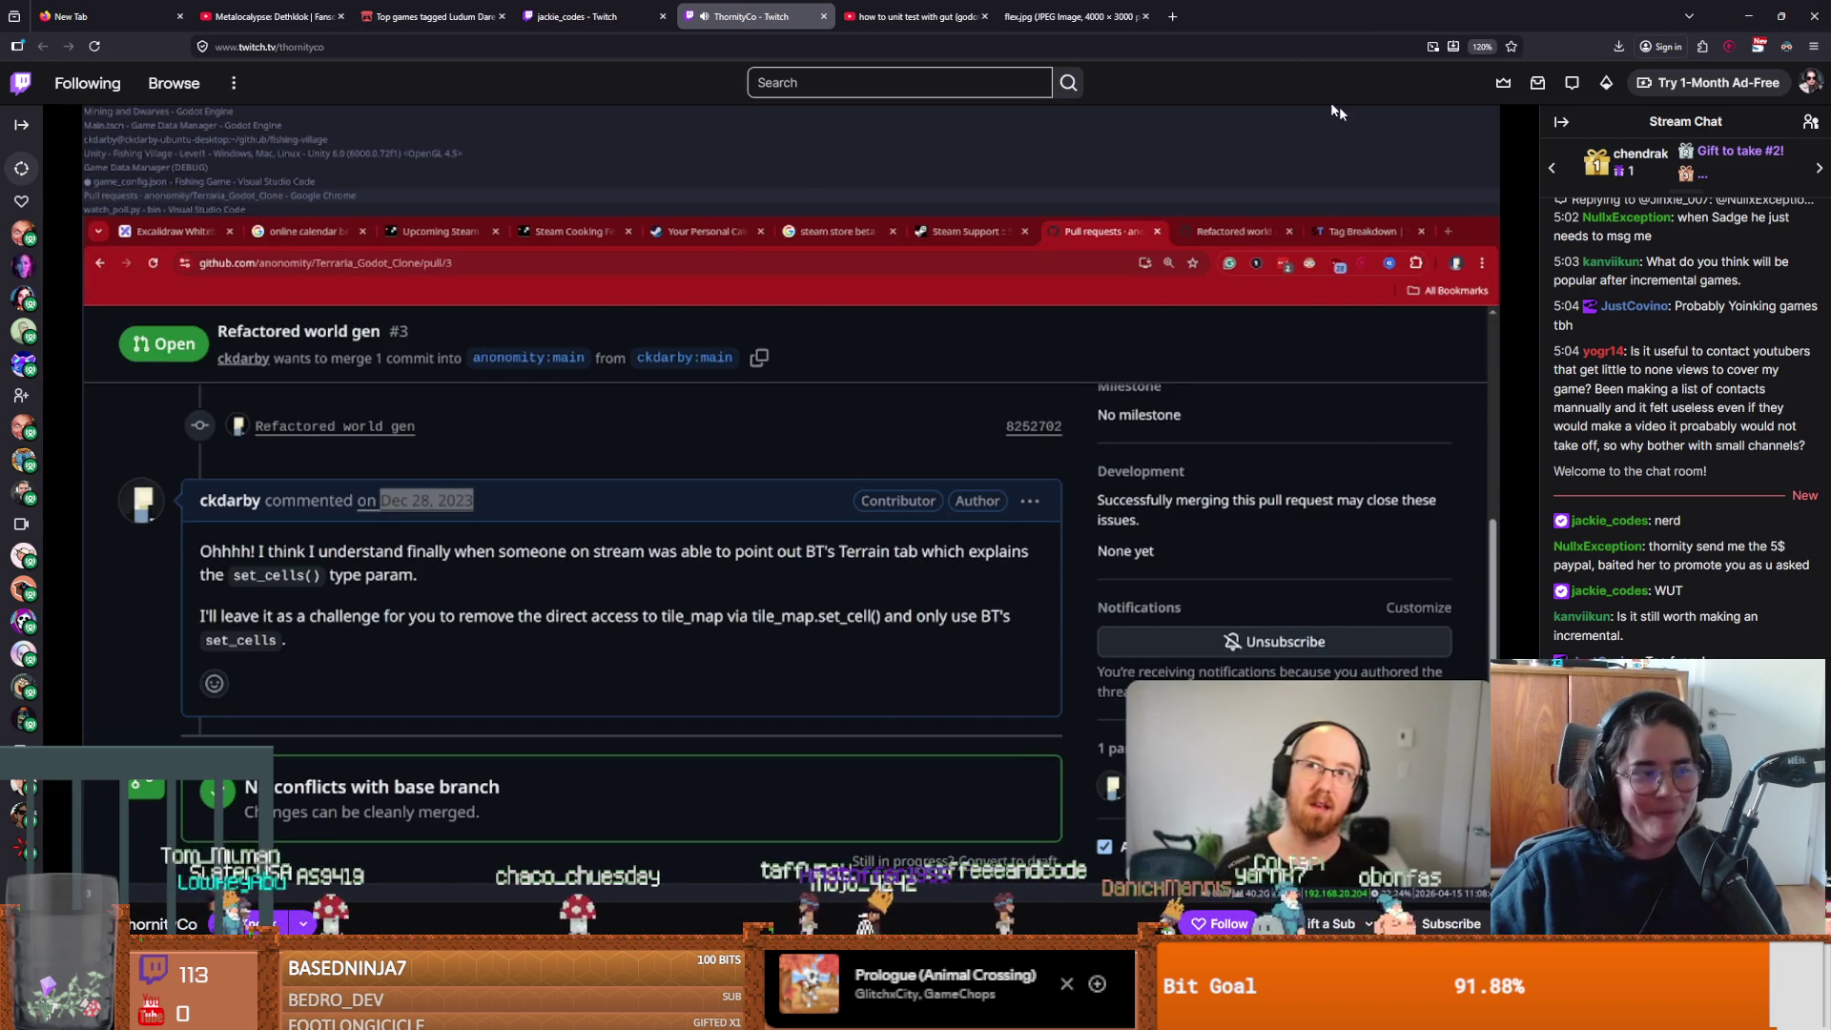
key("f")
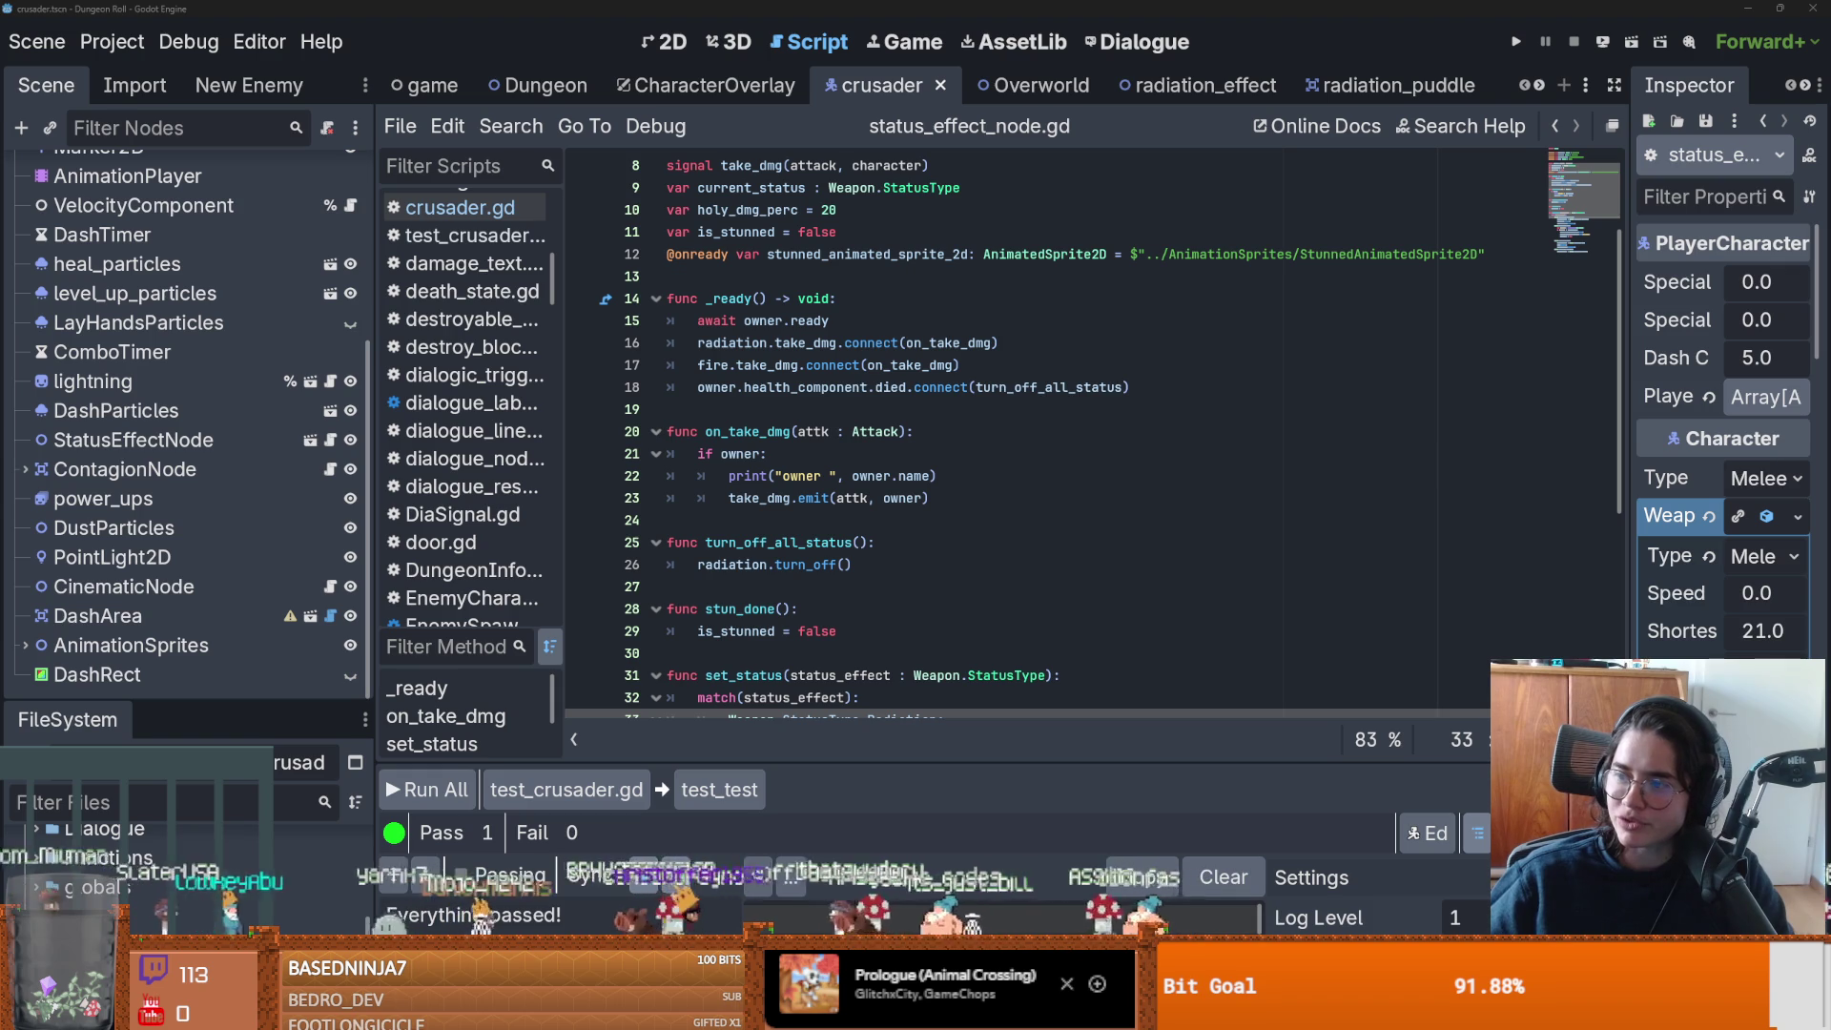
key("alt+Tab")
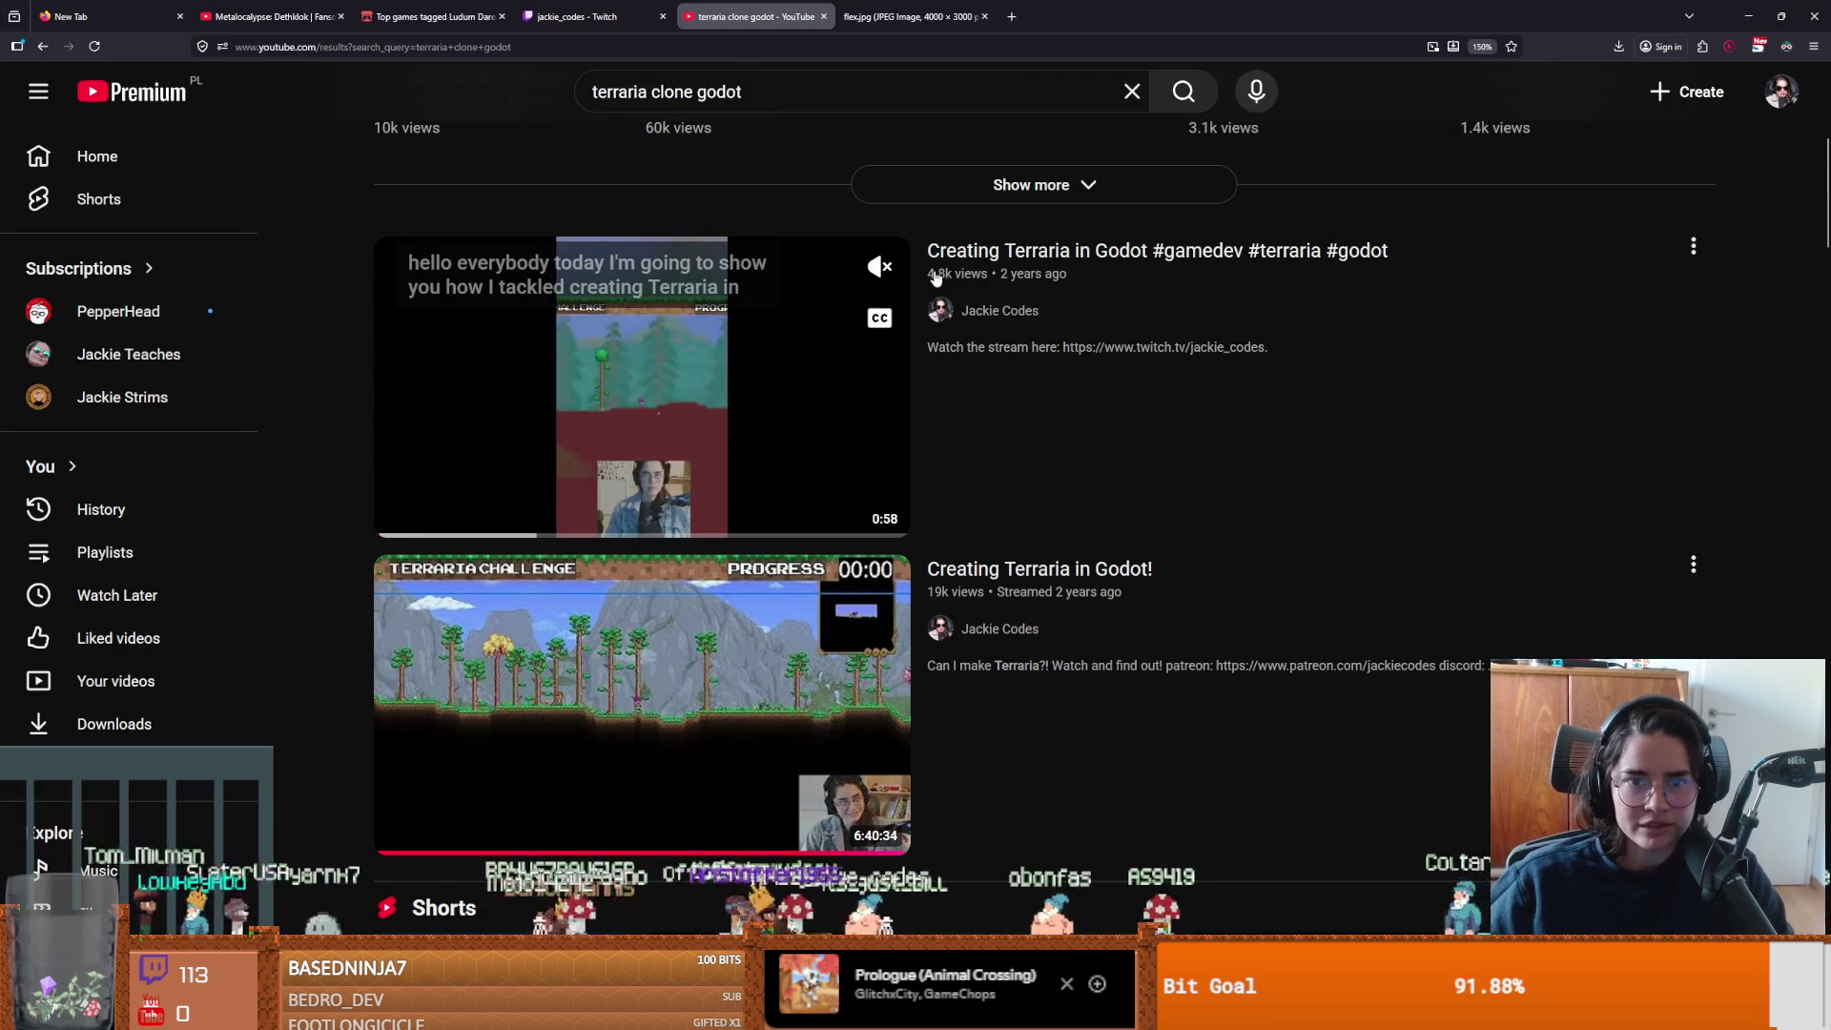
Open the 'Creating Terraria in Godot!' stream video, skim it, and go back to the results.
scroll(1035, 527, "down", 1)
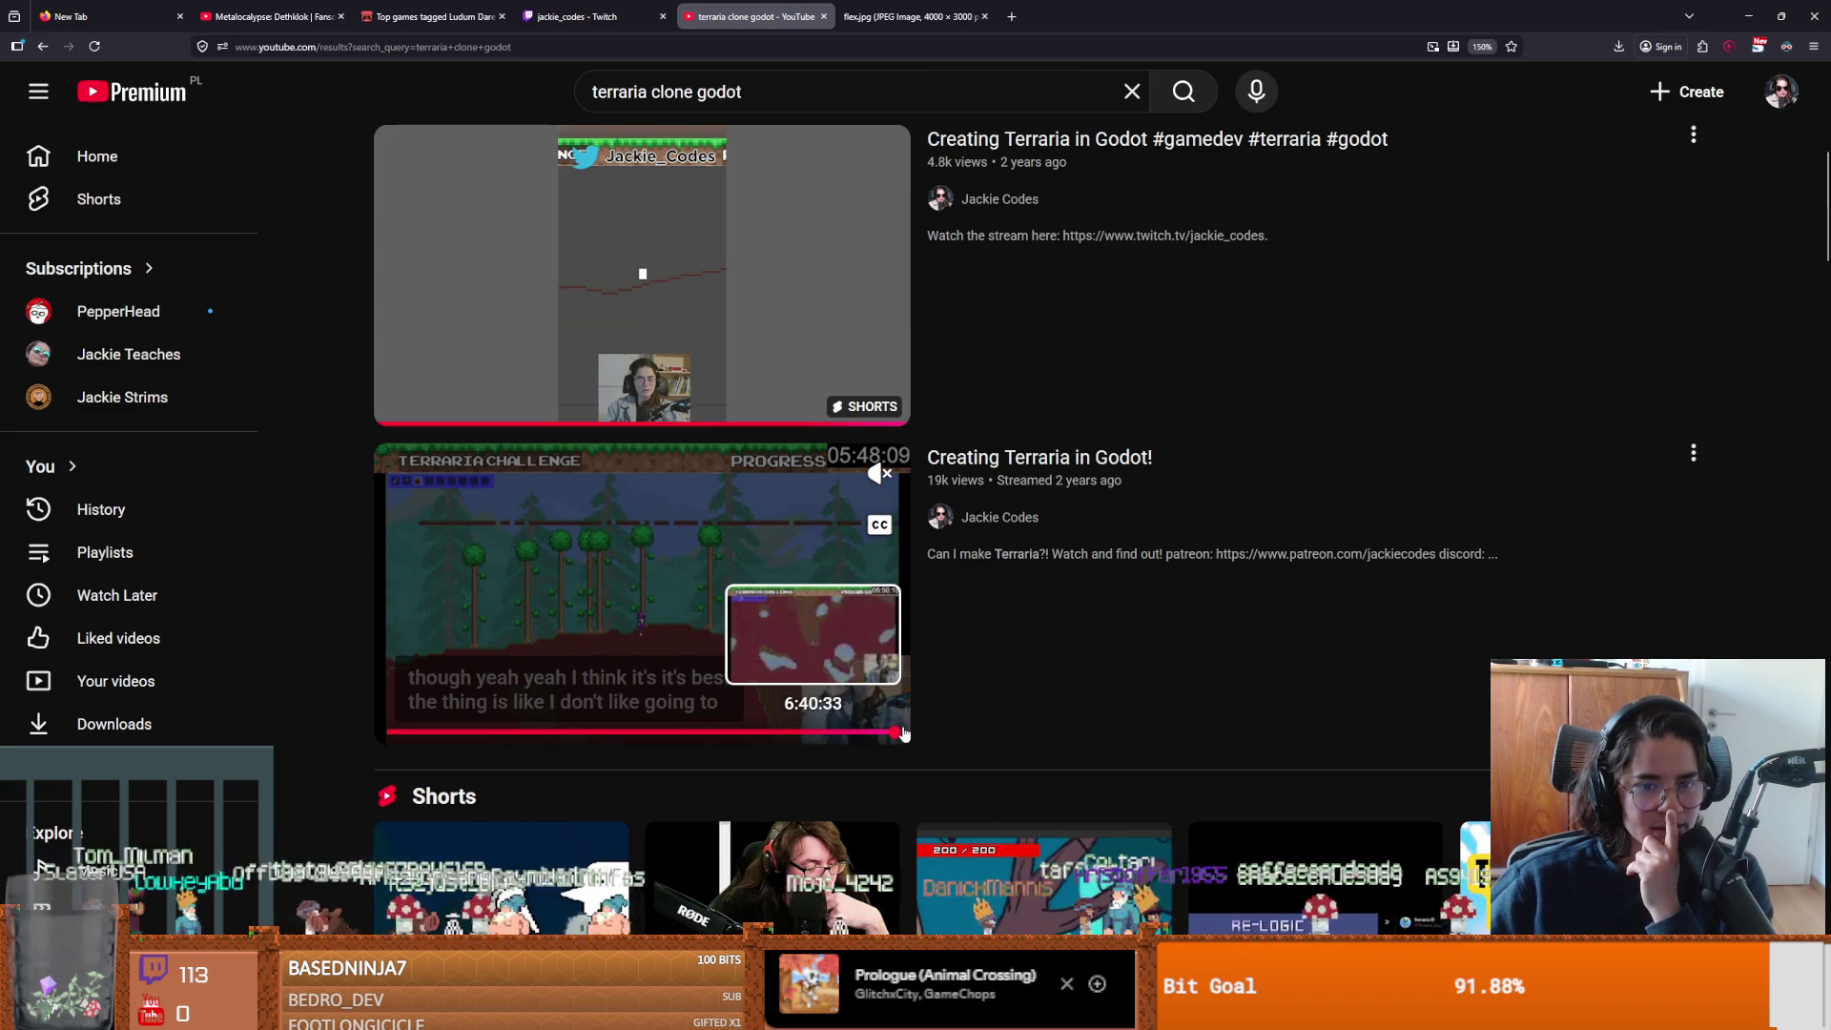
double_click(939, 480)
left_click(953, 486)
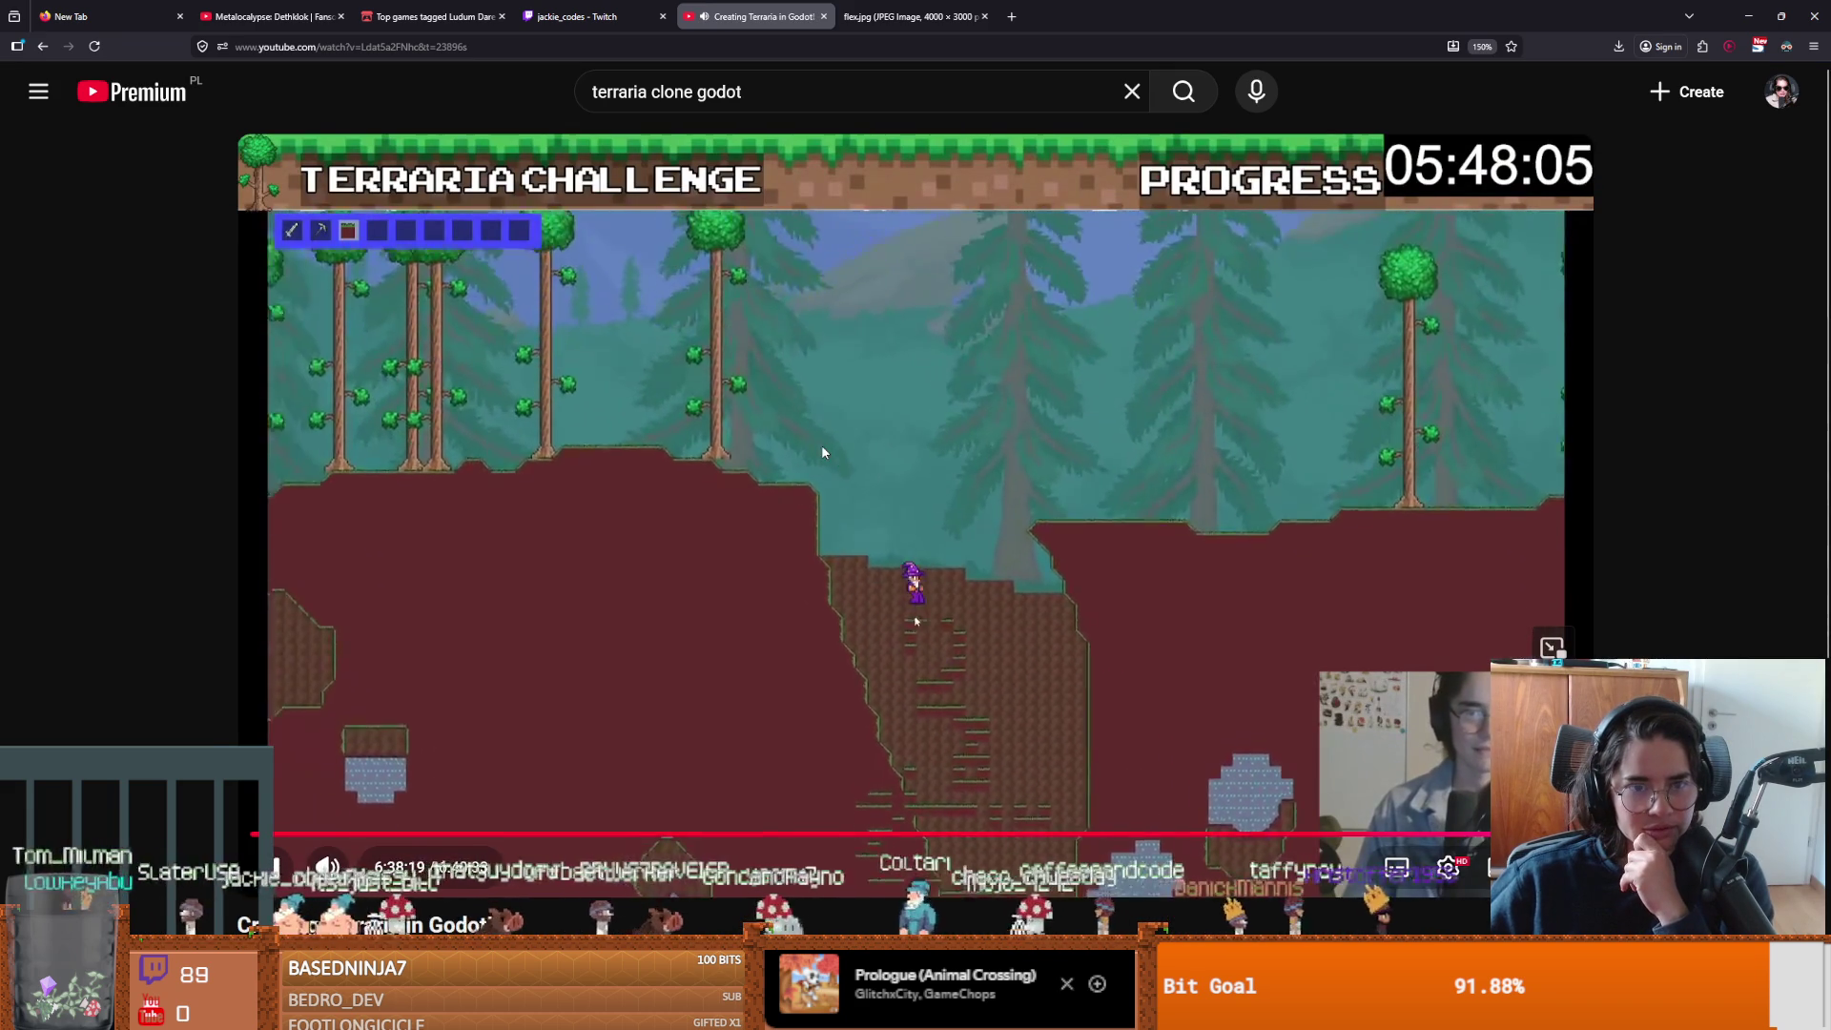
scroll(822, 446, "down", 6)
scroll(778, 441, "up", 2)
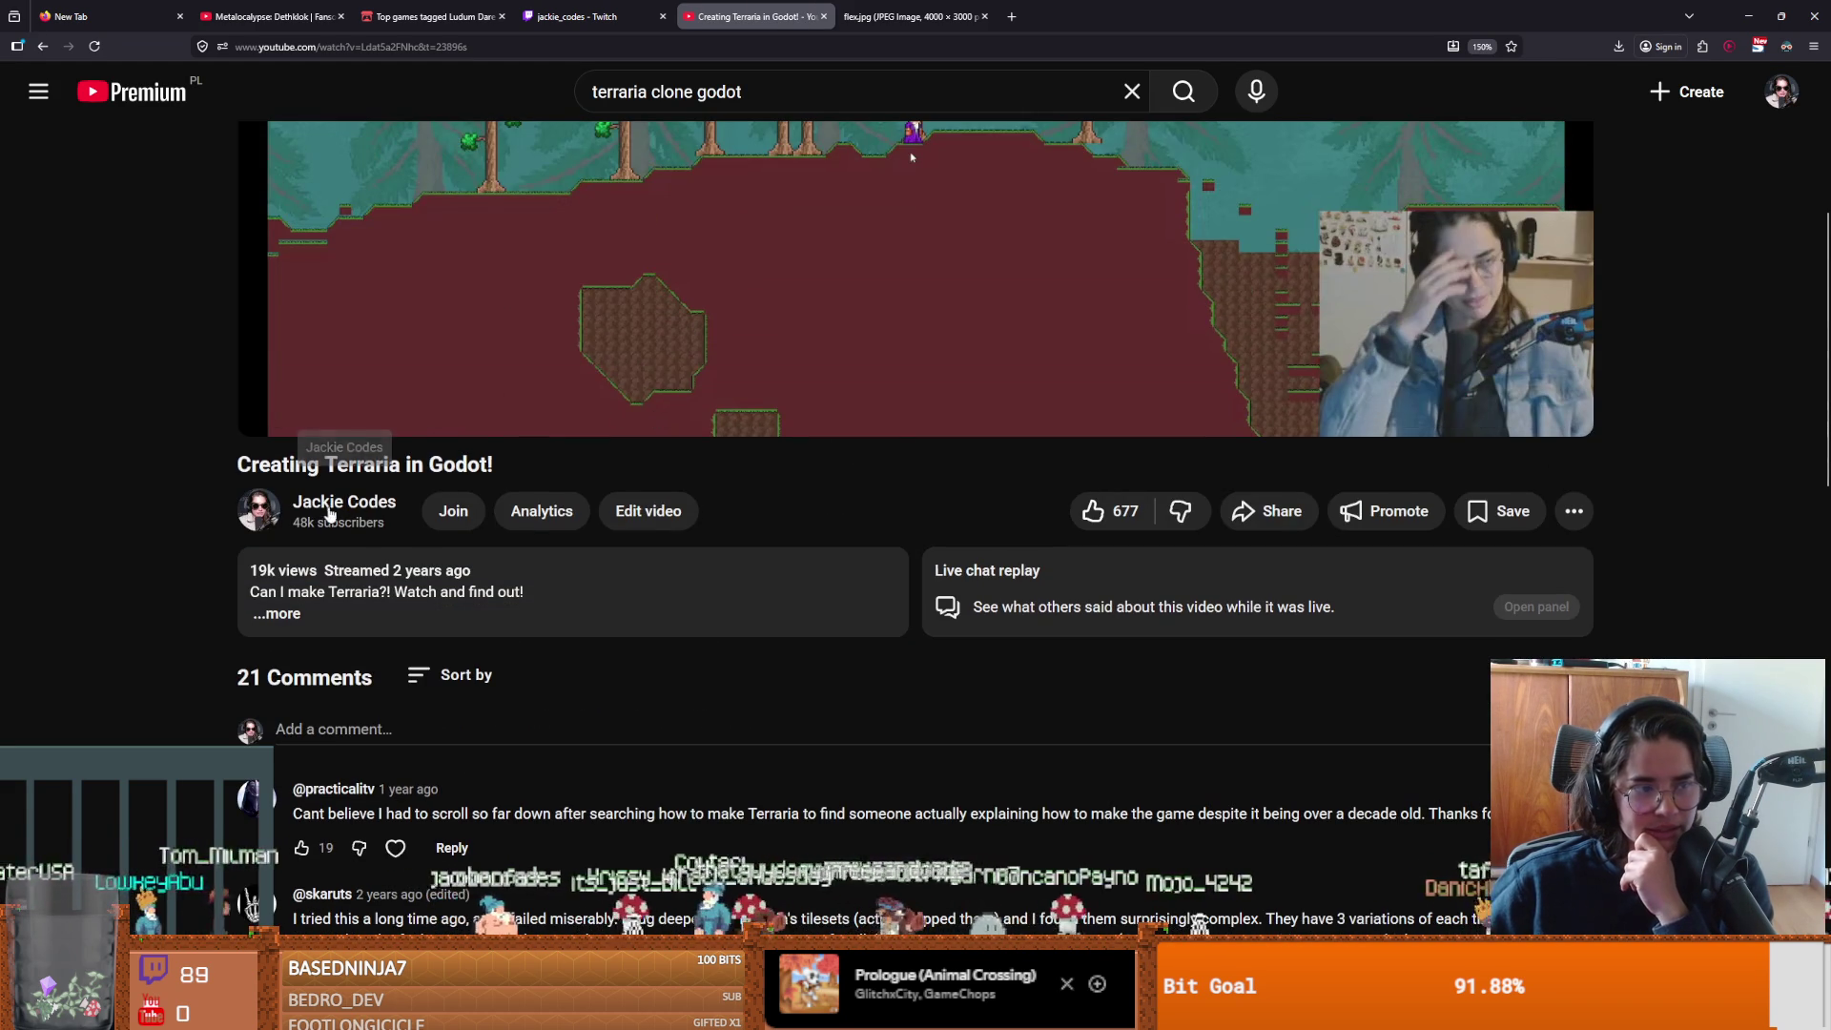
left_click(44, 47)
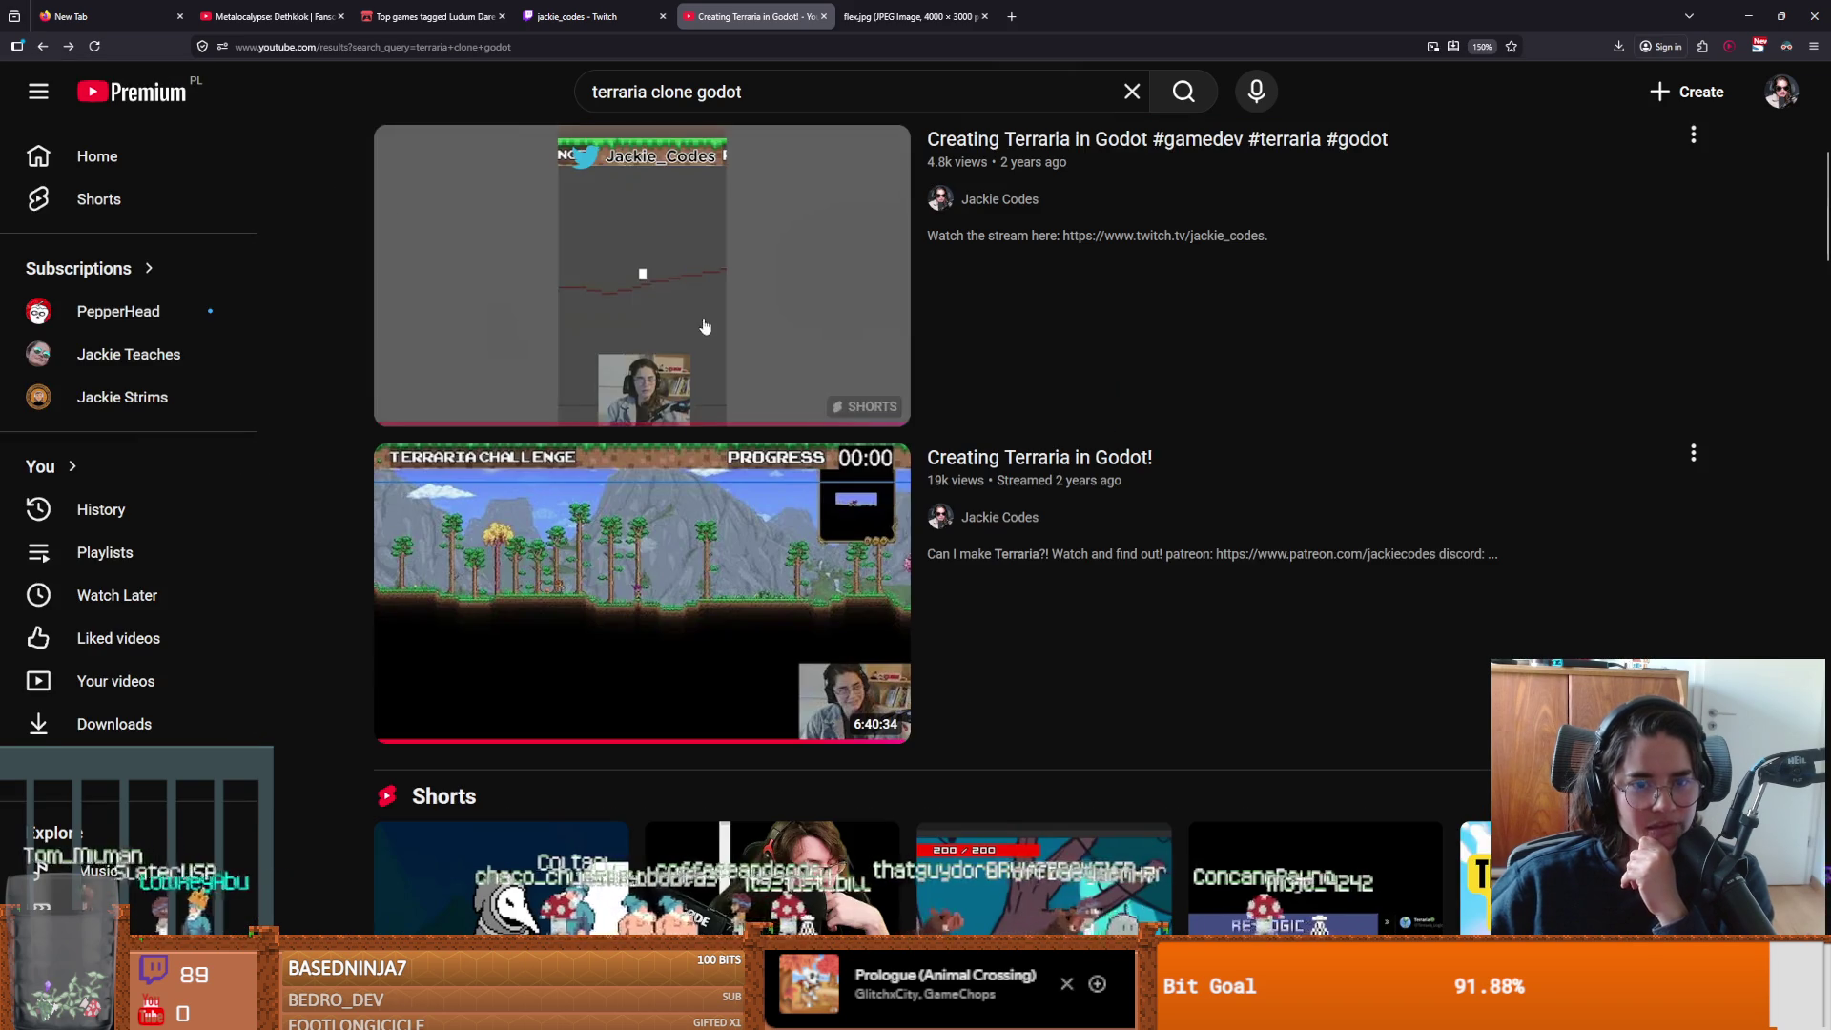
Reselect the 'terraria clone godot' query, review the results, and open the creator's channel.
scroll(806, 514, "down", 6)
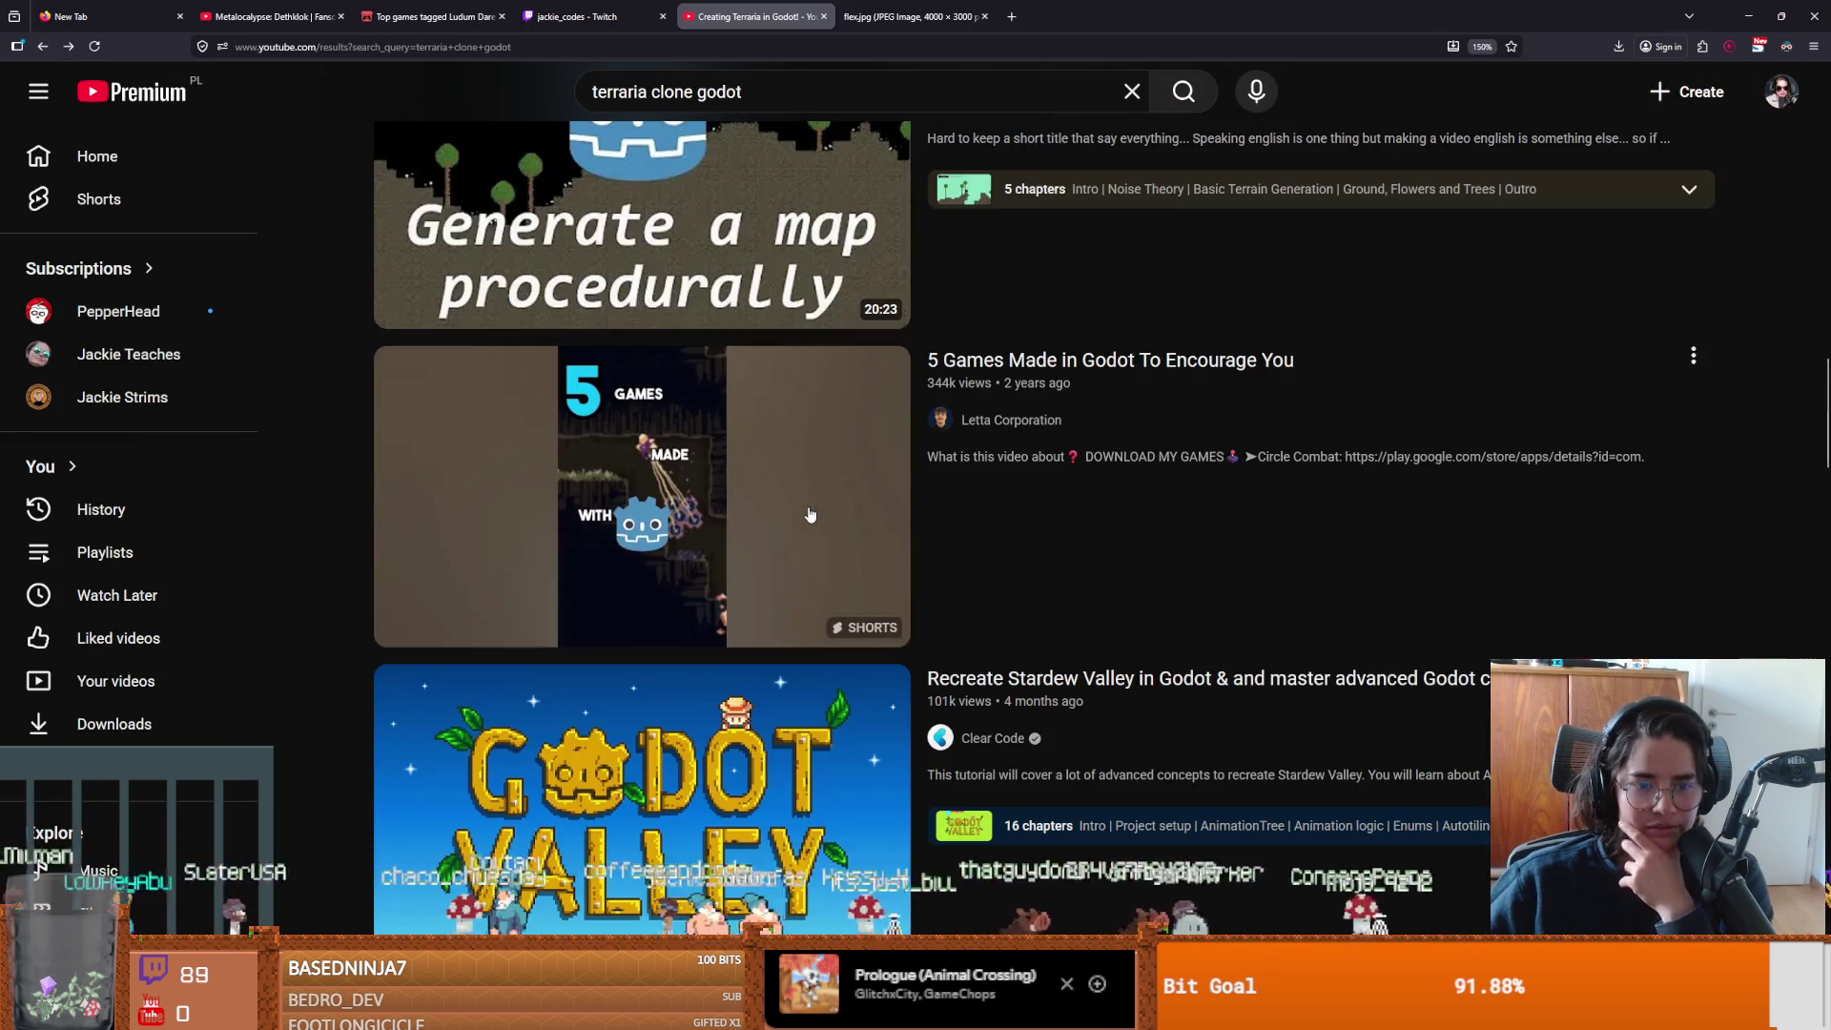
scroll(809, 509, "up", 10)
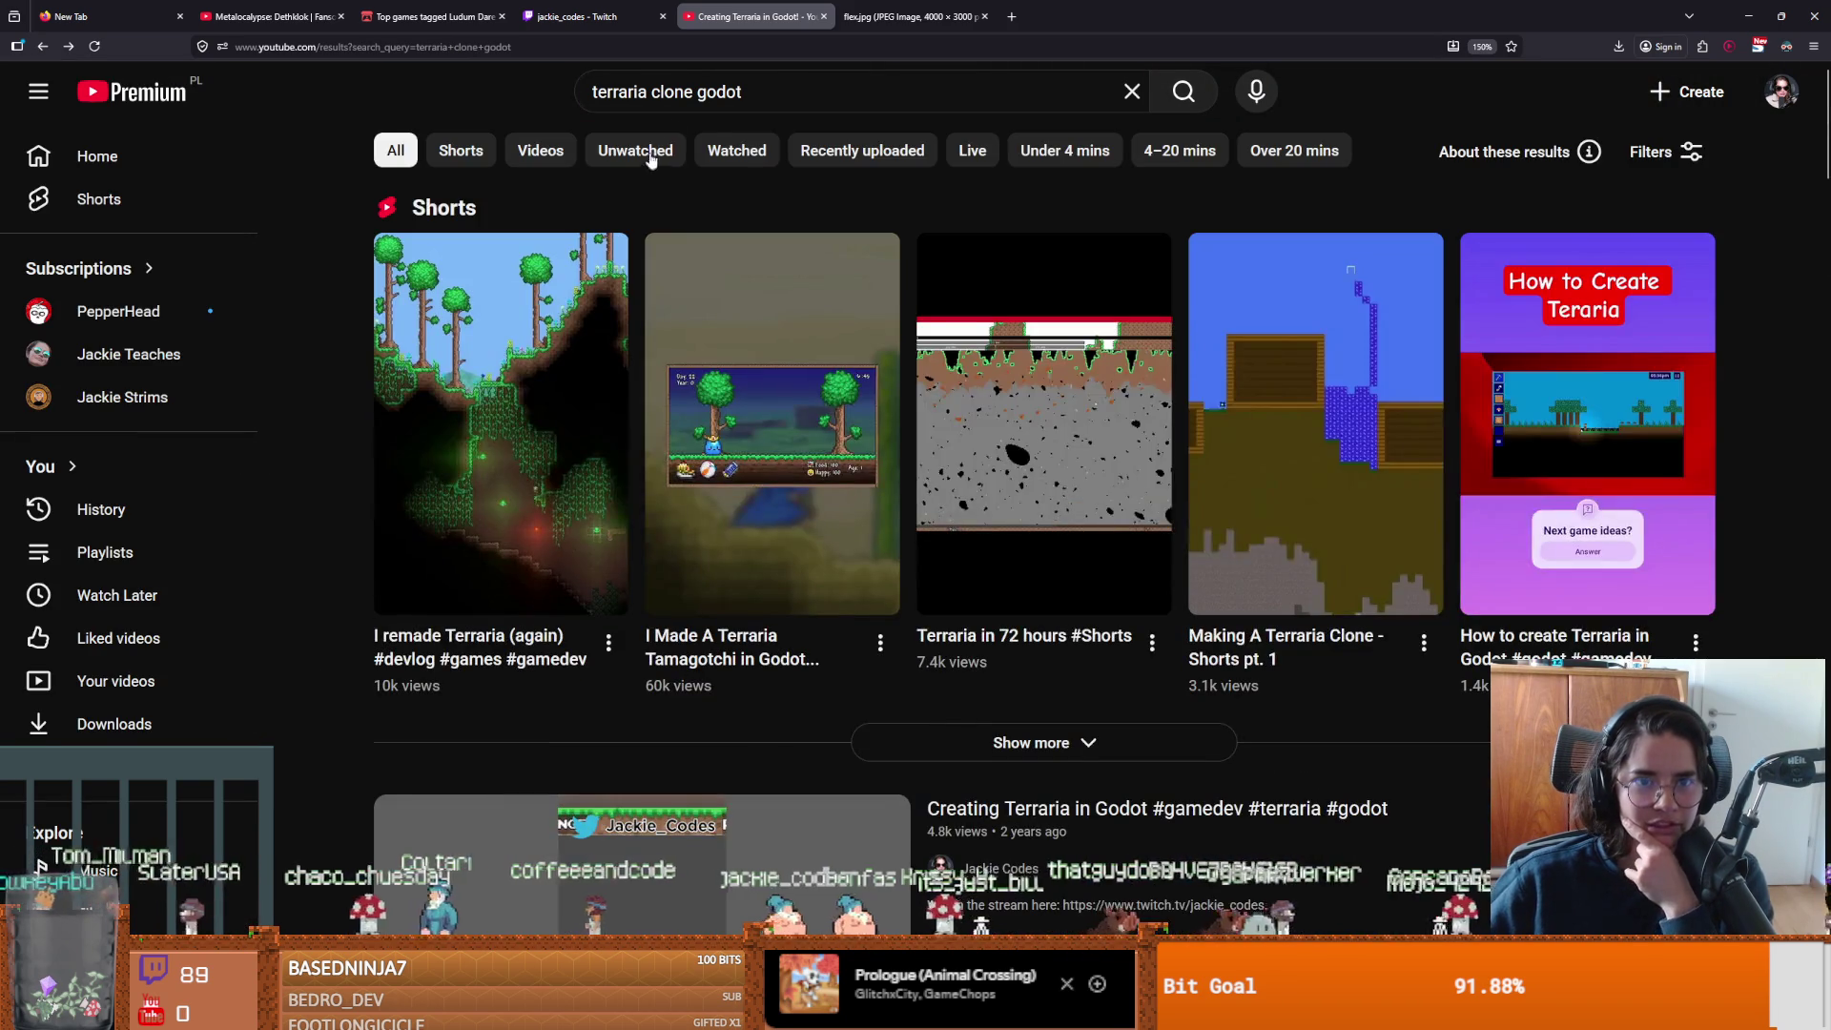
triple_click(759, 83)
left_click(1794, 264)
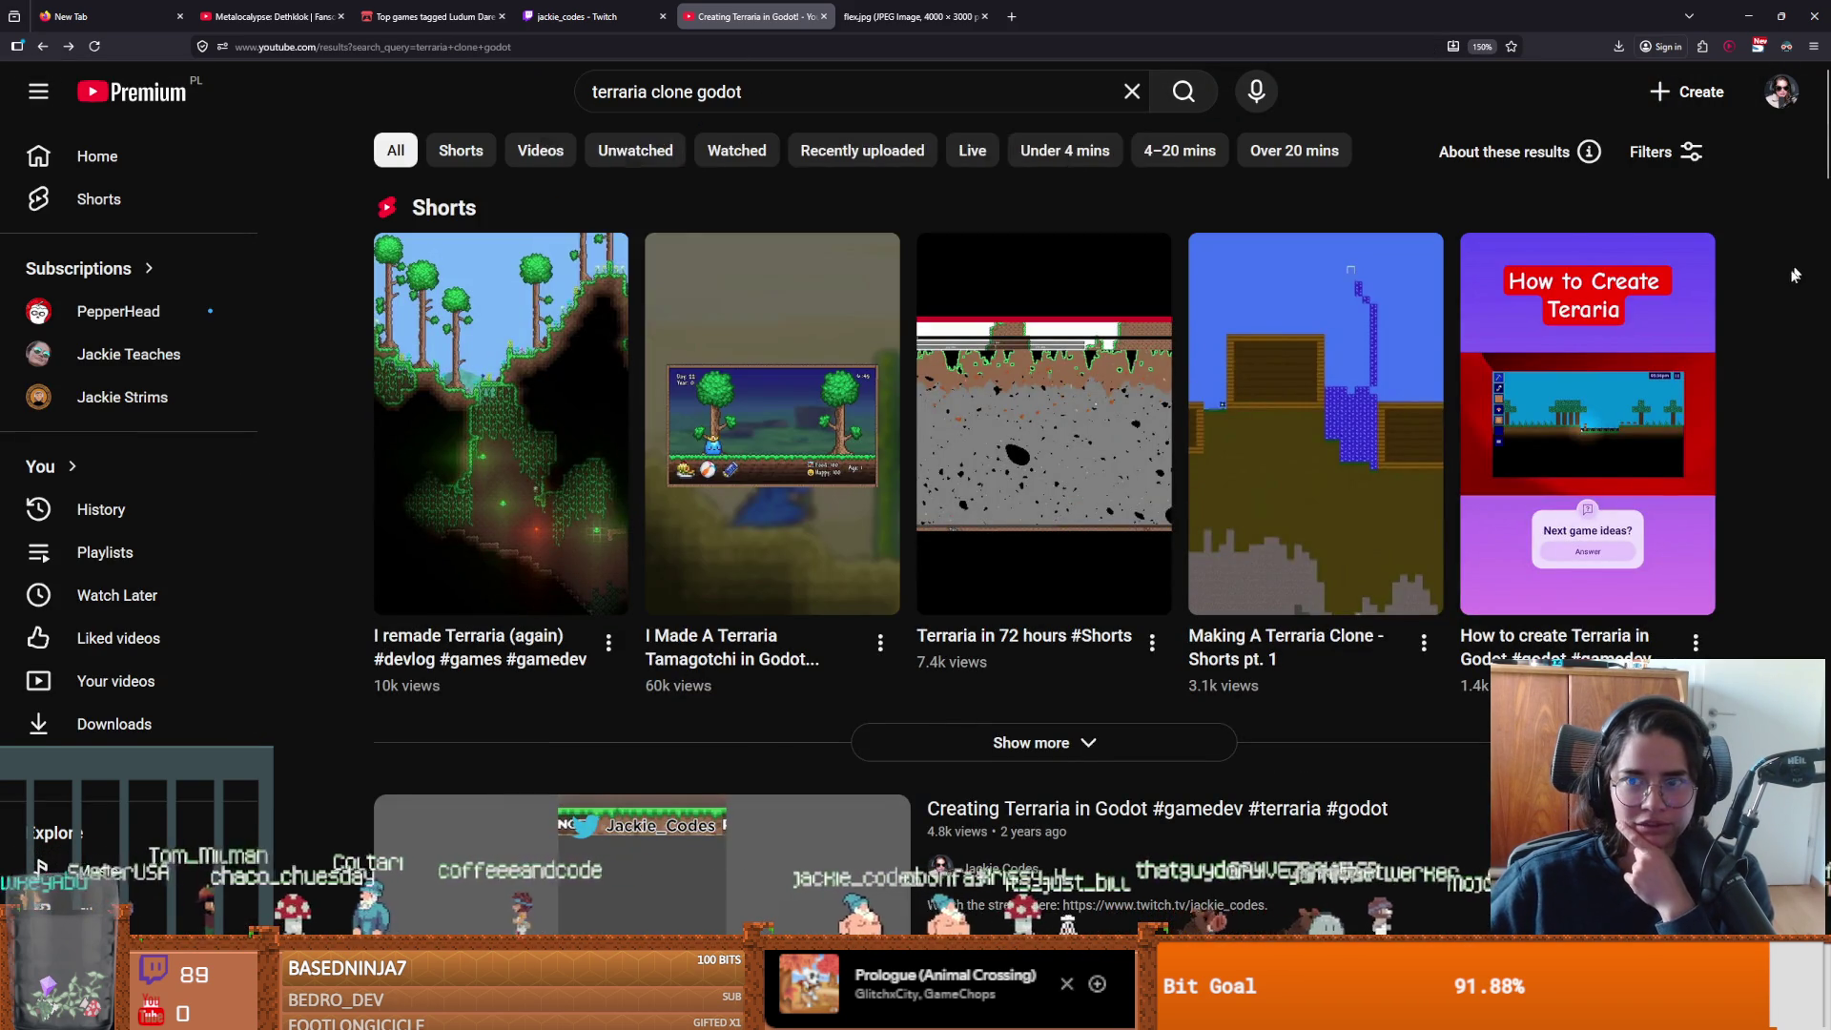
scroll(1732, 368, "down", 7)
scroll(873, 329, "up", 2)
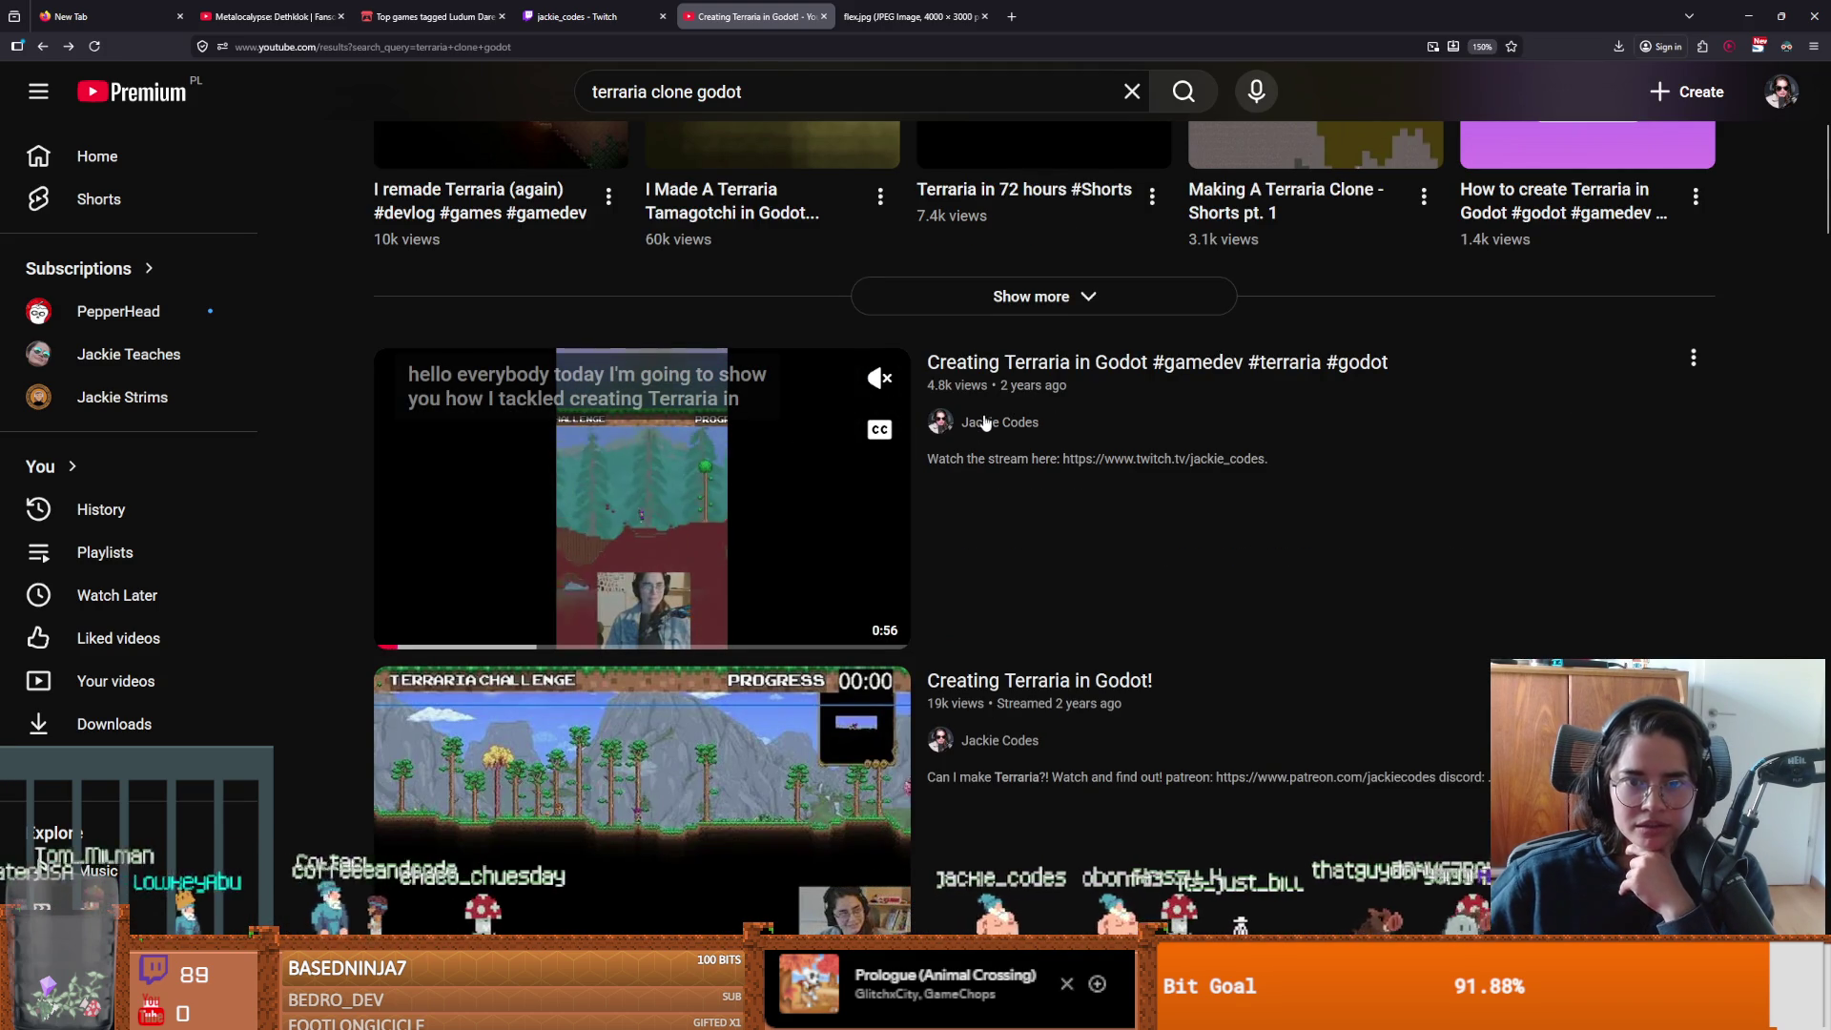
left_click(940, 422)
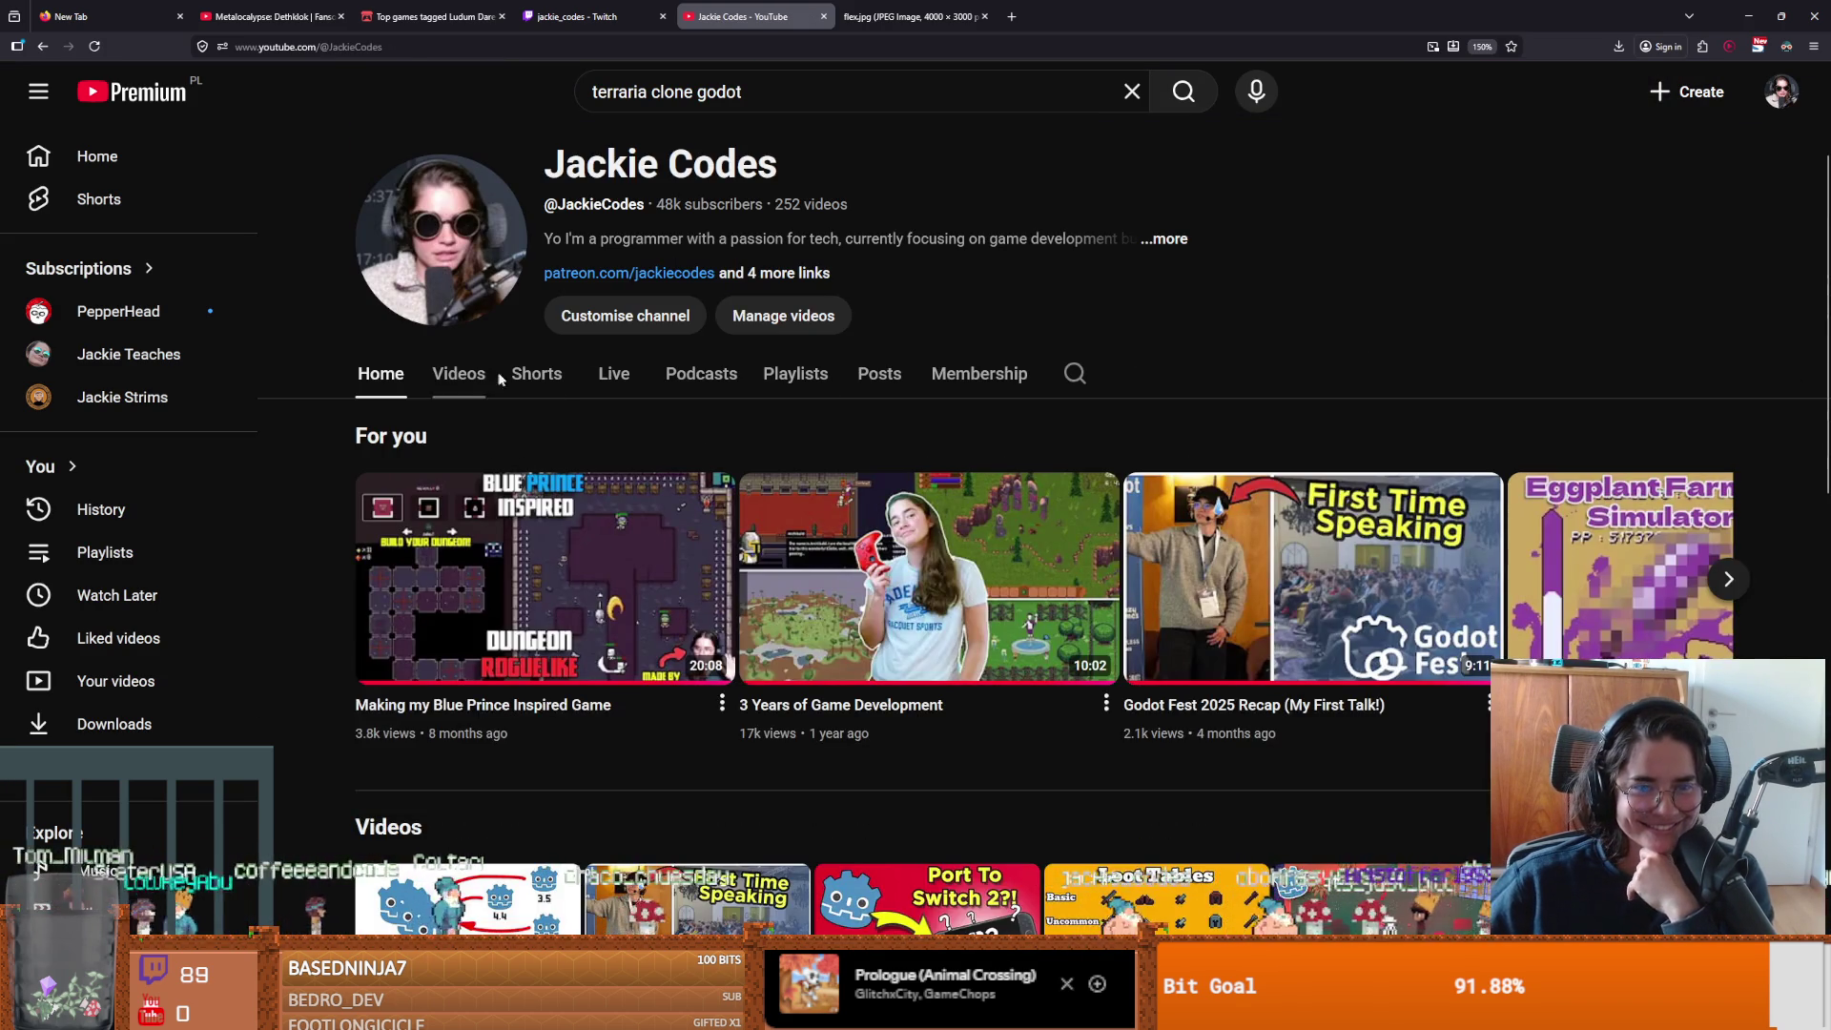
left_click(534, 374)
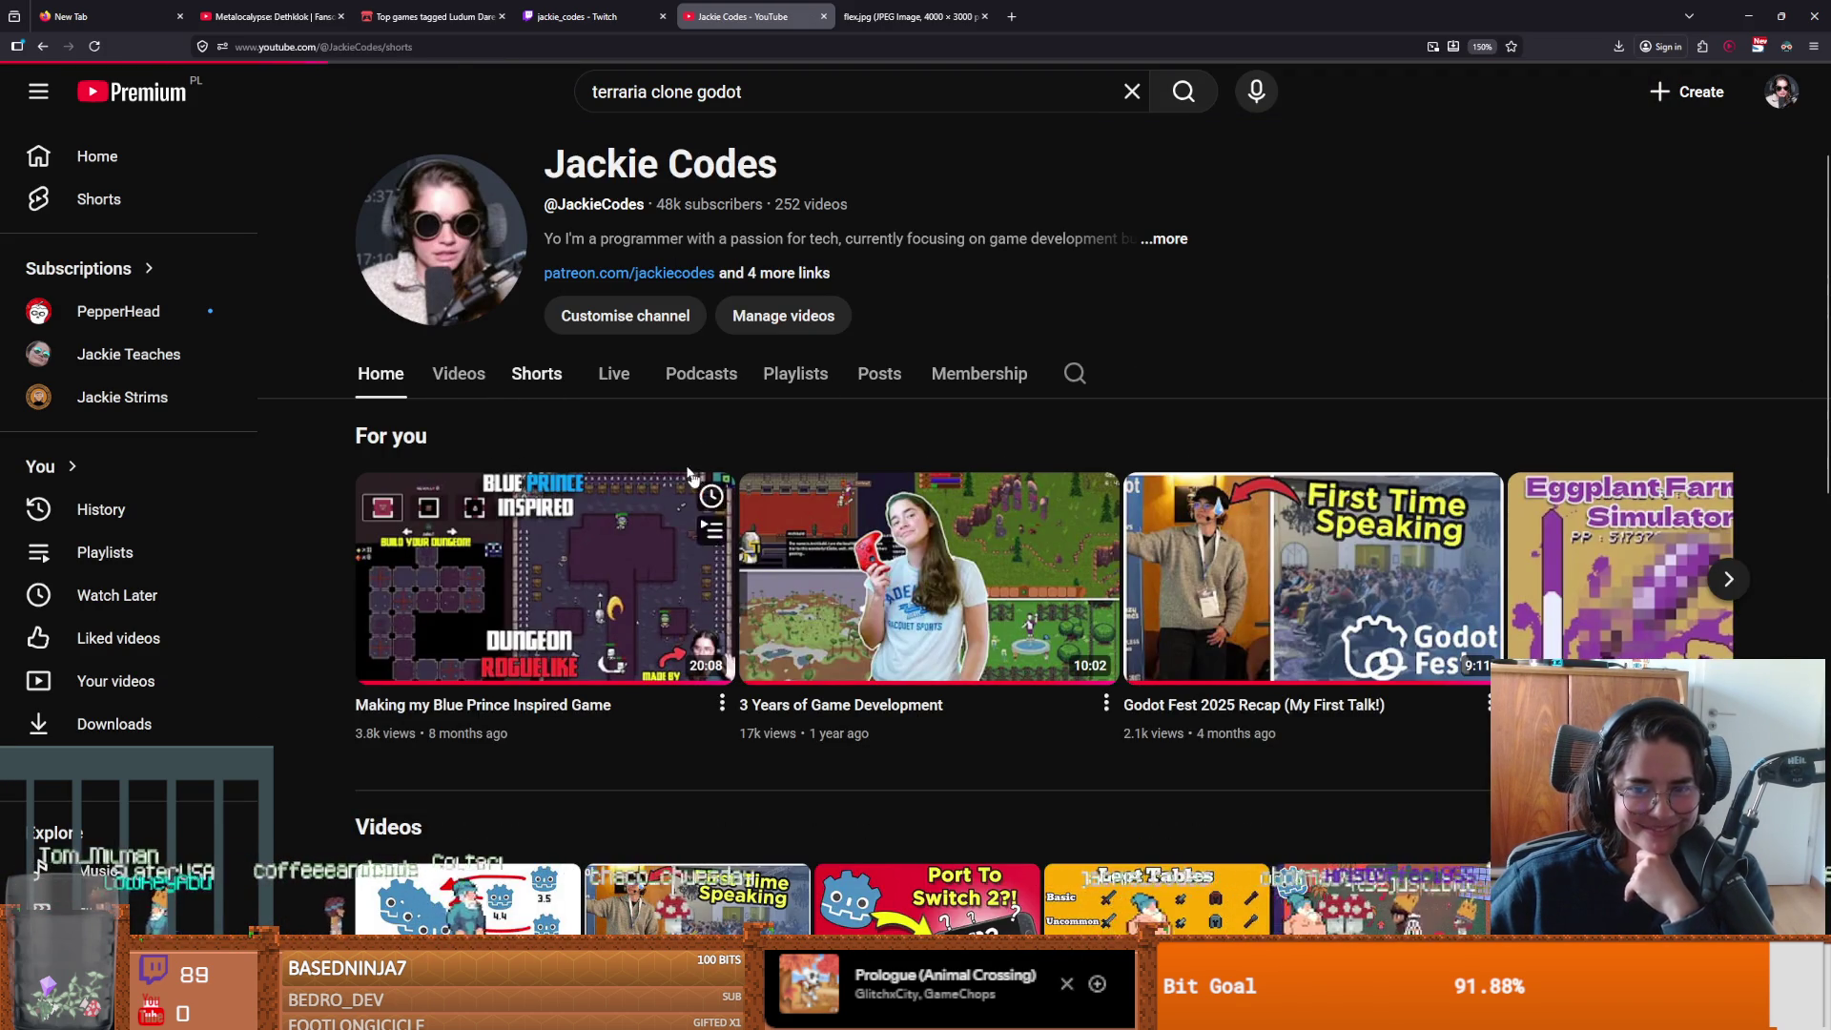
scroll(807, 495, "down", 5)
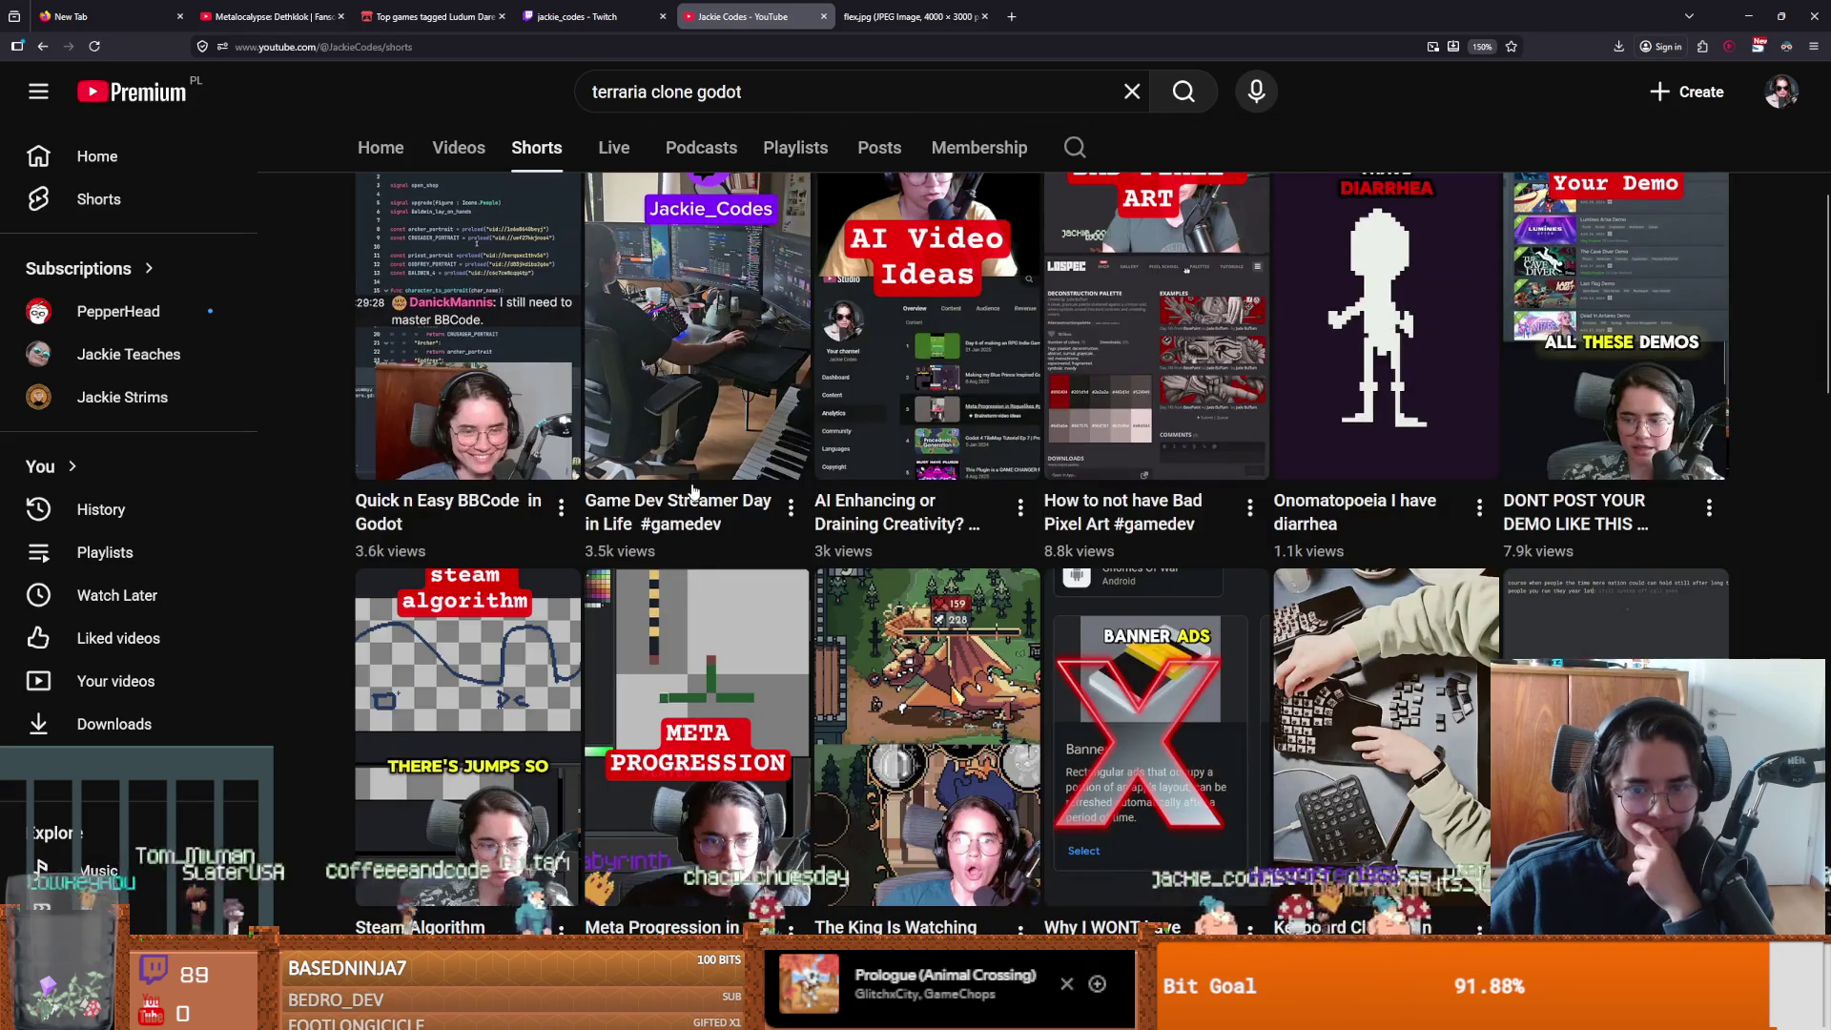
scroll(695, 491, "down", 15)
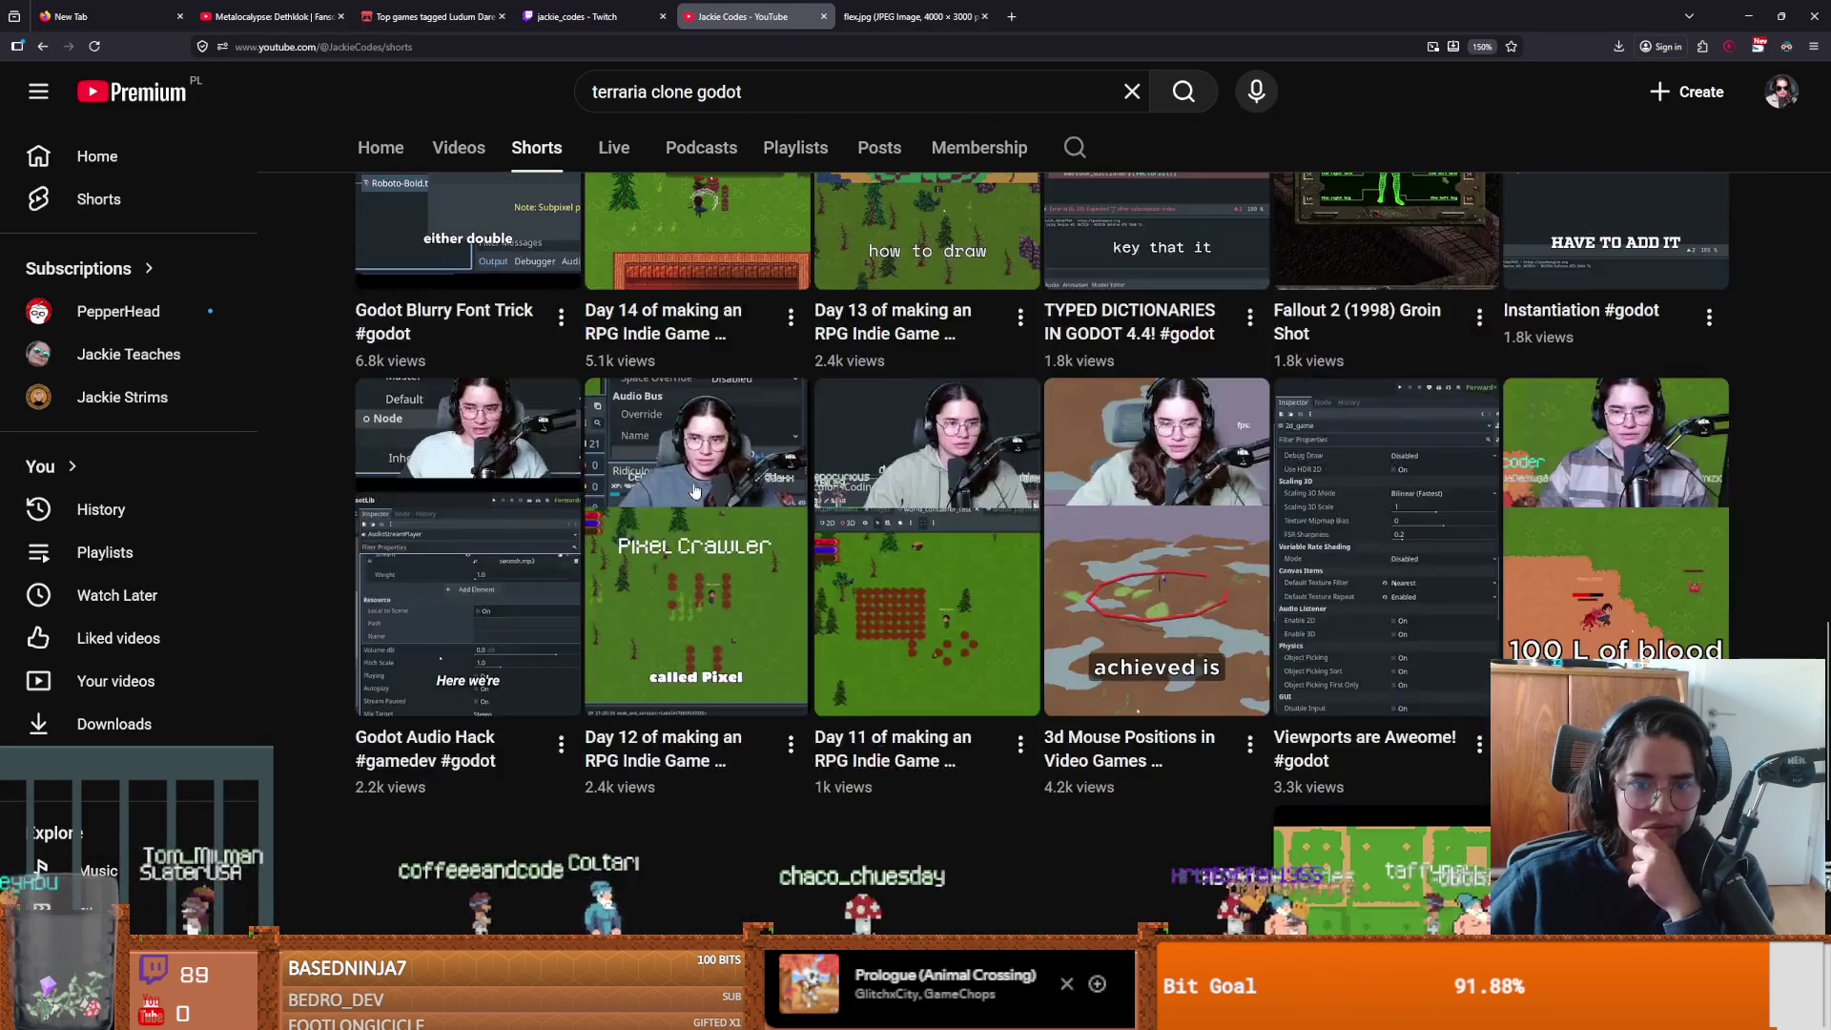
scroll(695, 491, "down", 6)
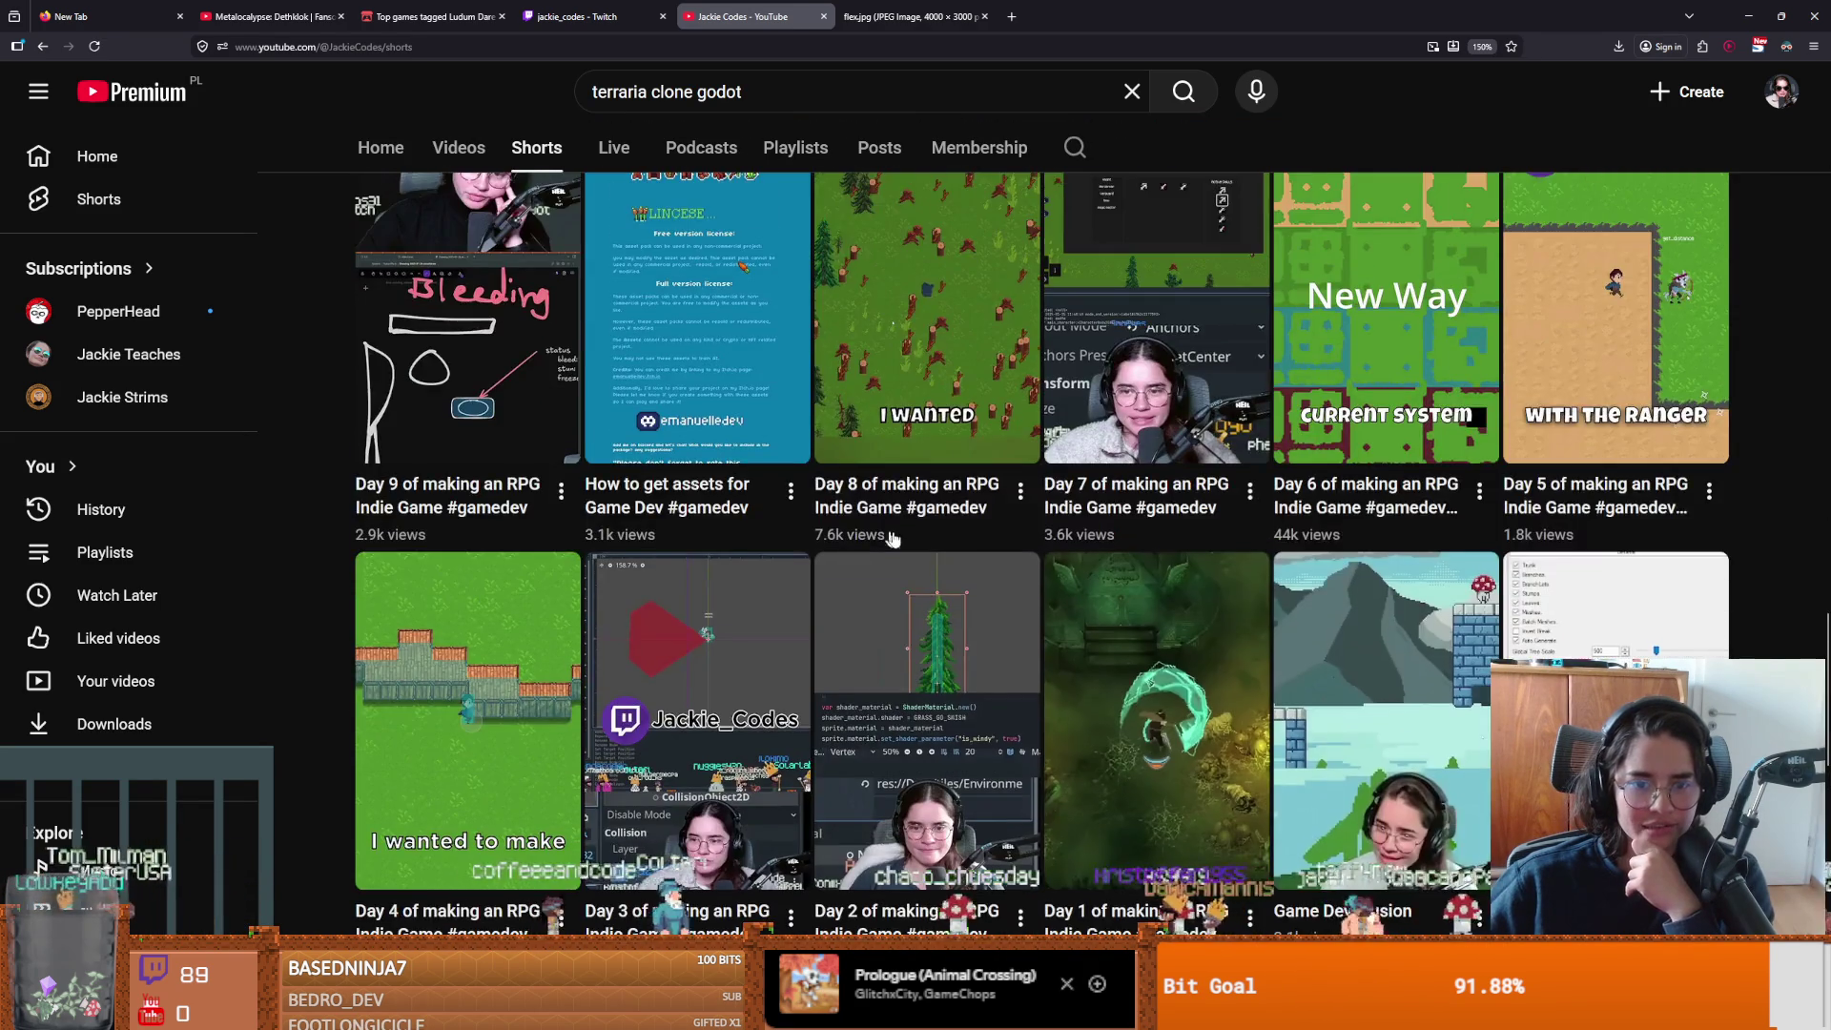
scroll(868, 534, "down", 5)
scroll(858, 562, "up", 2)
scroll(859, 562, "down", 8)
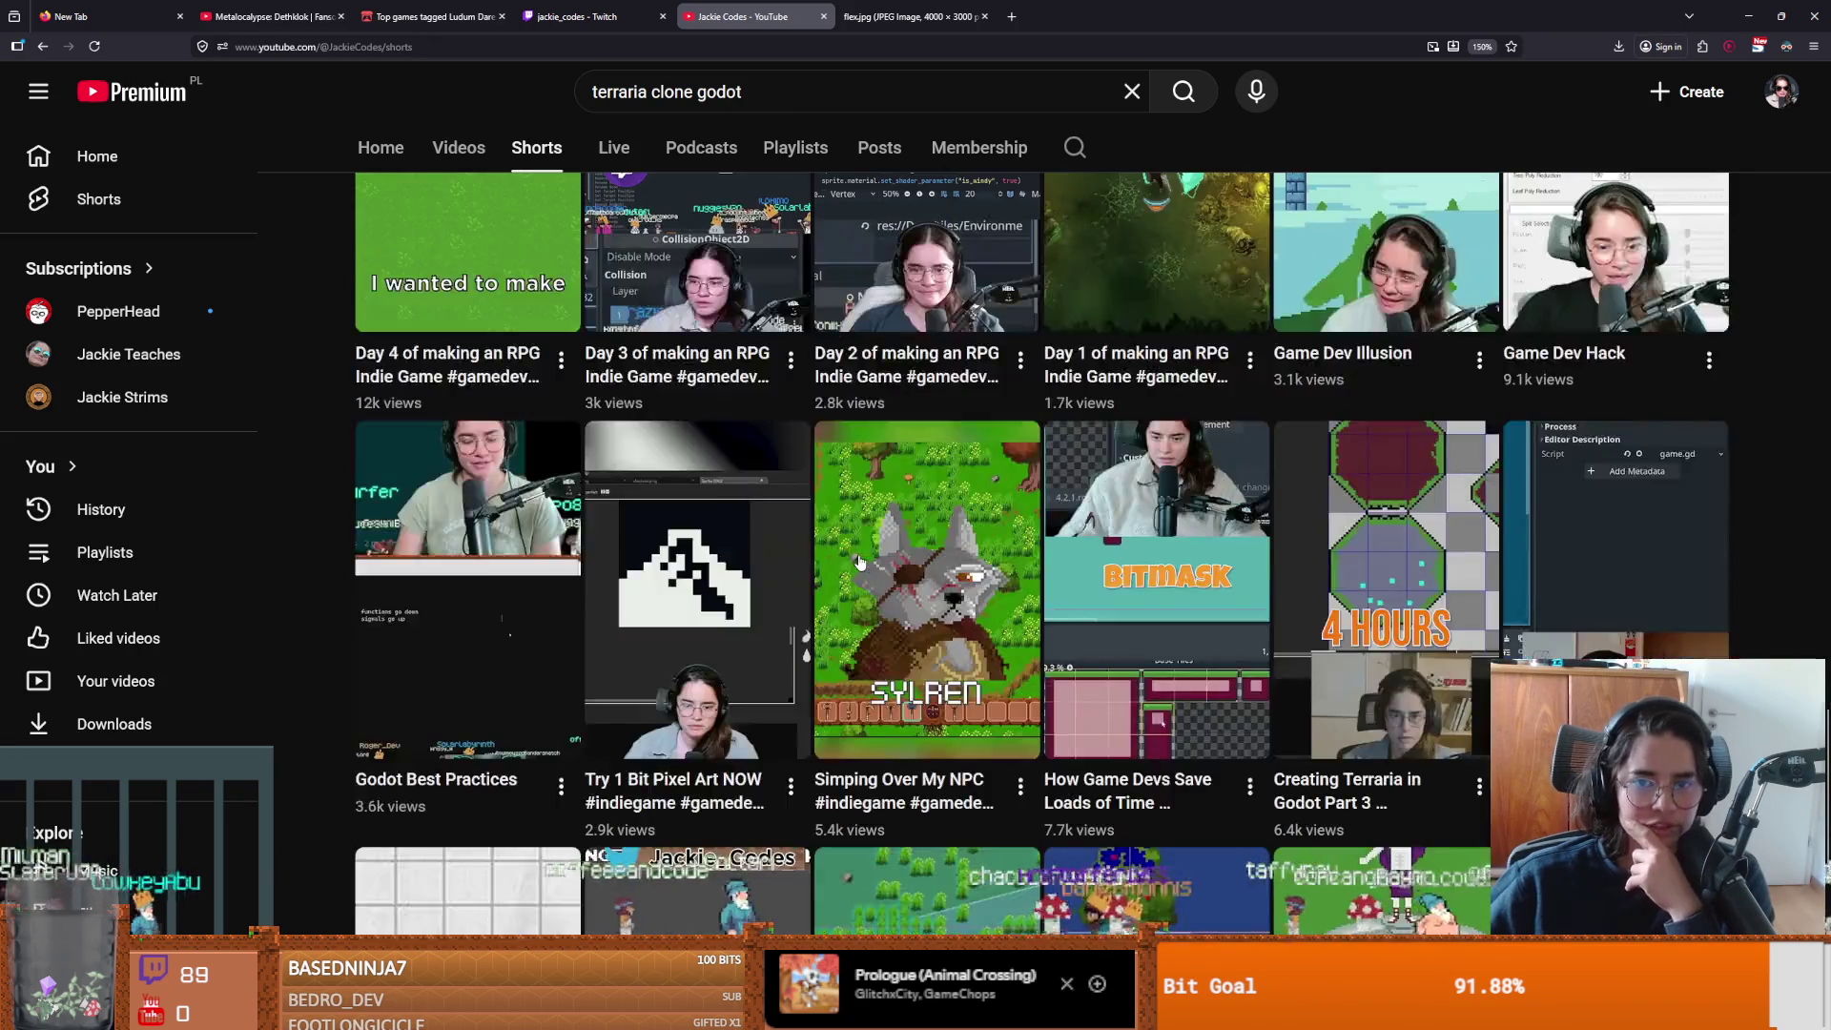
scroll(860, 559, "up", 2)
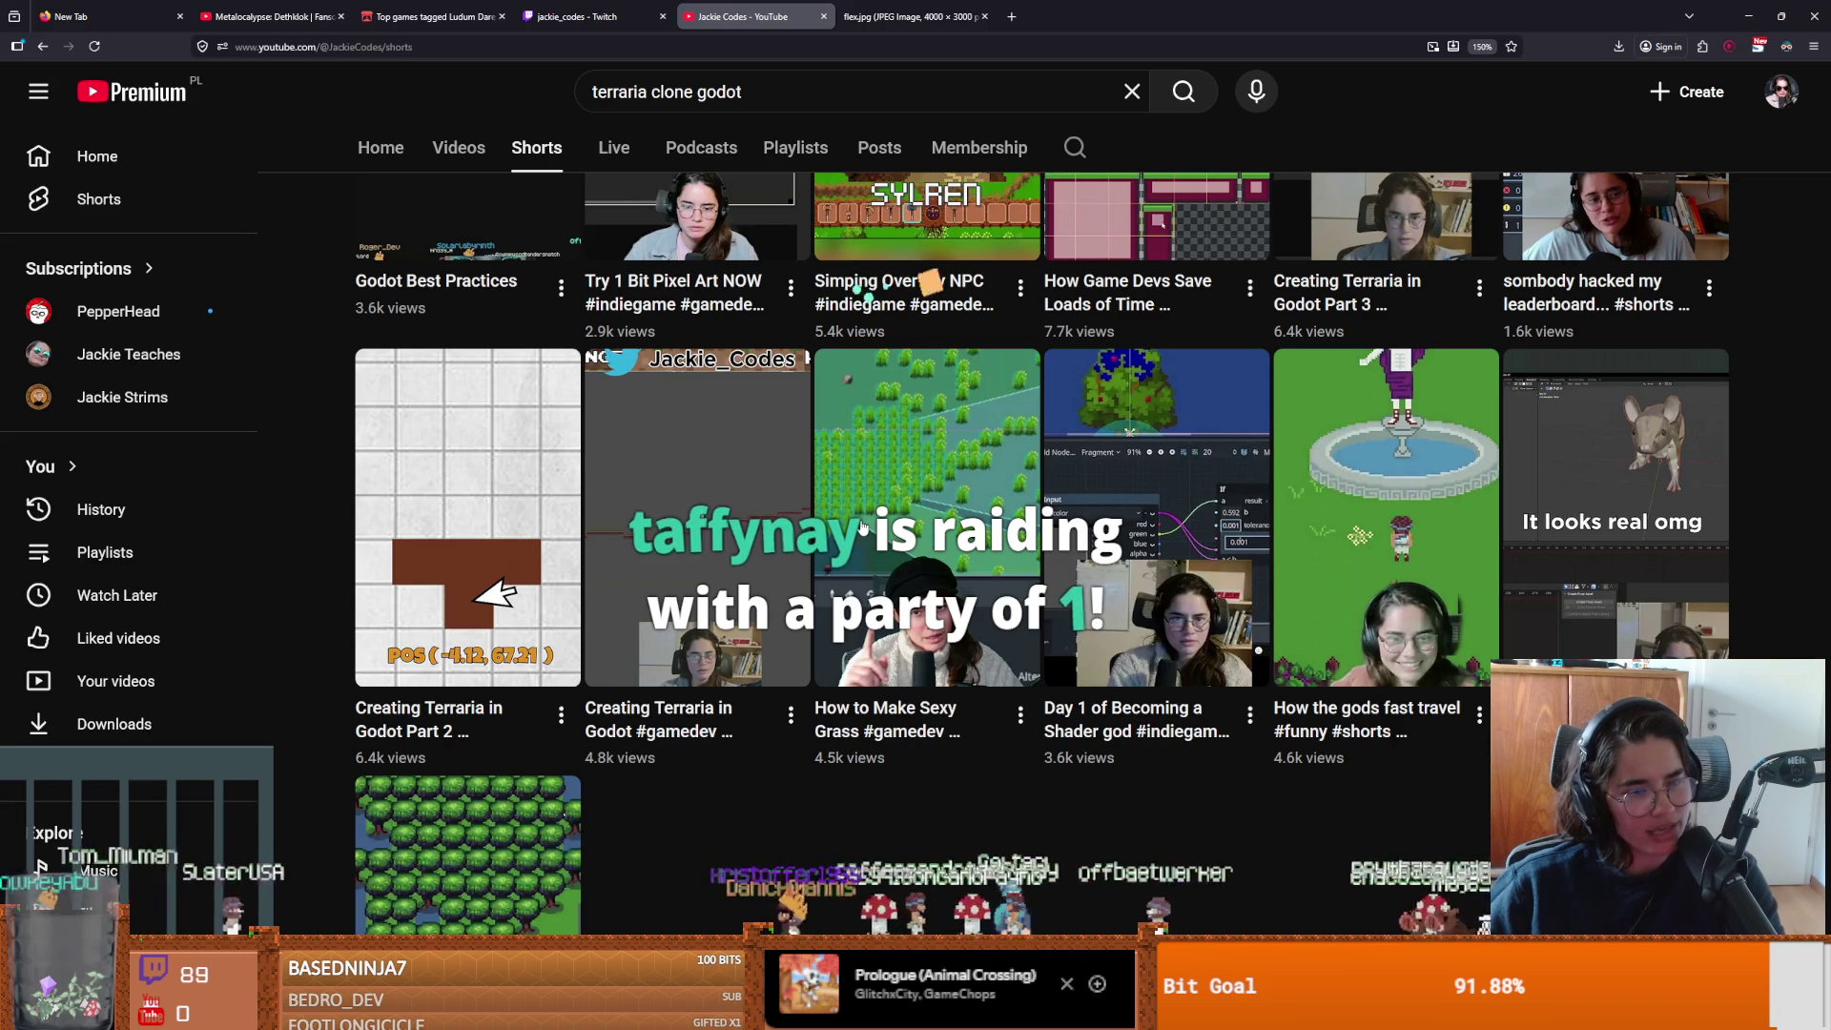
scroll(863, 525, "up", 3)
scroll(1332, 688, "down", 1)
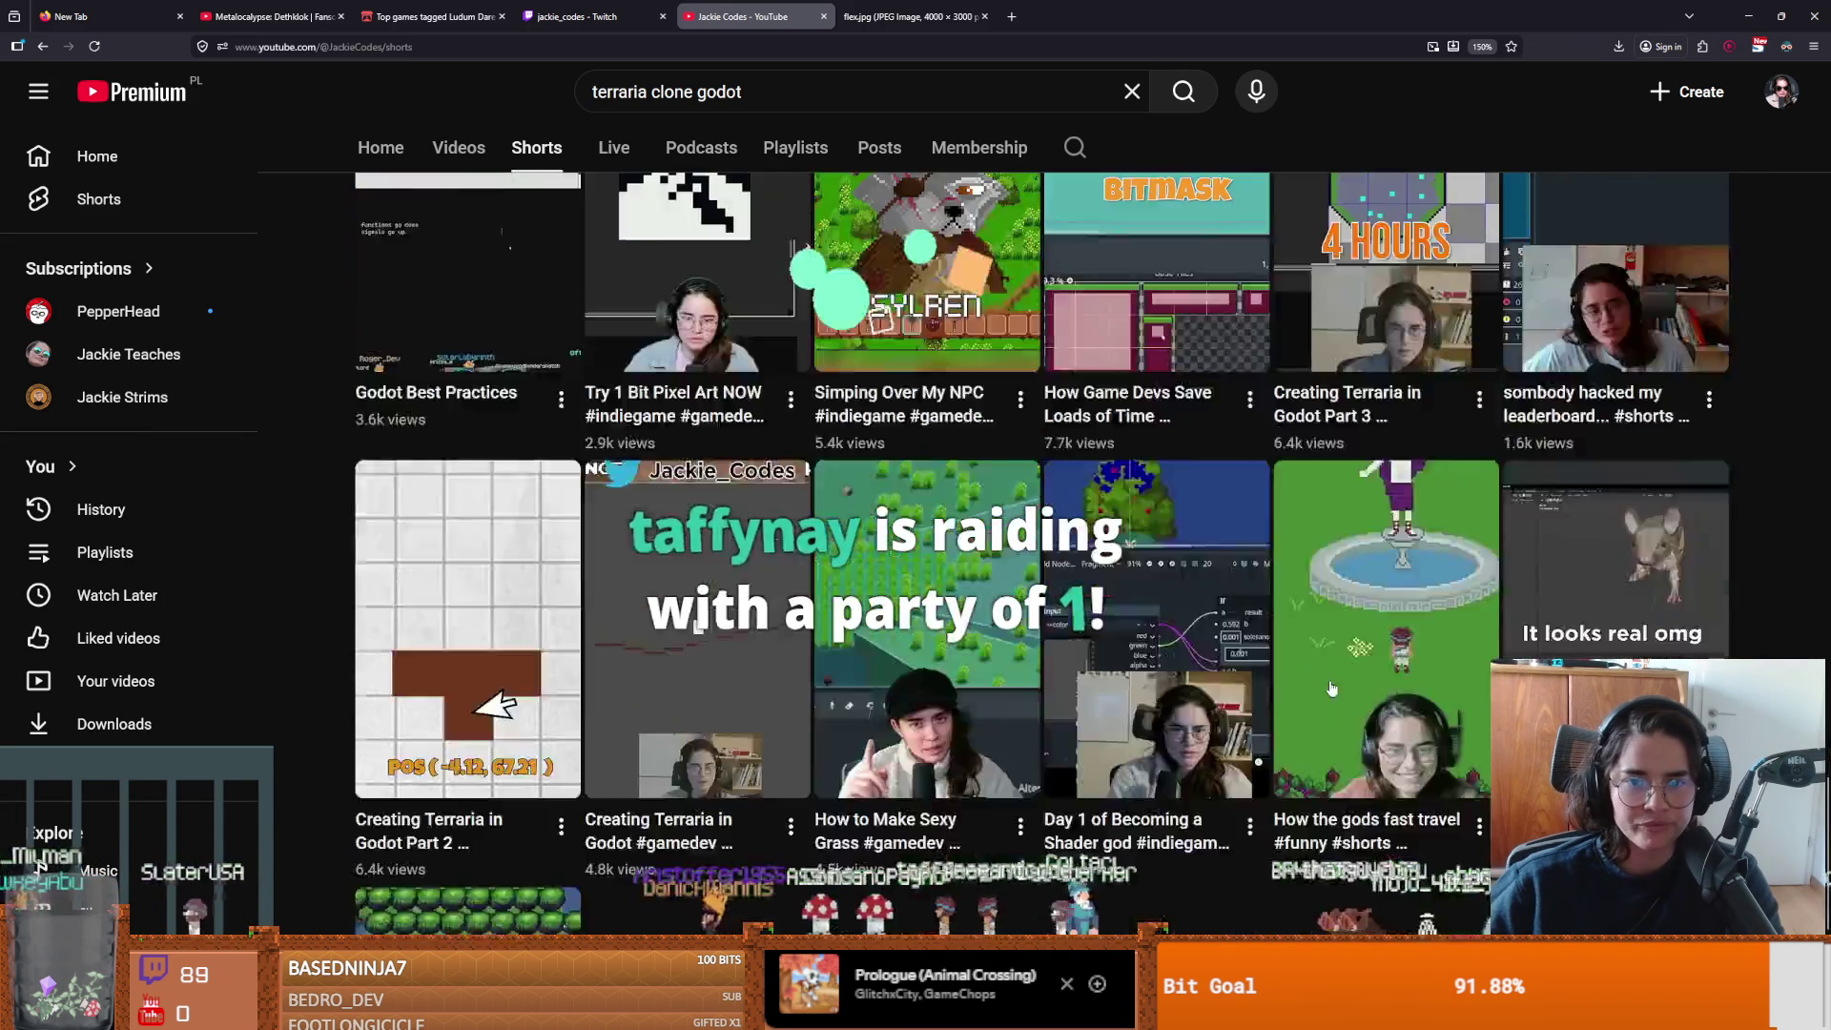
scroll(1332, 688, "up", 3)
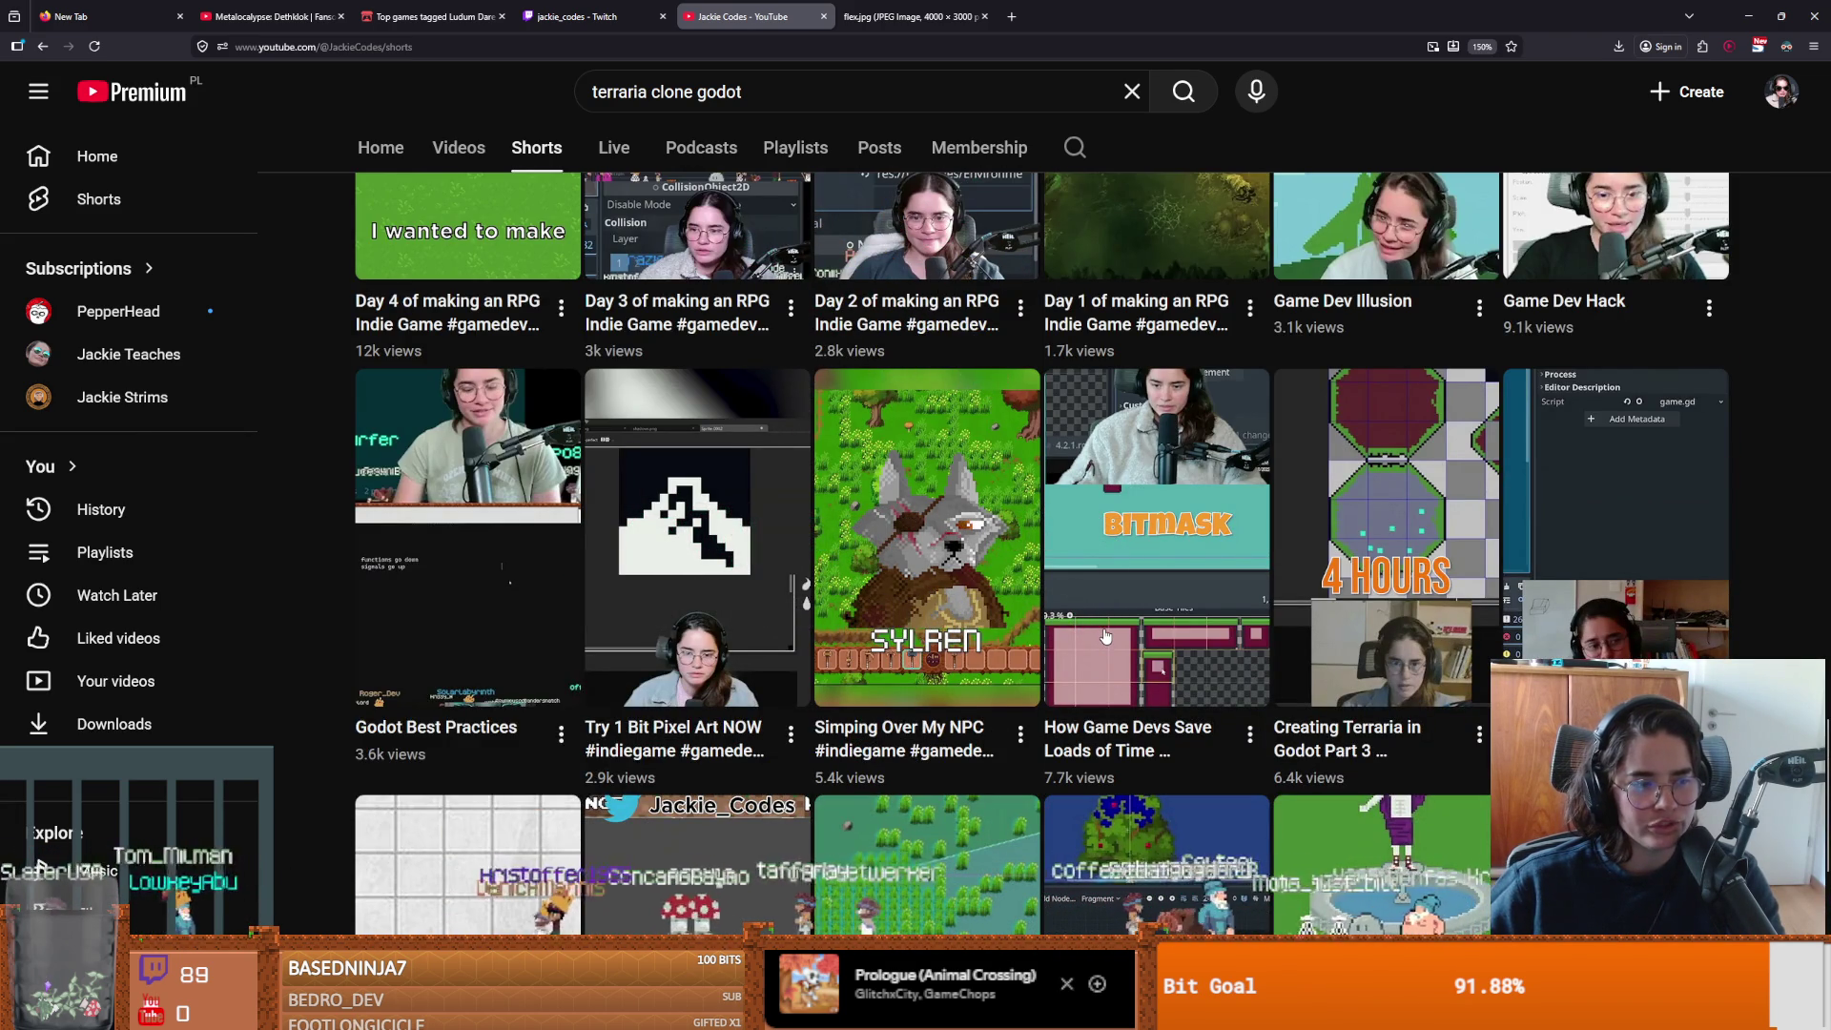
scroll(1105, 636, "up", 3)
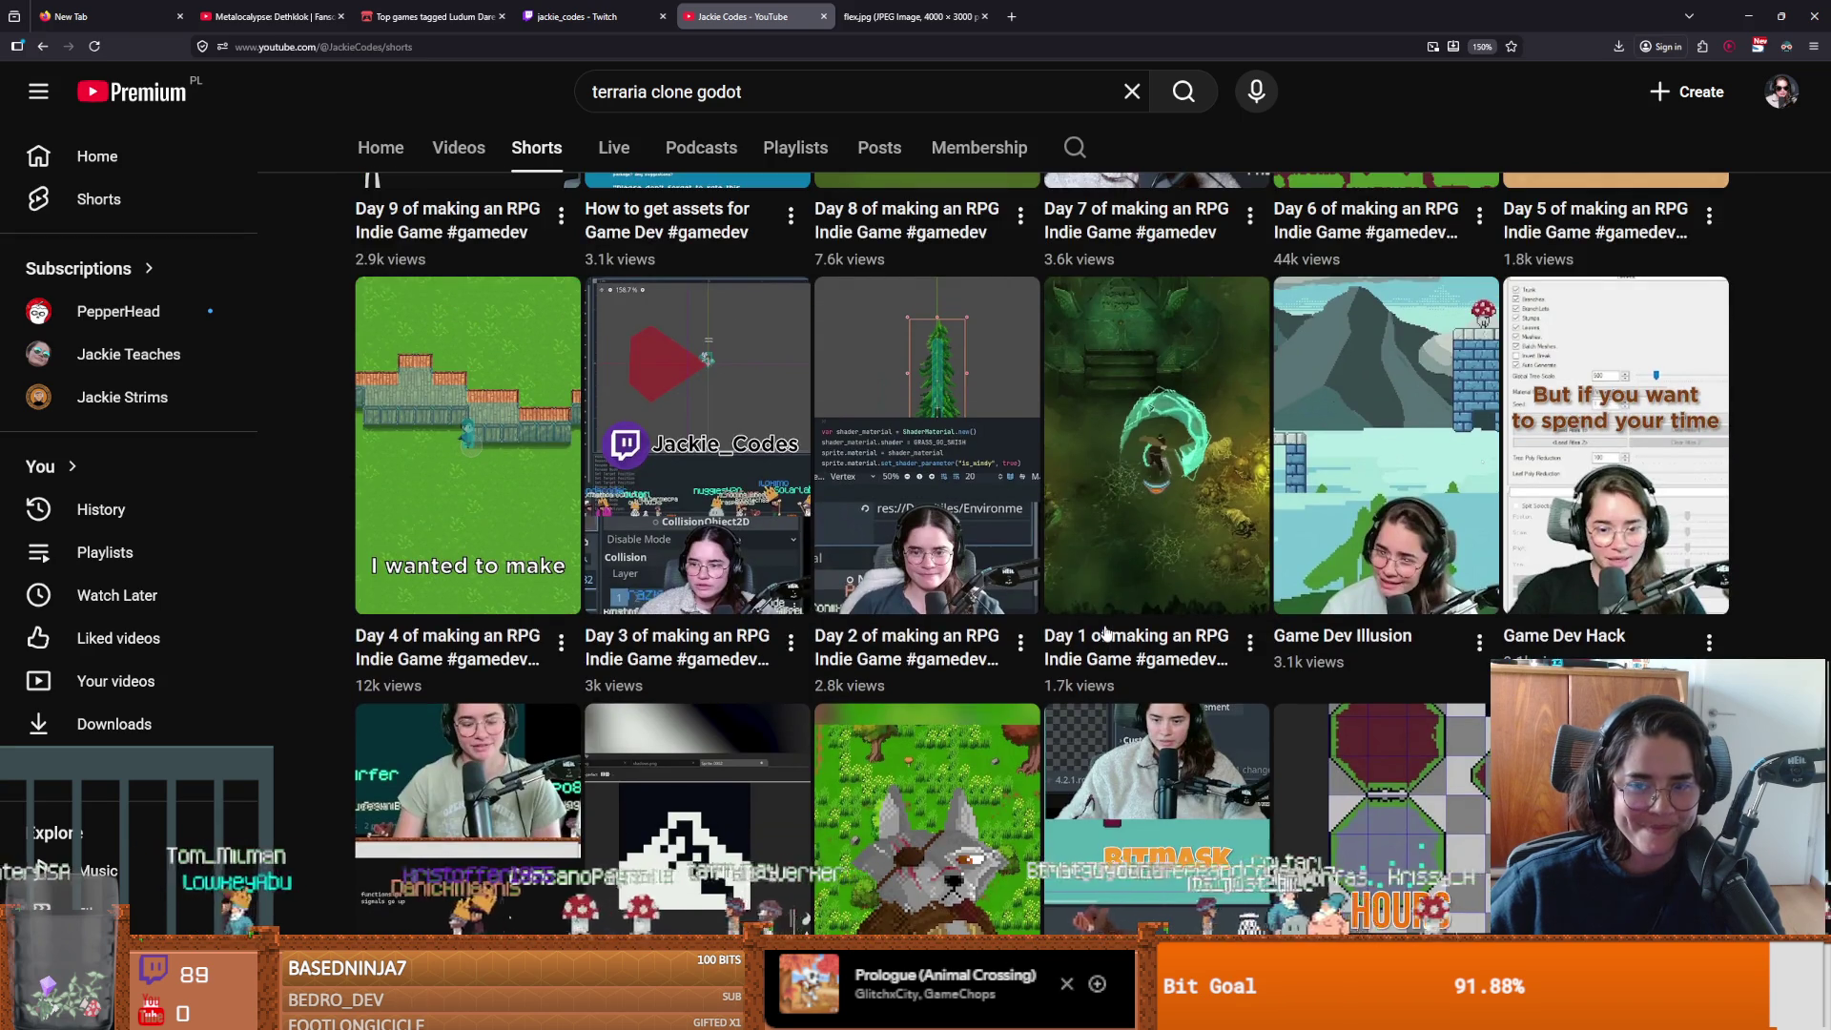
scroll(1106, 634, "up", 4)
scroll(1109, 633, "down", 10)
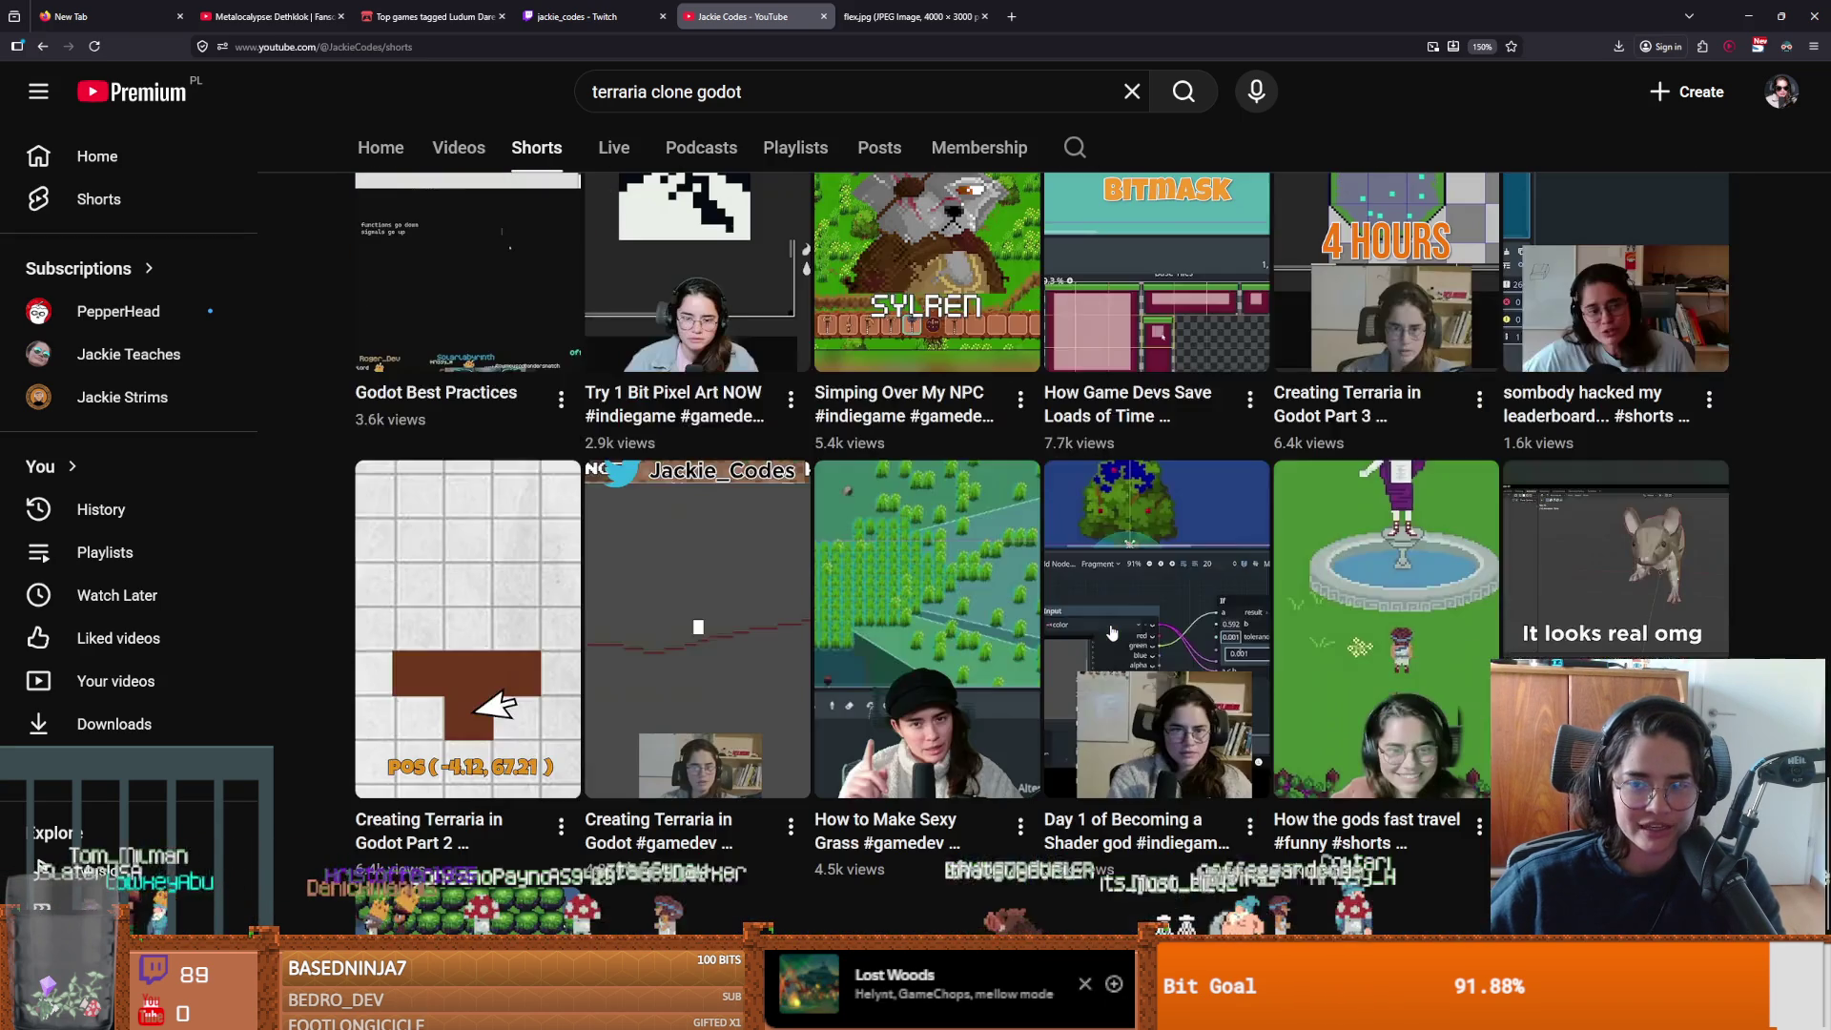
scroll(1113, 629, "up", 1)
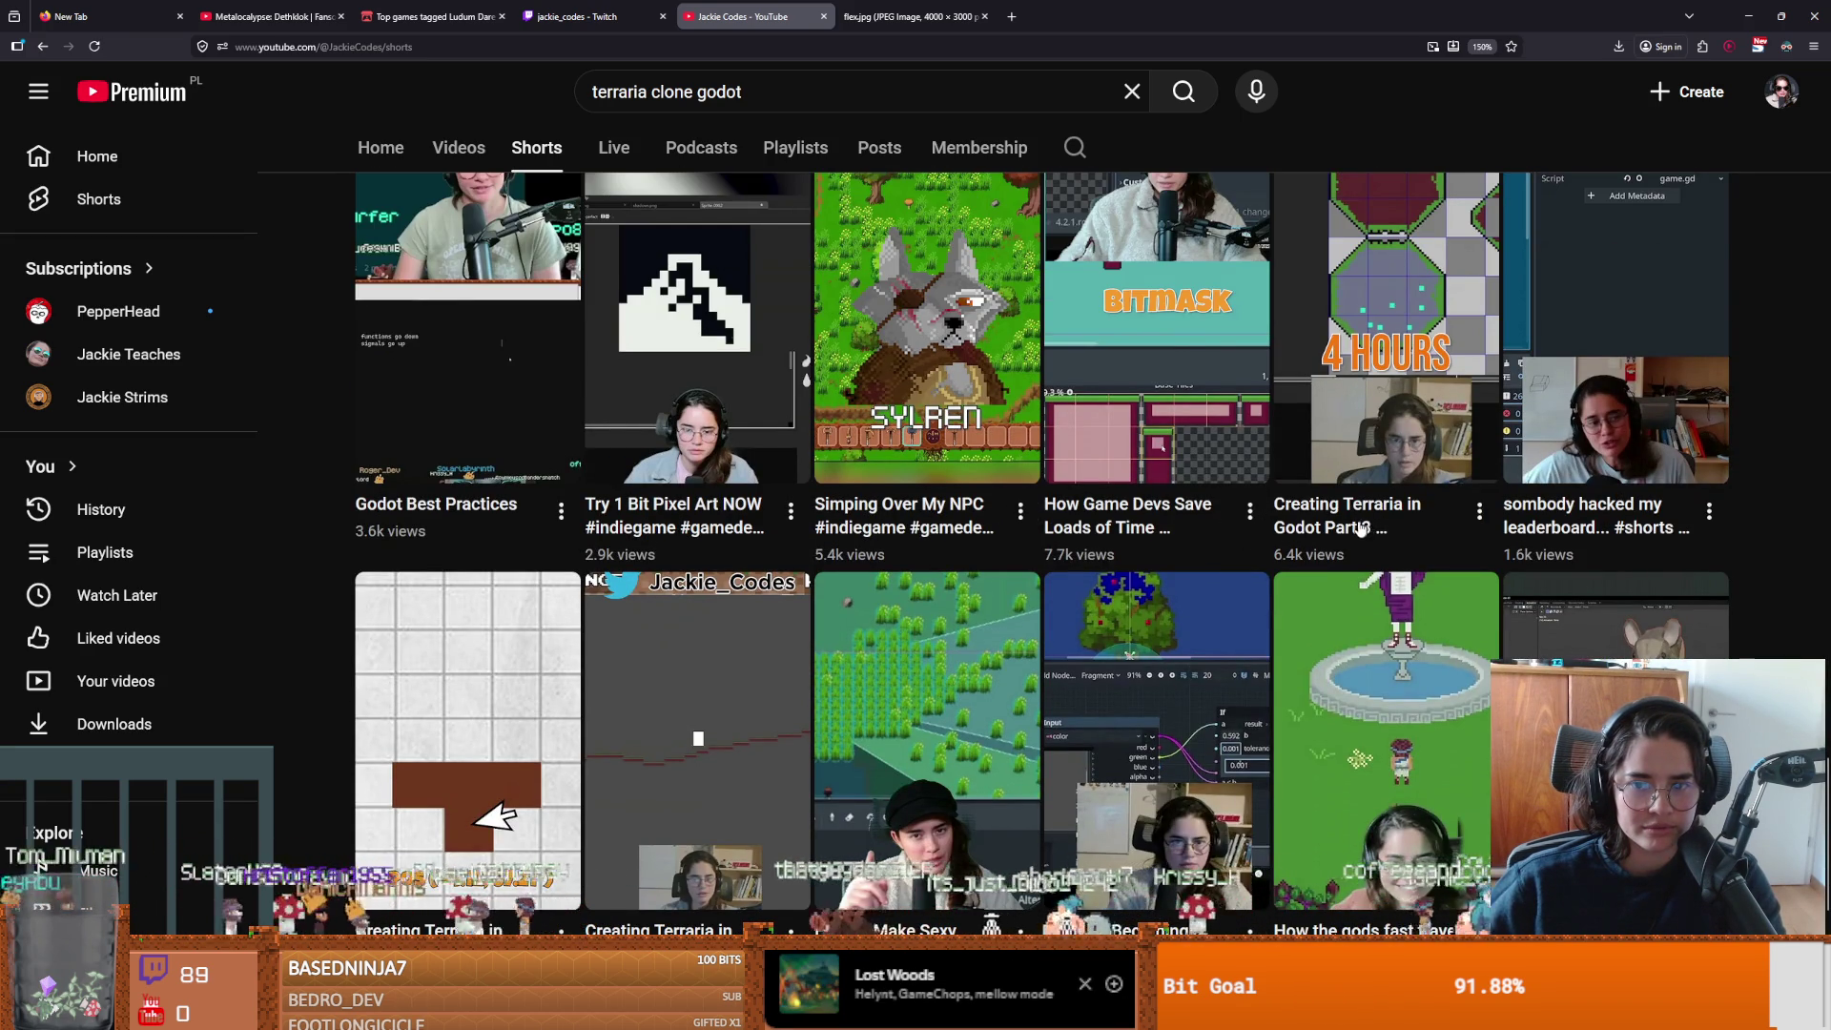
scroll(763, 667, "down", 1)
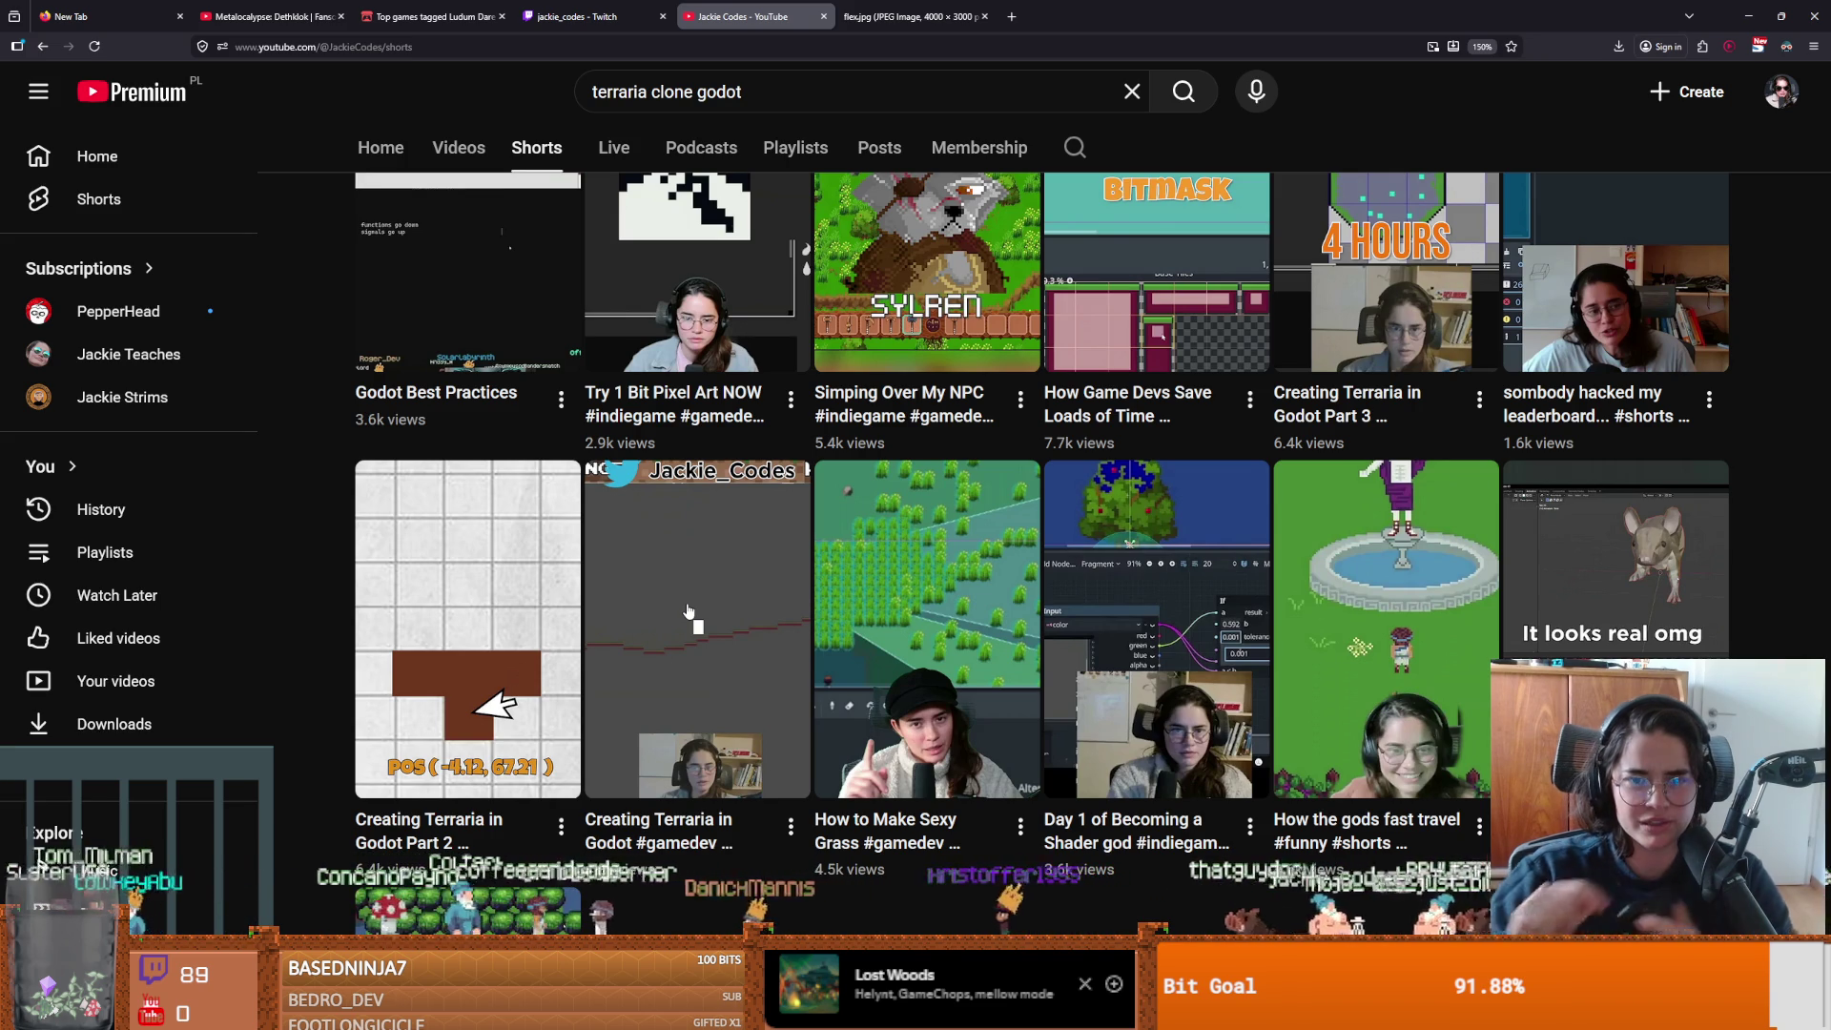
scroll(825, 586, "down", 10)
scroll(826, 585, "up", 15)
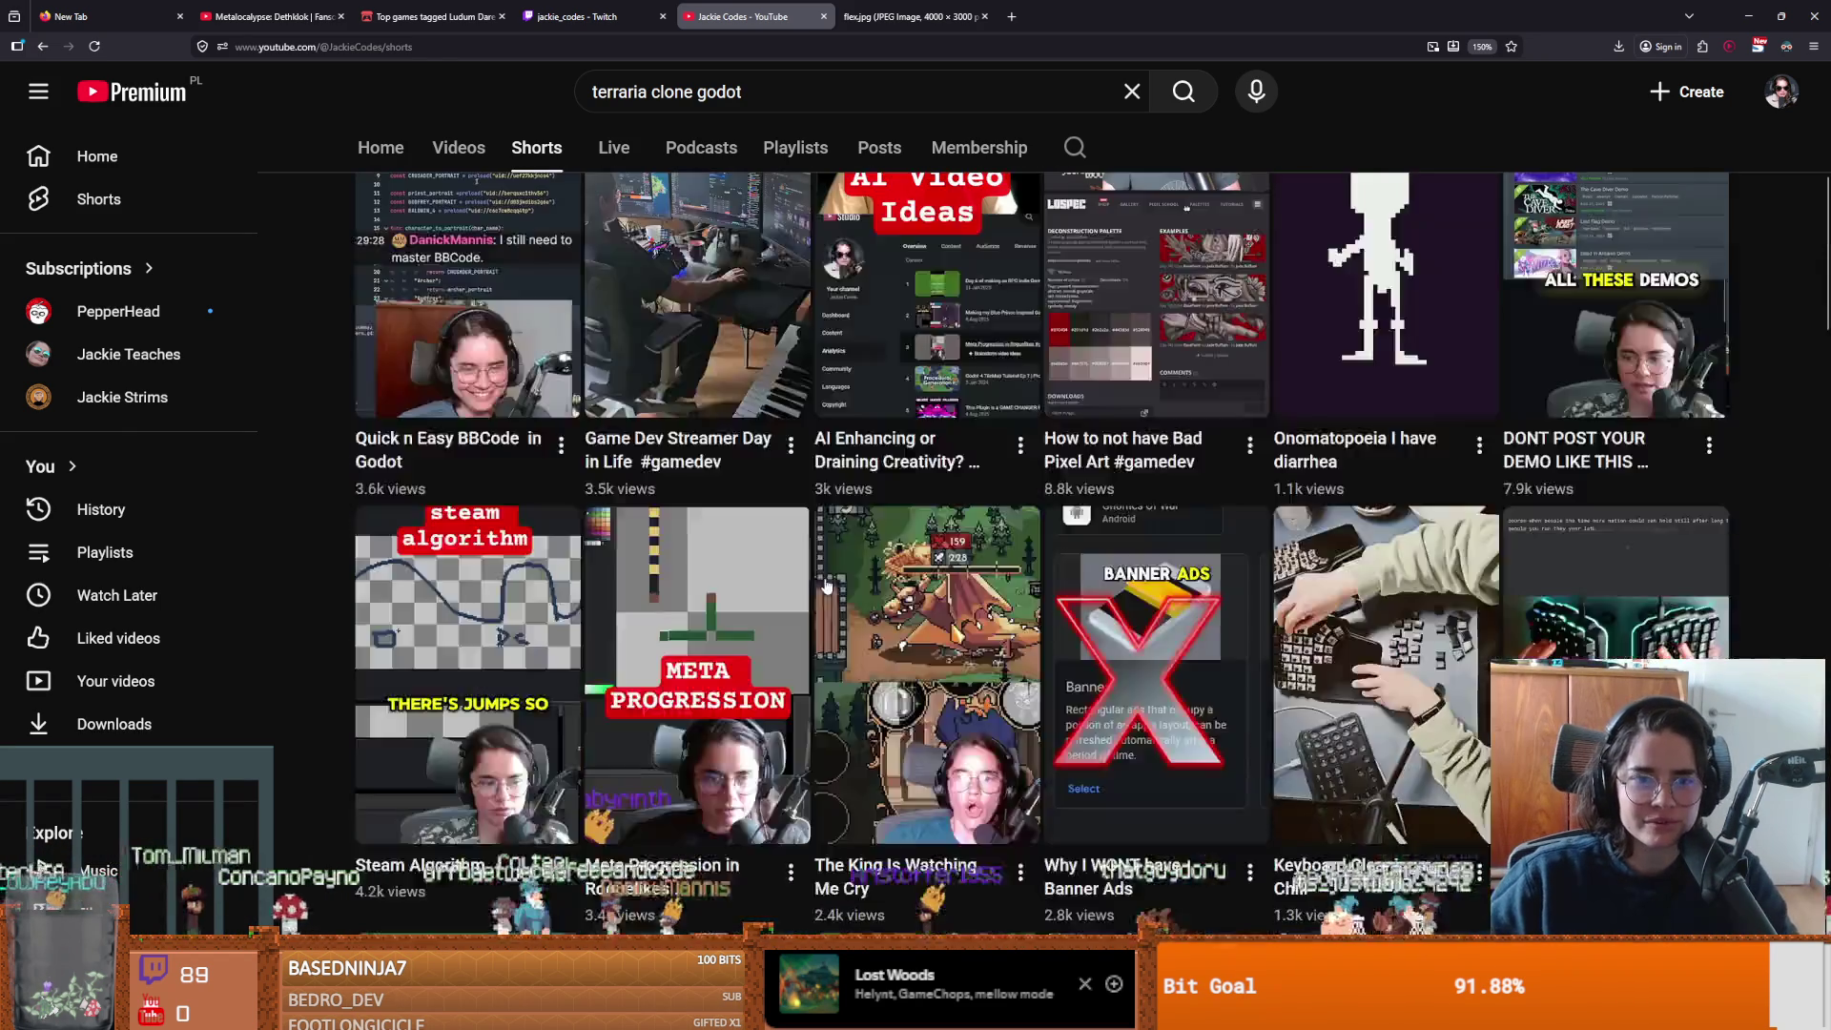
scroll(635, 483, "down", 3)
Watch the Game Dev Streamer Day in Life short, leave it paused, and return to Godot.
left_click(635, 483)
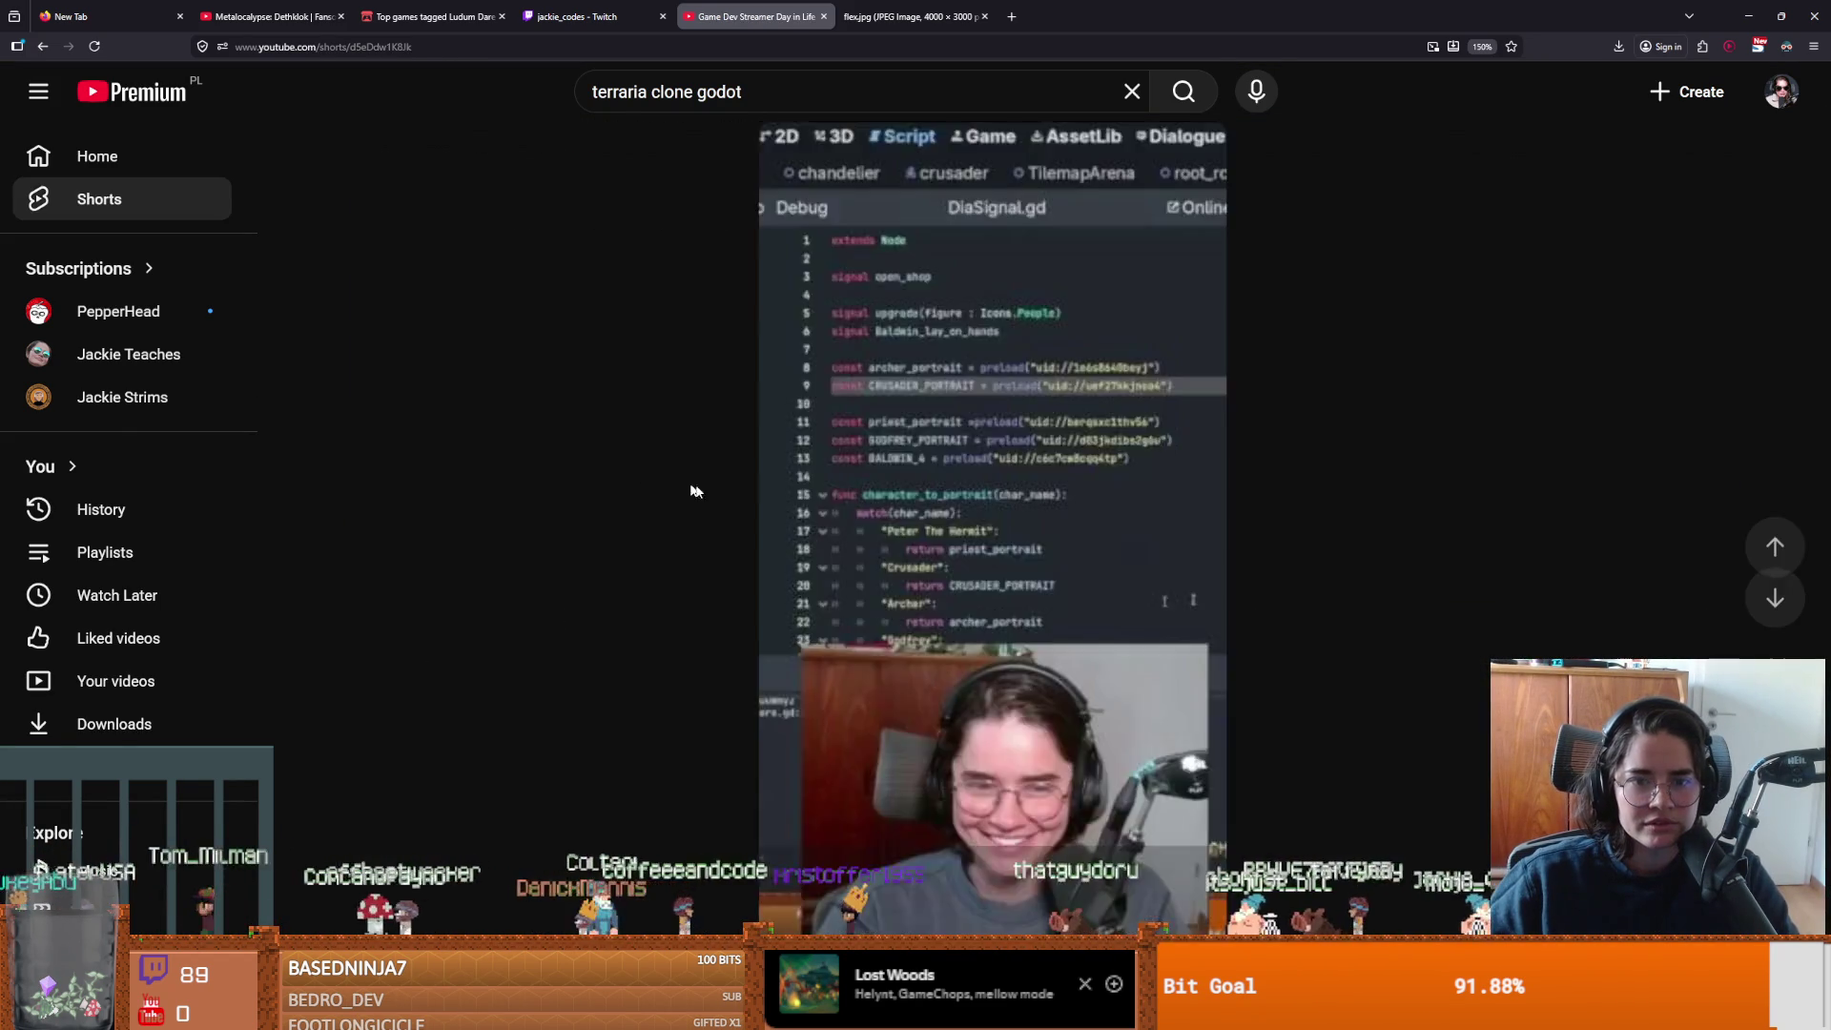
left_click(902, 675)
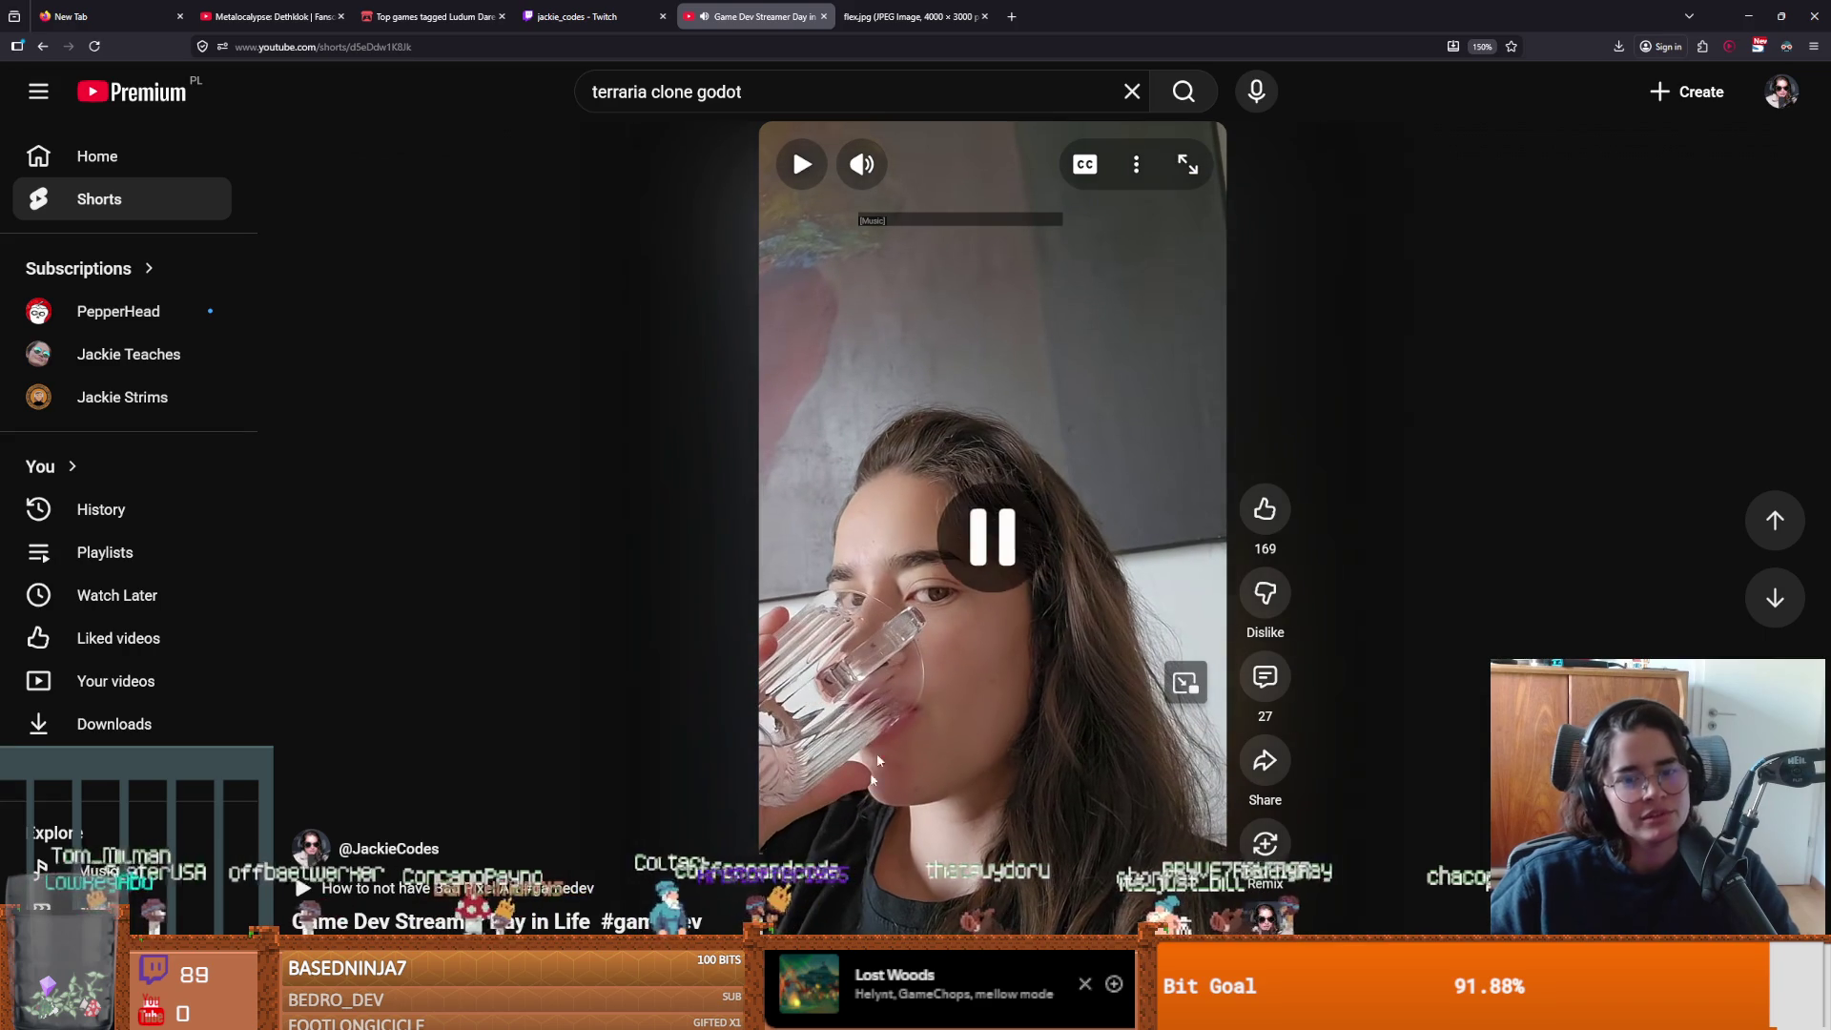
left_click(953, 678)
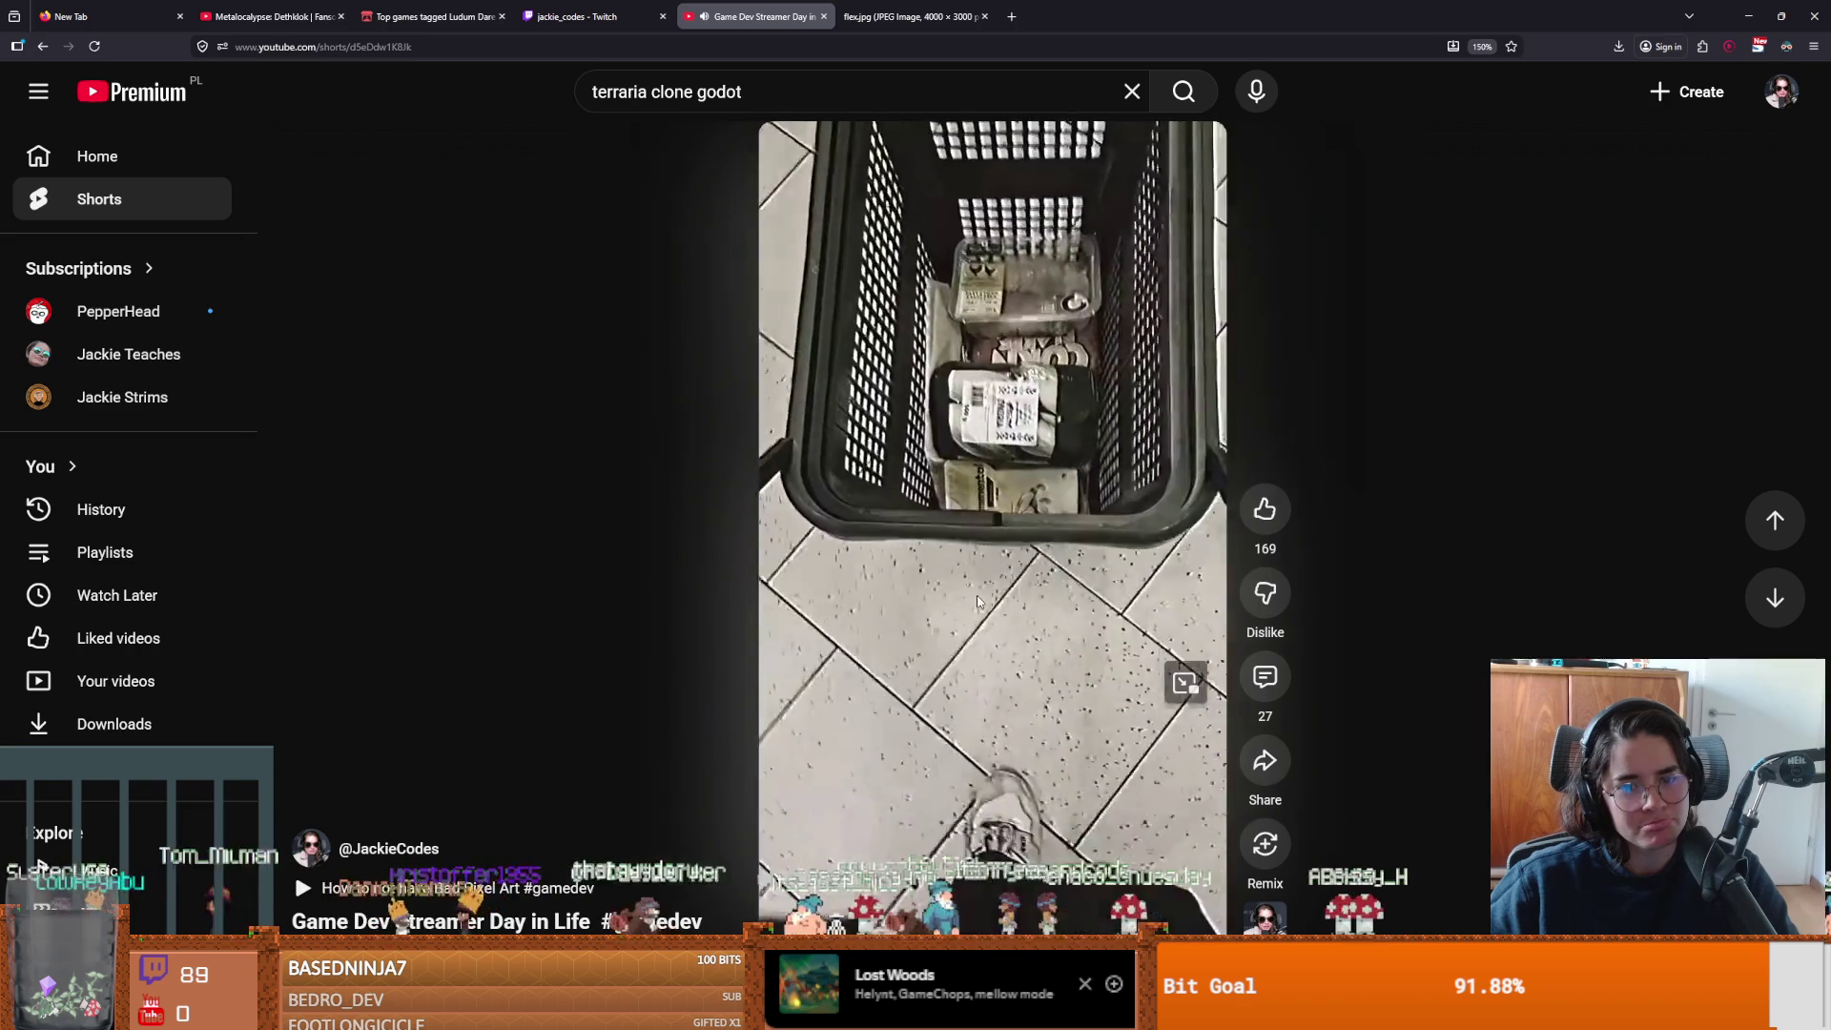
left_click(1046, 504)
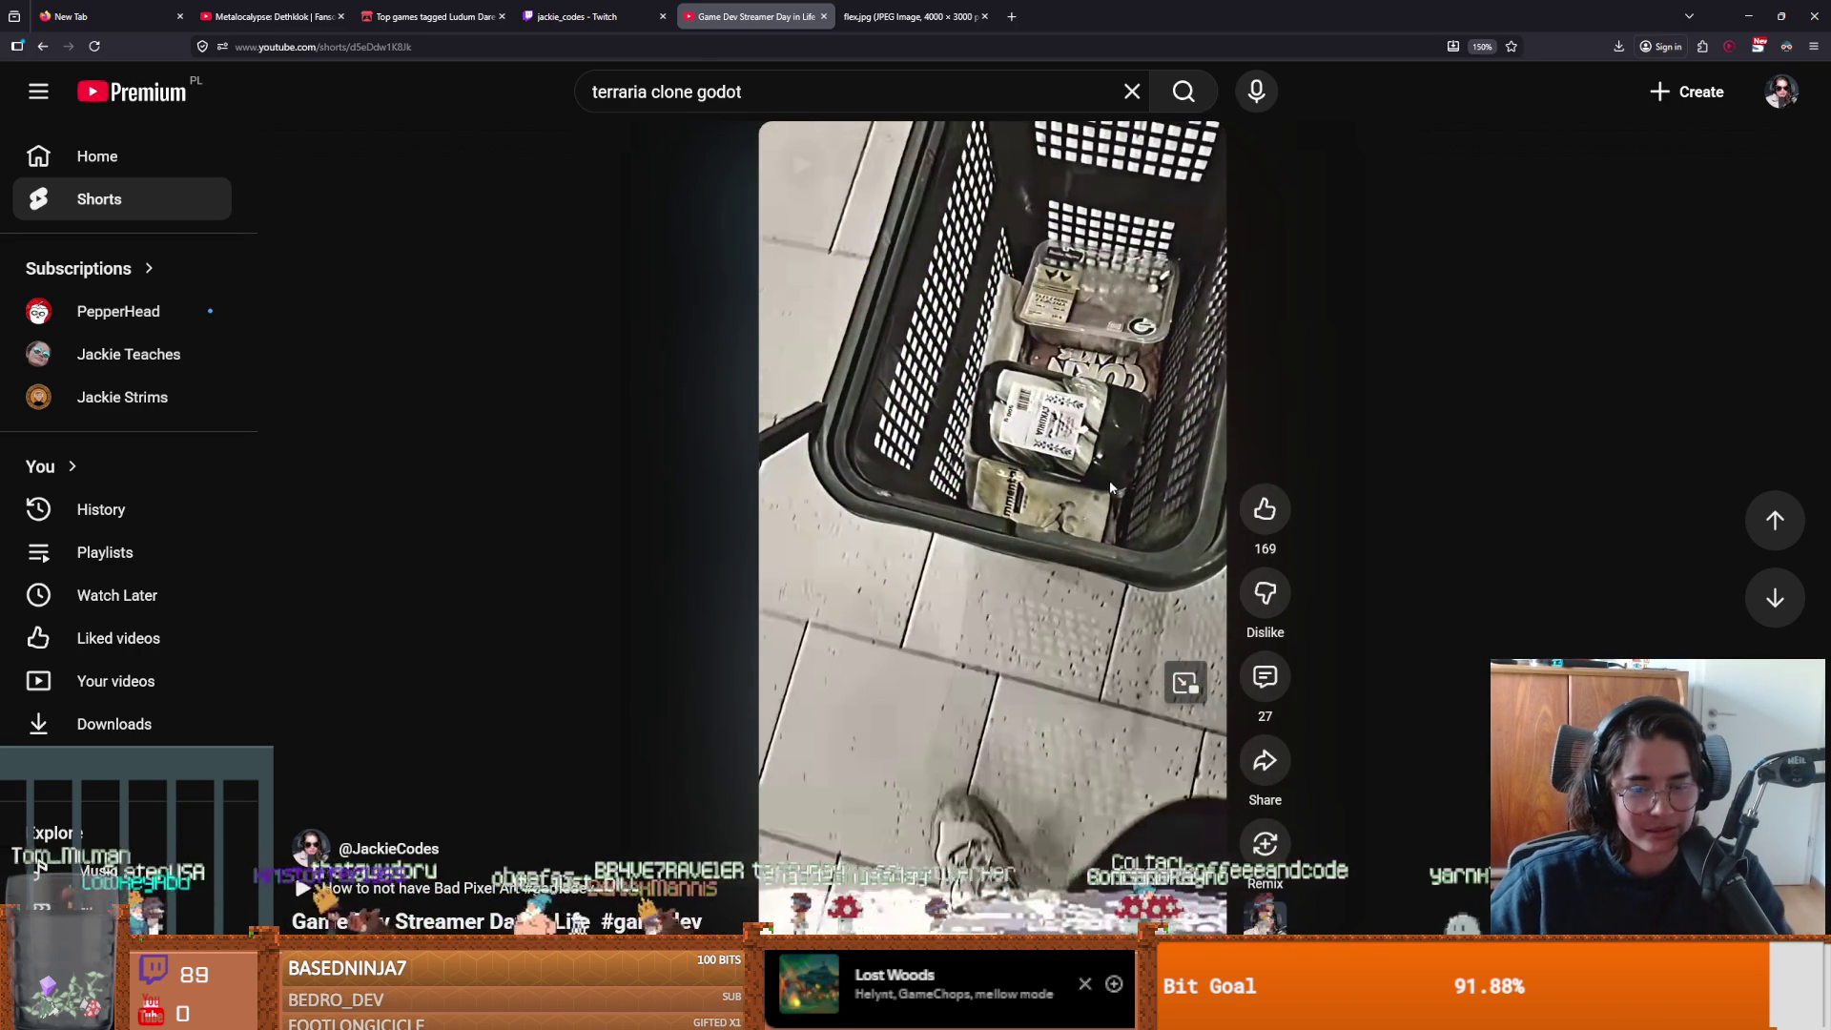
left_click(1072, 490)
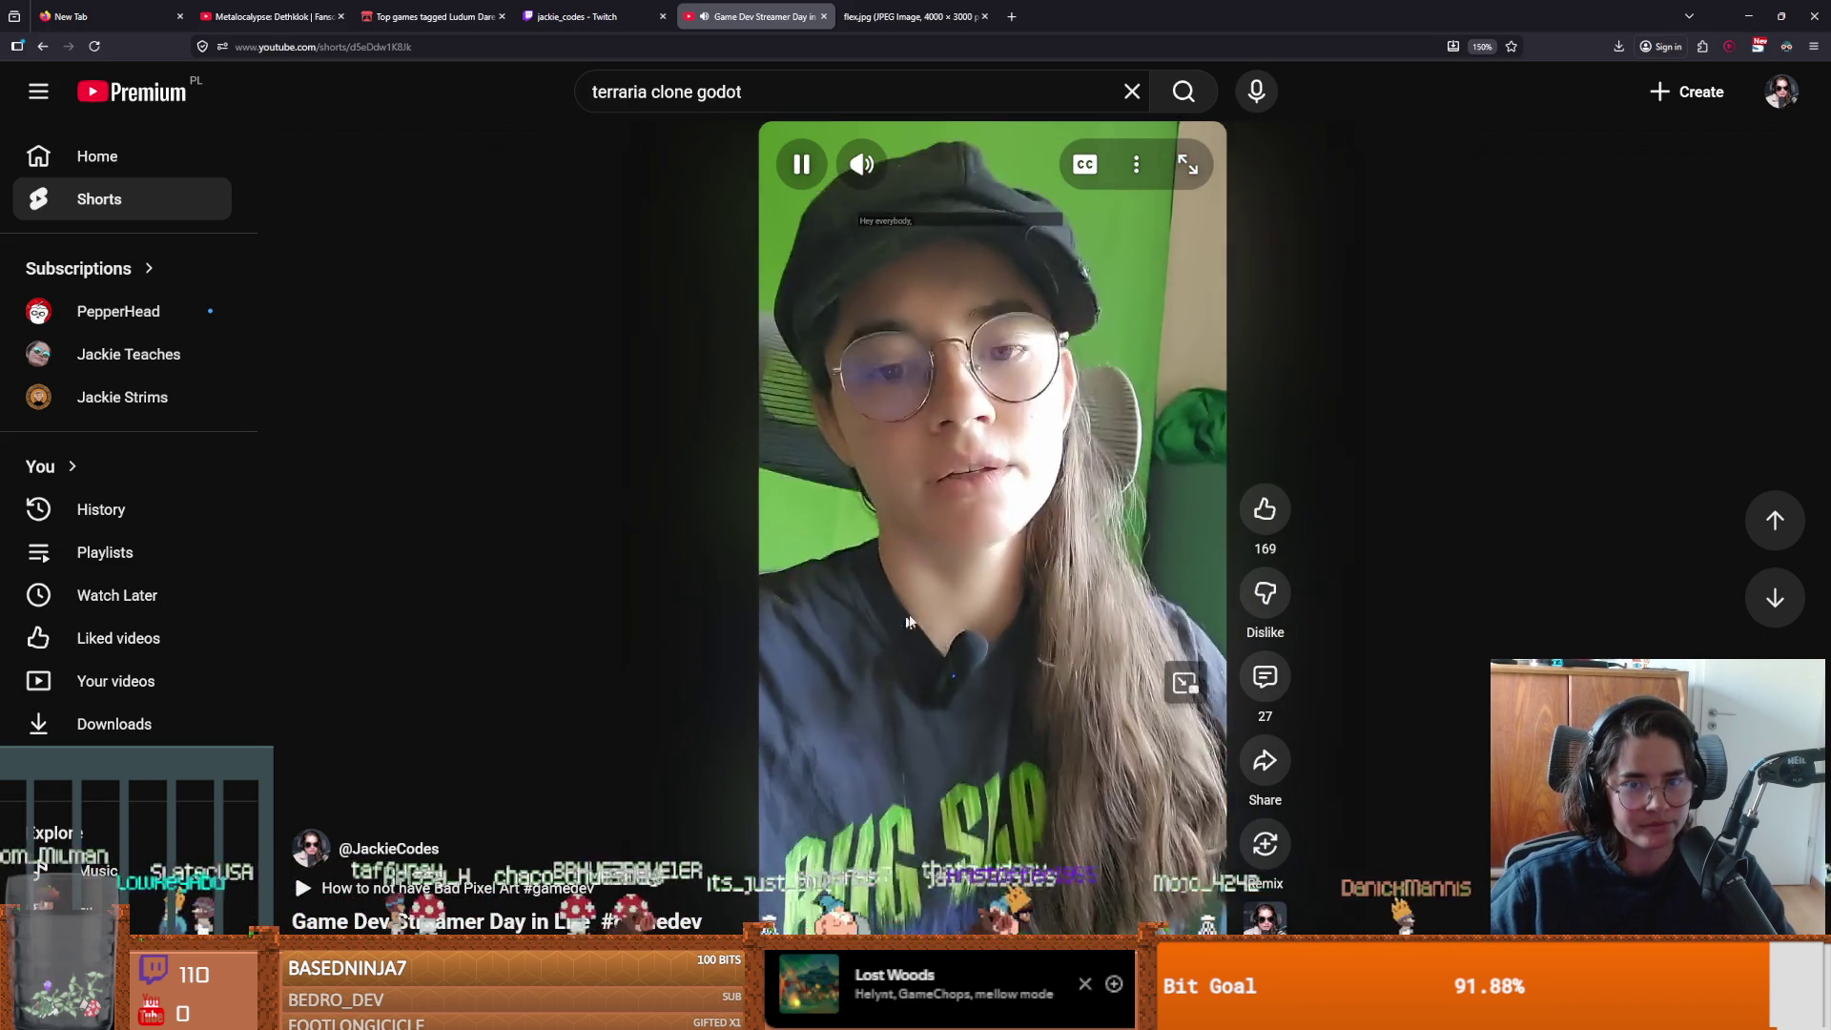
key("space")
key("alt+Tab")
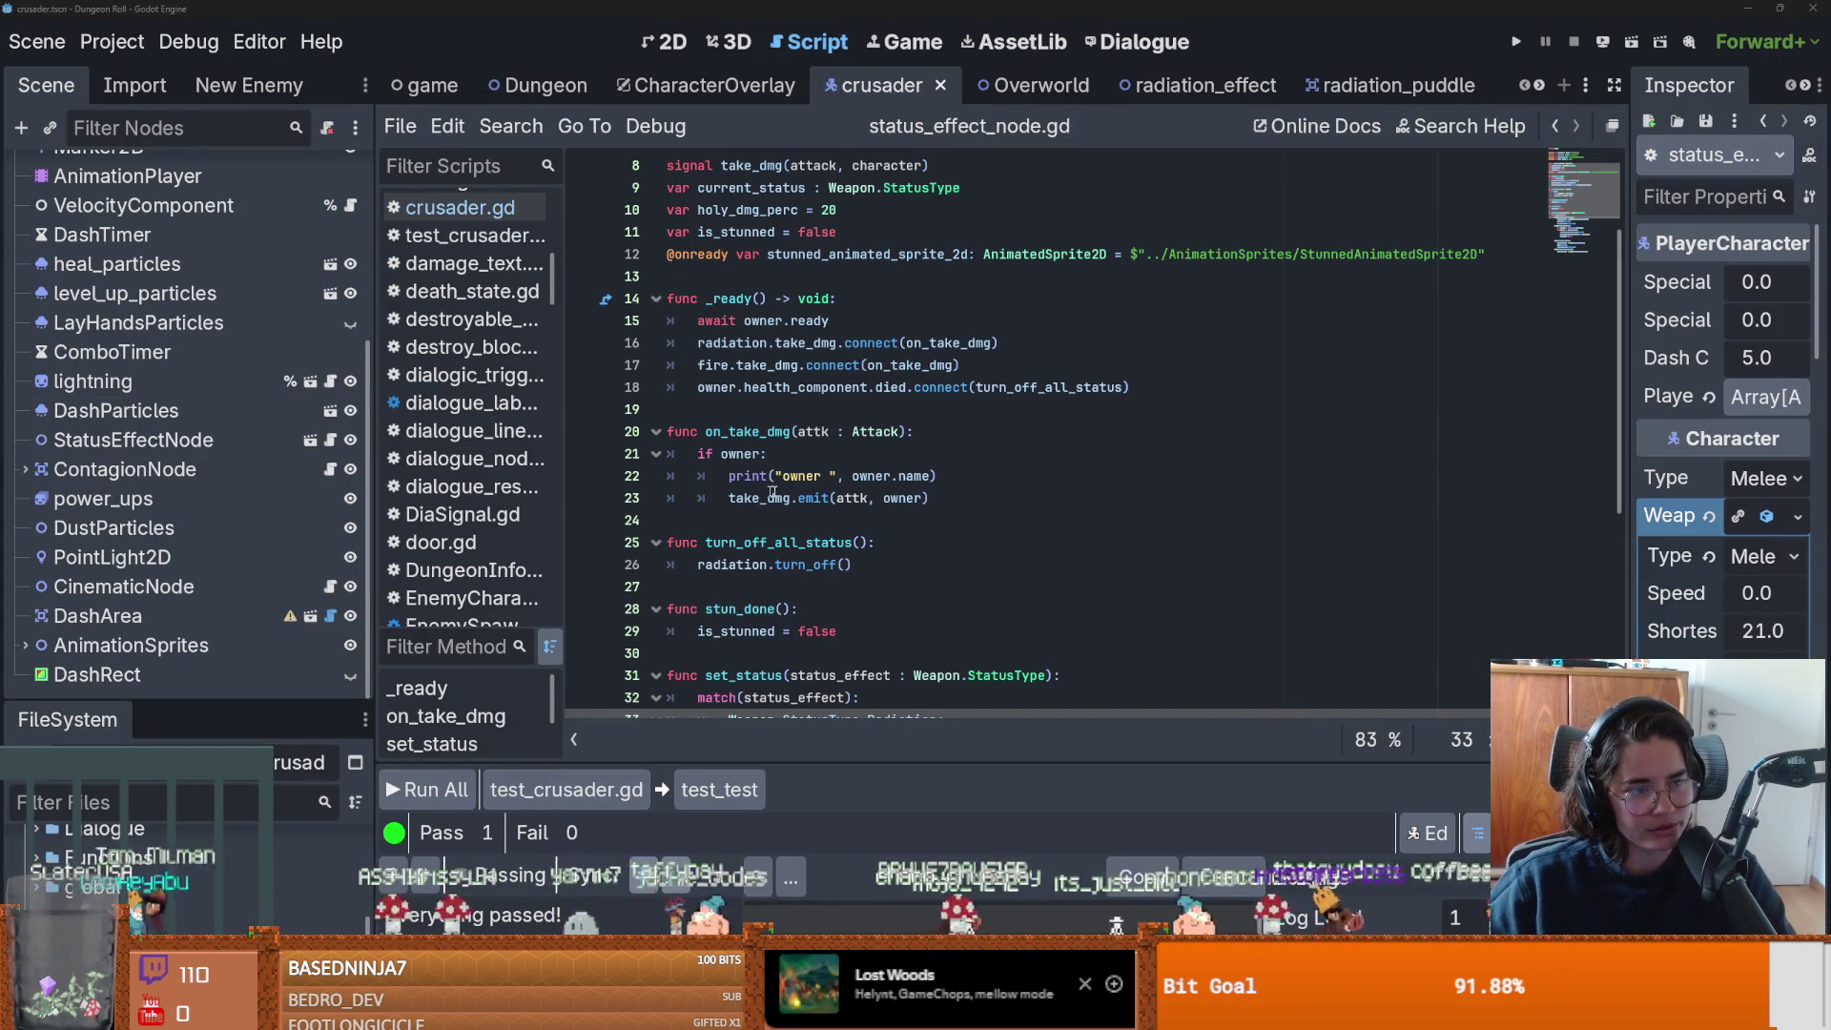
Review status_effect_node.gd, saving repeatedly with the caret on lines 19, 24 and 13.
scroll(815, 563, "up", 1)
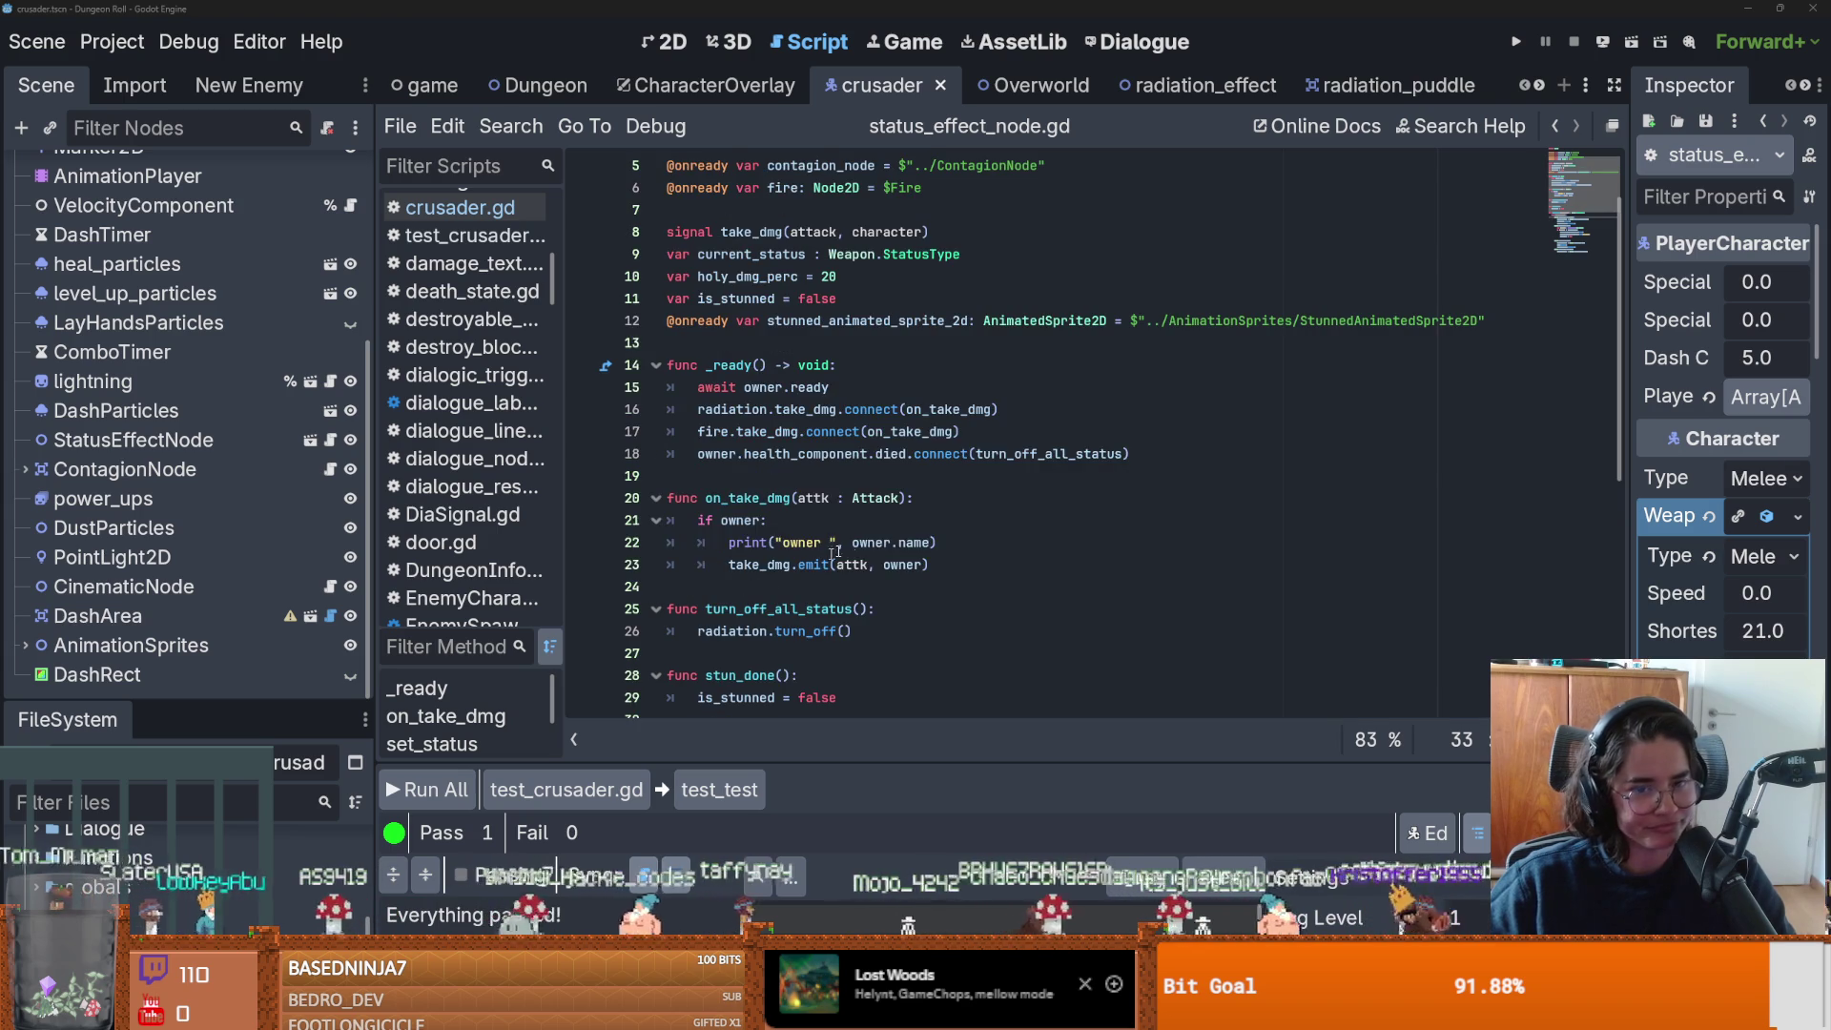
left_click(815, 563)
key("ctrl+s")
scroll(809, 553, "up", 1)
left_click(800, 544)
key("ctrl+s")
scroll(839, 591, "down", 2)
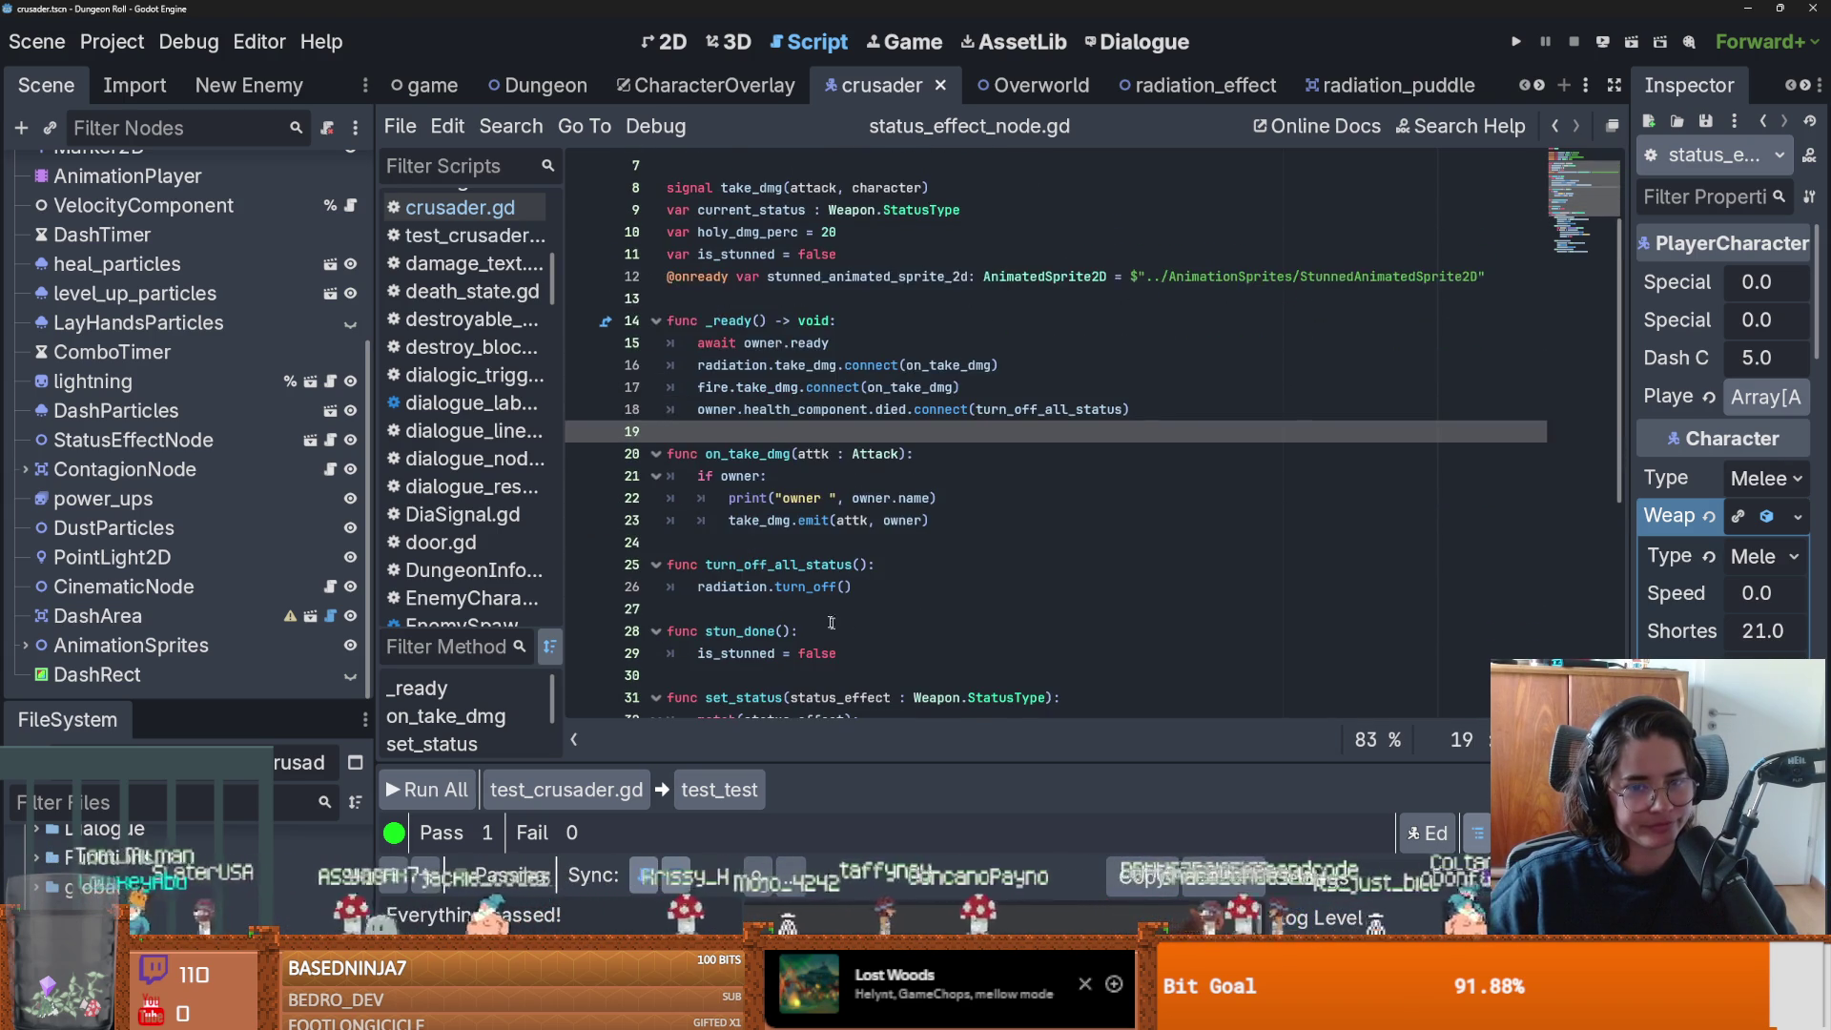
left_click(736, 544)
key("ctrl+s")
scroll(885, 646, "down", 1)
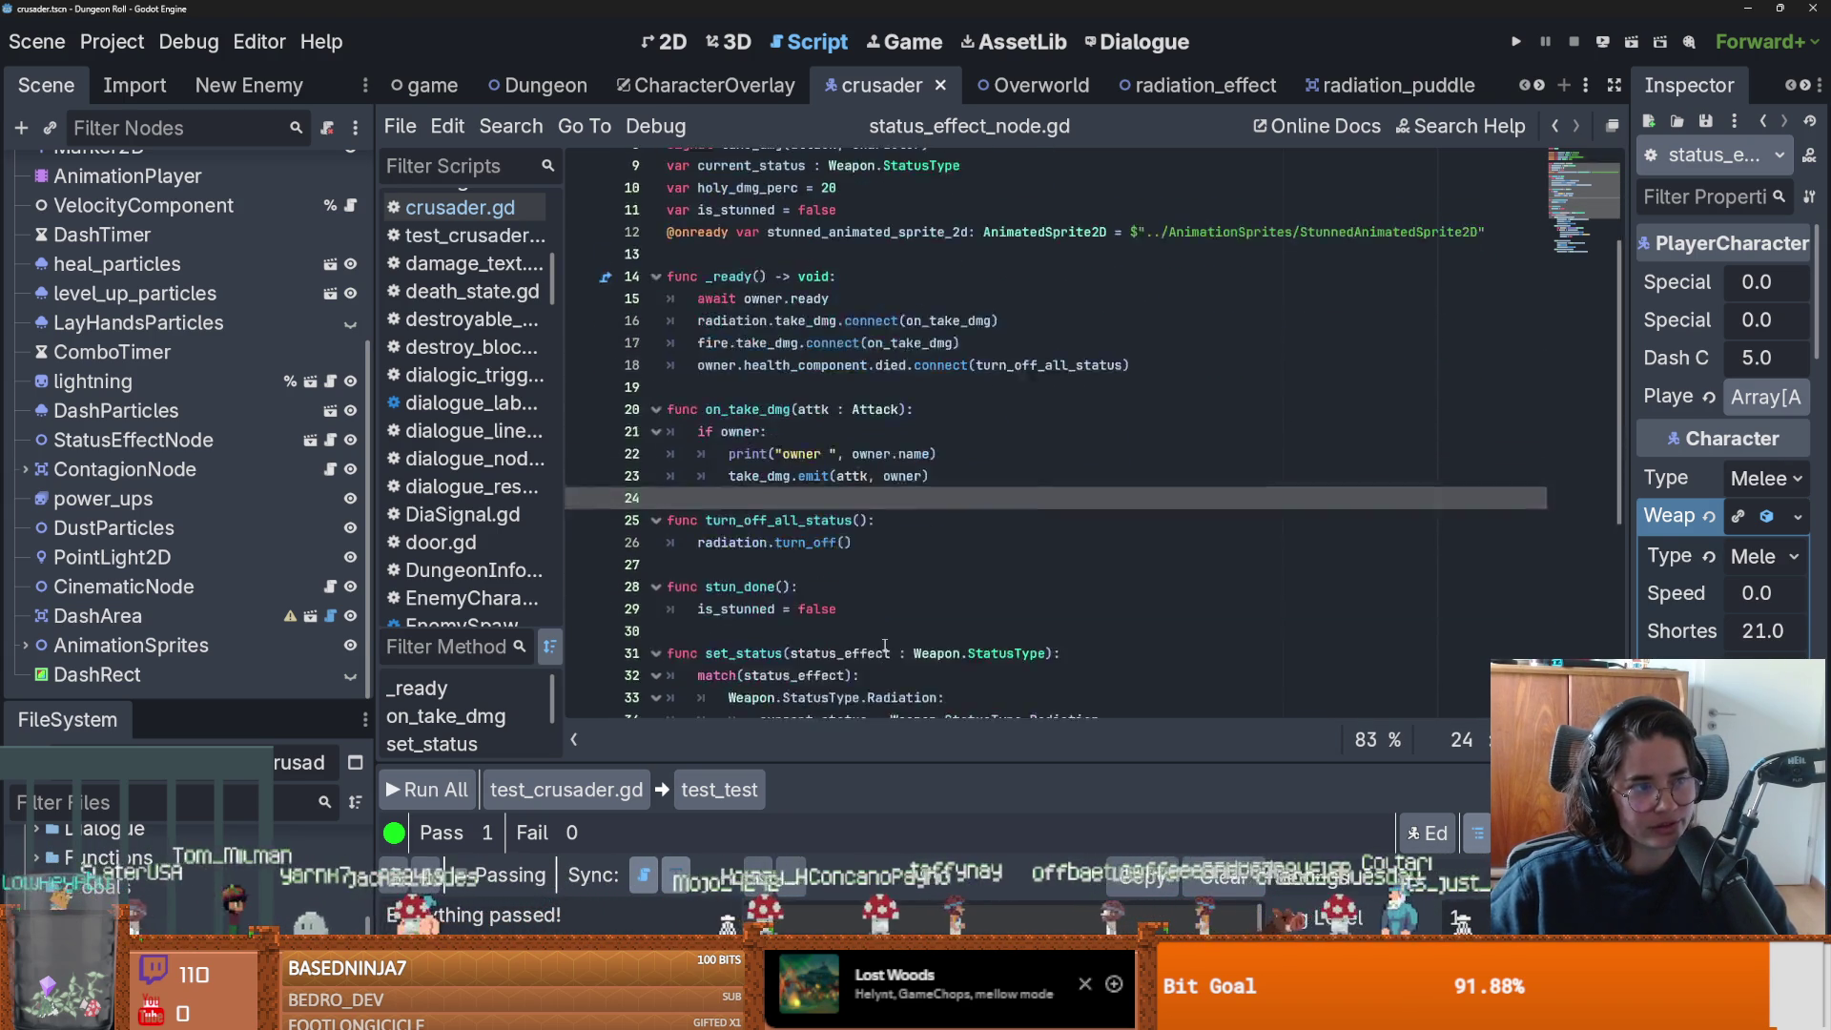
scroll(885, 645, "up", 2)
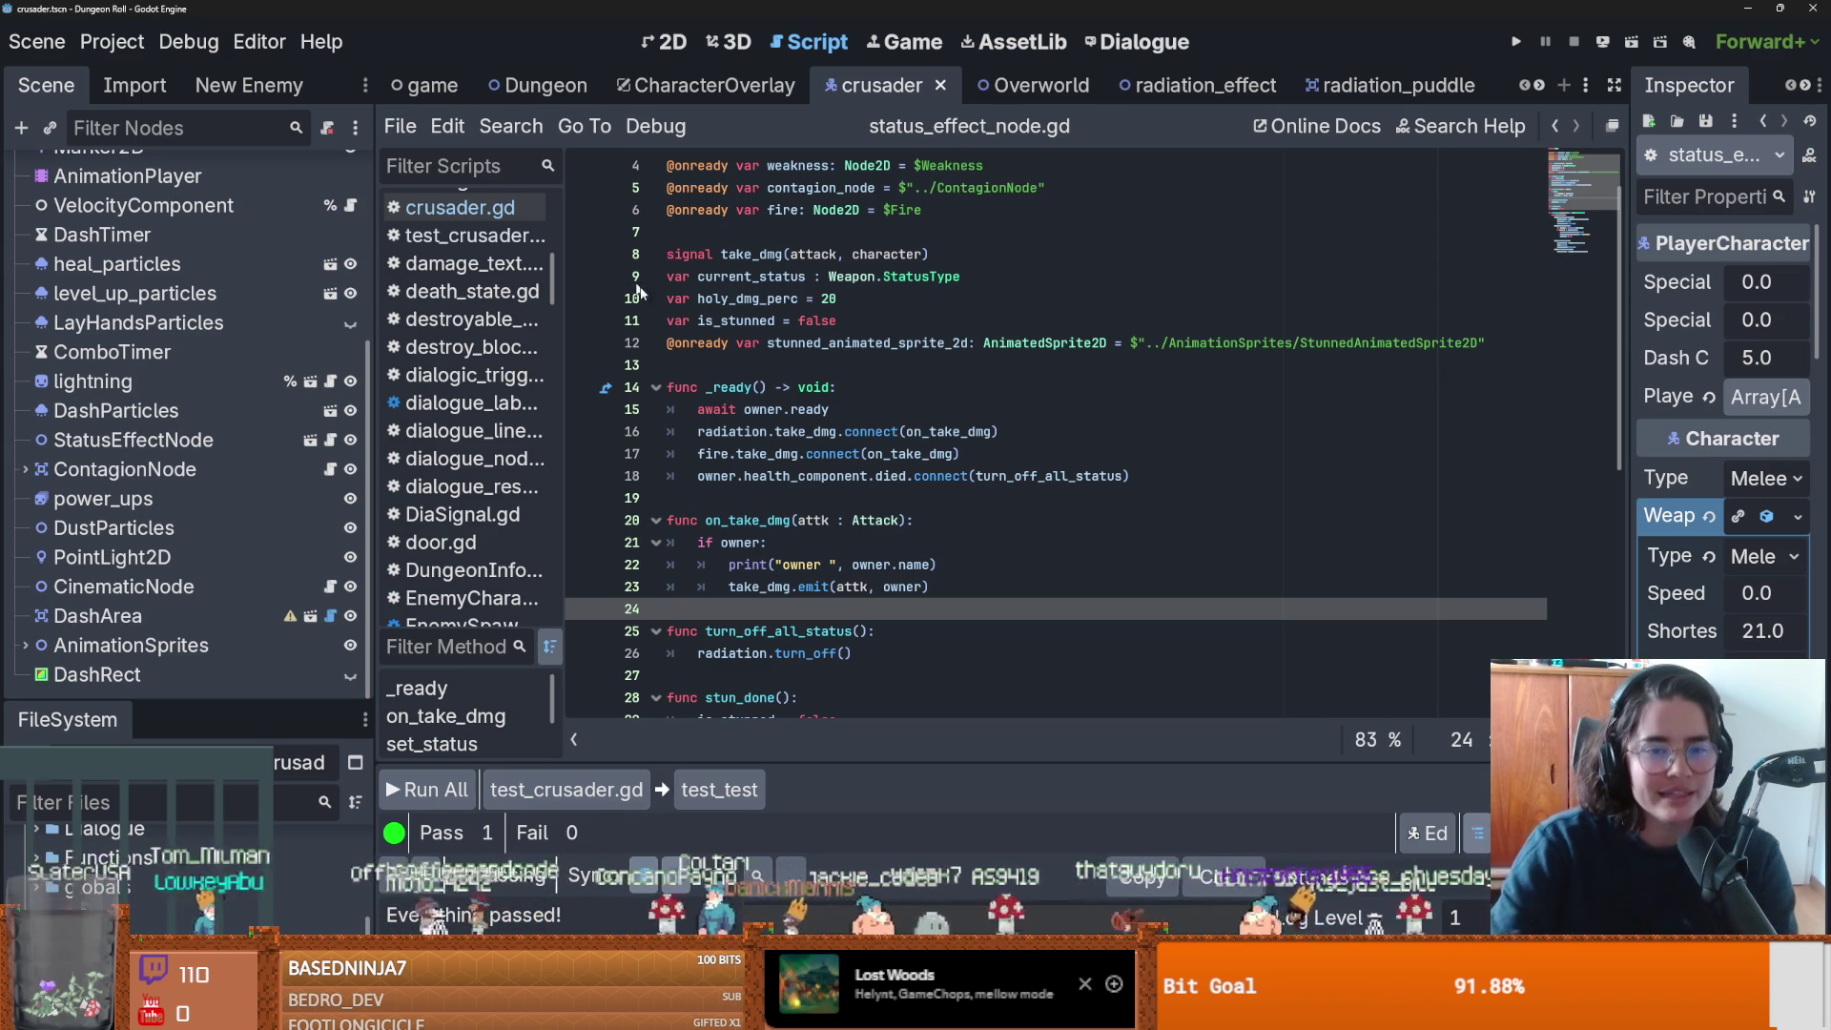
left_click(896, 500)
key("ctrl+s")
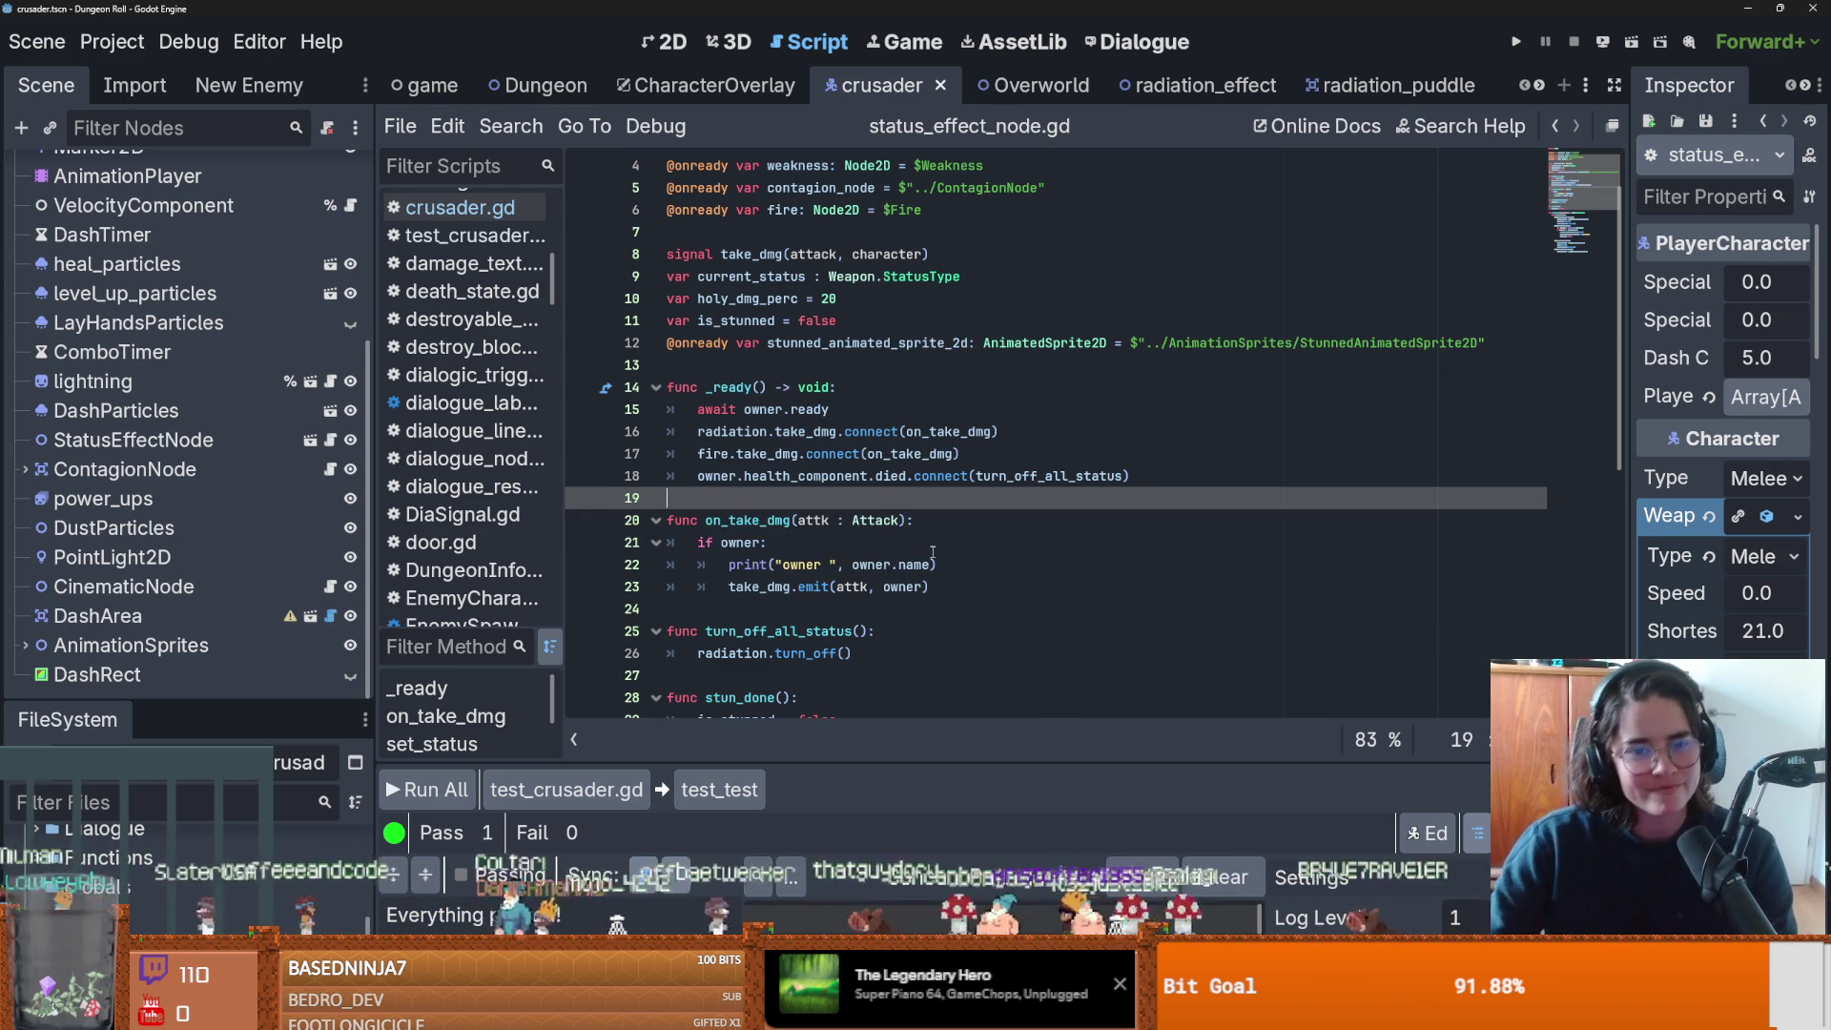
left_click(763, 365)
key("ctrl+s")
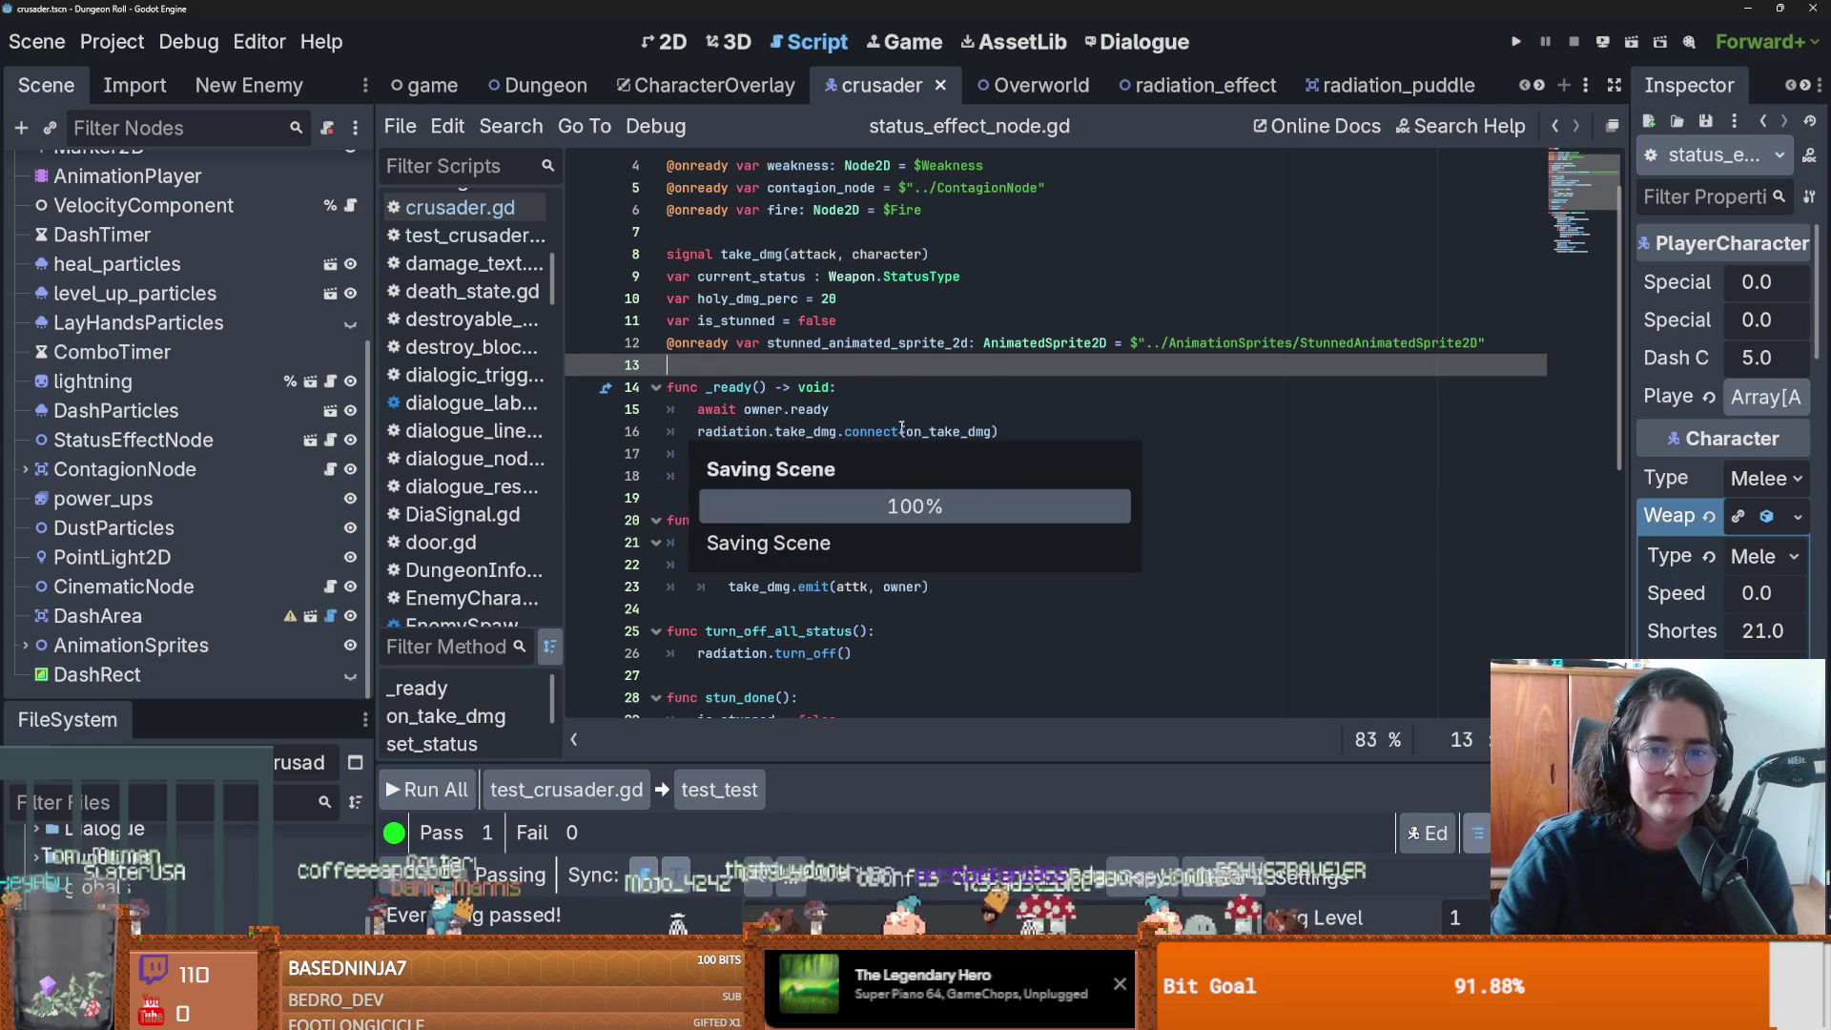
scroll(887, 424, "up", 1)
Cut the stunned_animated_sprite_2d declaration from line 12, paste it on line 7, and save.
mouse_move(1548, 418)
left_mouse_down()
mouse_move(668, 391)
mouse_move(667, 410)
left_mouse_up()
key("ctrl+x")
left_click(710, 304)
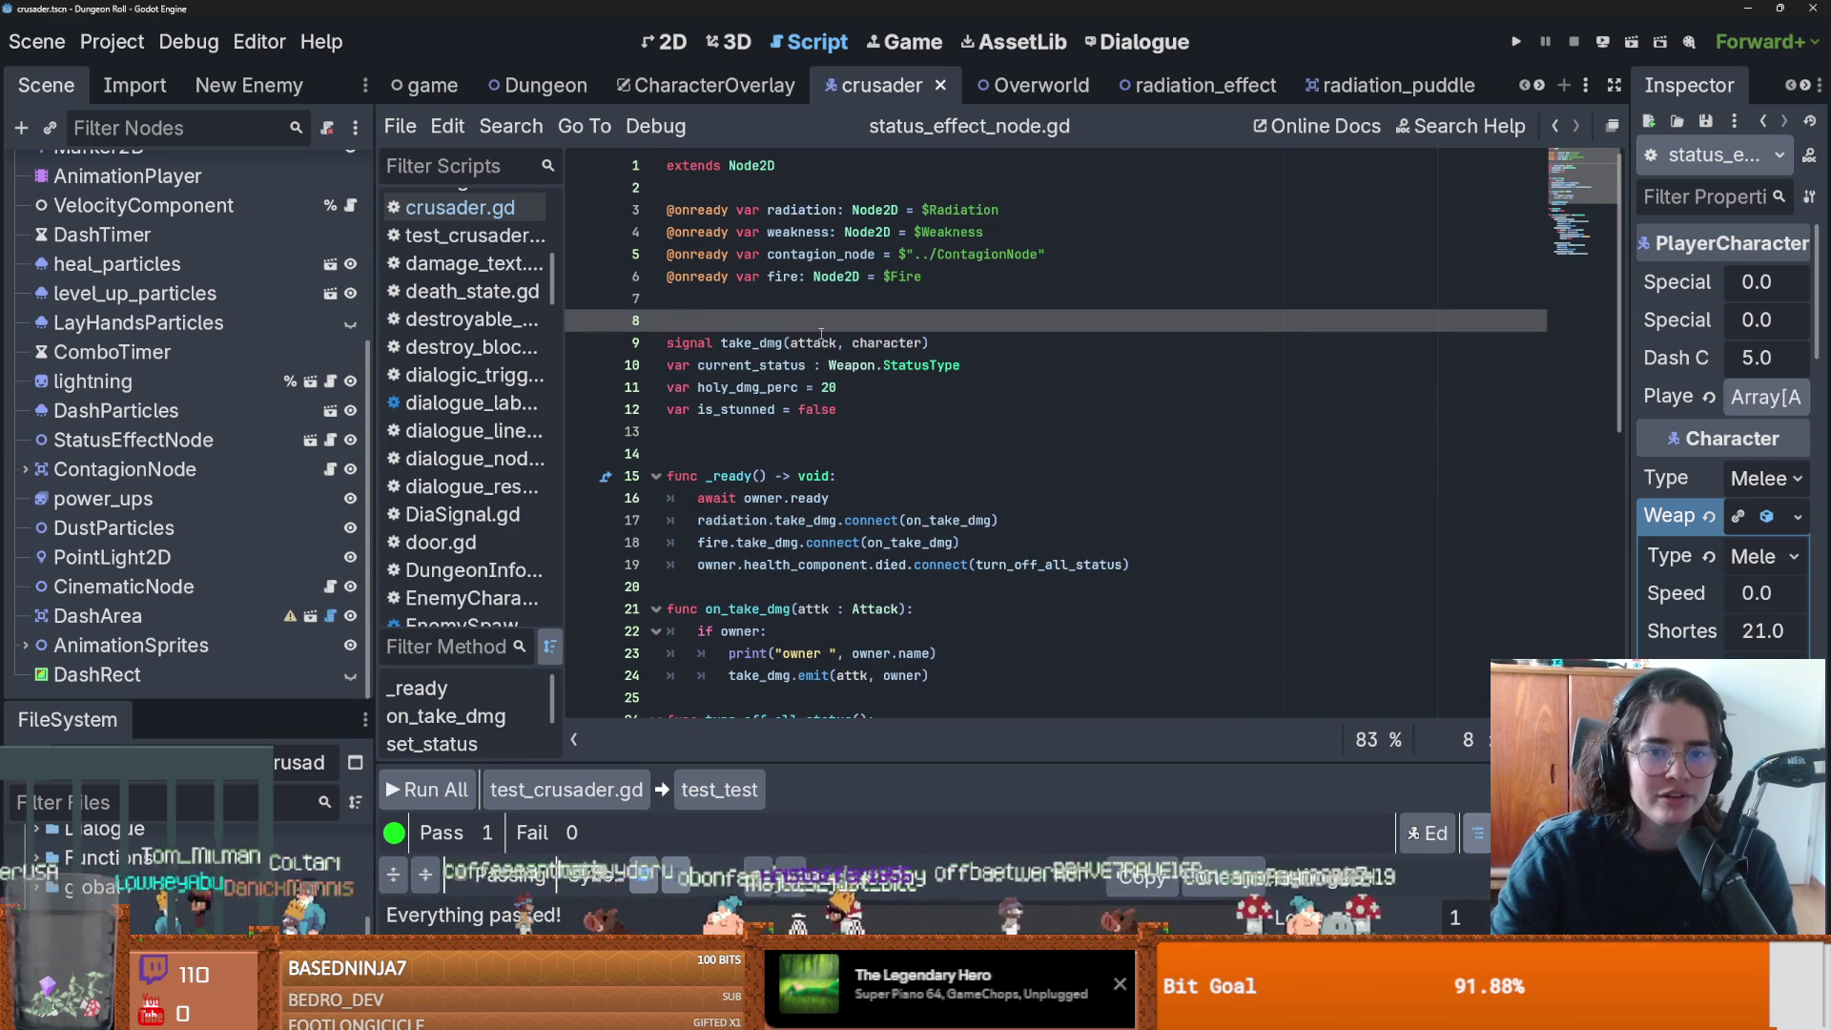
key("ctrl+v")
key("ctrl+s")
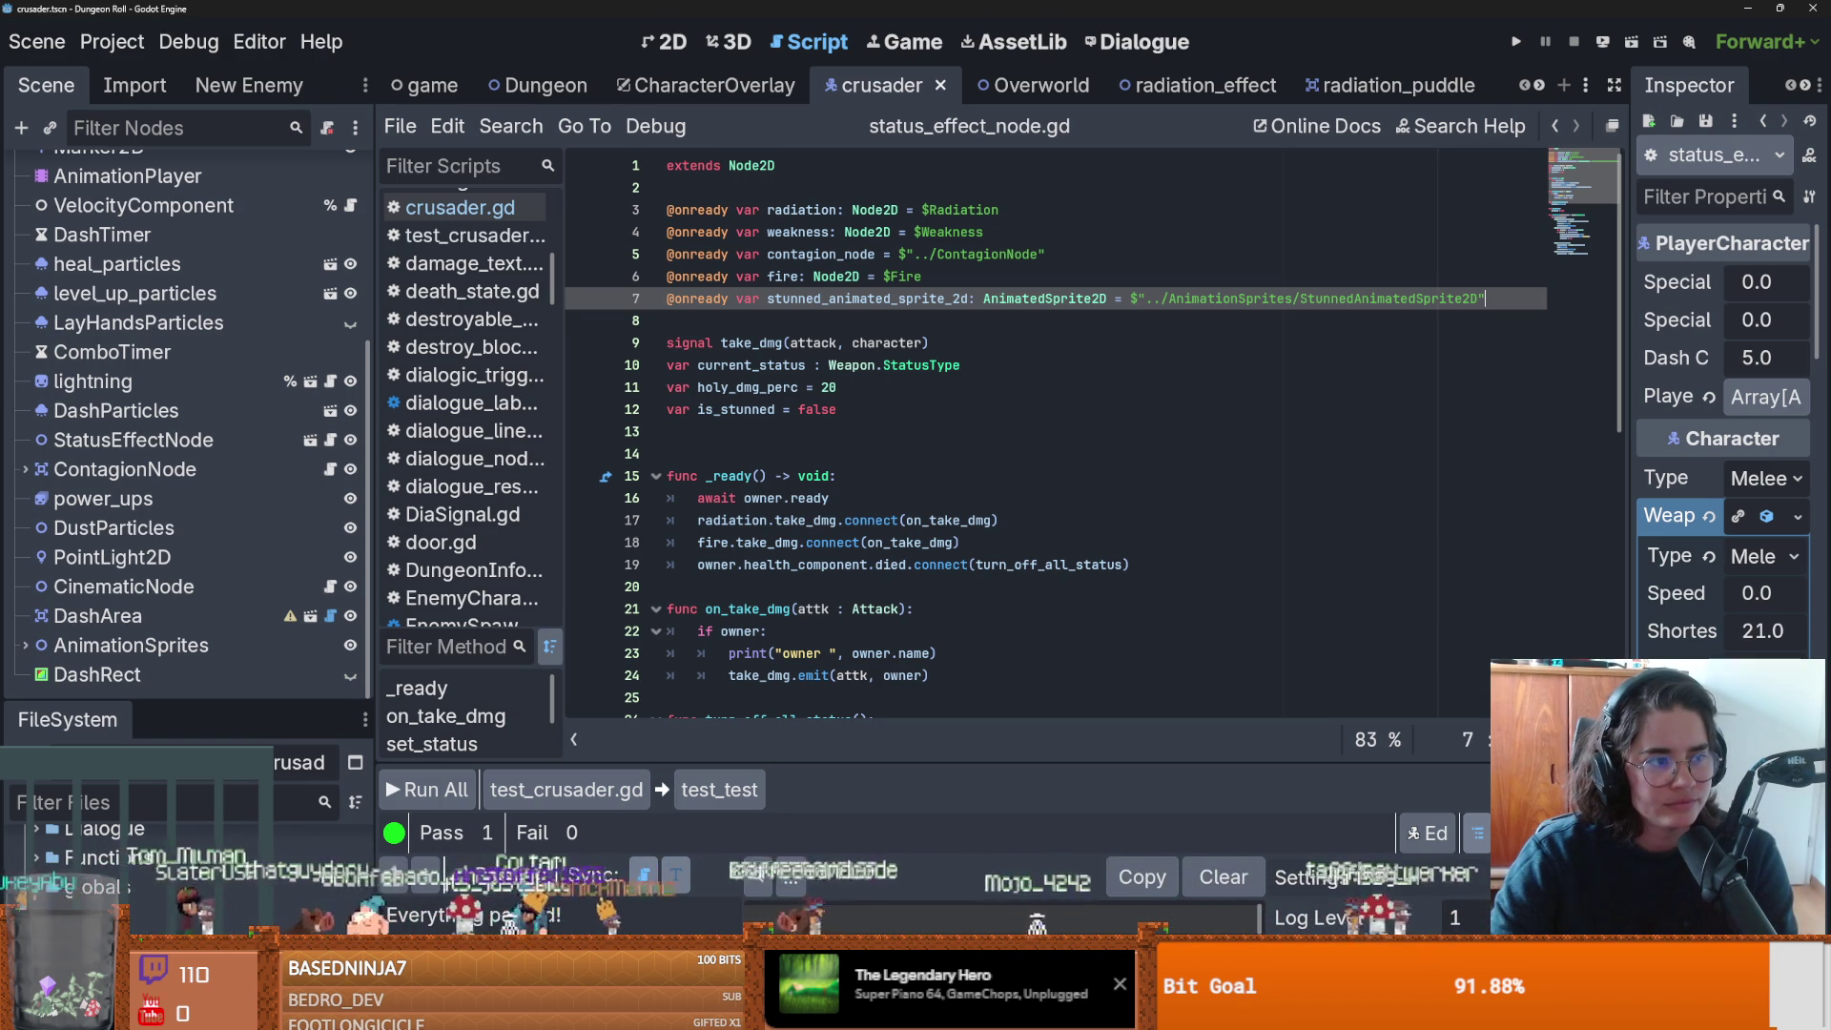
Save again and enlarge the GUT panel to read the test_crusader.gd summary.
left_click(1036, 493)
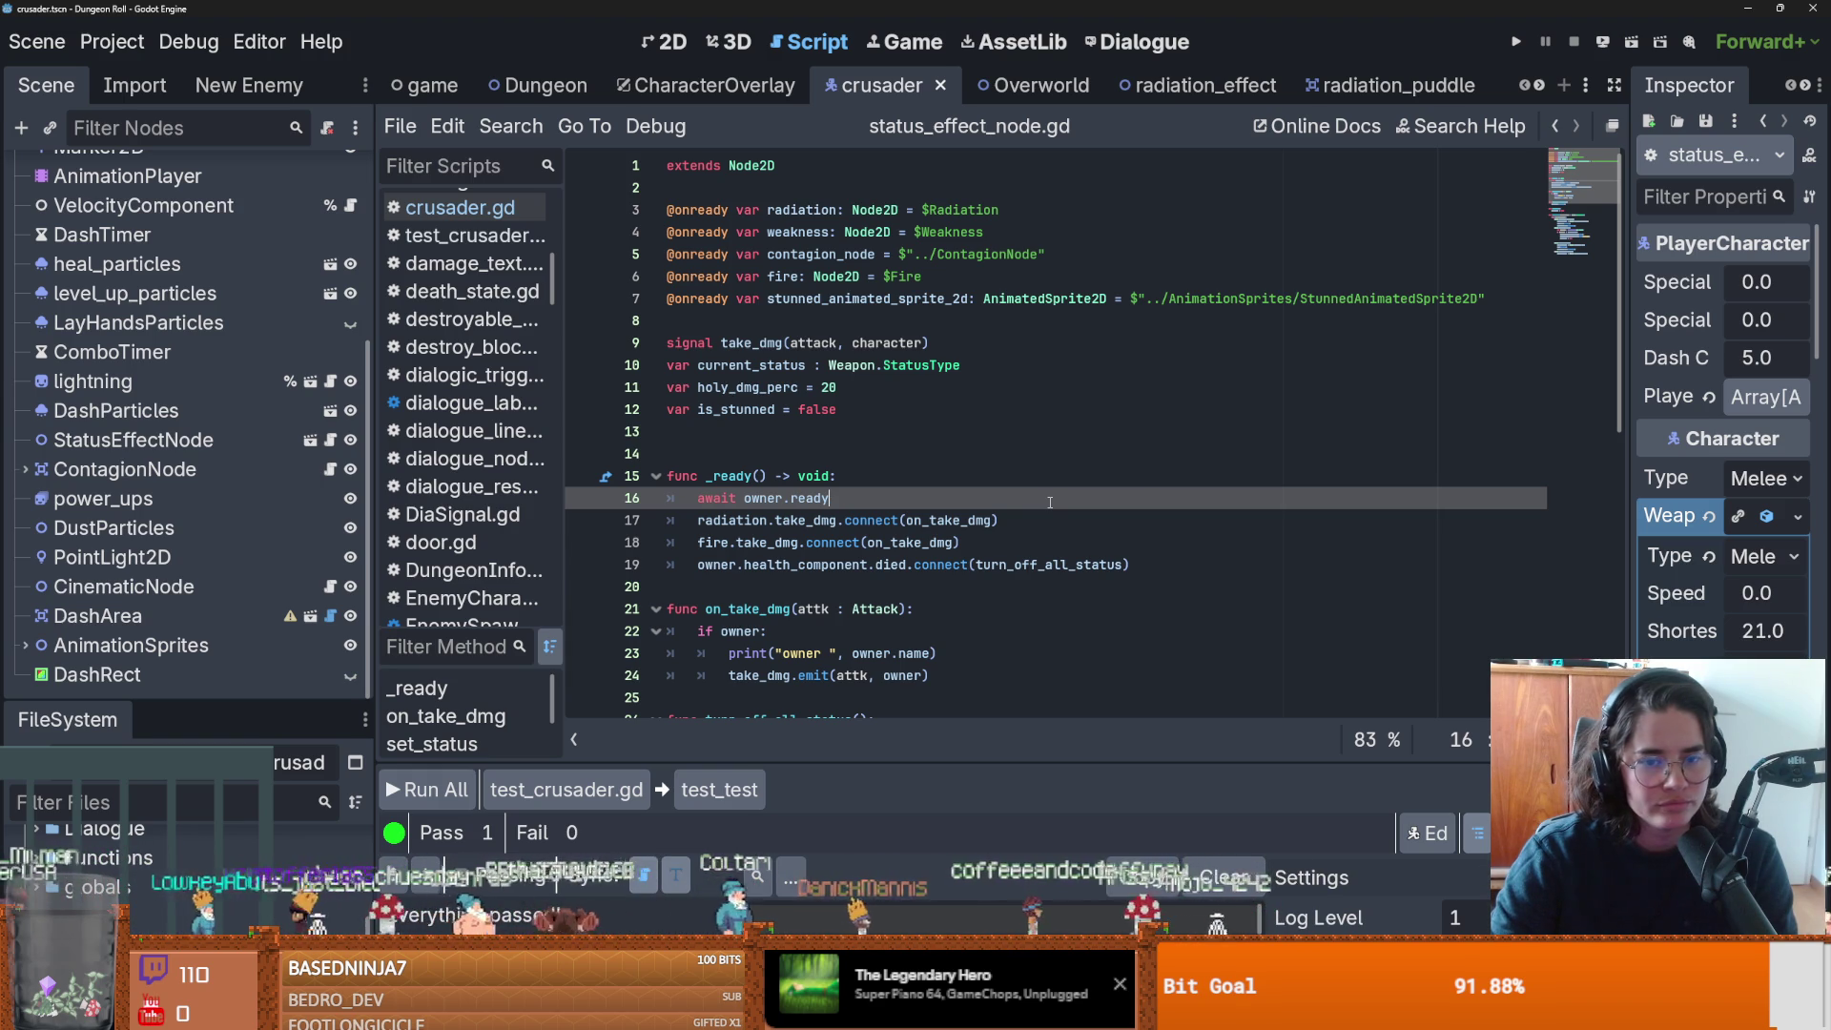
key("ctrl+s")
left_click_drag(843, 760, 883, 386)
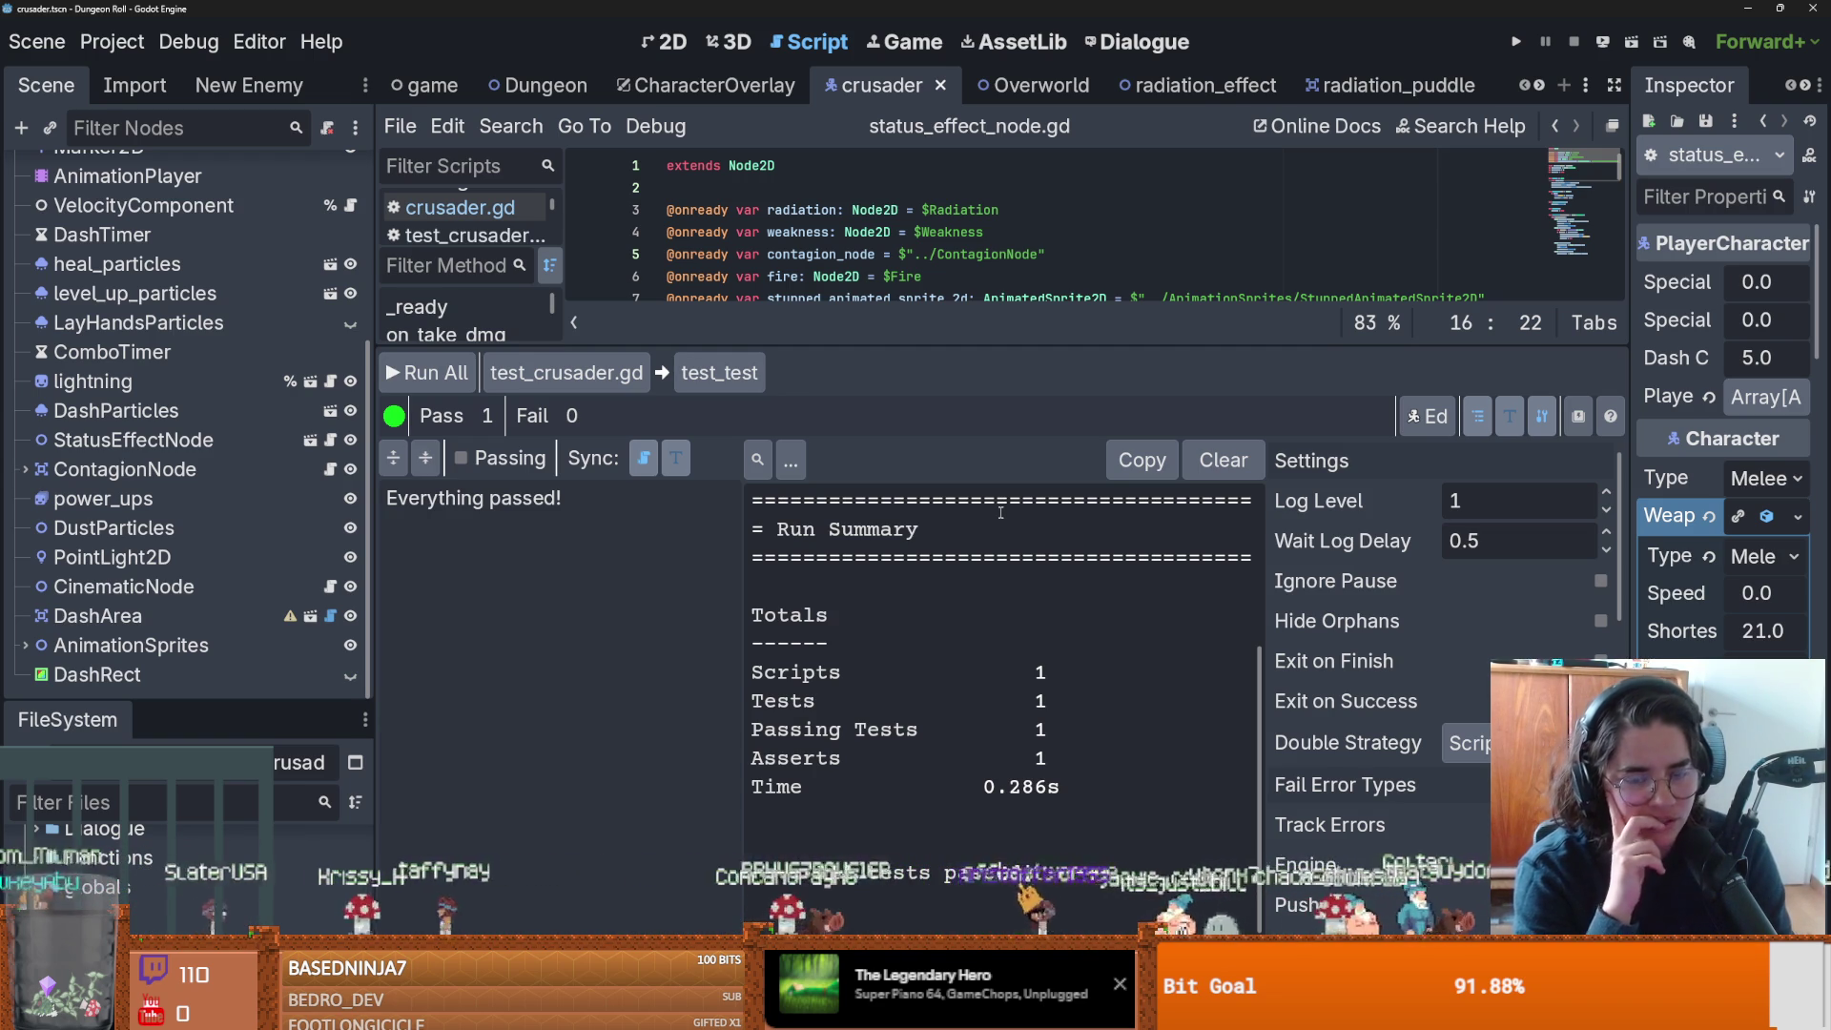
left_click_drag(930, 345, 929, 758)
scroll(799, 481, "down", 1)
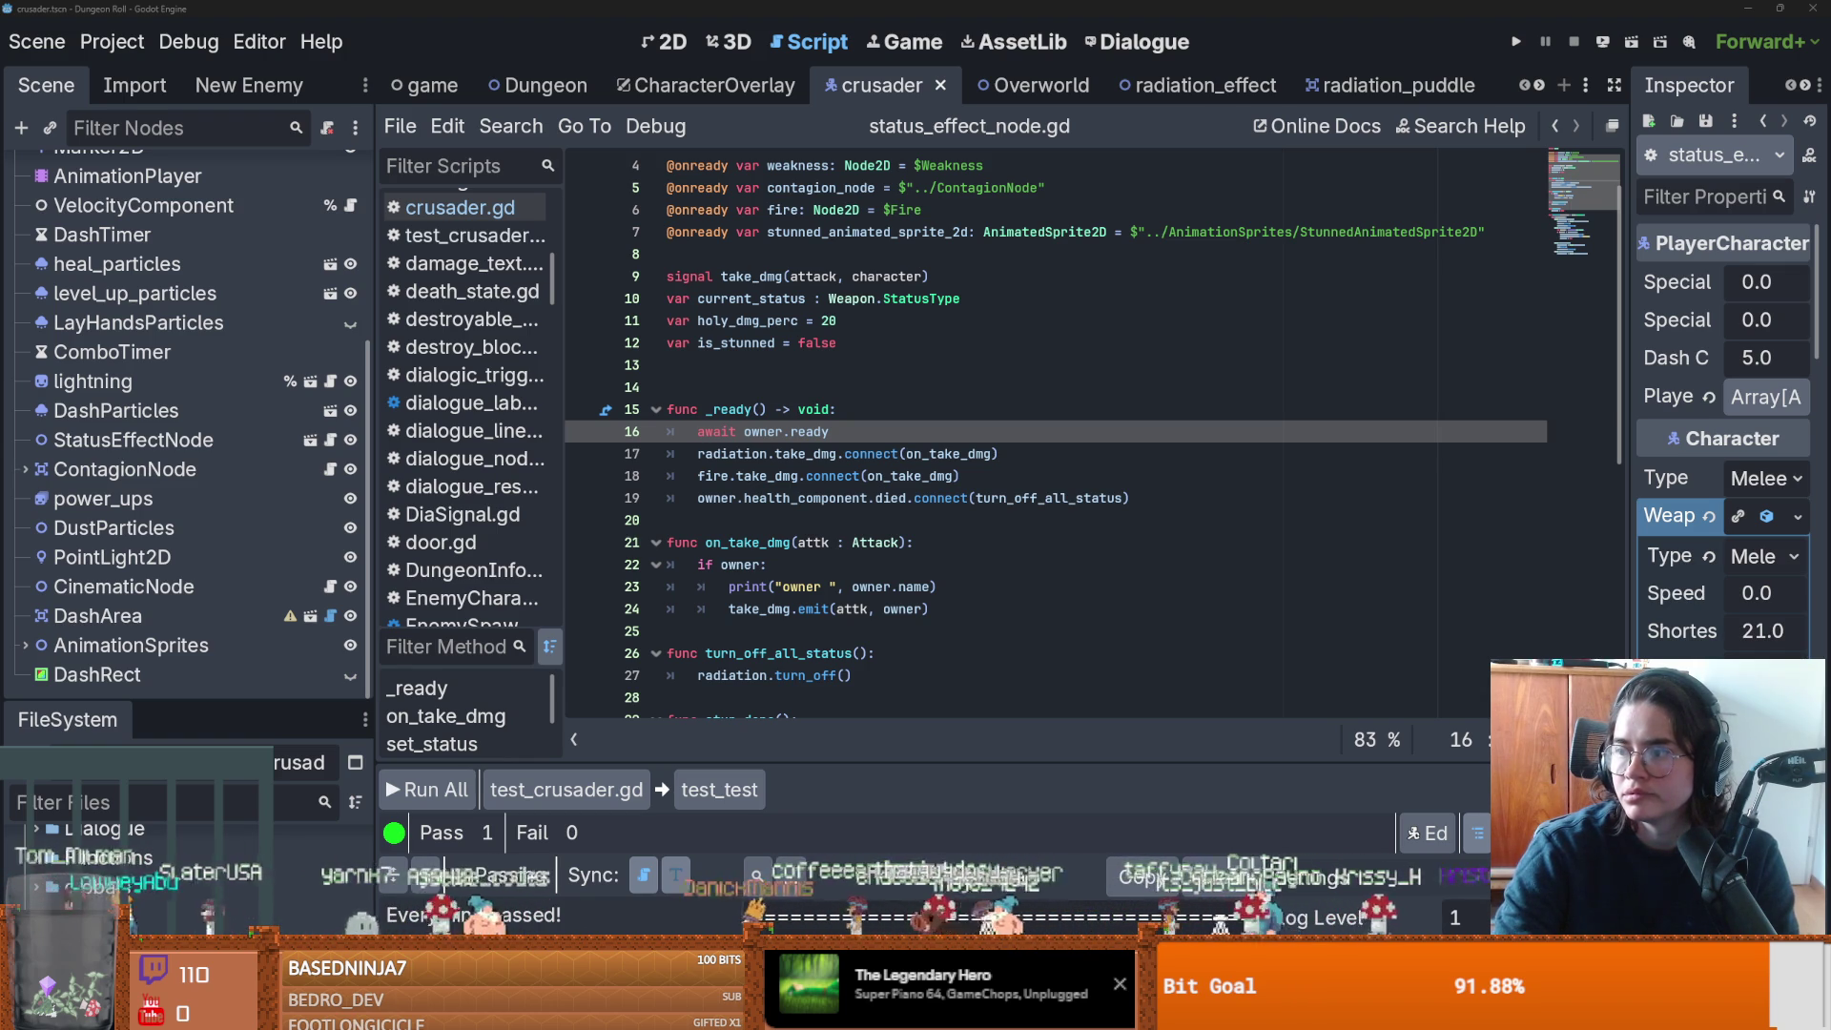
key("alt+Tab")
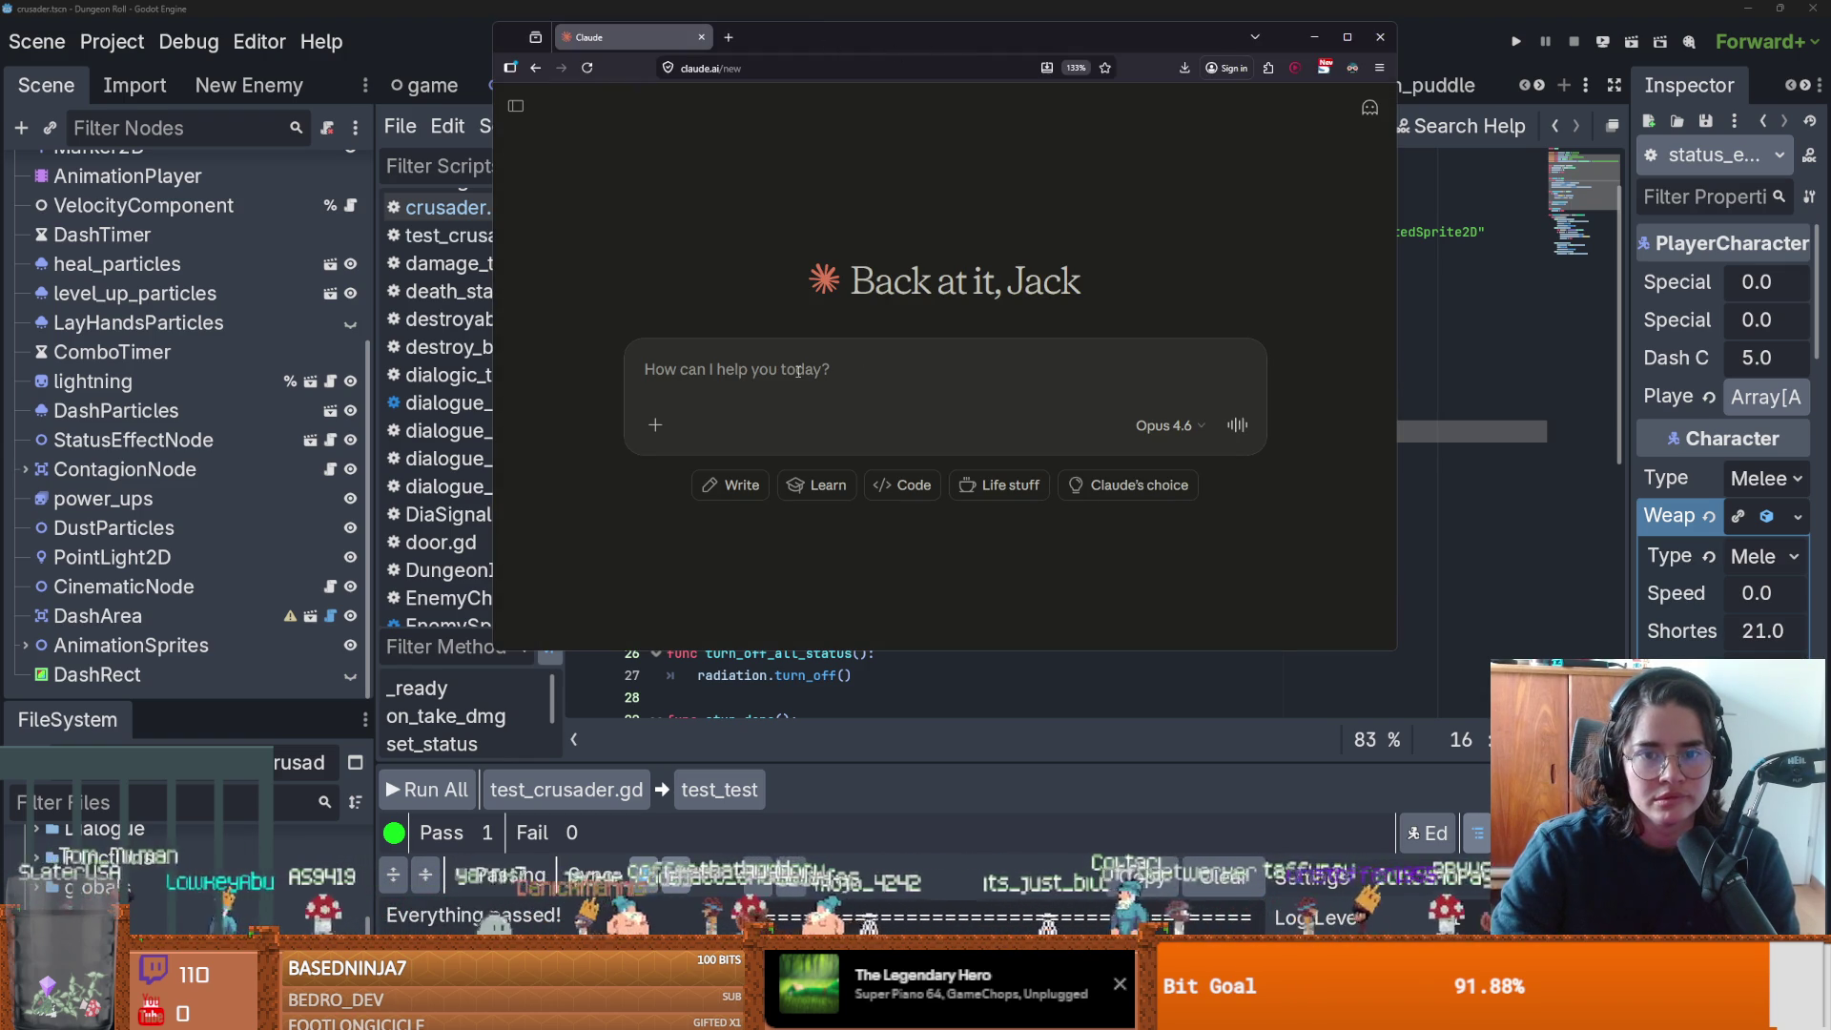
key("alt+Tab")
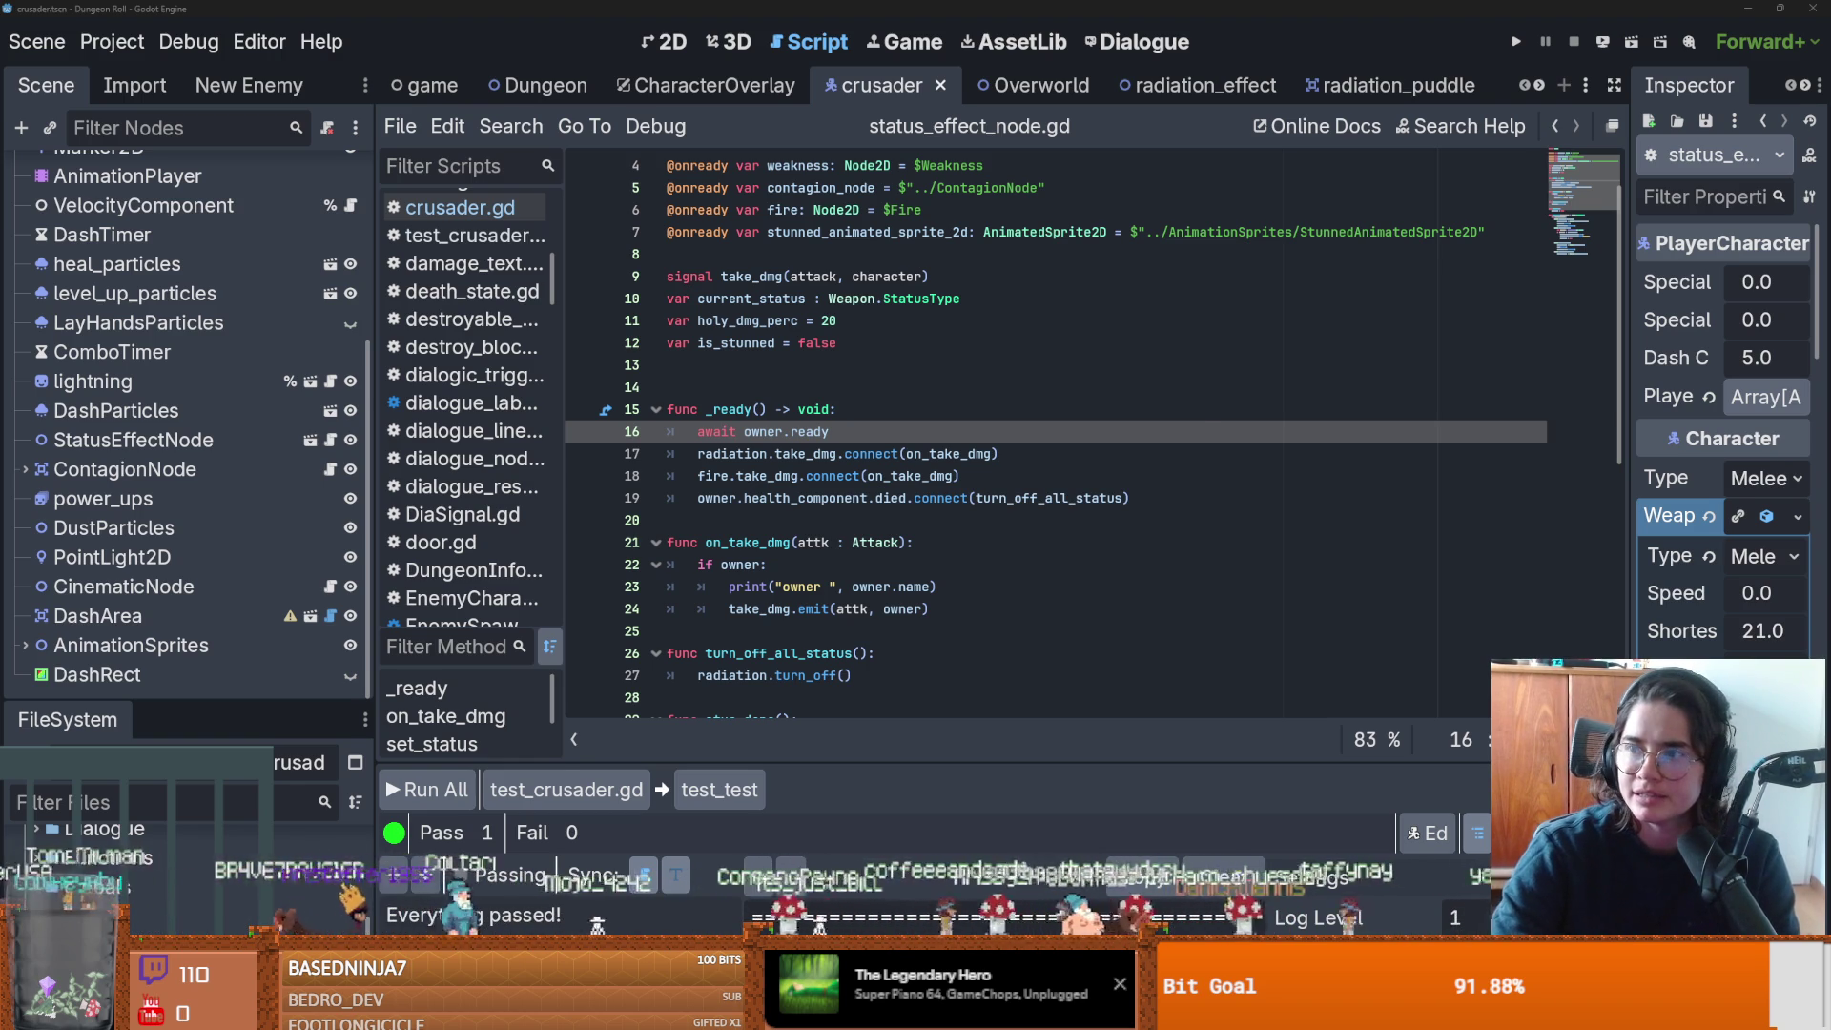
Scroll through the chocopic Google image and shopping results, then return to Godot.
key("alt+Tab")
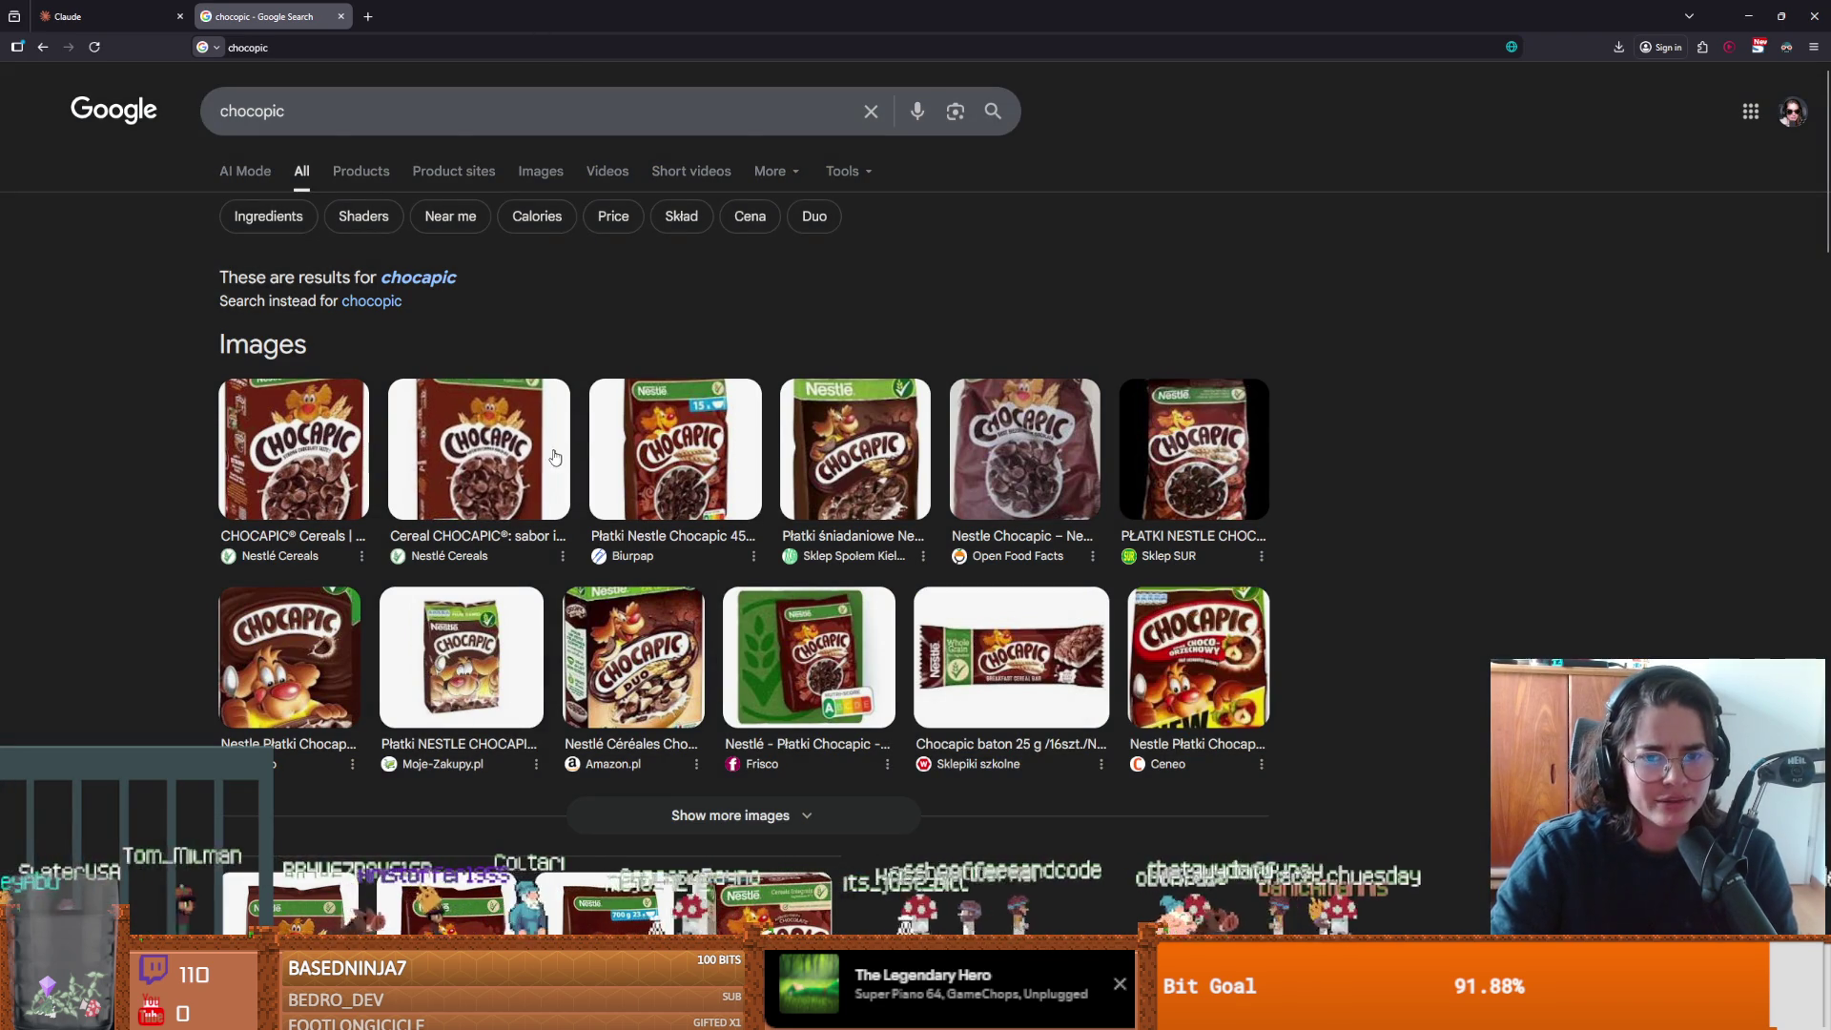
scroll(450, 458, "down", 5)
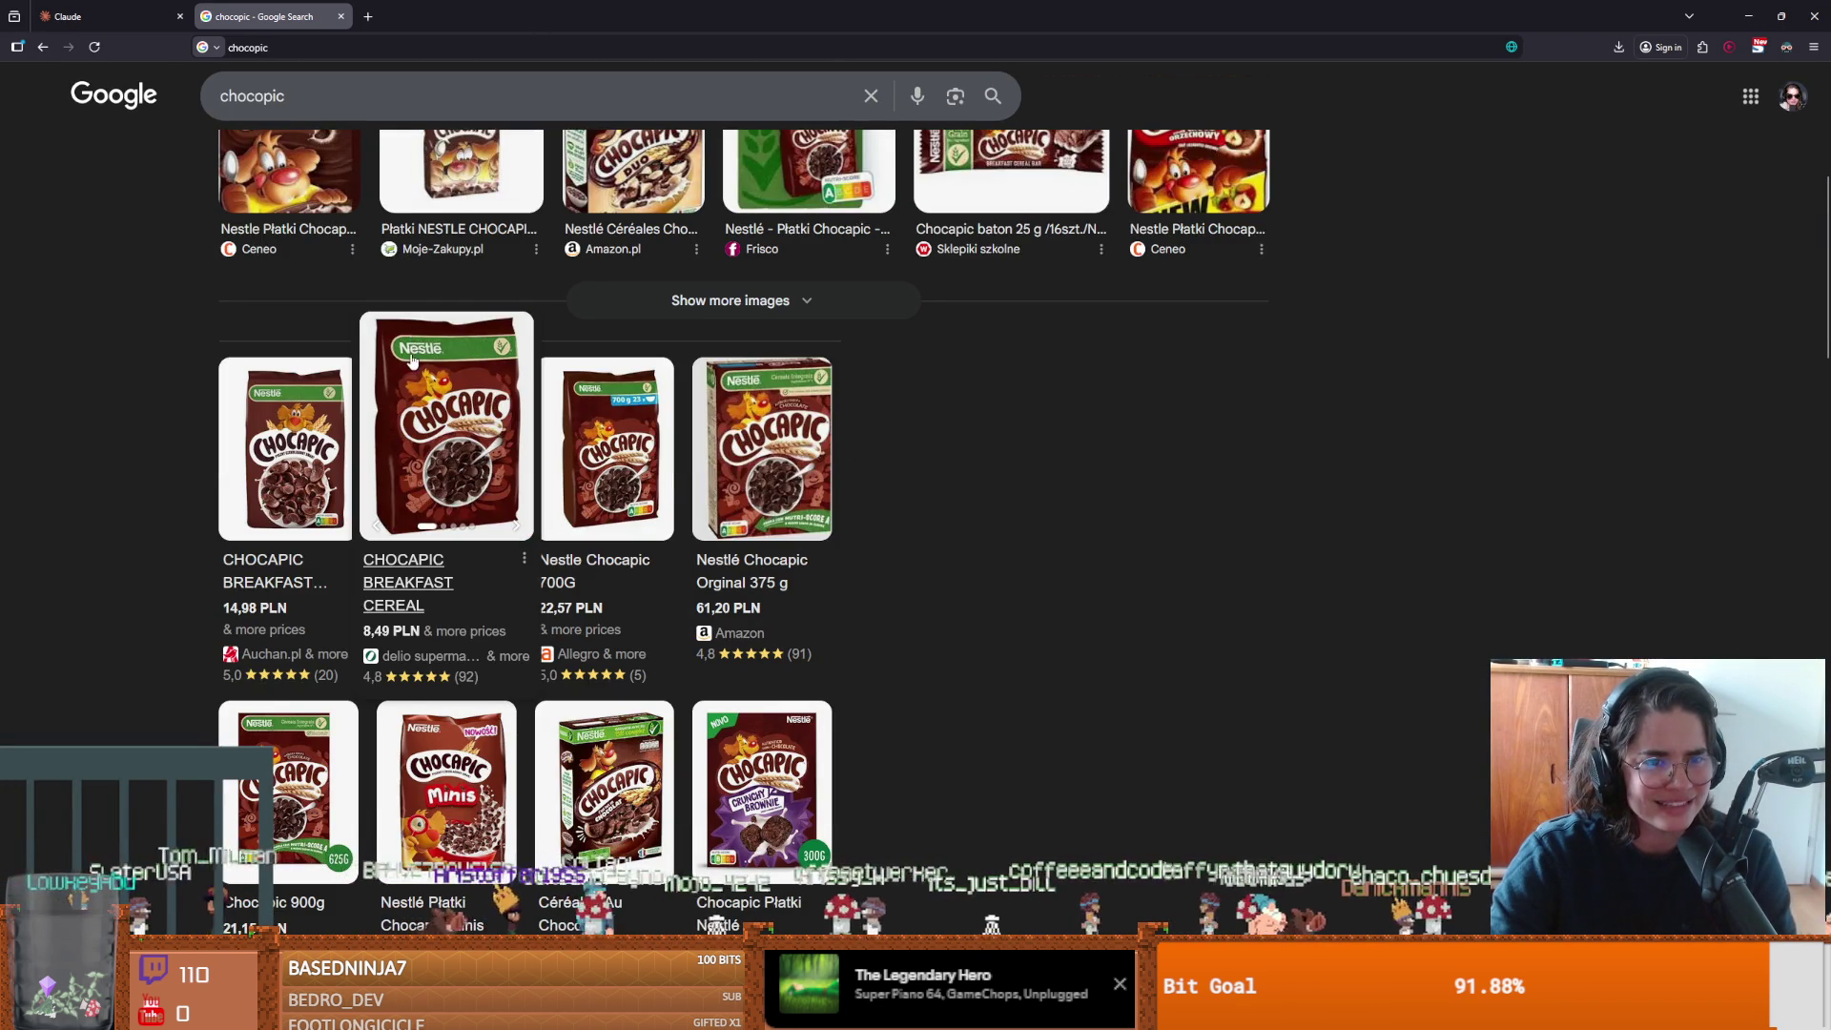
scroll(982, 453, "down", 7)
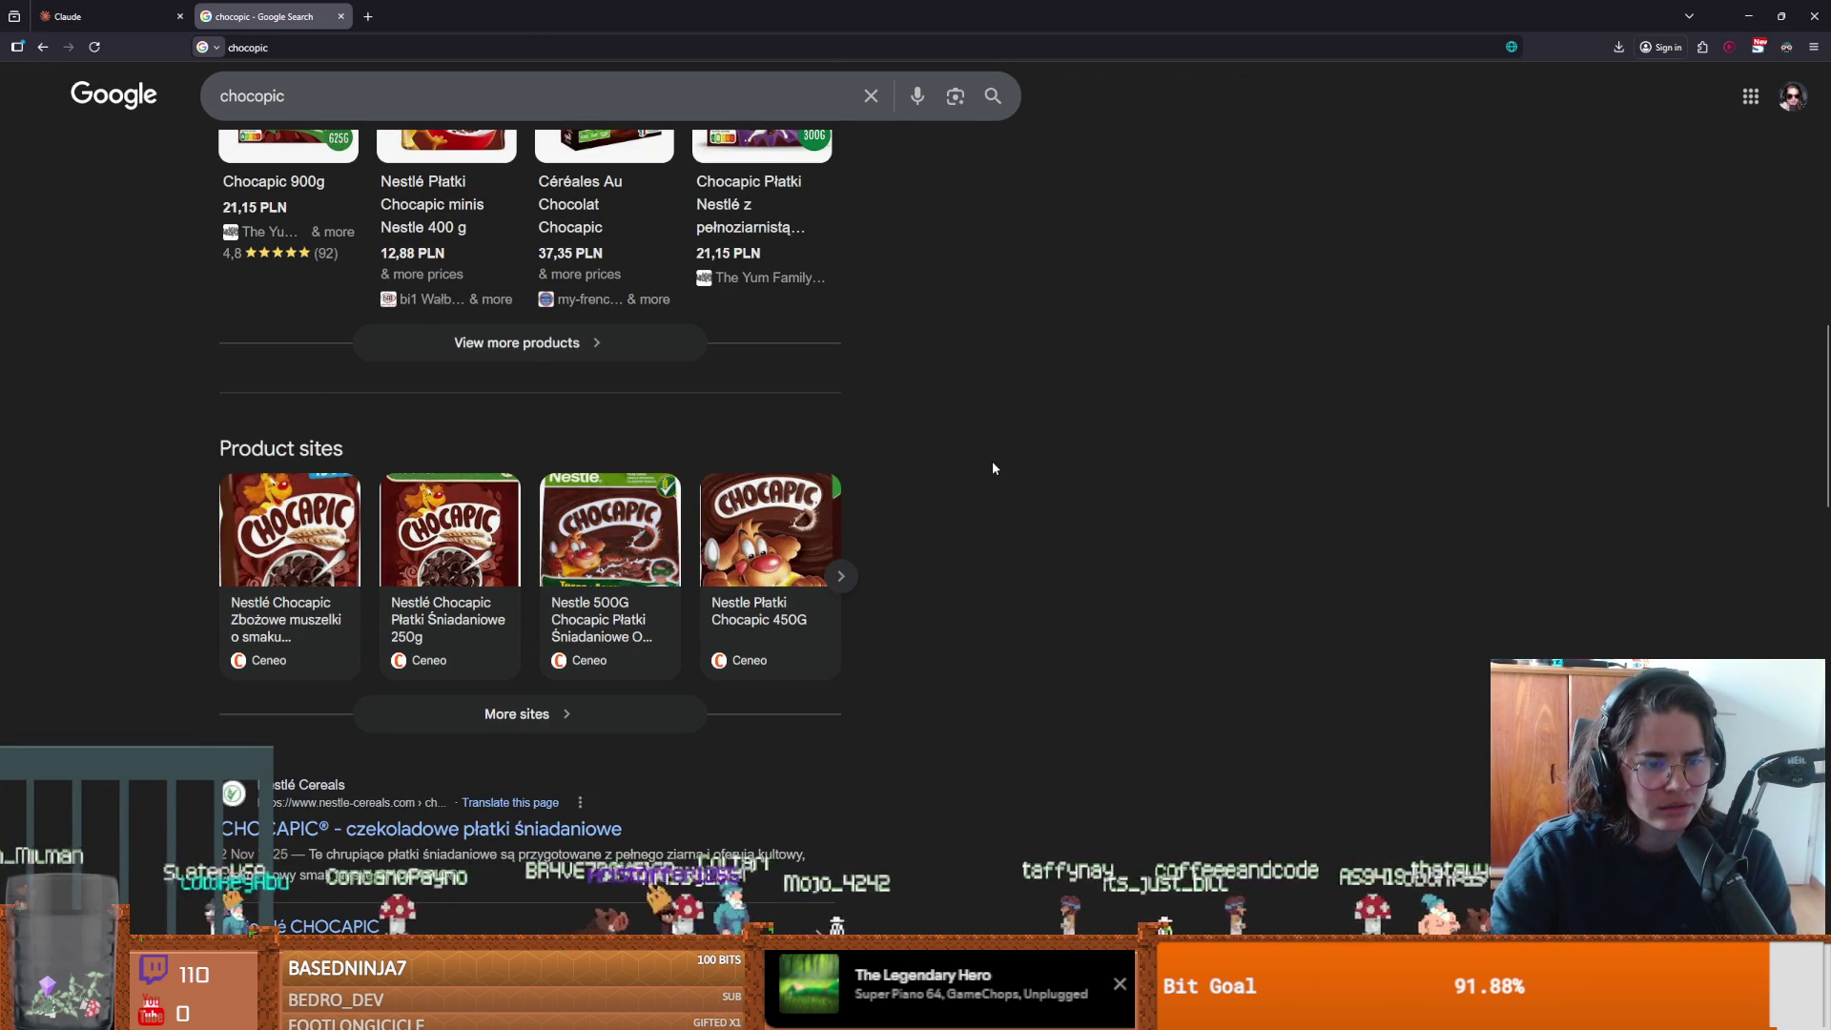
scroll(992, 460, "up", 10)
key("alt+Tab")
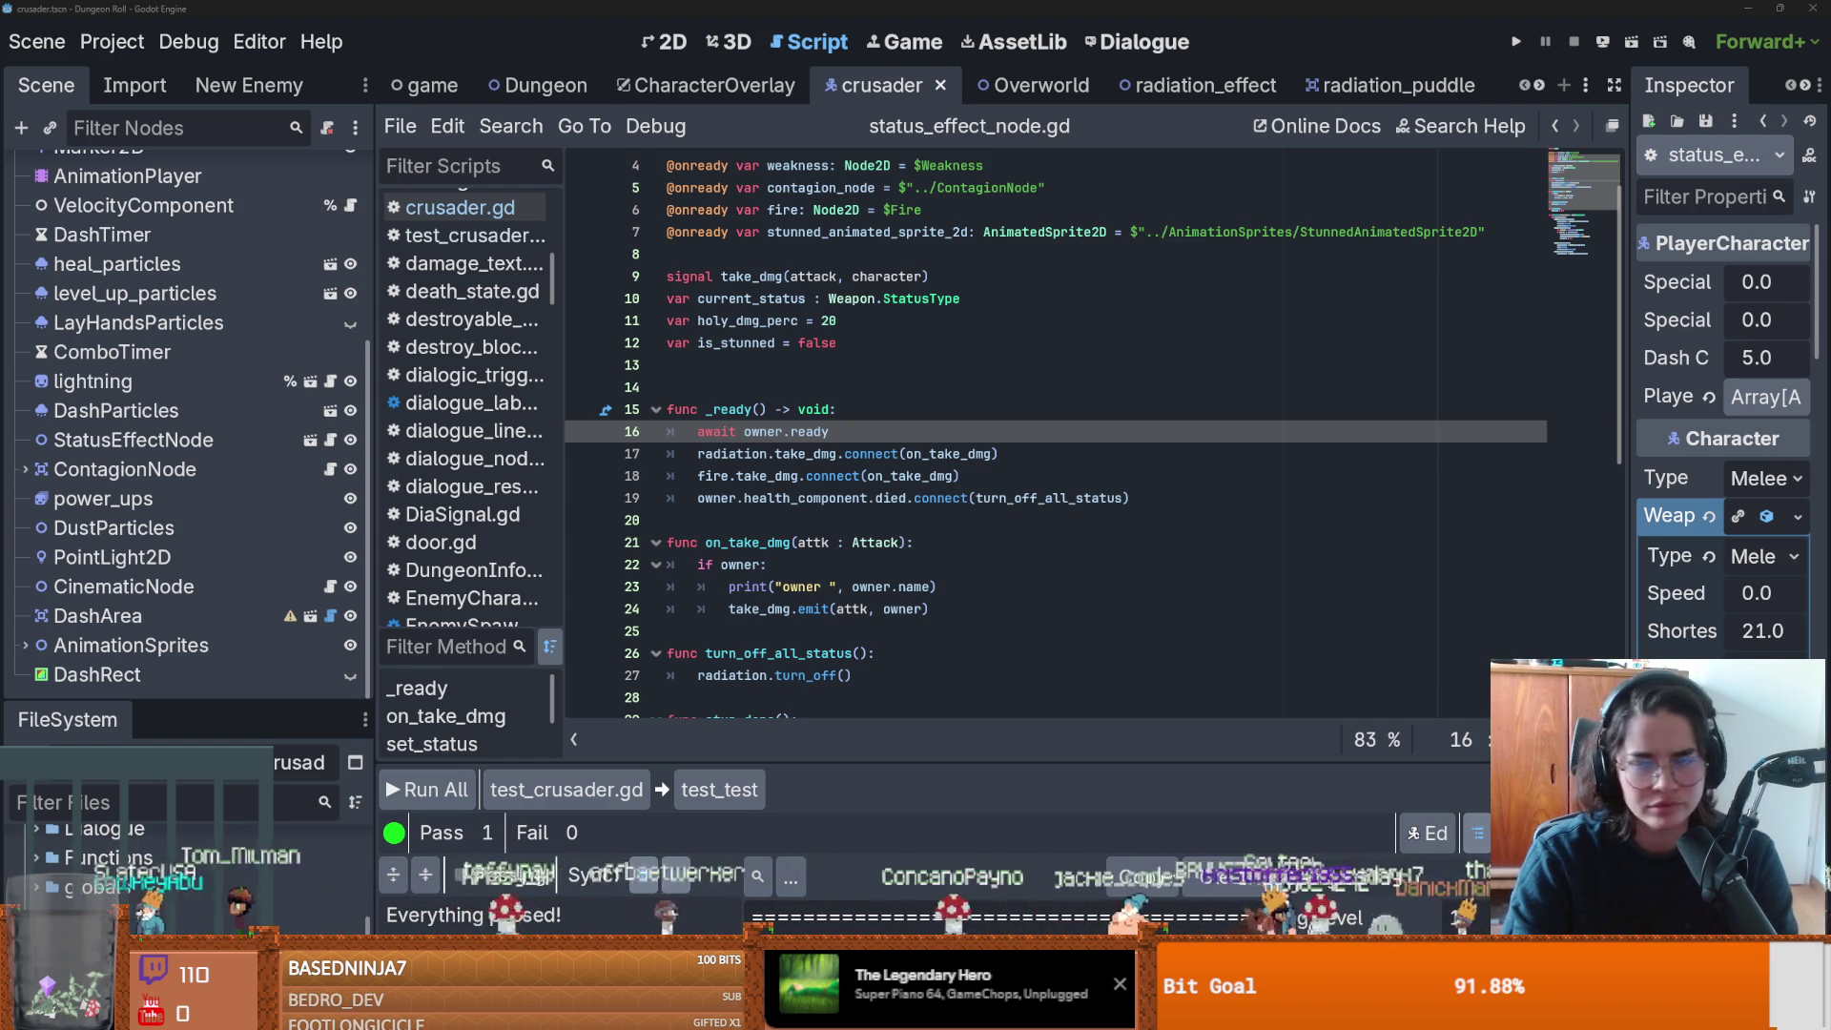
Switch to the Claude chat to draft a question about testing with GUT.
key("alt+Tab")
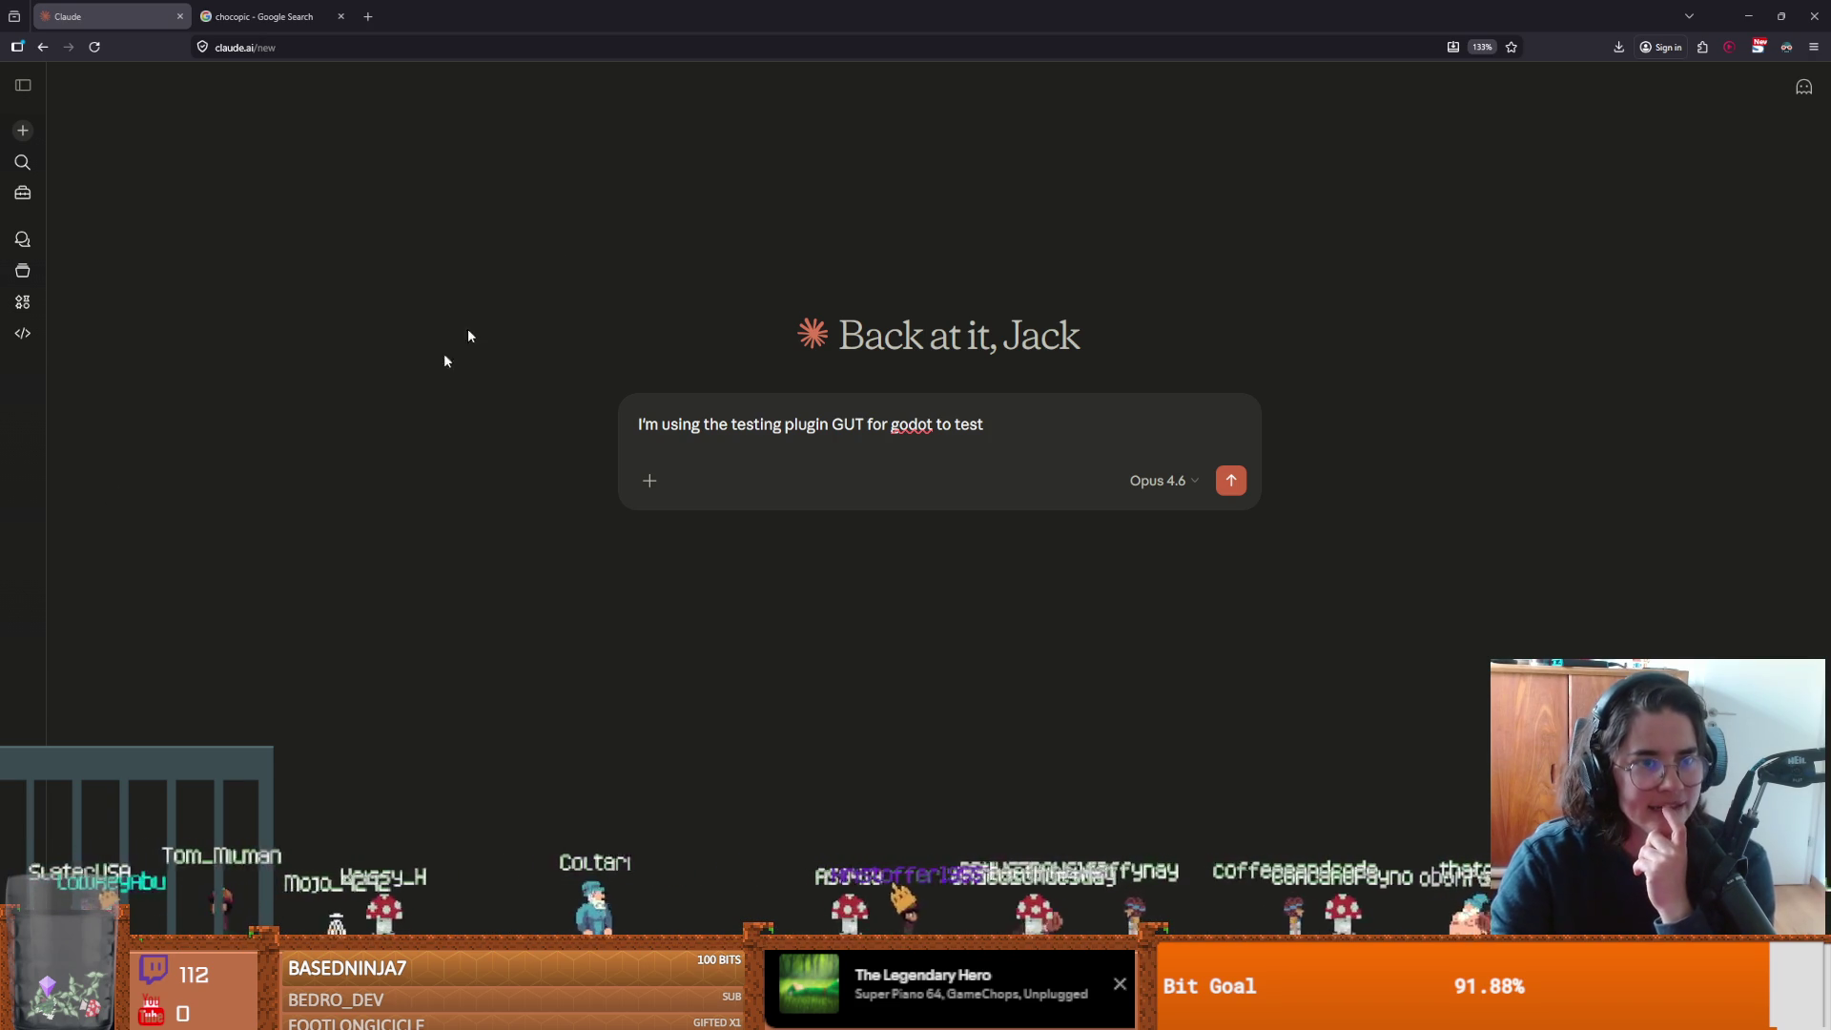
Switch from Claude back to status_effect_node.gd in the Godot editor.
key("alt+Tab")
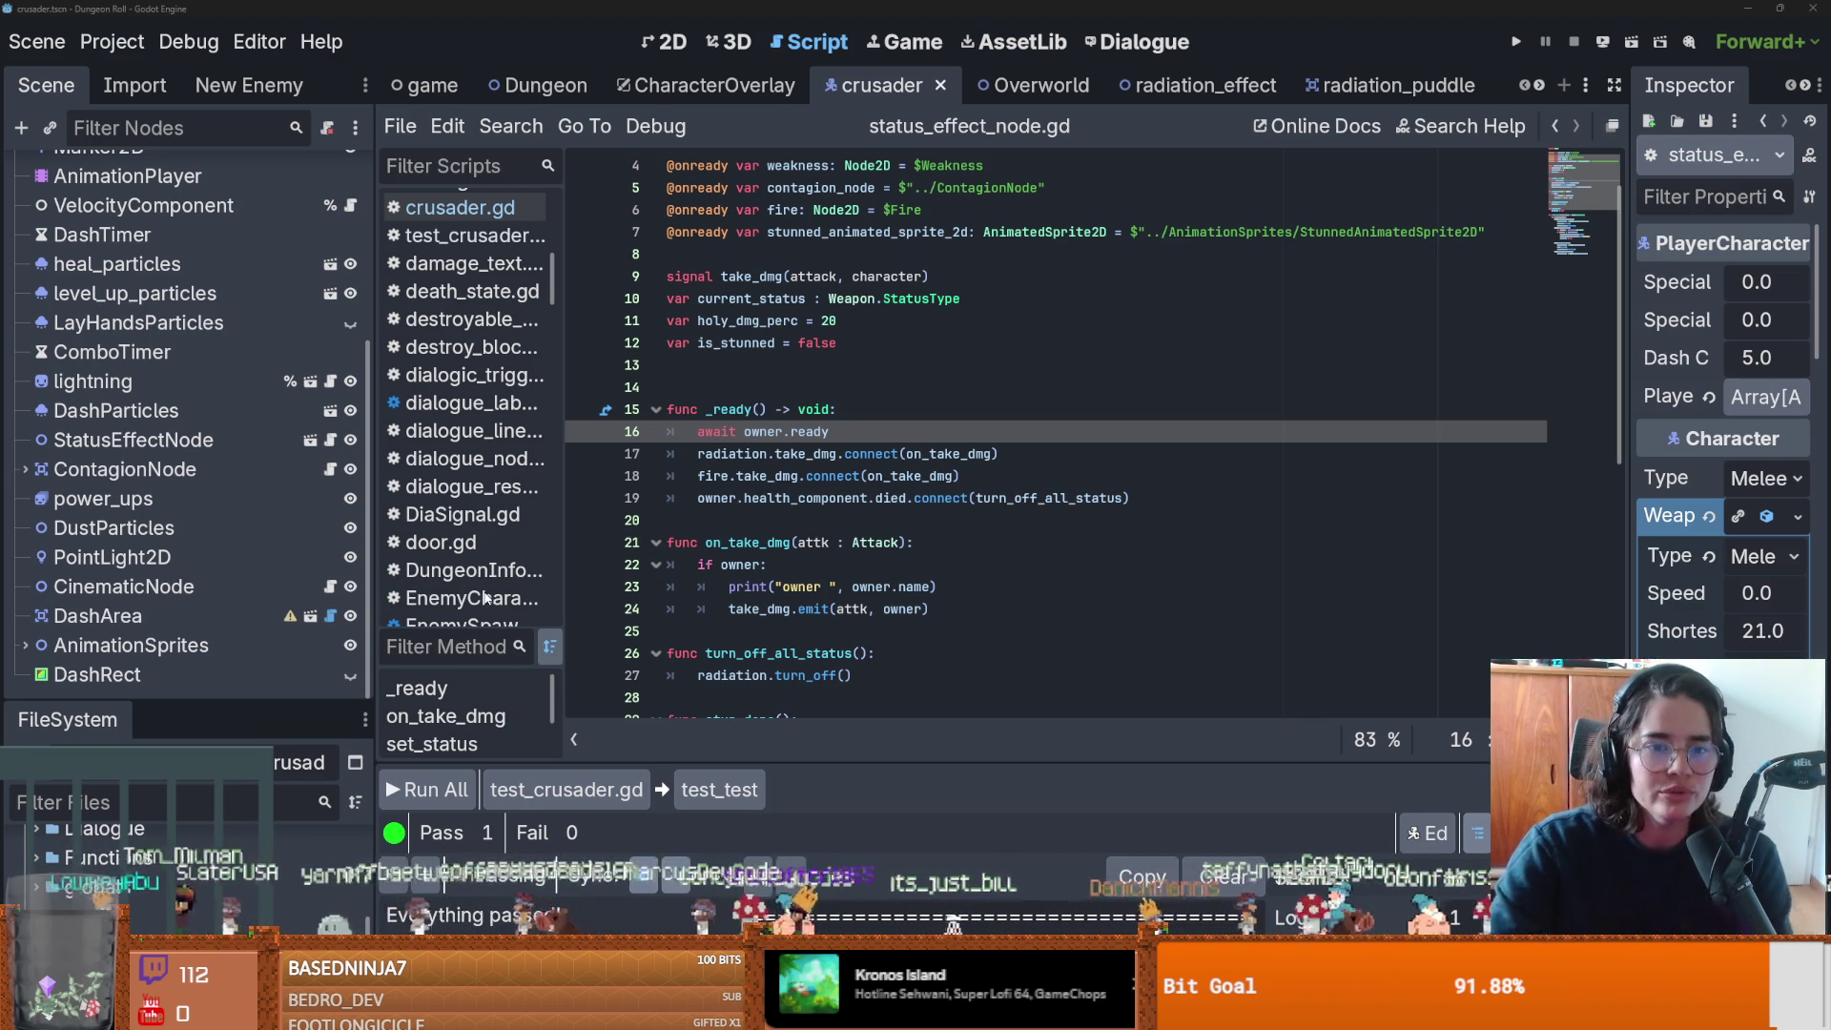
Open test_crusader.gd, add blank lines above func test_test, and filter files to 'crusader'.
left_click_drag(376, 577, 447, 570)
left_click_drag(239, 704, 257, 291)
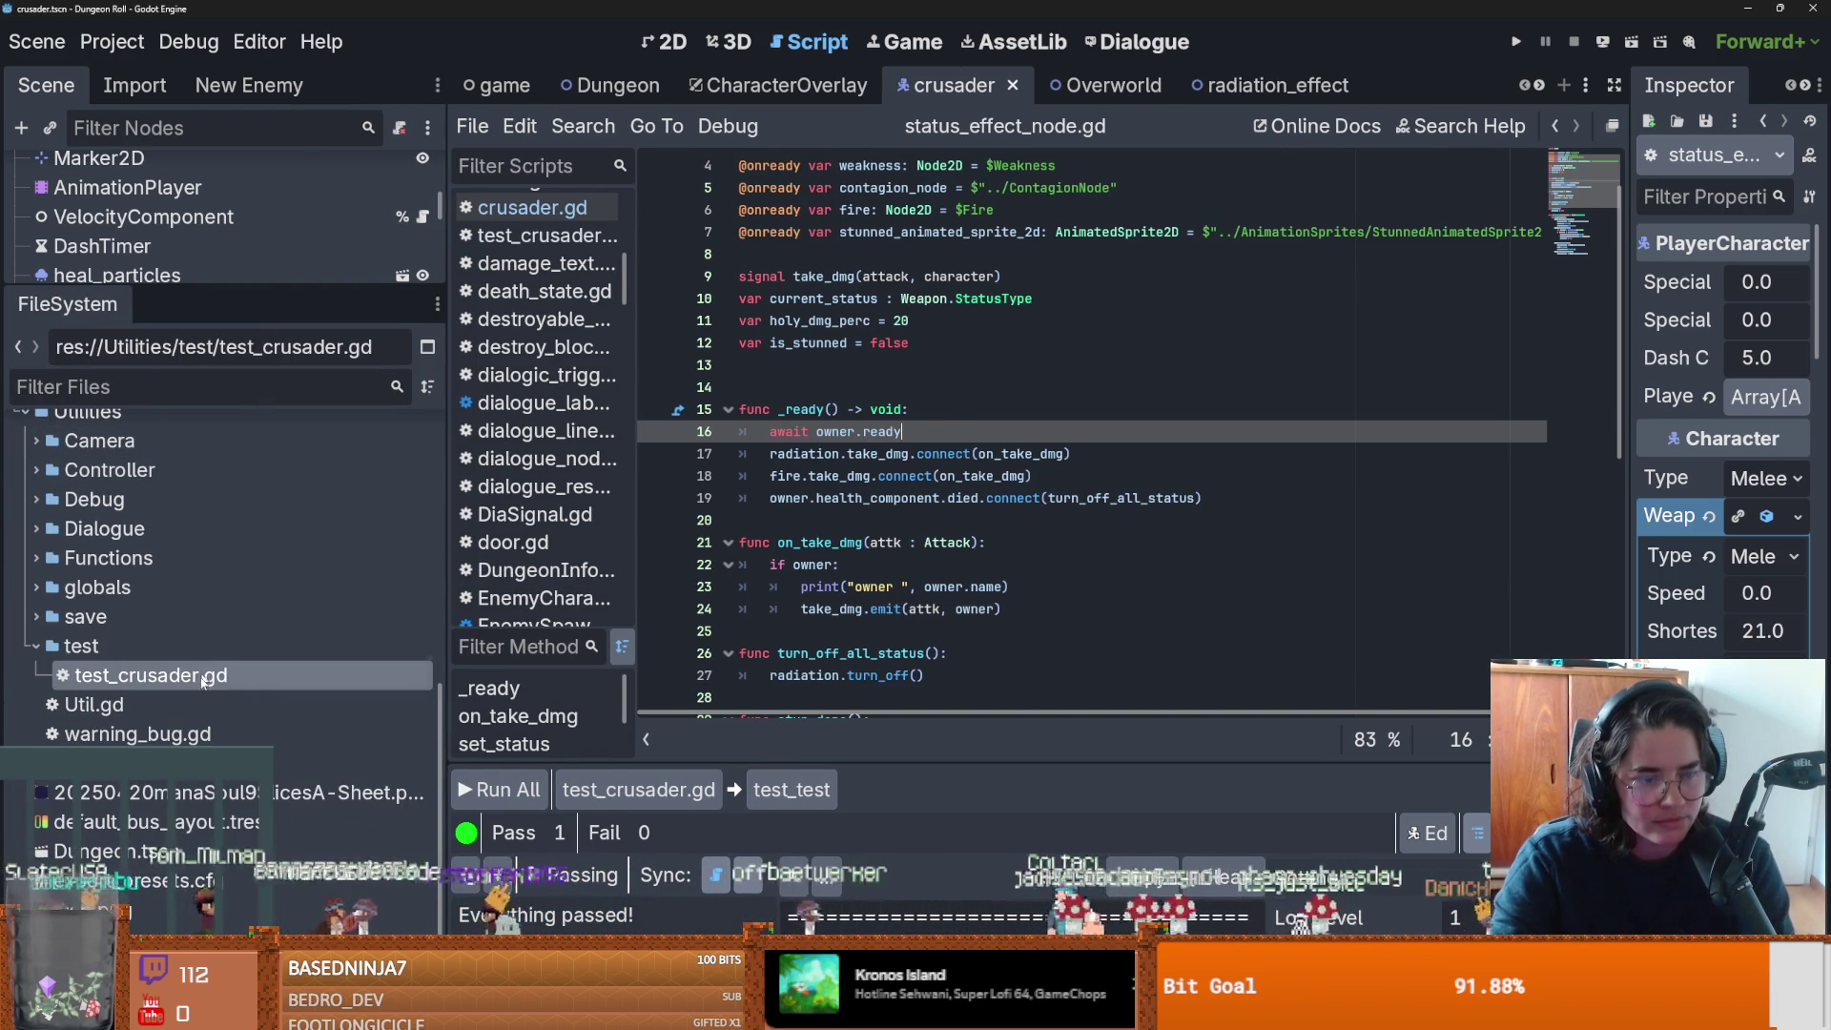
double_click(151, 675)
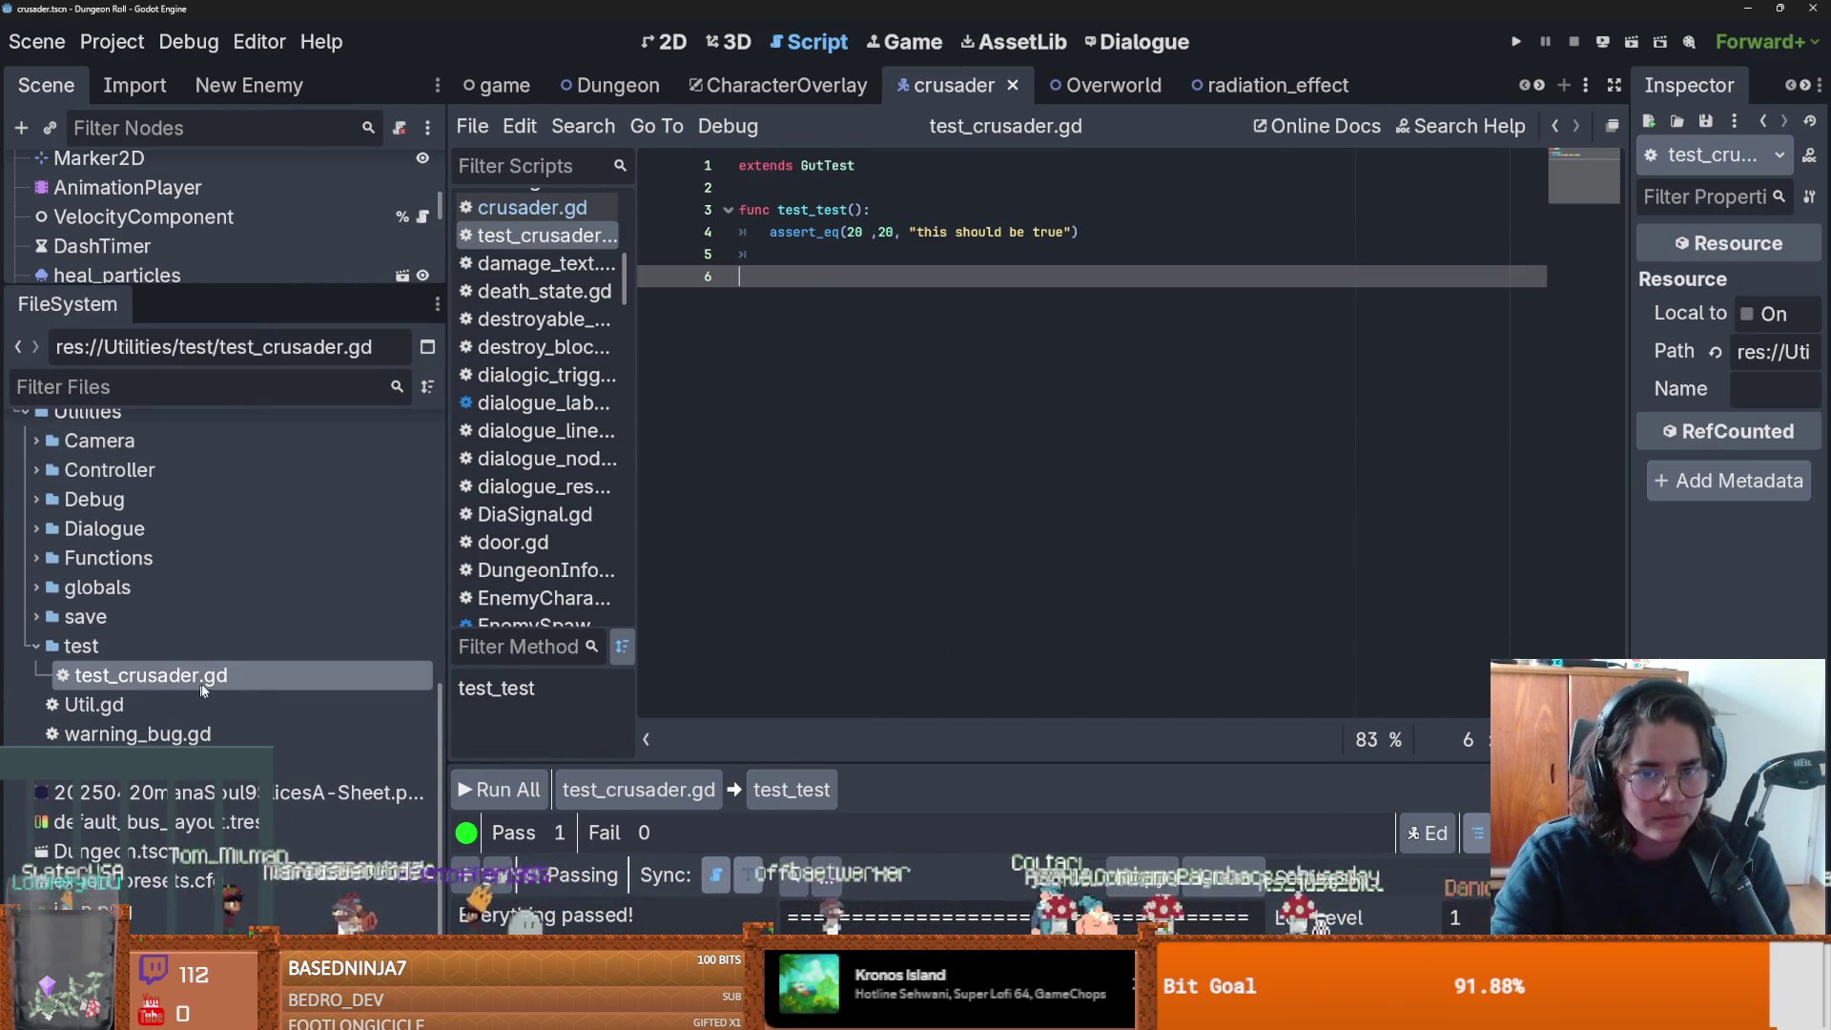
left_click(792, 196)
key("Return")
key("Return")
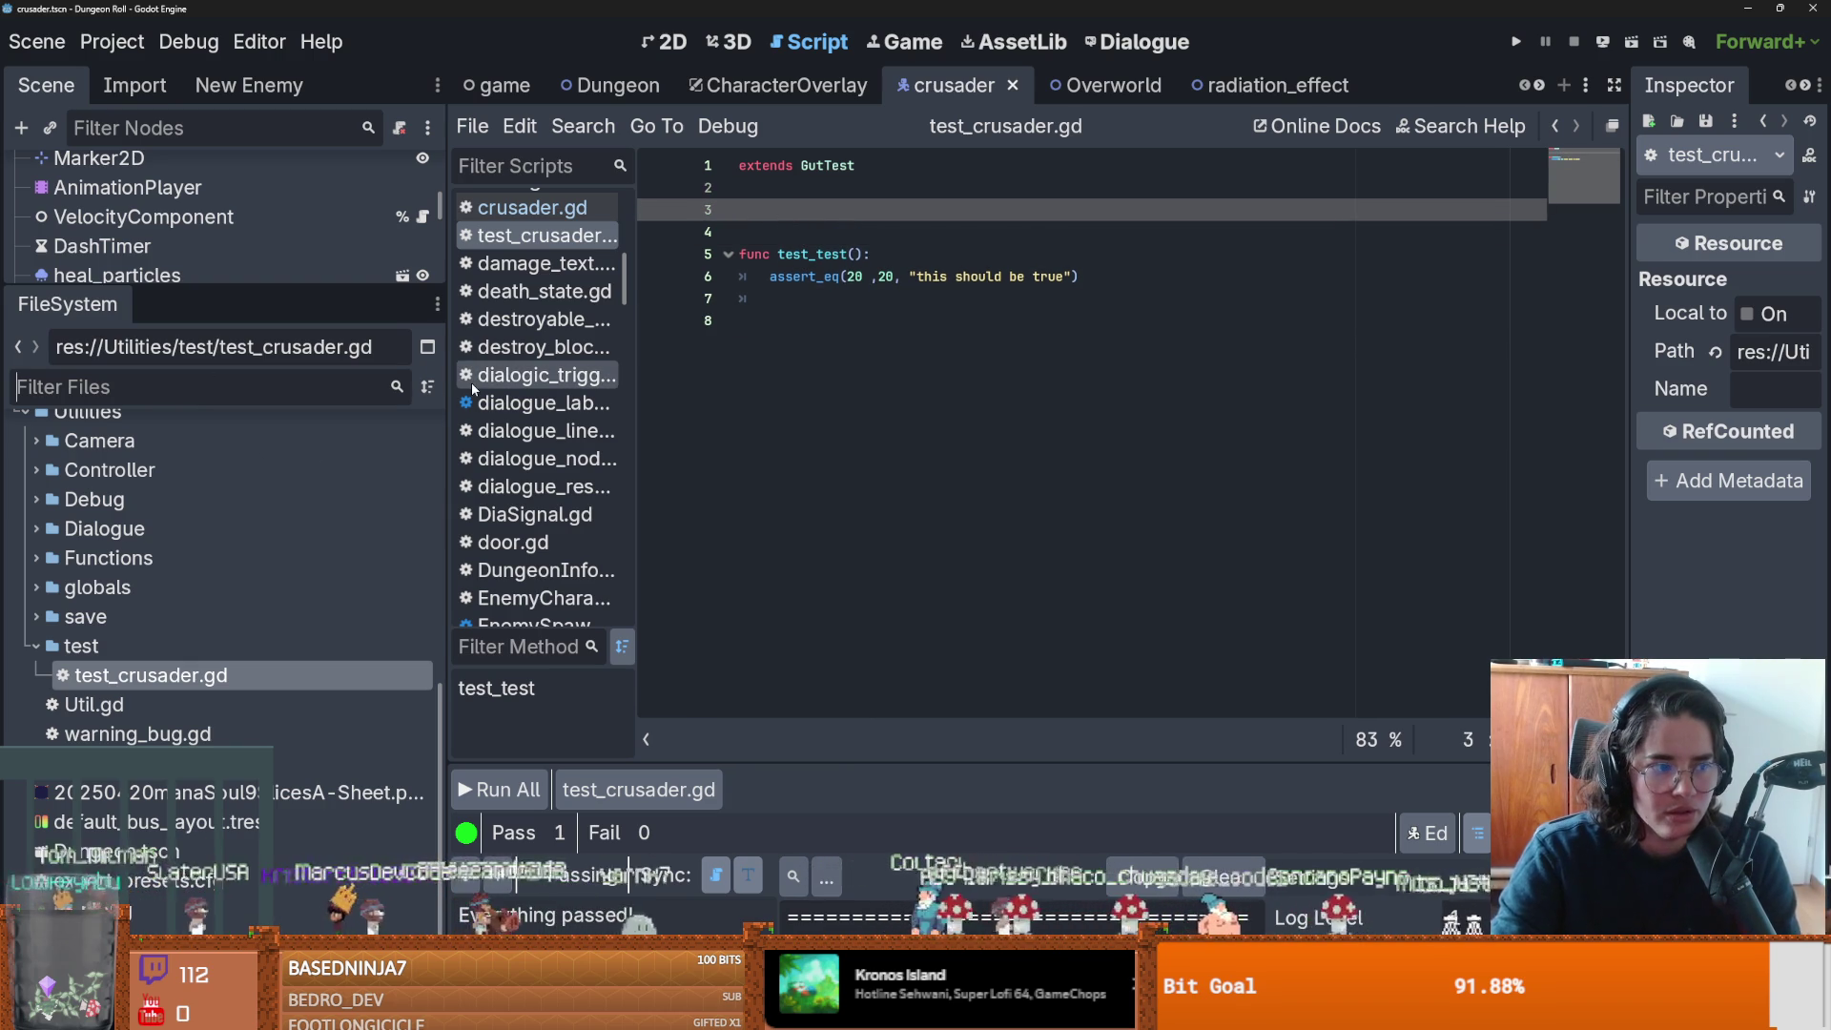
type("cru")
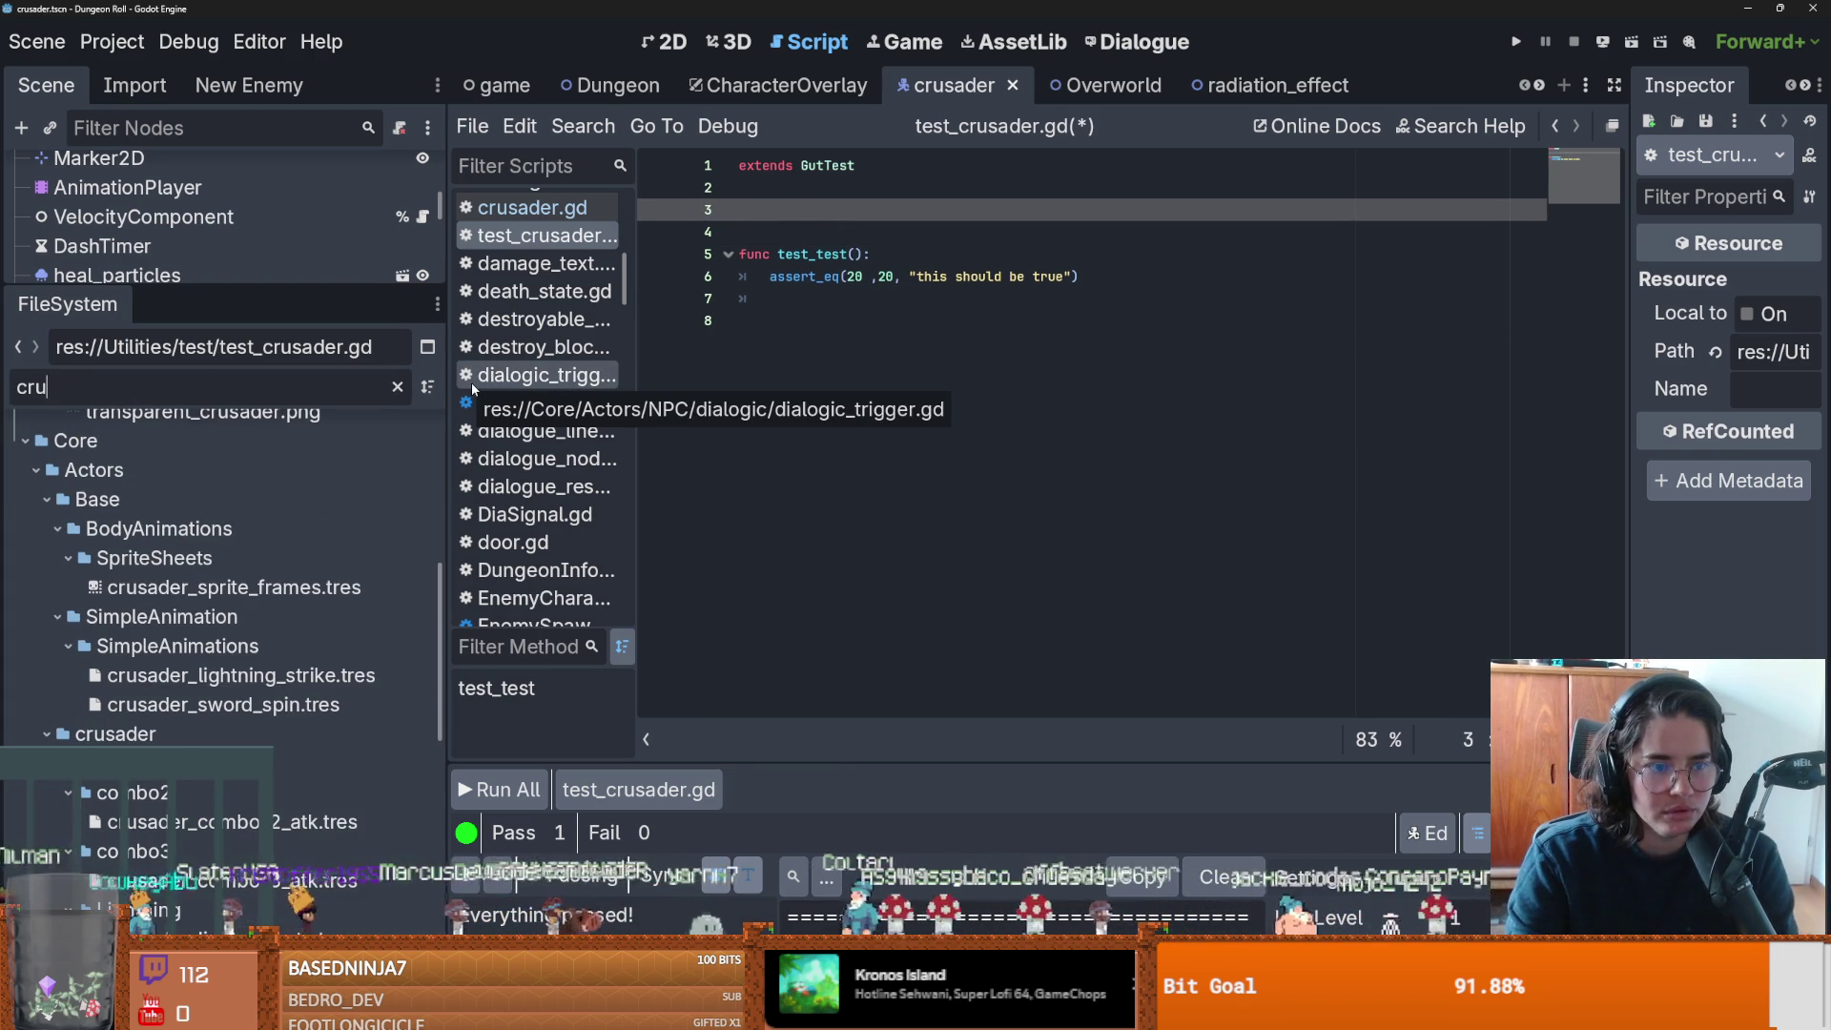
type("sader")
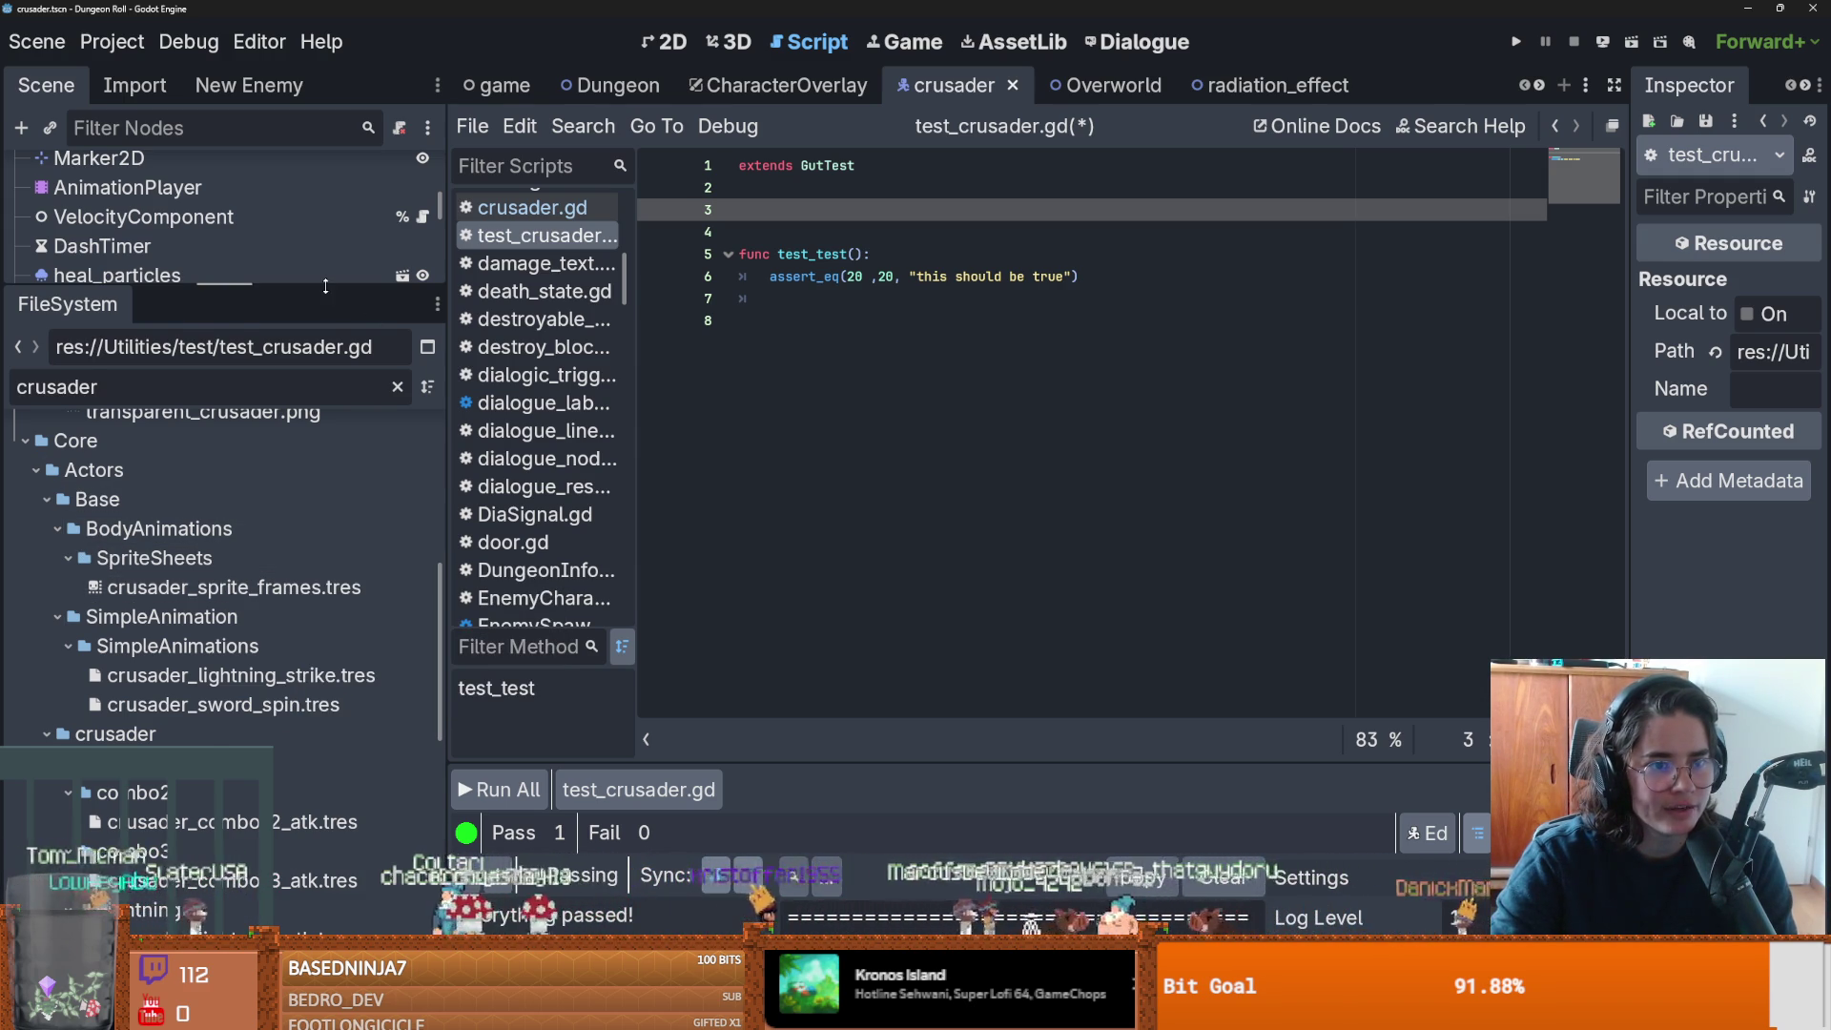
left_click_drag(325, 286, 327, 383)
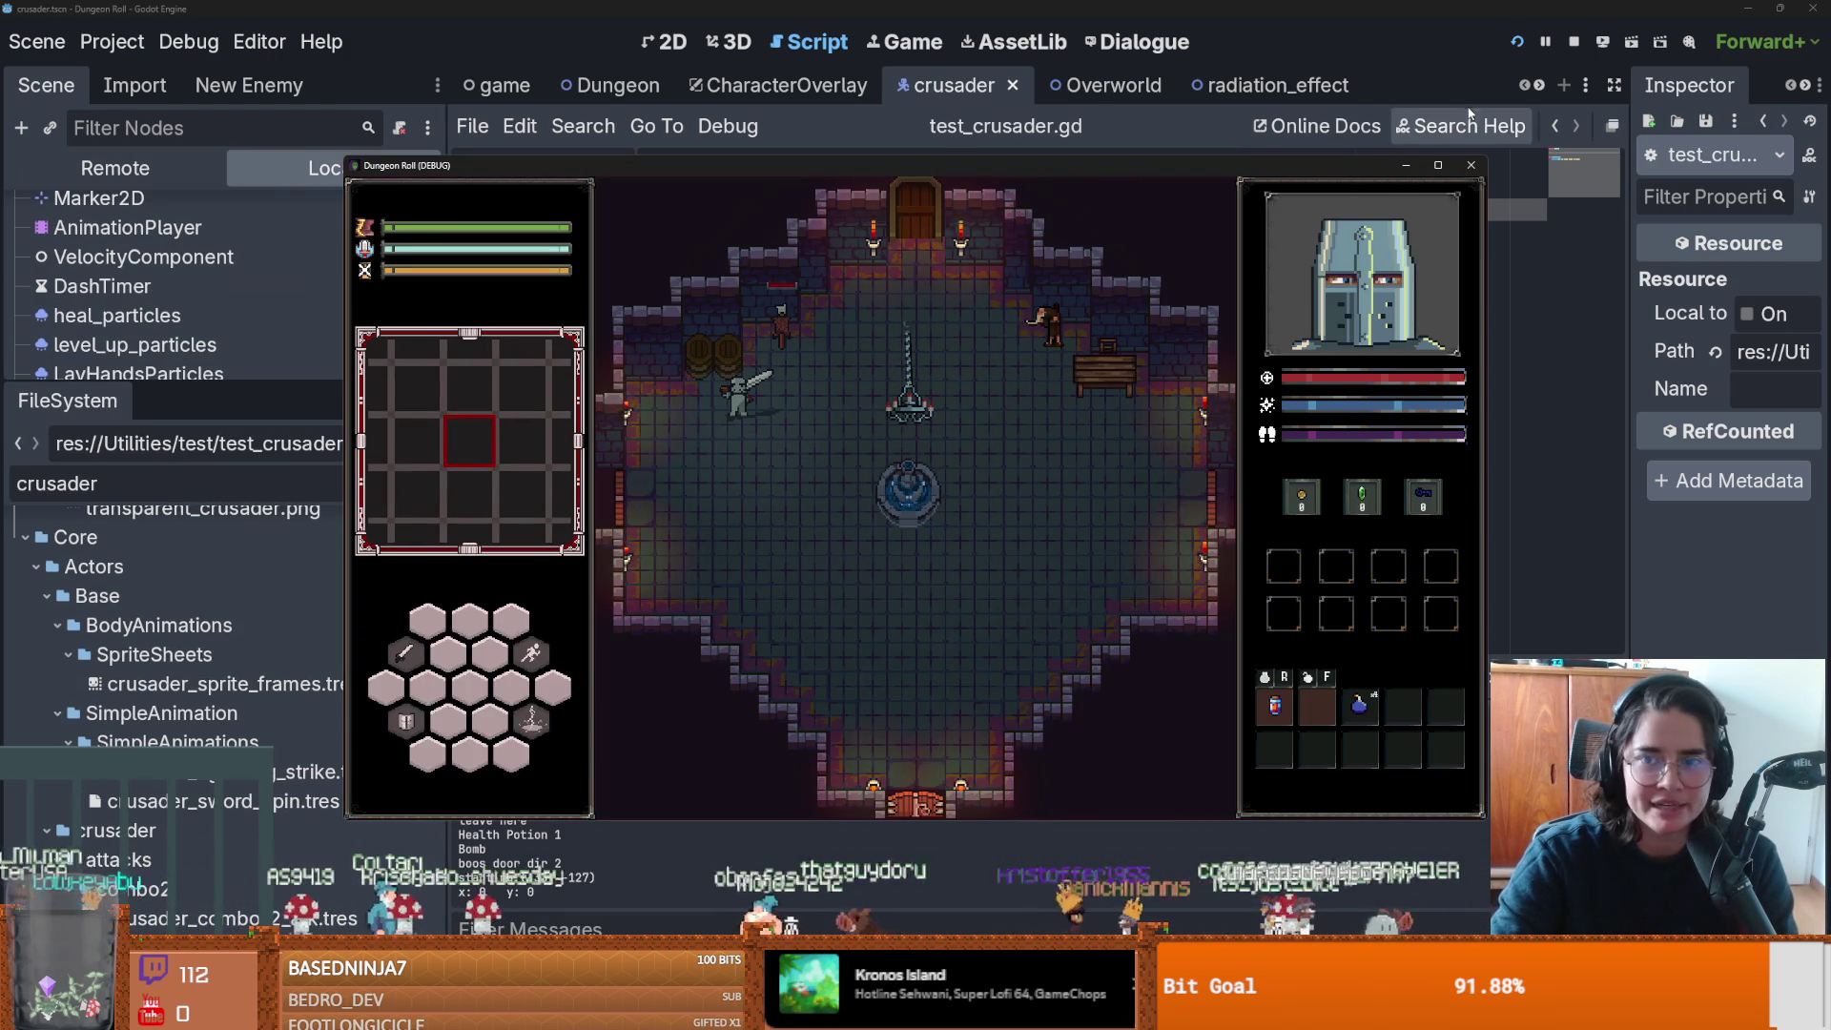
Maximize the game window and walk the crusader down and up the room, swinging the sword.
left_click(1438, 166)
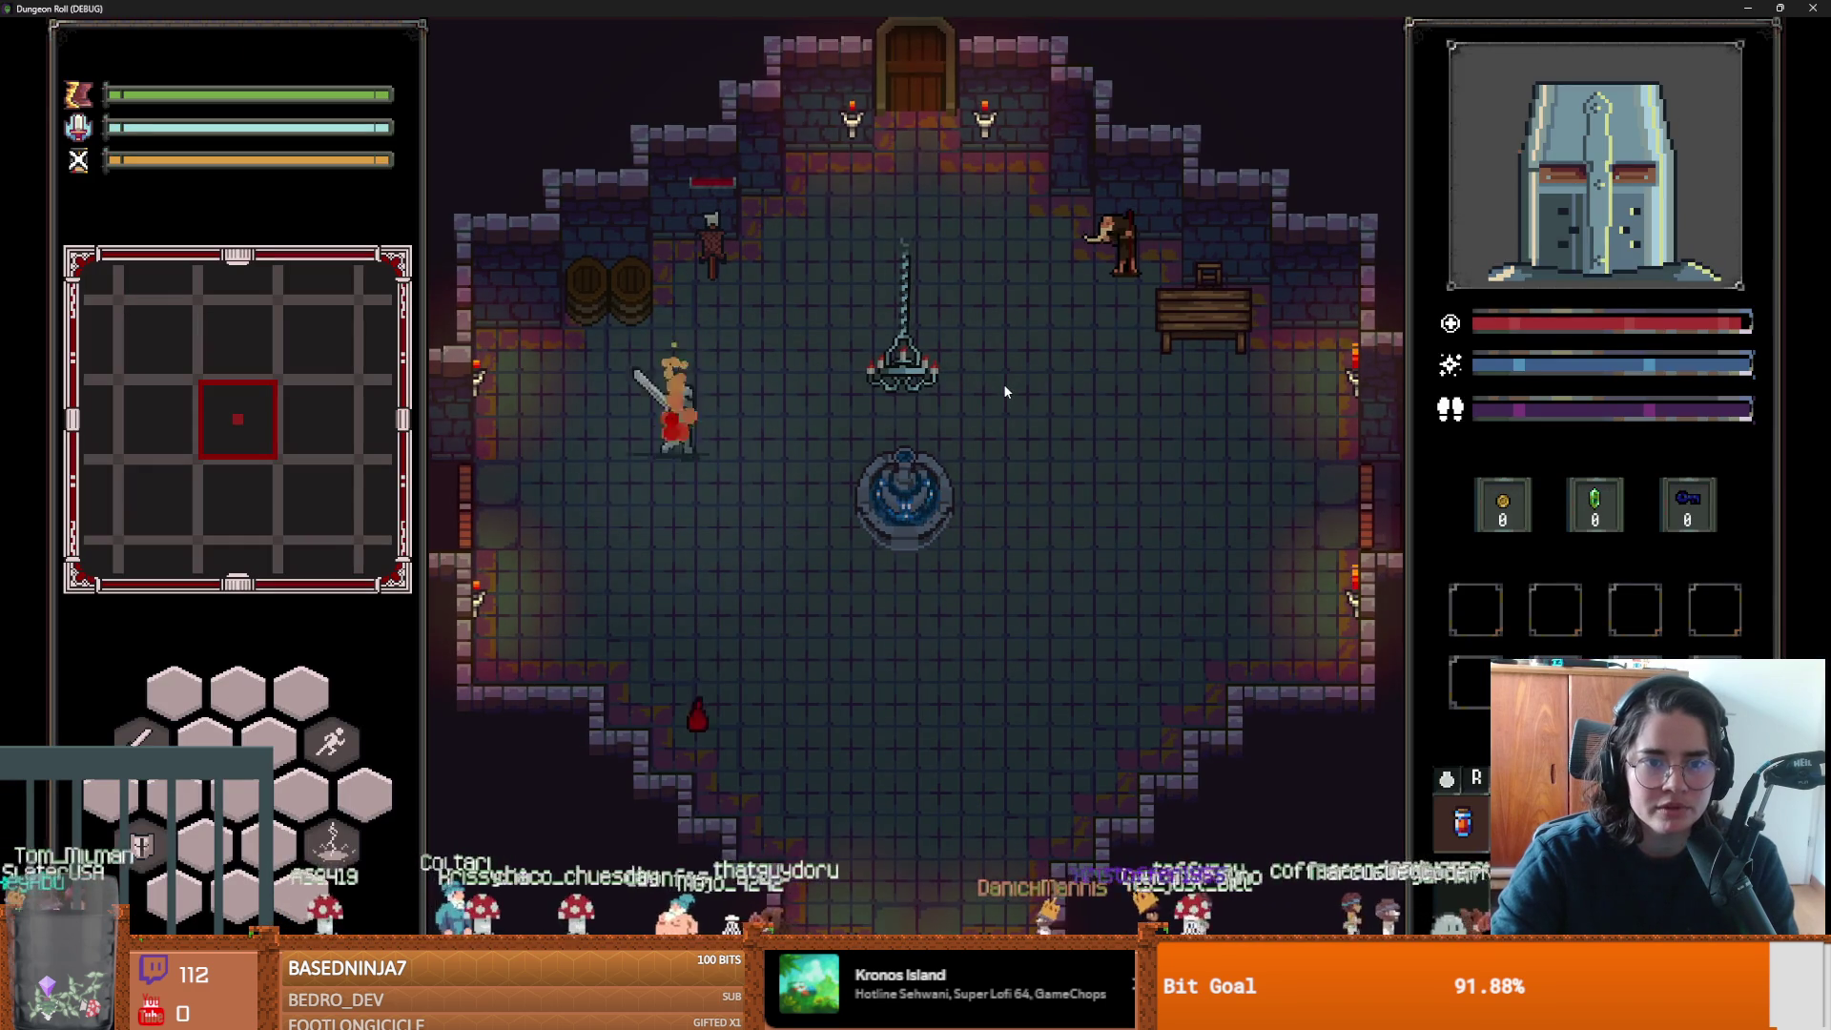
key("s")
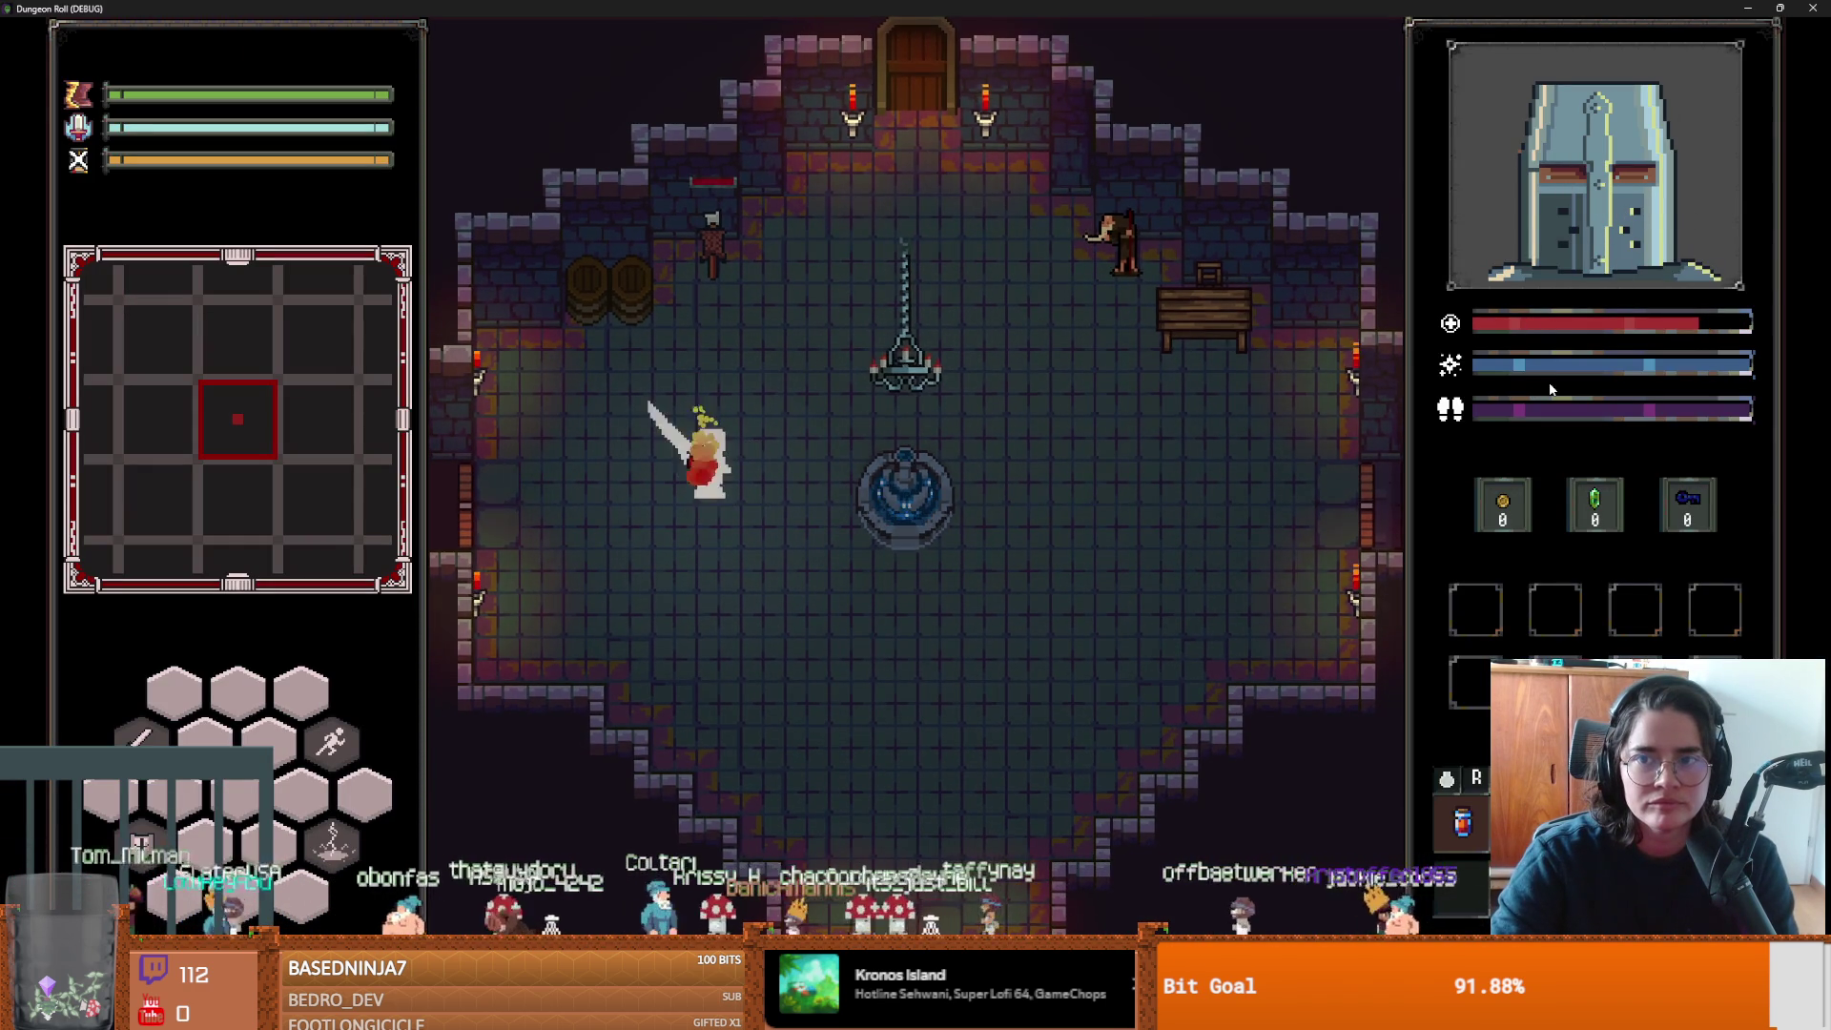
left_click(1244, 594)
key("s")
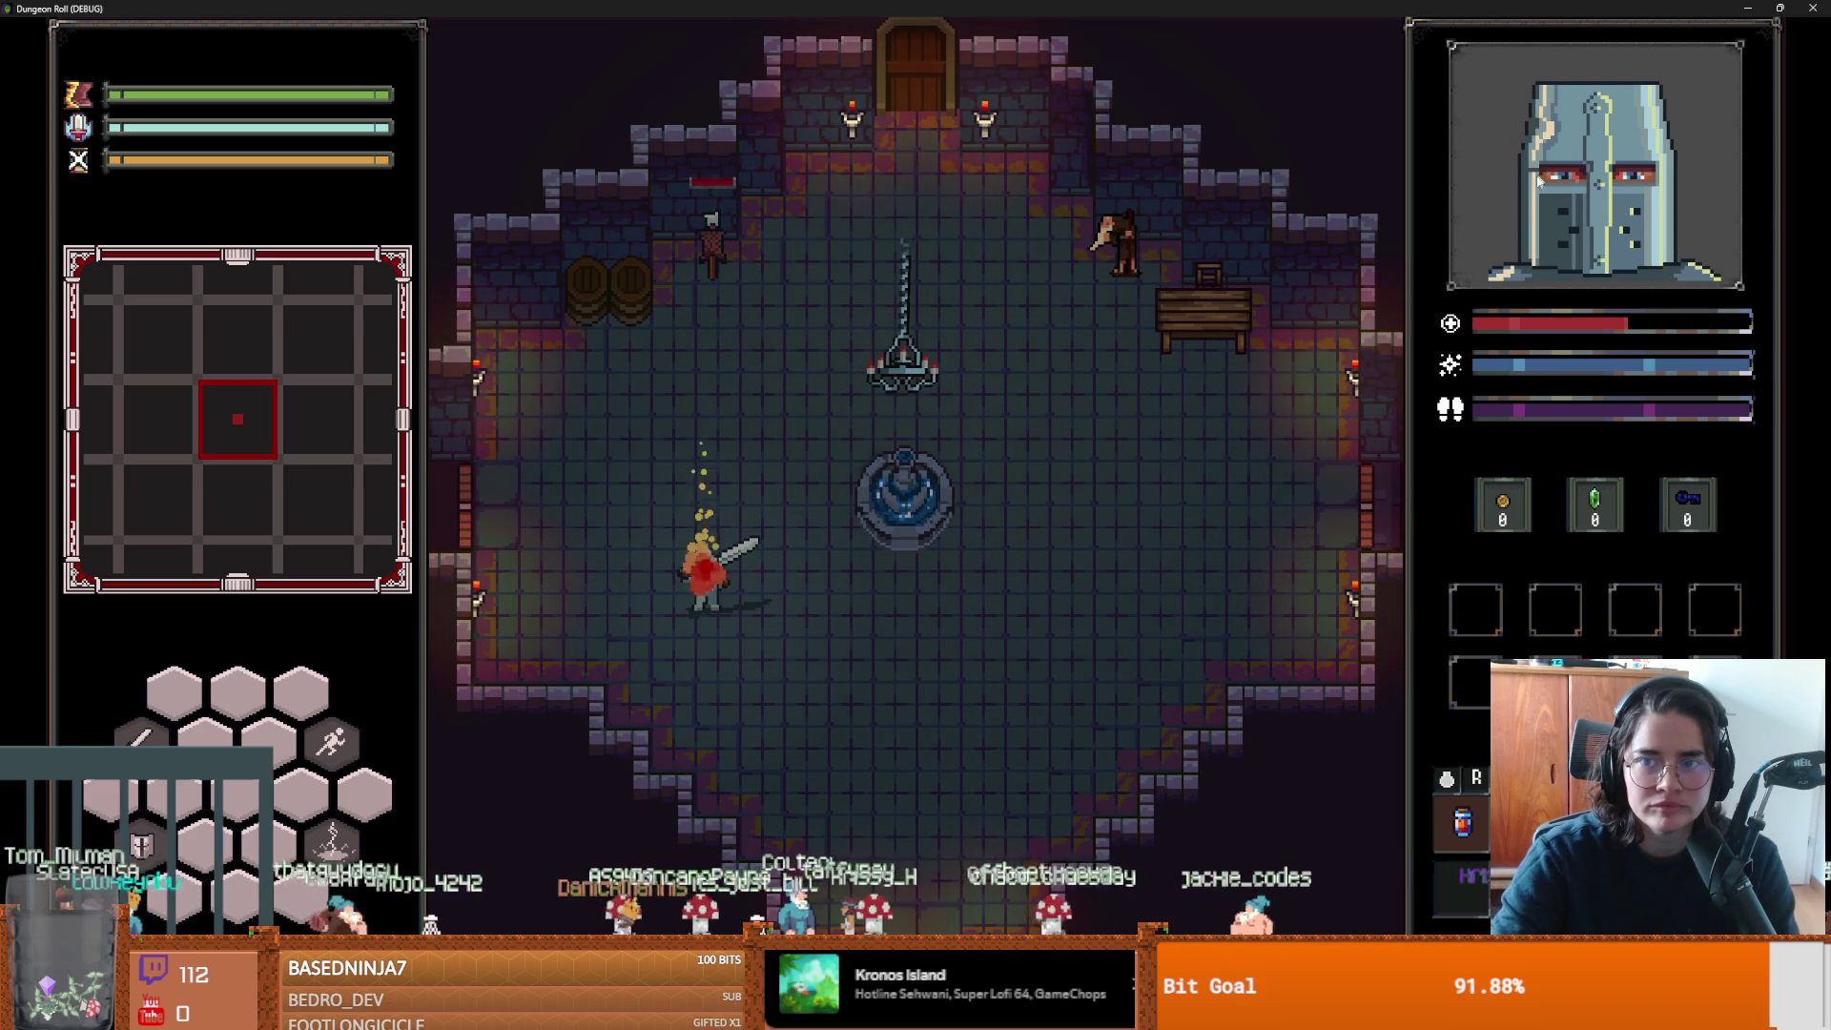
key("w")
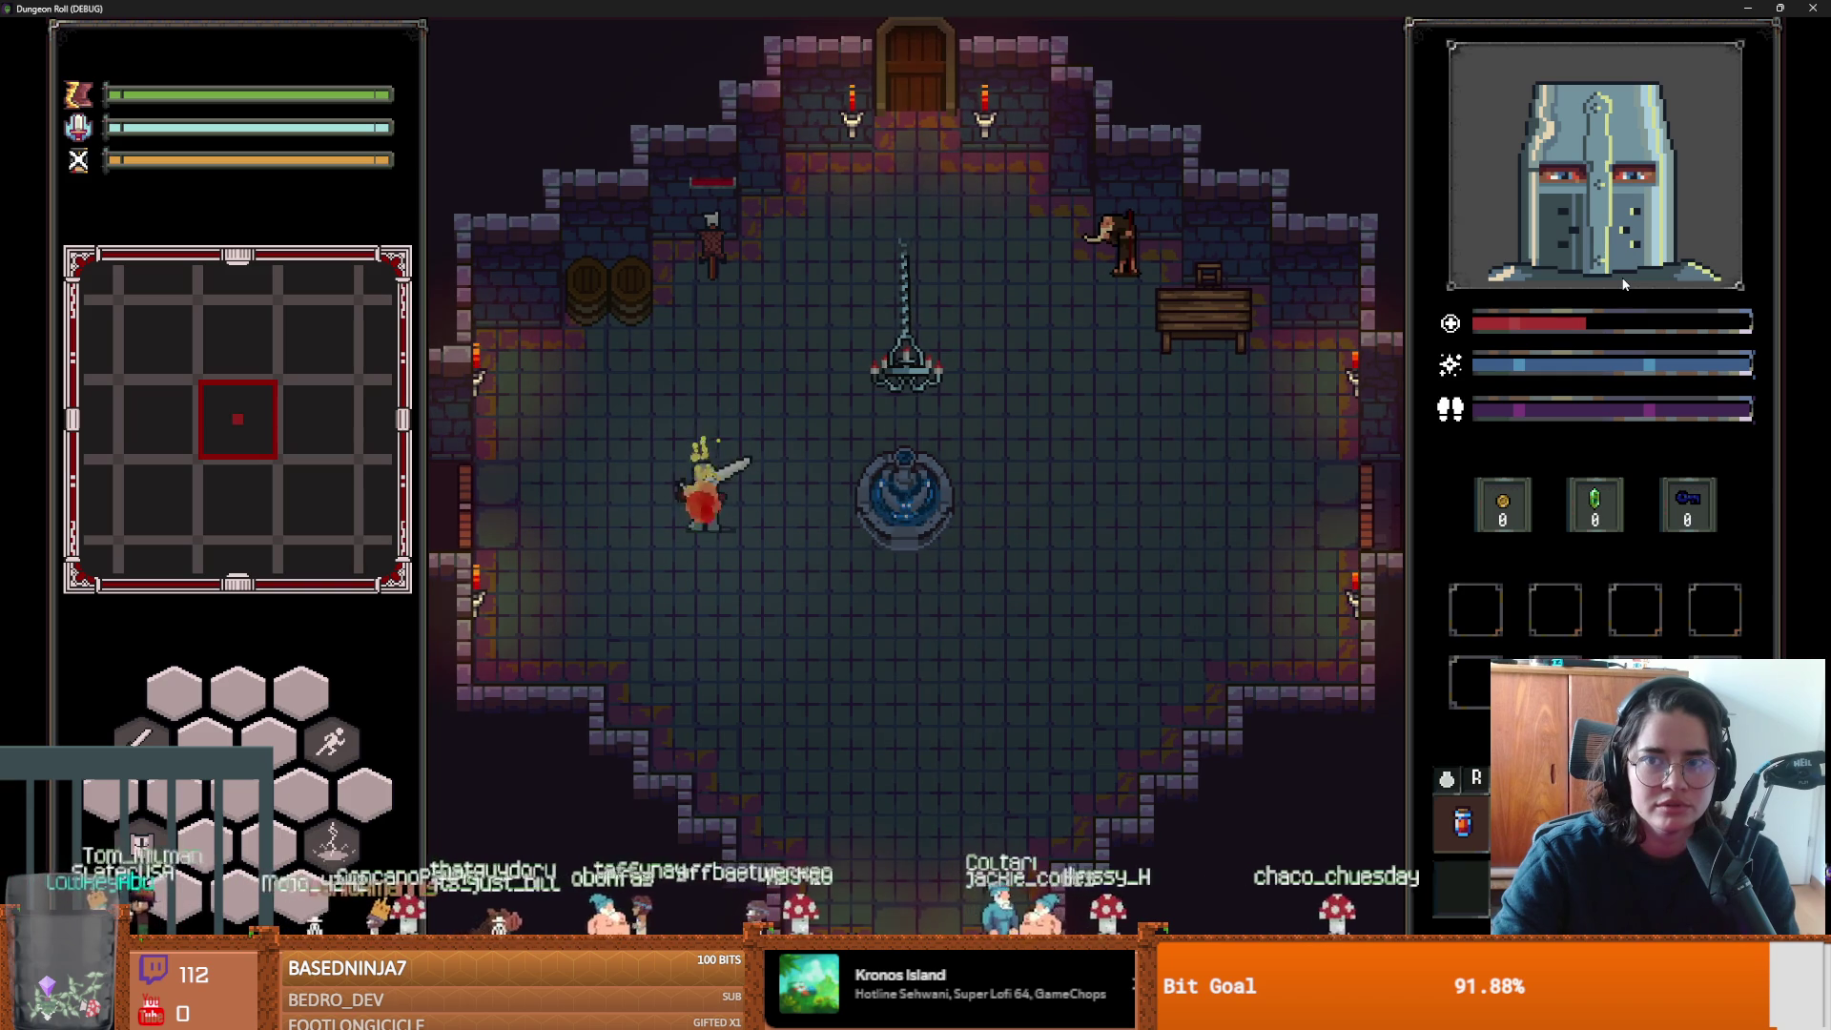
Dash around the room in several directions, ending just above the fountain.
key("d")
key("d")
key("w+d")
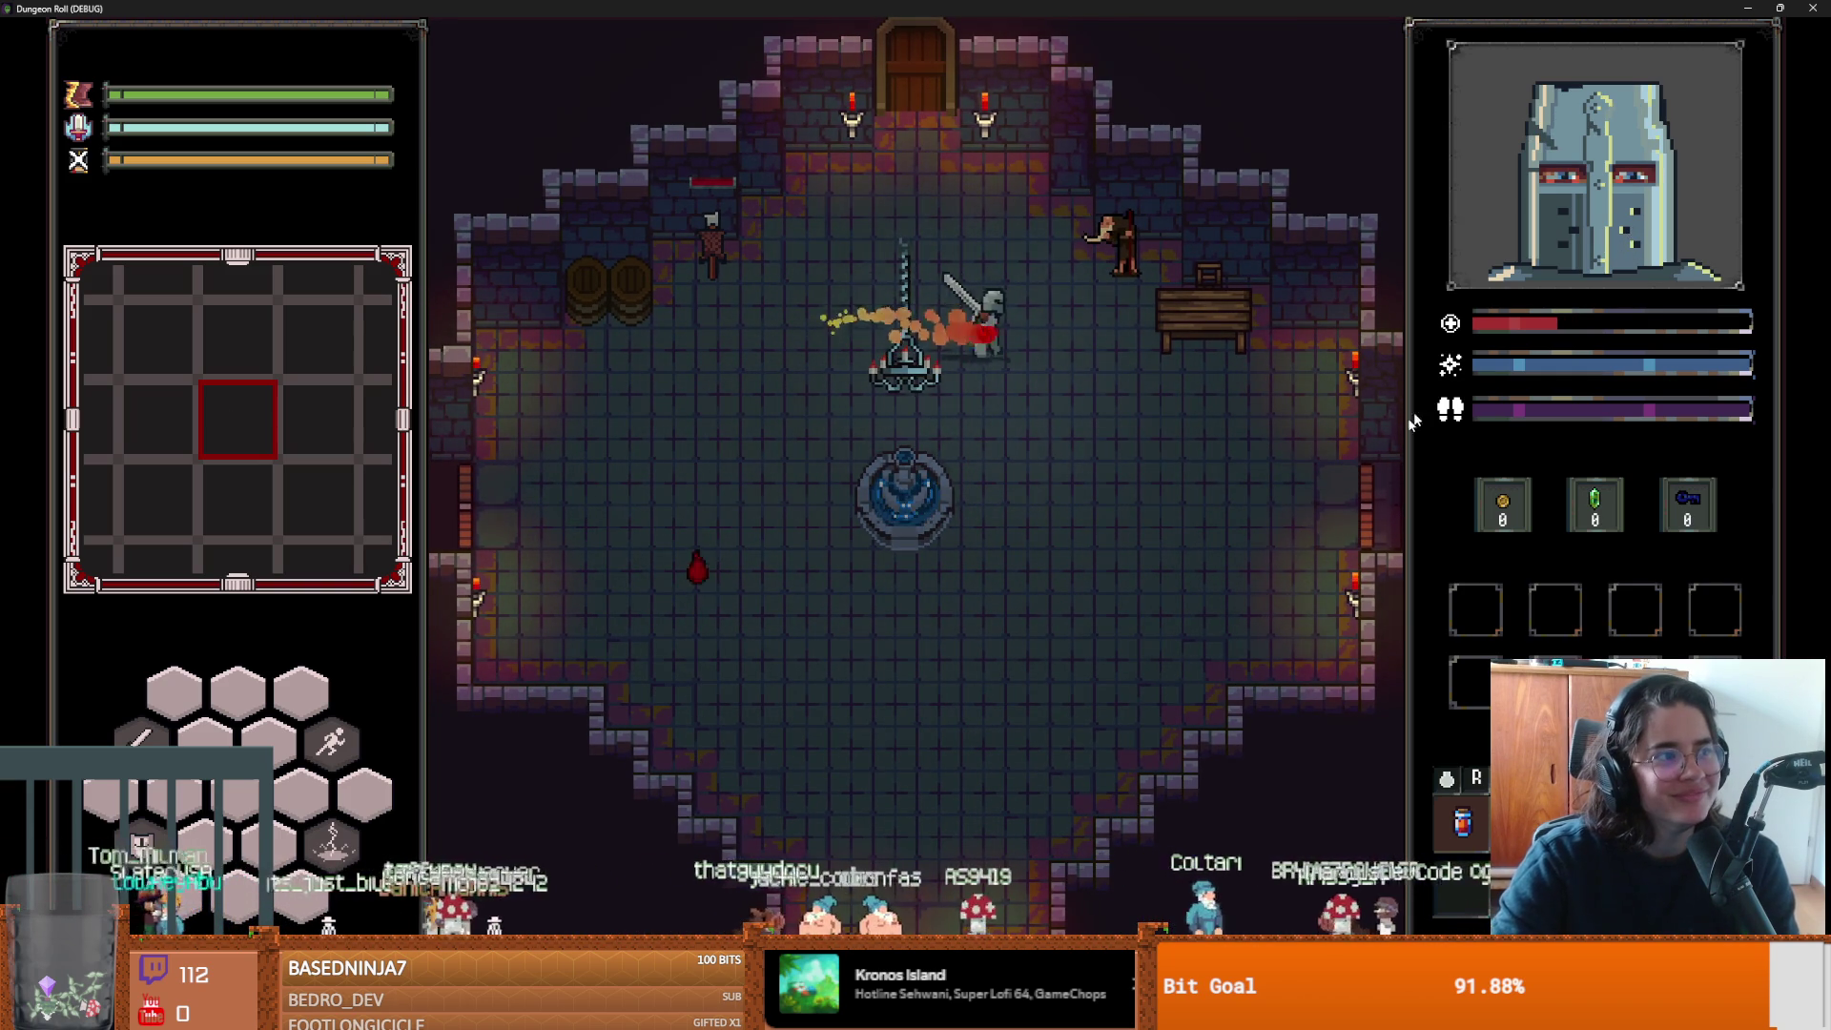
key("s")
key("a")
key("w+a")
key("d")
key("s+d")
key("s")
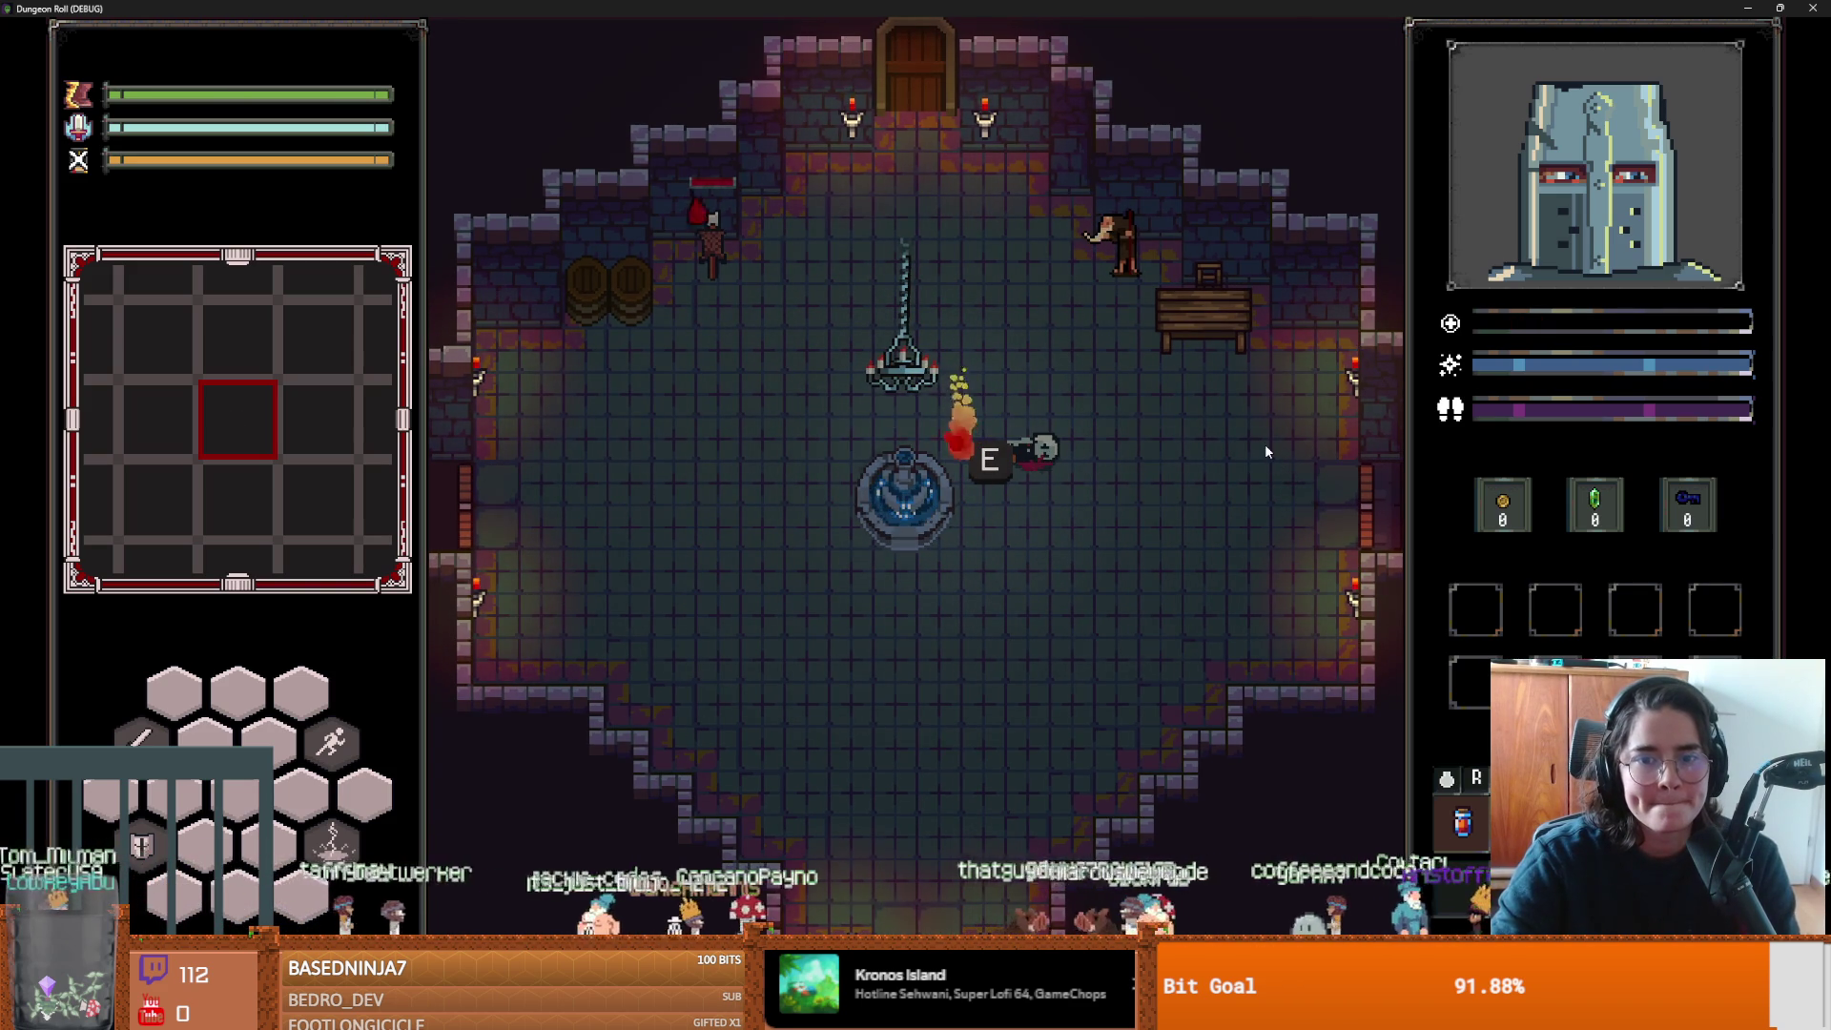
Walk through the Day 2 hall, red corridor and dark side passage, then stop the debug run.
key("d")
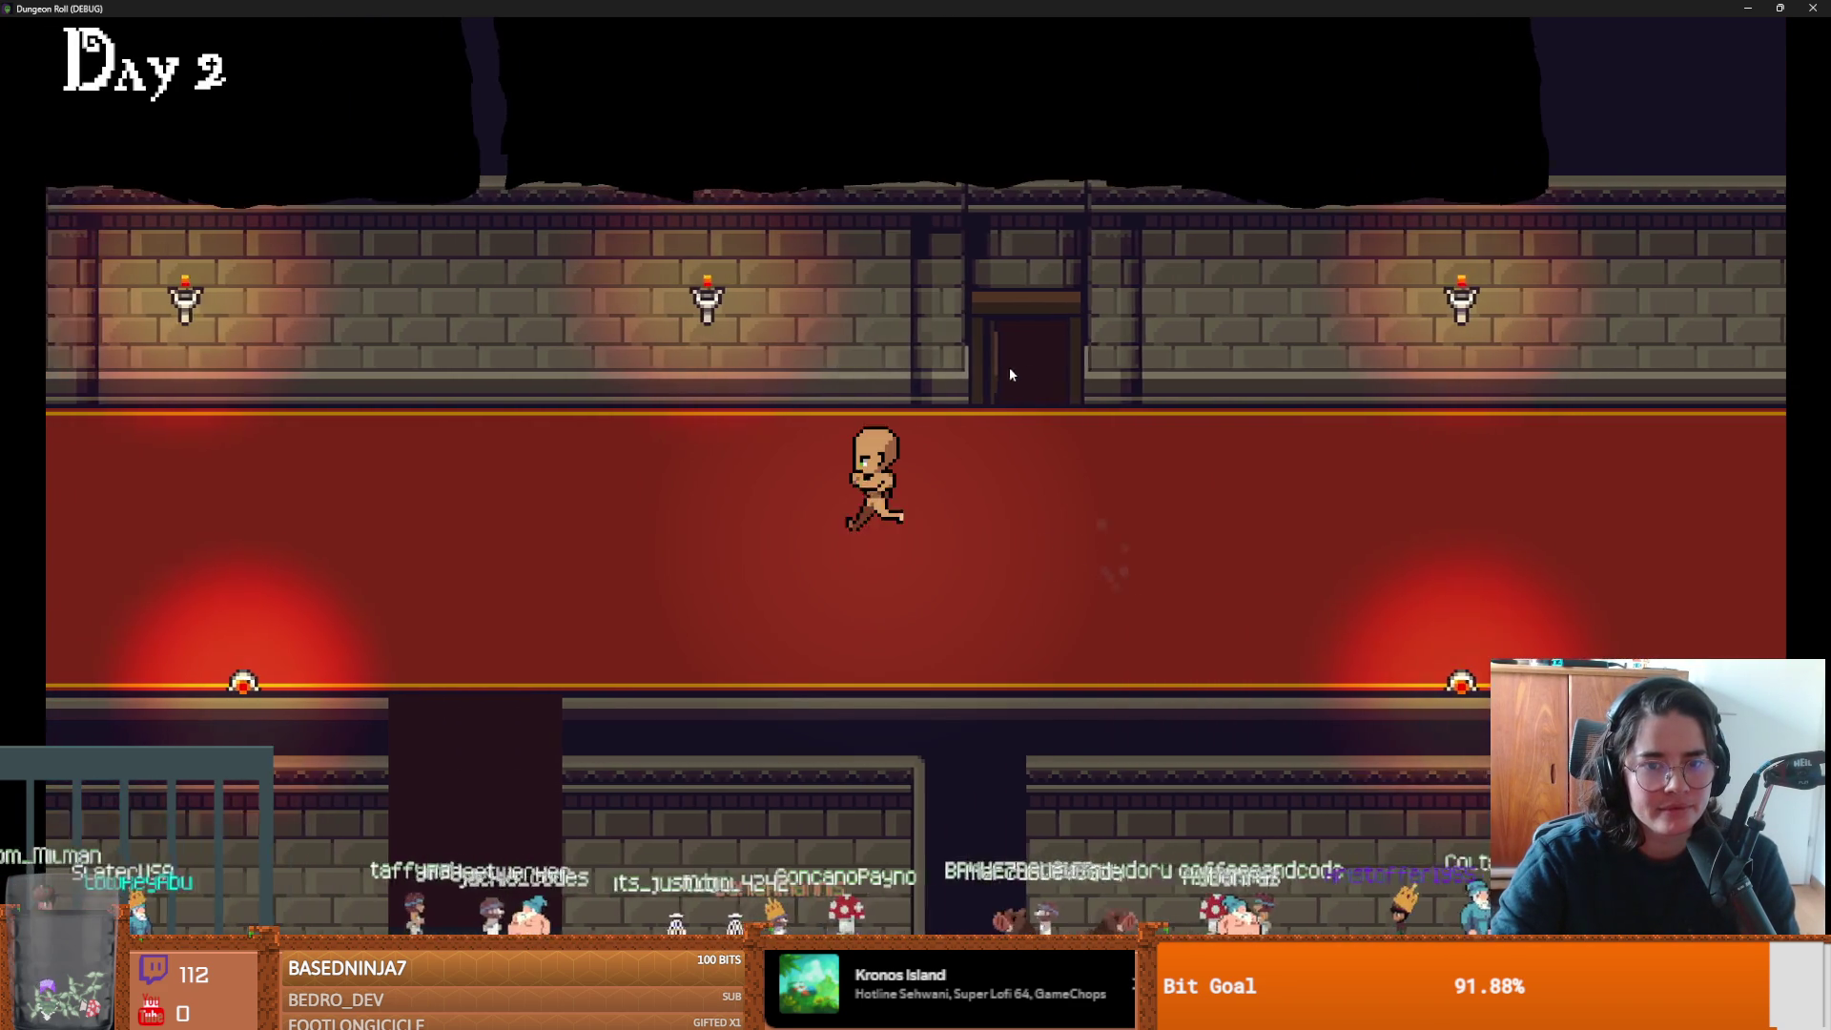
key("a")
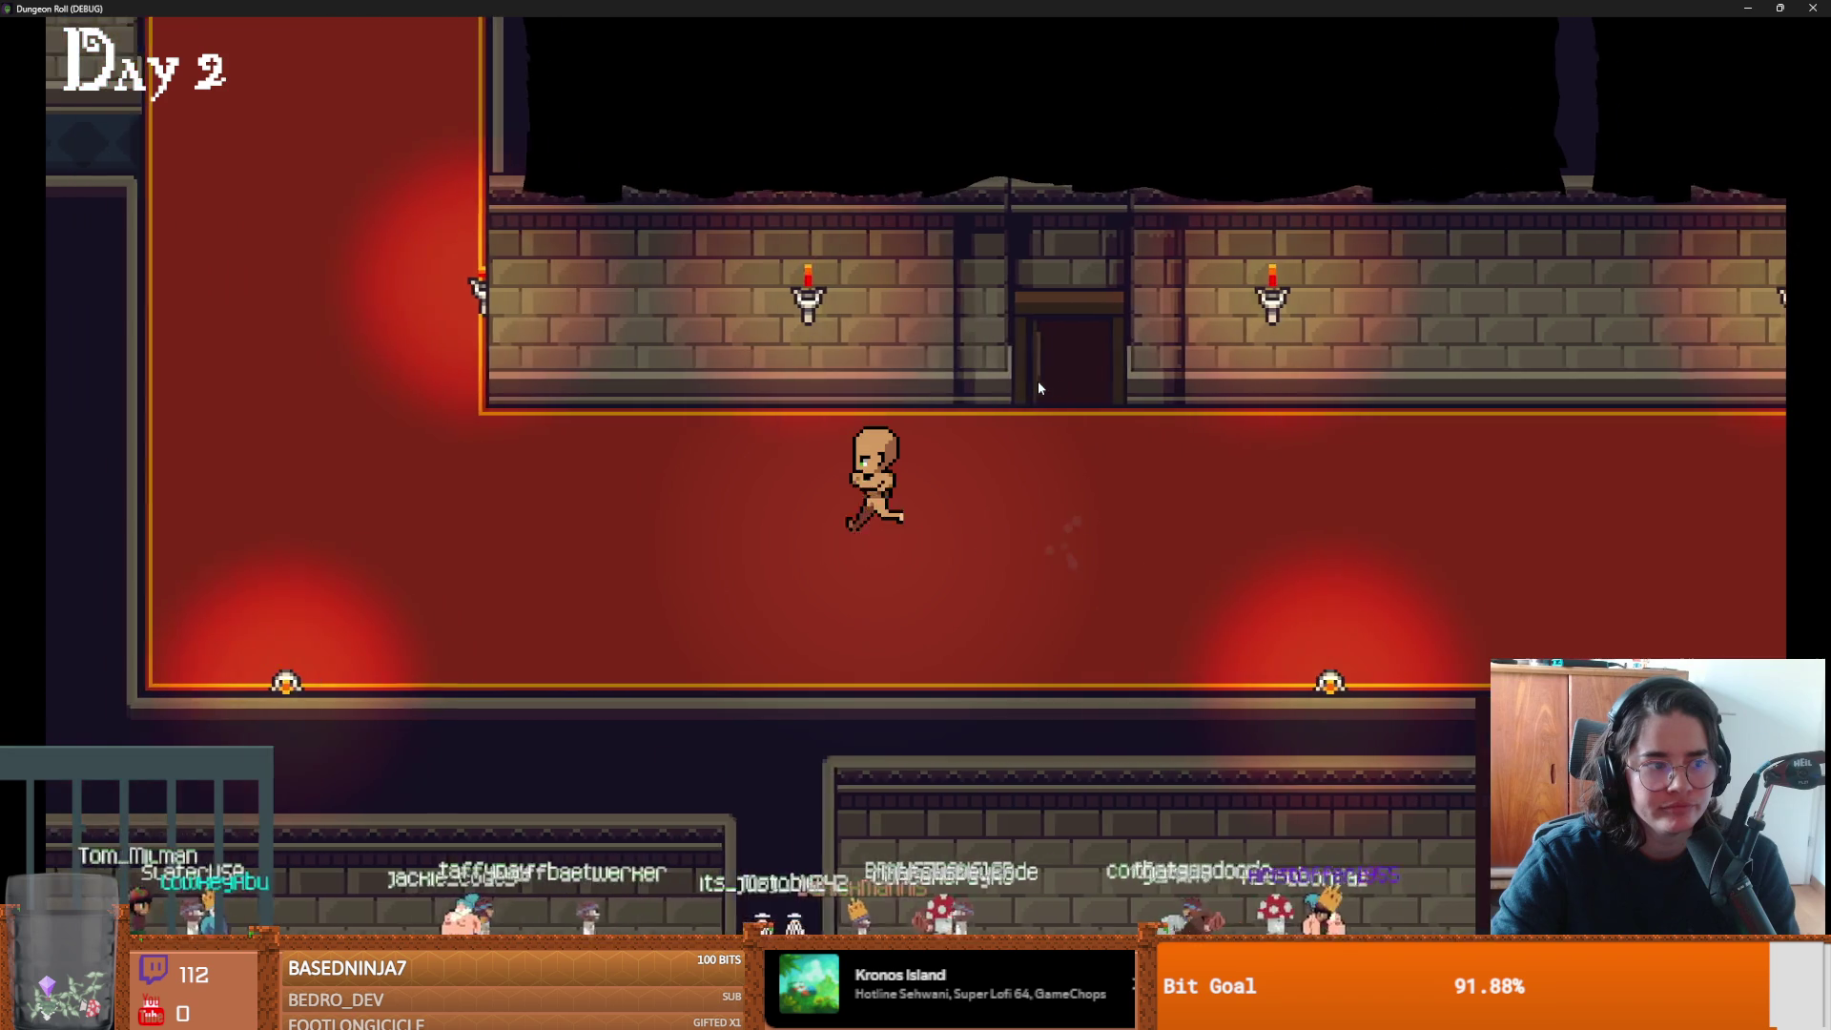
key("w")
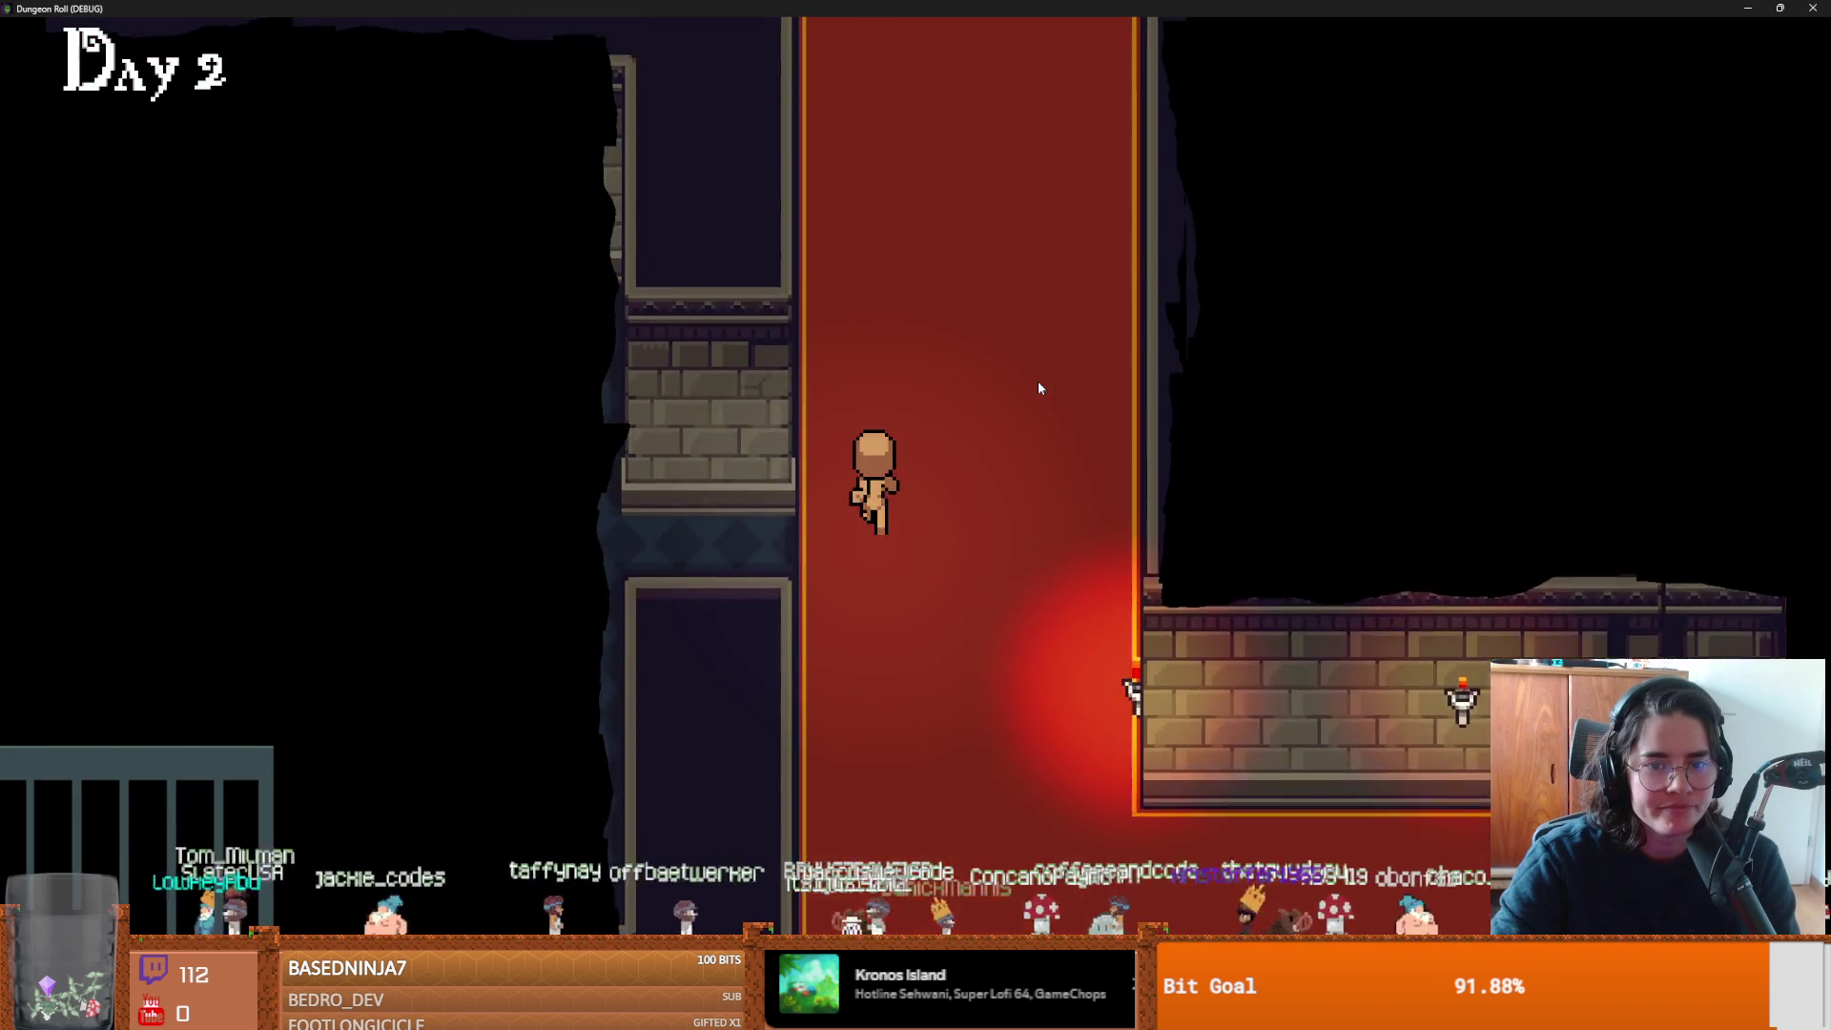
key("d")
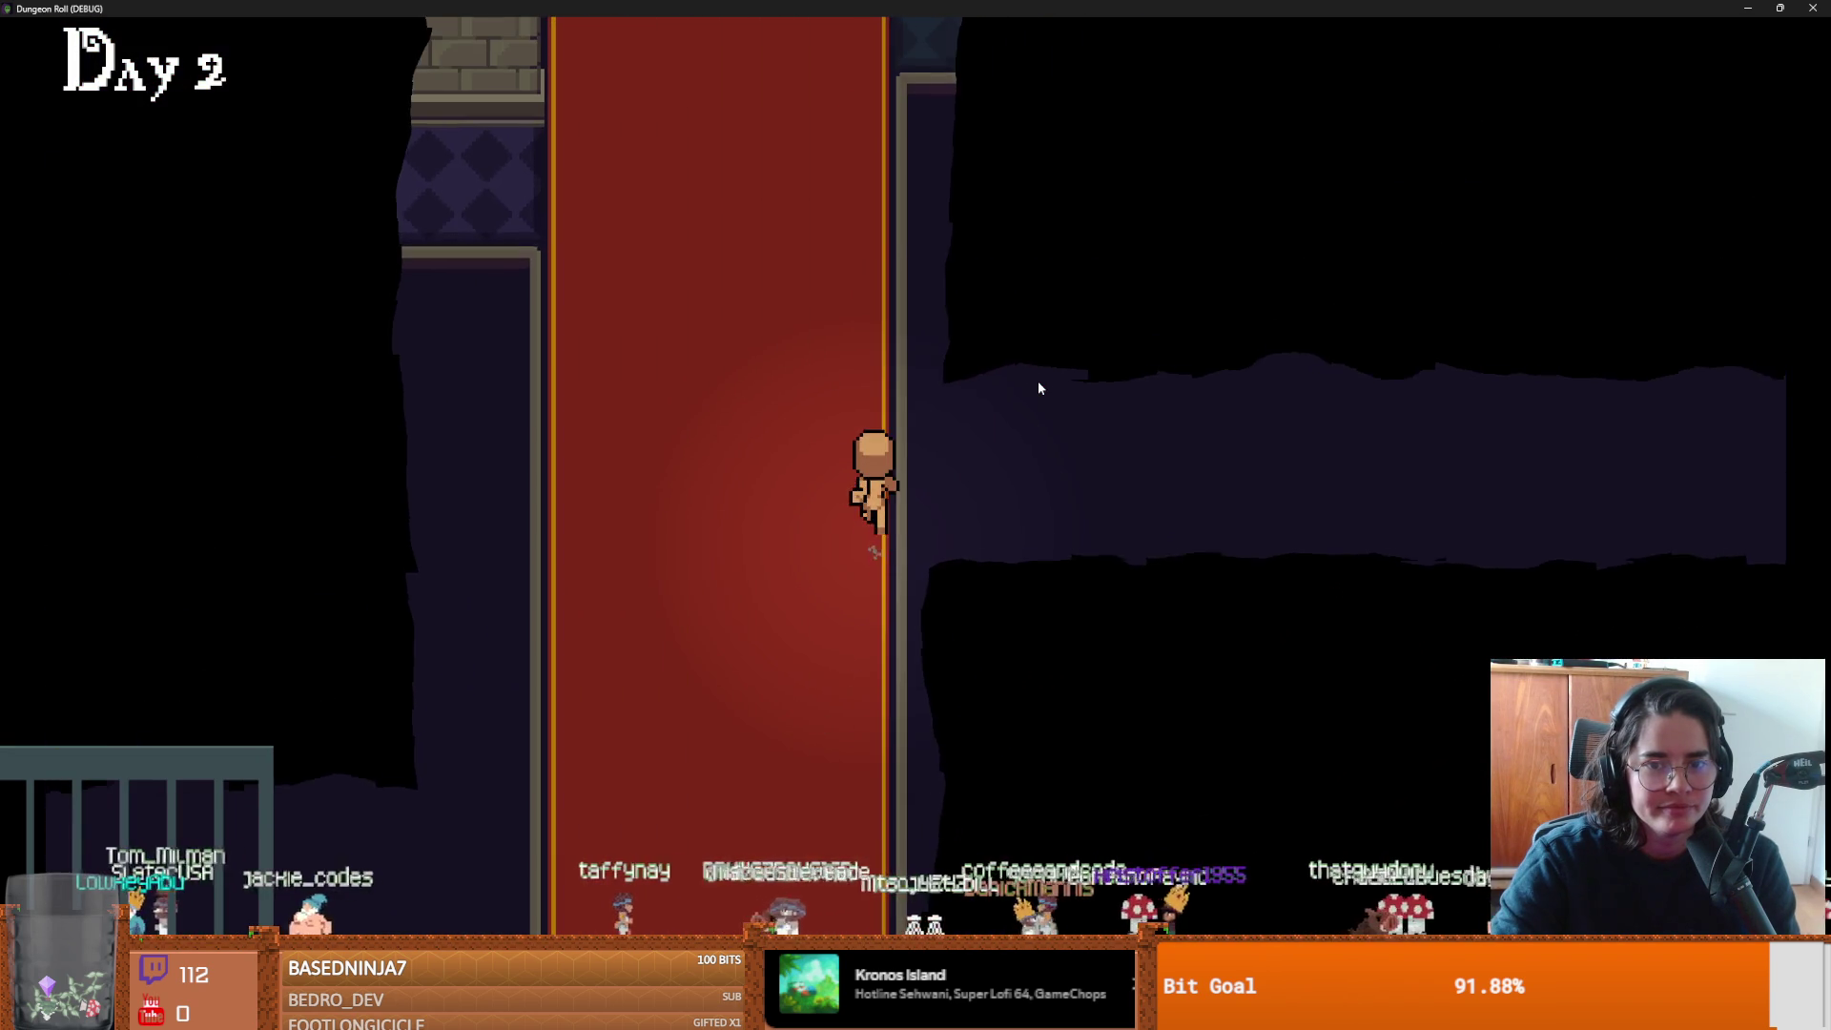
key("d")
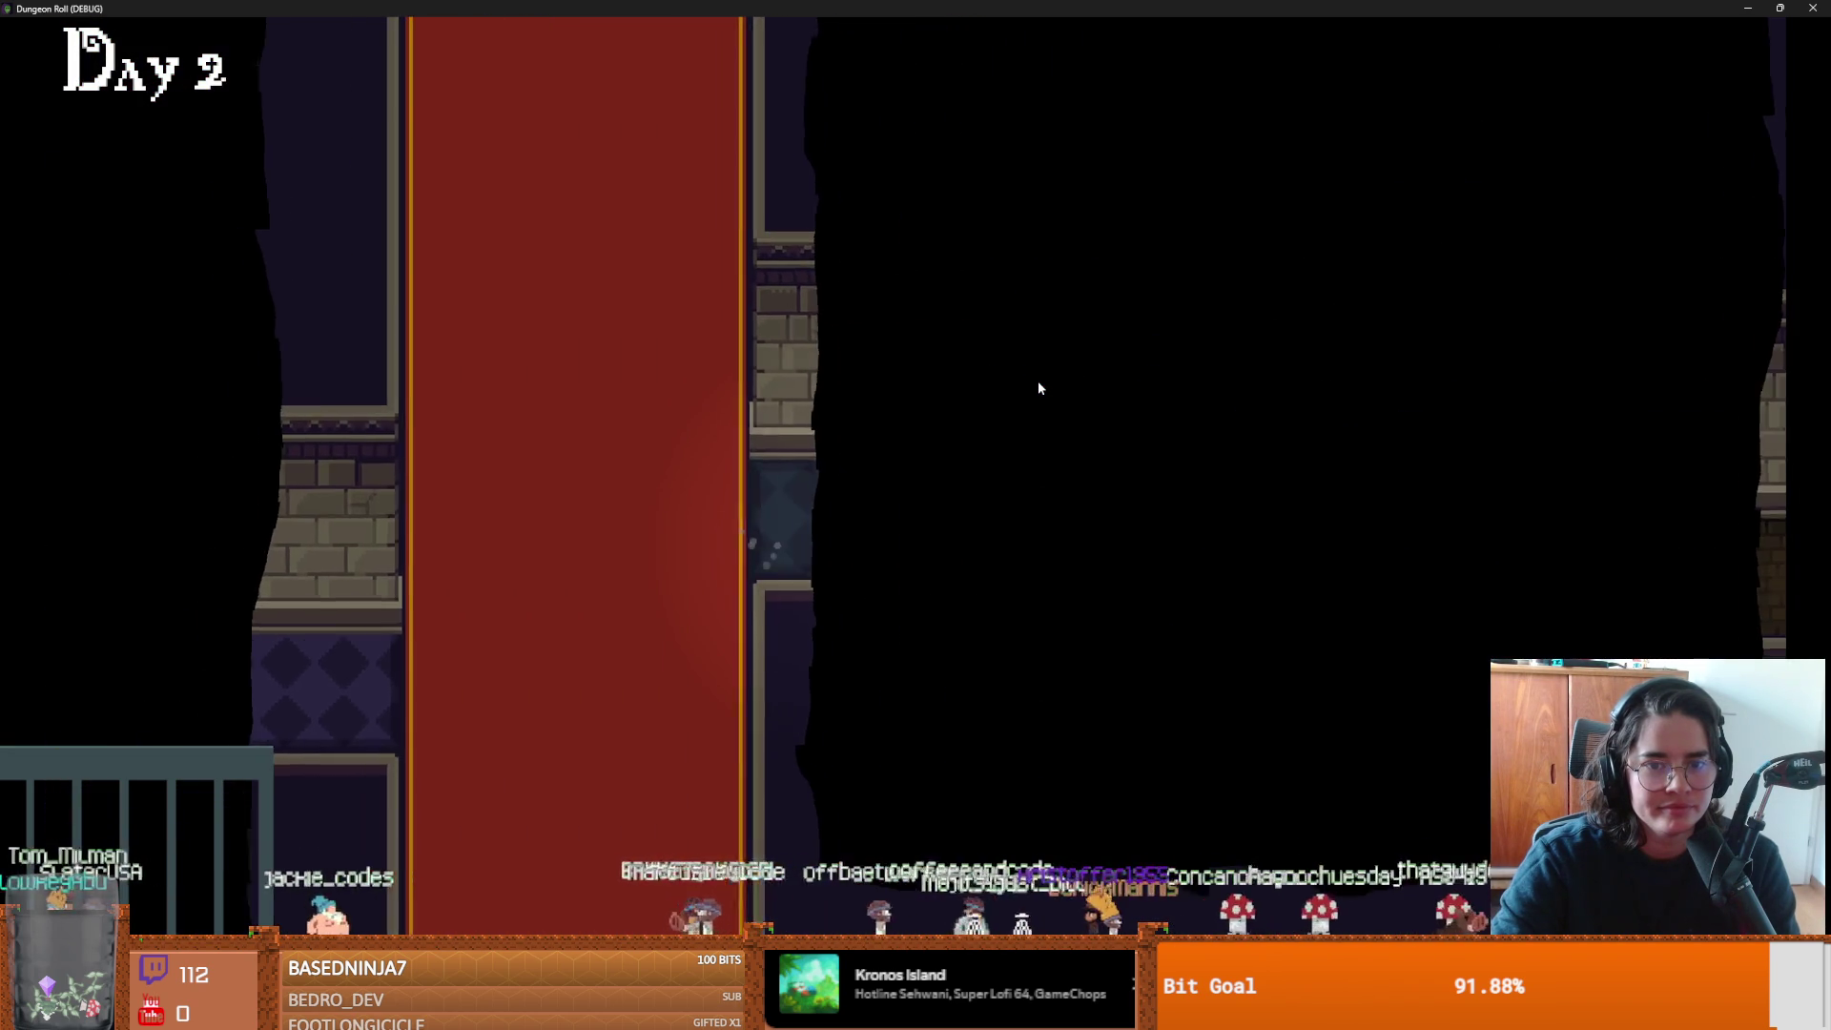
key("a")
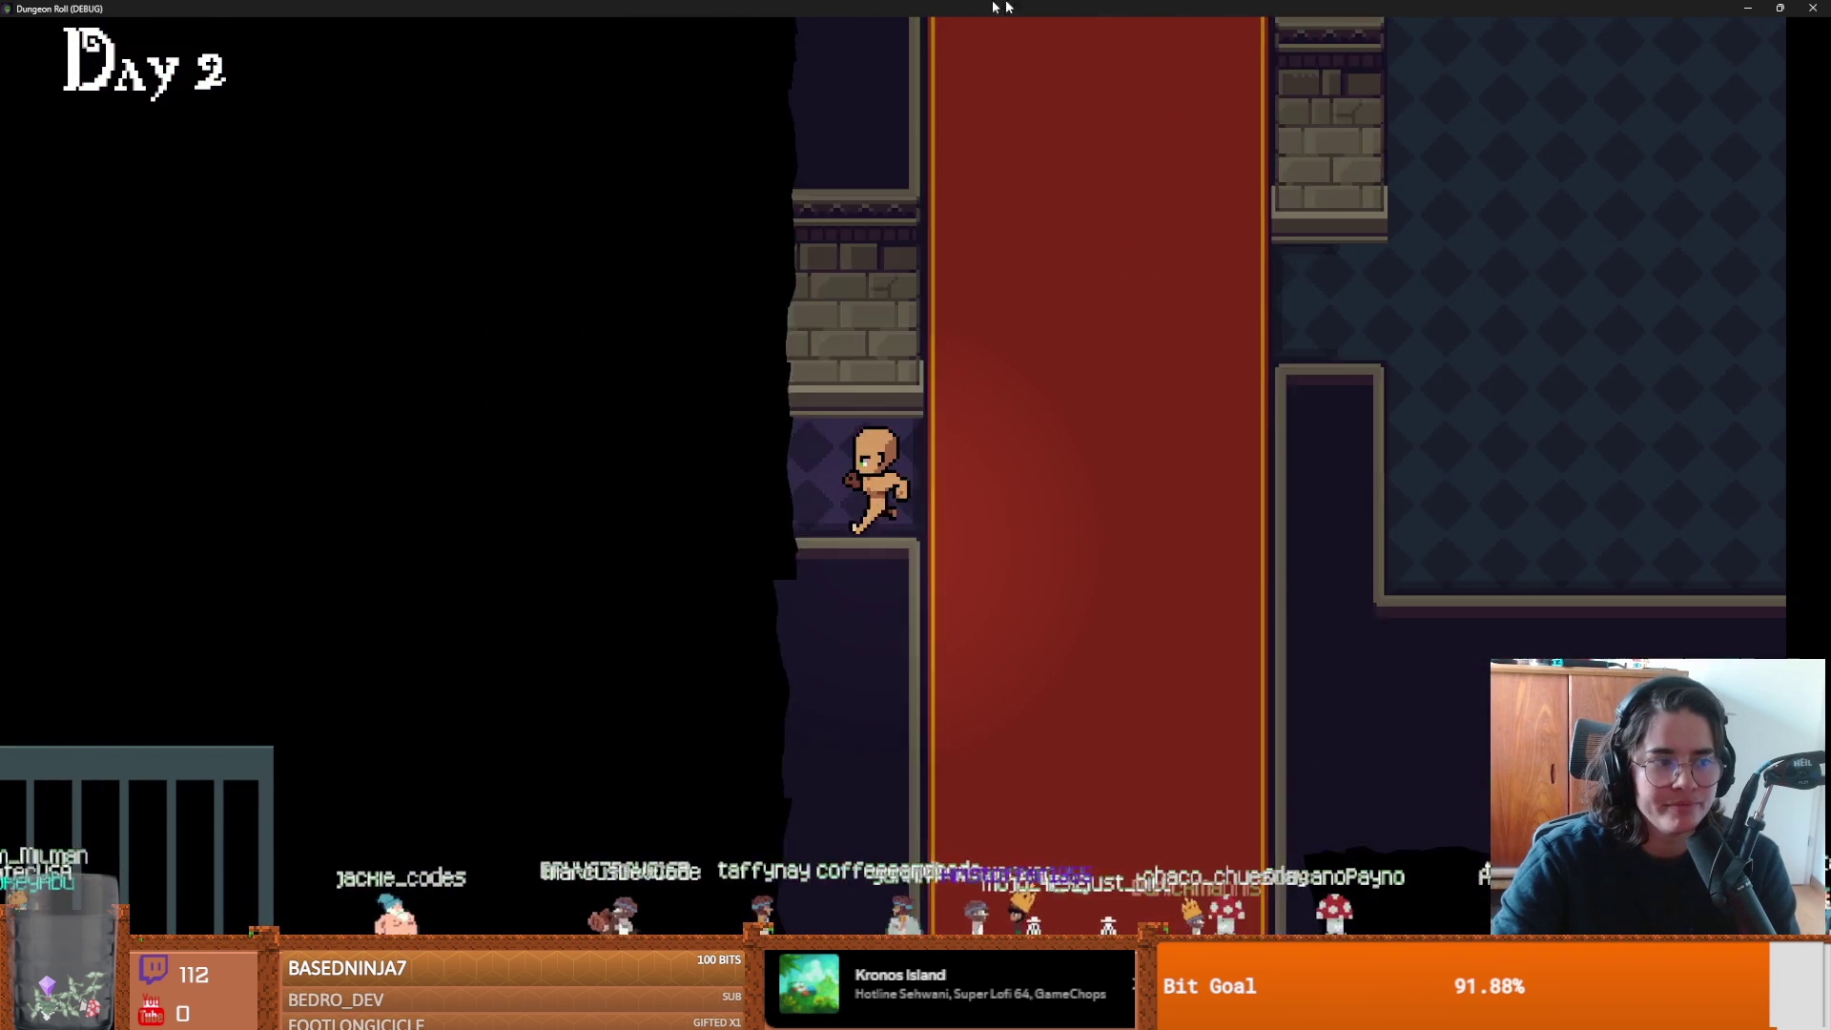
left_click_drag(1091, 8, 859, 354)
left_click(1344, 347)
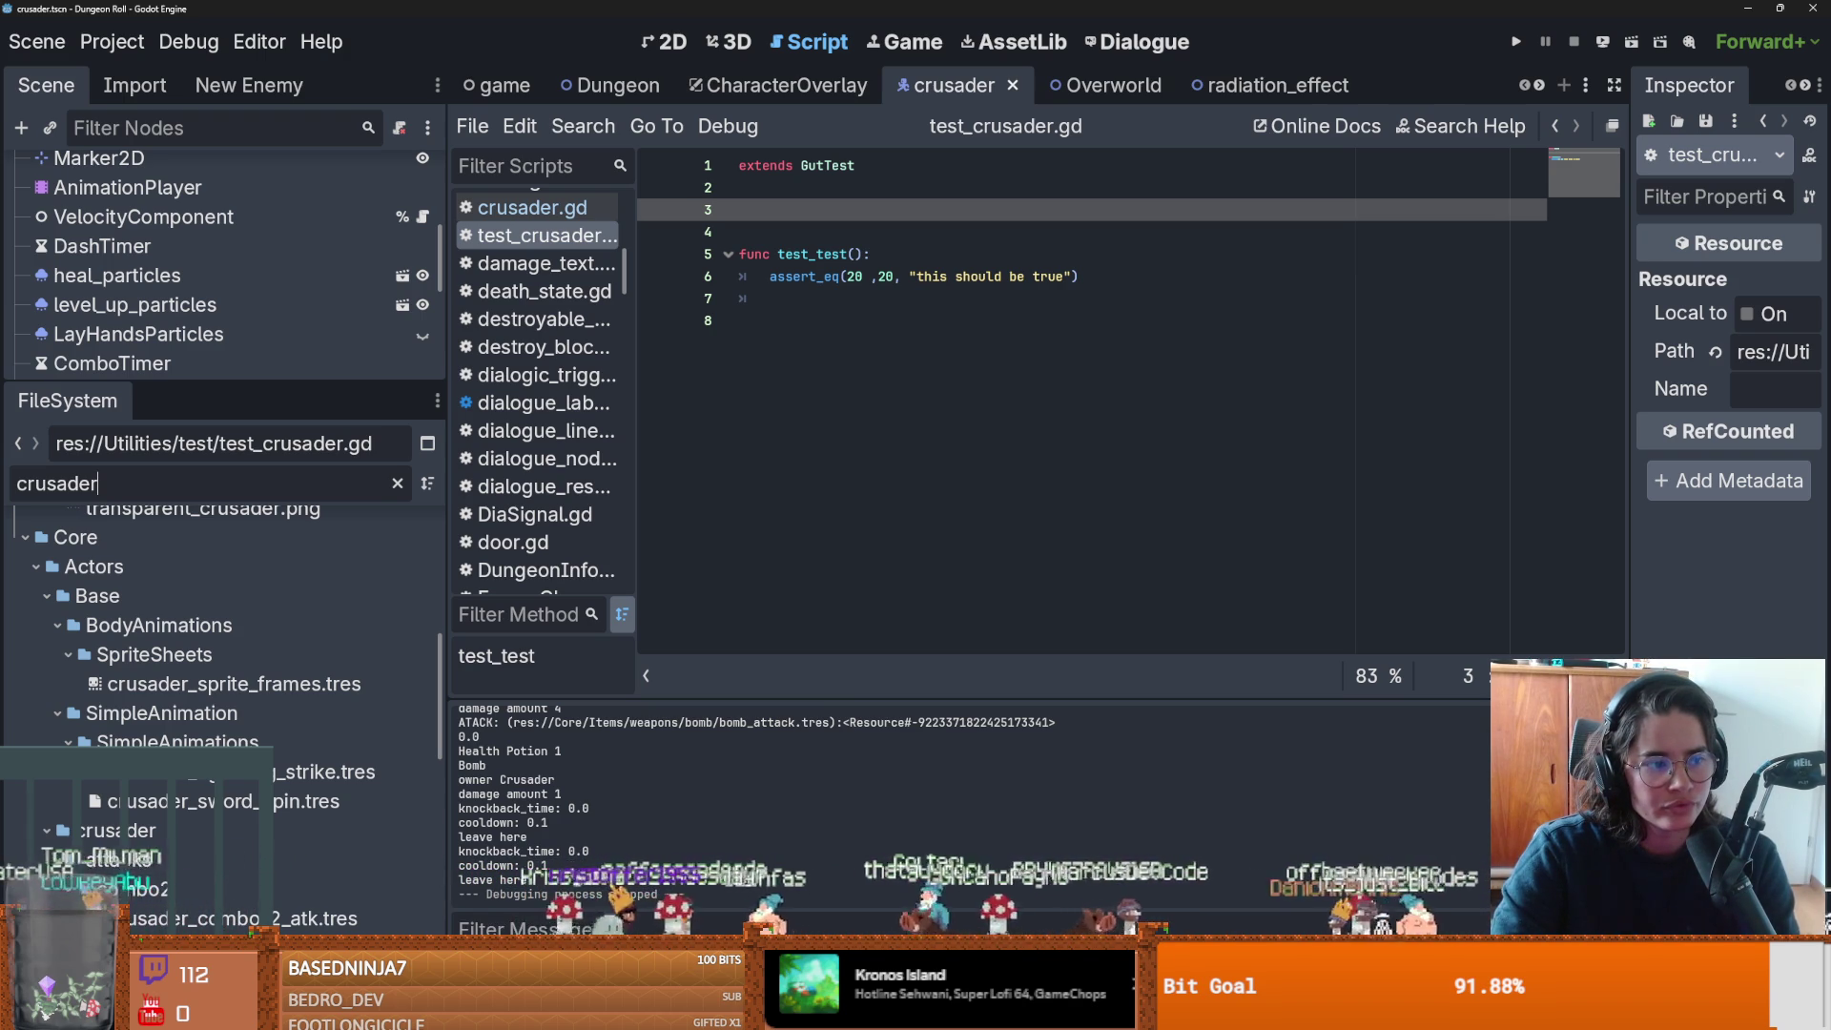
left_click(894, 479)
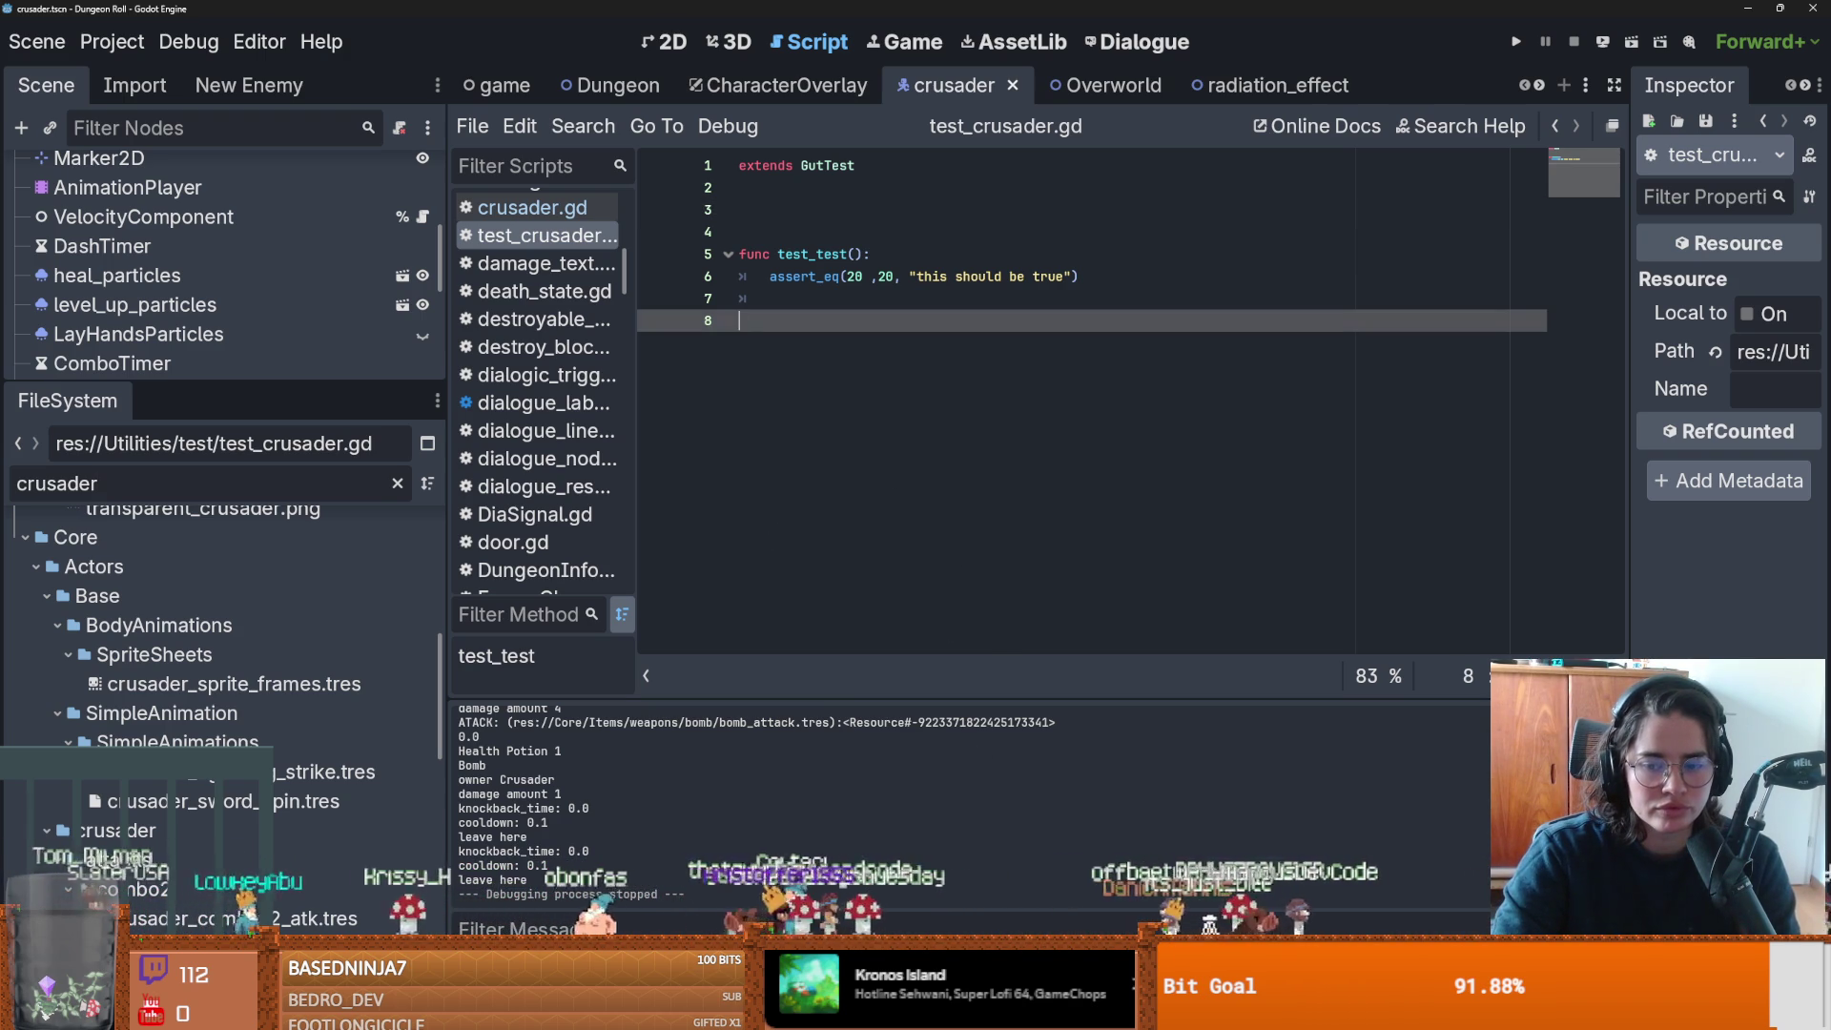
key("alt+Tab")
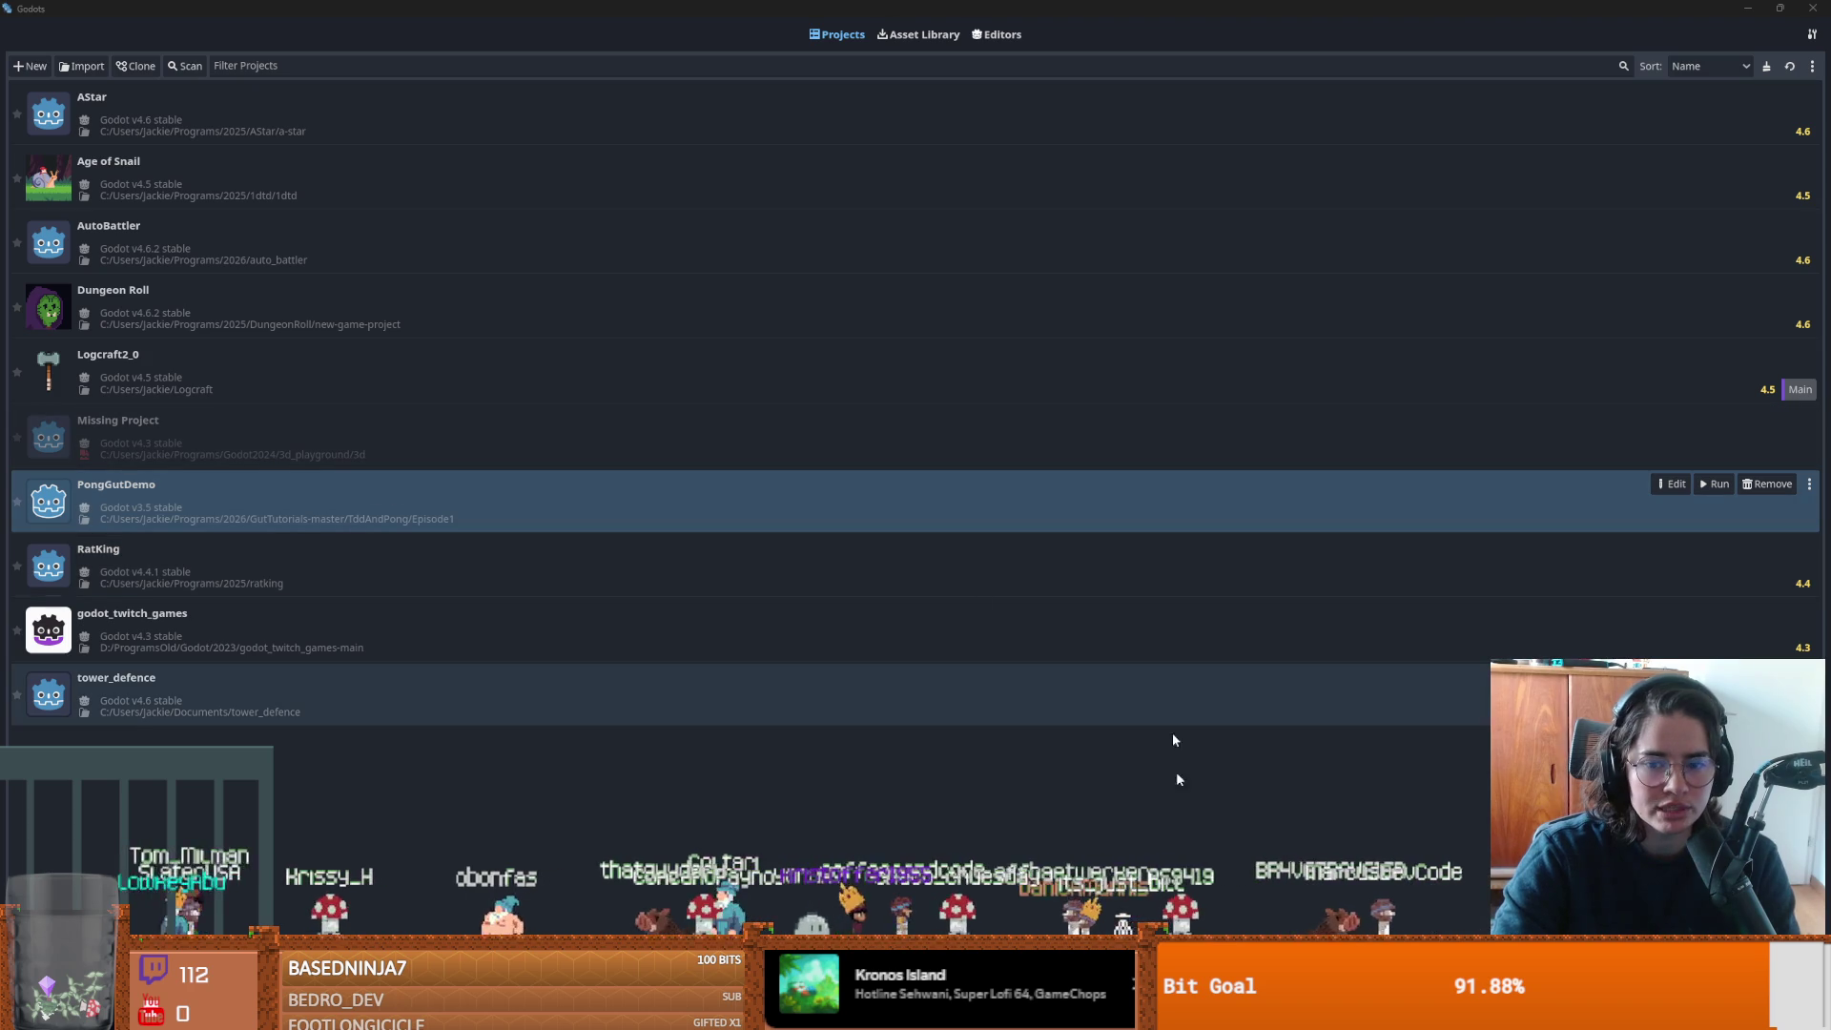
key("alt+Tab")
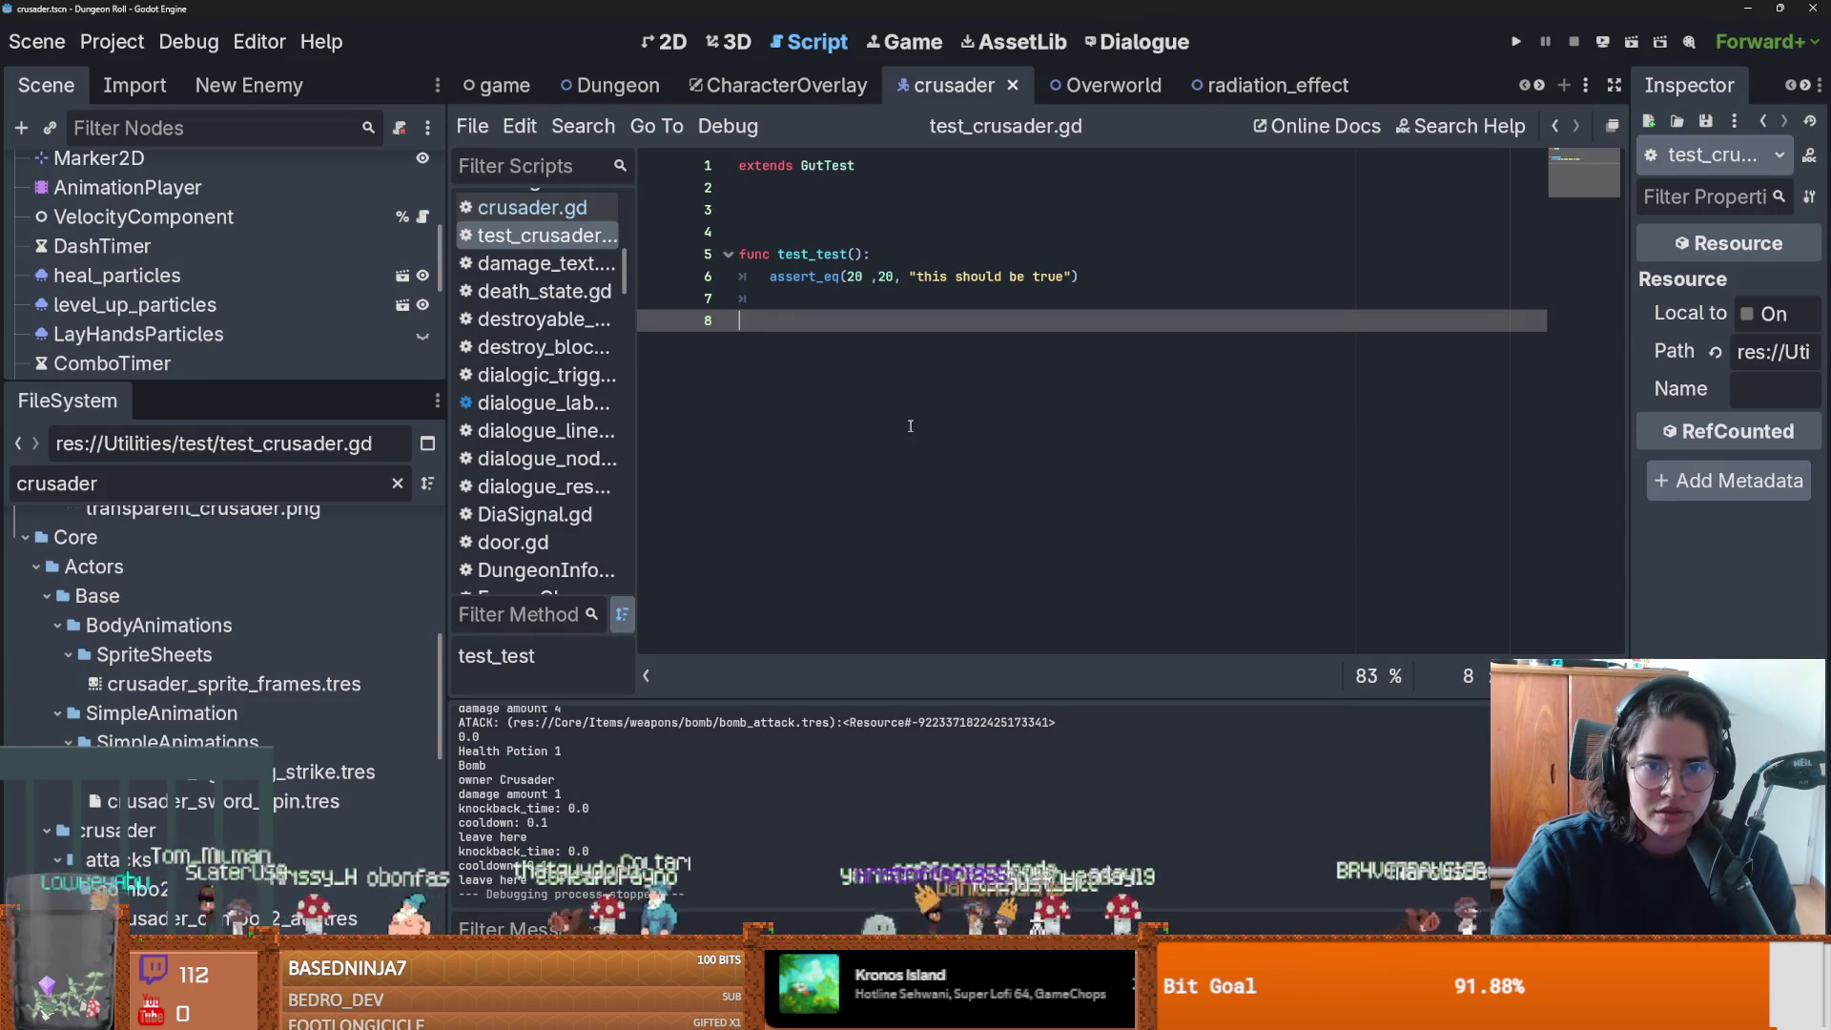
key("Up")
key("Up")
key("Up")
Preload crusader.tscn as a CRUSADER constant in test_crusader.gd.
scroll(278, 769, "up", 5)
scroll(278, 768, "down", 3)
scroll(278, 769, "up", 10)
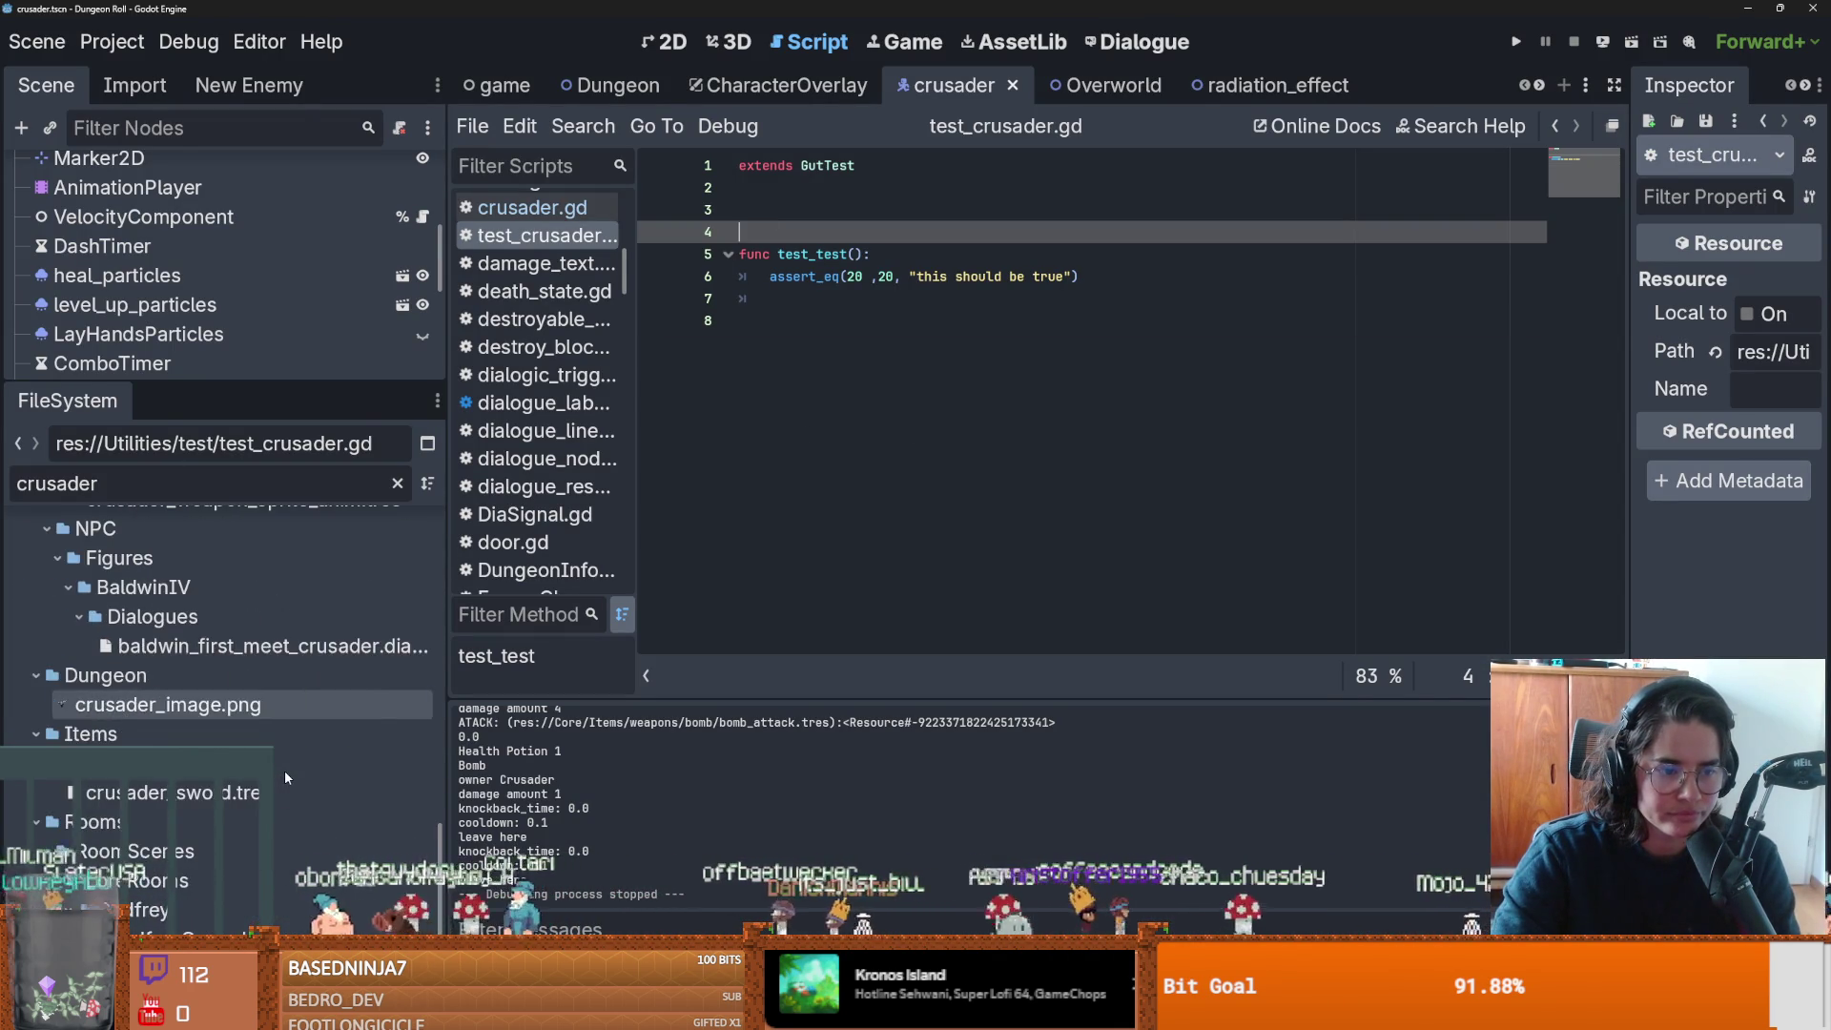
mouse_move(122, 558)
left_mouse_down()
mouse_move(776, 225)
mouse_move(872, 233)
left_mouse_up()
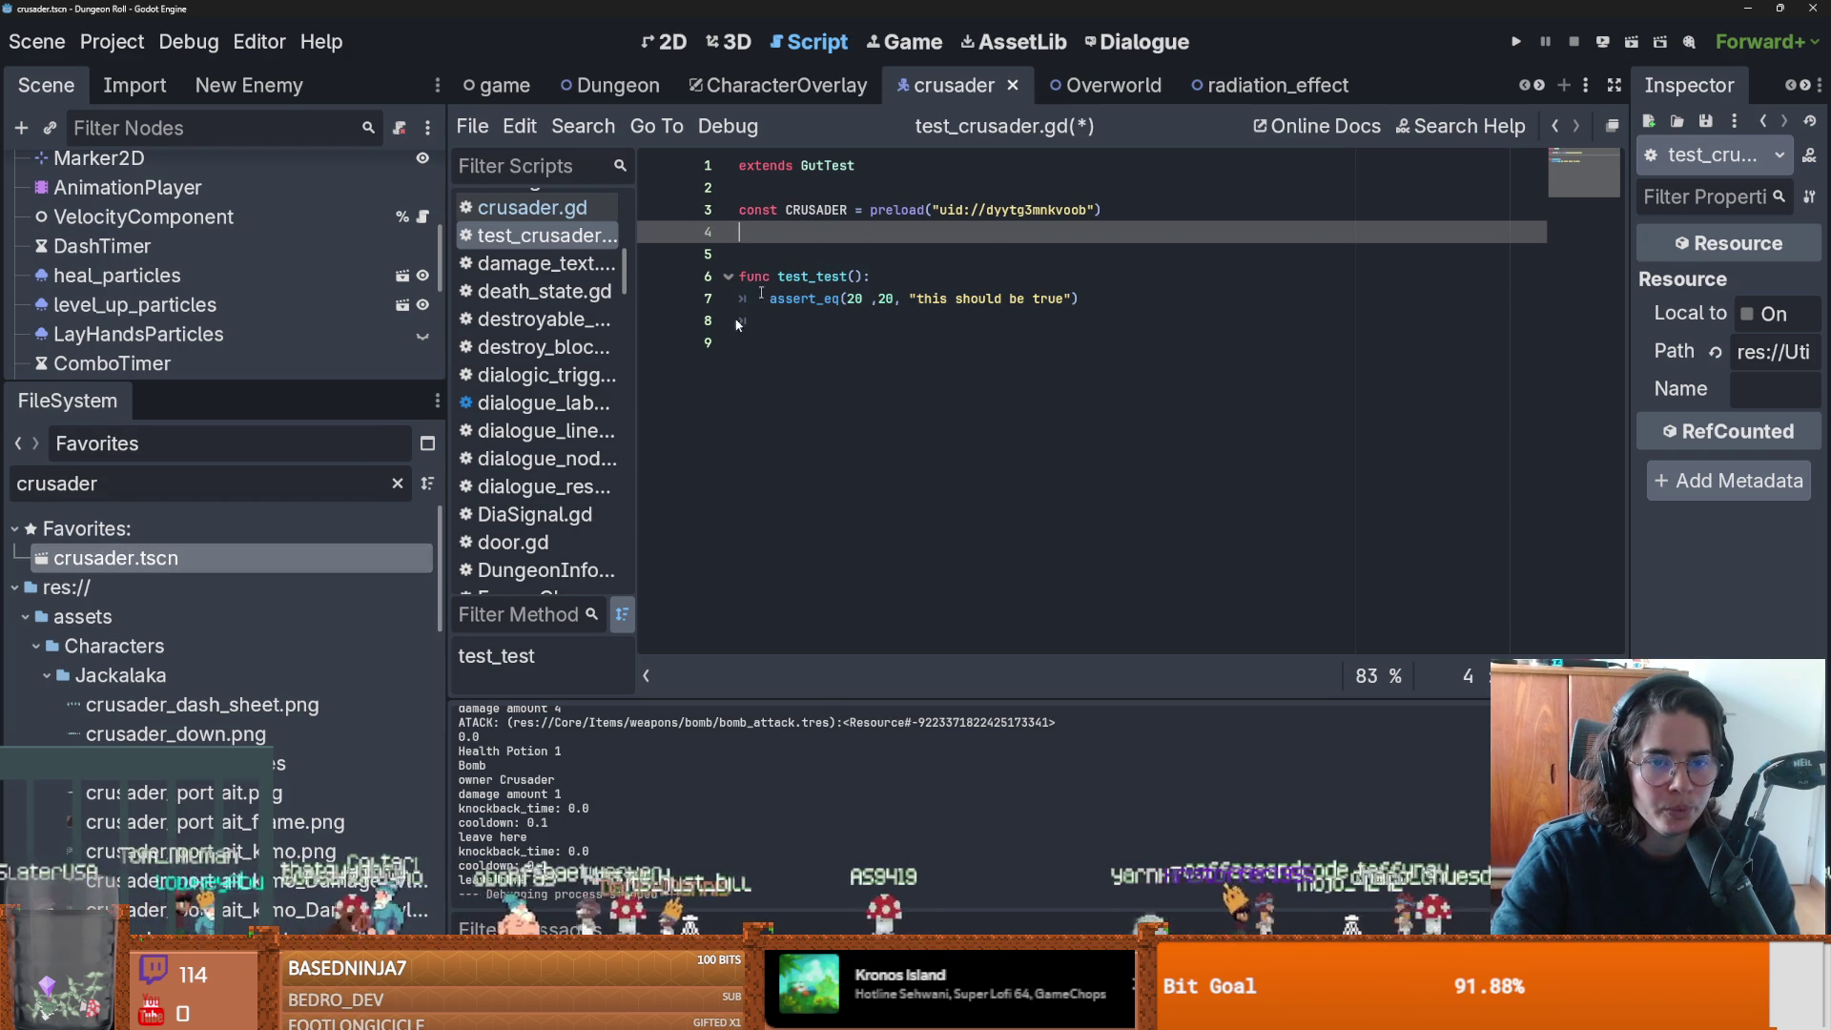
Filter FileSystem for radiation_pu, preload radiation_puddle.tscn on line 4, and save.
left_click(251, 471)
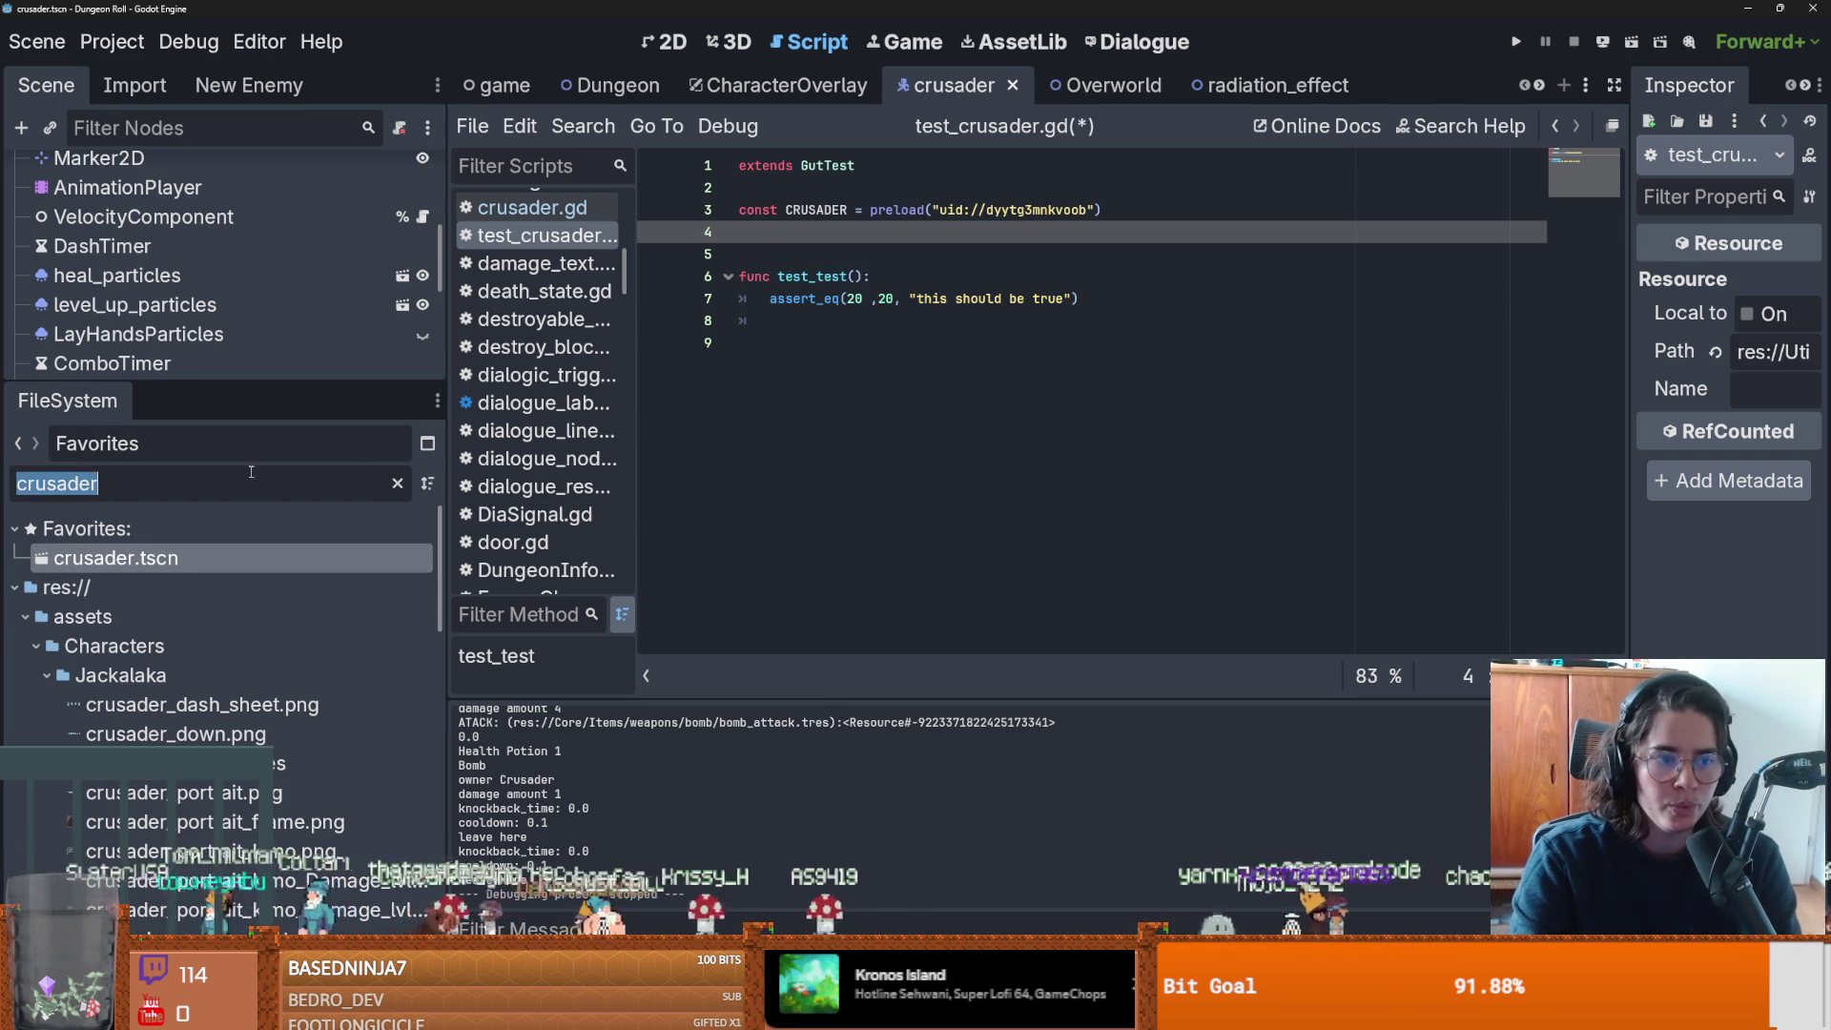
key("BackSpace")
key("BackSpace")
key("BackSpace")
type("radiation_pu")
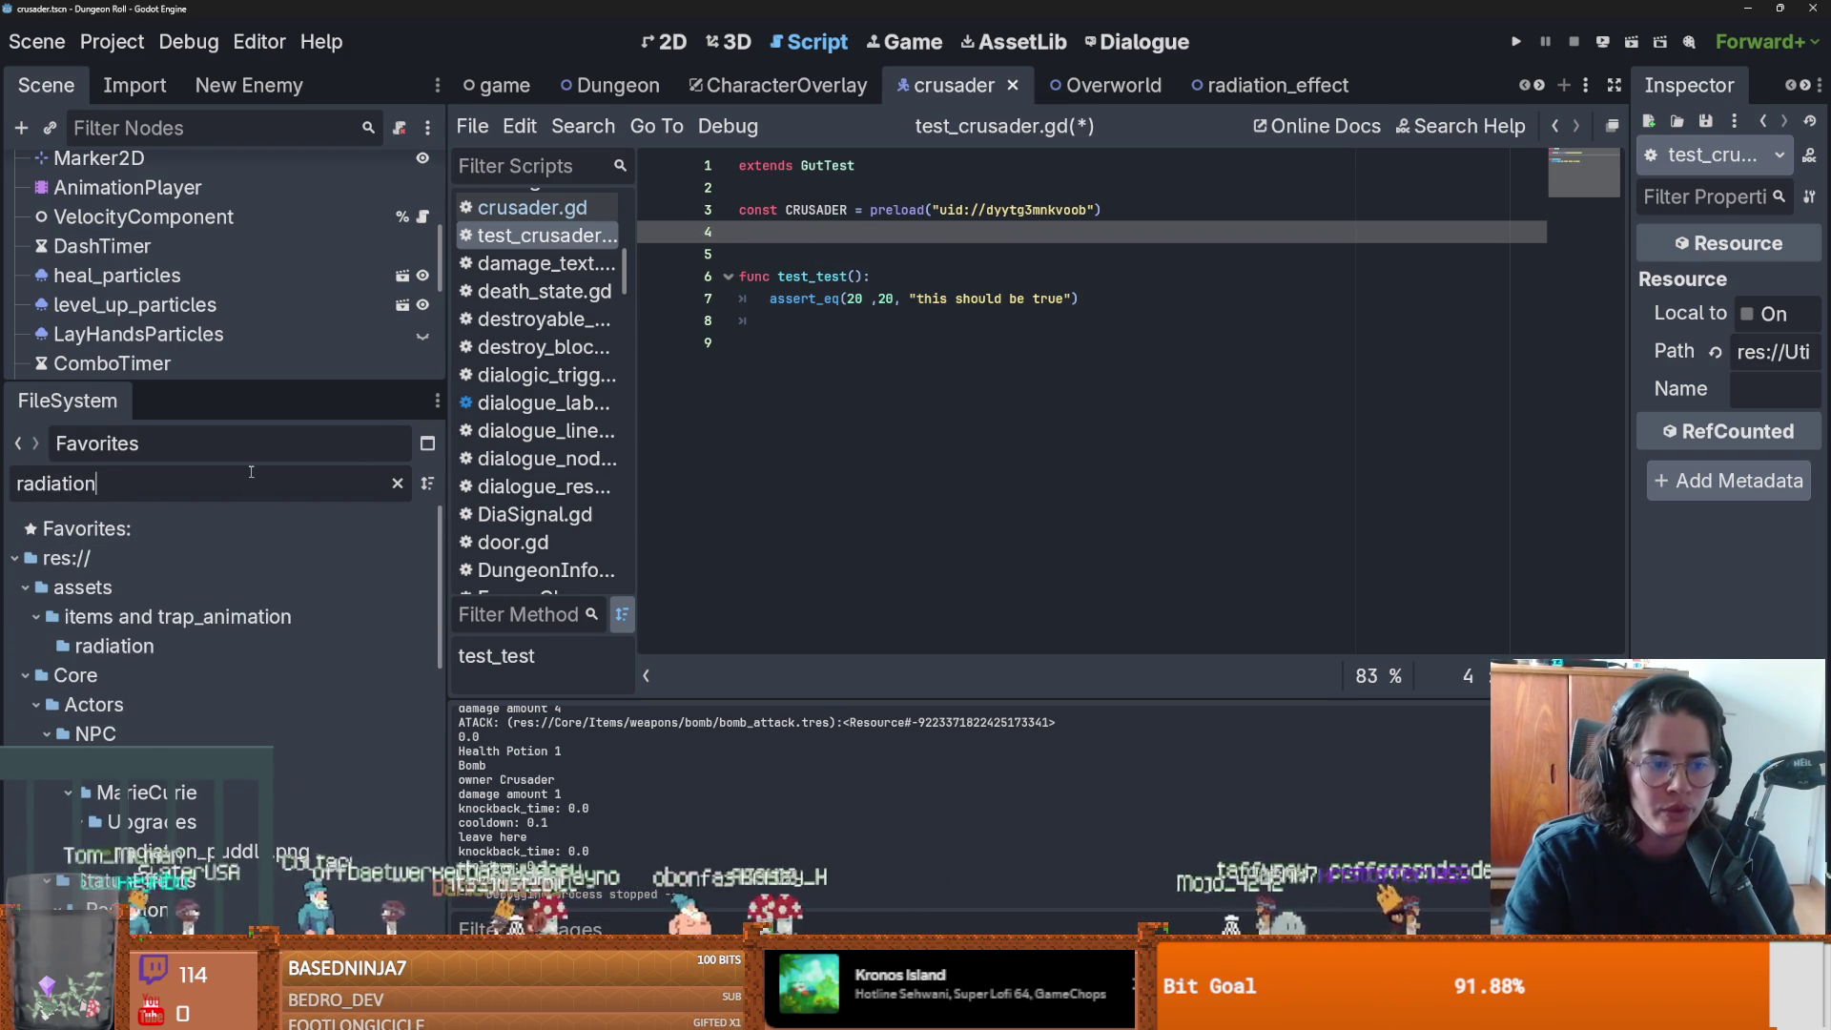
mouse_move(172, 880)
left_mouse_down()
mouse_move(220, 859)
mouse_move(804, 239)
left_mouse_up()
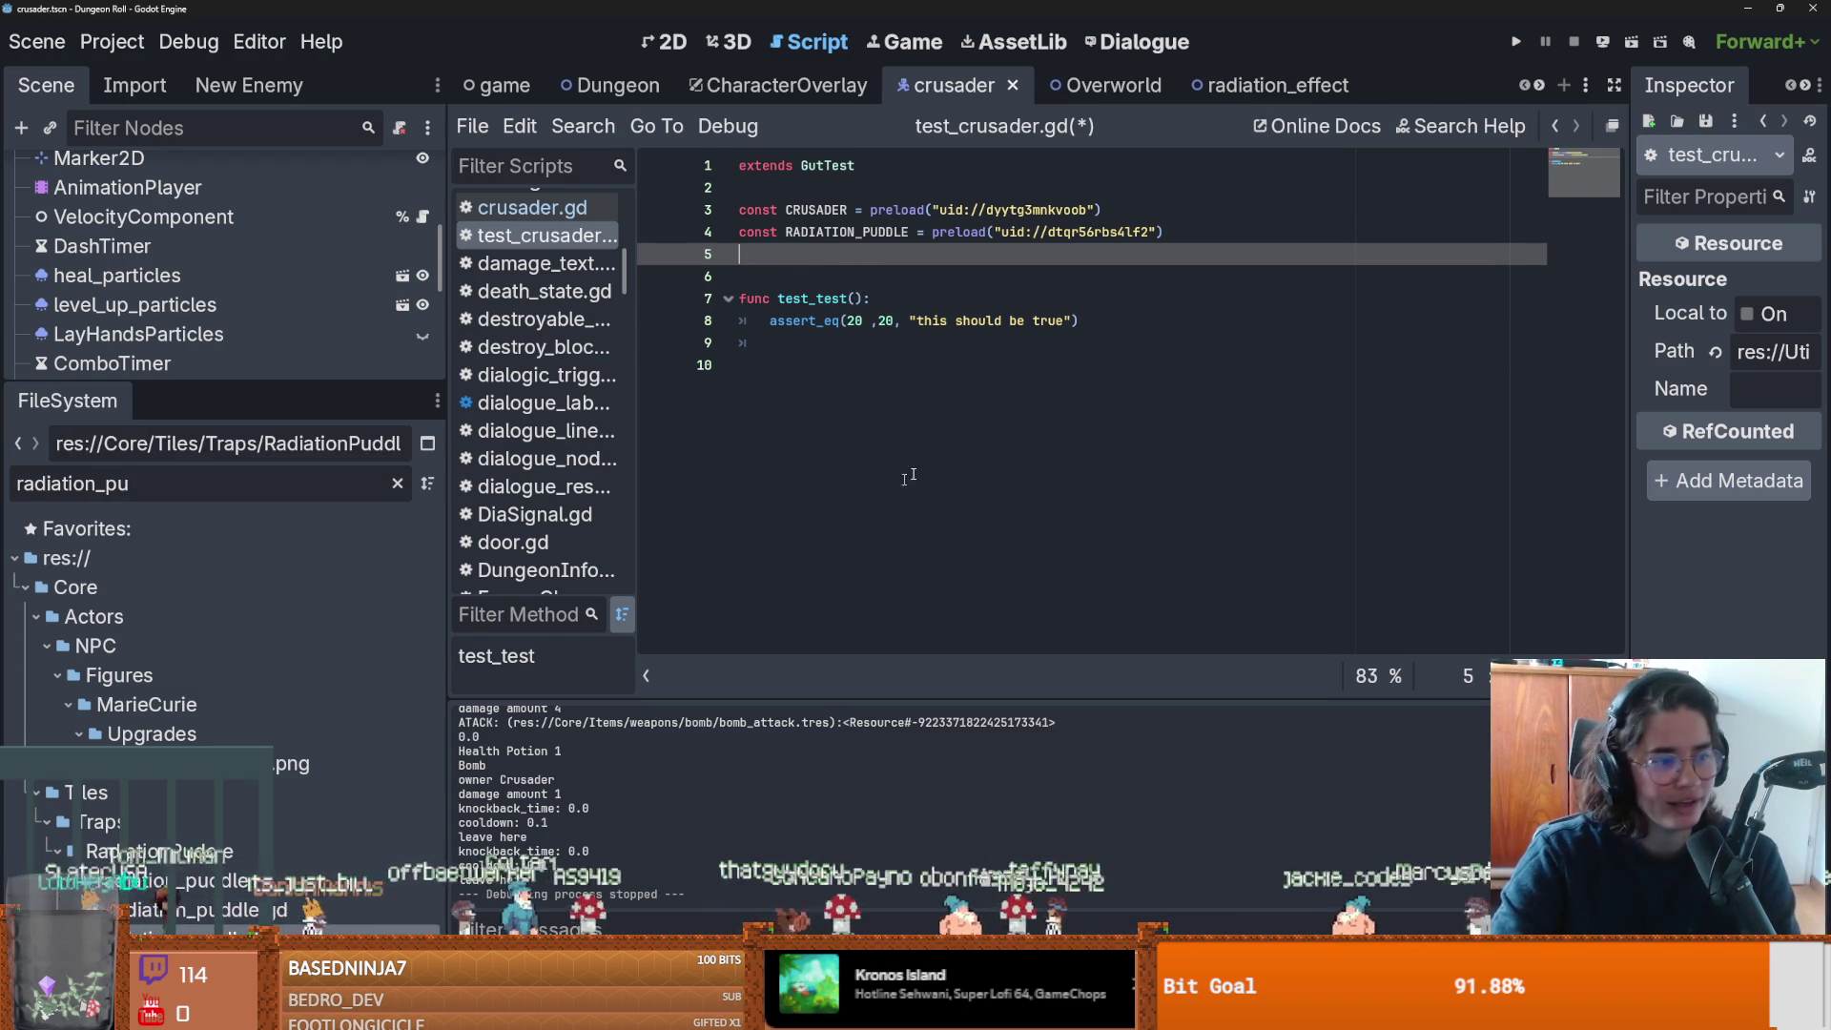
key("ctrl+s")
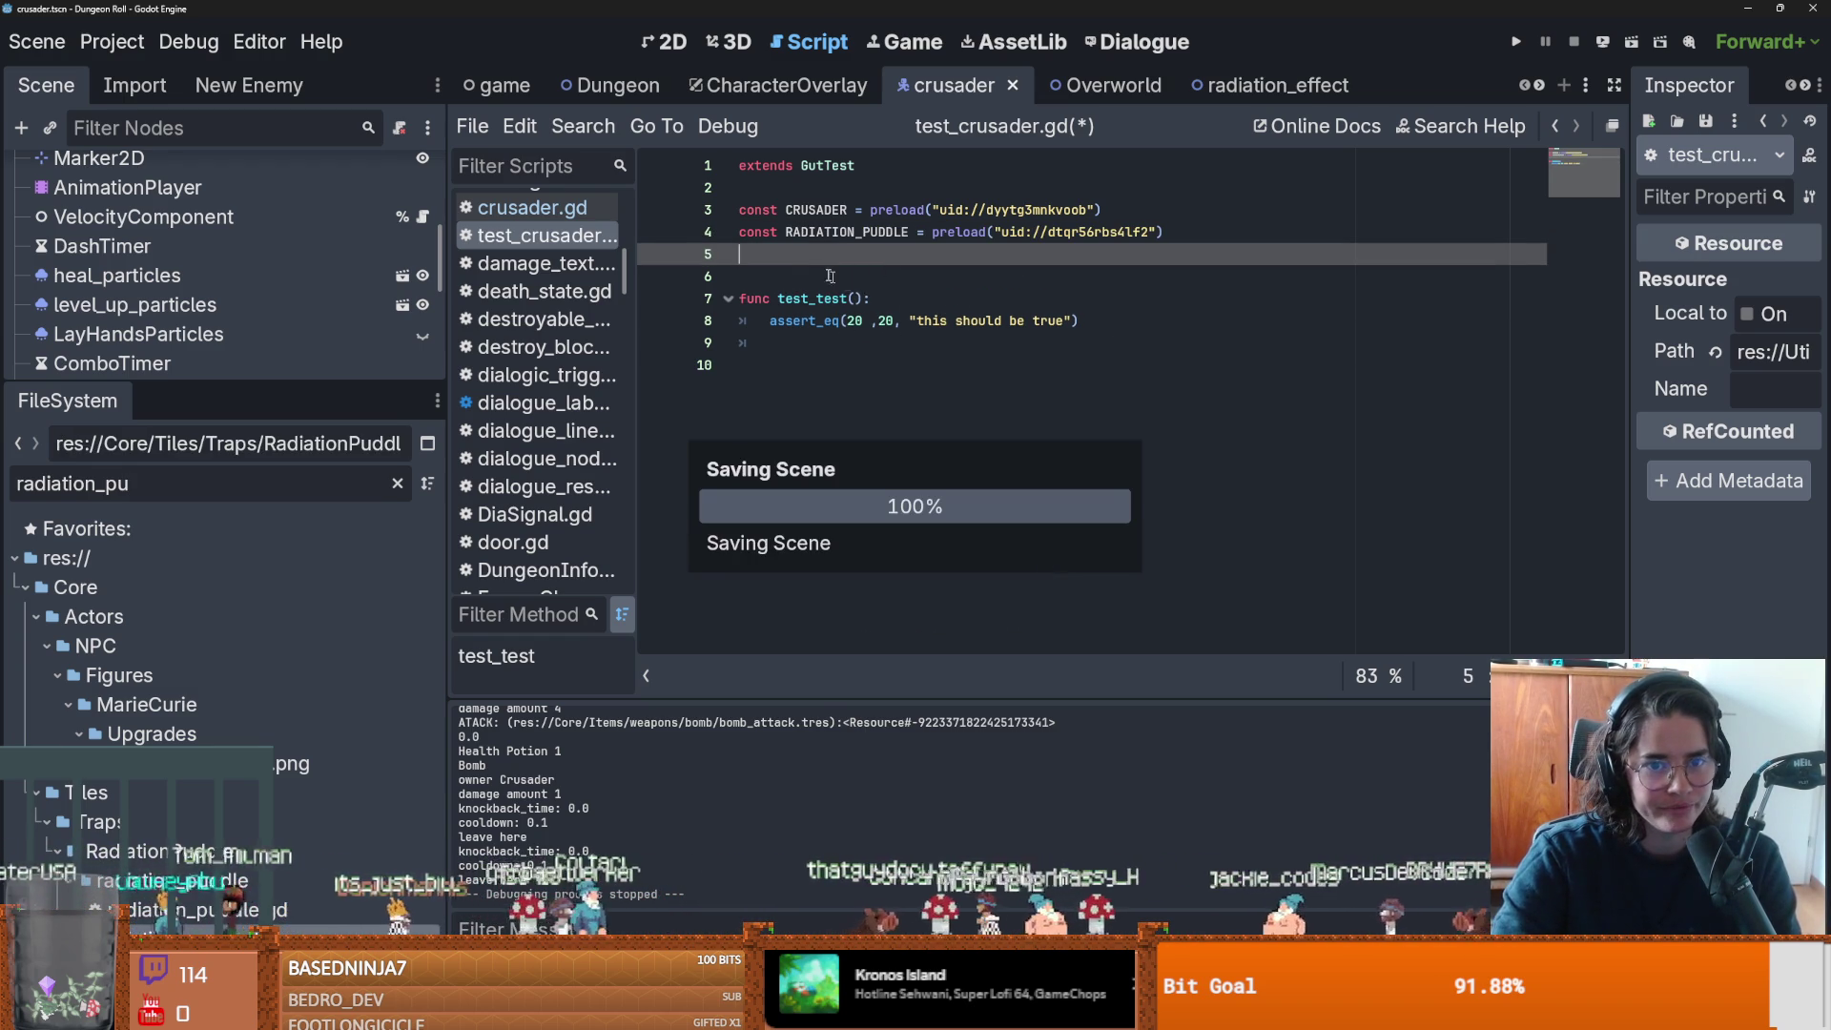
mouse_move(871, 344)
left_mouse_down()
mouse_move(754, 321)
mouse_move(750, 297)
left_mouse_up()
Add a test_radiation_puddle() function header below test_test.
left_click(784, 371)
key("Return")
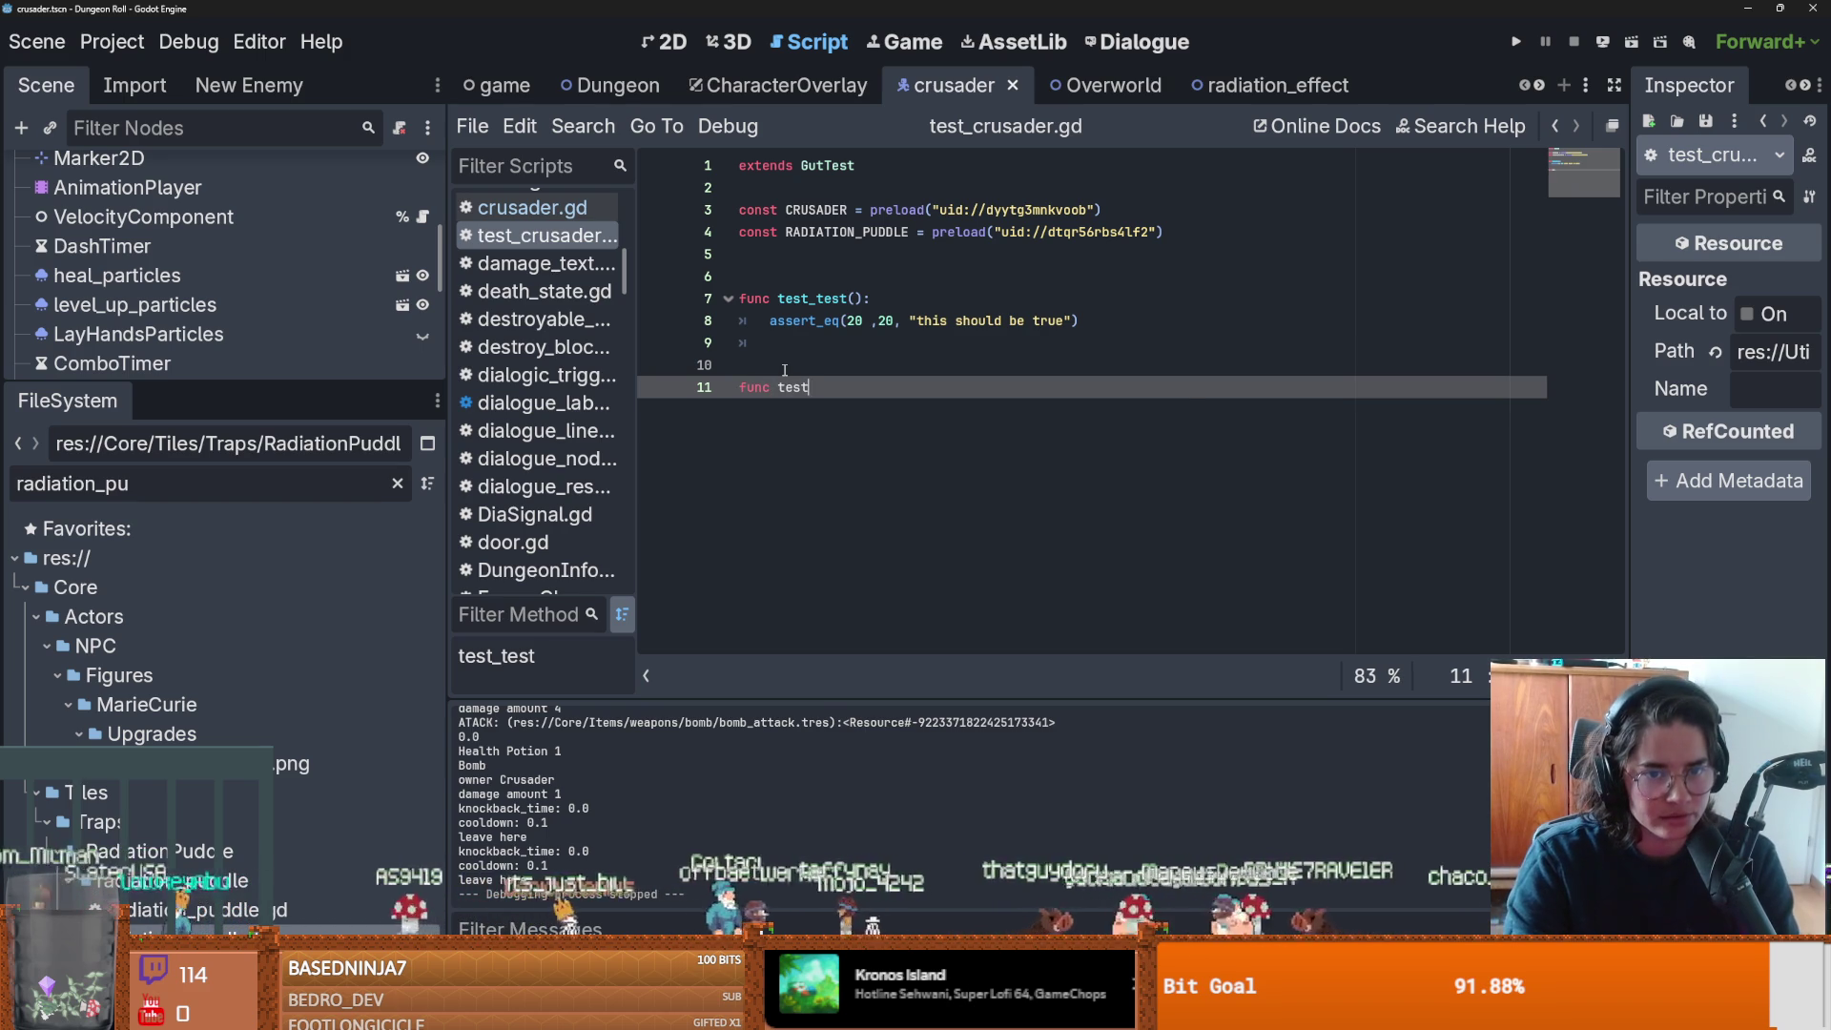
type("_radiation_puddle(")
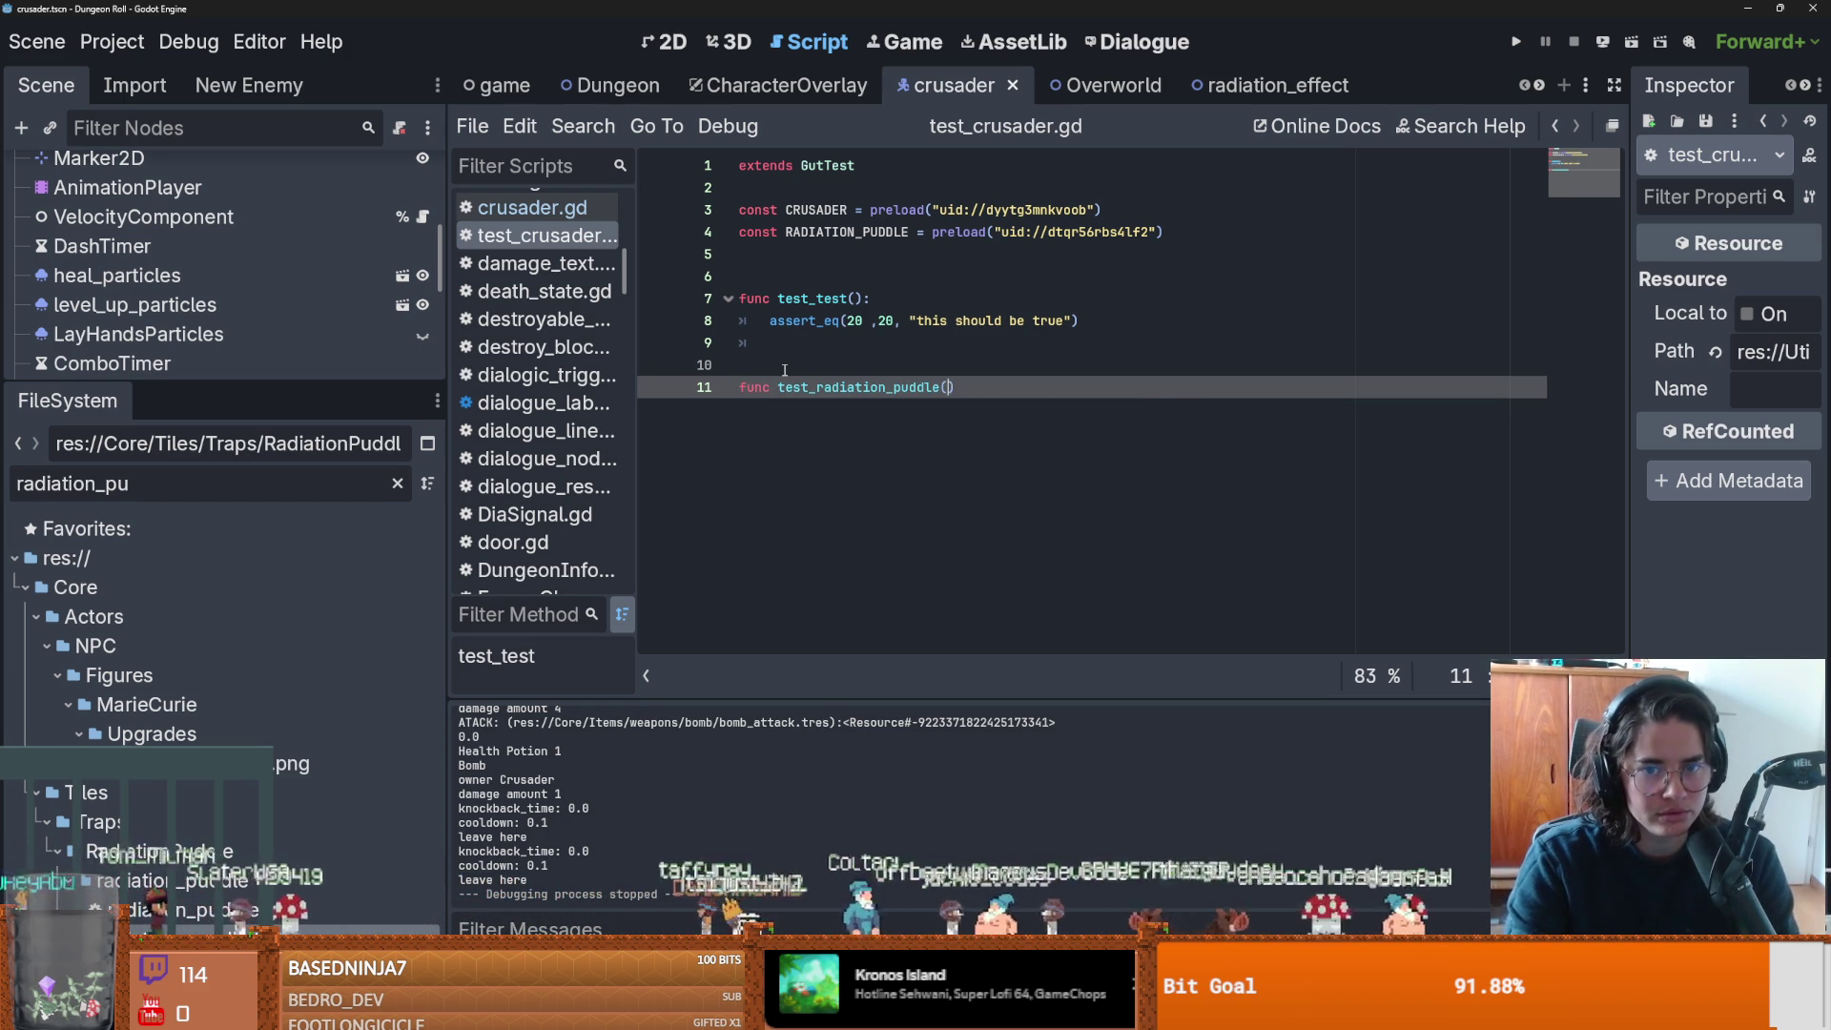
type(":")
key("Return")
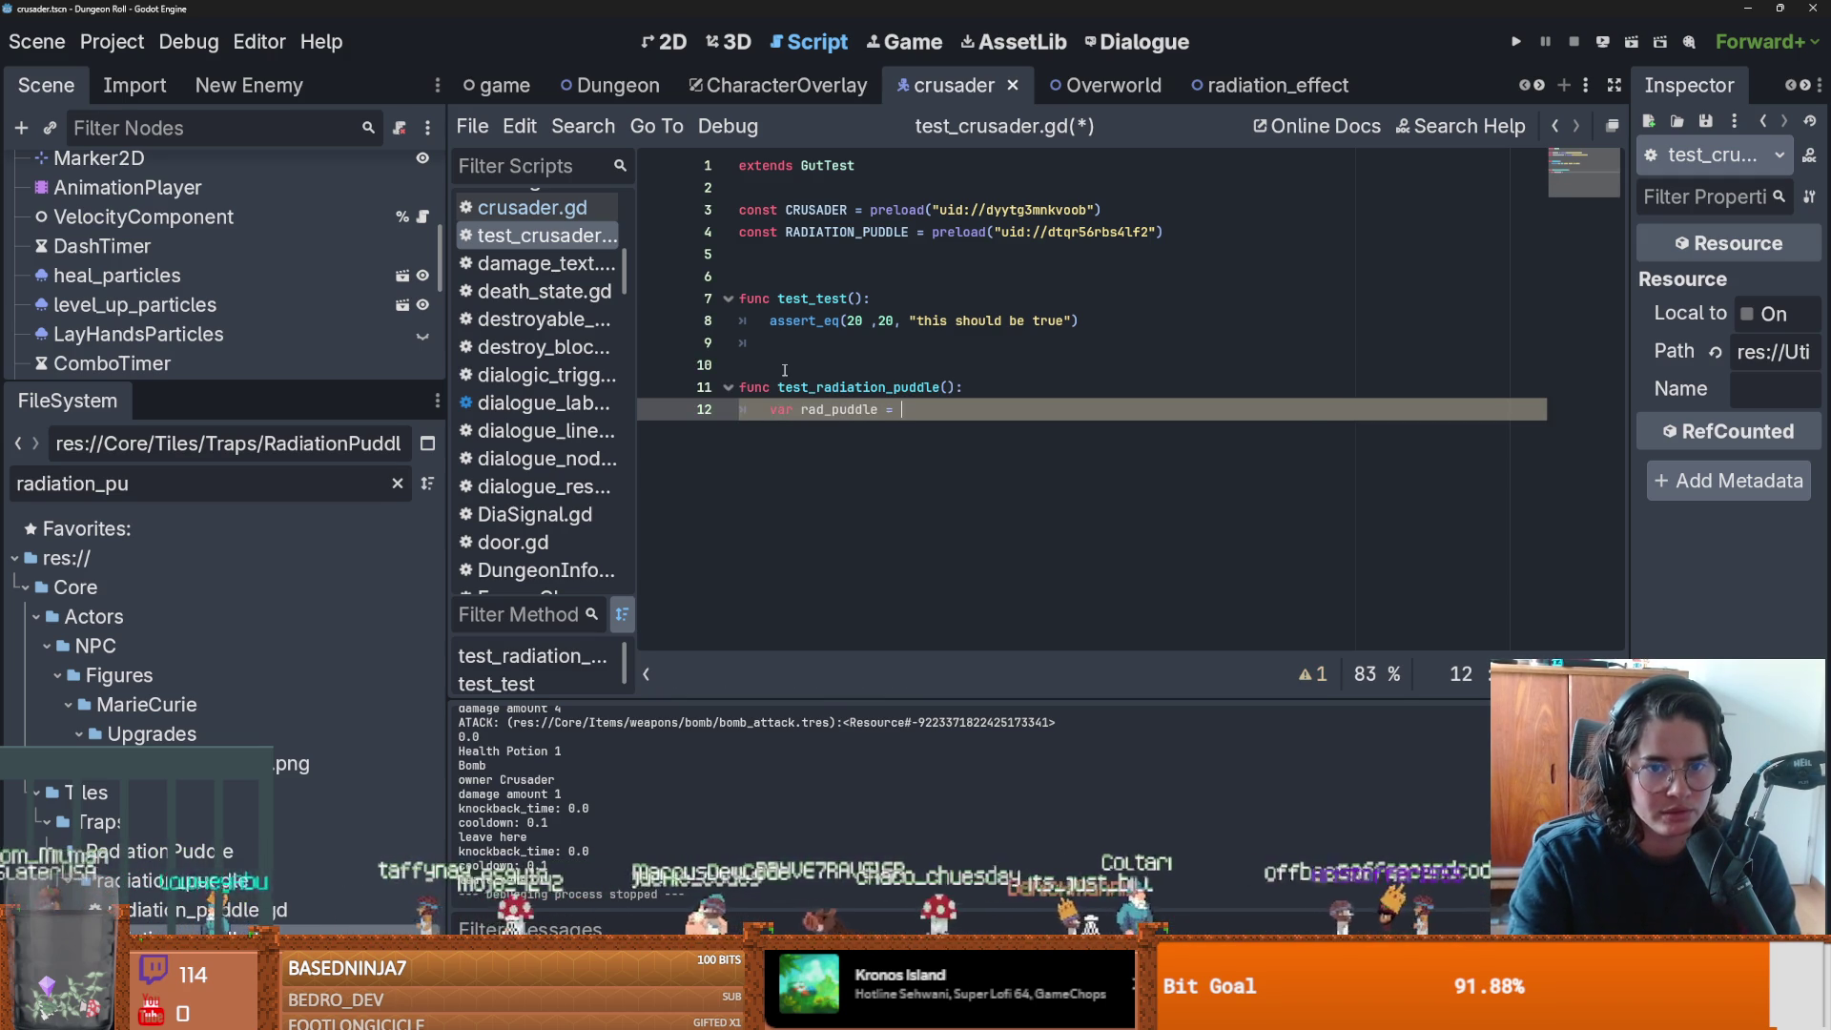
Give it var rad_puddle = RADIATION_PUDDLE.instantiate() and save the script.
type("RADIATION_PUDDLE.")
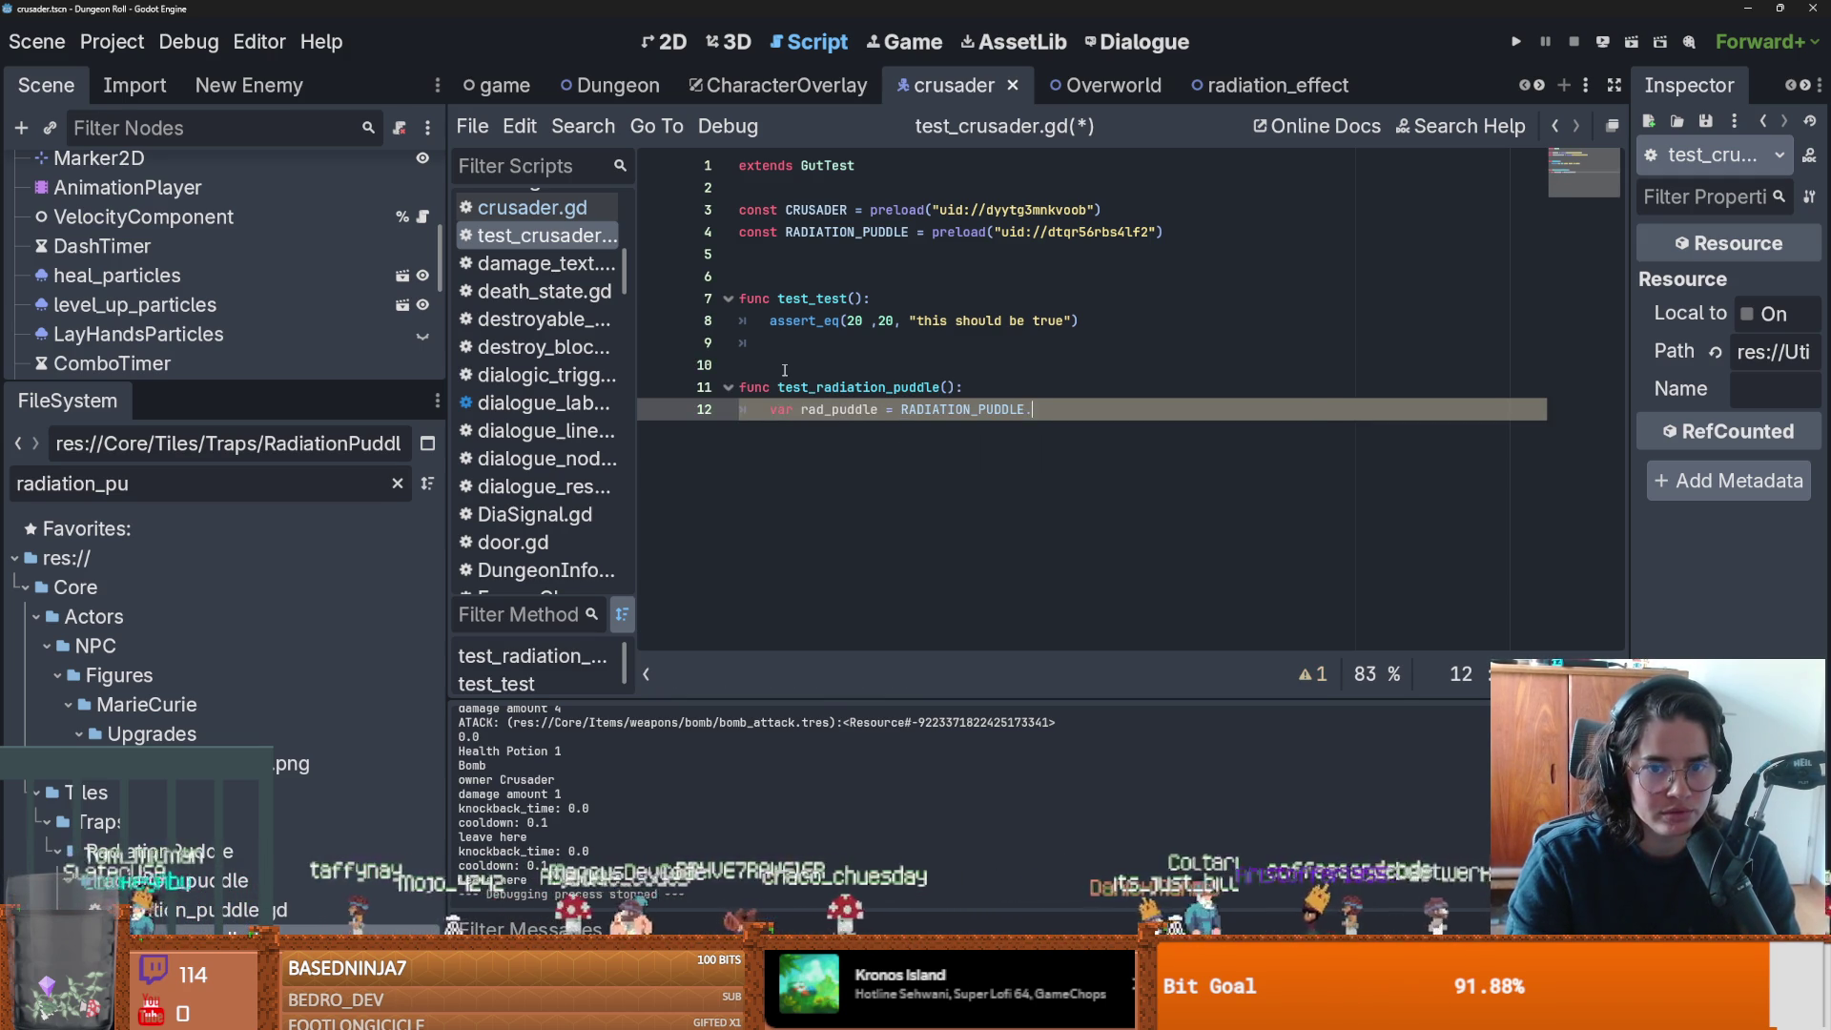
type("inst")
key("Return")
key("End")
key("Return")
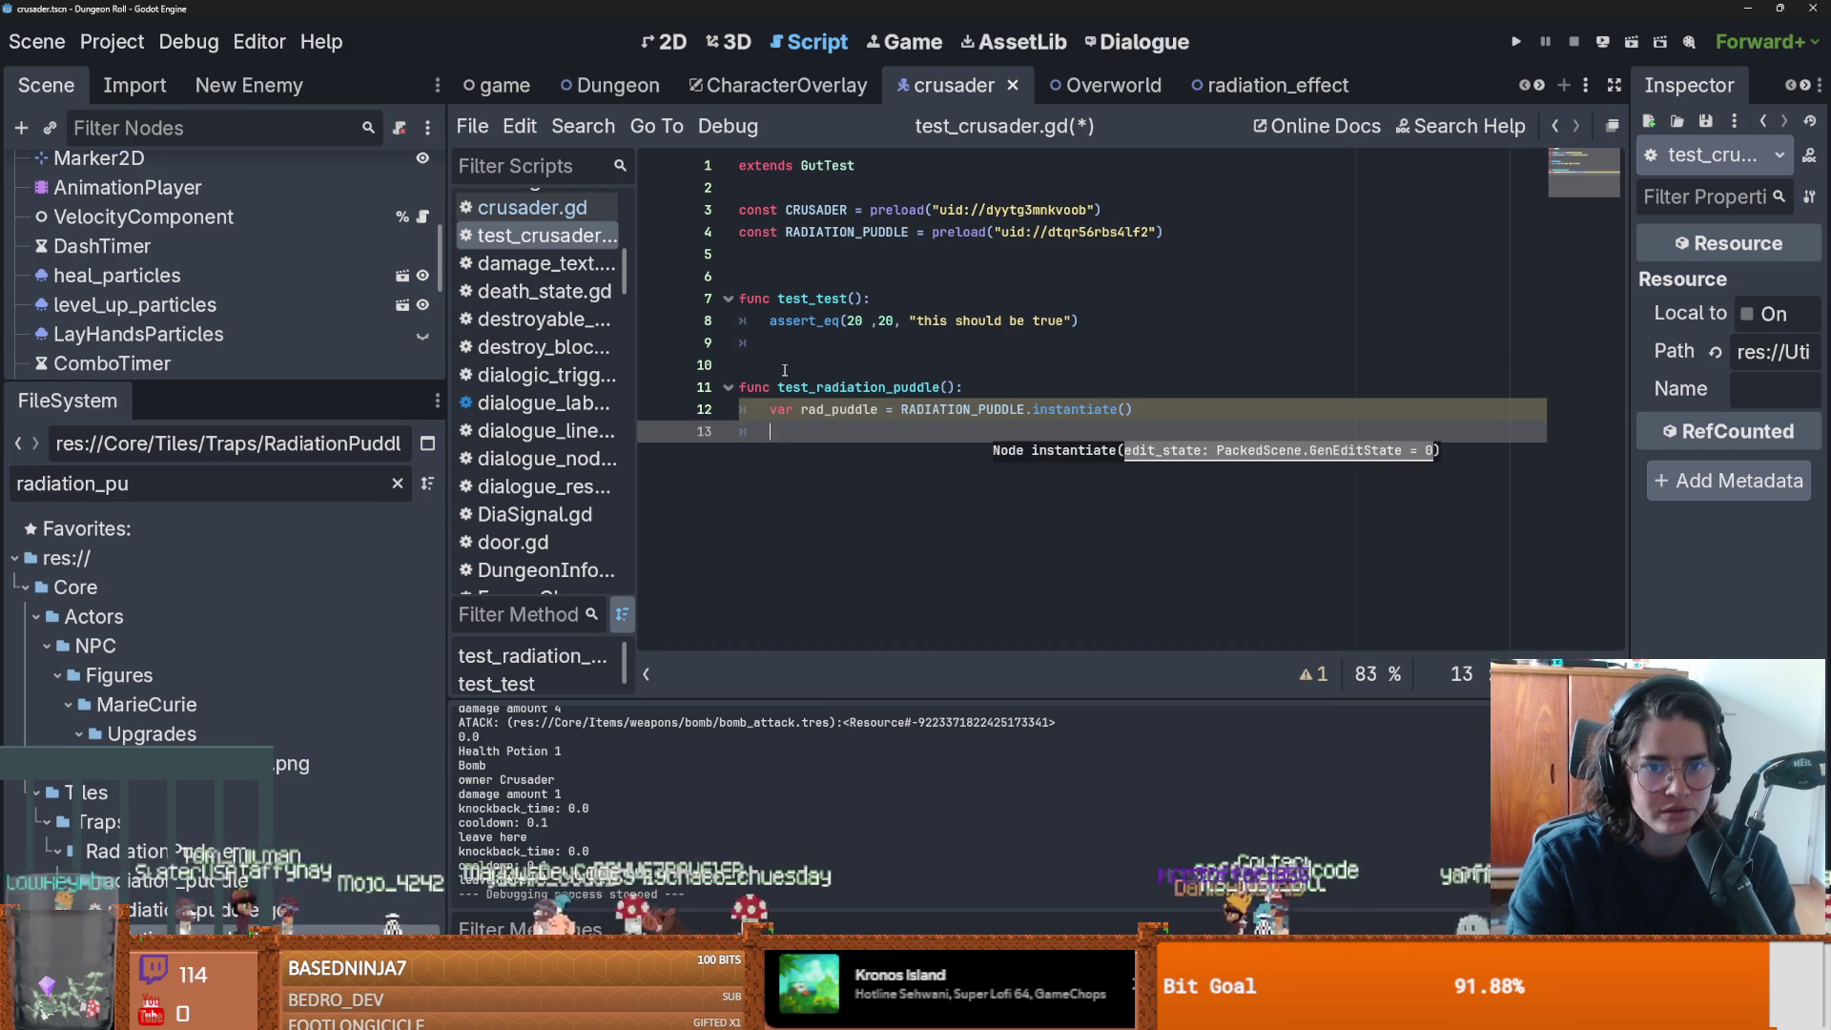
key("Return")
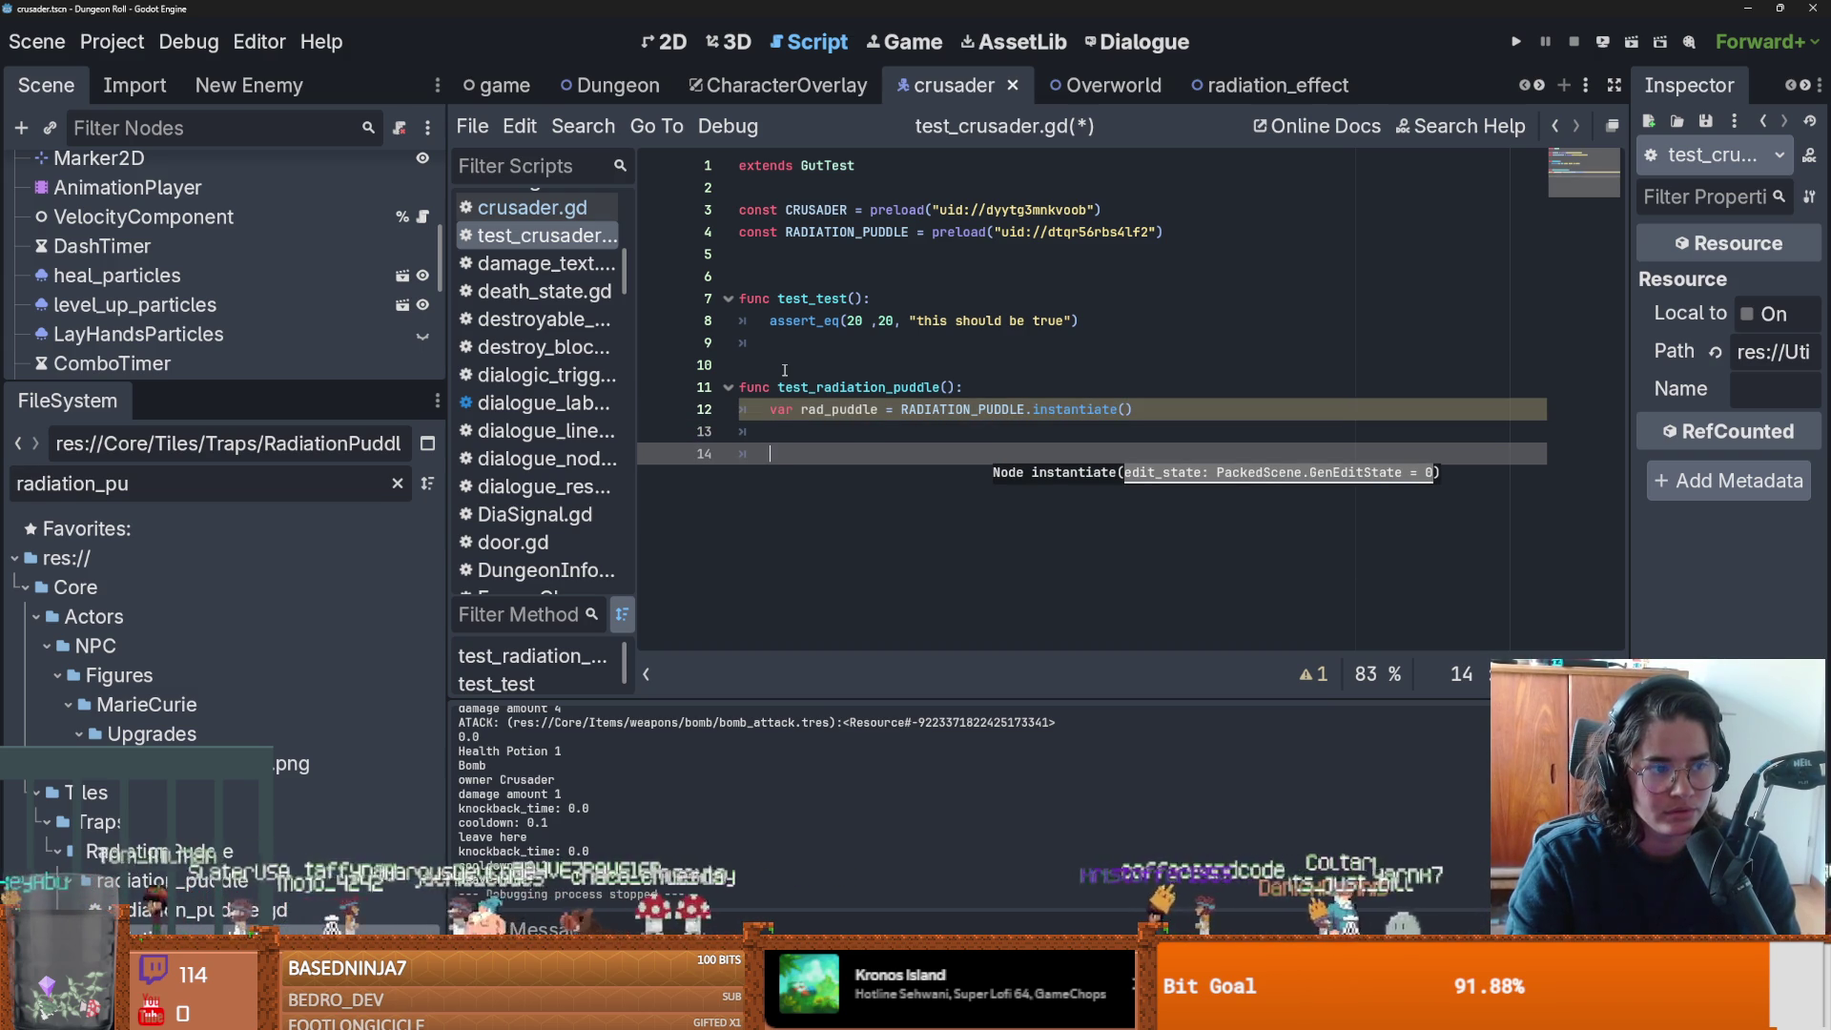
key("Up")
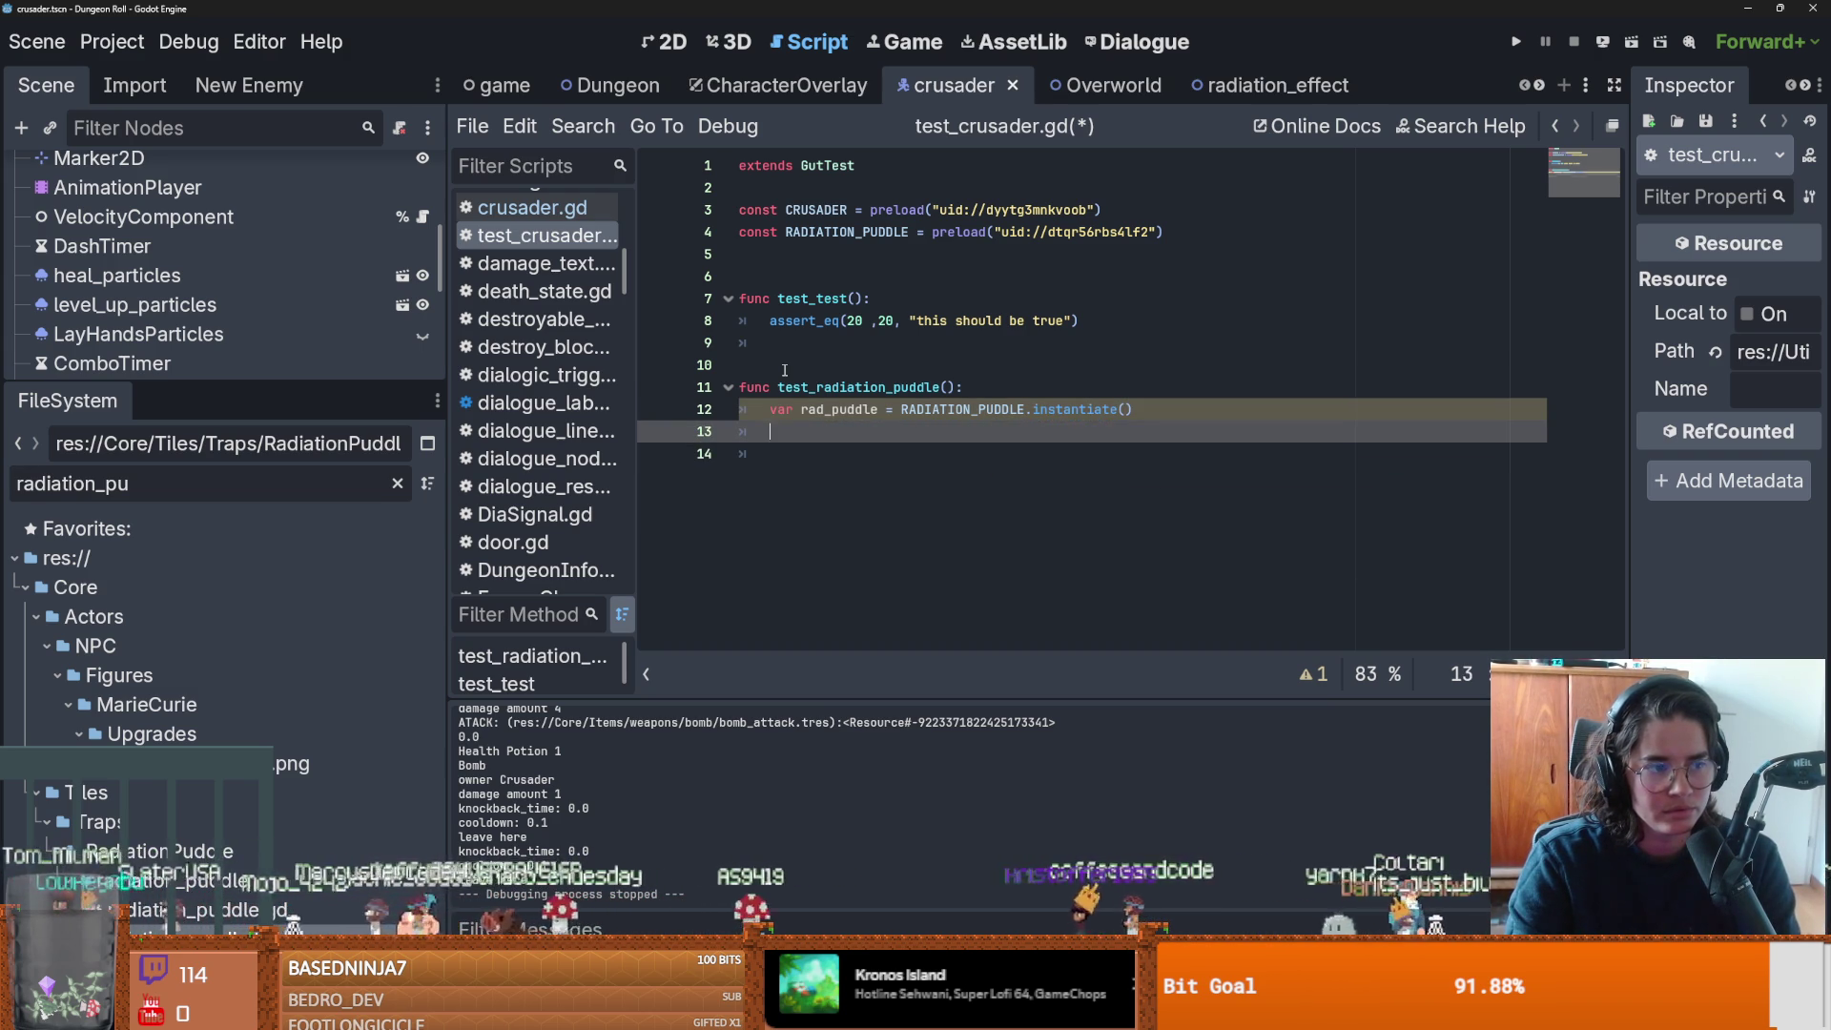
key("Up")
key("Up")
key("Up")
key("ctrl+s")
left_click_drag(293, 383, 293, 503)
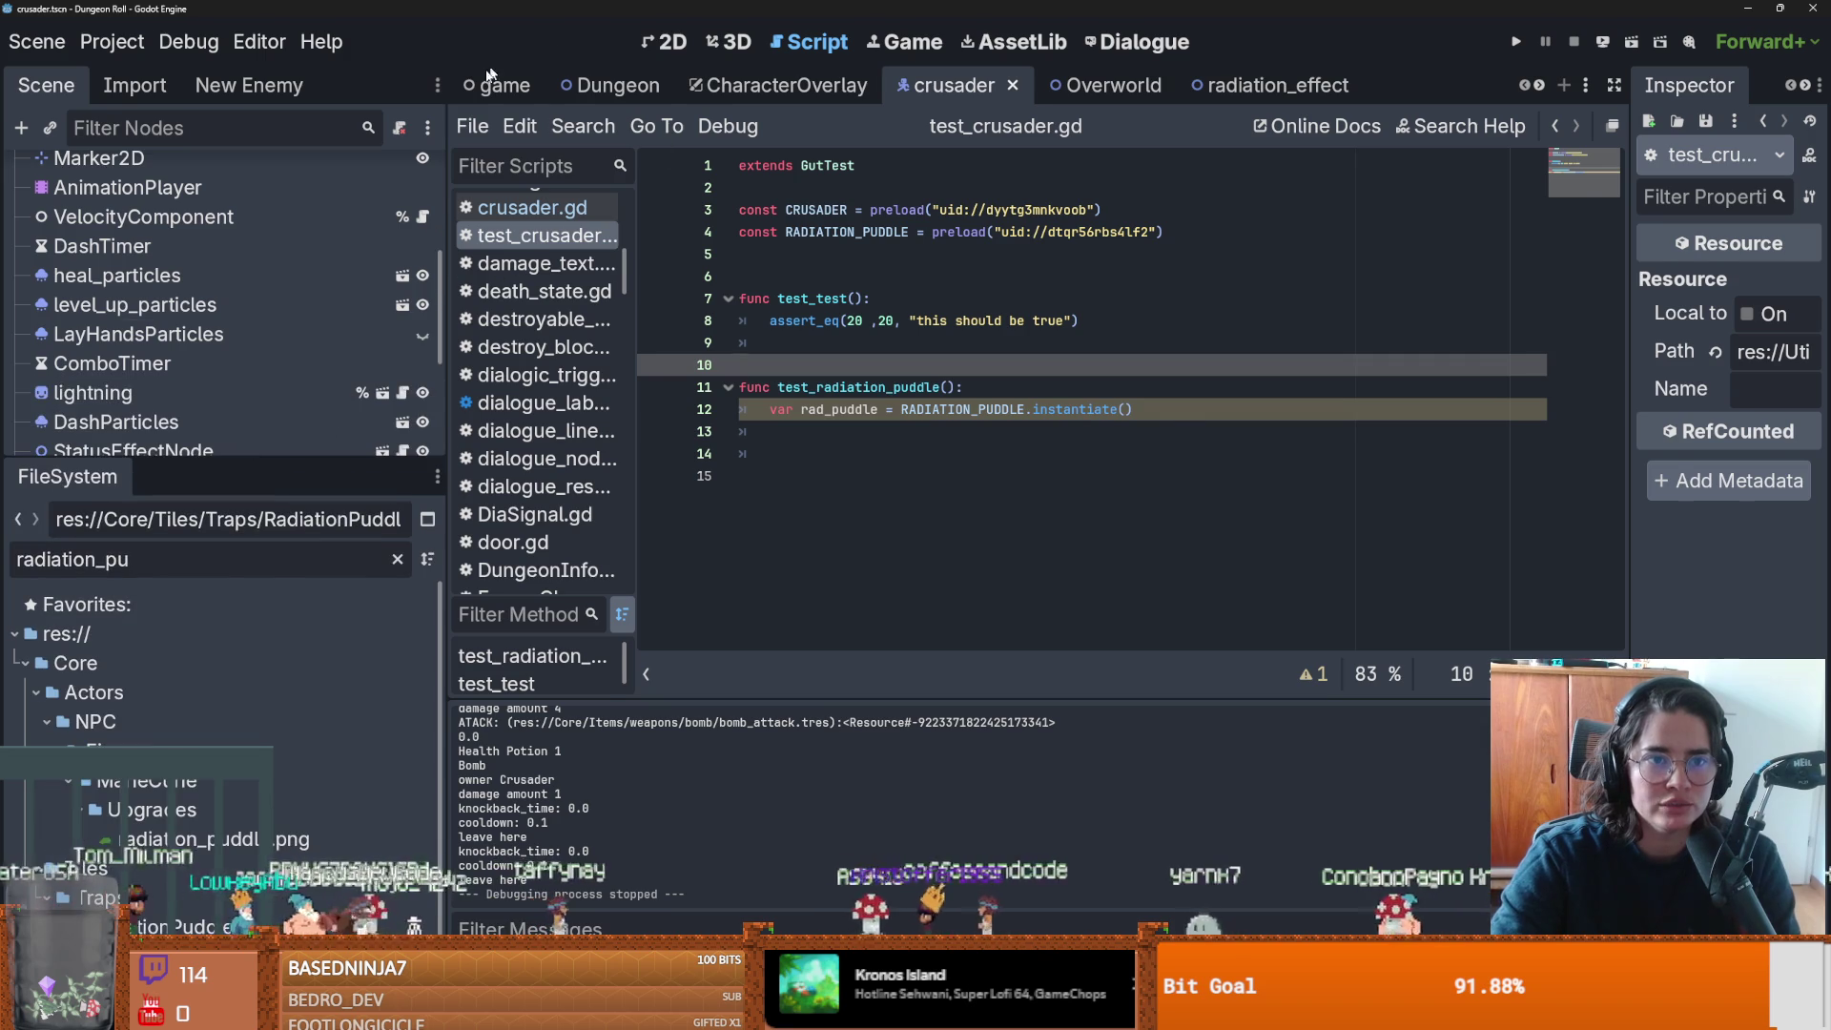
From the game scene's script, run Find in Files for 'pop1', which finds nothing.
key("ctrl+shift+Tab")
key("ctrl+shift+Tab")
key("ctrl+shift+Tab")
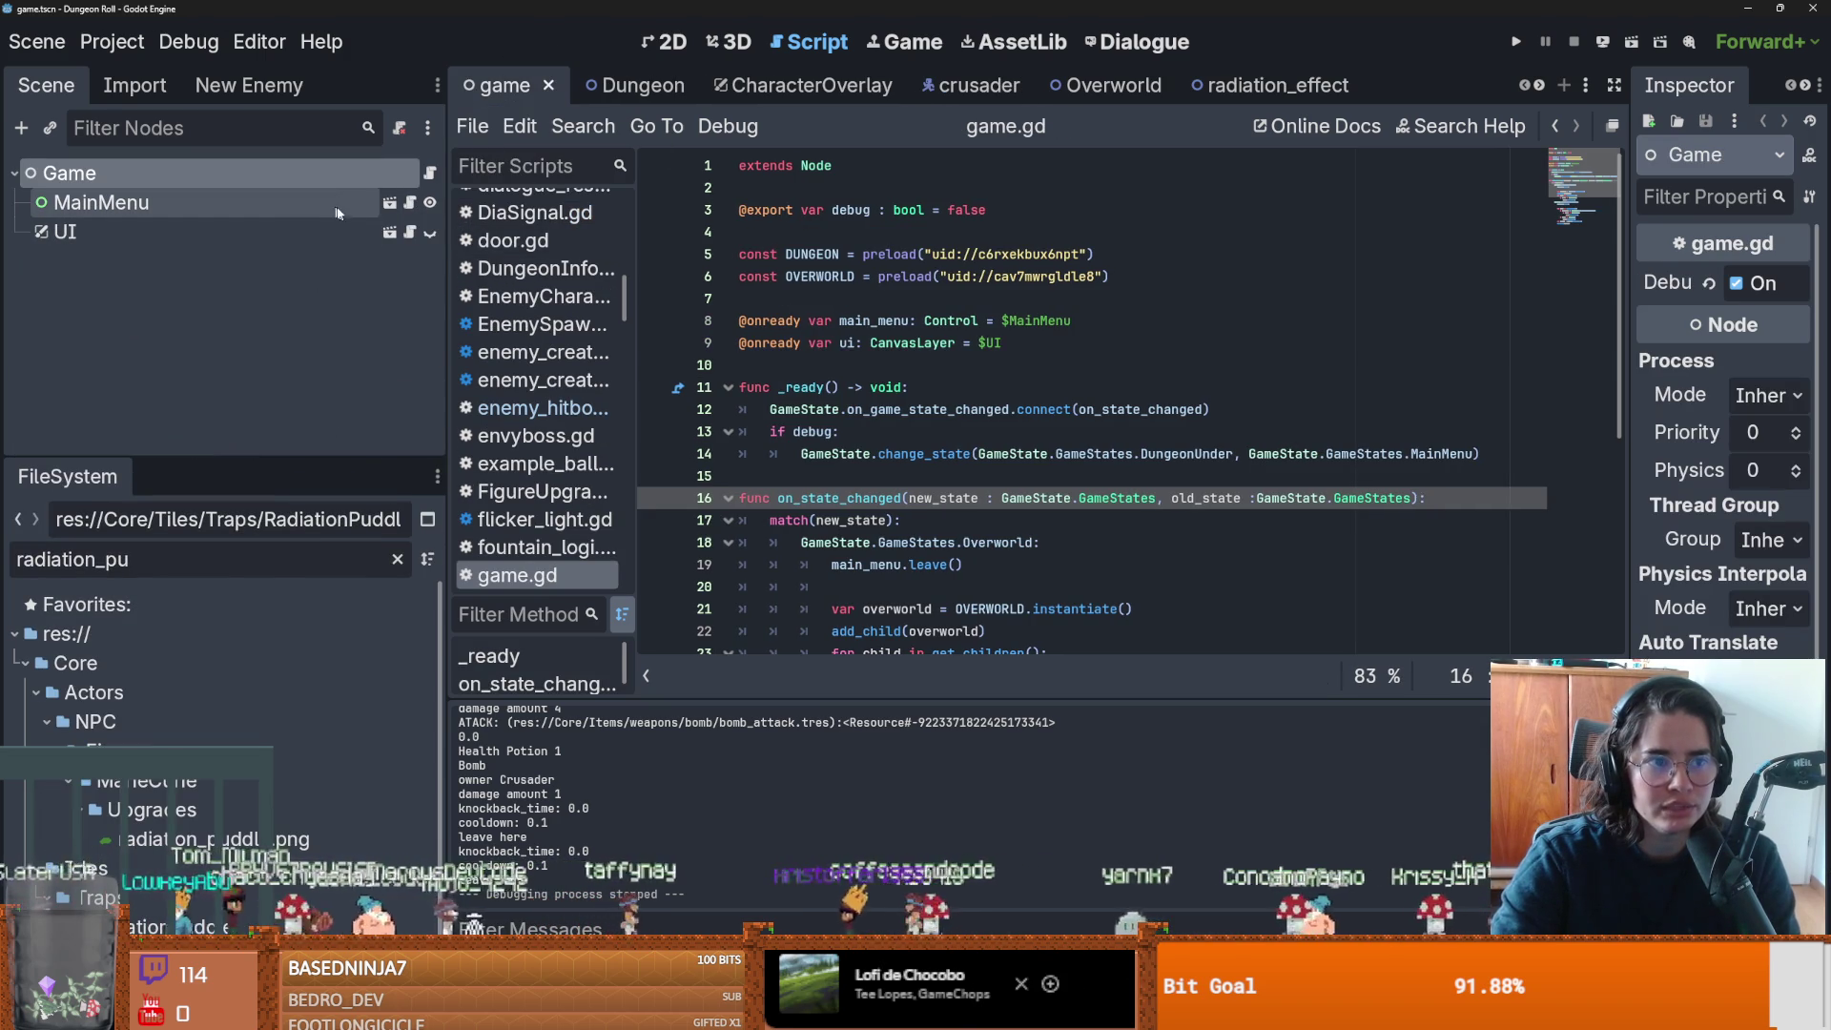
scroll(193, 712, "down", 1)
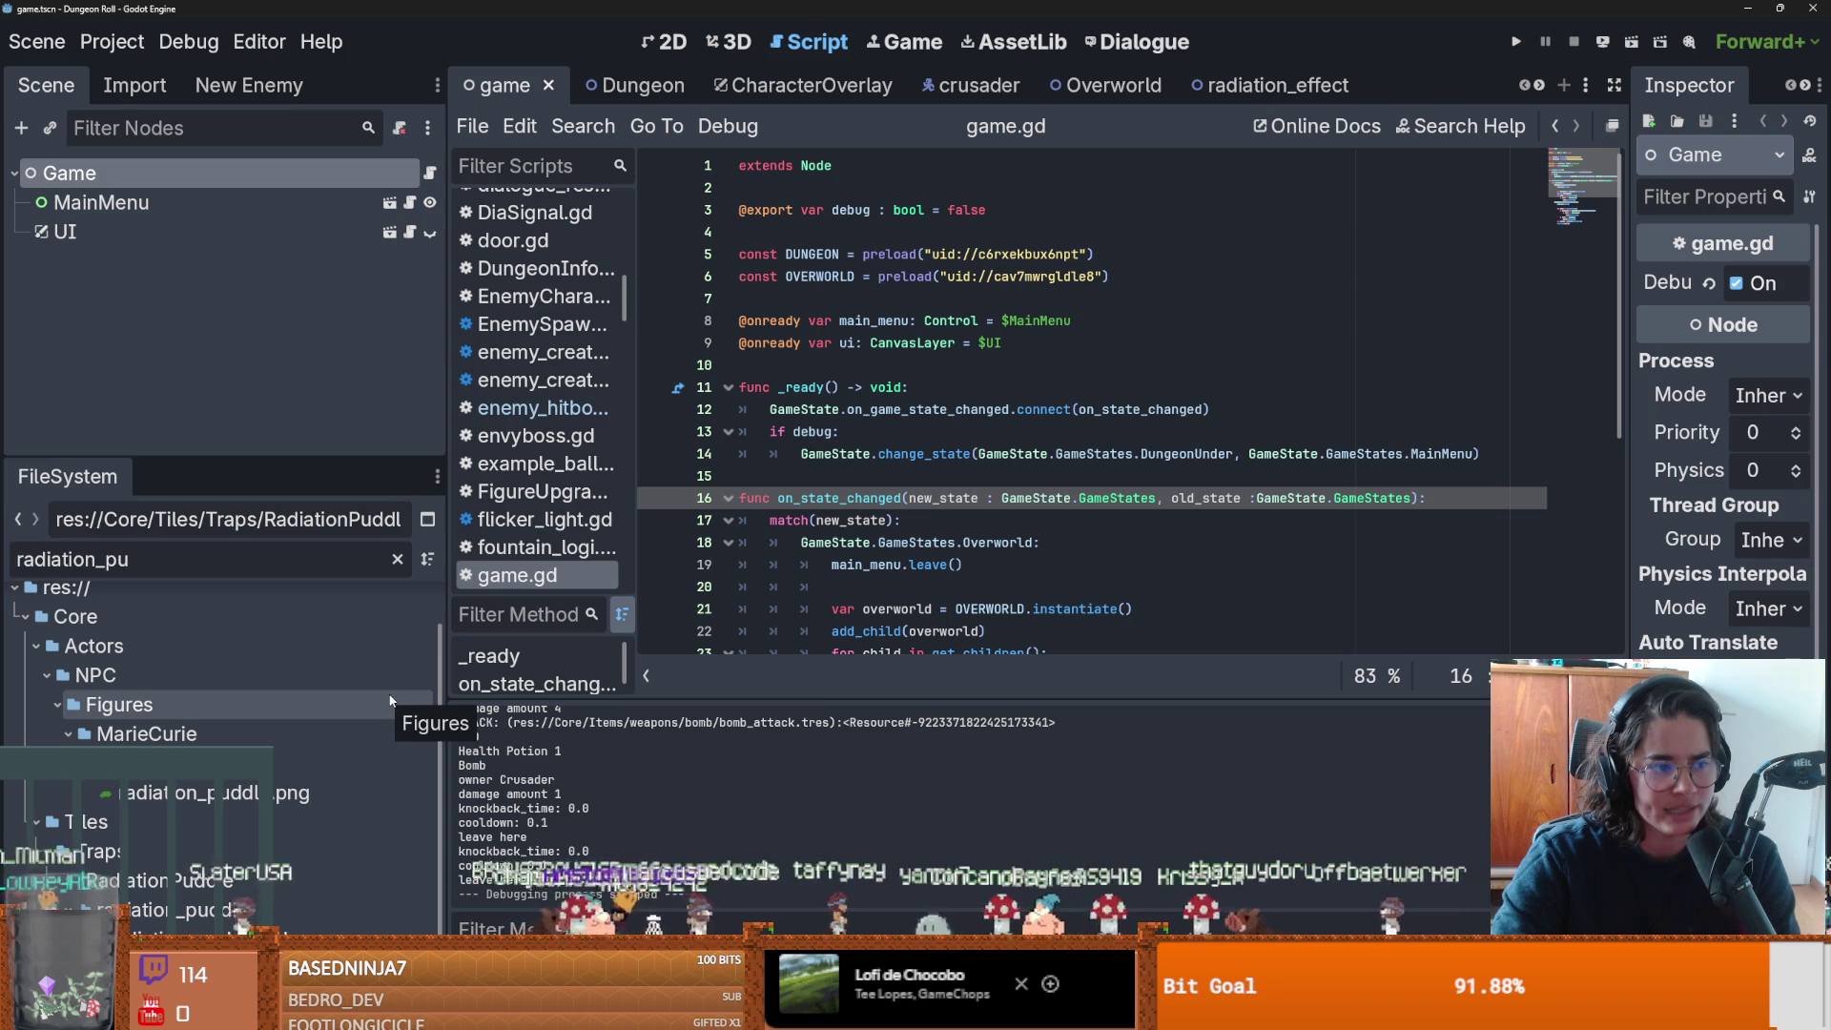
left_click(583, 126)
left_click(642, 286)
type("pop1")
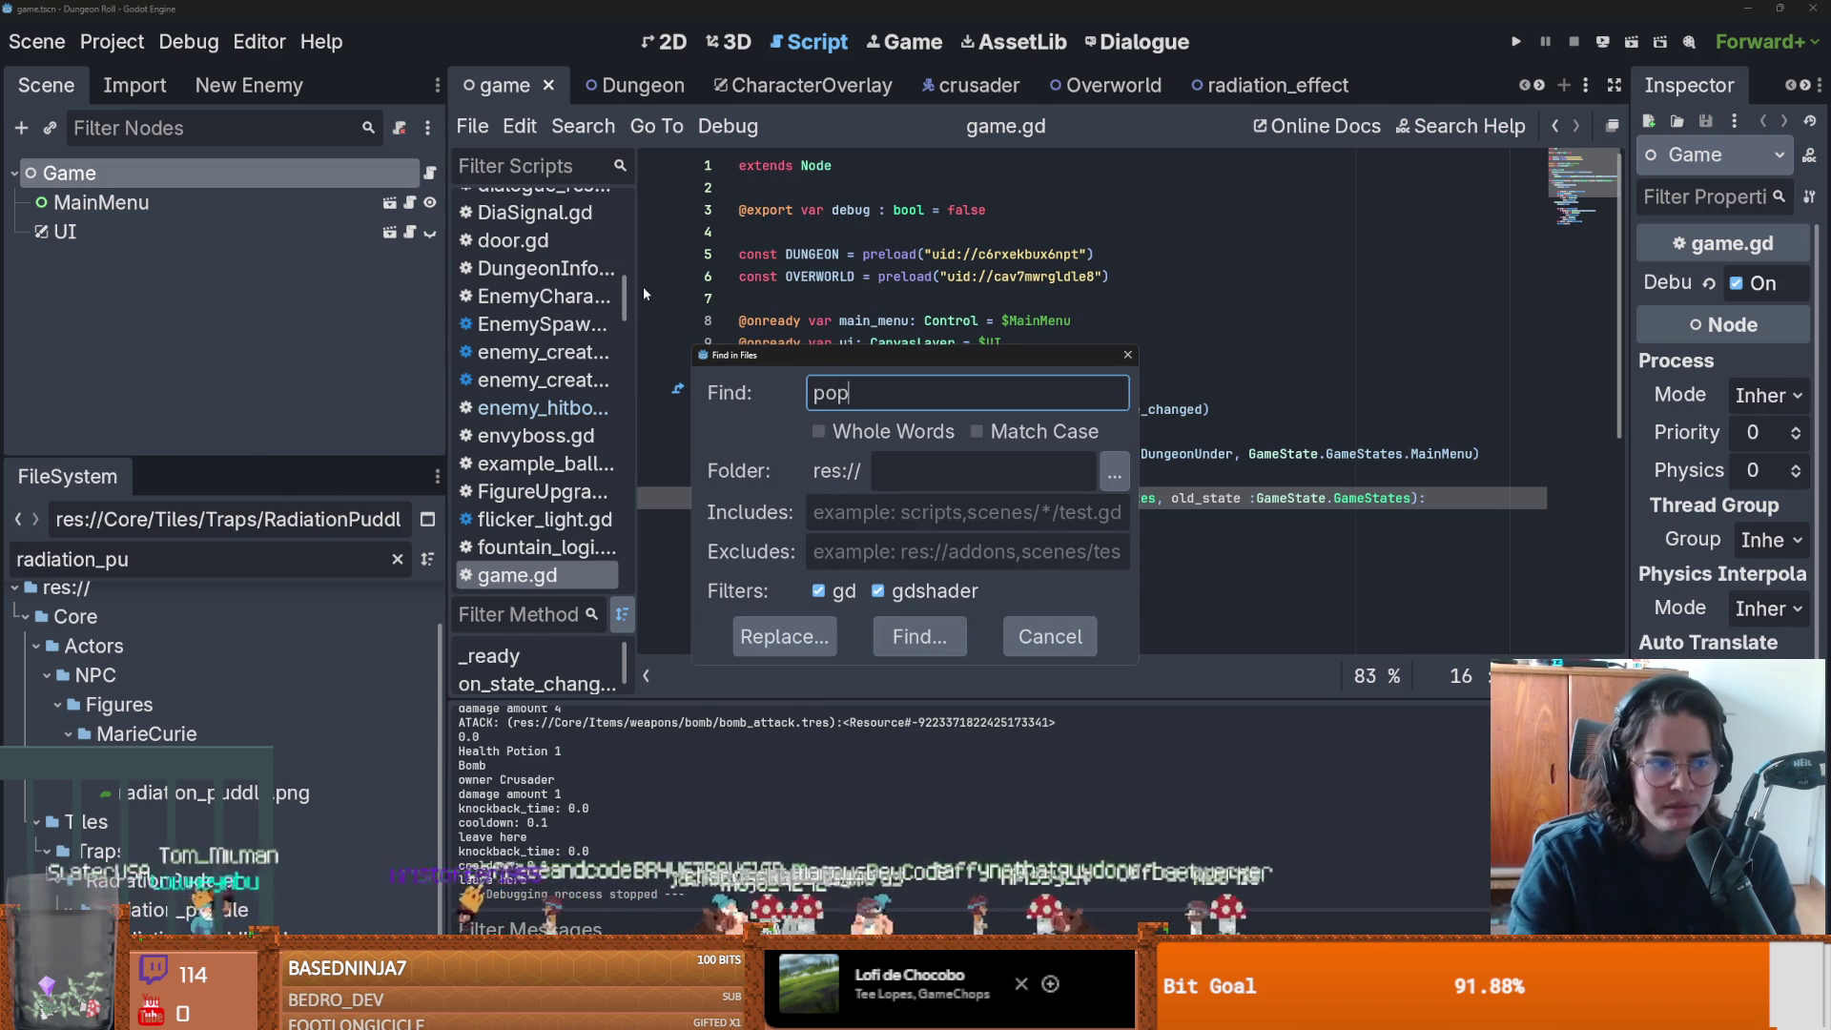
key("Return")
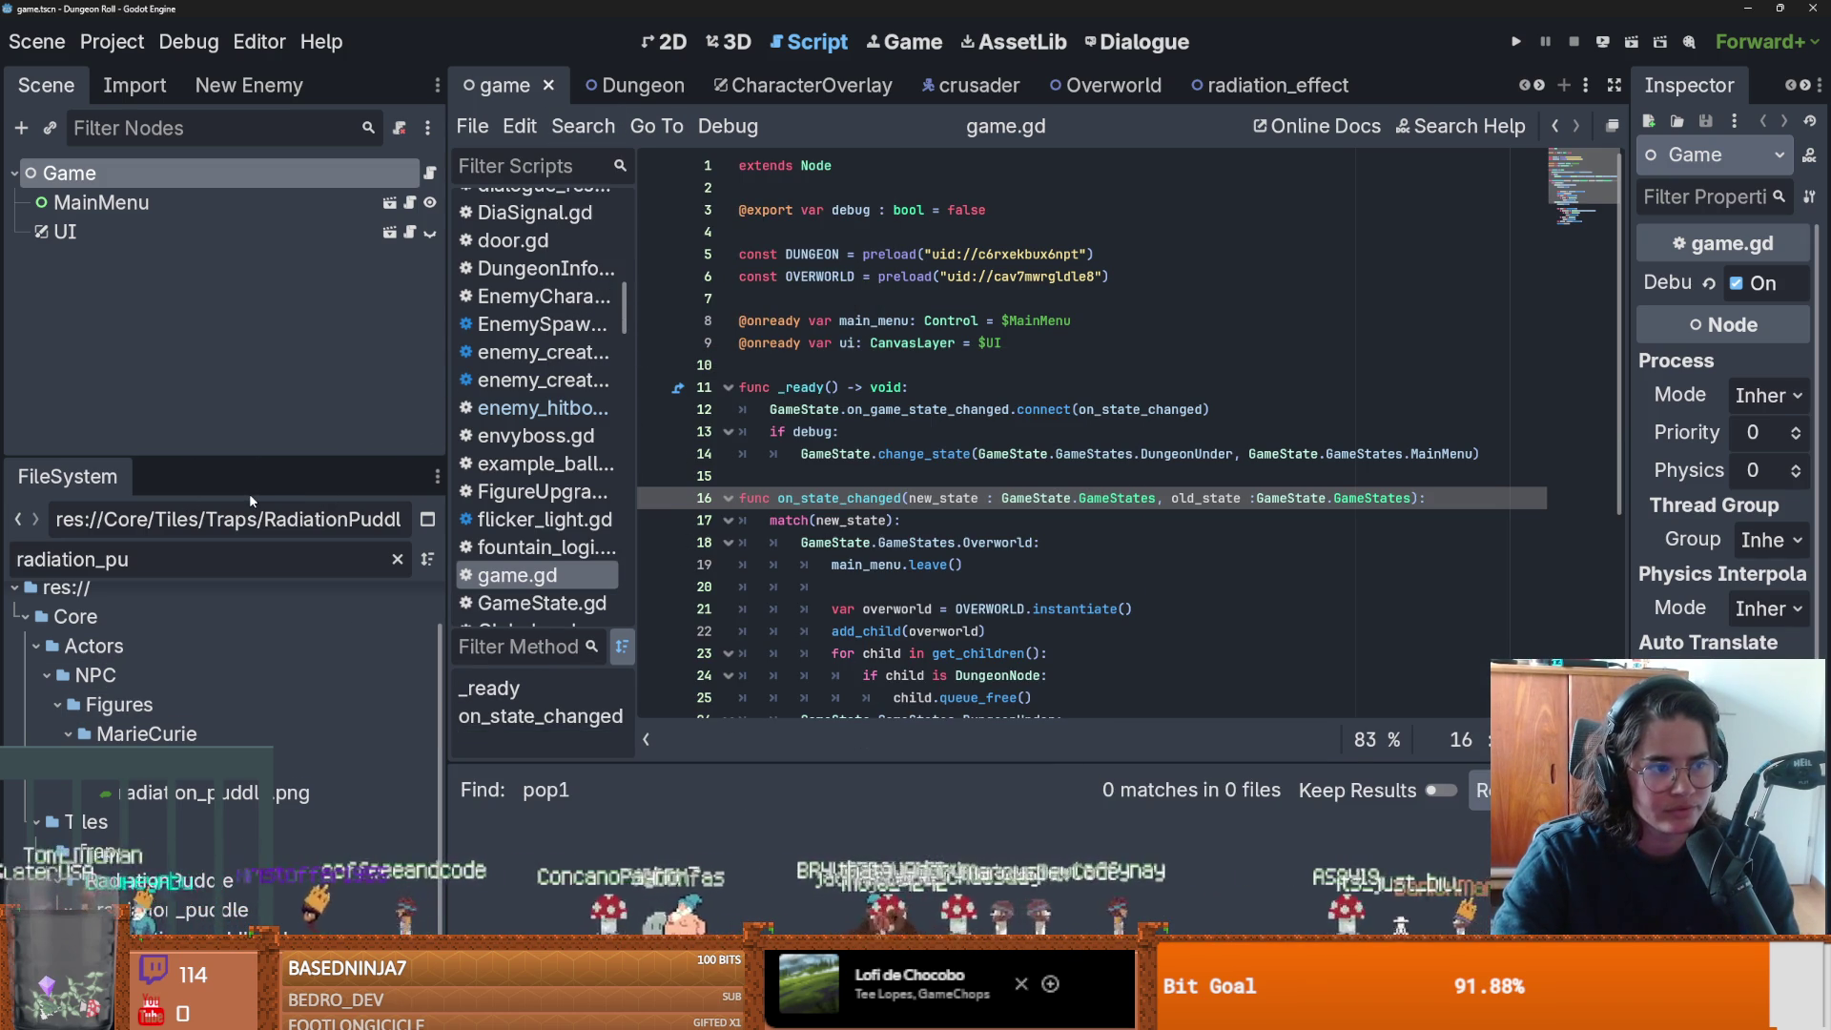
Clear the radiation_pu filter and reopen test_crusader.gd from Utilities/test.
left_click_drag(246, 458, 246, 239)
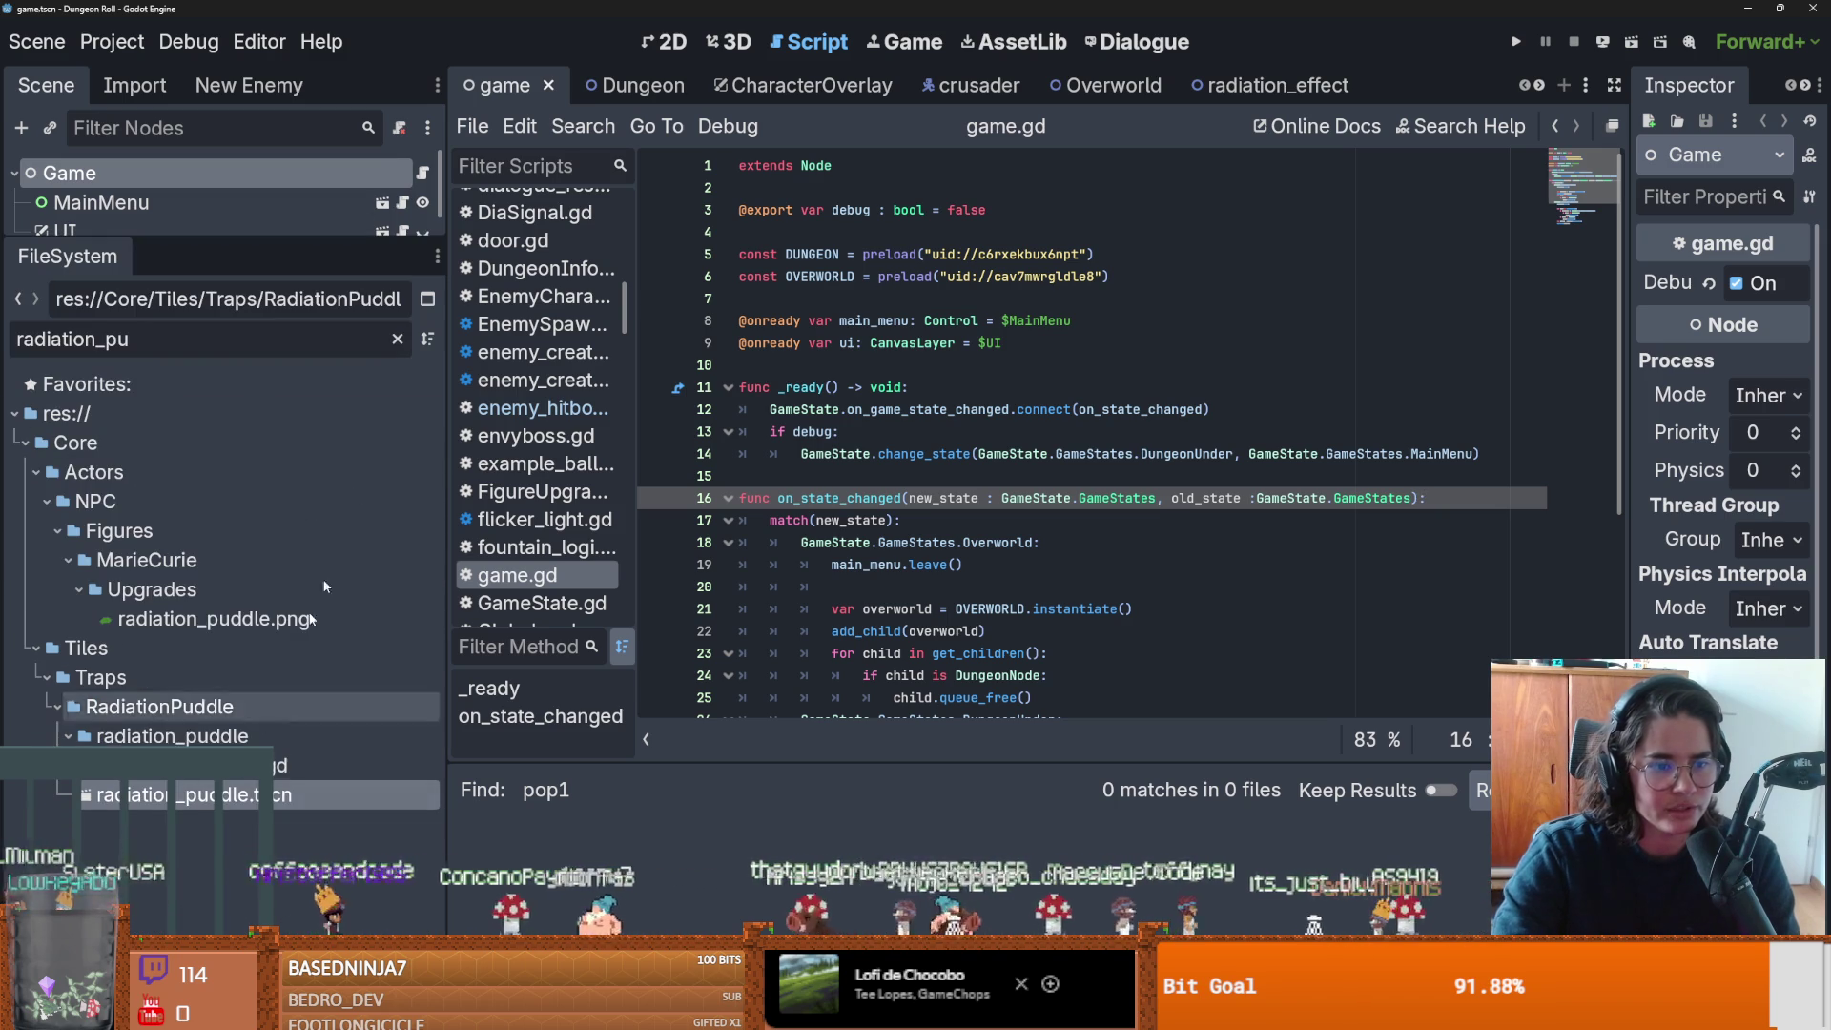
left_click(397, 339)
scroll(210, 668, "down", 3)
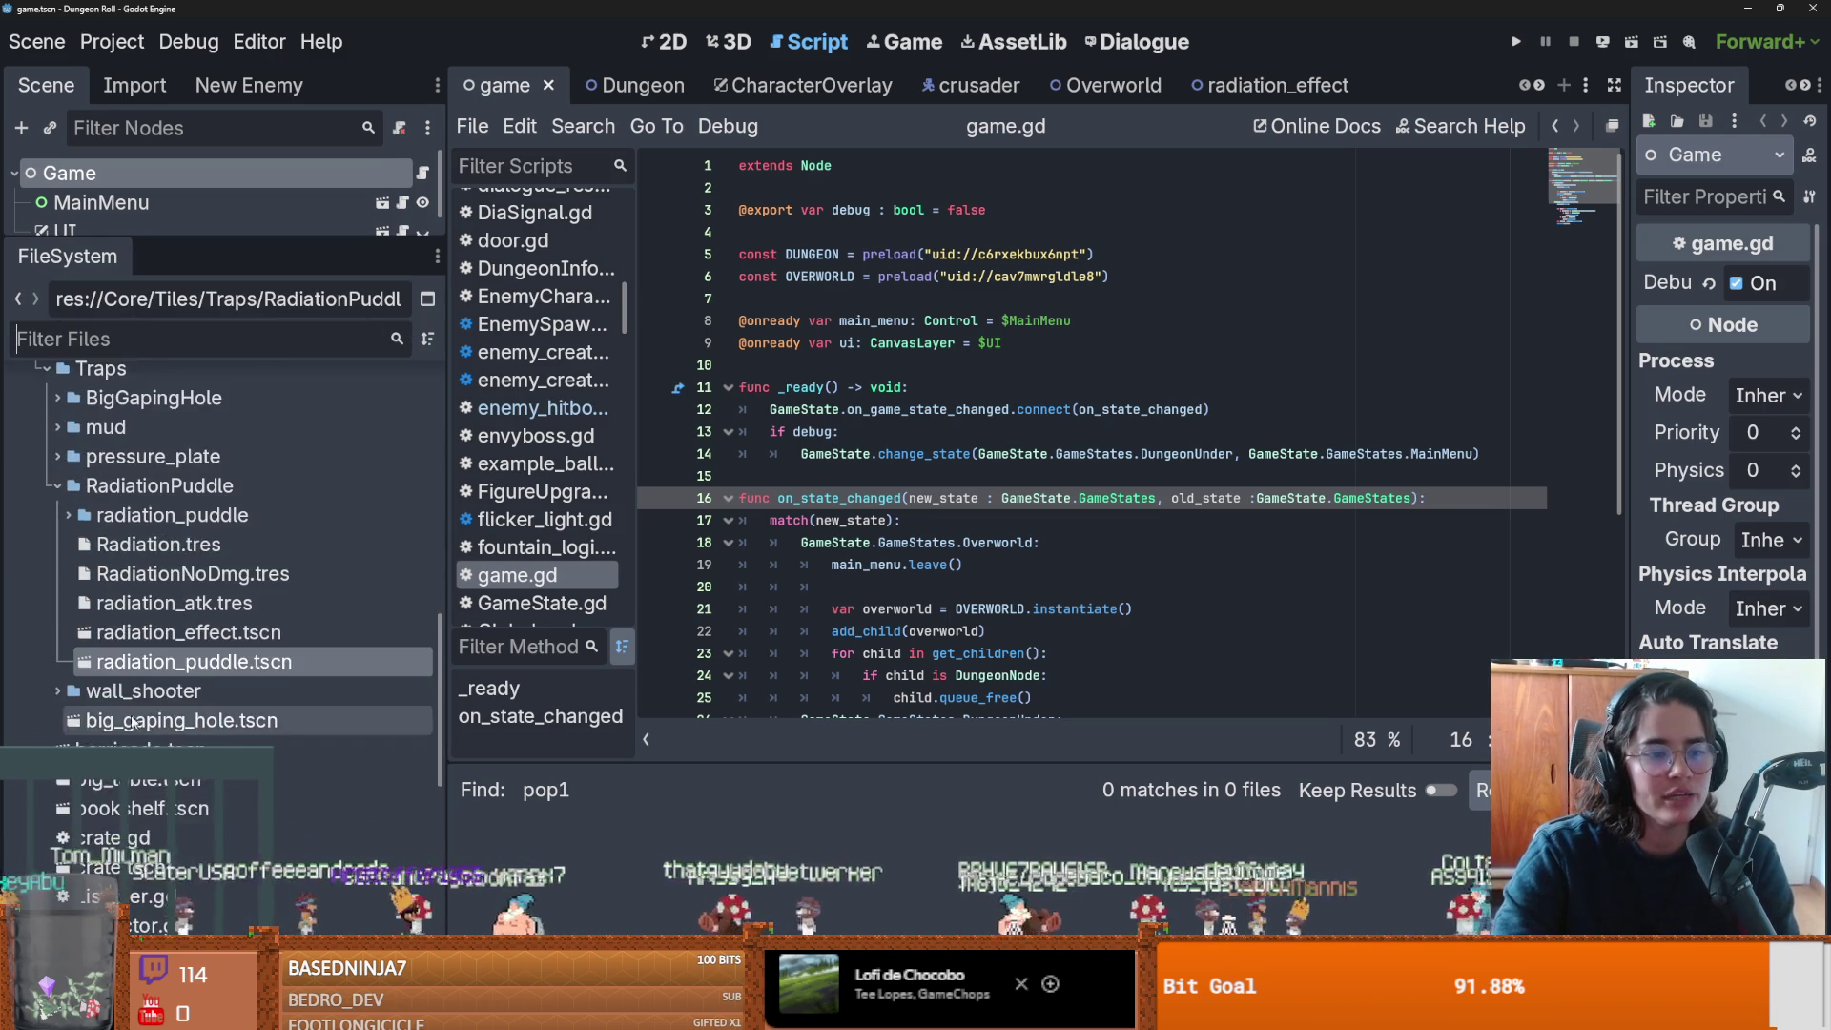
scroll(207, 608, "up", 3)
scroll(207, 608, "up", 5)
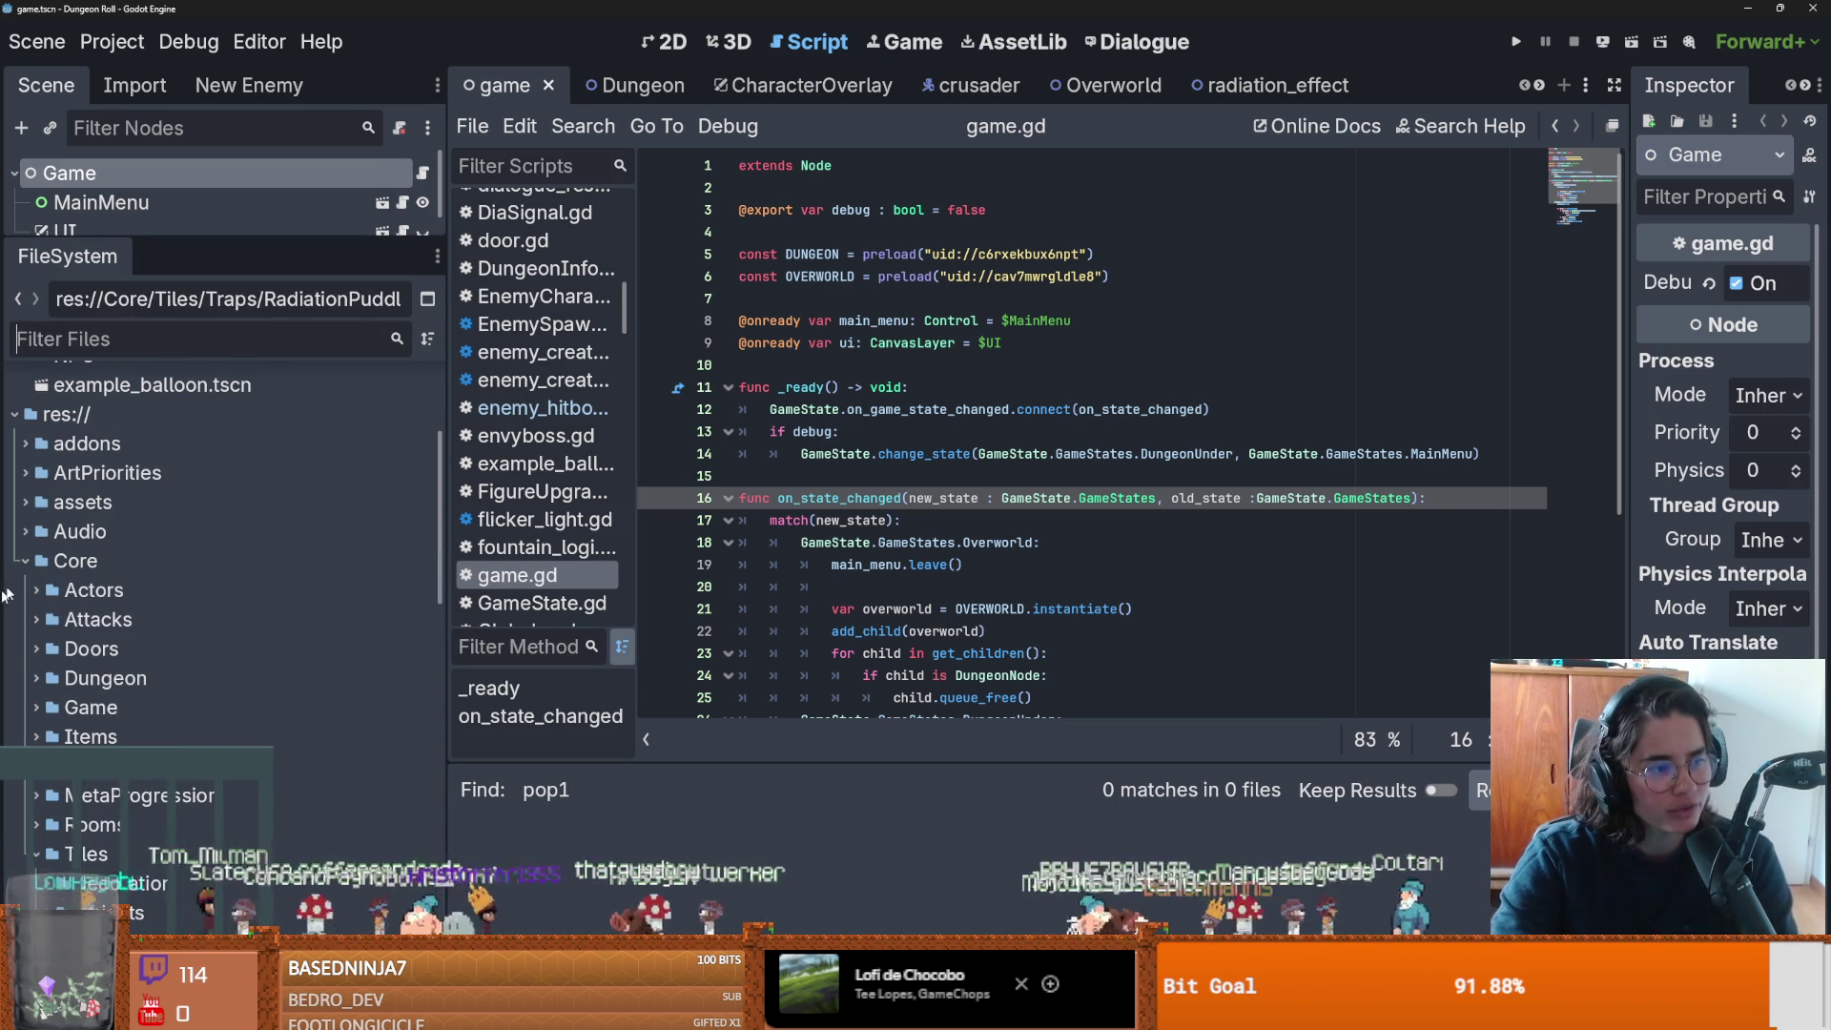
left_click(24, 562)
scroll(23, 648, "up", 2)
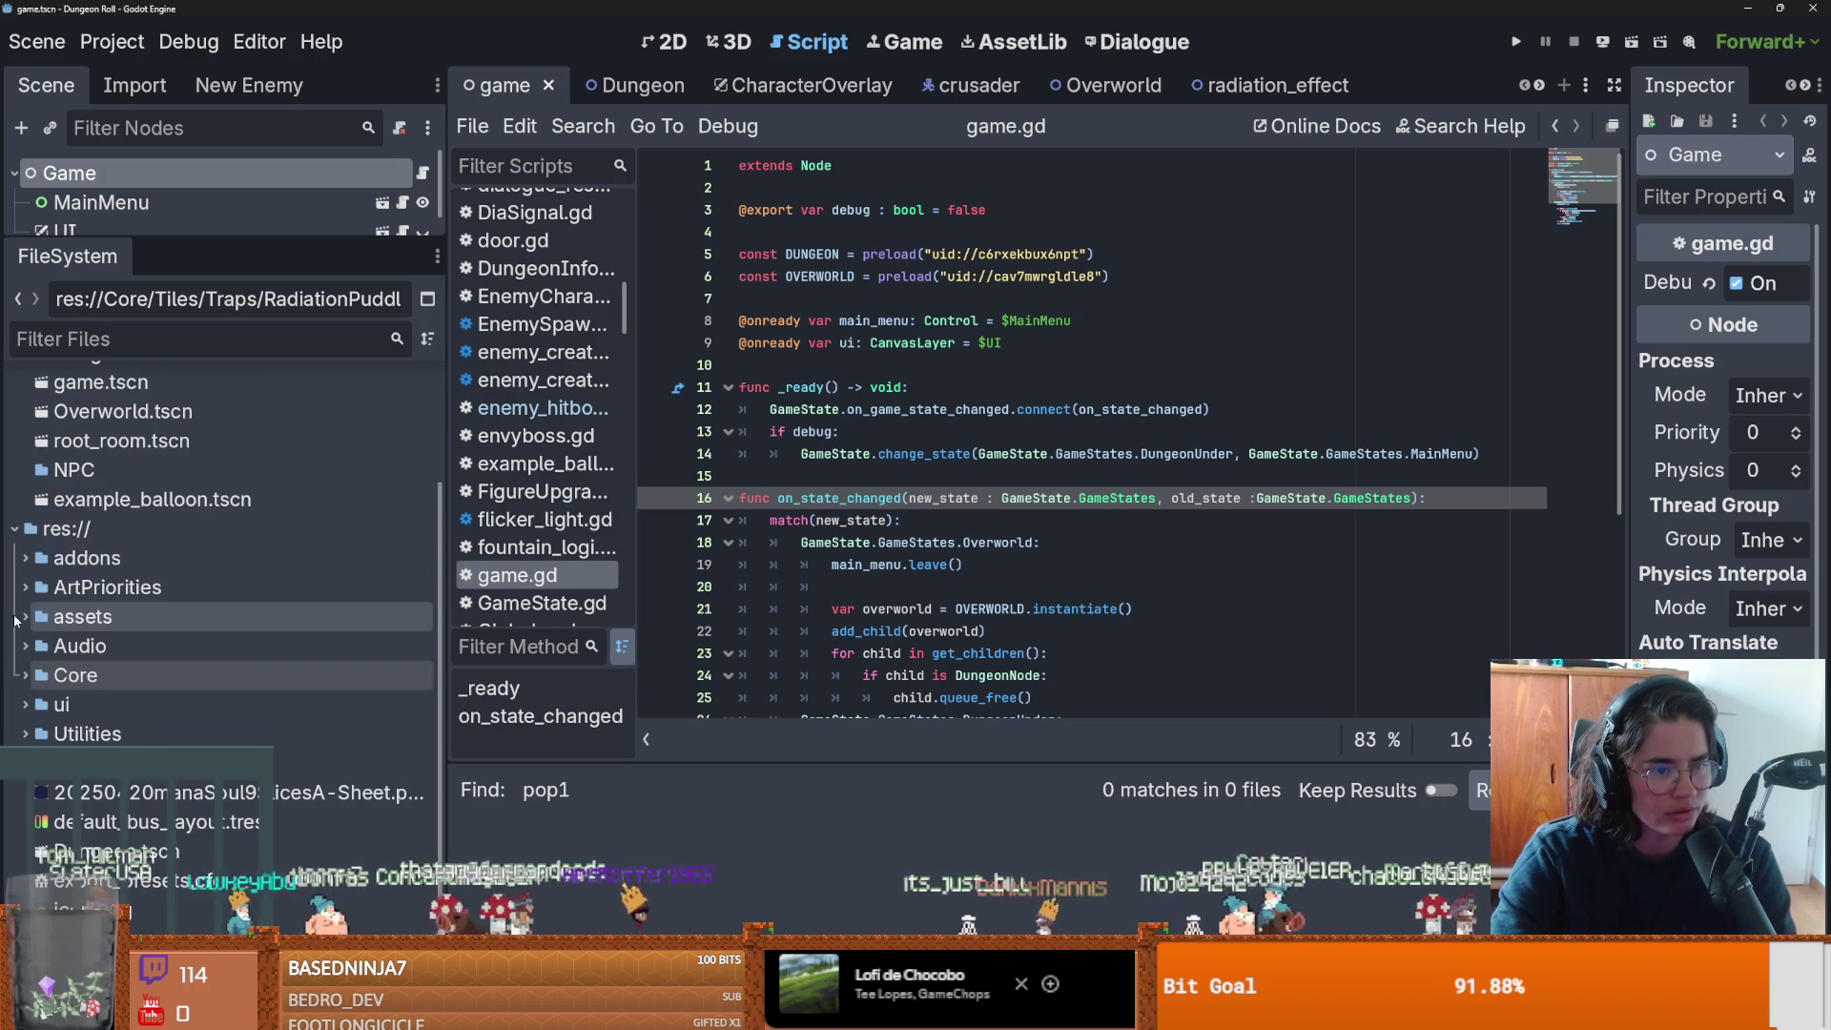
scroll(34, 736, "down", 5)
left_click(35, 736)
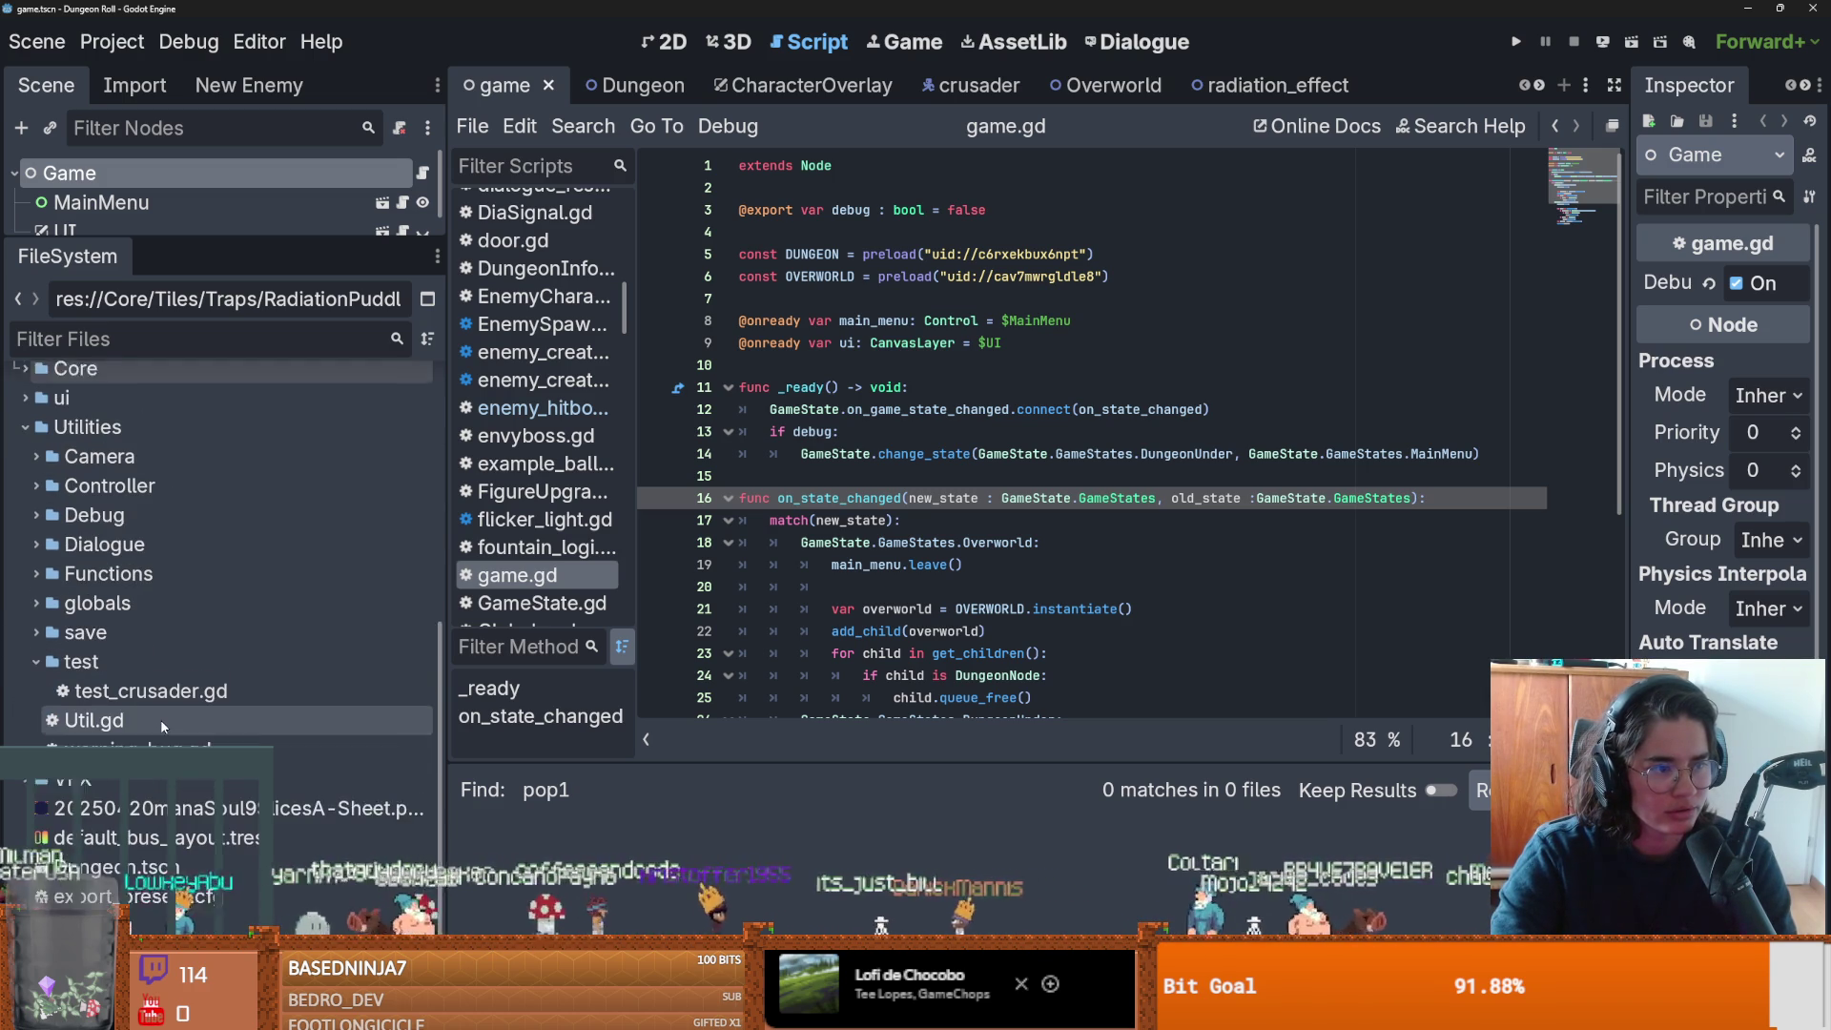
double_click(150, 675)
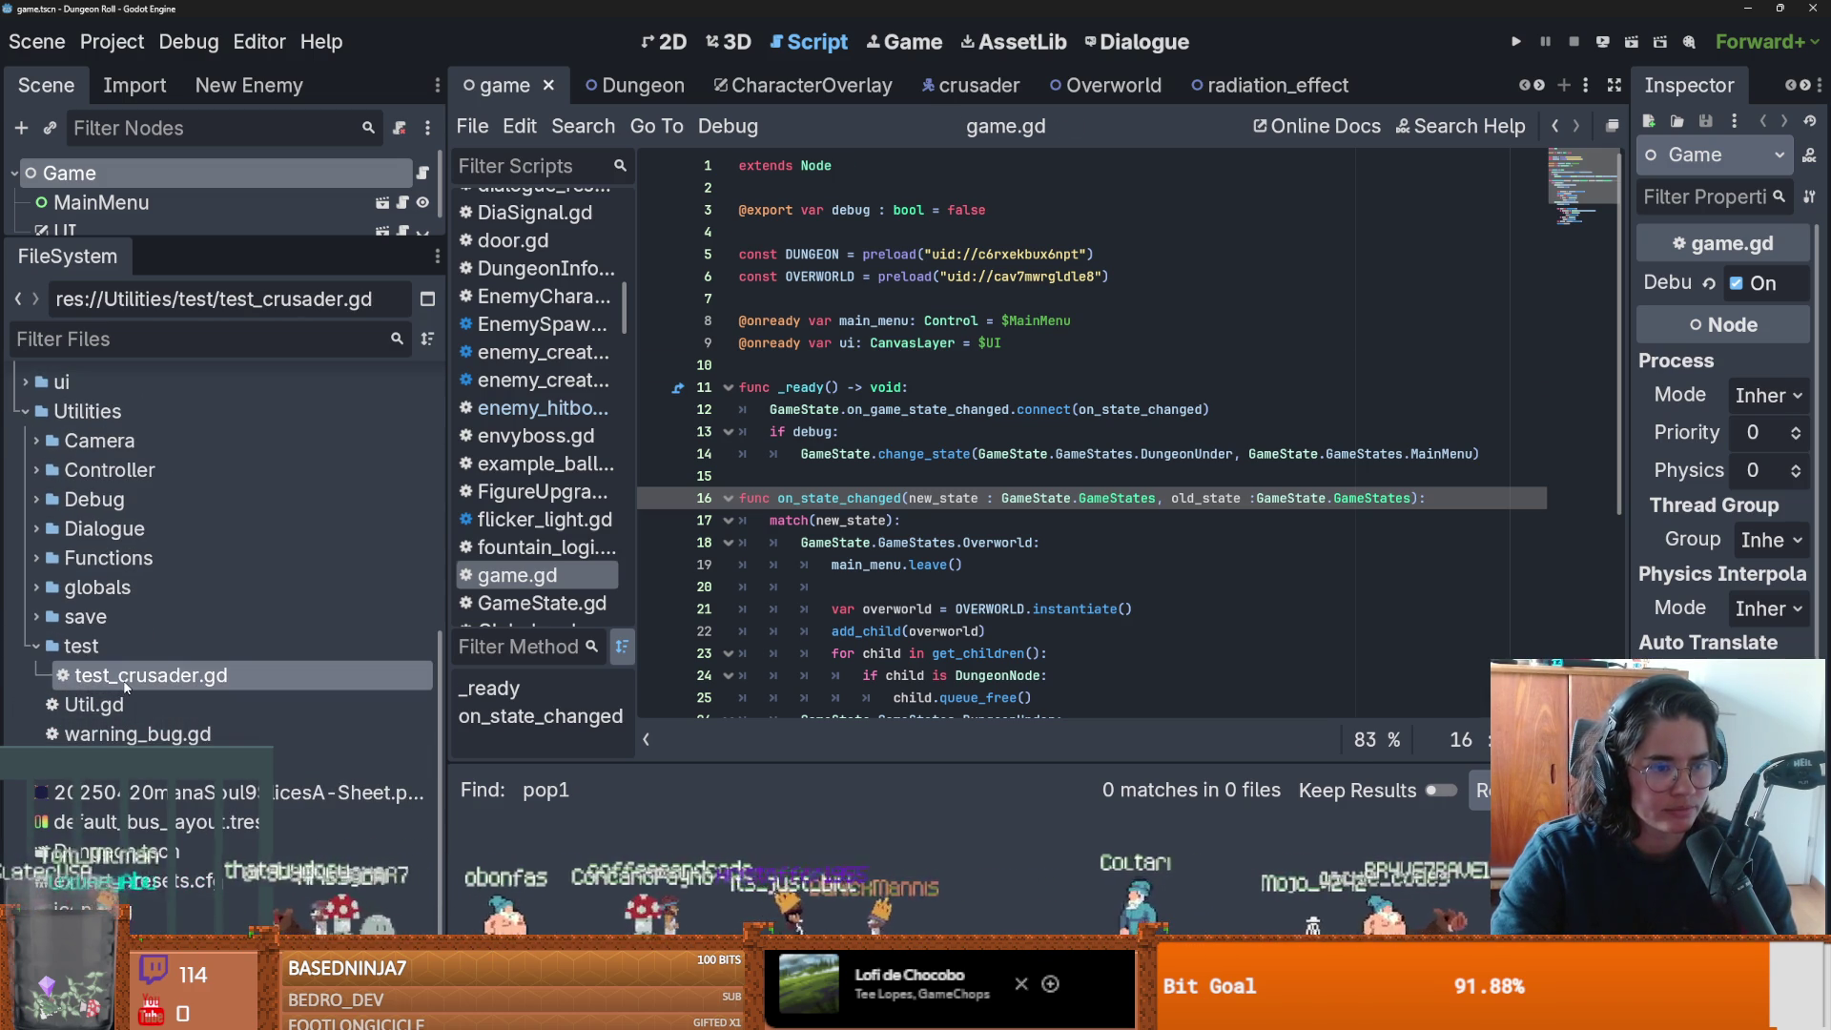
key("Return")
key("Up")
key("Up")
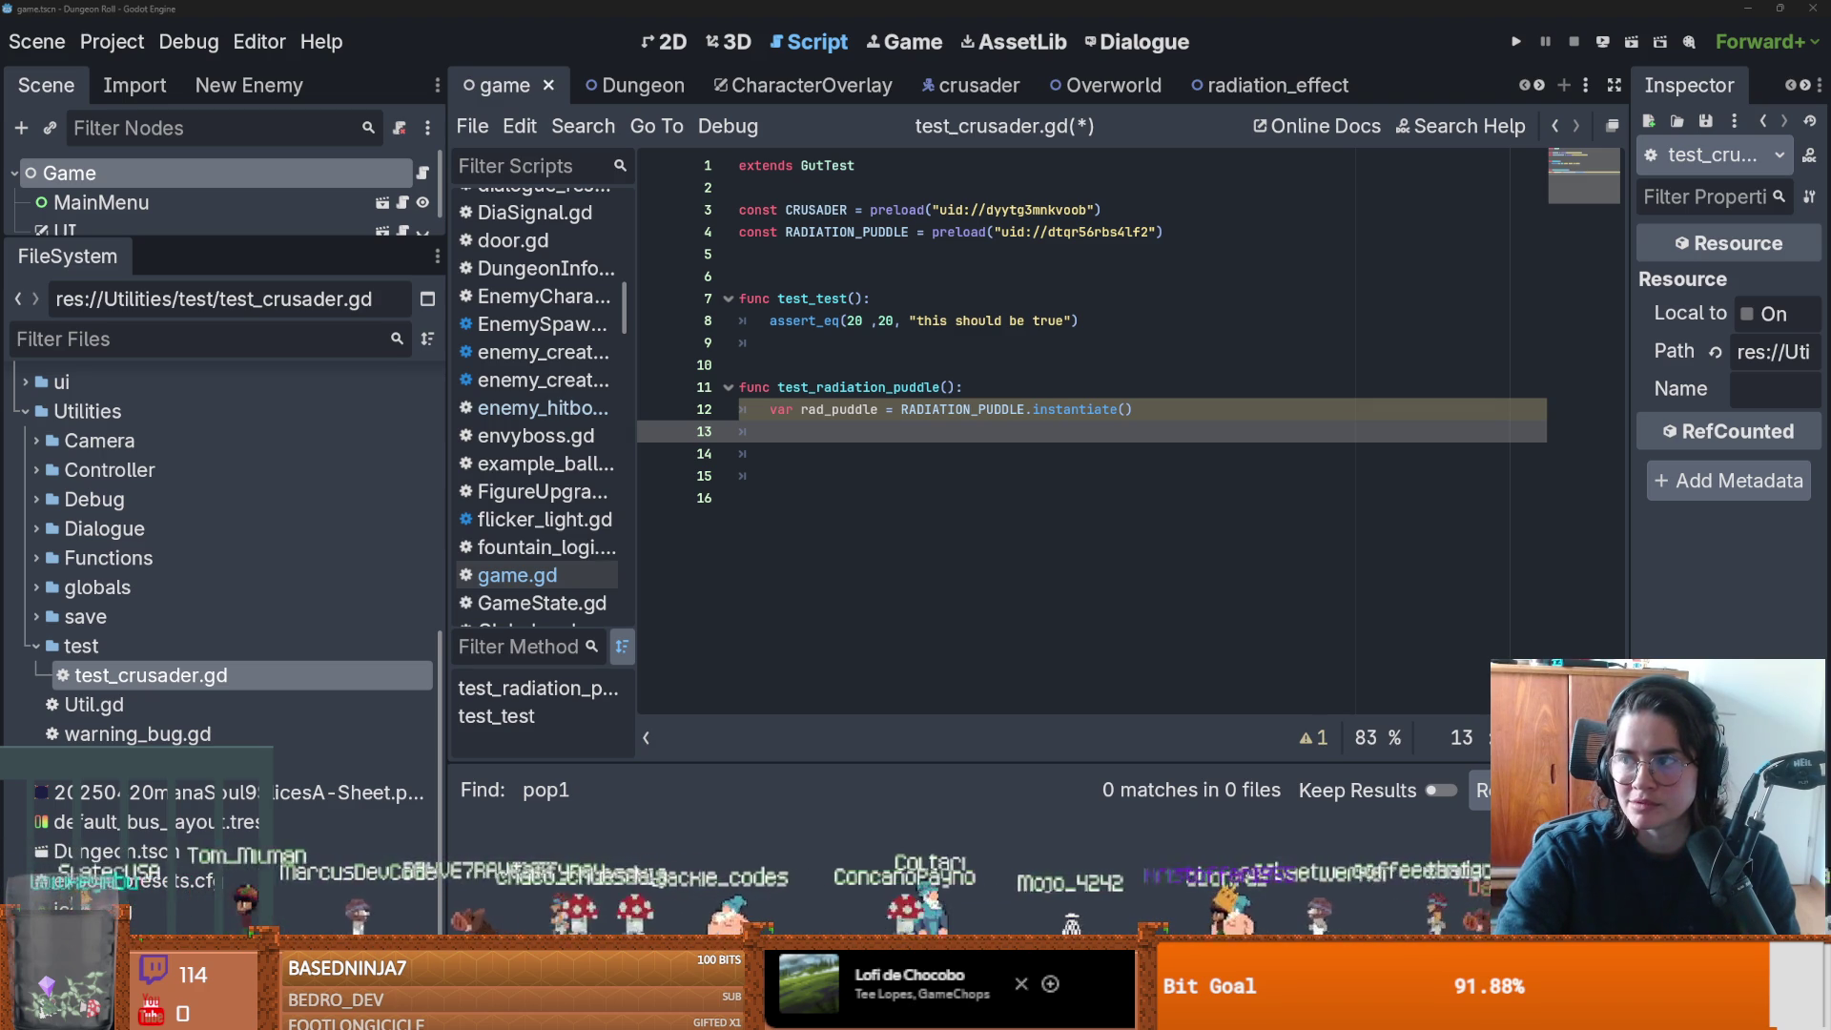
Switch to the browser showing the GUT tutorial's first-test-case chapter.
key("alt+Tab")
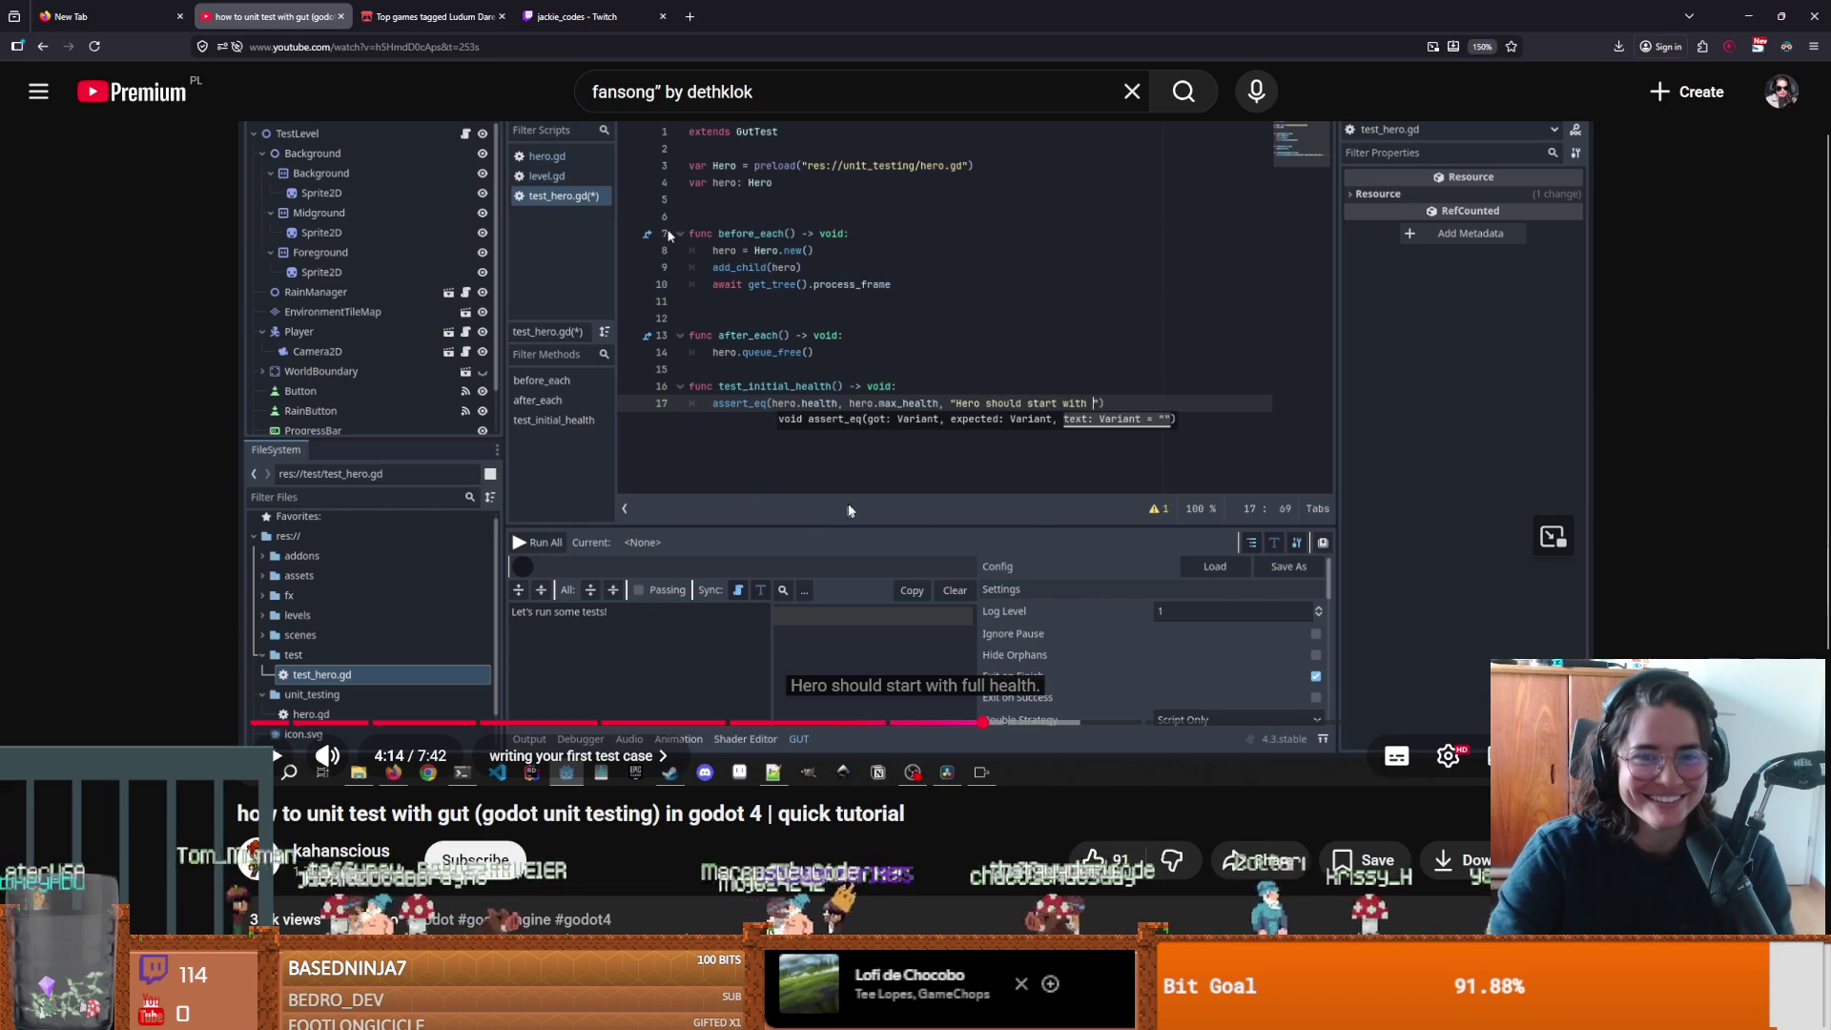
Scroll up to review the tutorial's before_each/after_each code, then return to test_crusader.gd.
scroll(862, 477, "up", 2)
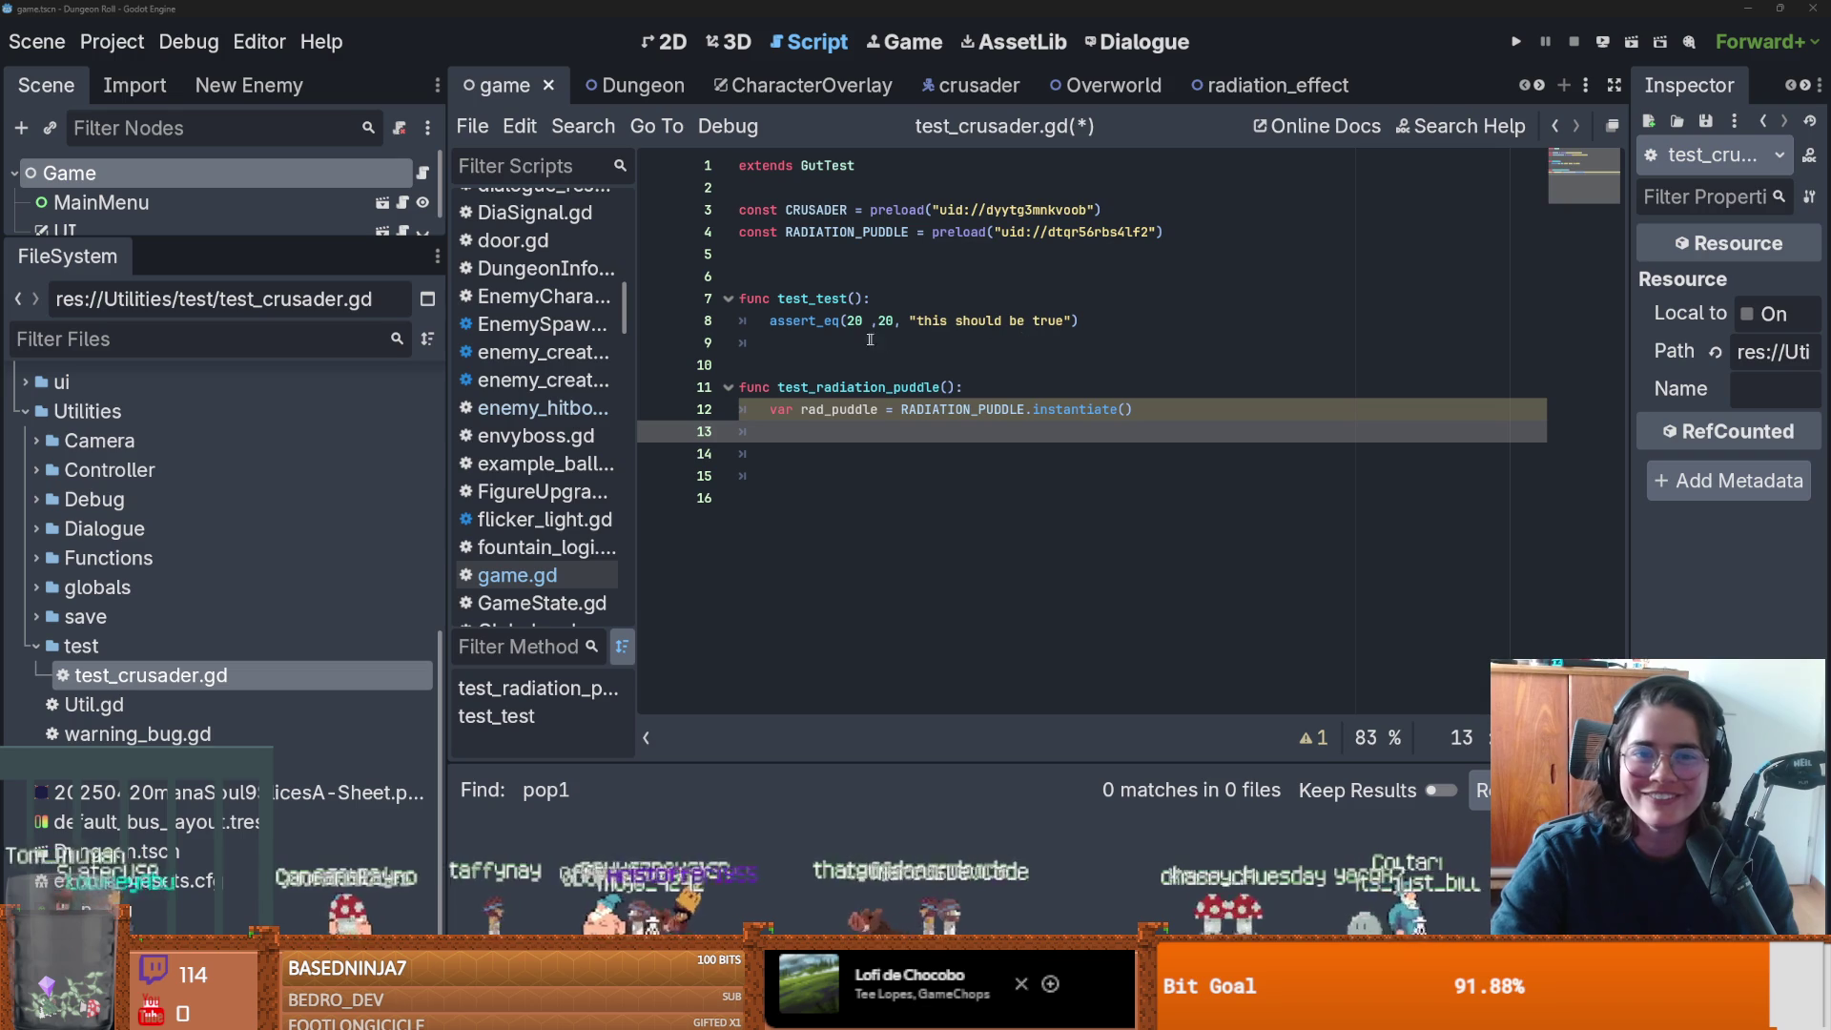
left_click(810, 254)
Add a before_each() function containing pass above test_test and save.
left_click(811, 343)
key("alt+Up")
key("alt+Up")
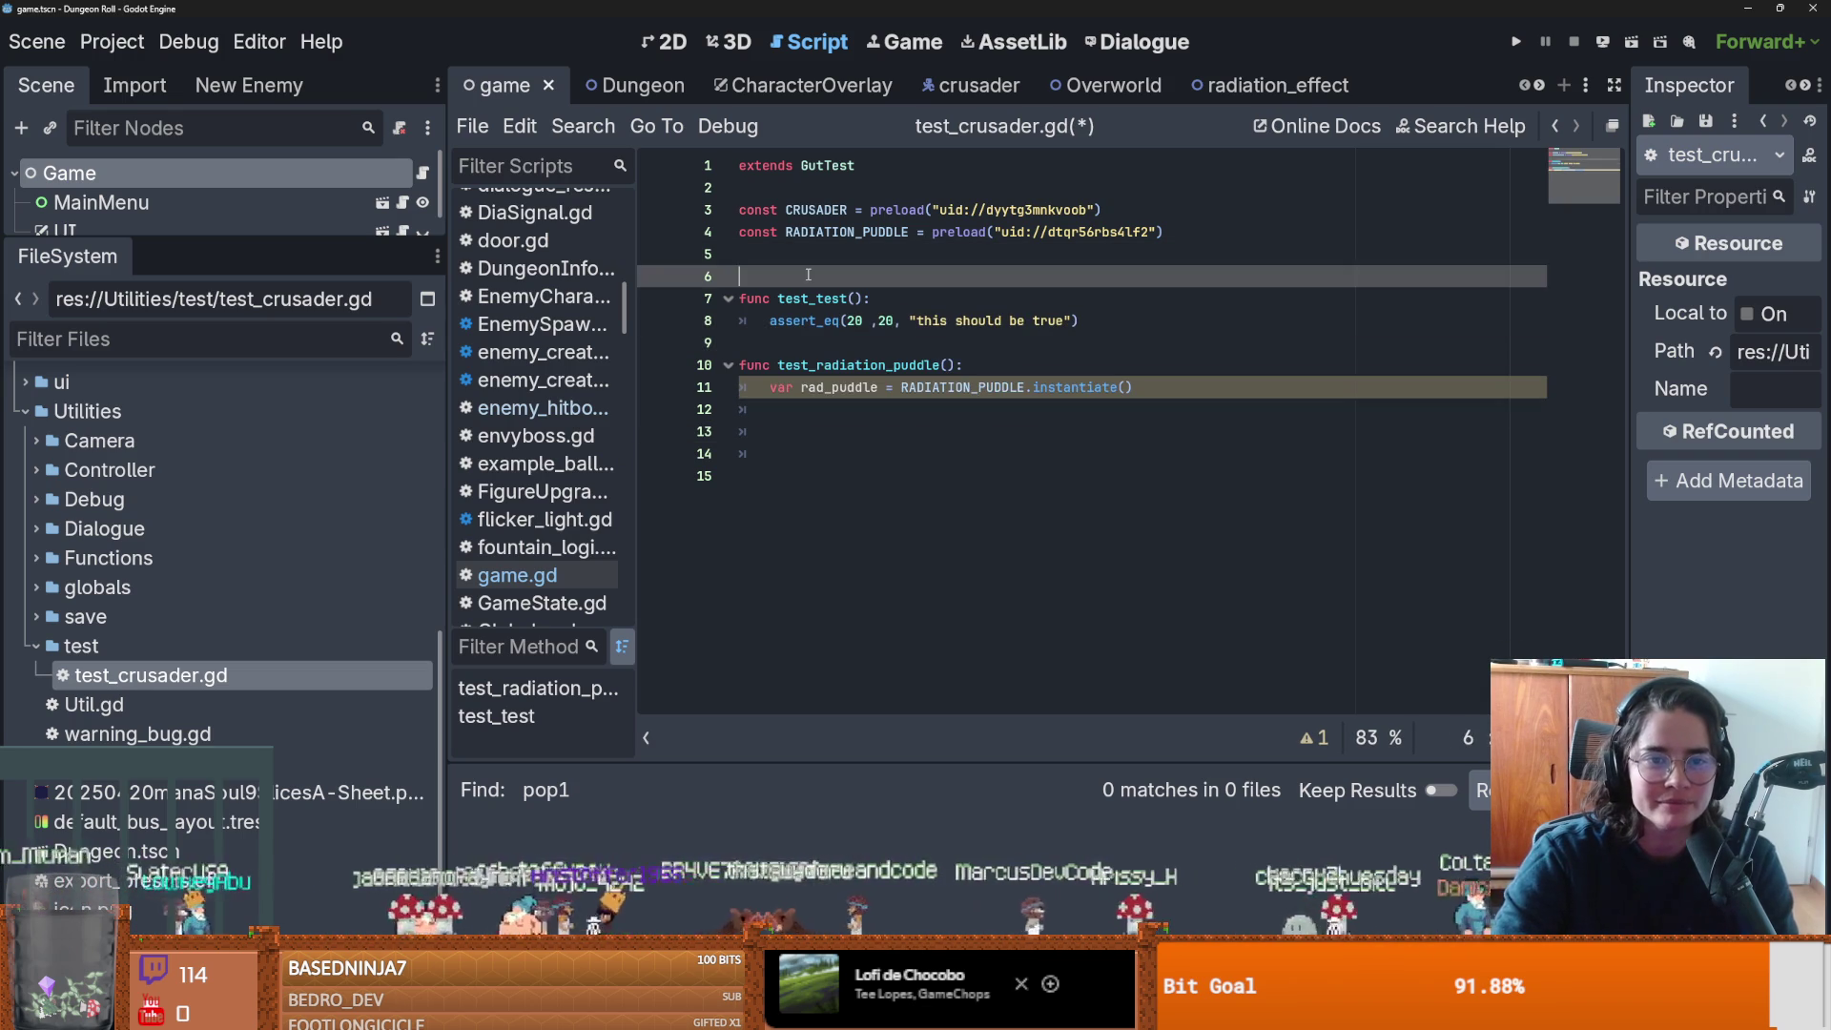
key("Return")
key("Up")
type("func before_eat")
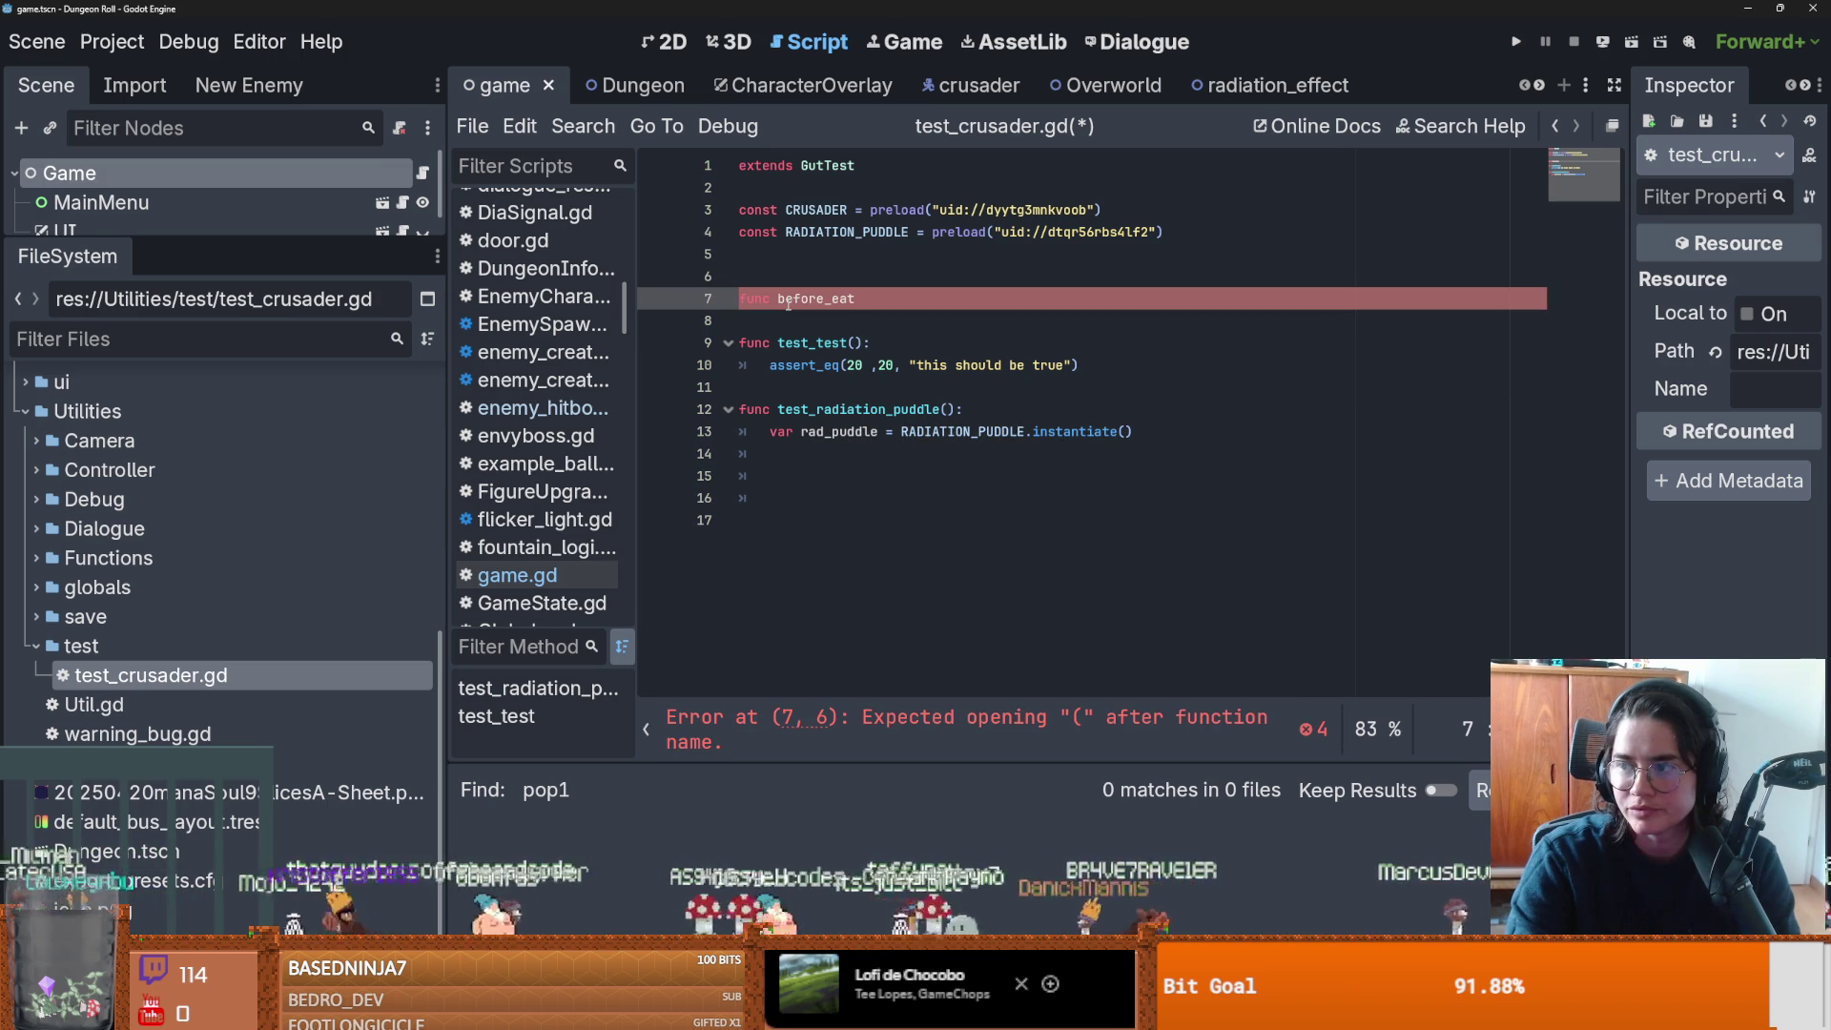
type("ch")
key("BackSpace")
key("BackSpace")
key("BackSpace")
type("ch")
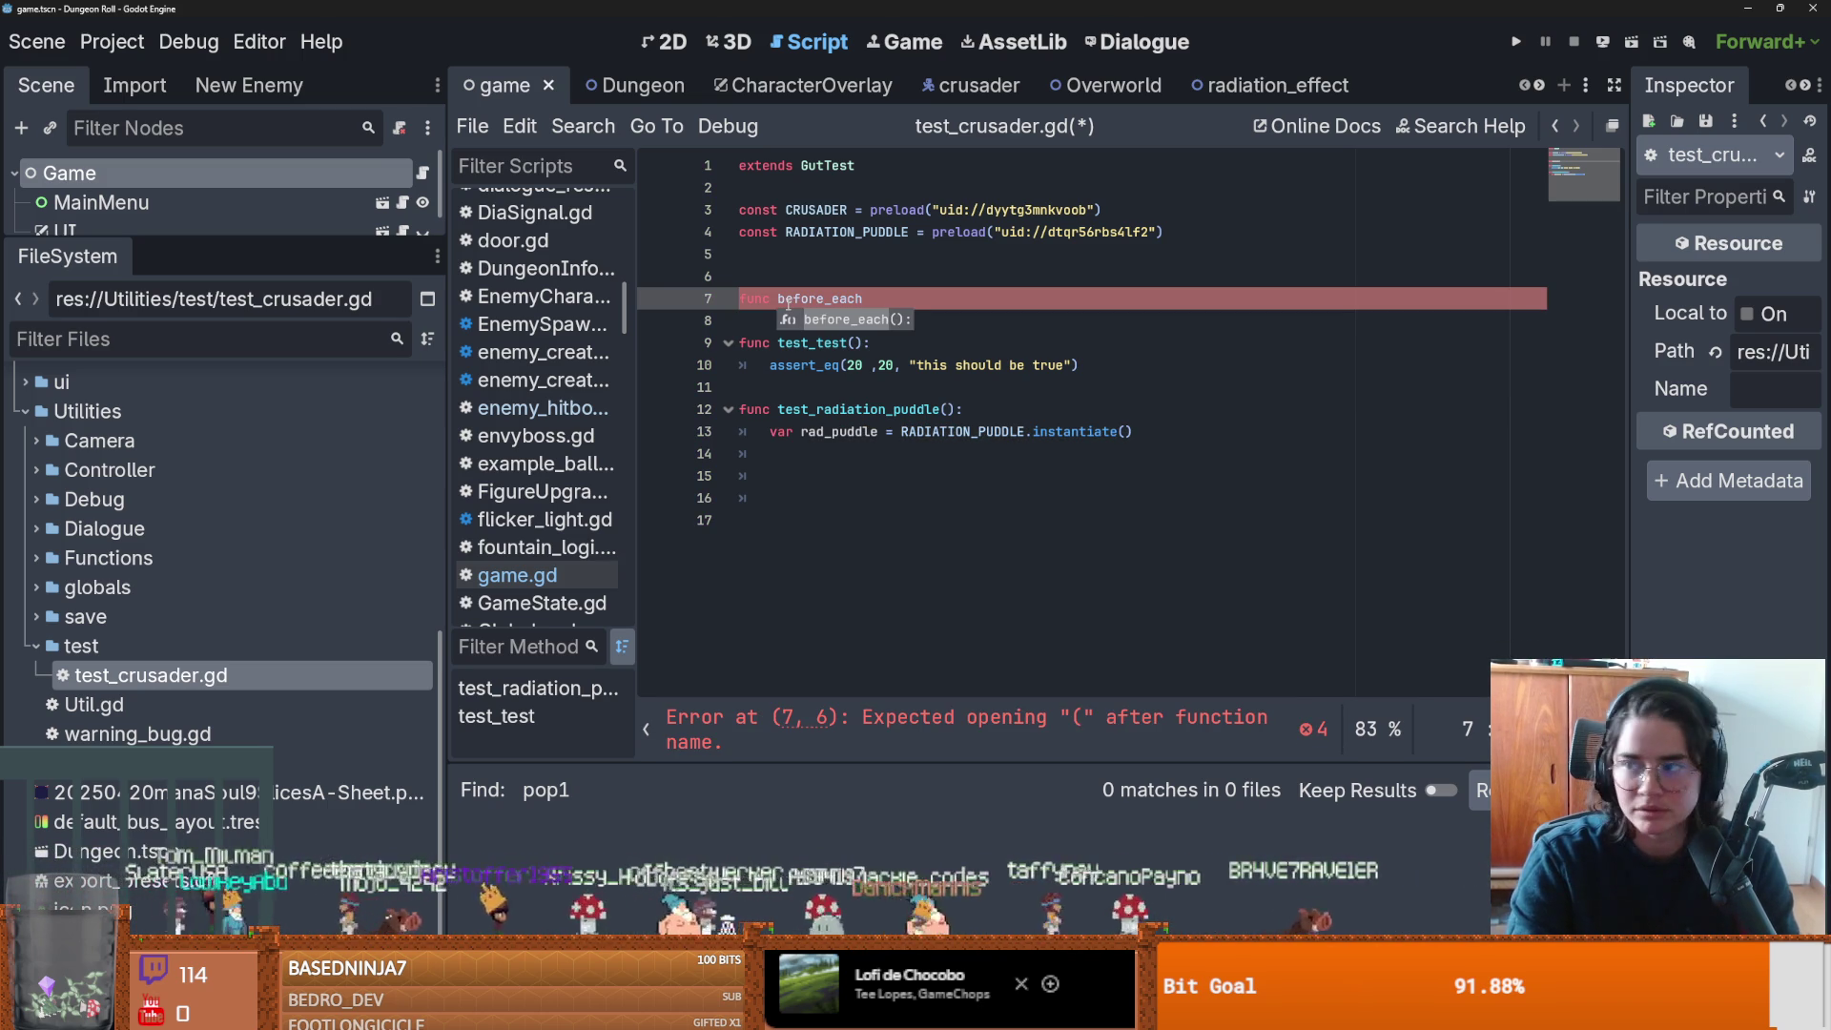
key("Return")
key("Return")
type("pass")
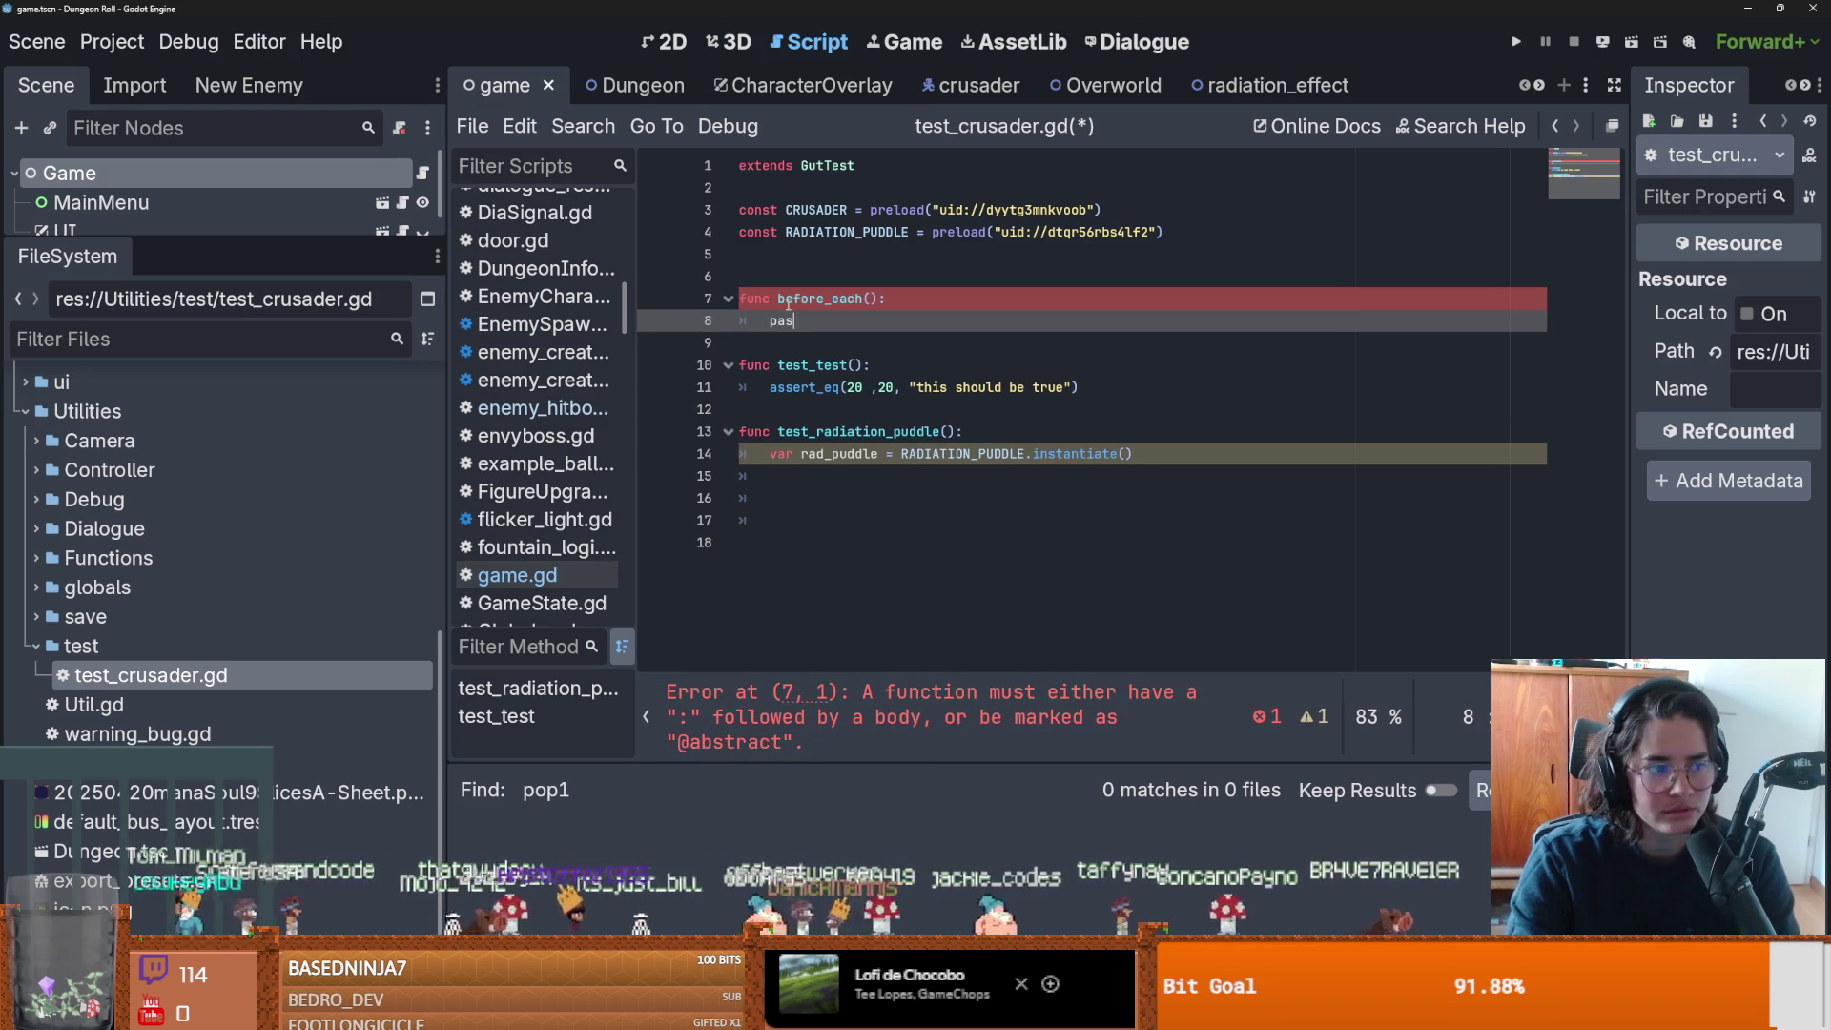
key("ctrl+s")
Begin a 'var crusader : Play' declaration below the constants.
left_click(798, 263)
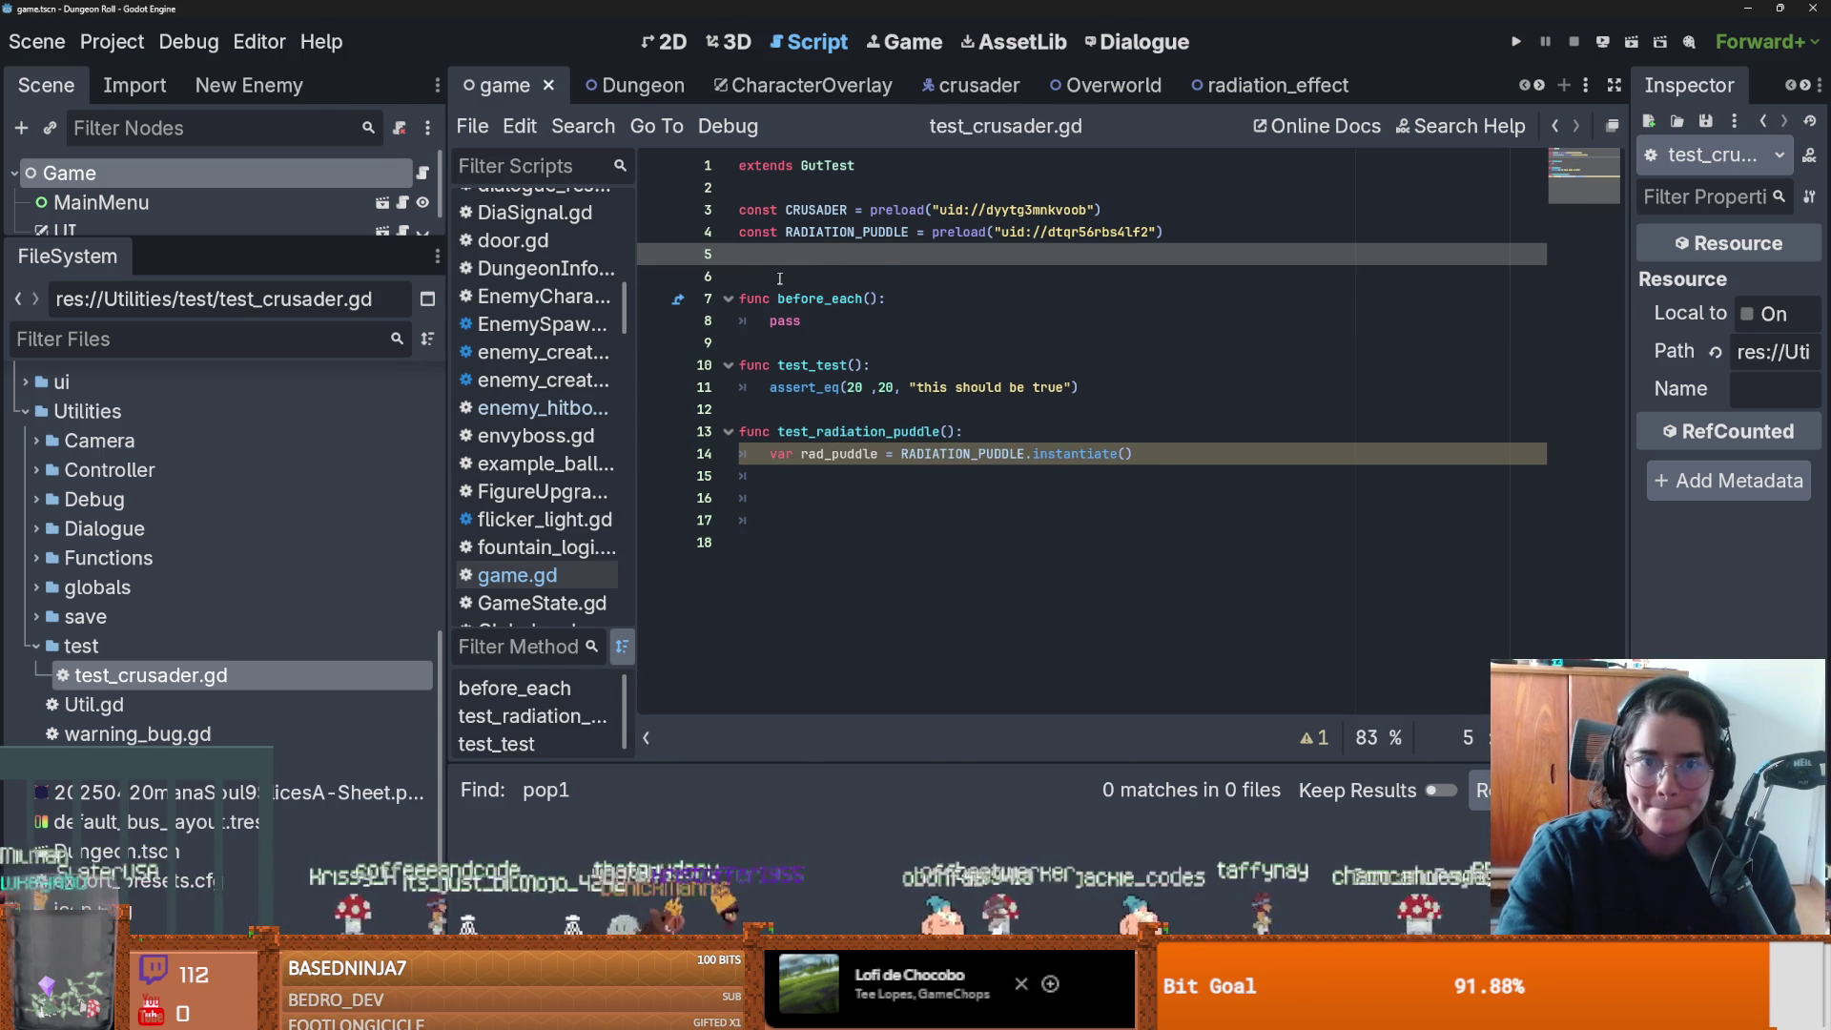
key("Return")
type("var ")
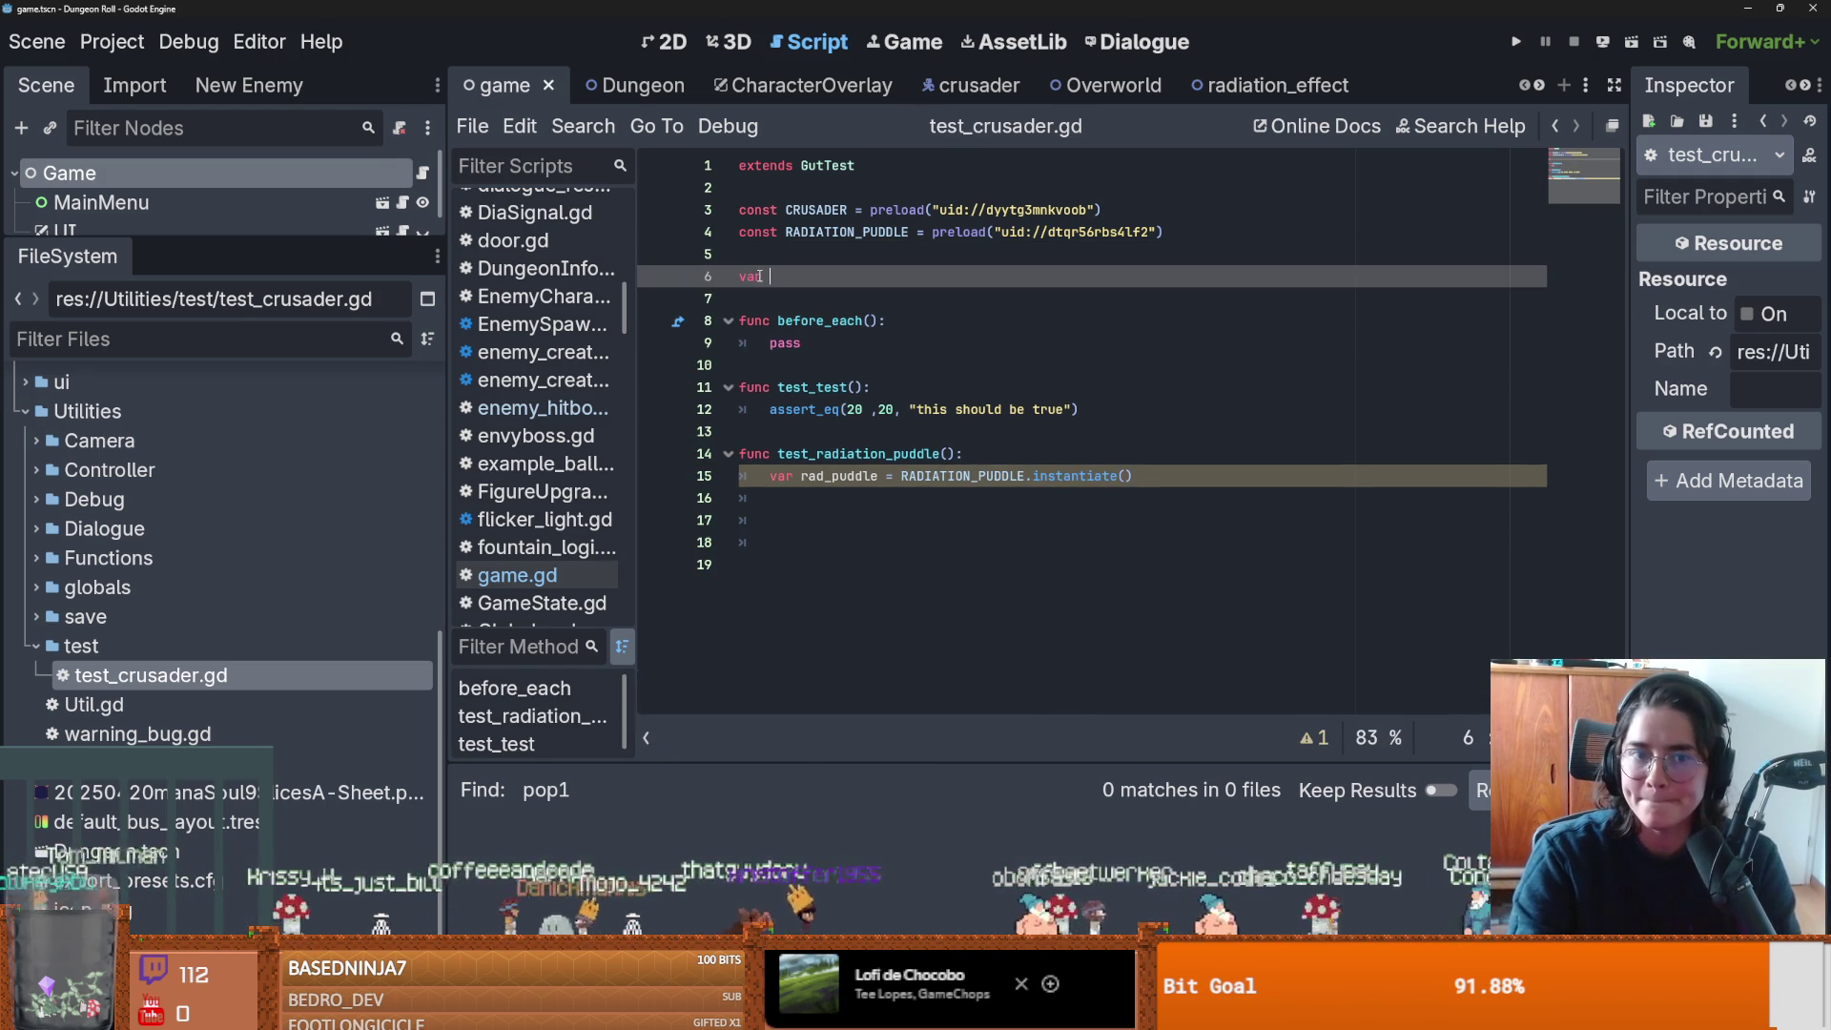
type("crusader : ")
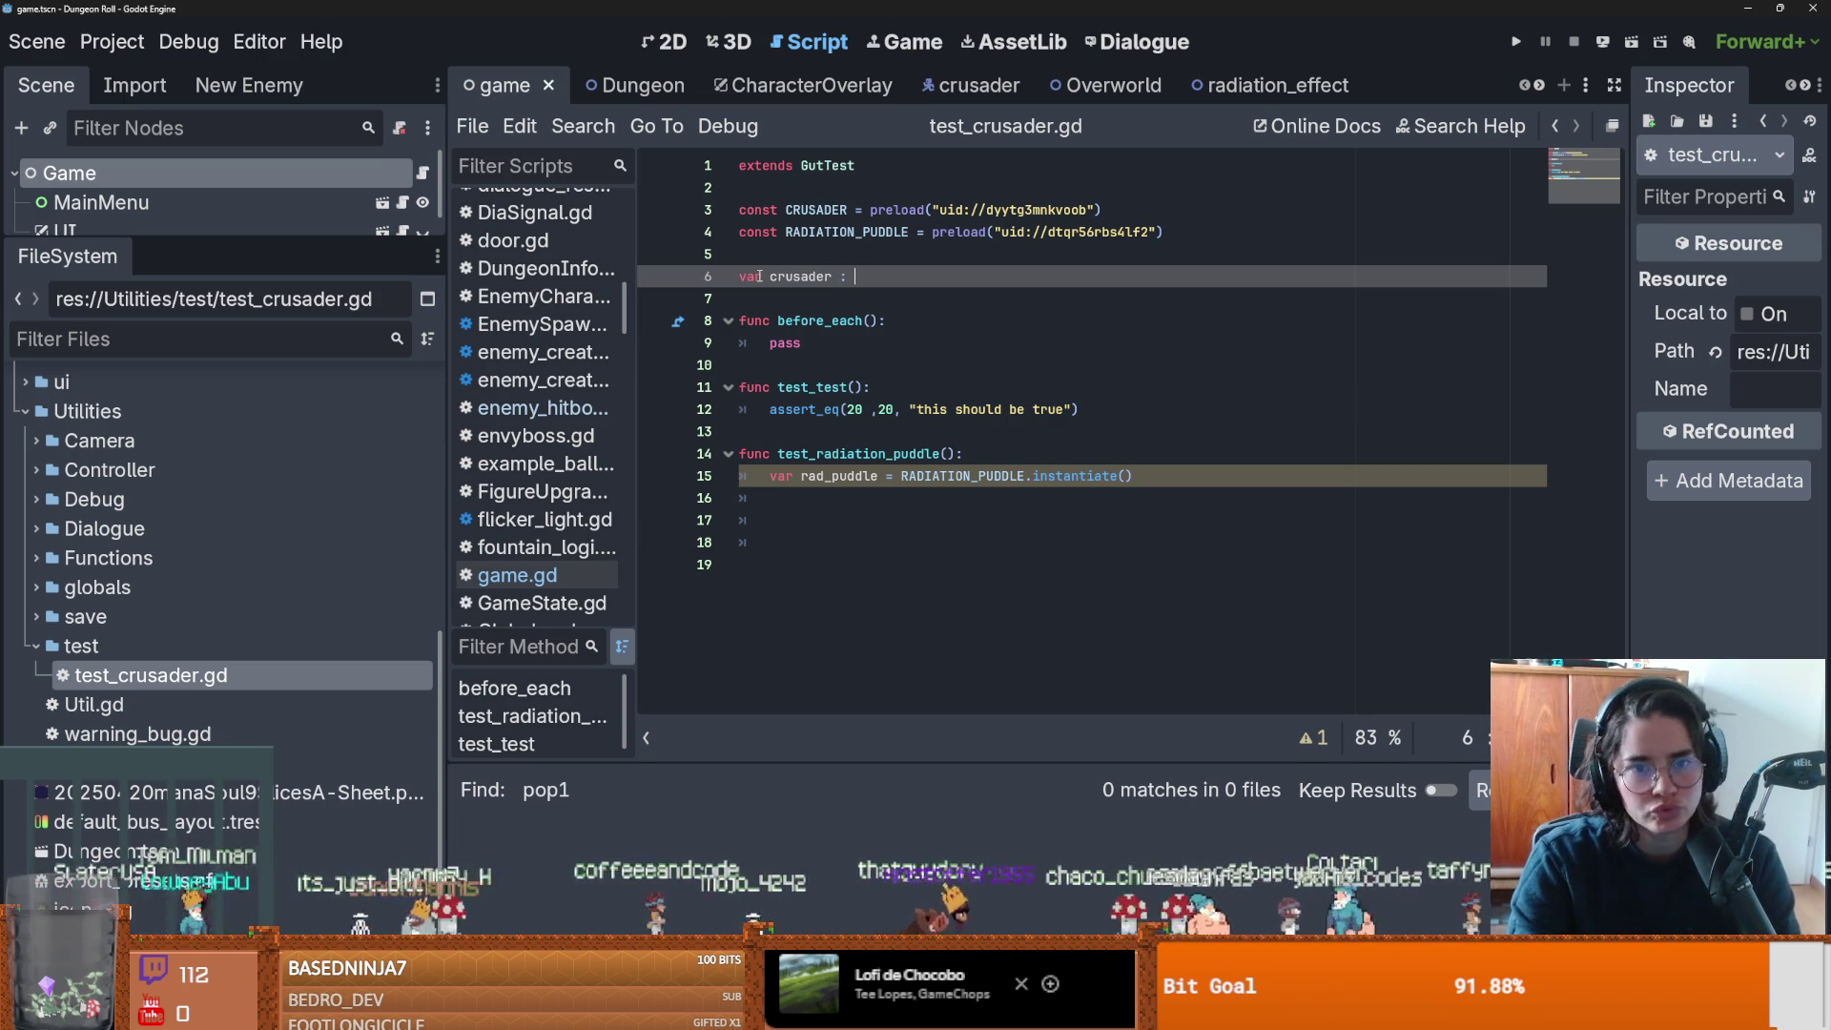
type("Play")
Finish crusader : PlayerCharacter and duplicate the line renamed to radiation_puddle.
key("Return")
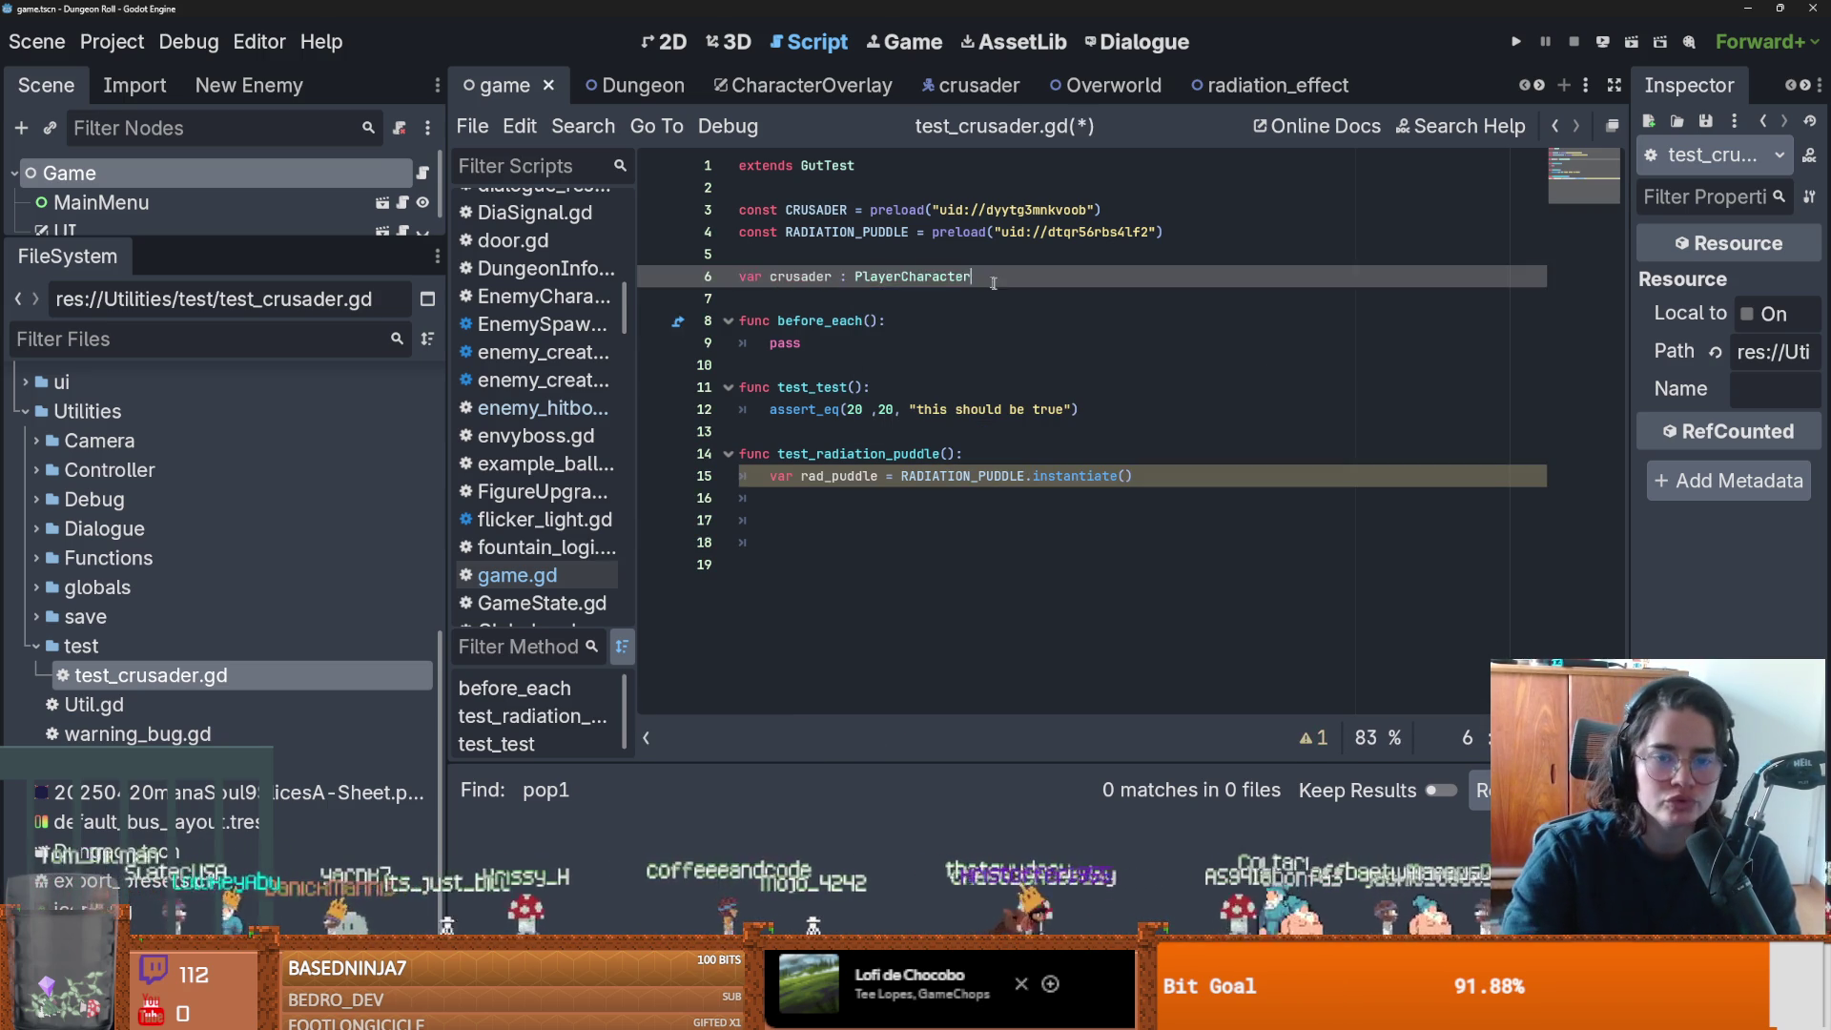
key("Return")
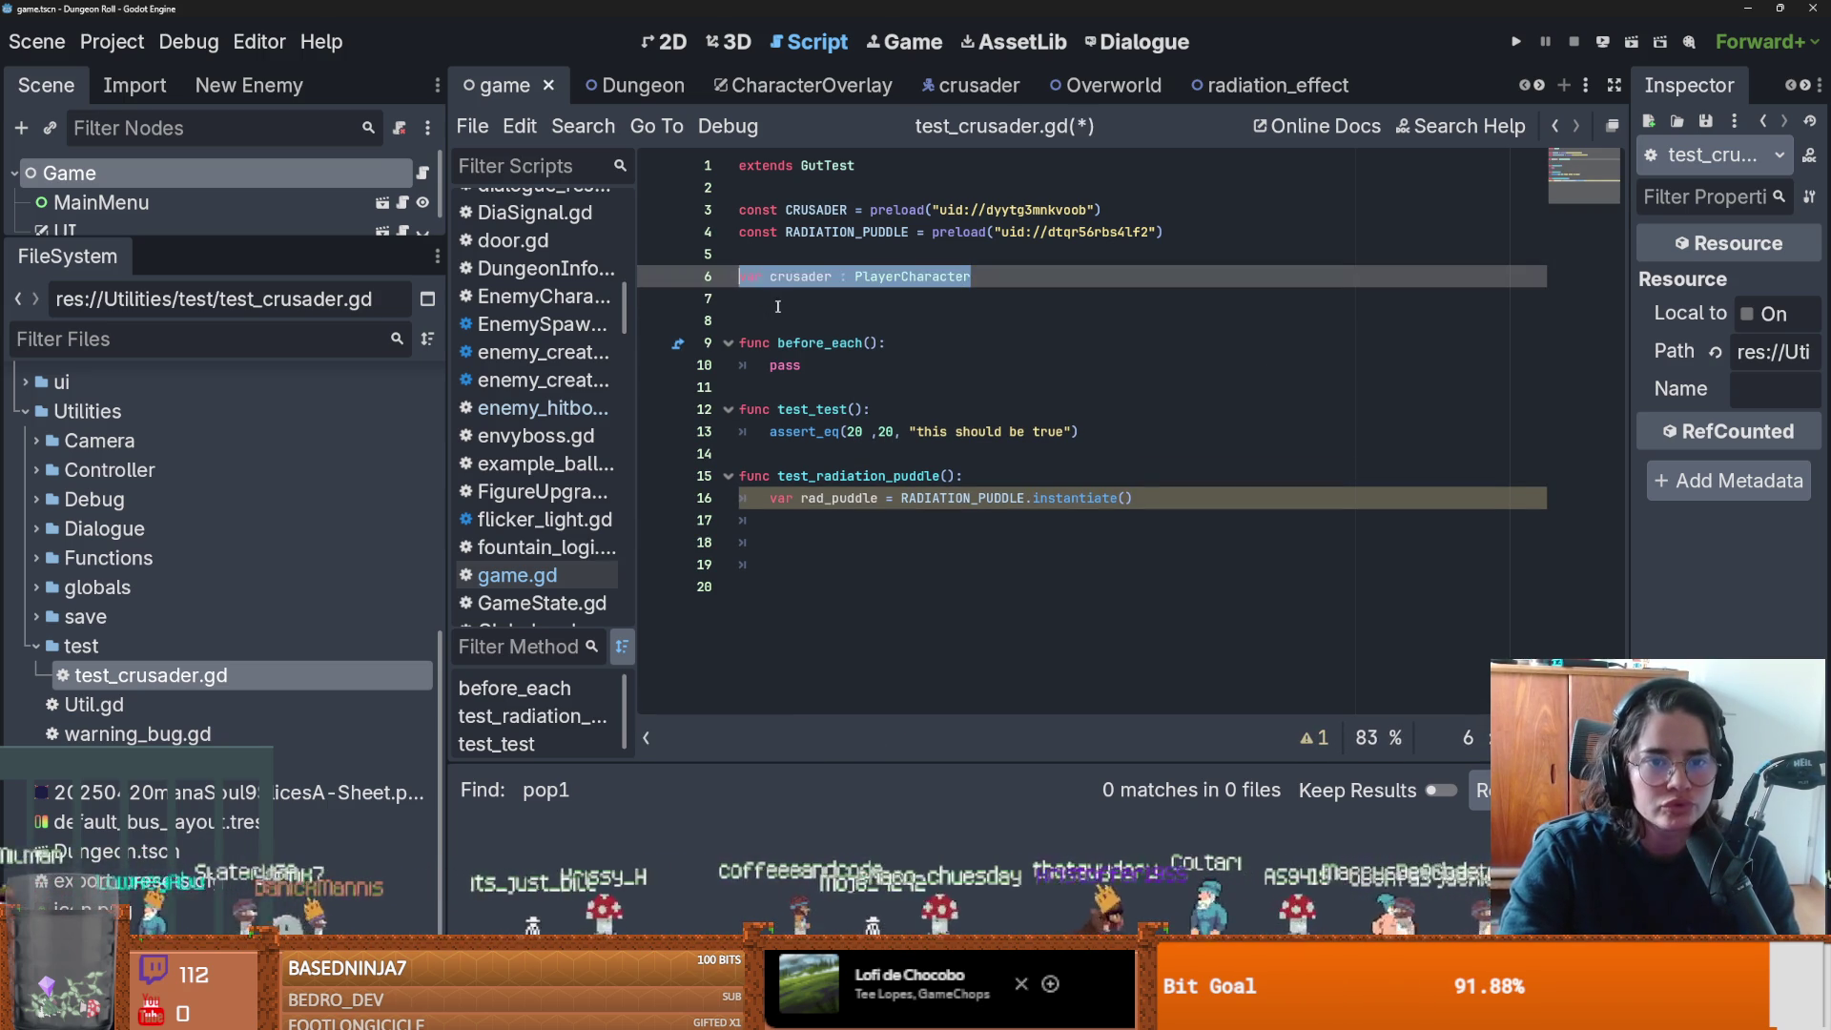
type("var crusader : PlayerCharacter")
double_click(799, 299)
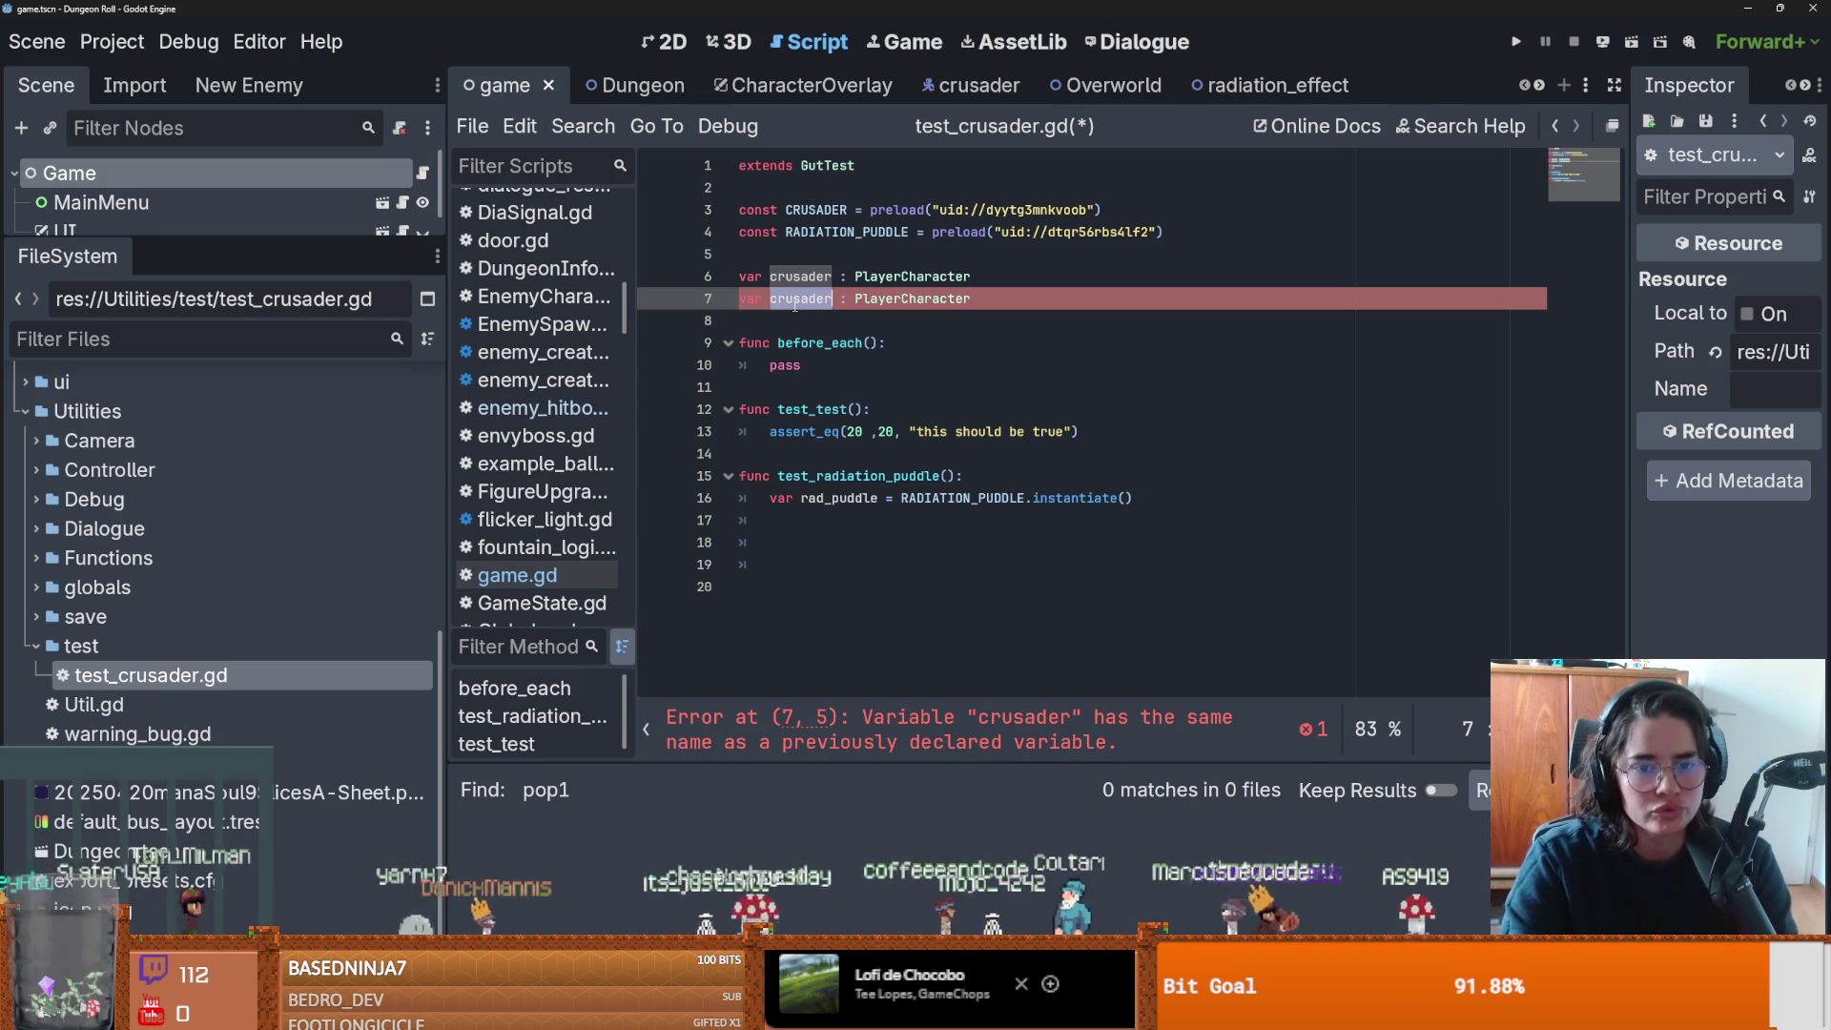
type("radiation_puss")
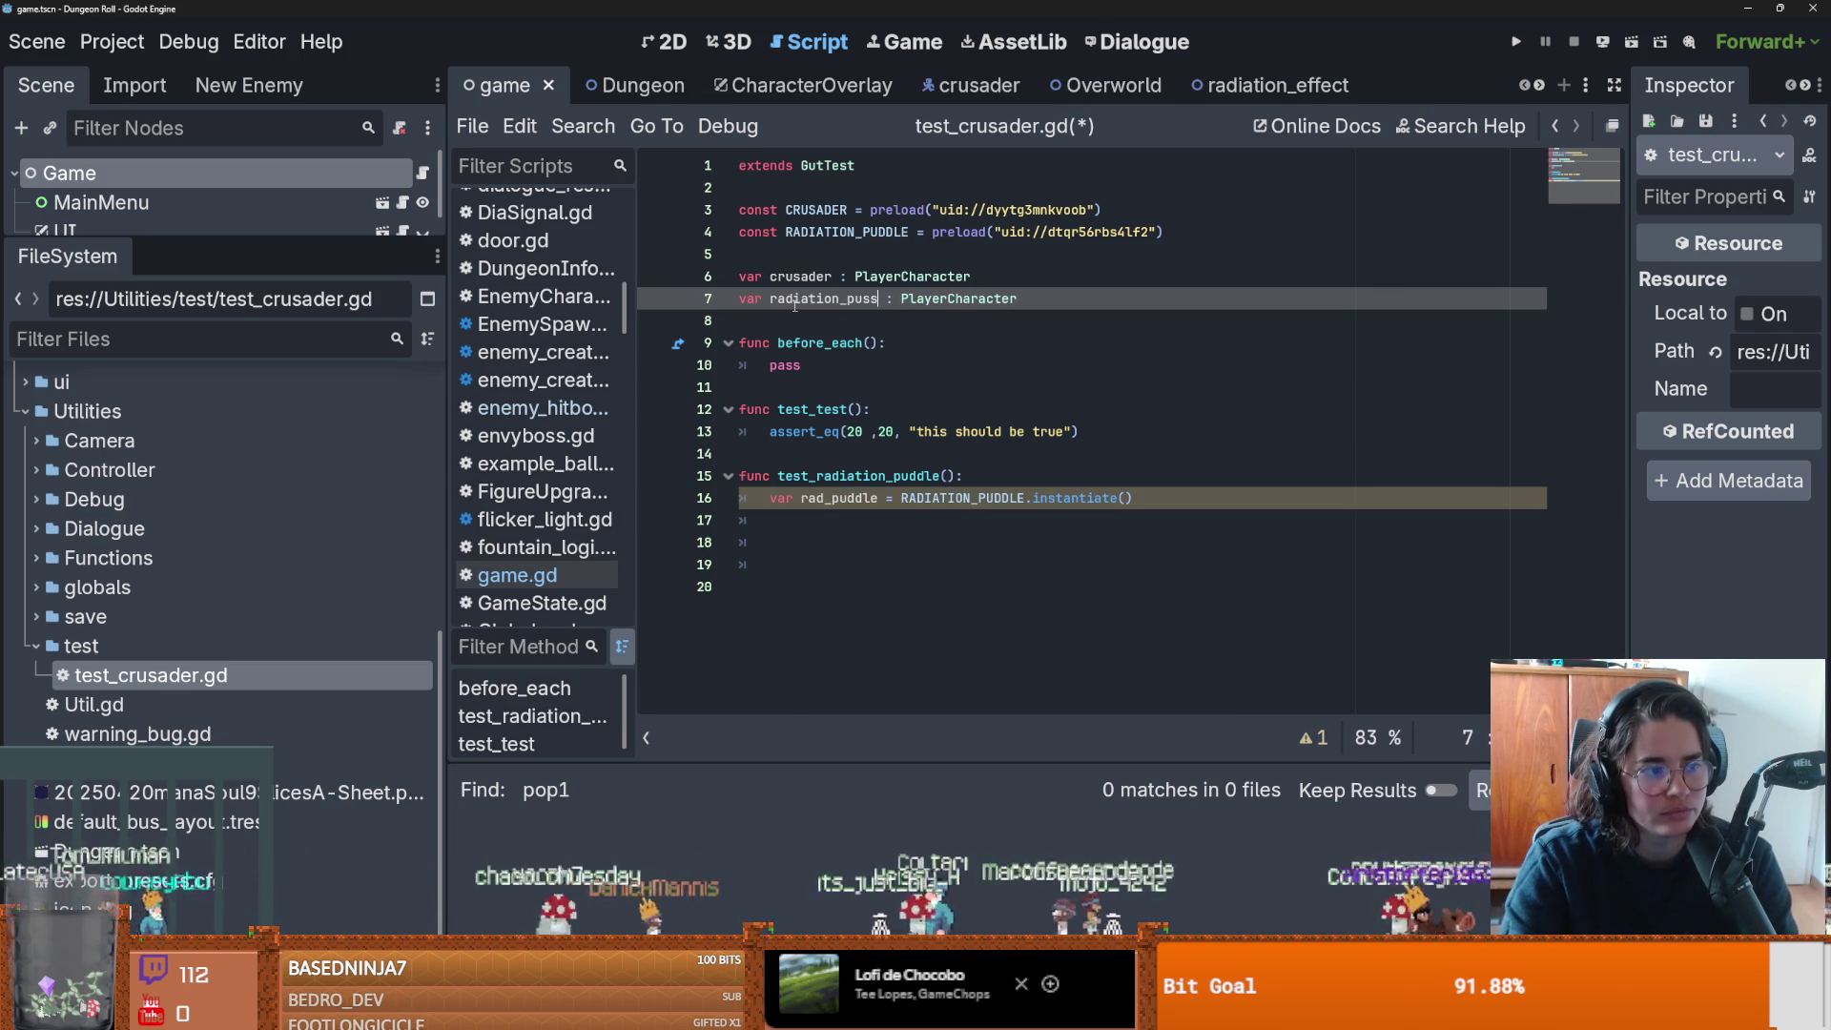
key("BackSpace")
key("BackSpace")
type("dl")
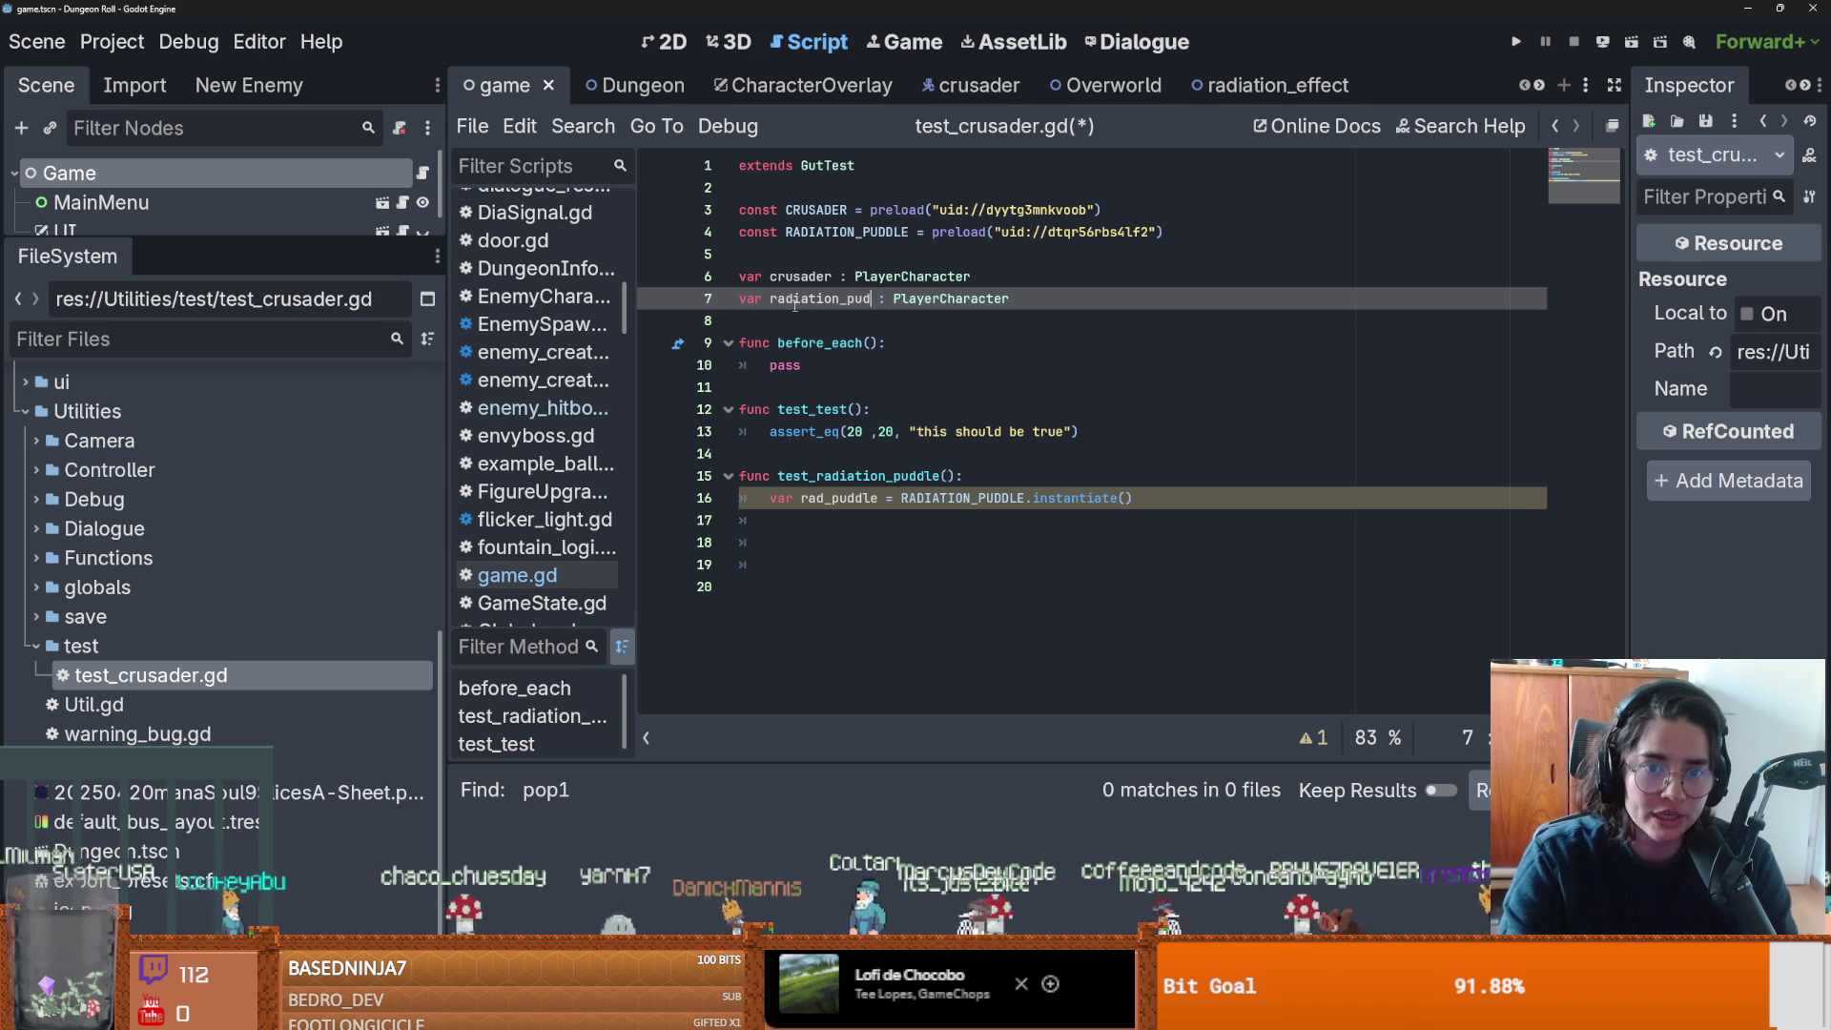
key("BackSpace")
type("dle")
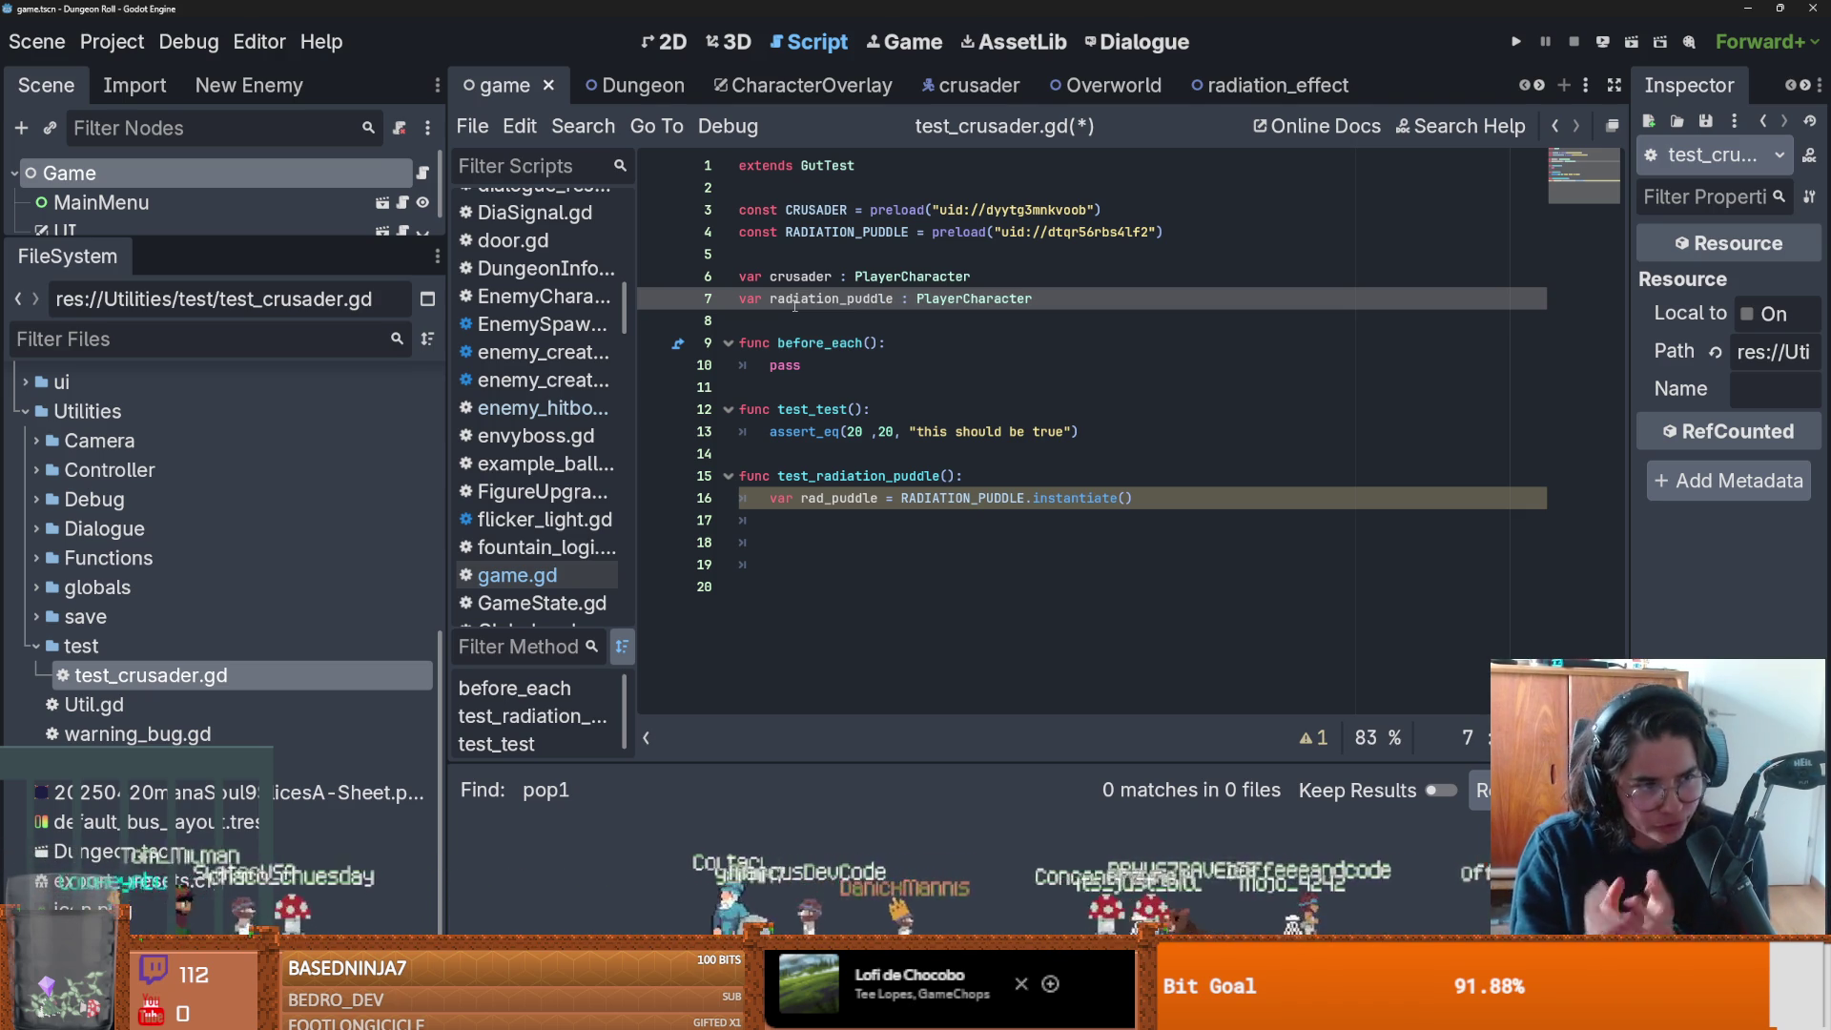
Remove the PlayerCharacter type from radiation_puddle and save the script.
double_click(996, 301)
key("BackSpace")
key("BackSpace")
key("ctrl+s")
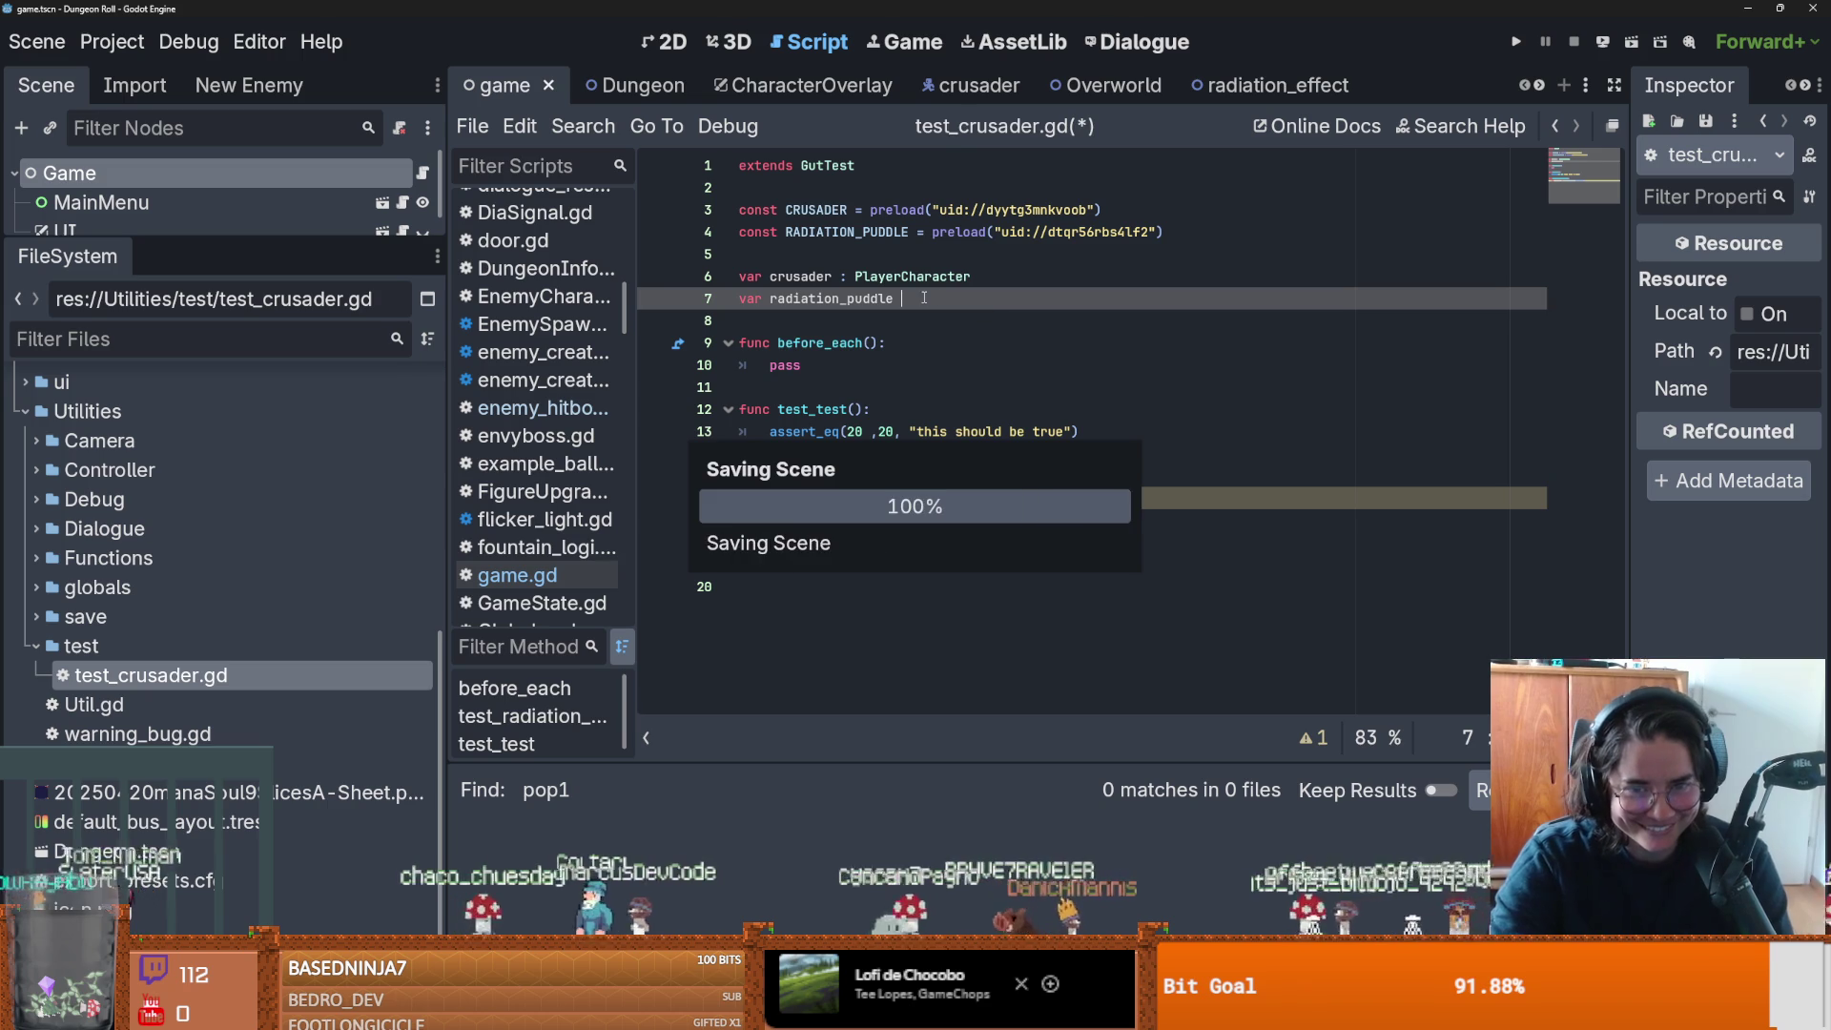
left_click(972, 355)
Replace pass in before_each with crusader = CRUSADER.instantiate().
double_click(780, 370)
type("crusad")
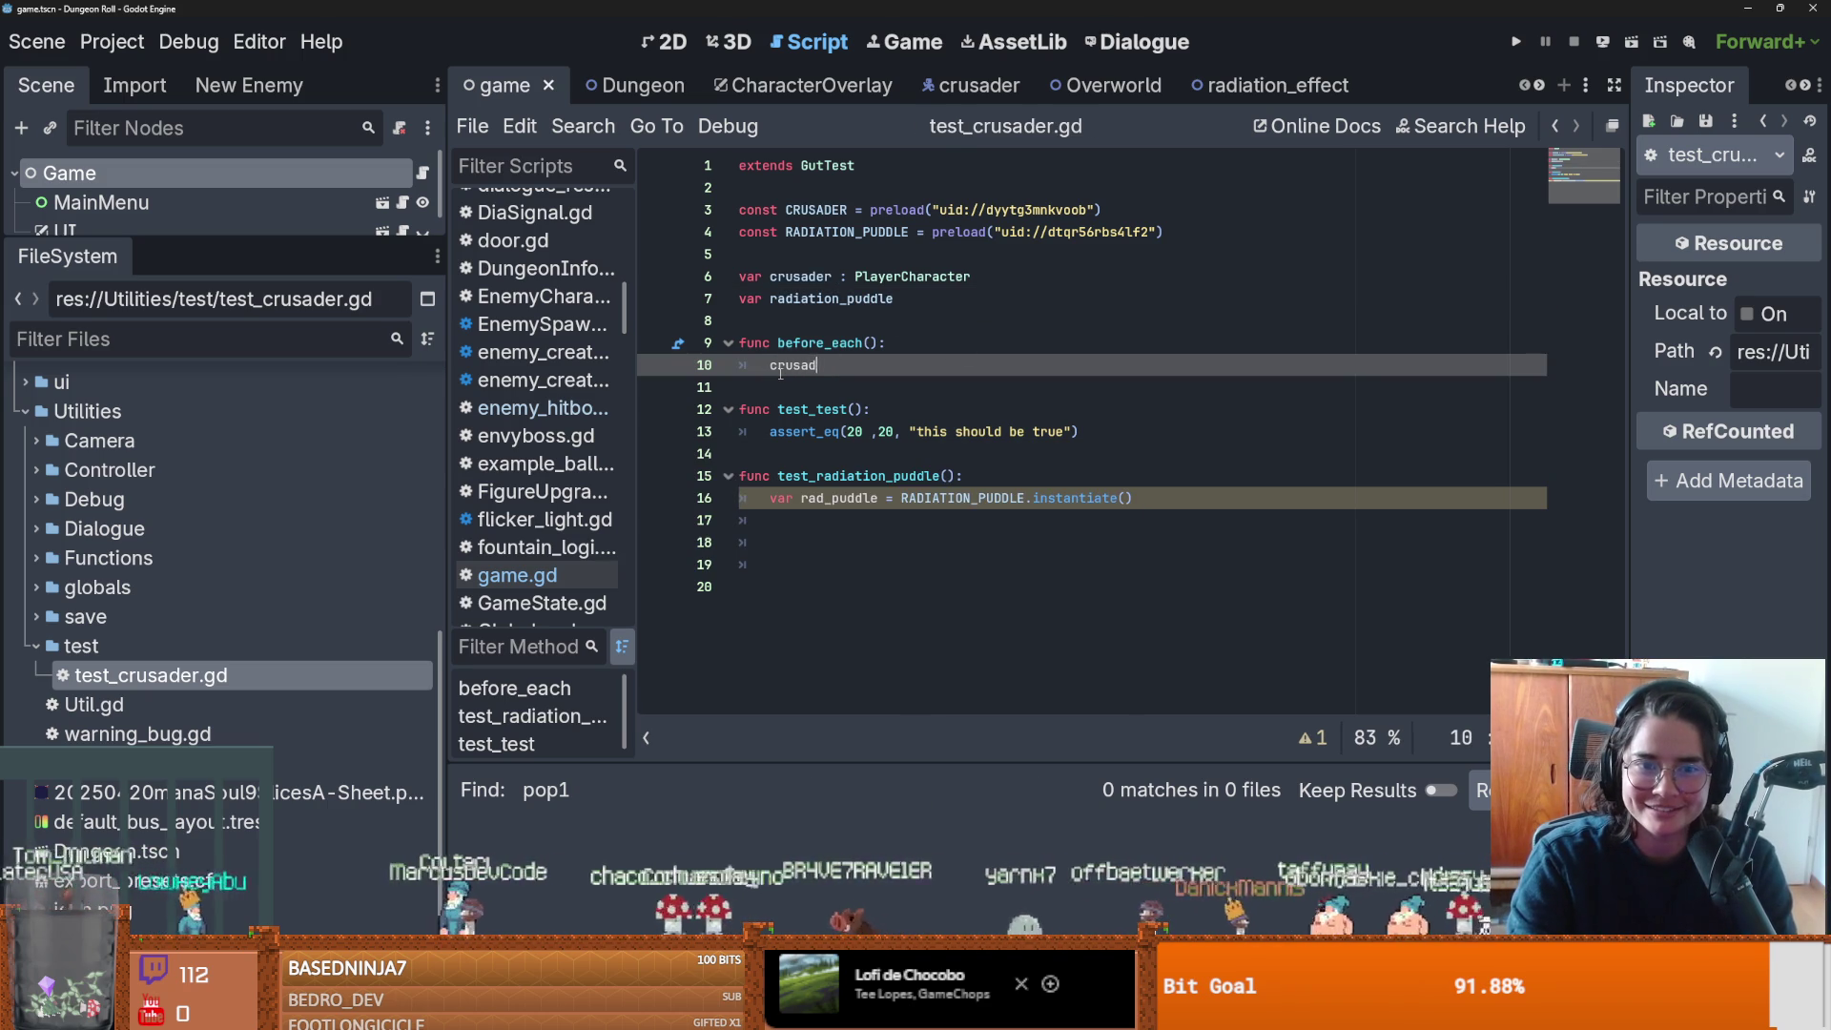
type("er")
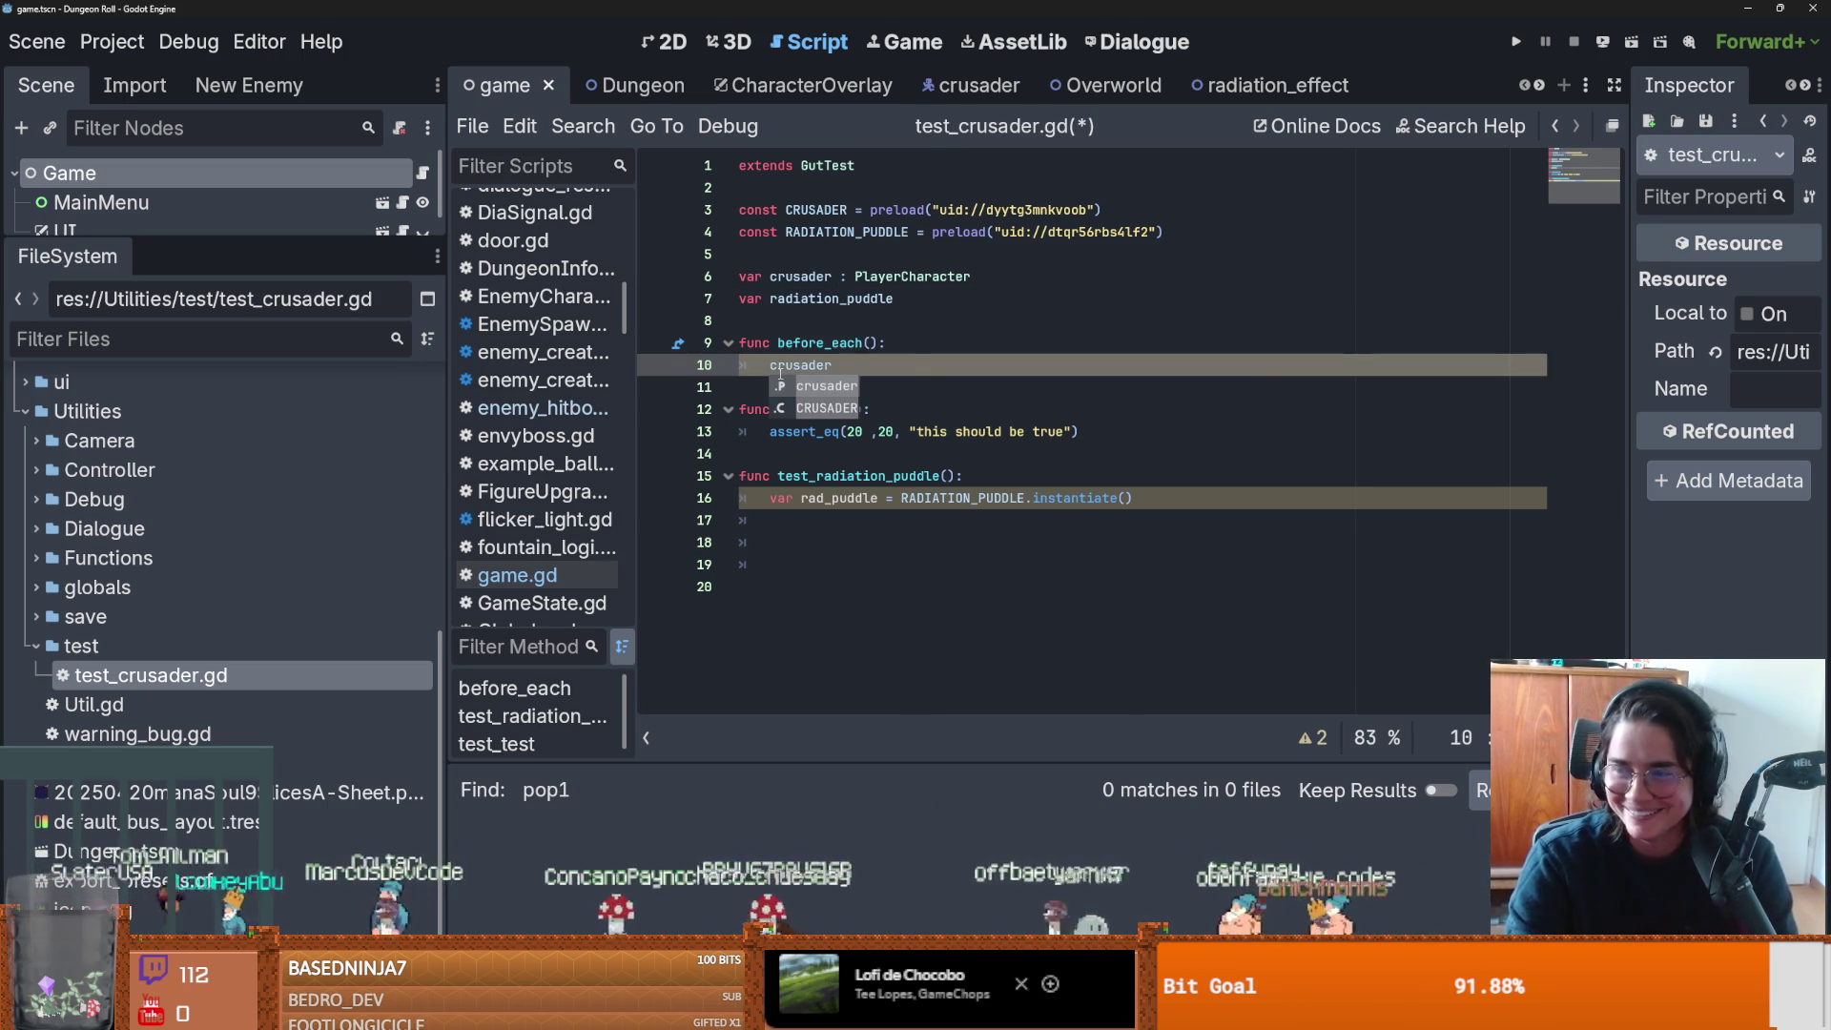
type(" = CRUSADER.in")
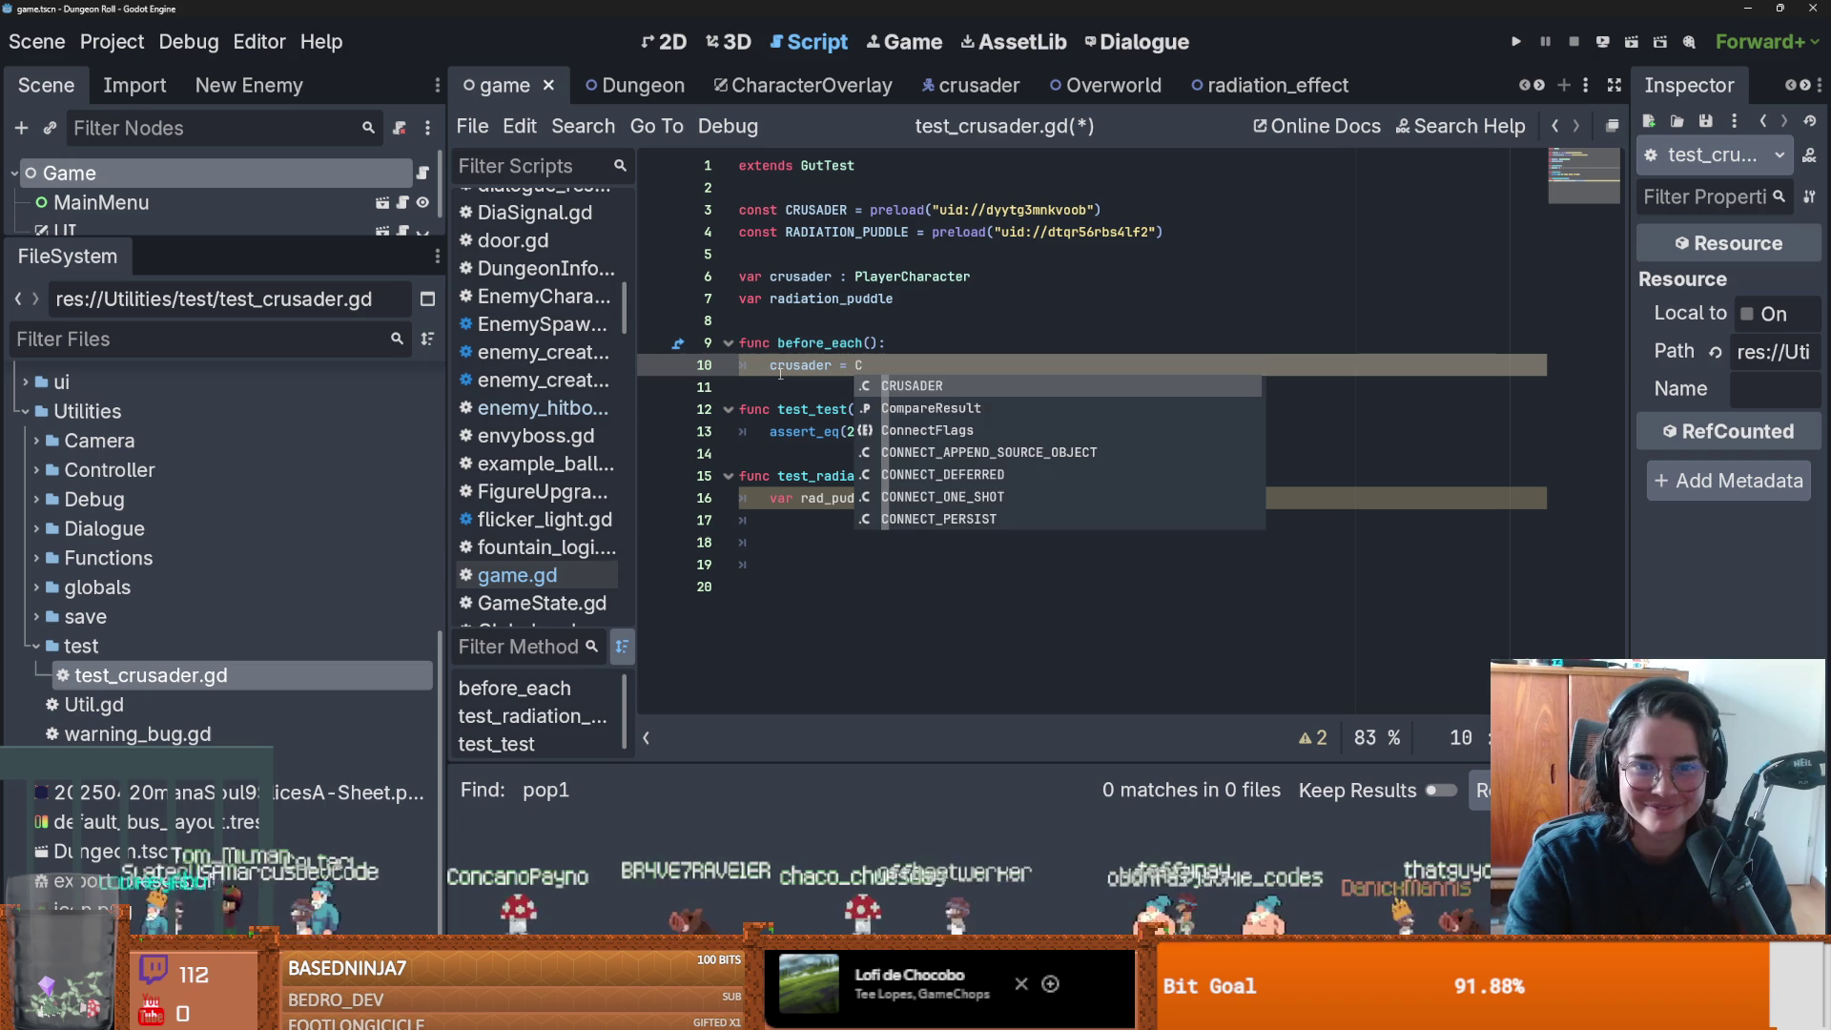
key("Return")
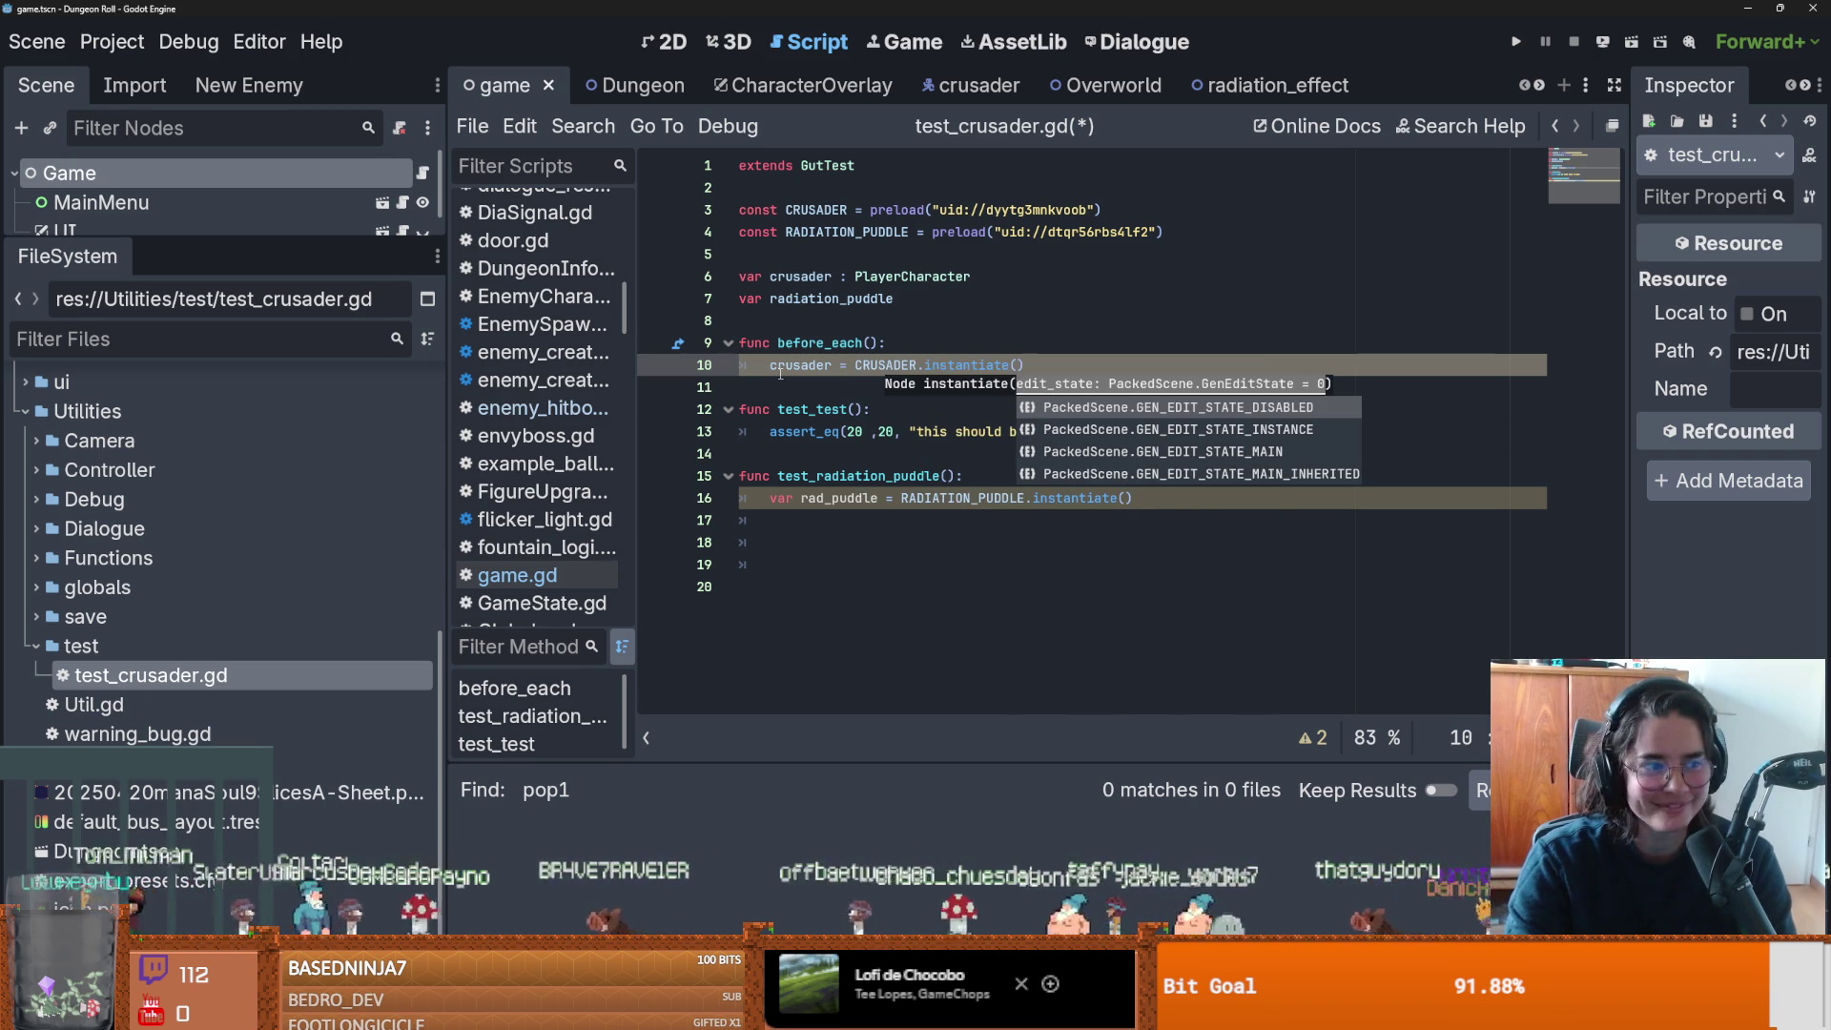
key("End")
key("Return")
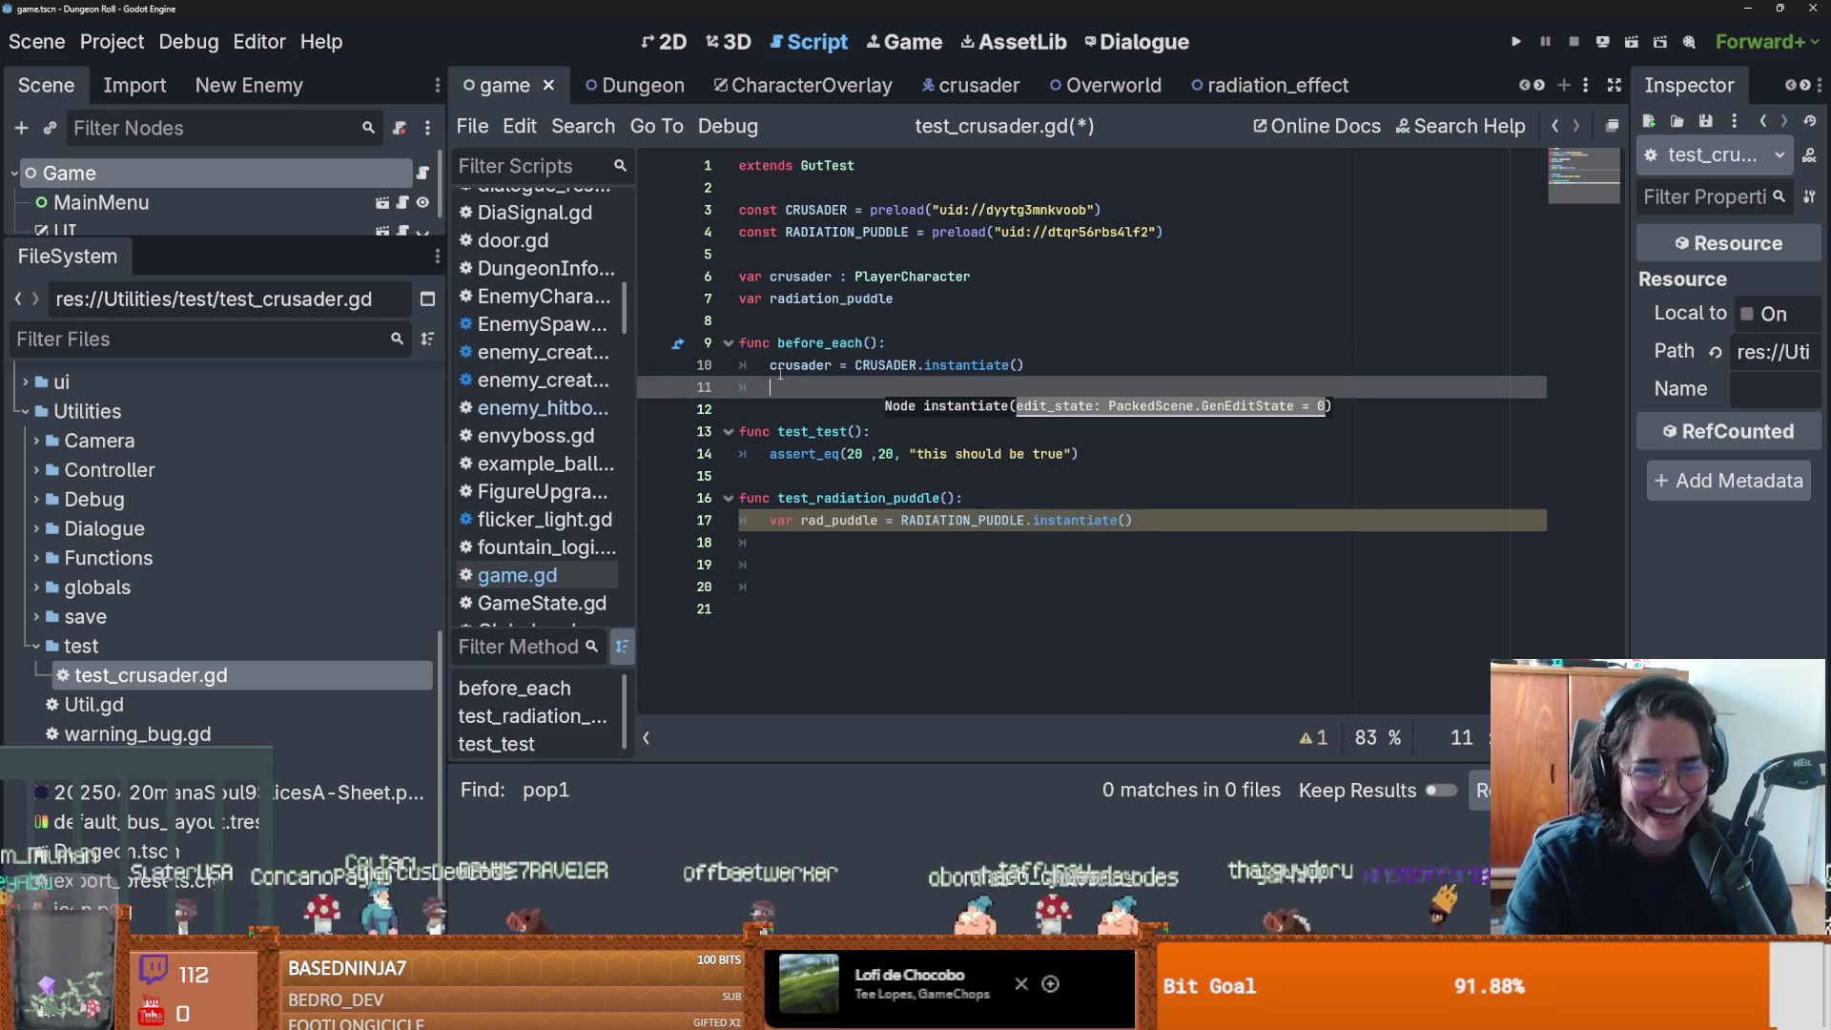
Add radiation_puddle = RADIATION_PUDDLE.instantiate() below it and save.
type("rad")
key("Return")
type("= ")
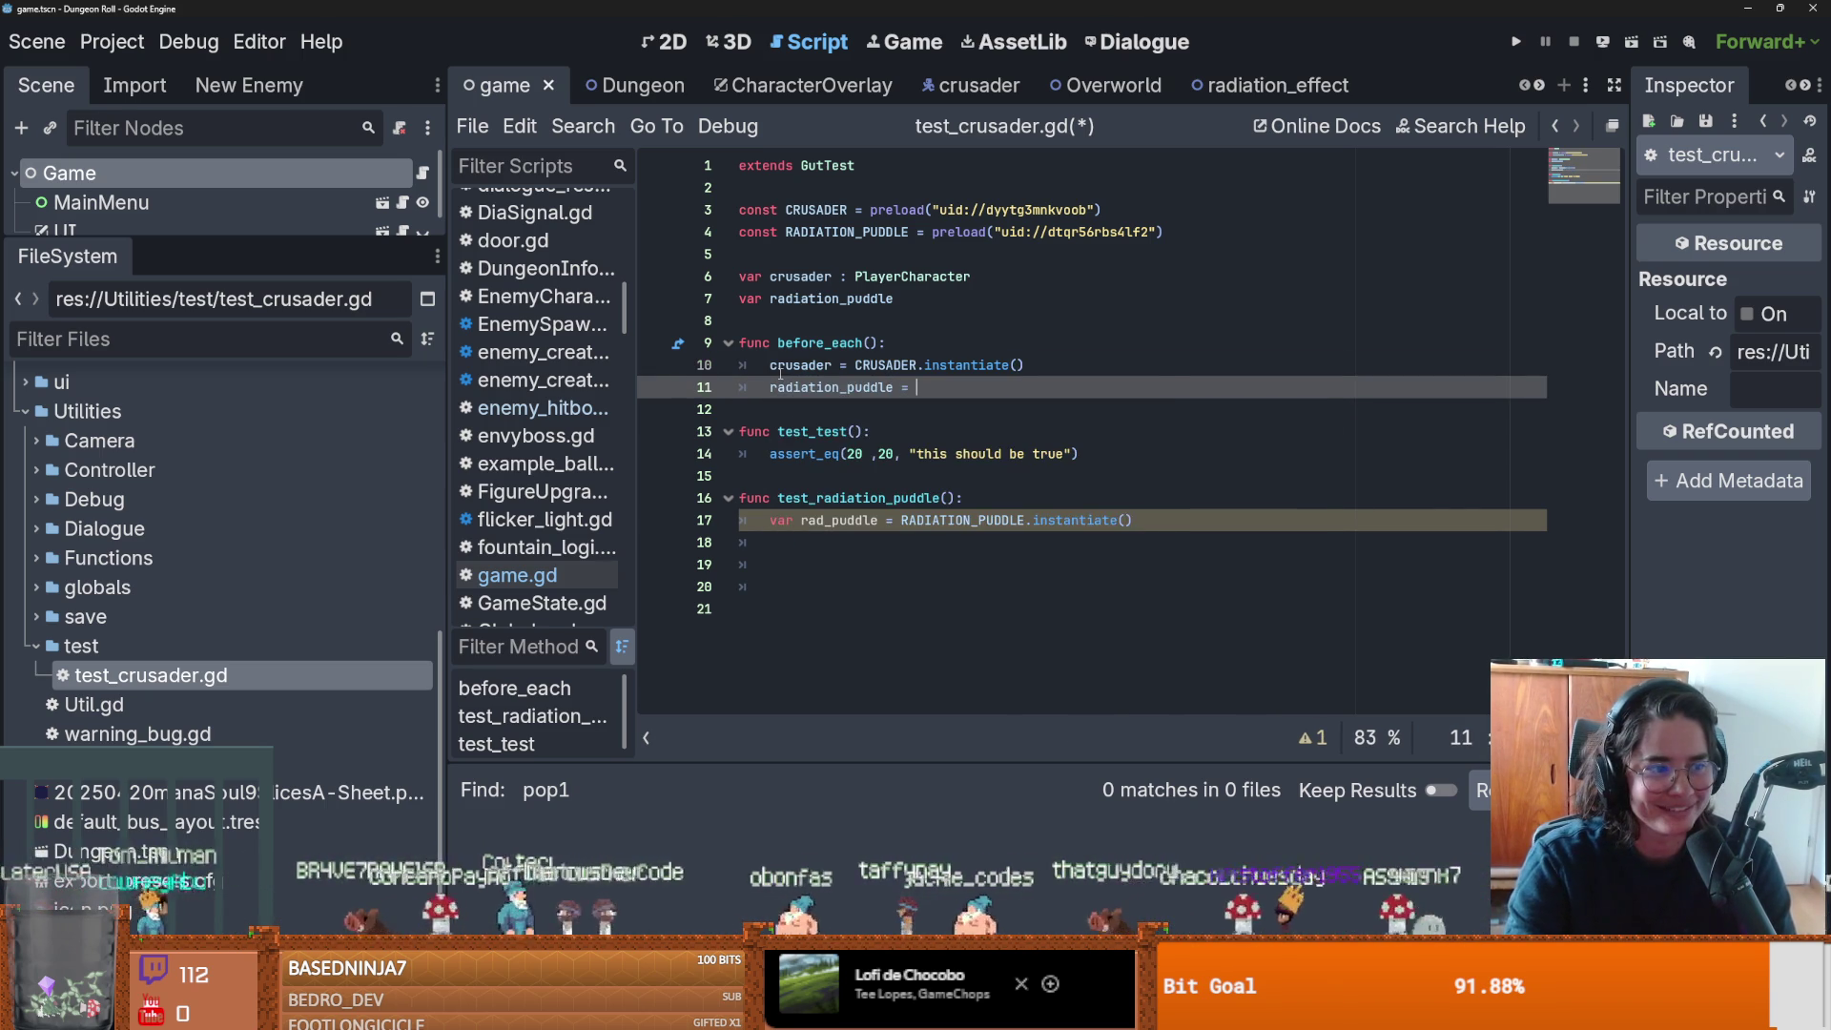
type("R")
key("Return")
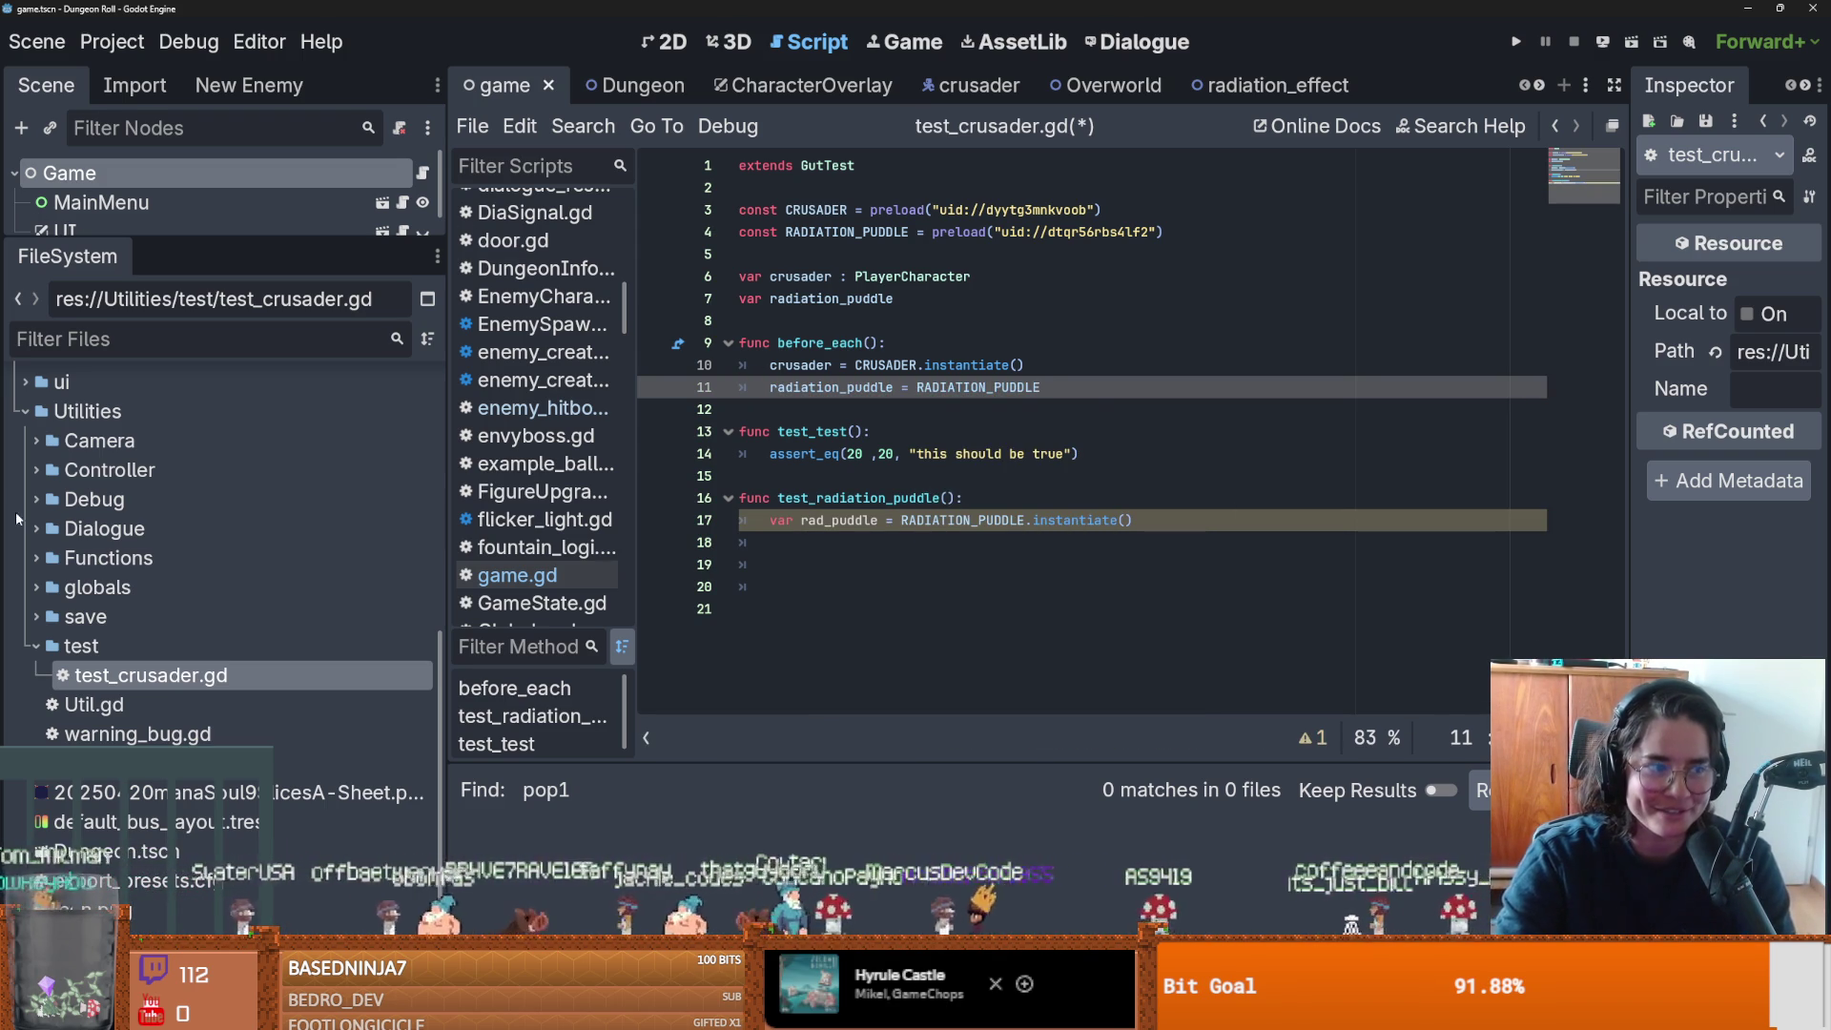
type(".in")
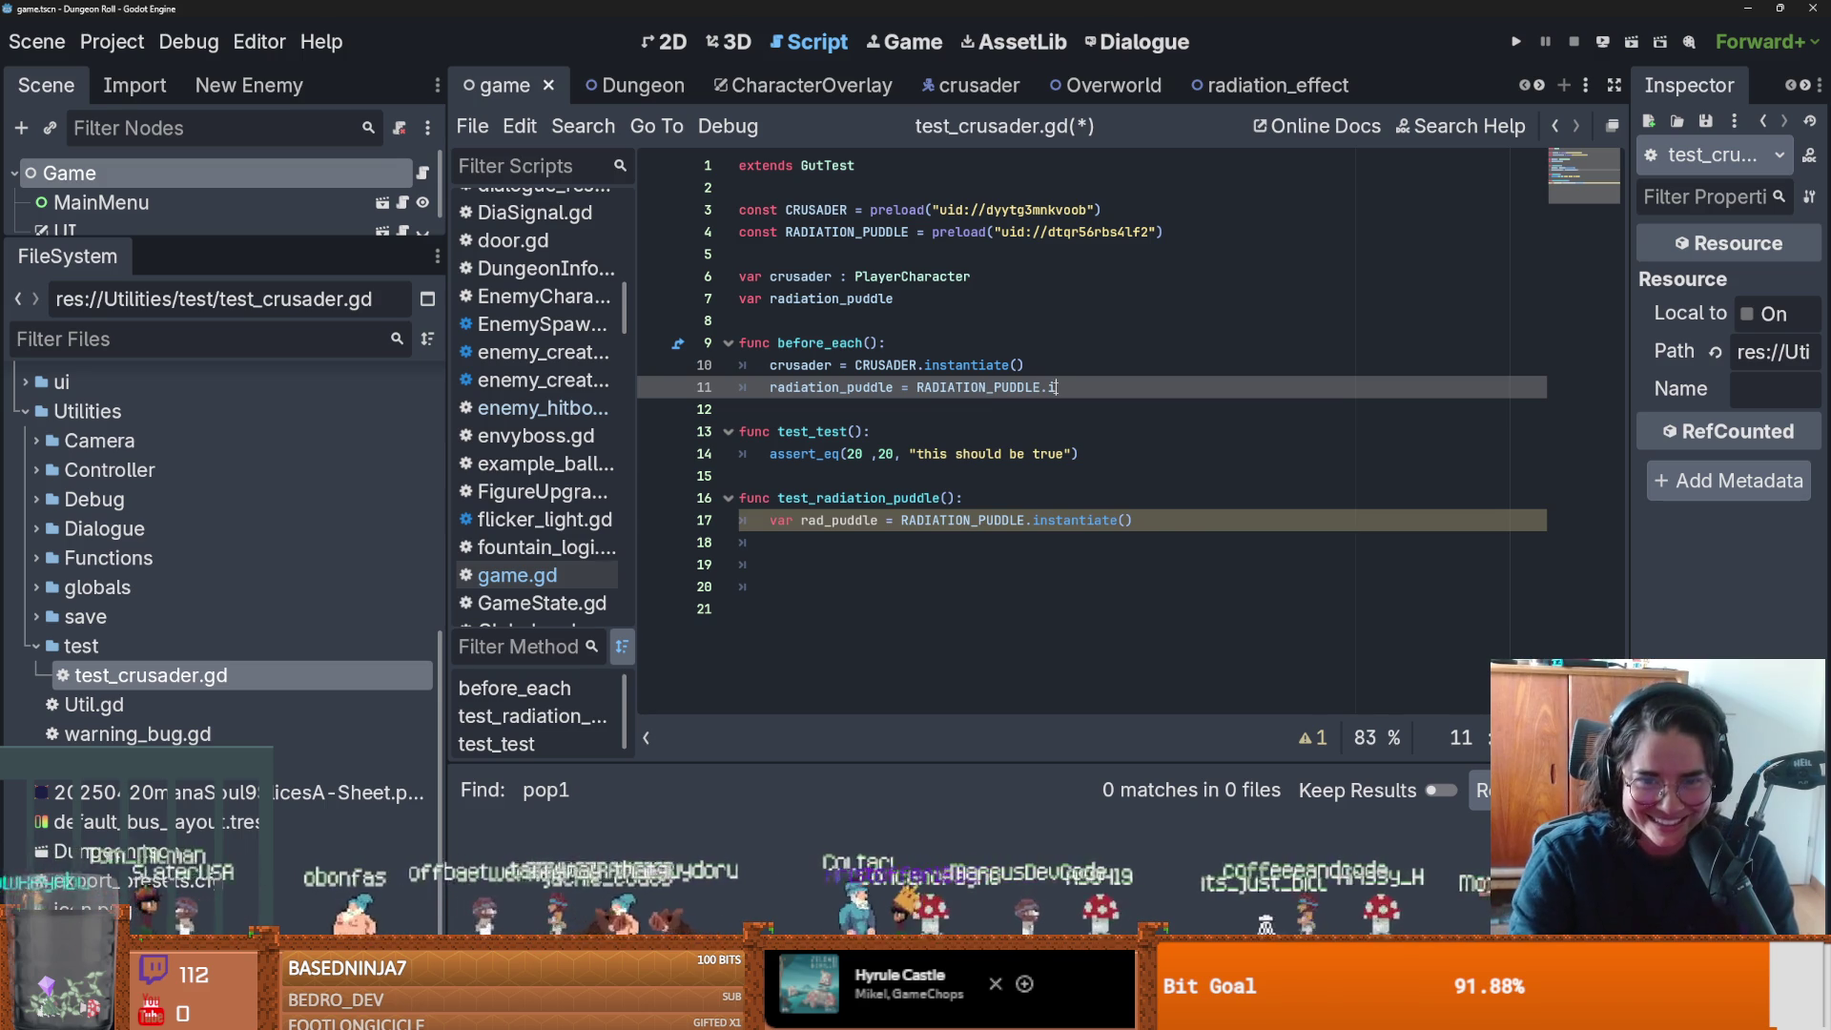
key("Return")
key("ctrl+s")
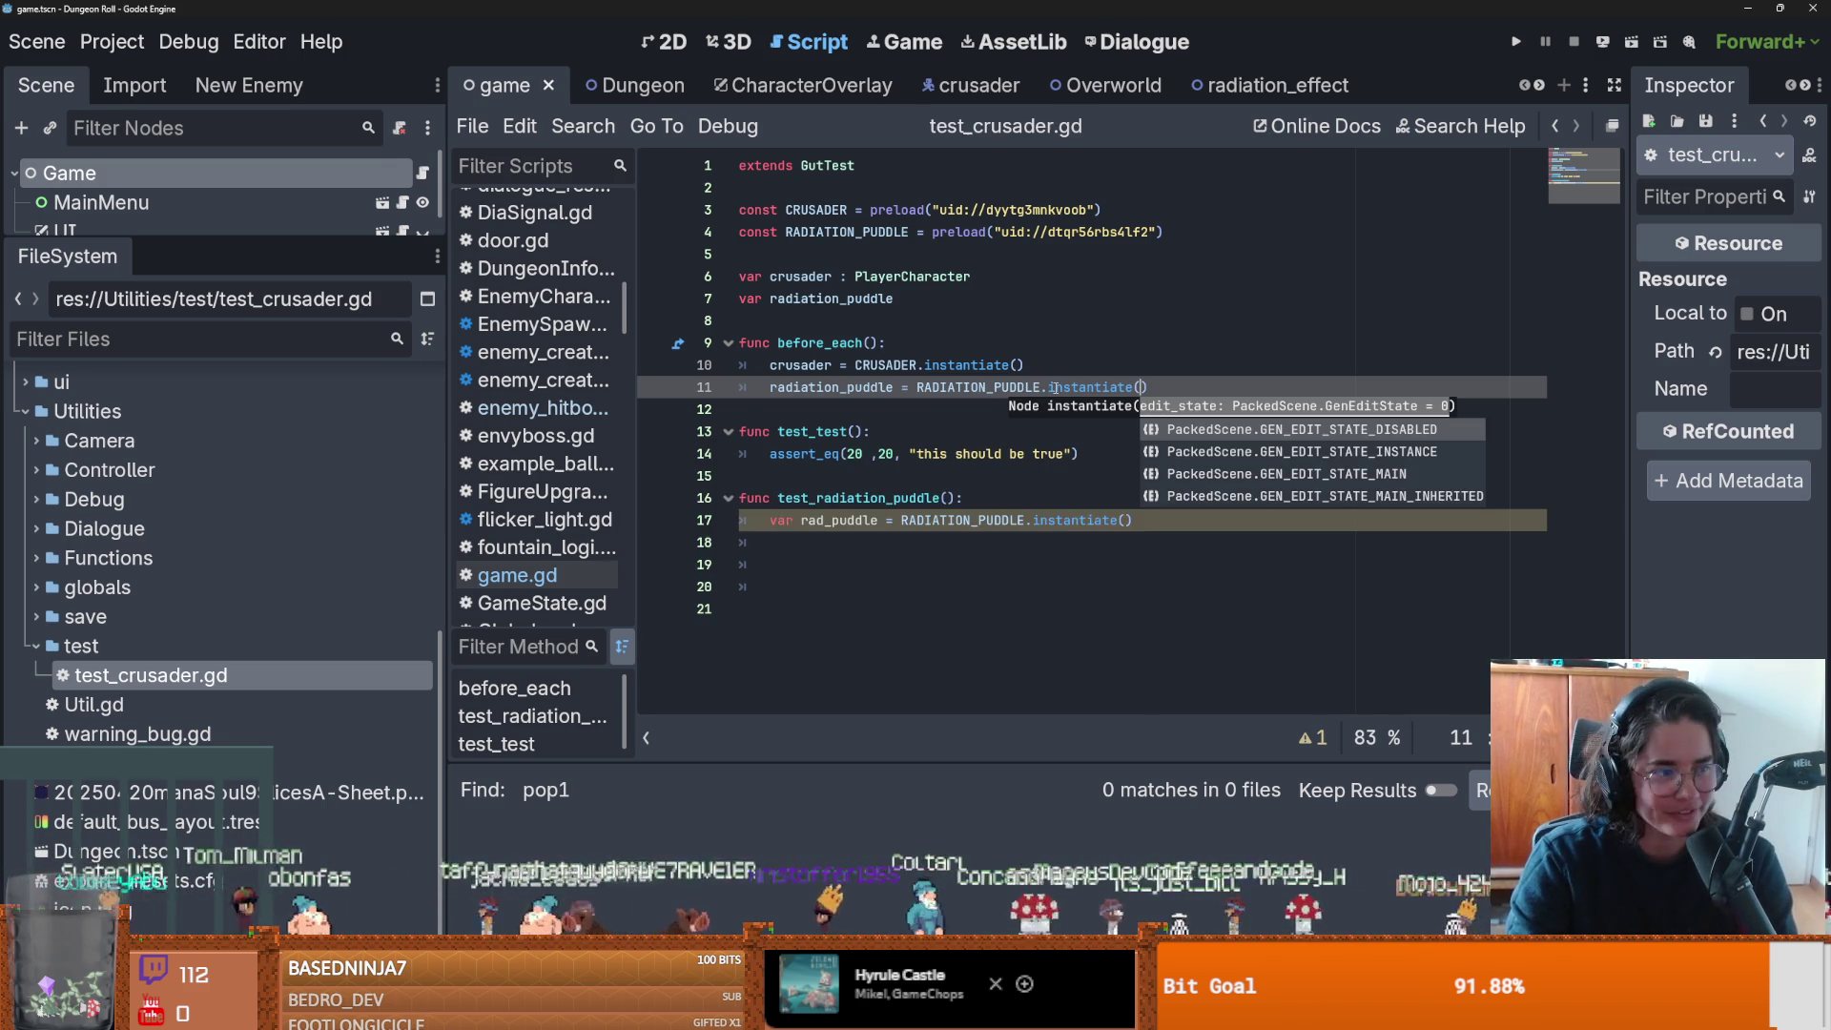
key("End")
key("Return")
key("ctrl+s")
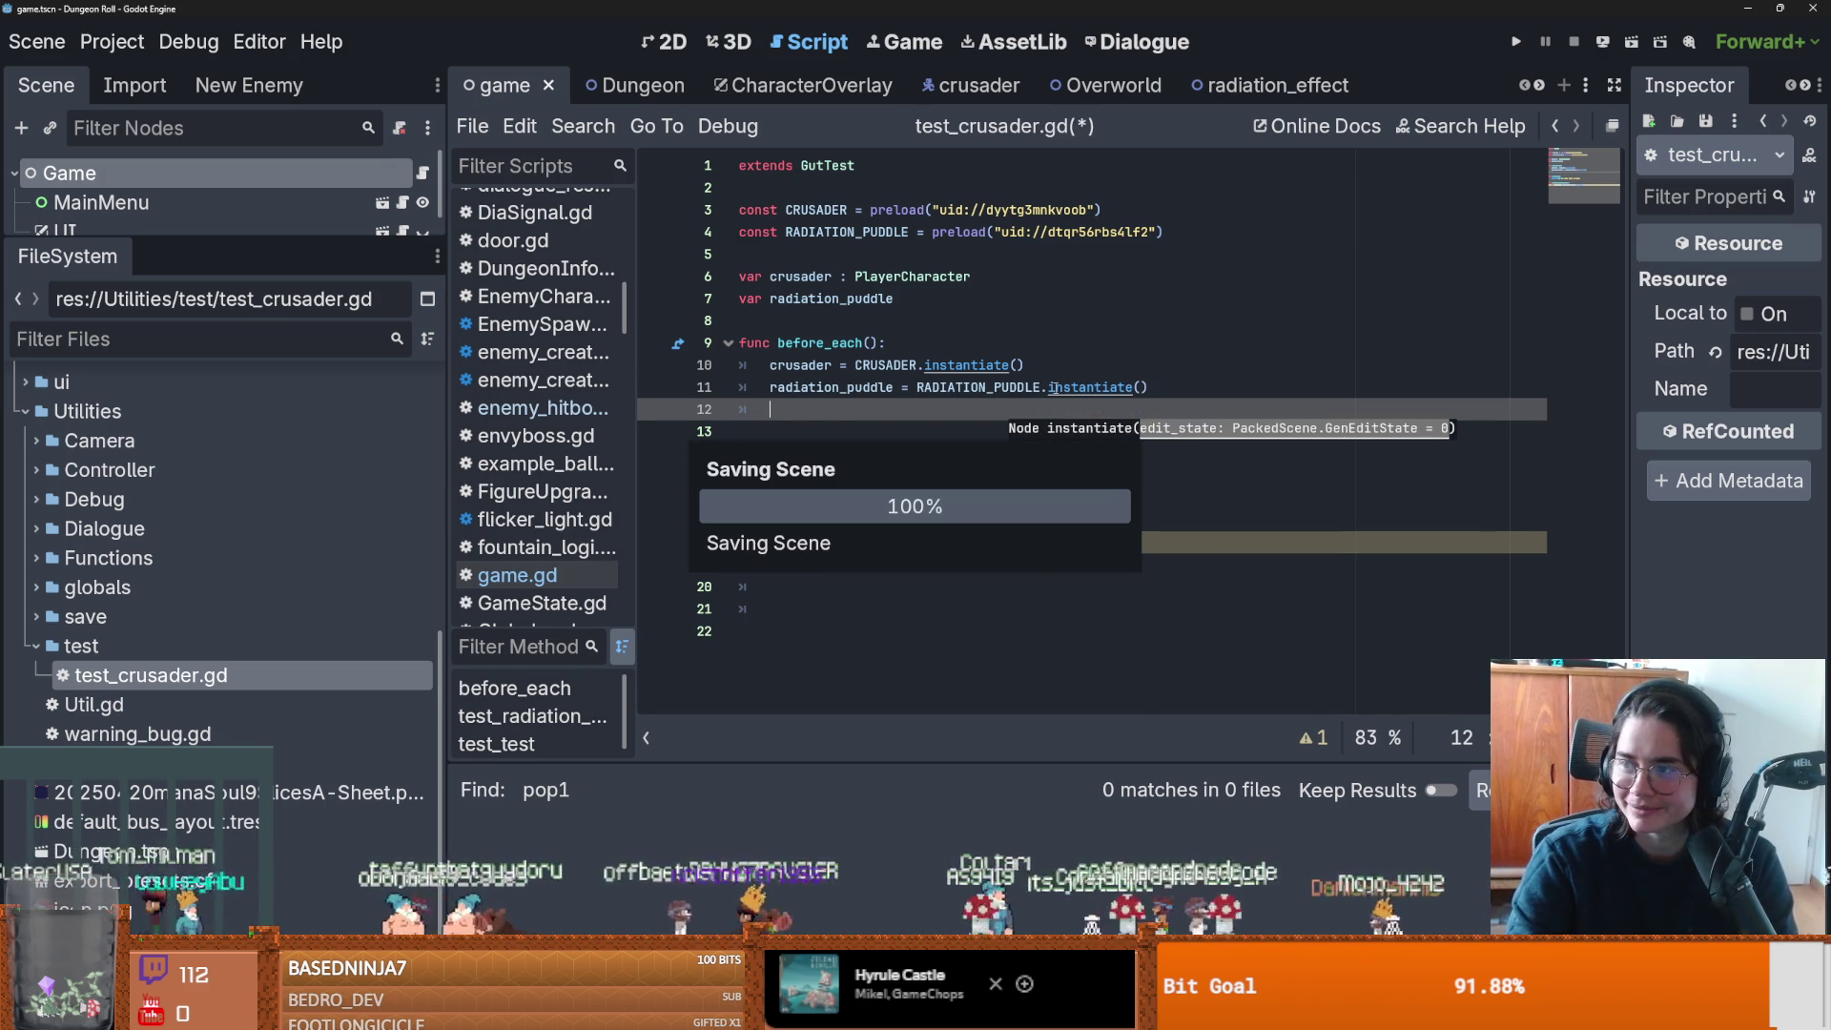
key("Return")
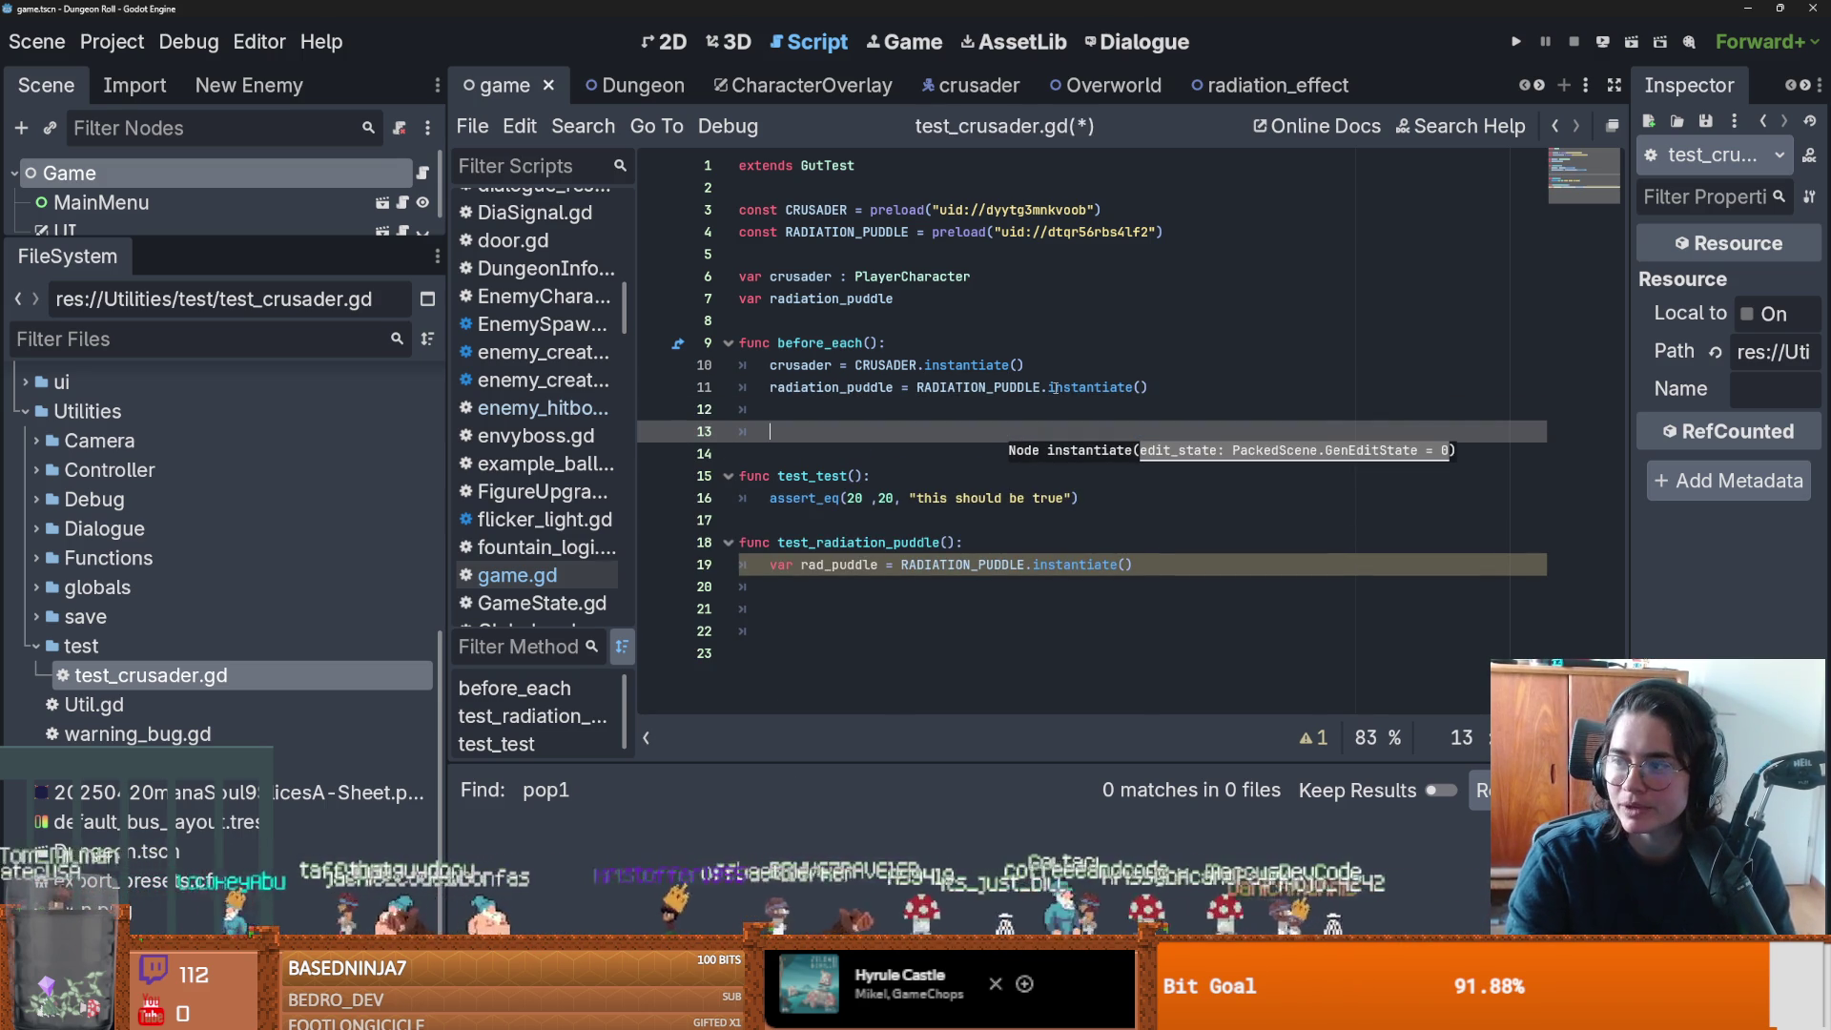
Add add_child(crusader) to before_each and save.
type("add_")
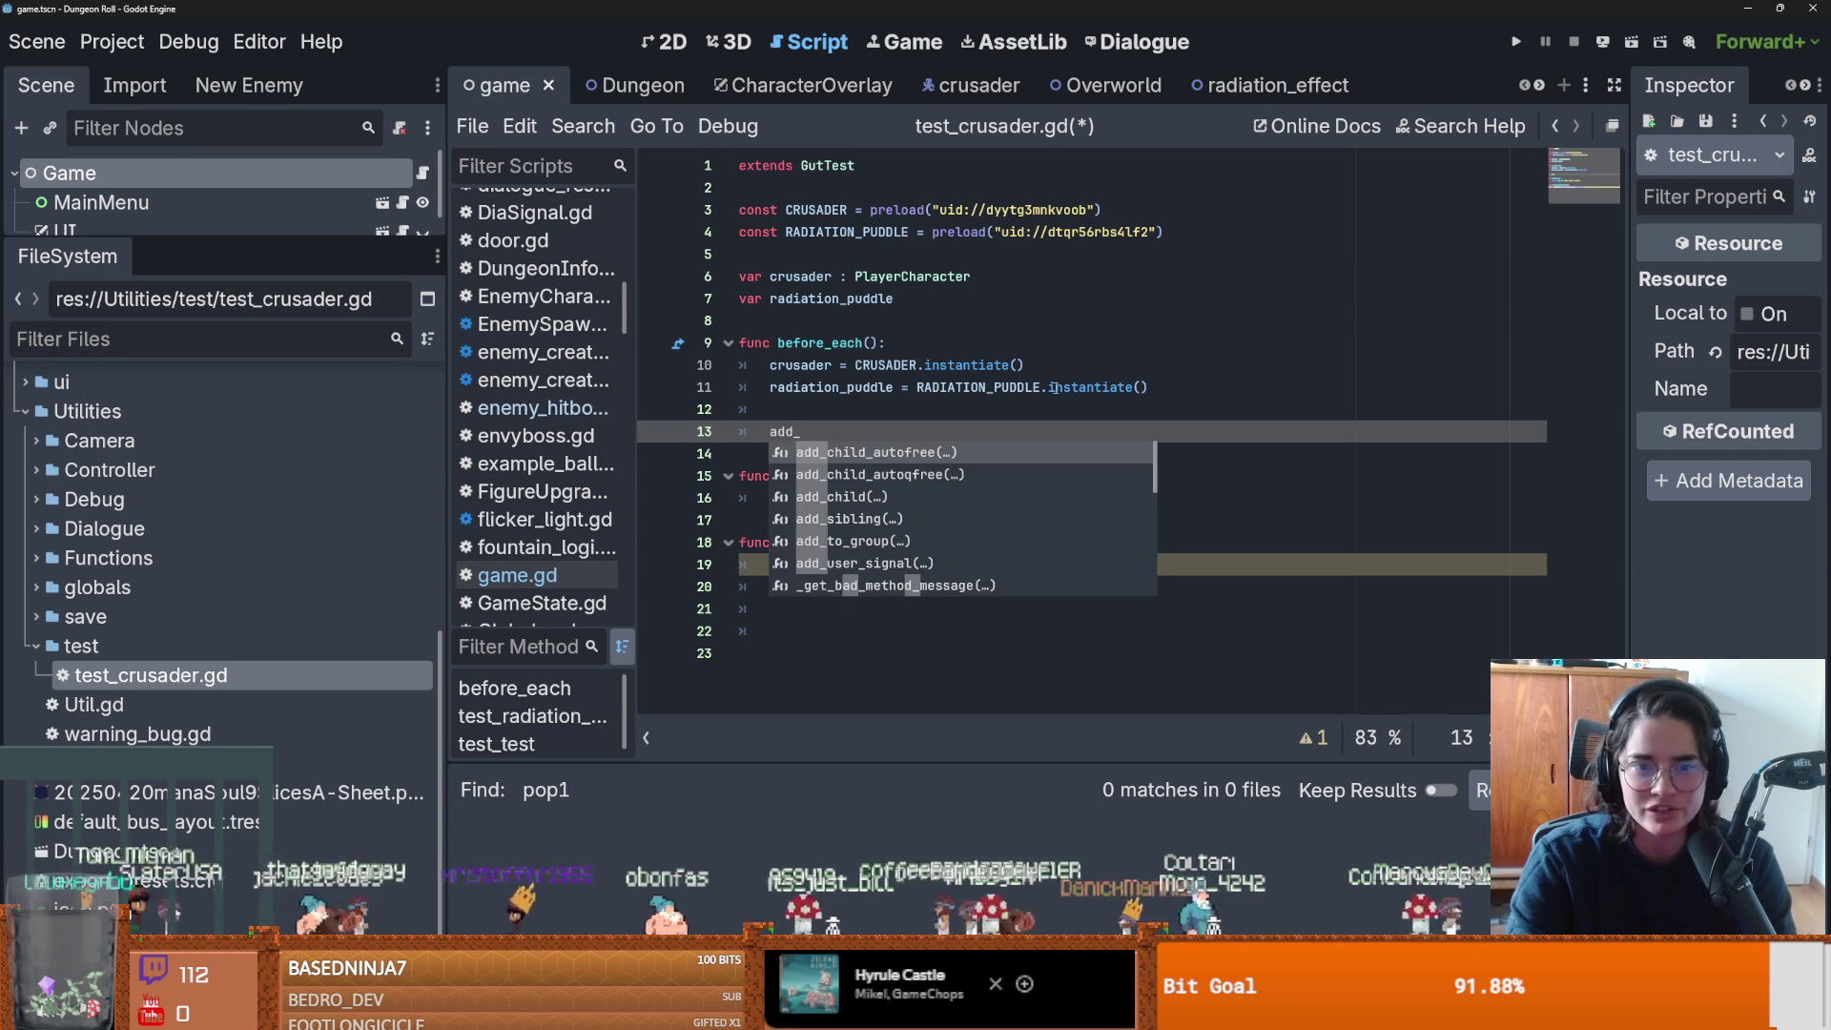
type("chil")
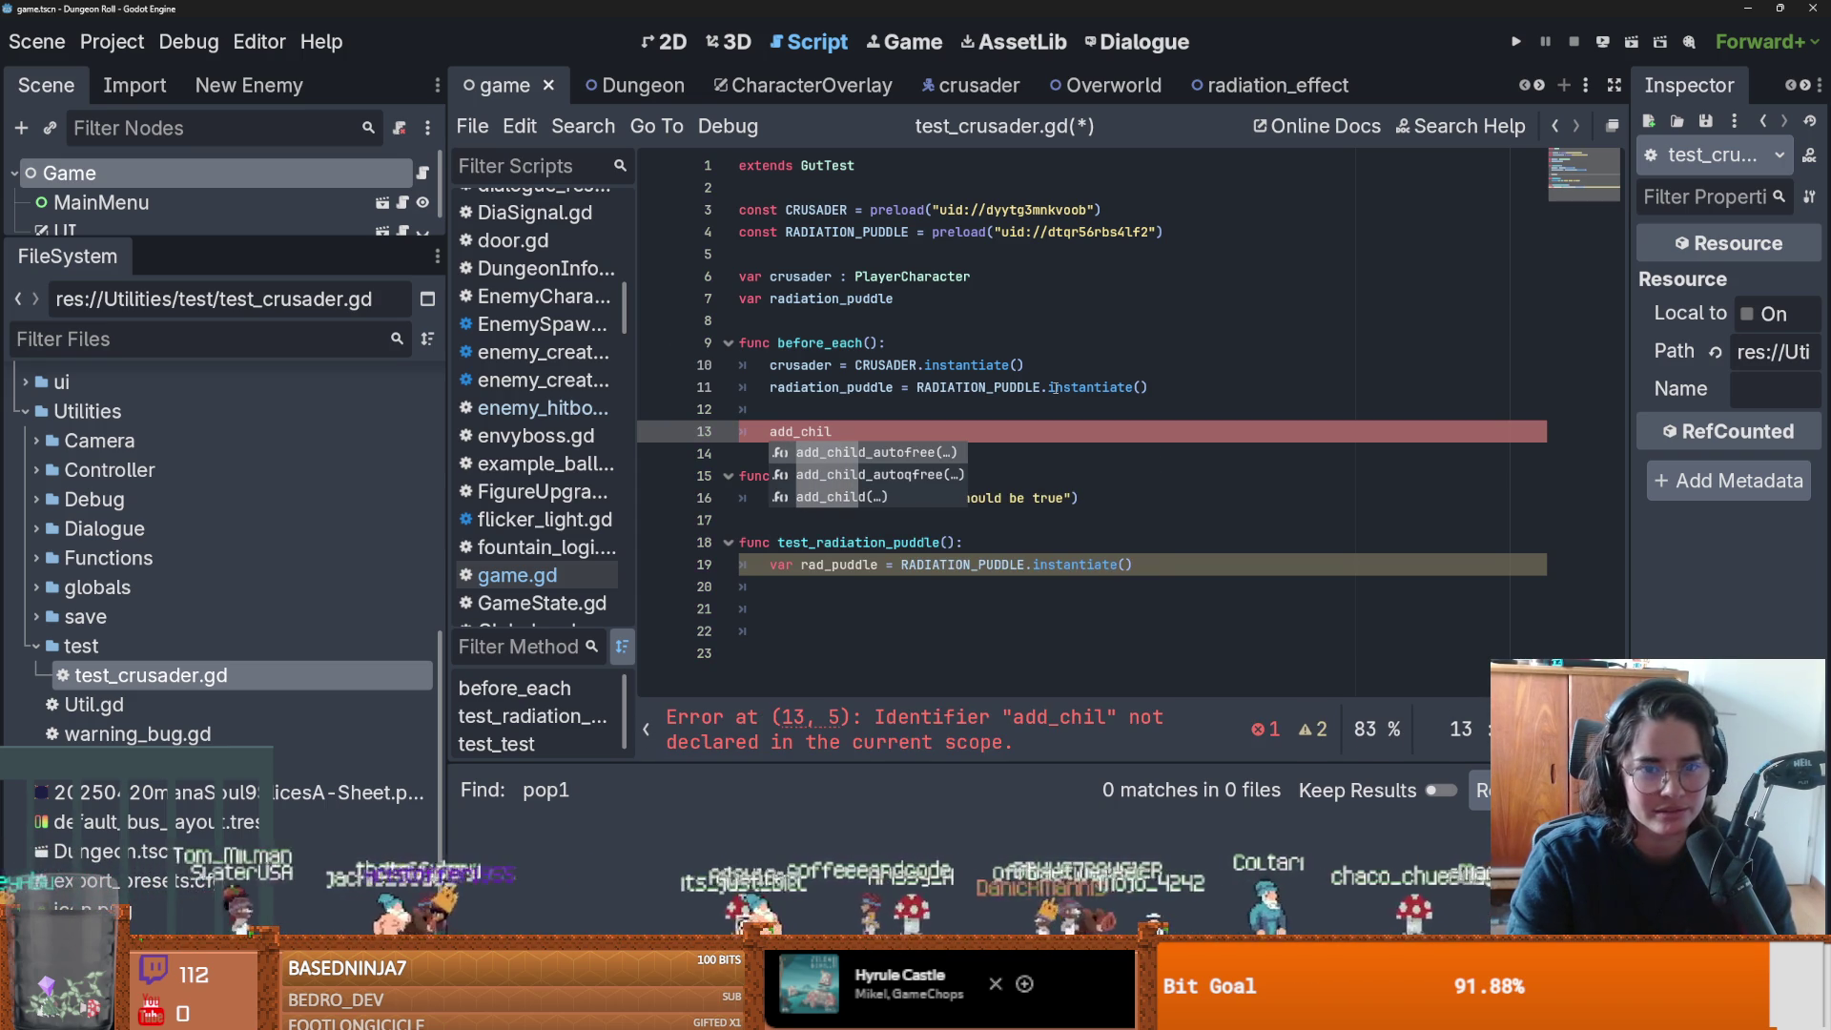
type("d")
key("Return")
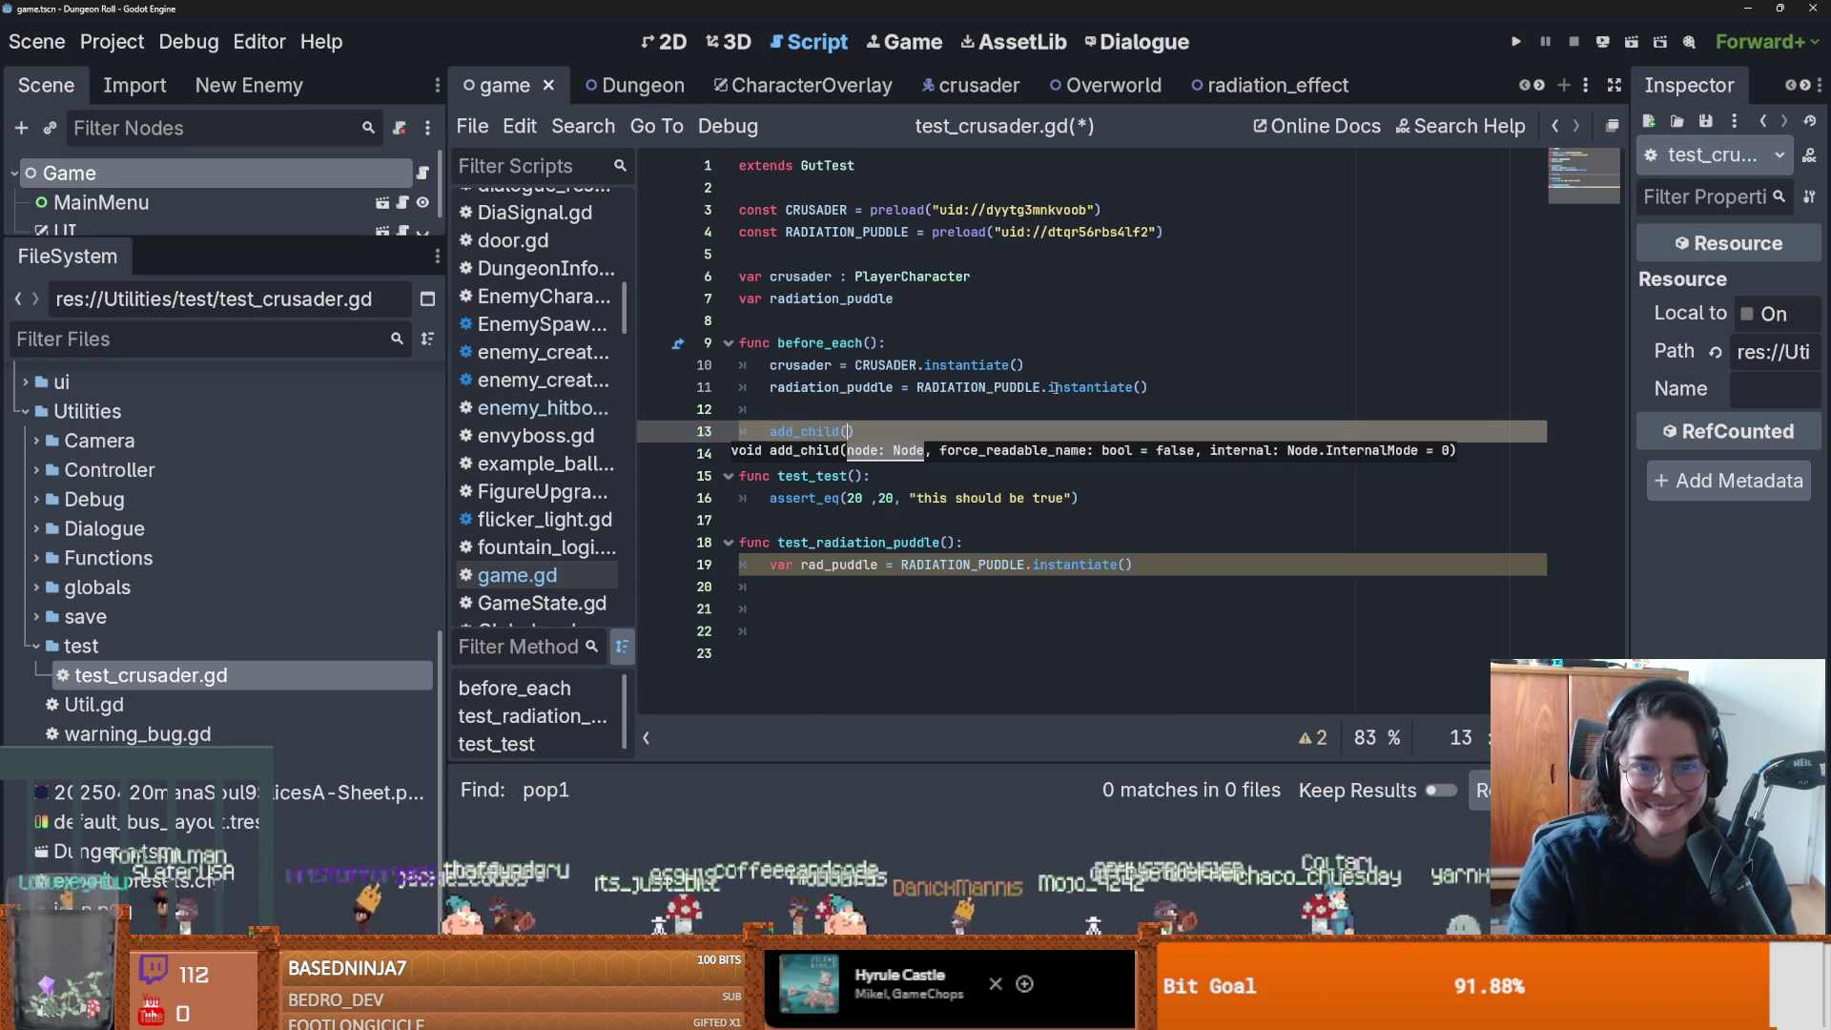
type("crusader")
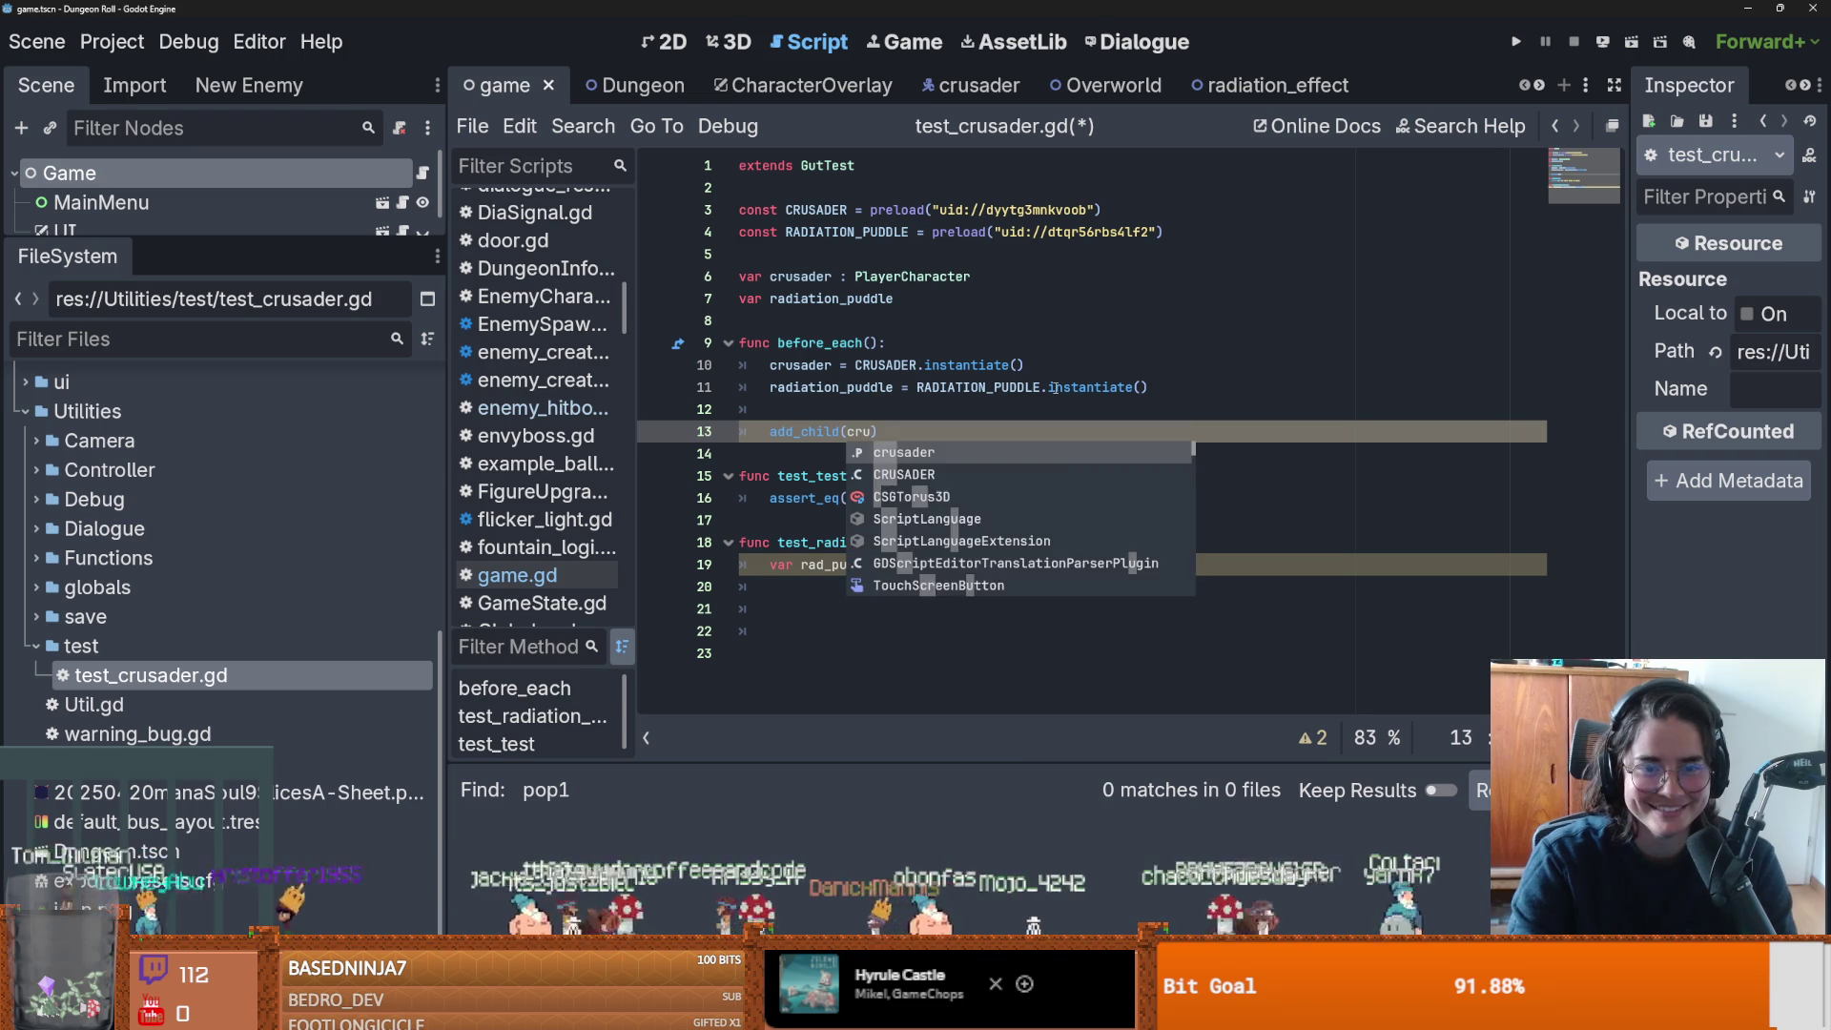
key("ctrl+s")
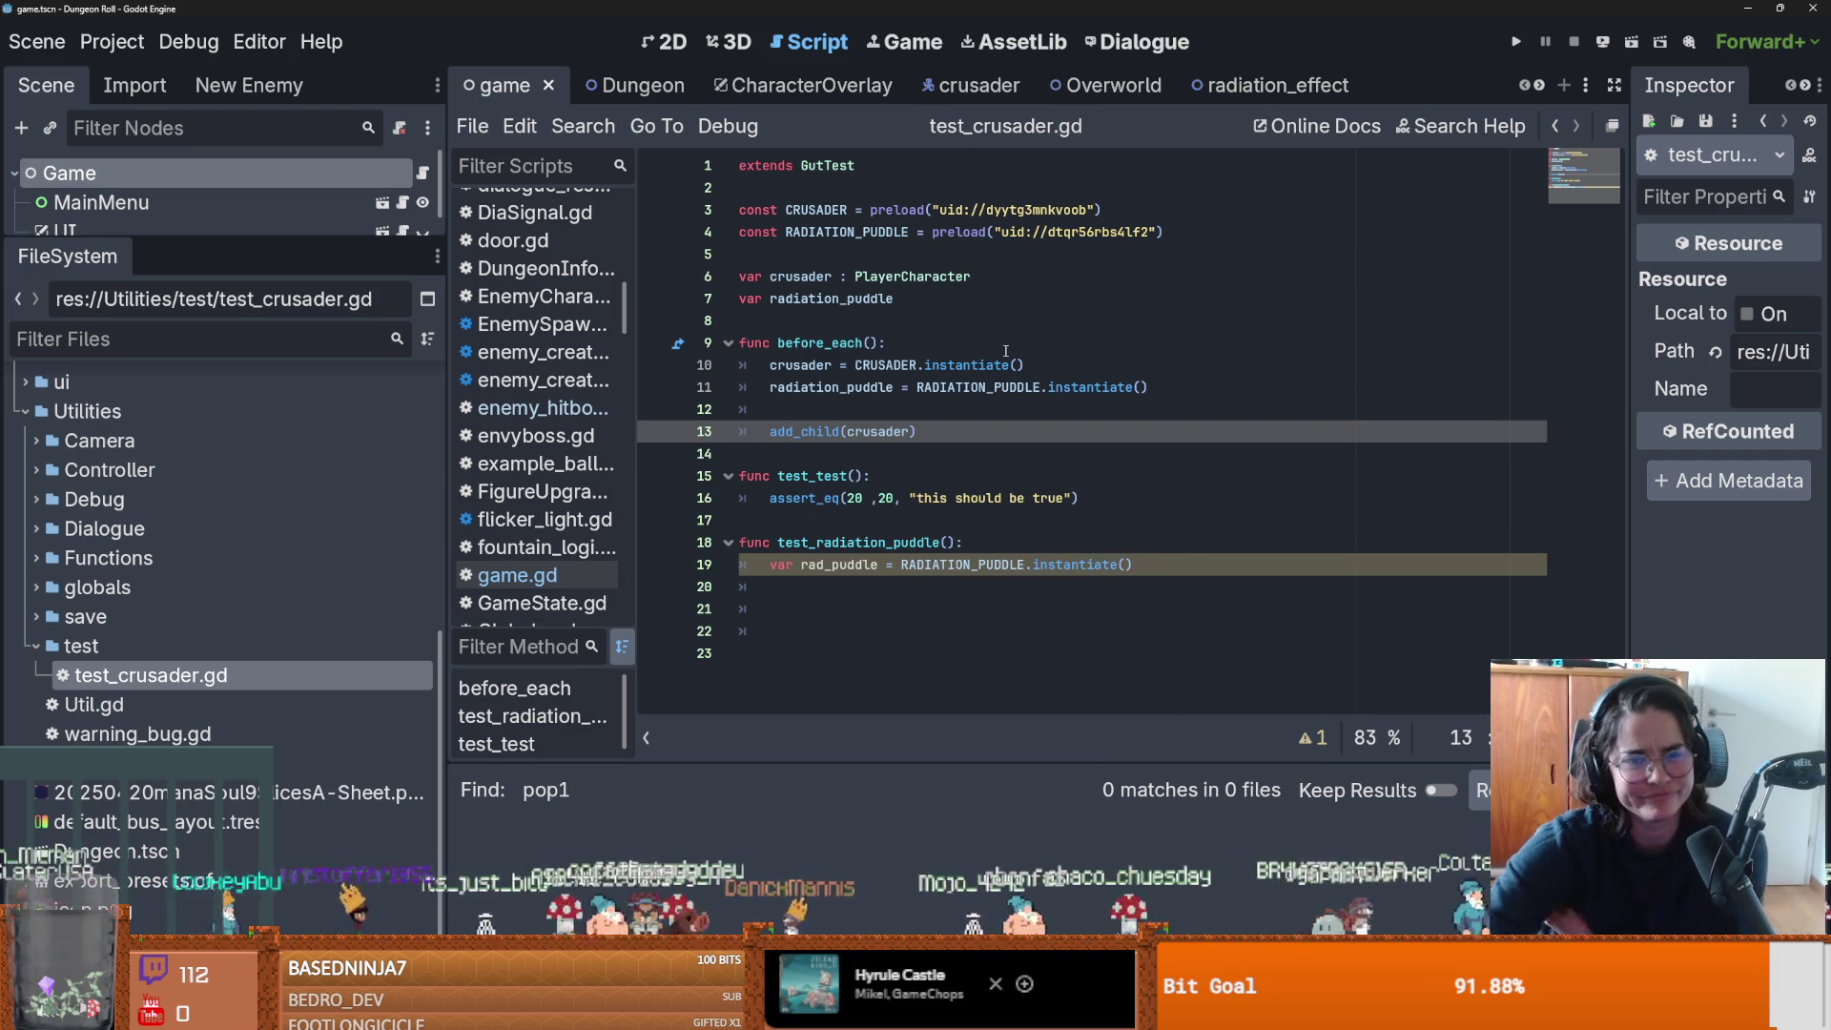
Duplicate that call as add_child(radiation_puddle) and save.
left_click(934, 431)
key("Return")
left_click(935, 431)
key("ctrl+shift+Left")
key("ctrl+shift+Left")
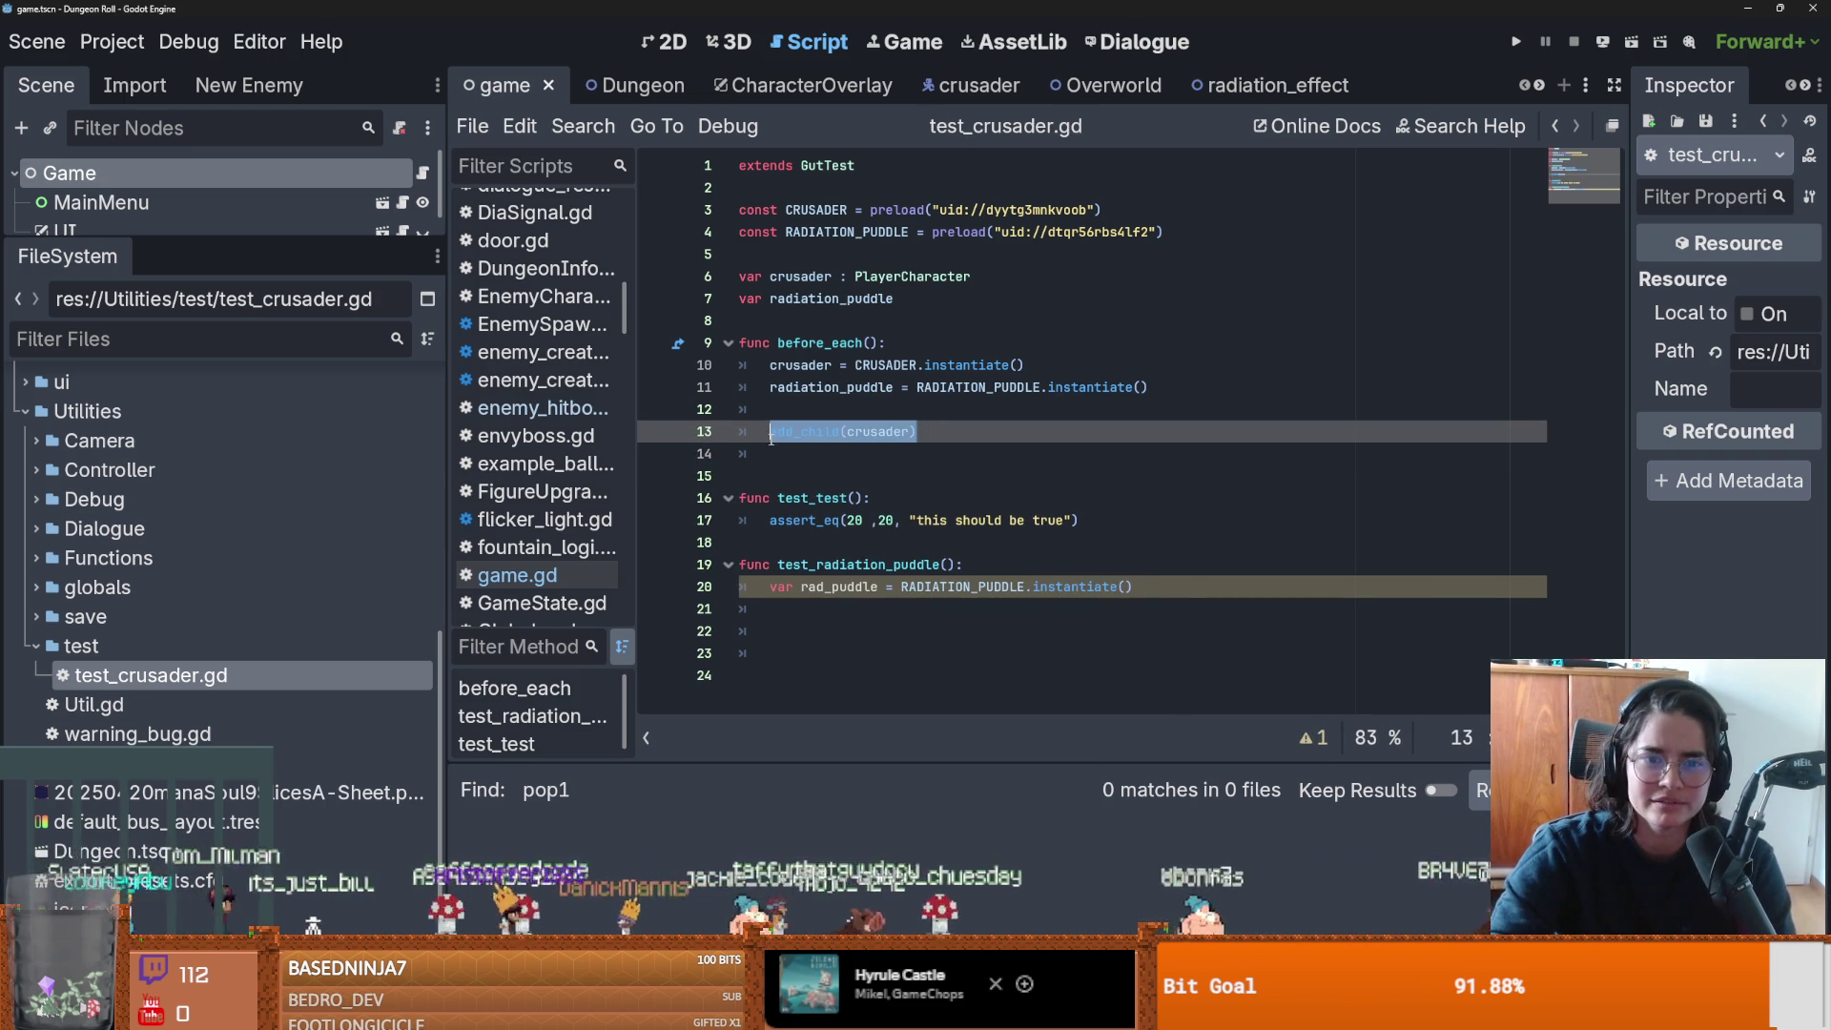
key("ctrl+c")
key("End")
key("Return")
key("ctrl+v")
double_click(829, 387)
key("ctrl+c")
double_click(877, 454)
key("ctrl+v")
key("ctrl+s")
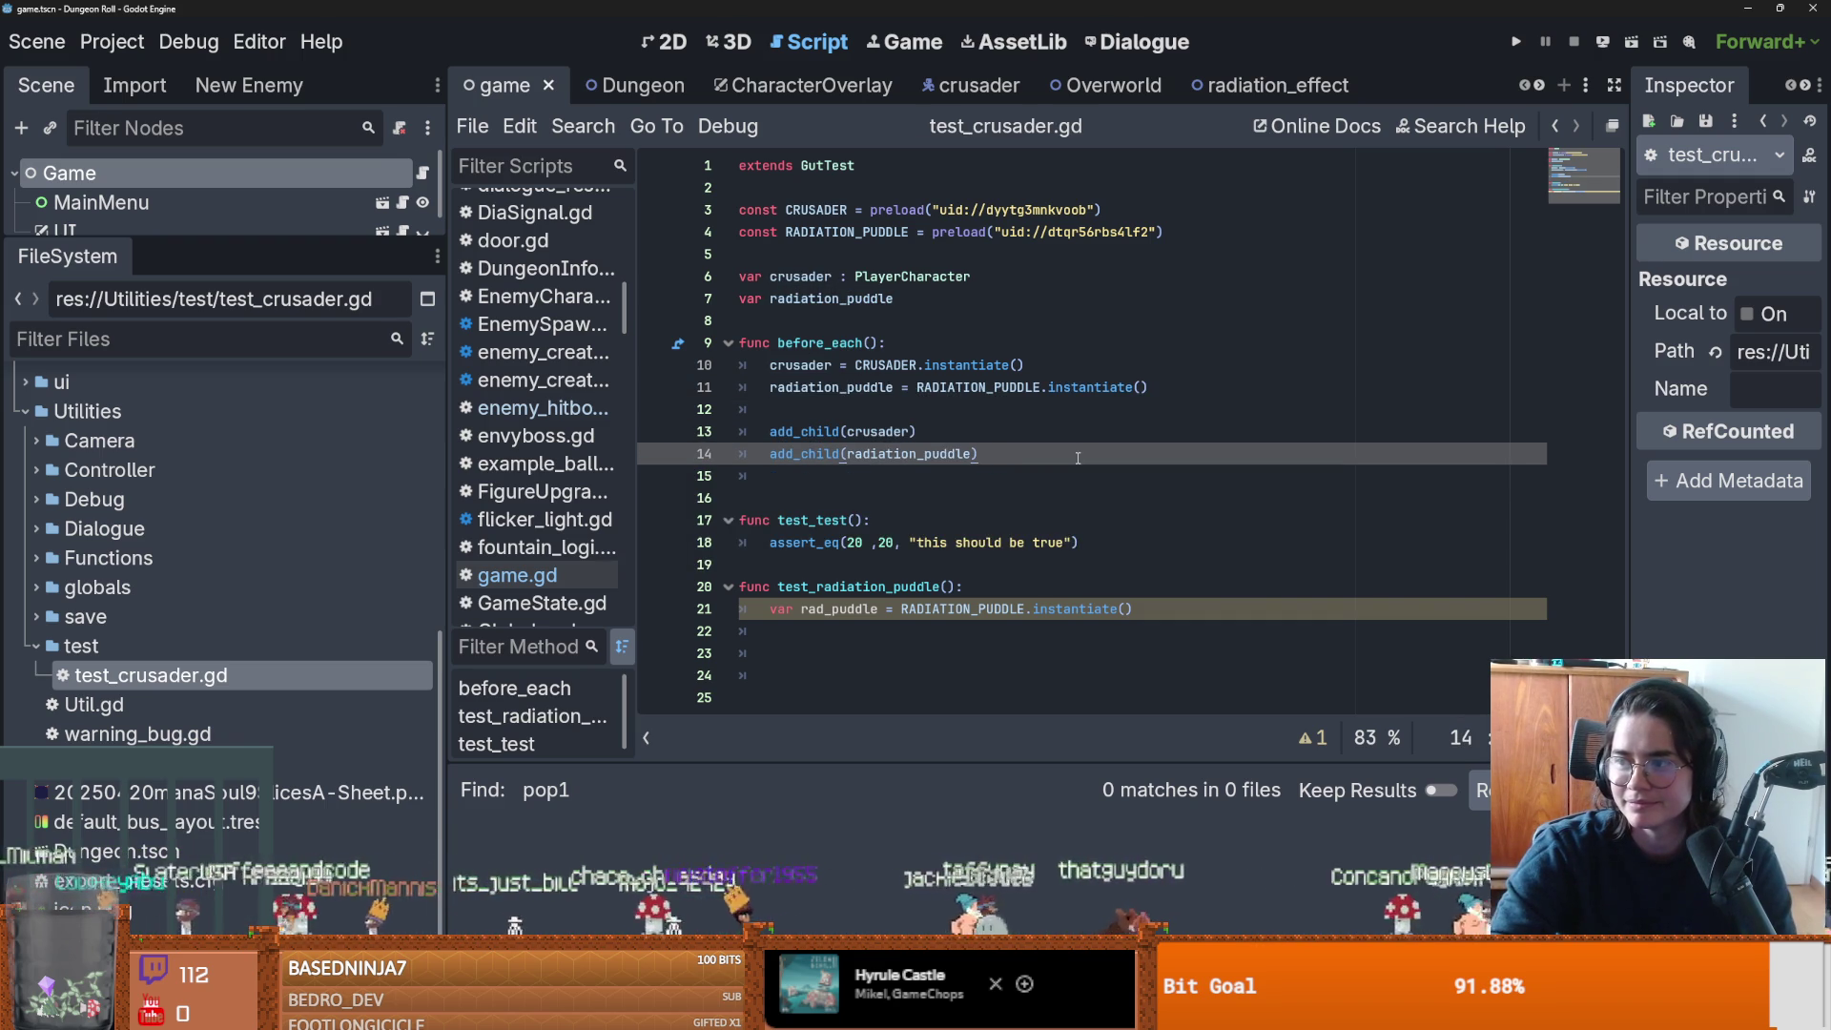
Add await get_tree().process_frame after the add_child calls and save.
key("Return")
key("Return")
type("await get_tr")
key("Return")
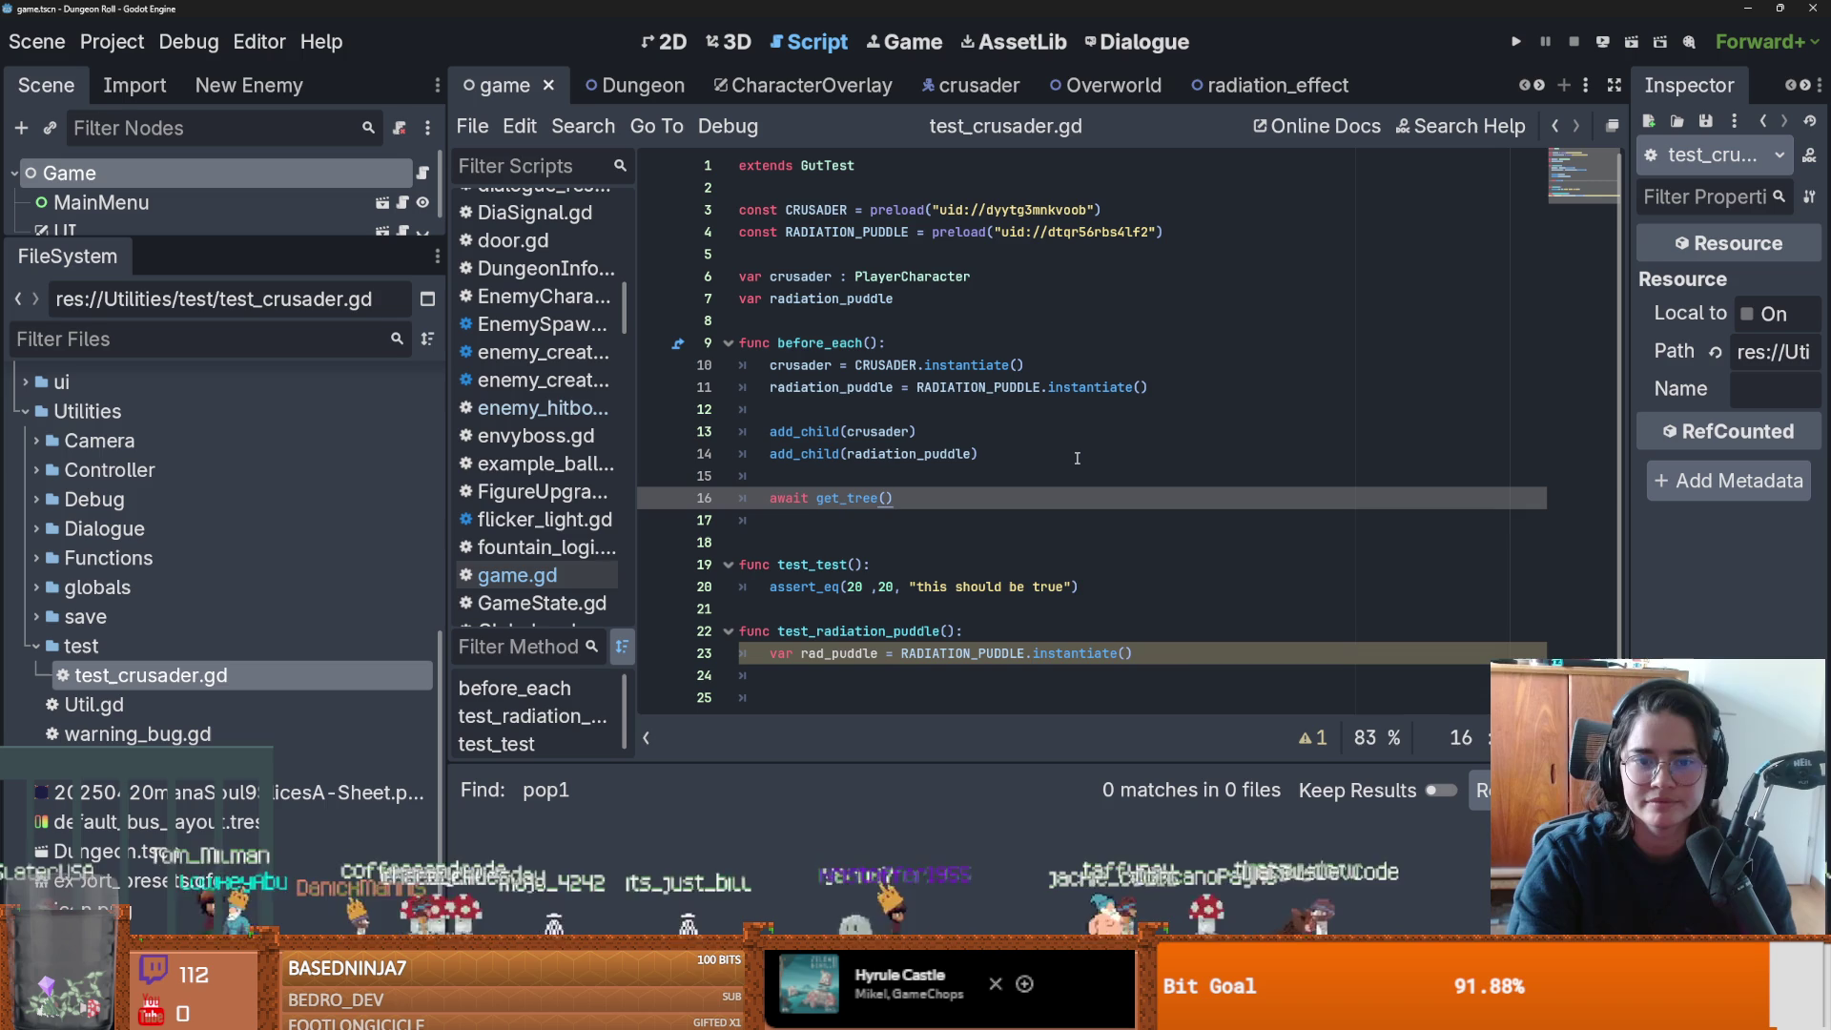
type(".pro")
key("Return")
key("ctrl+s")
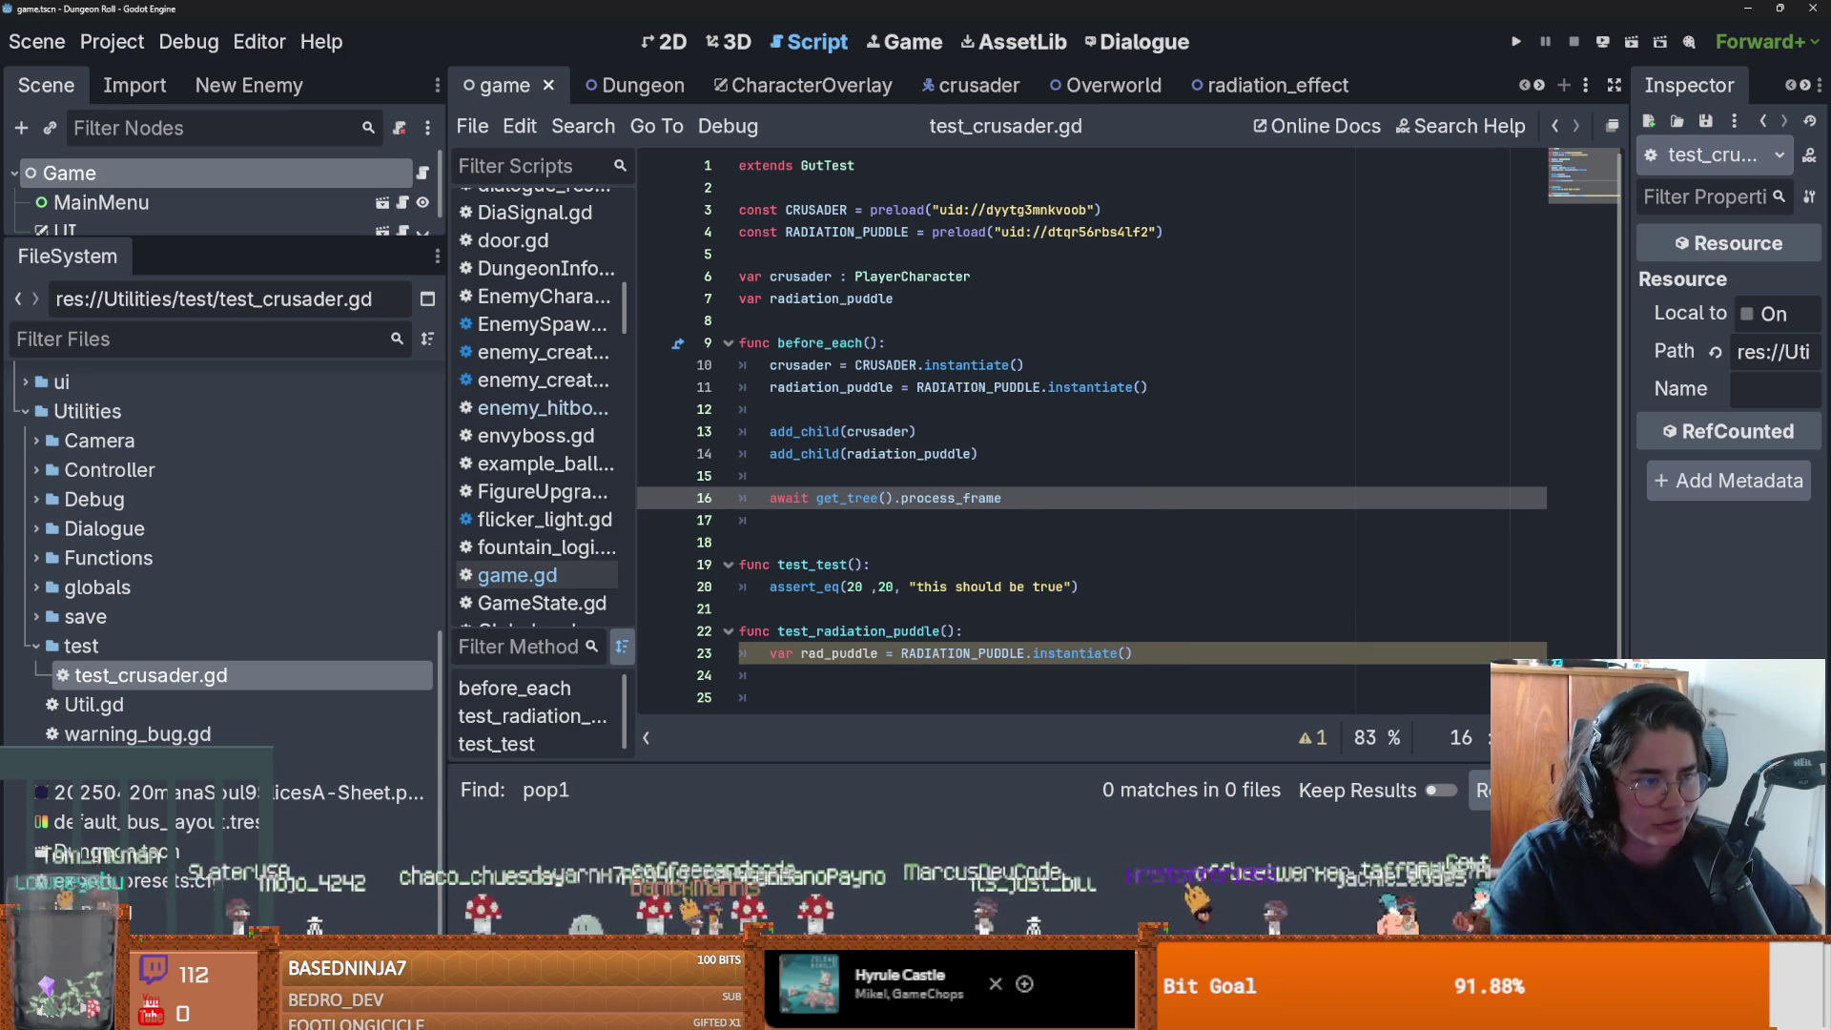
left_click(740, 541)
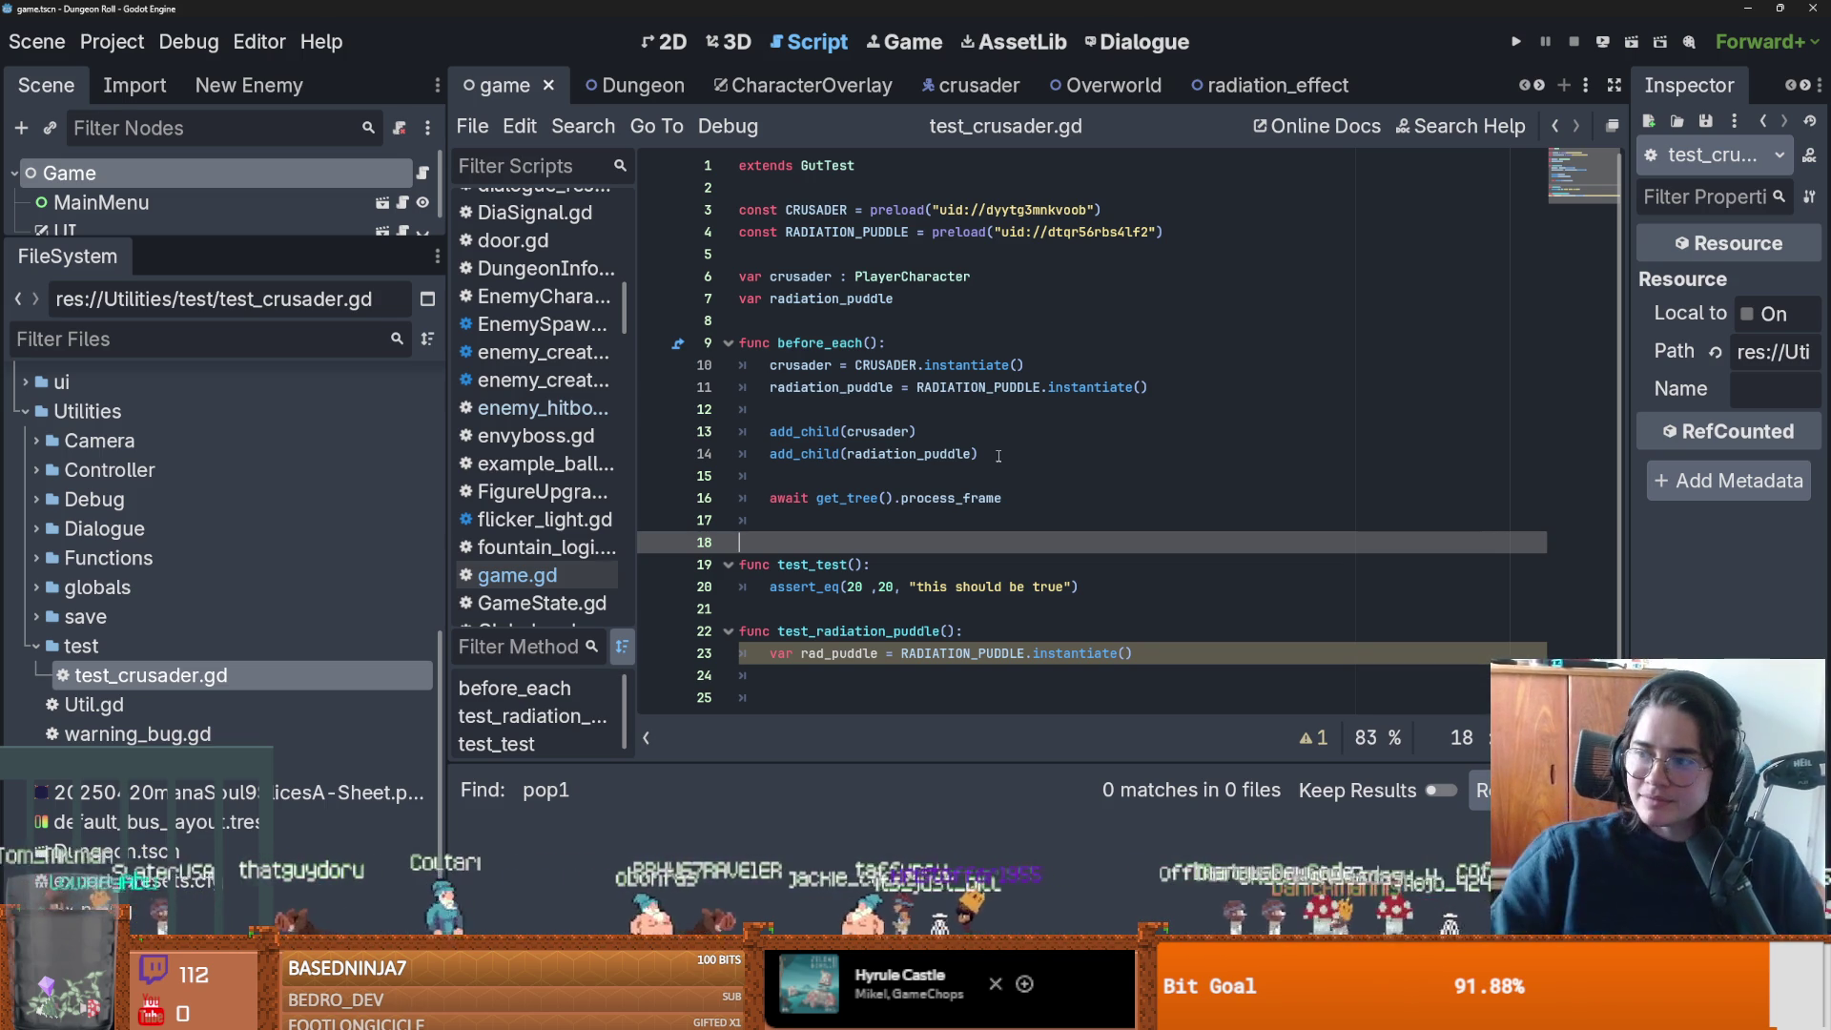
Begin a new function on line 18 below before_each, typed so far as 'func a', then go to the browser.
key("Return")
key("Return")
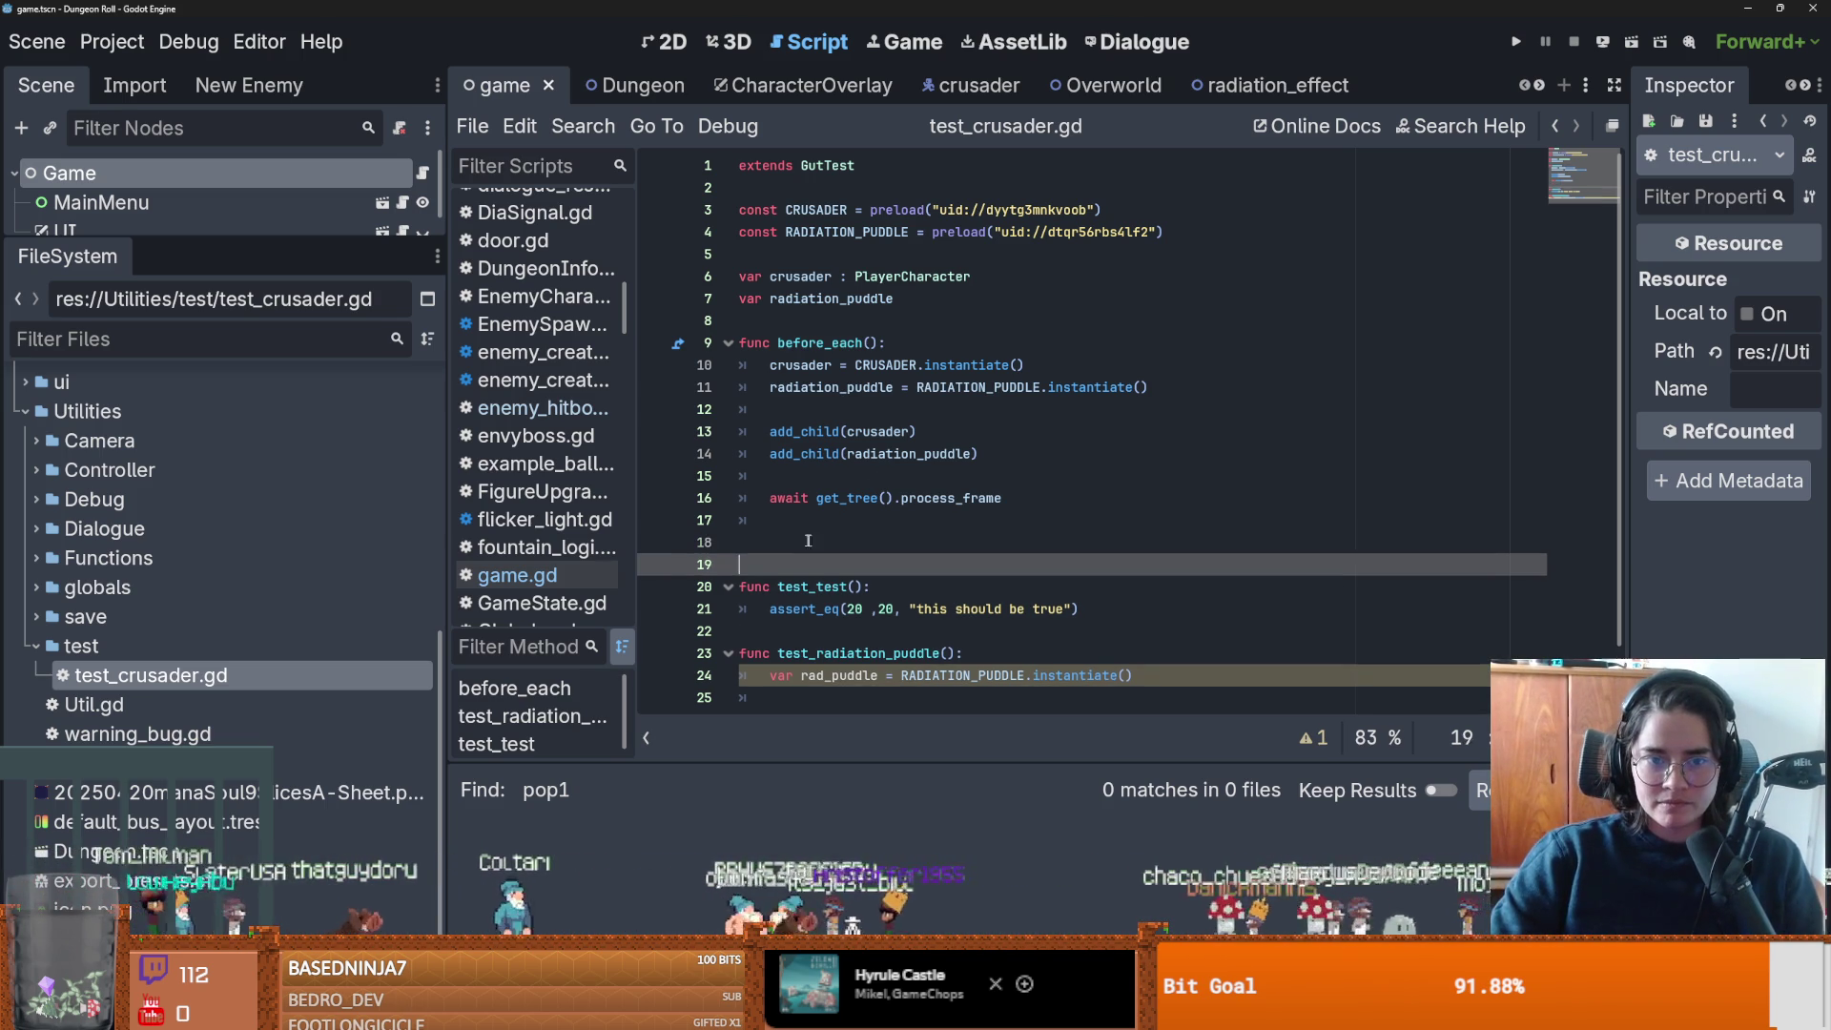
left_click(787, 545)
type("func a")
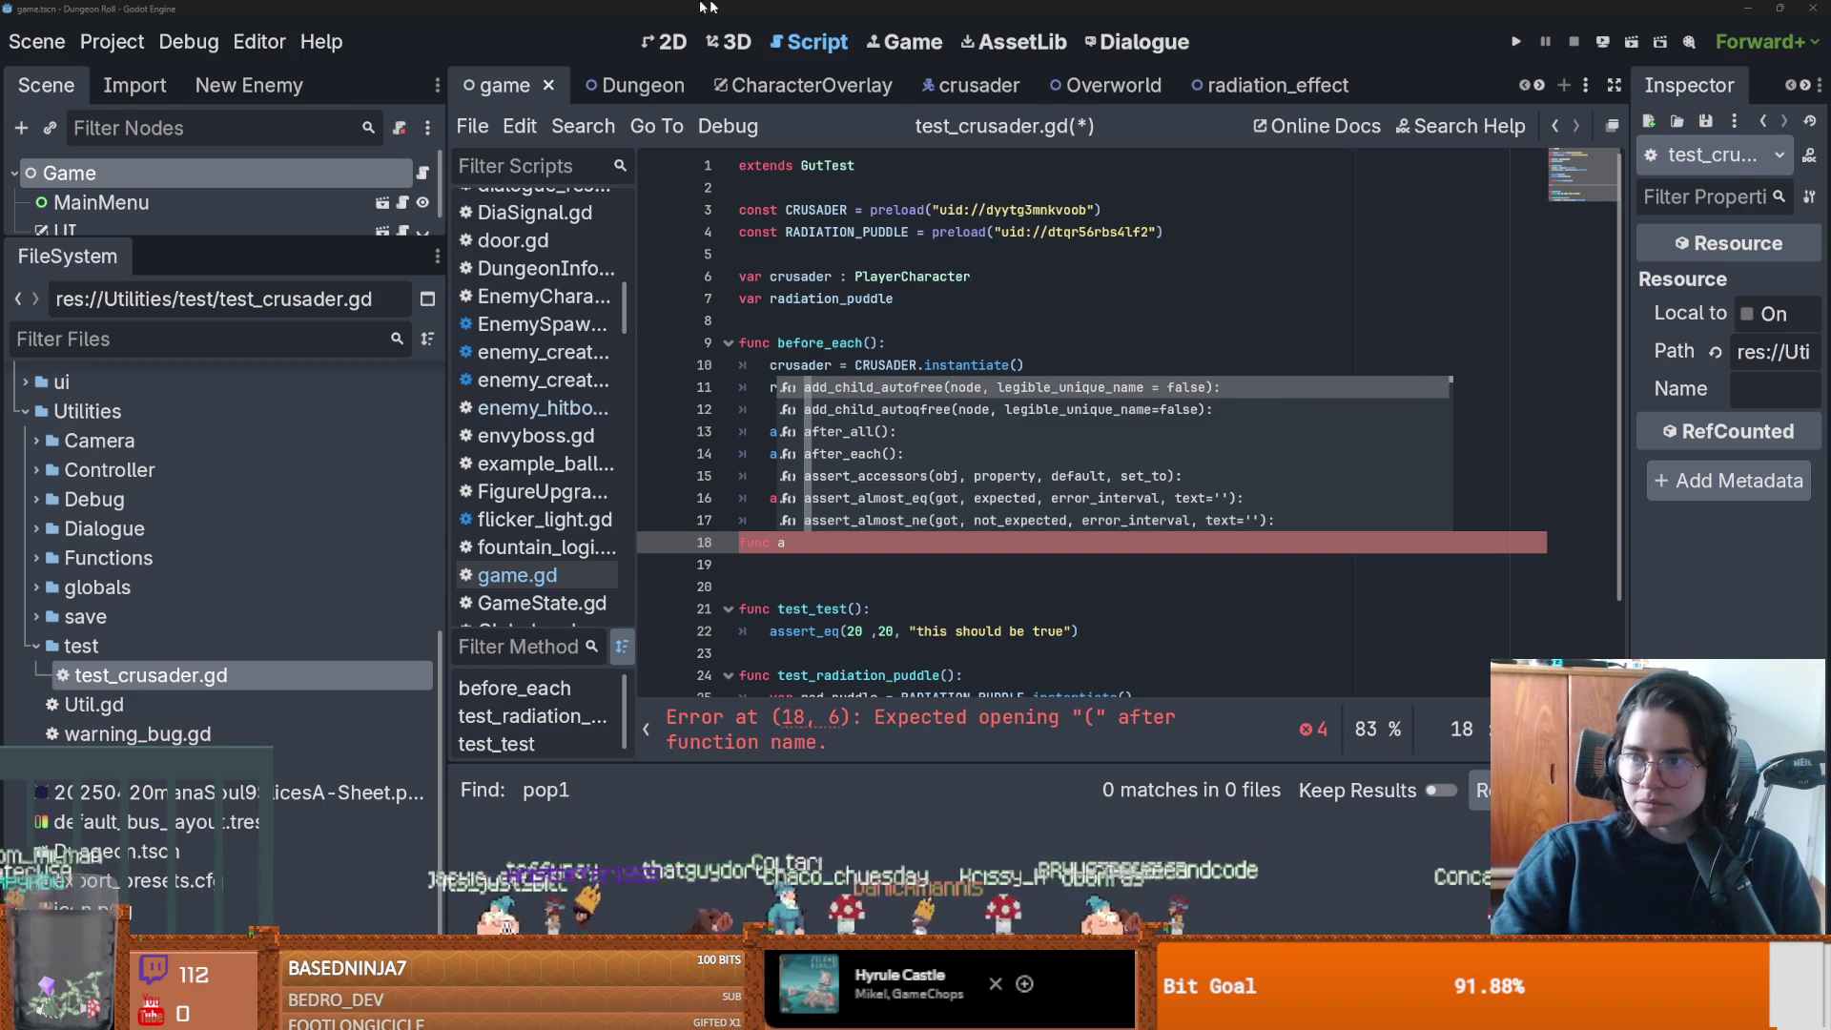
key("alt+Tab")
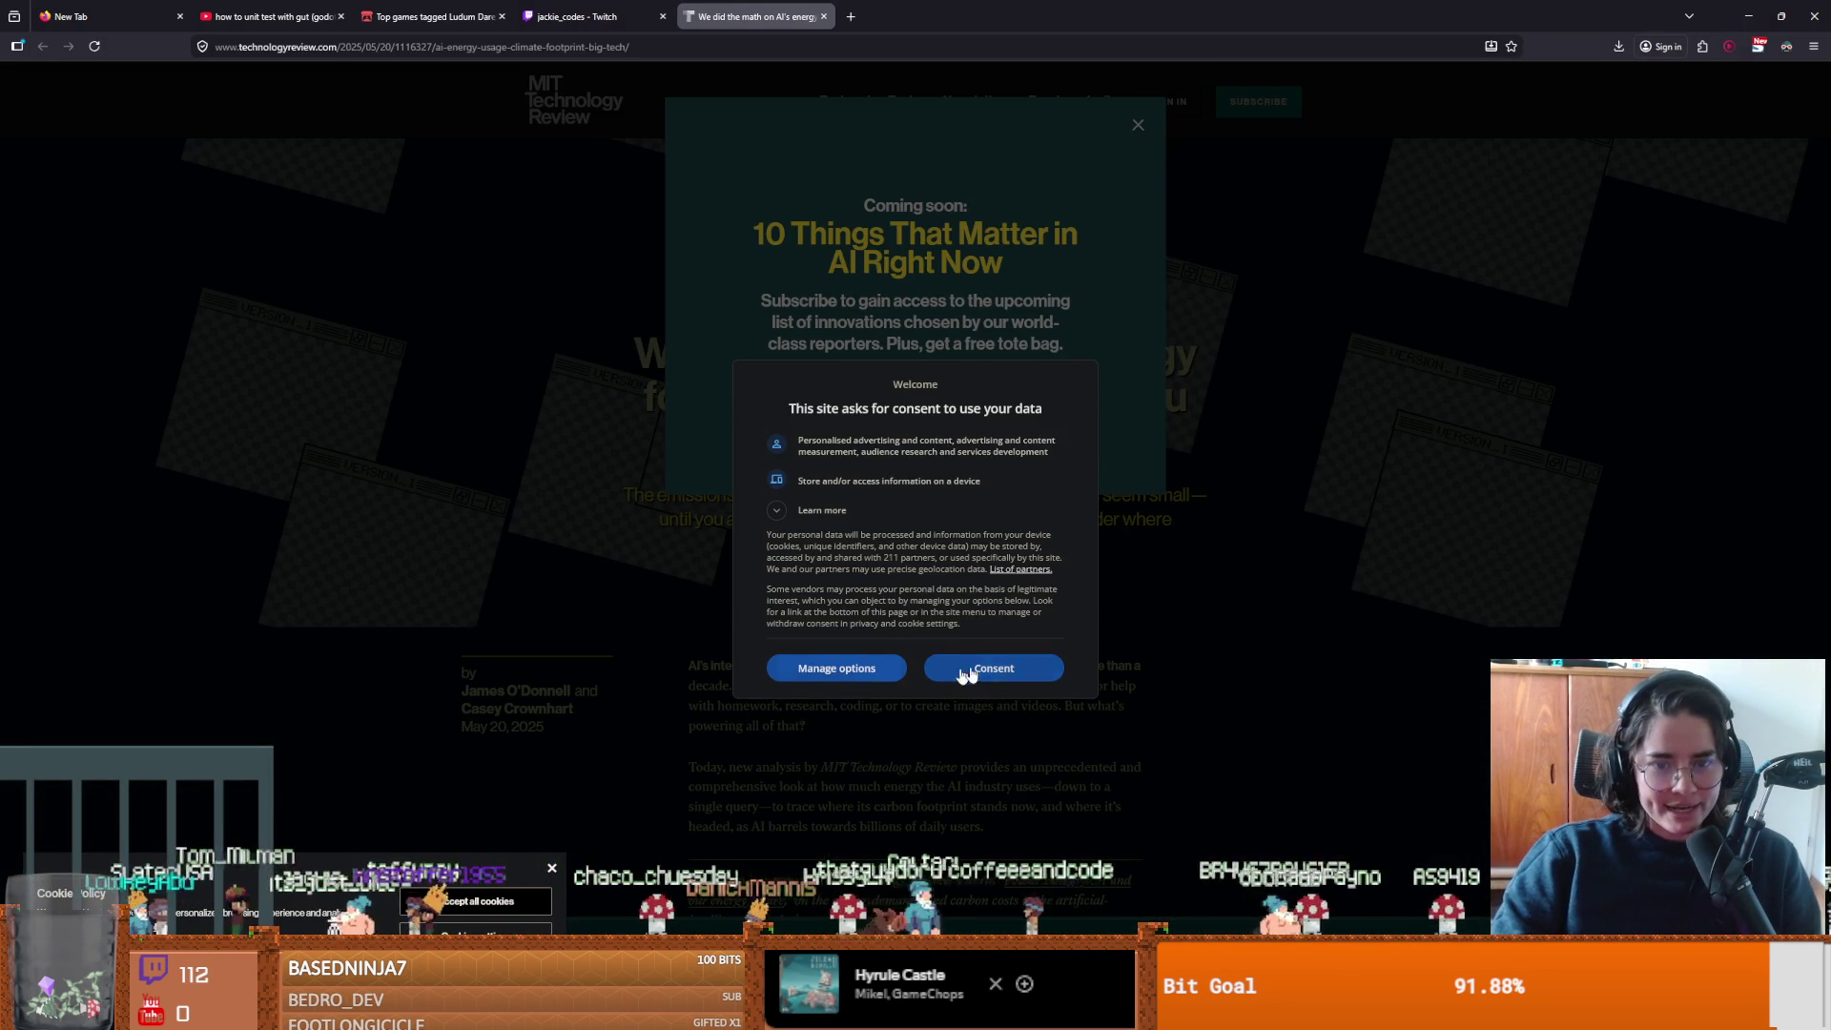
Glance back at Godot, then scroll the article to the data-center 48% carbon-intensity callout.
key("alt+Tab")
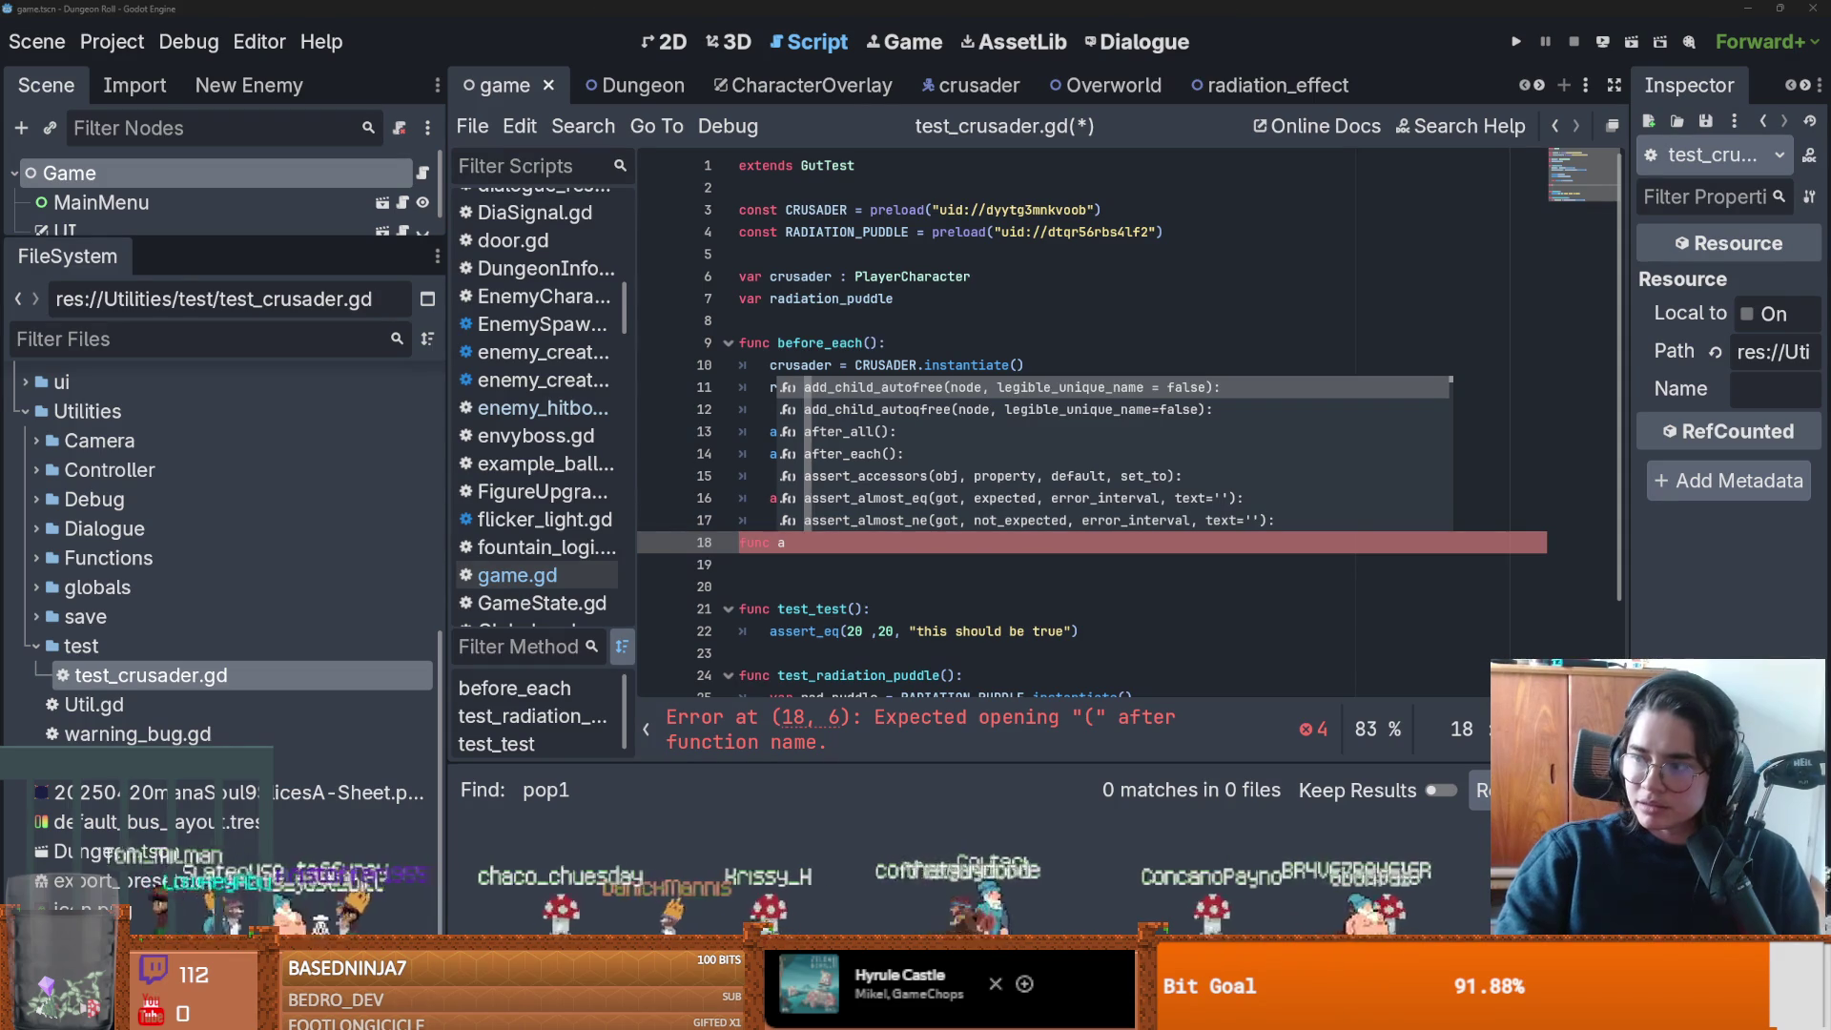
key("alt+Tab")
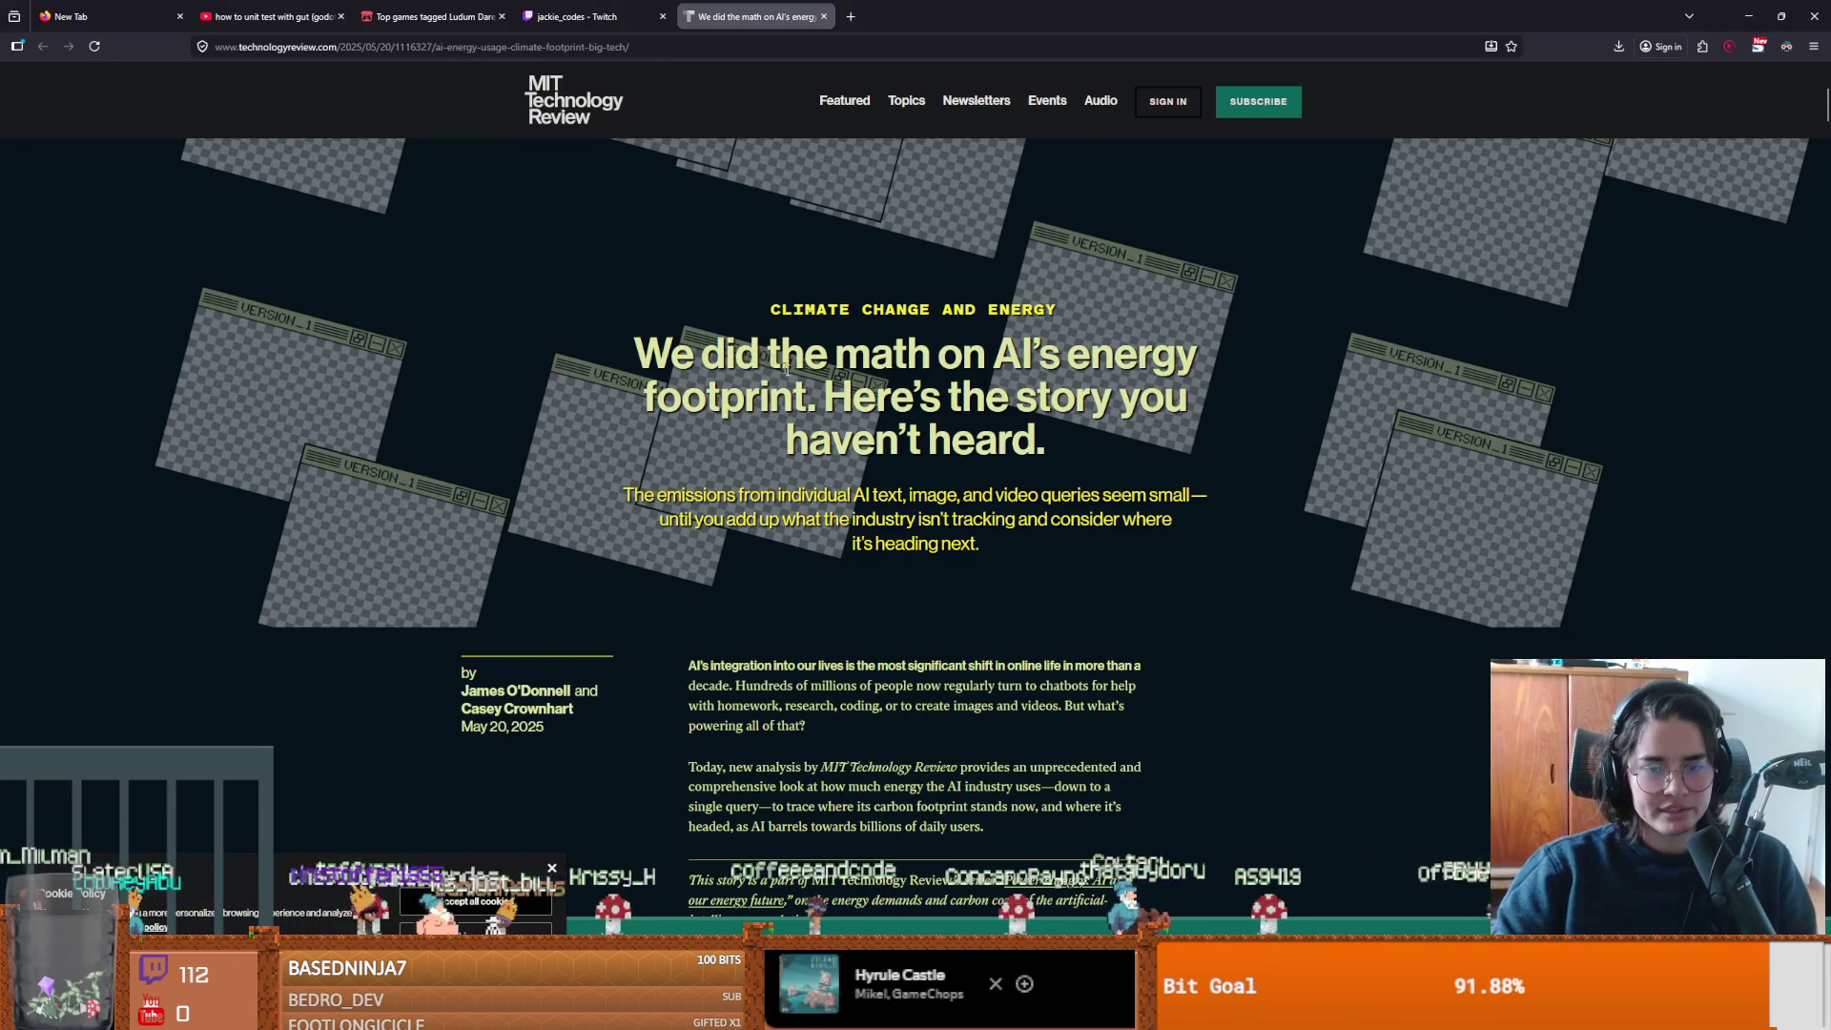
scroll(771, 391, "down", 2)
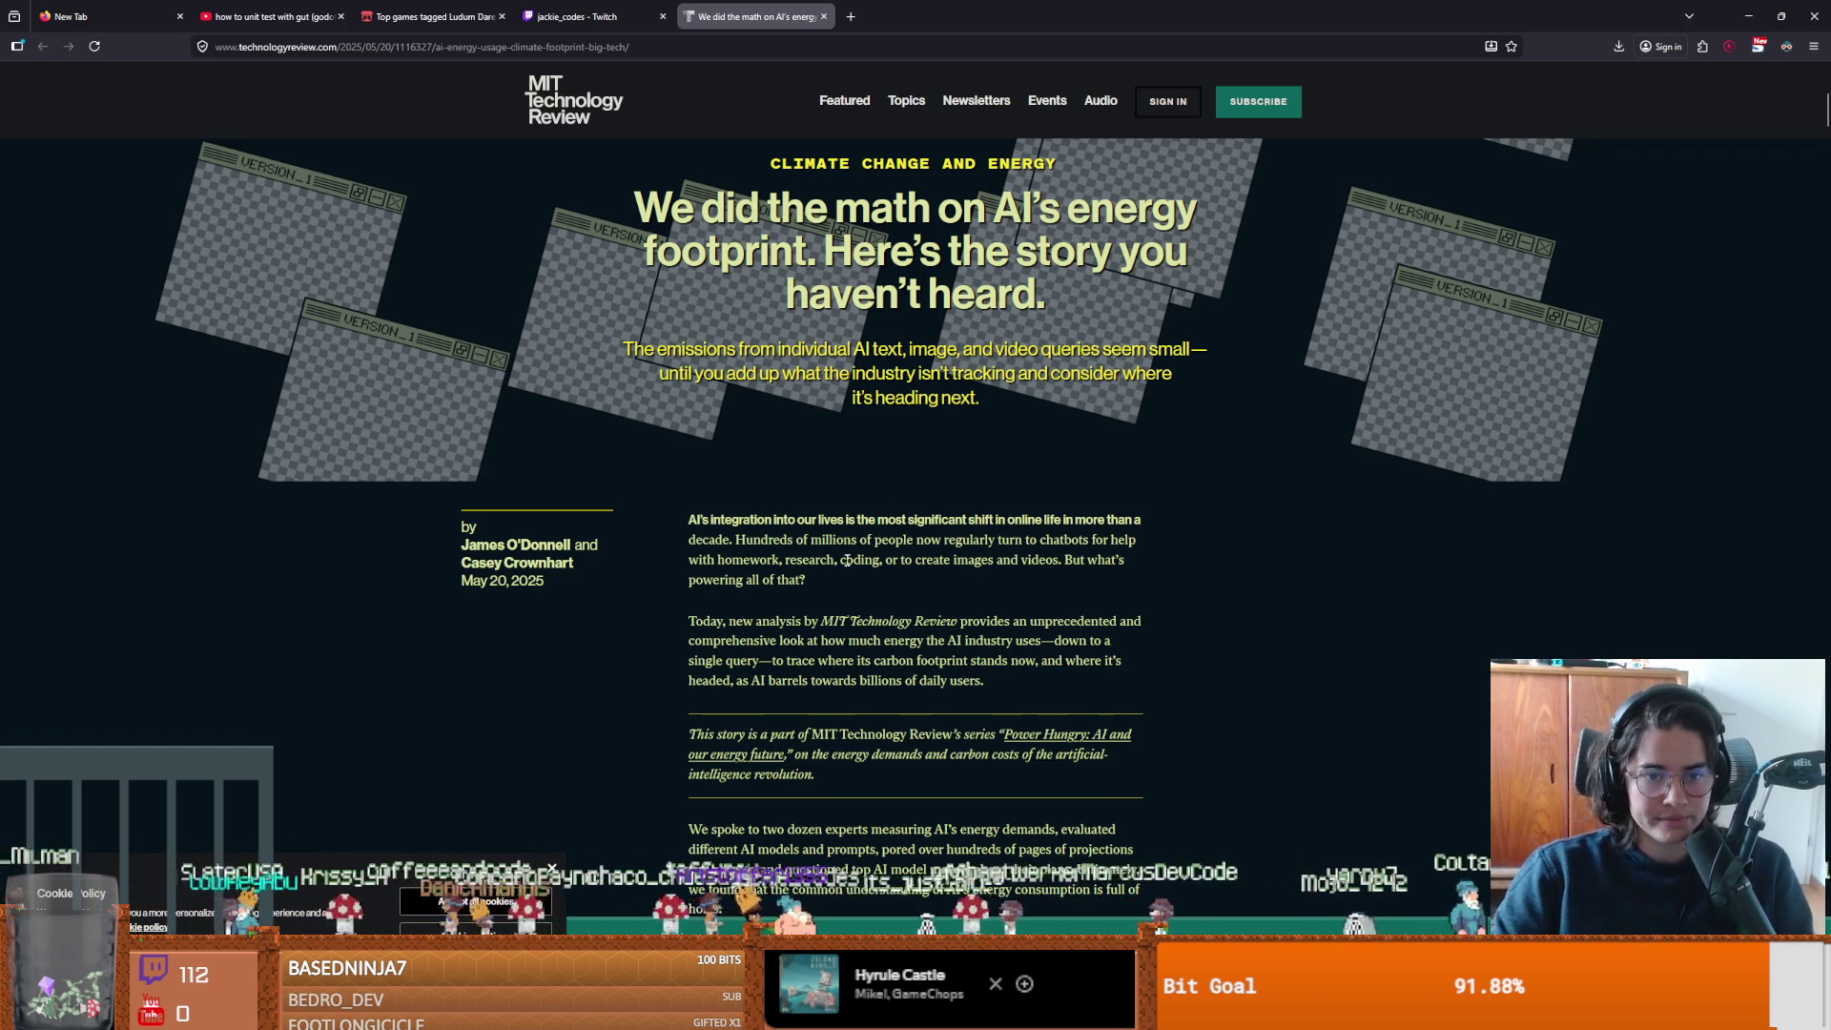
scroll(849, 577, "down", 10)
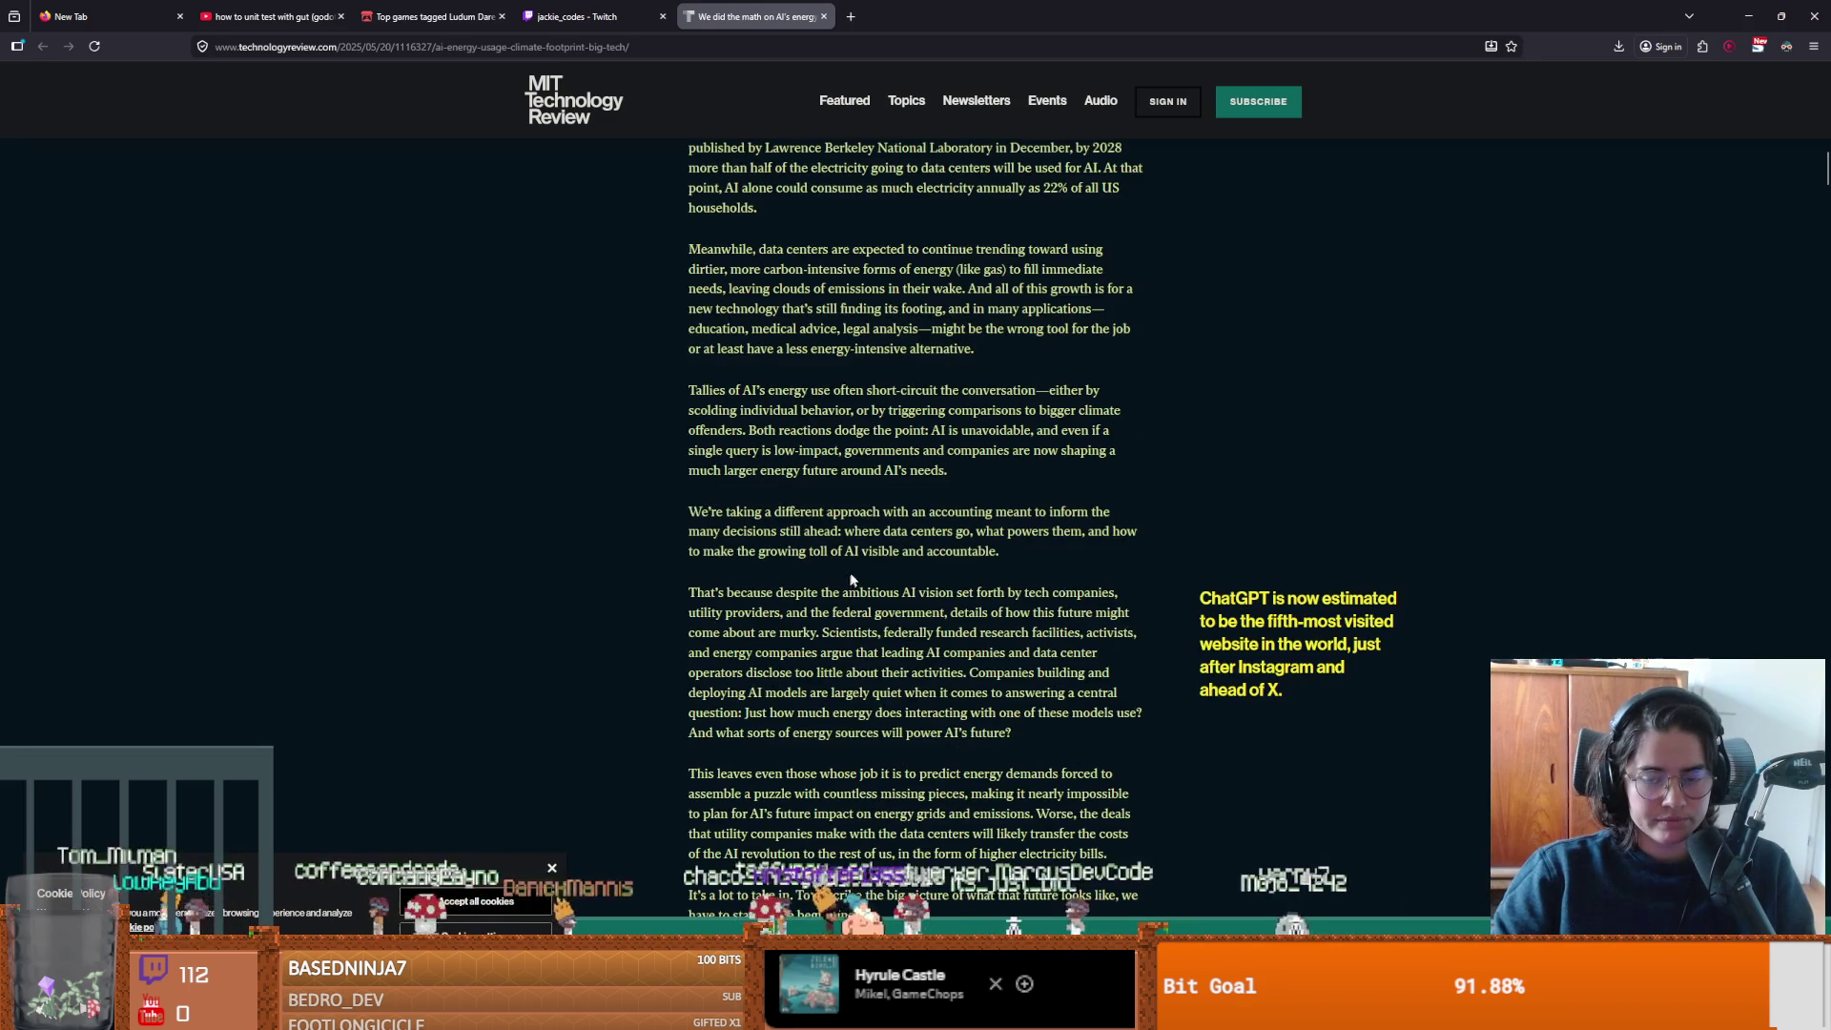
scroll(863, 575, "up", 4)
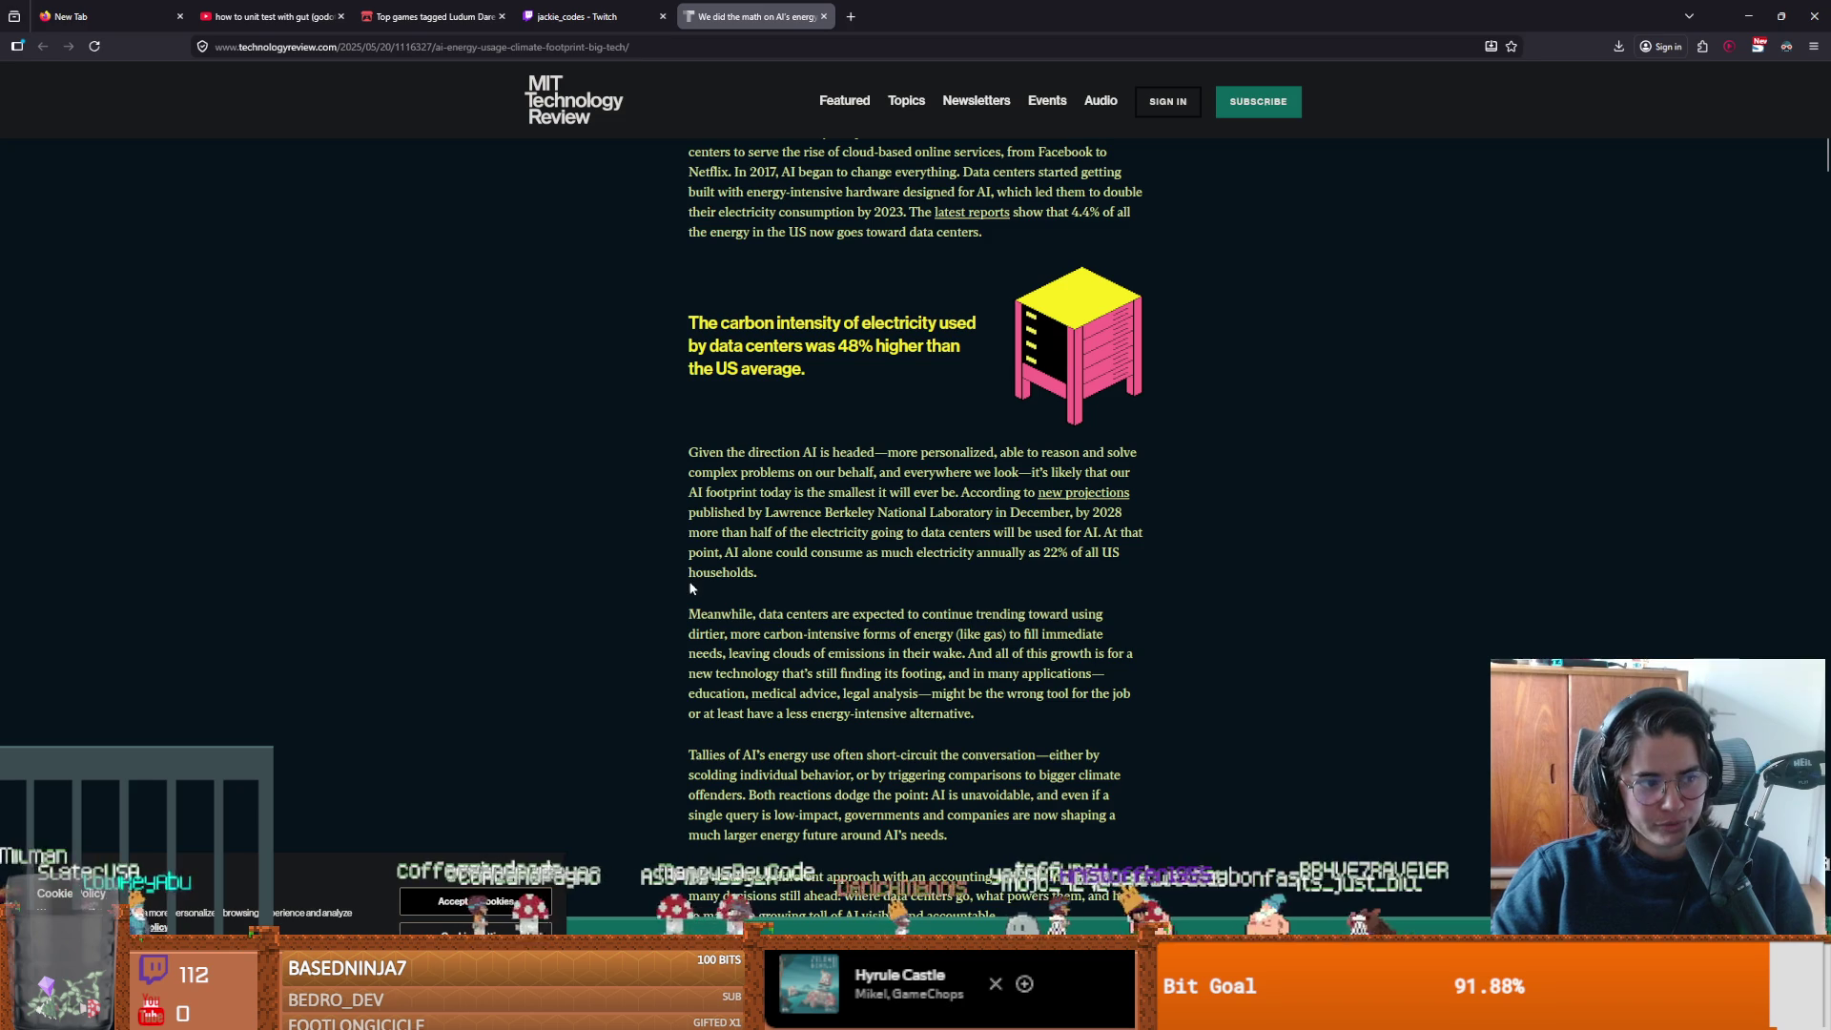
scroll(766, 572, "down", 3)
scroll(766, 573, "up", 3)
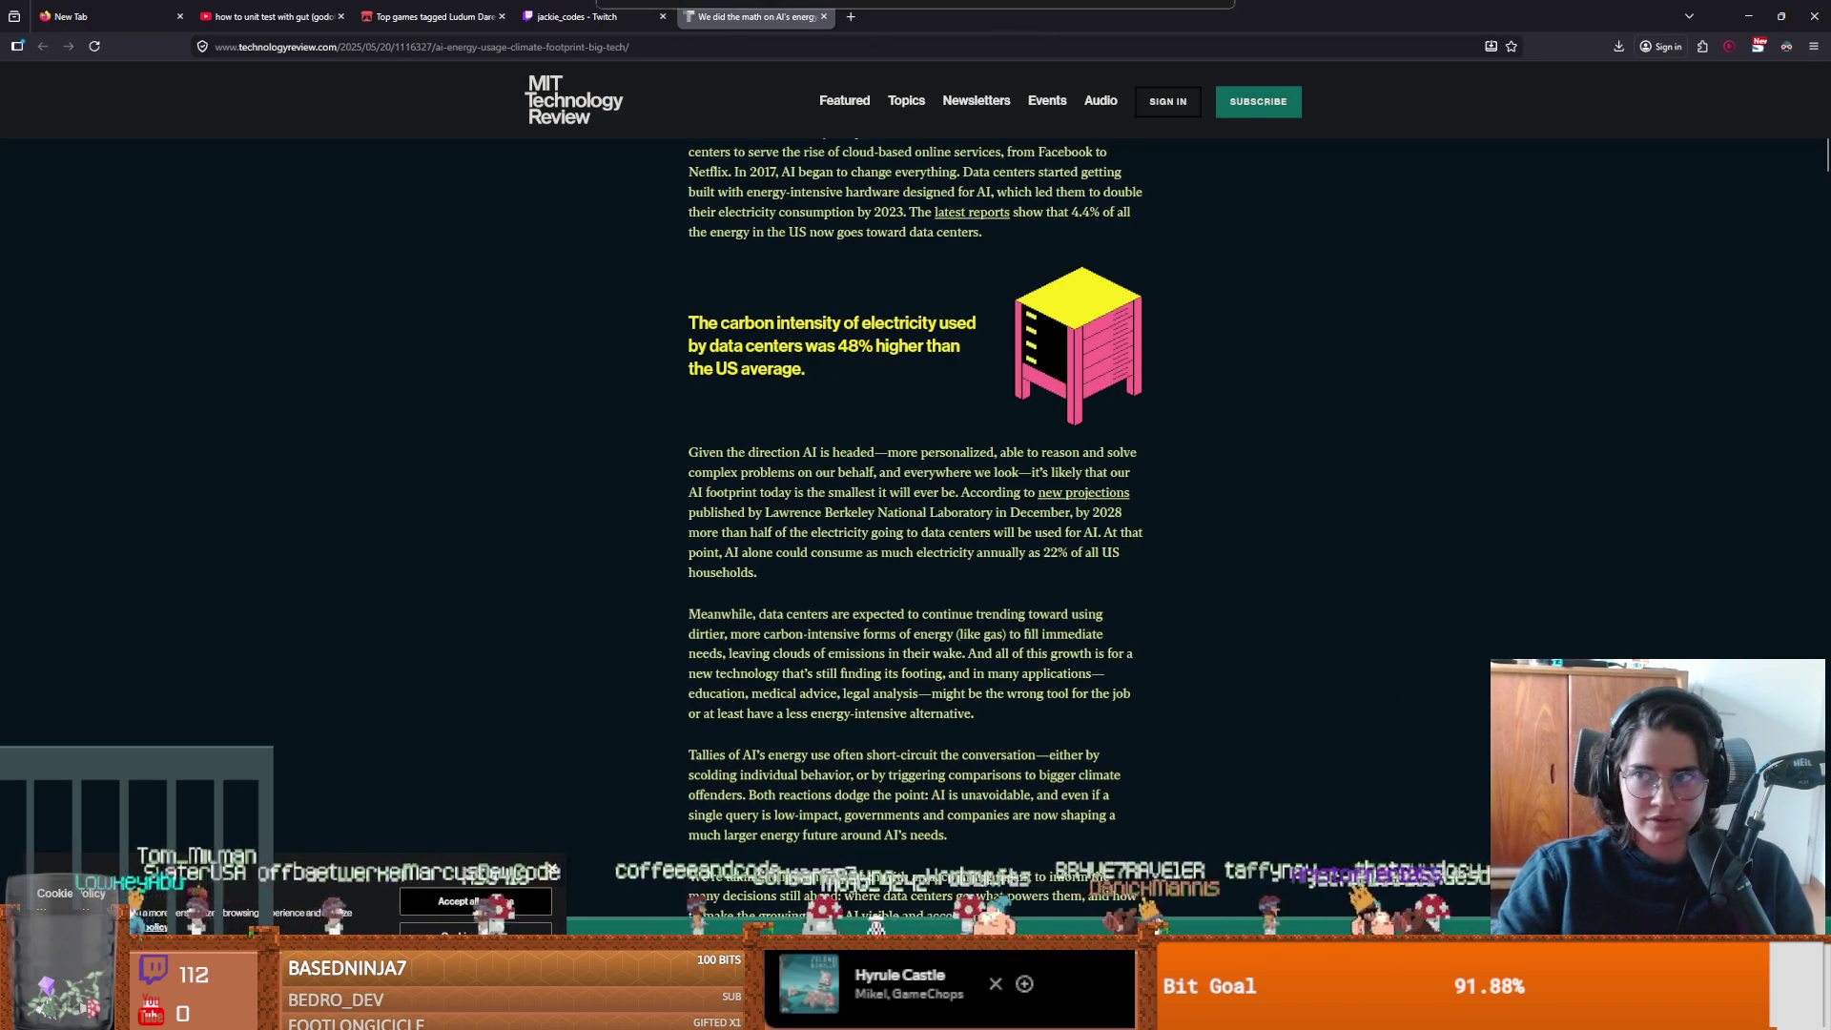
key("alt+Tab")
key("alt+Tab")
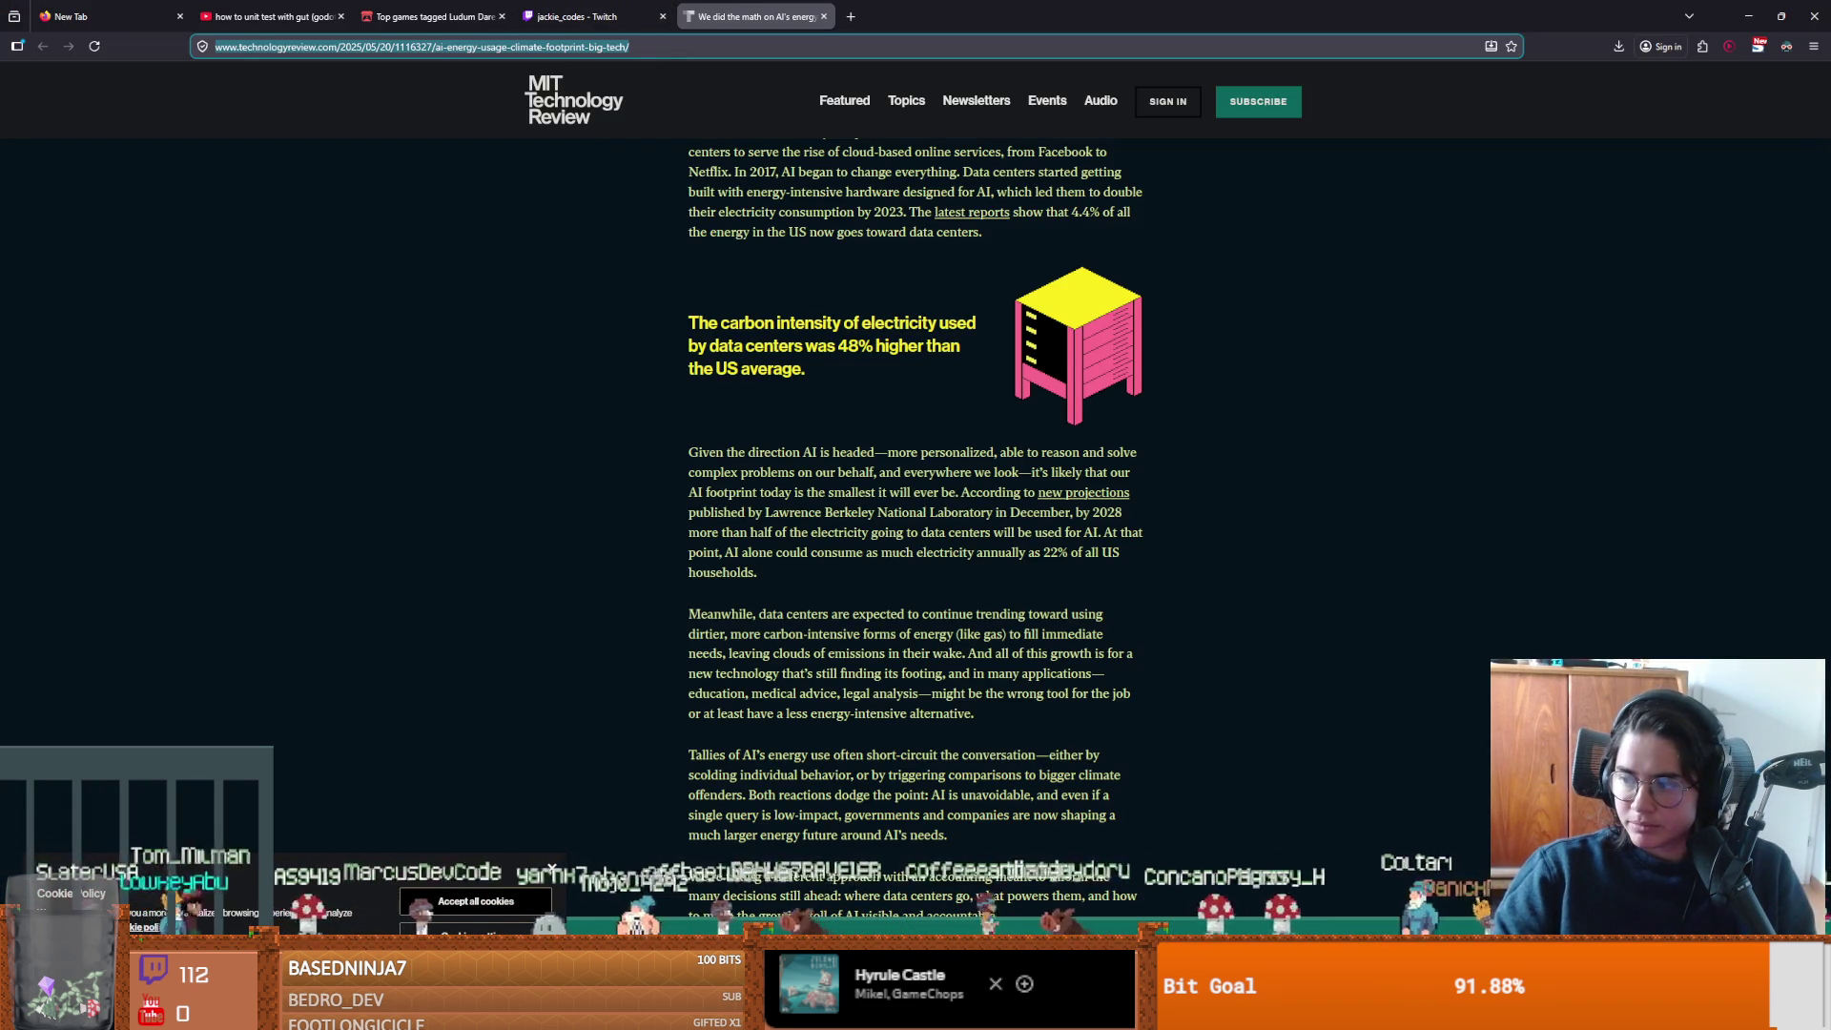
Return to the article and scroll down to the 'Part One: Making the model' section.
key("alt+Tab")
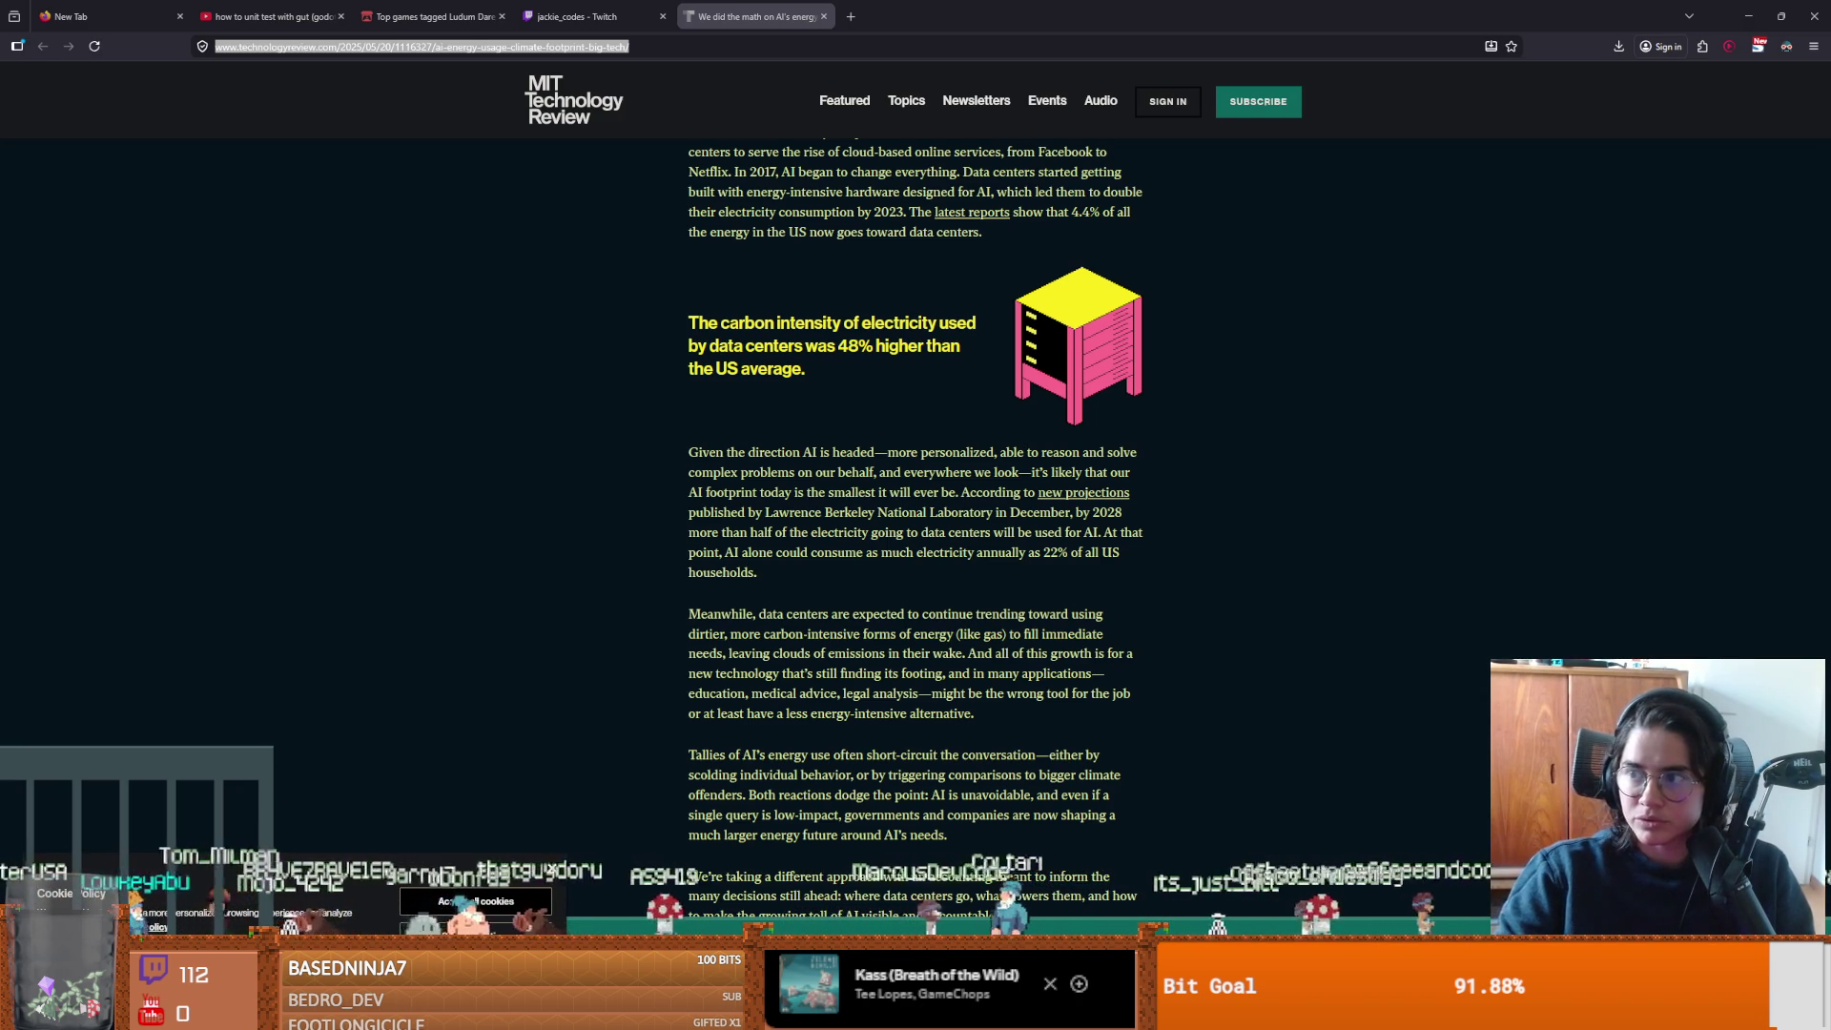
left_click(737, 393)
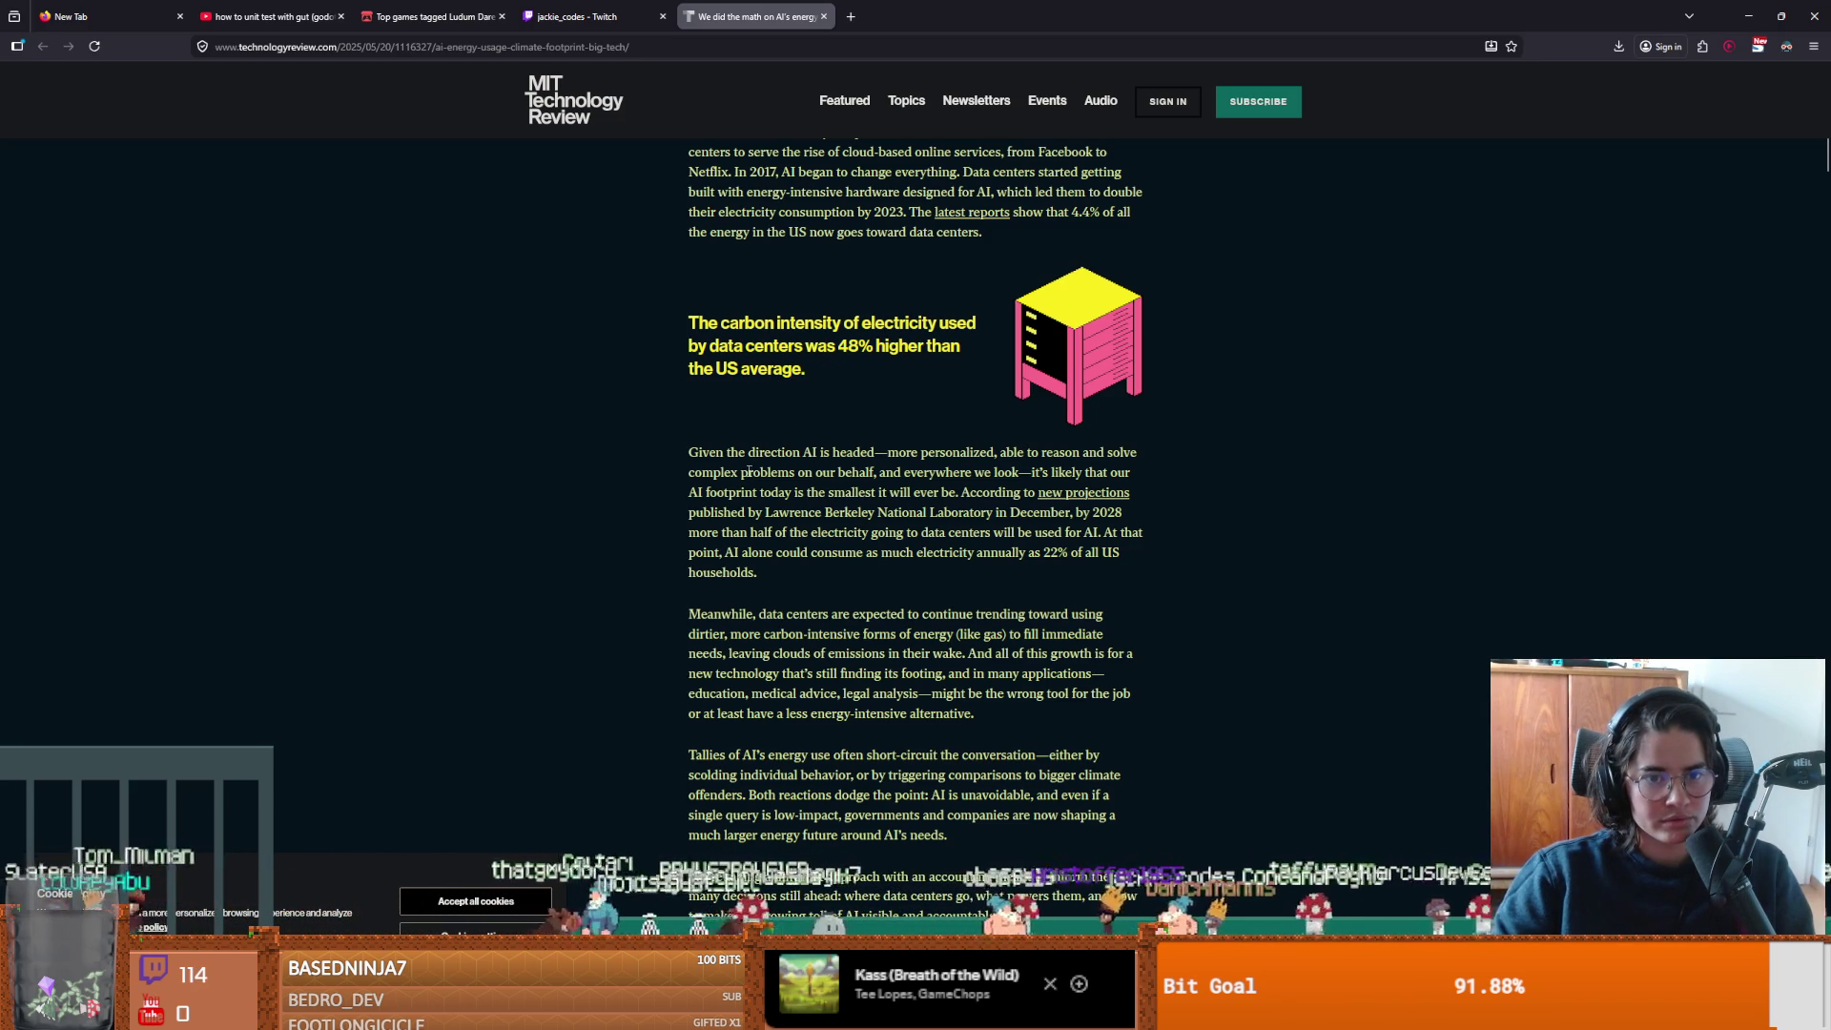
scroll(749, 474, "down", 5)
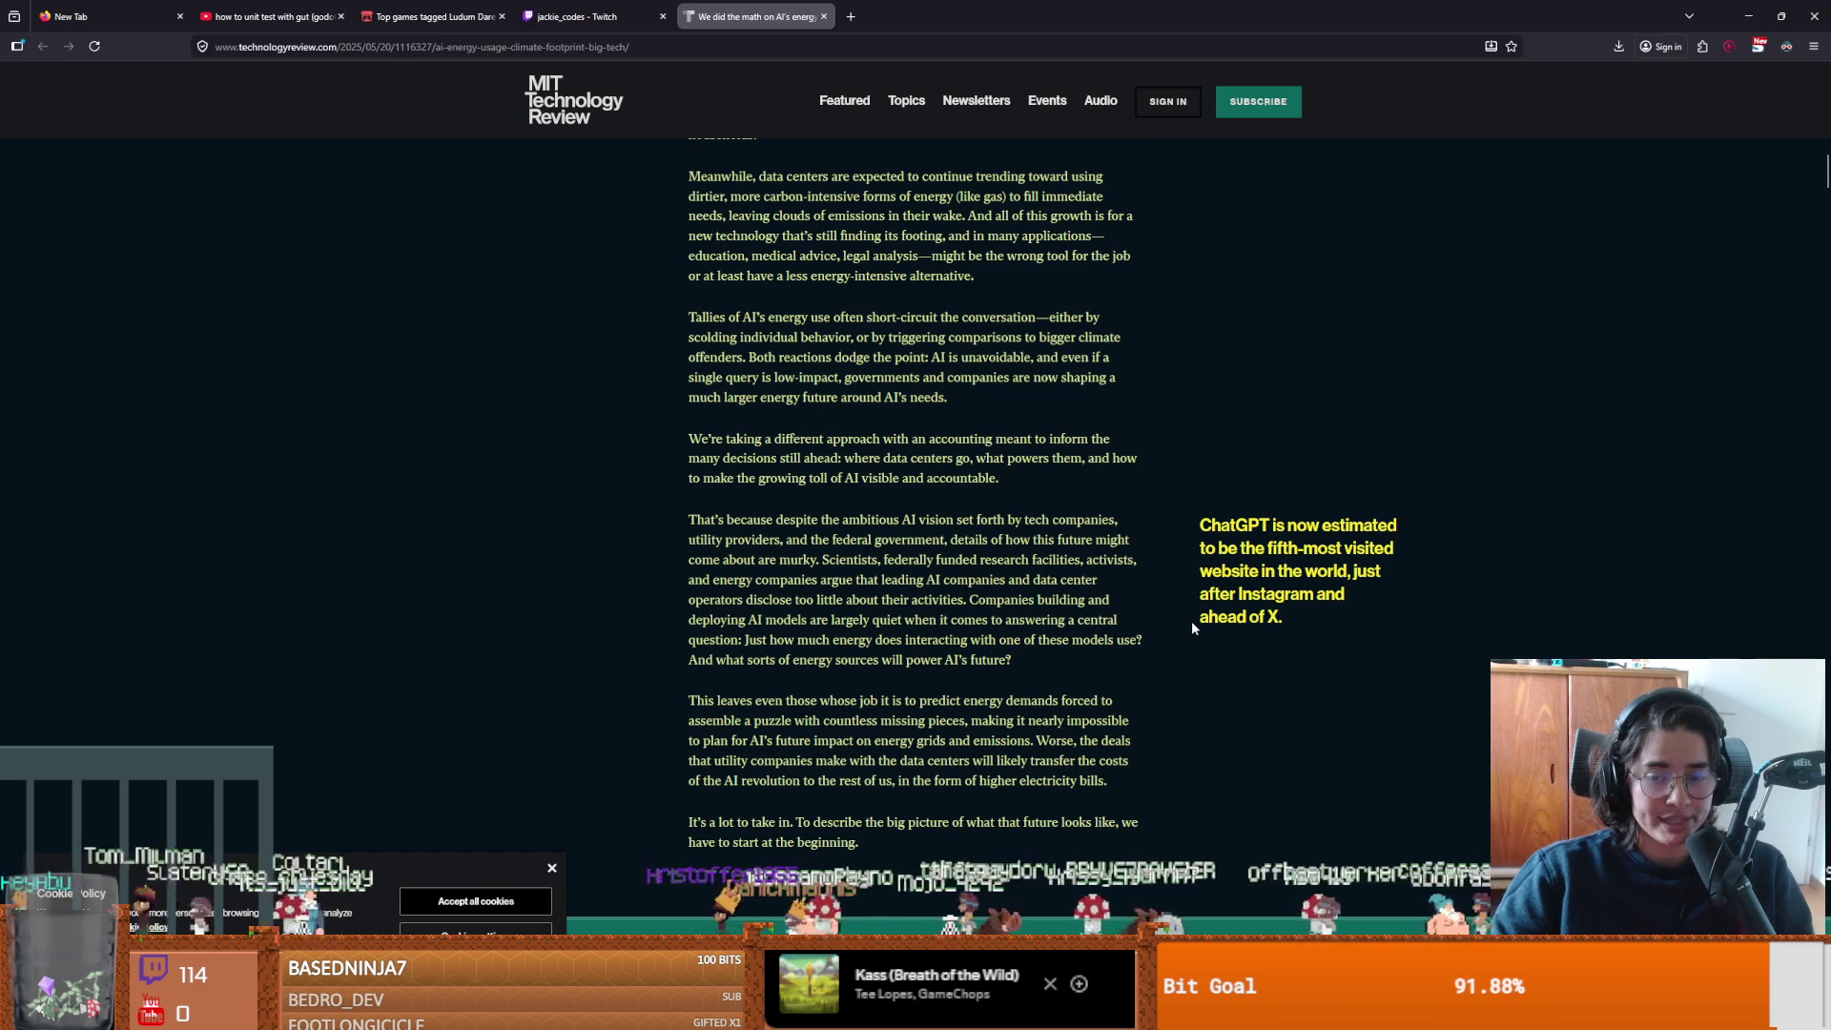
scroll(1001, 598, "down", 5)
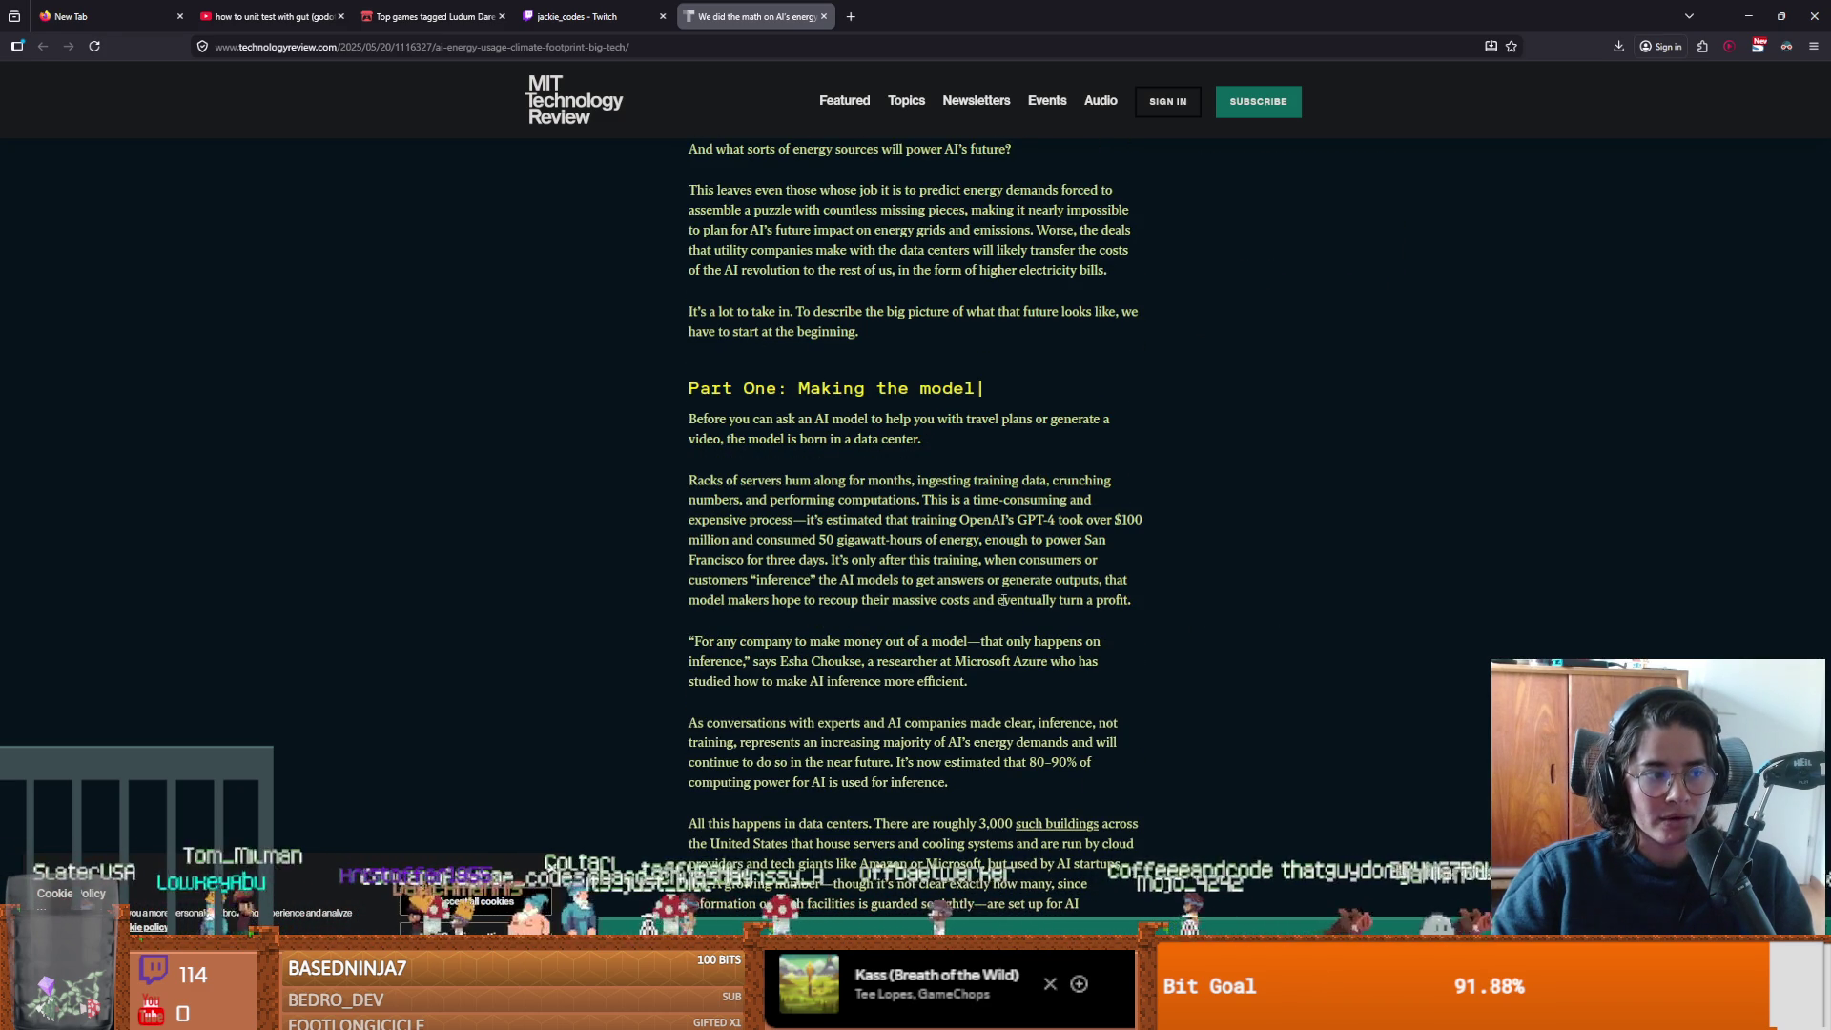
Scroll past the diamond, layers and cube-grid graphics to the Llama 3.1 405B 6,706-joule passage.
scroll(1003, 599, "down", 10)
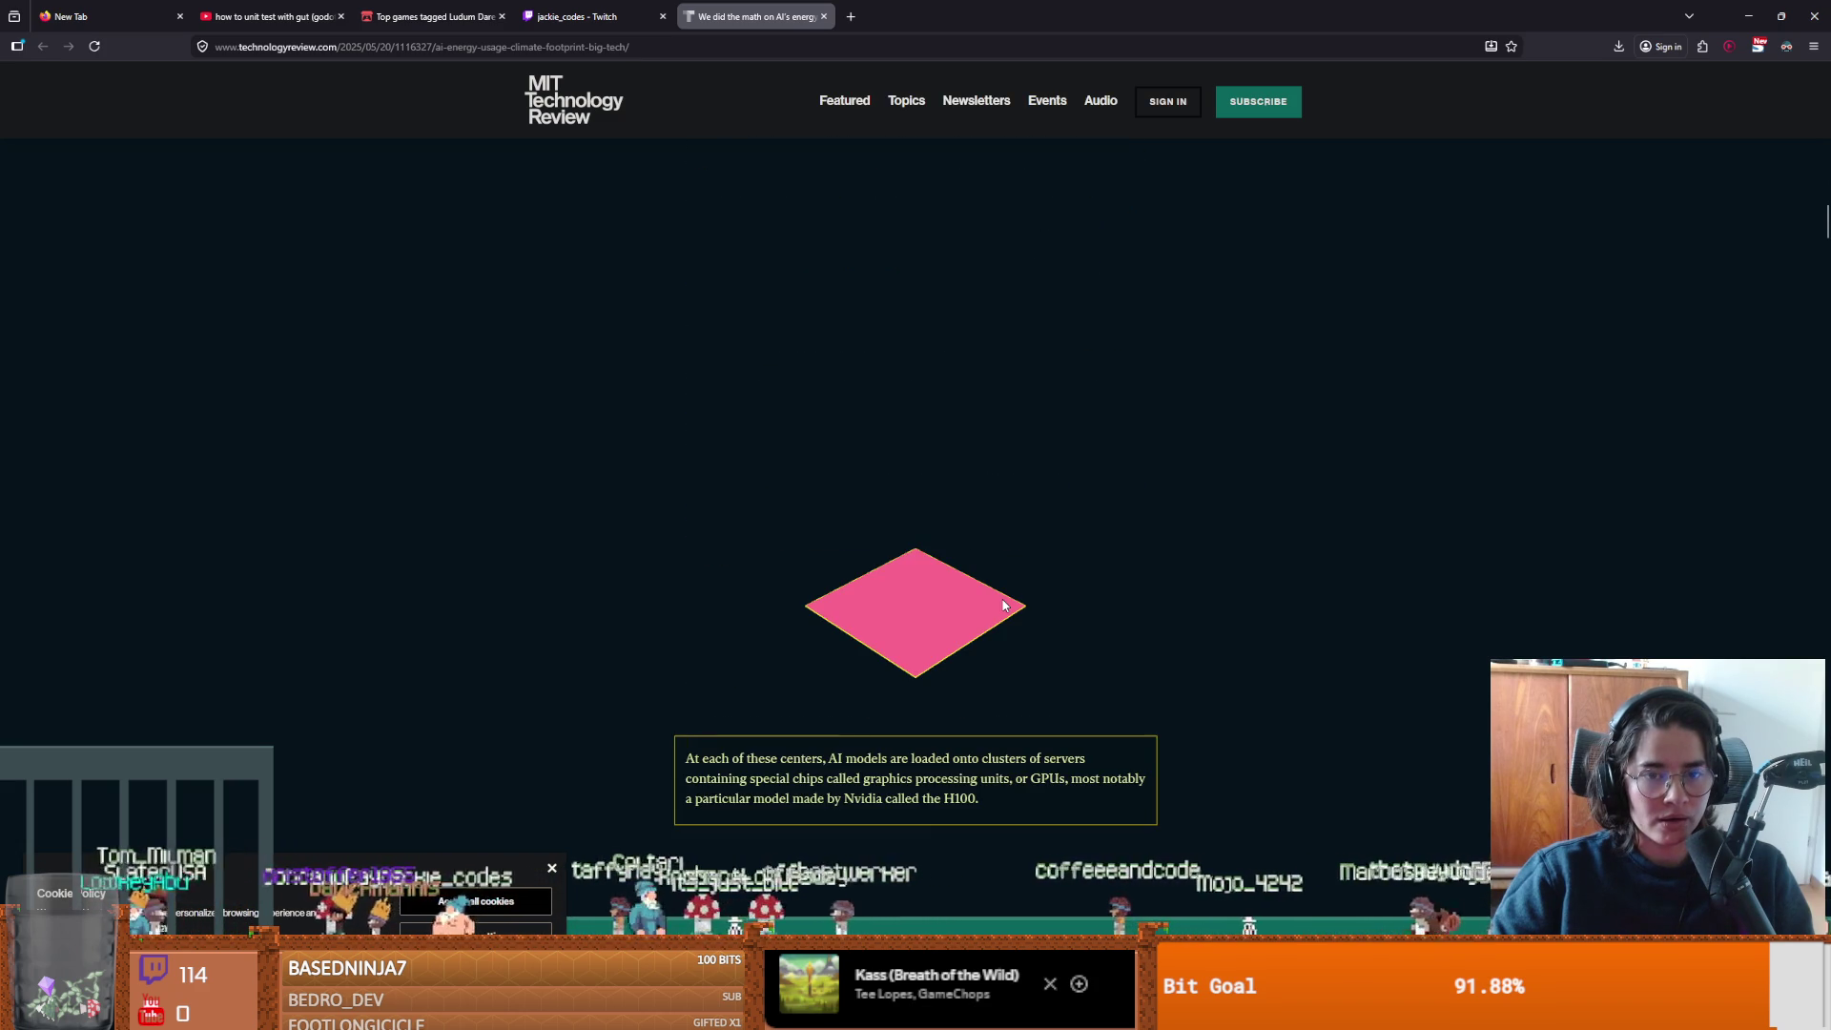
scroll(1003, 605, "down", 5)
scroll(1004, 604, "down", 10)
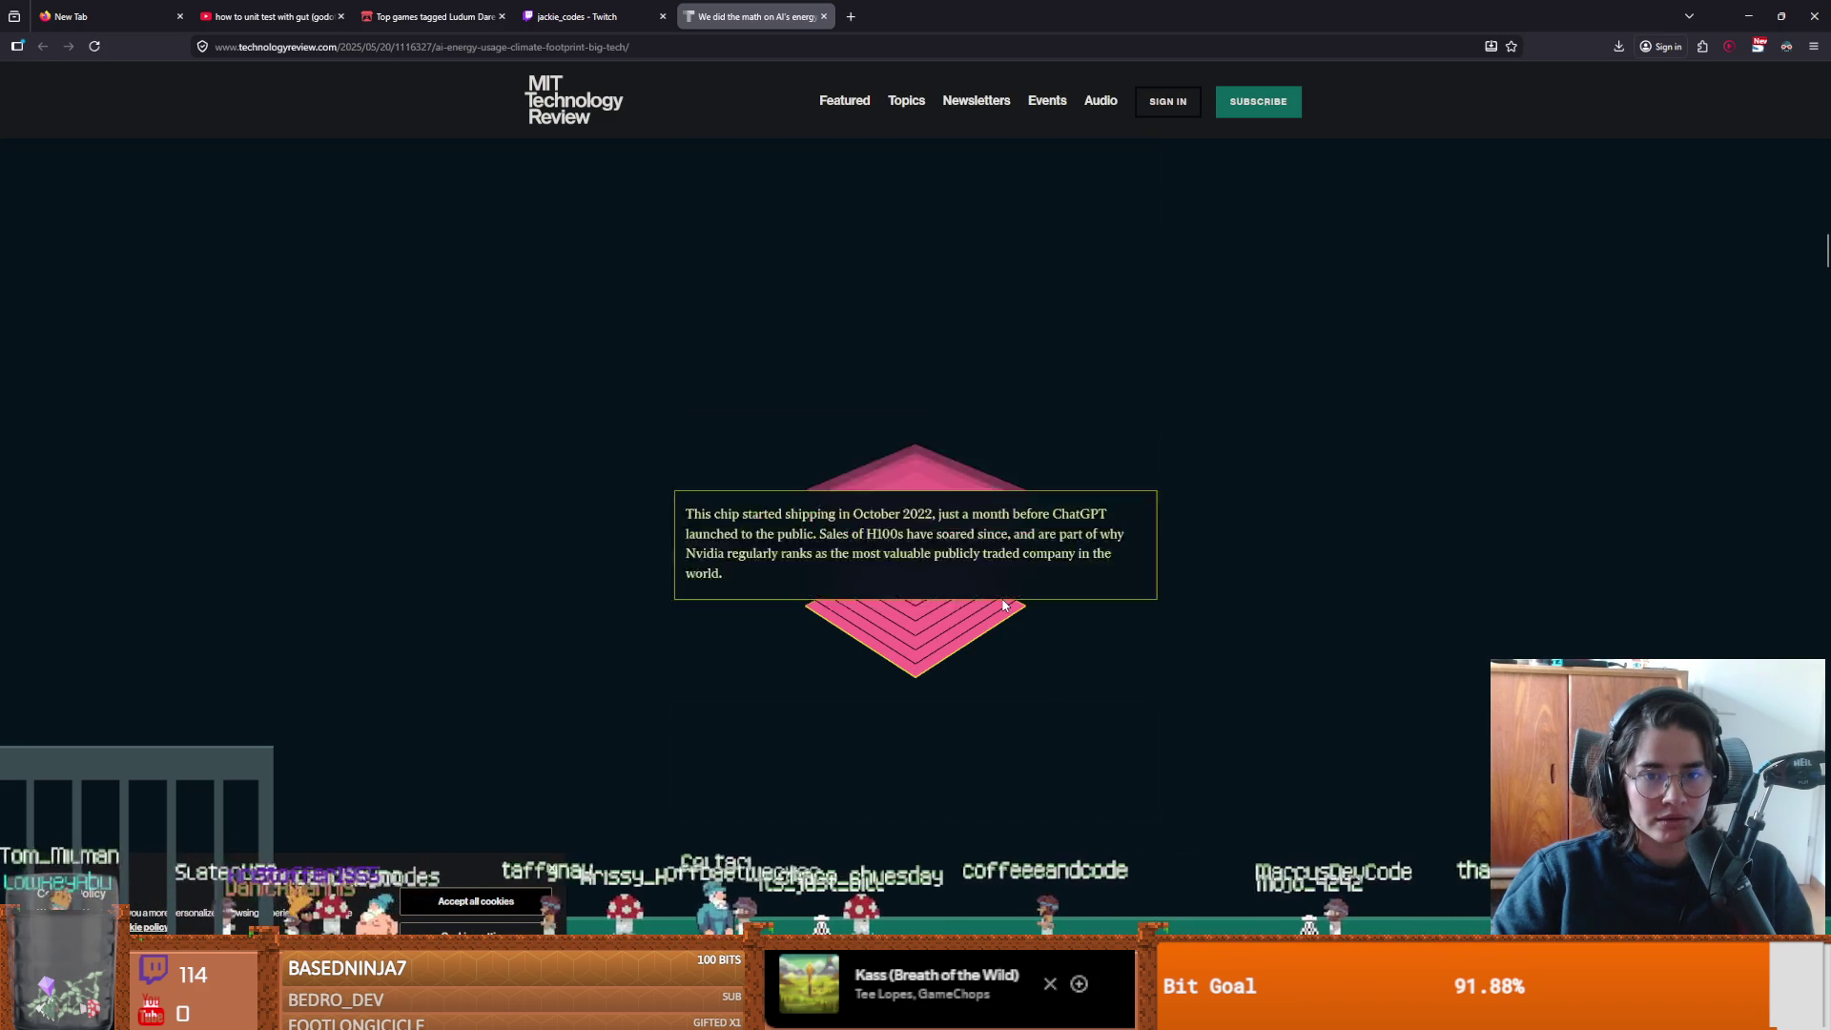
scroll(1001, 598, "up", 15)
scroll(1004, 605, "up", 4)
scroll(1003, 604, "down", 6)
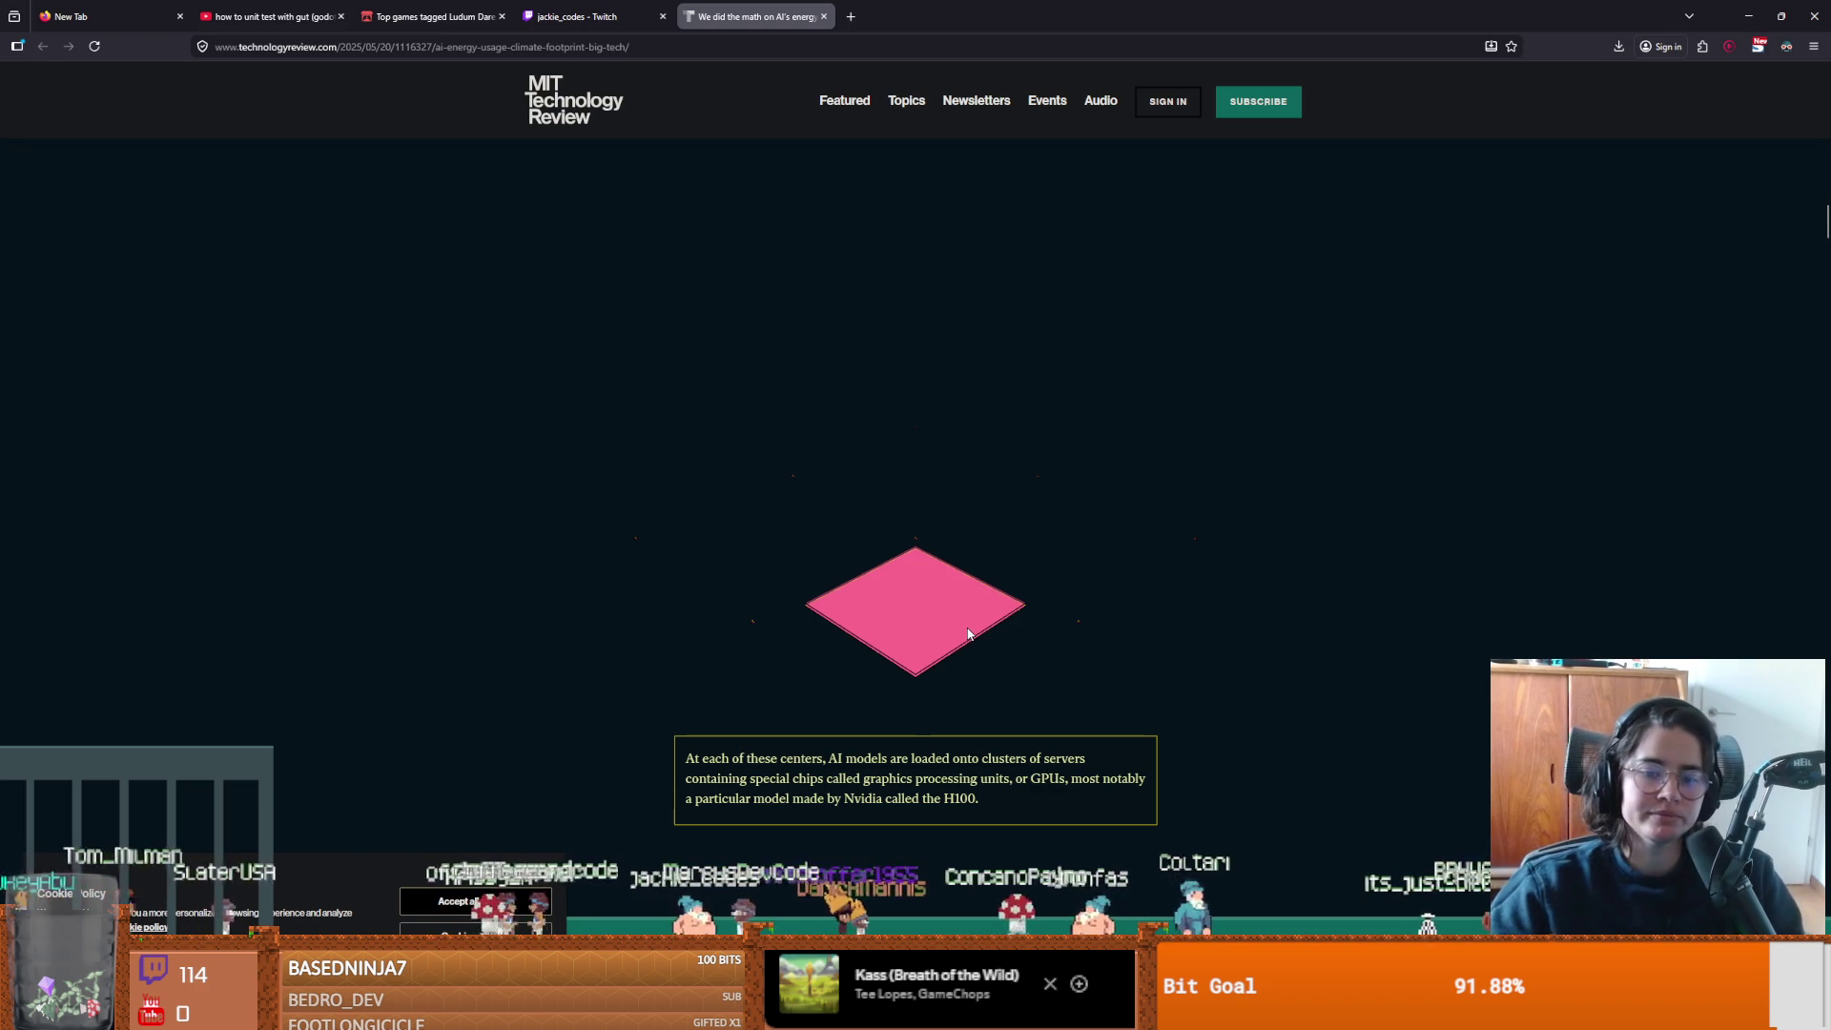
scroll(968, 634, "down", 3)
scroll(966, 633, "down", 10)
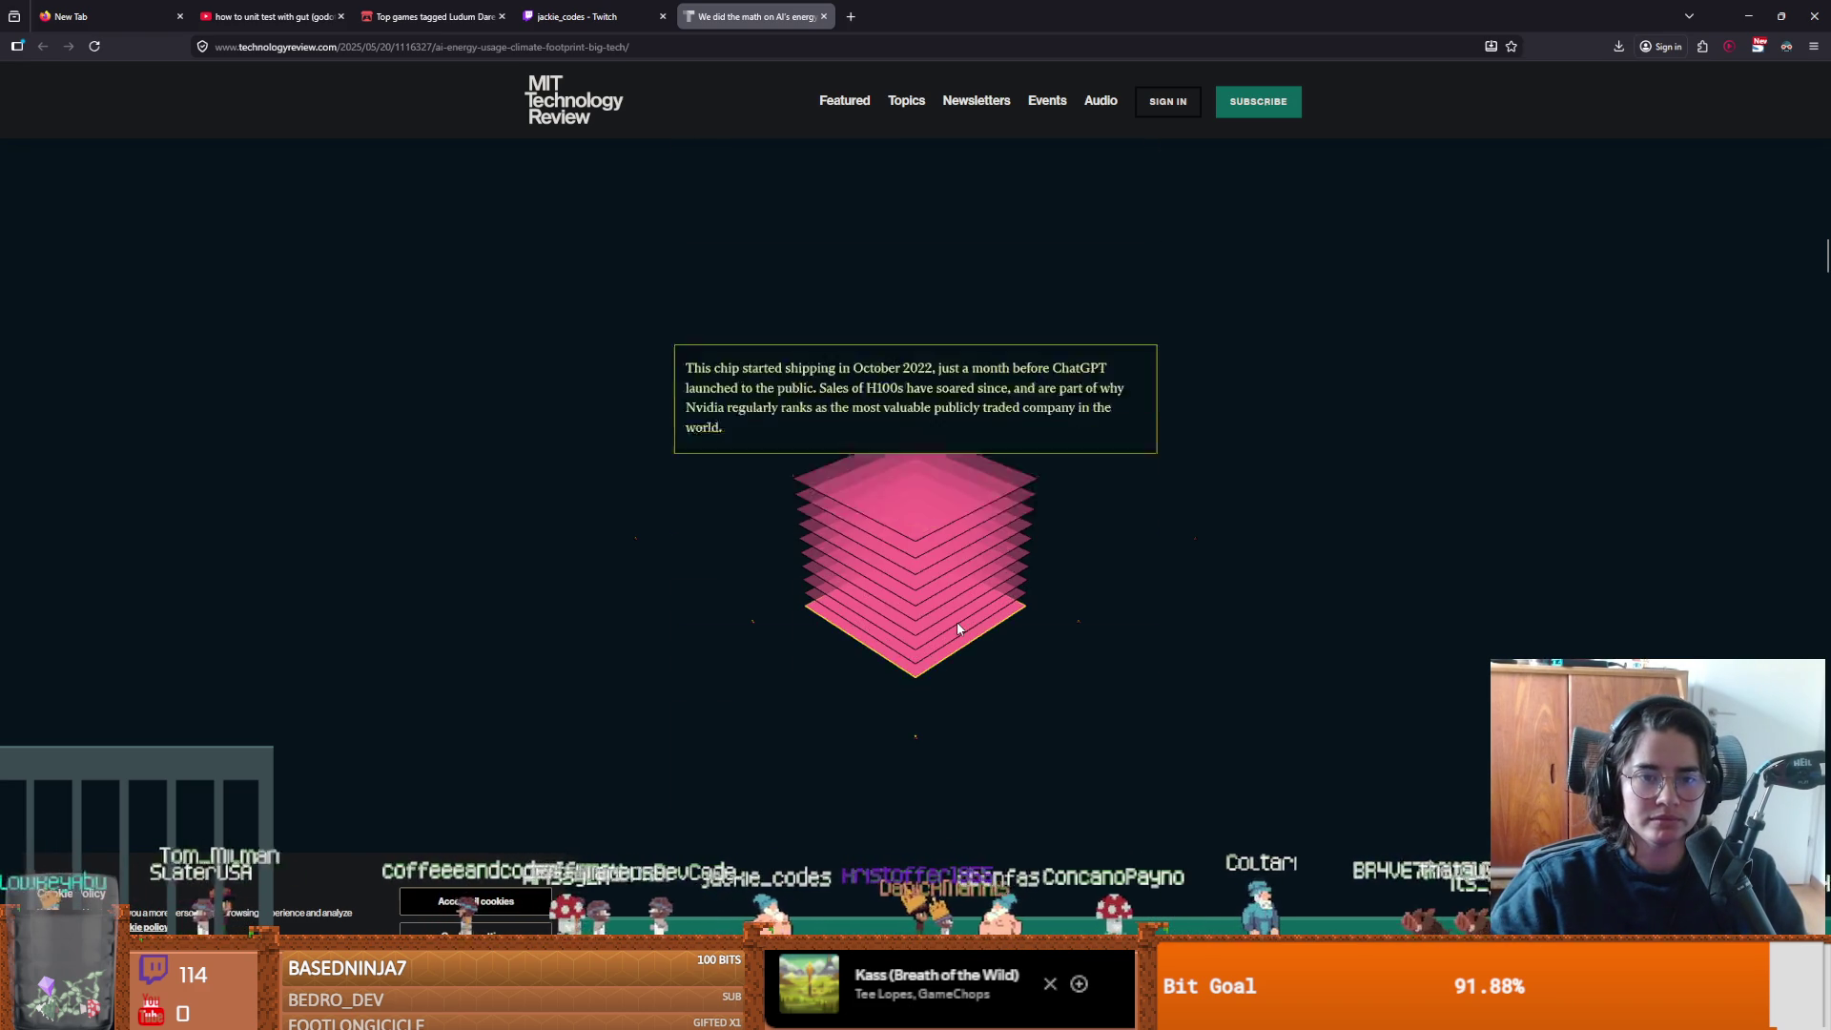
scroll(958, 611, "down", 3)
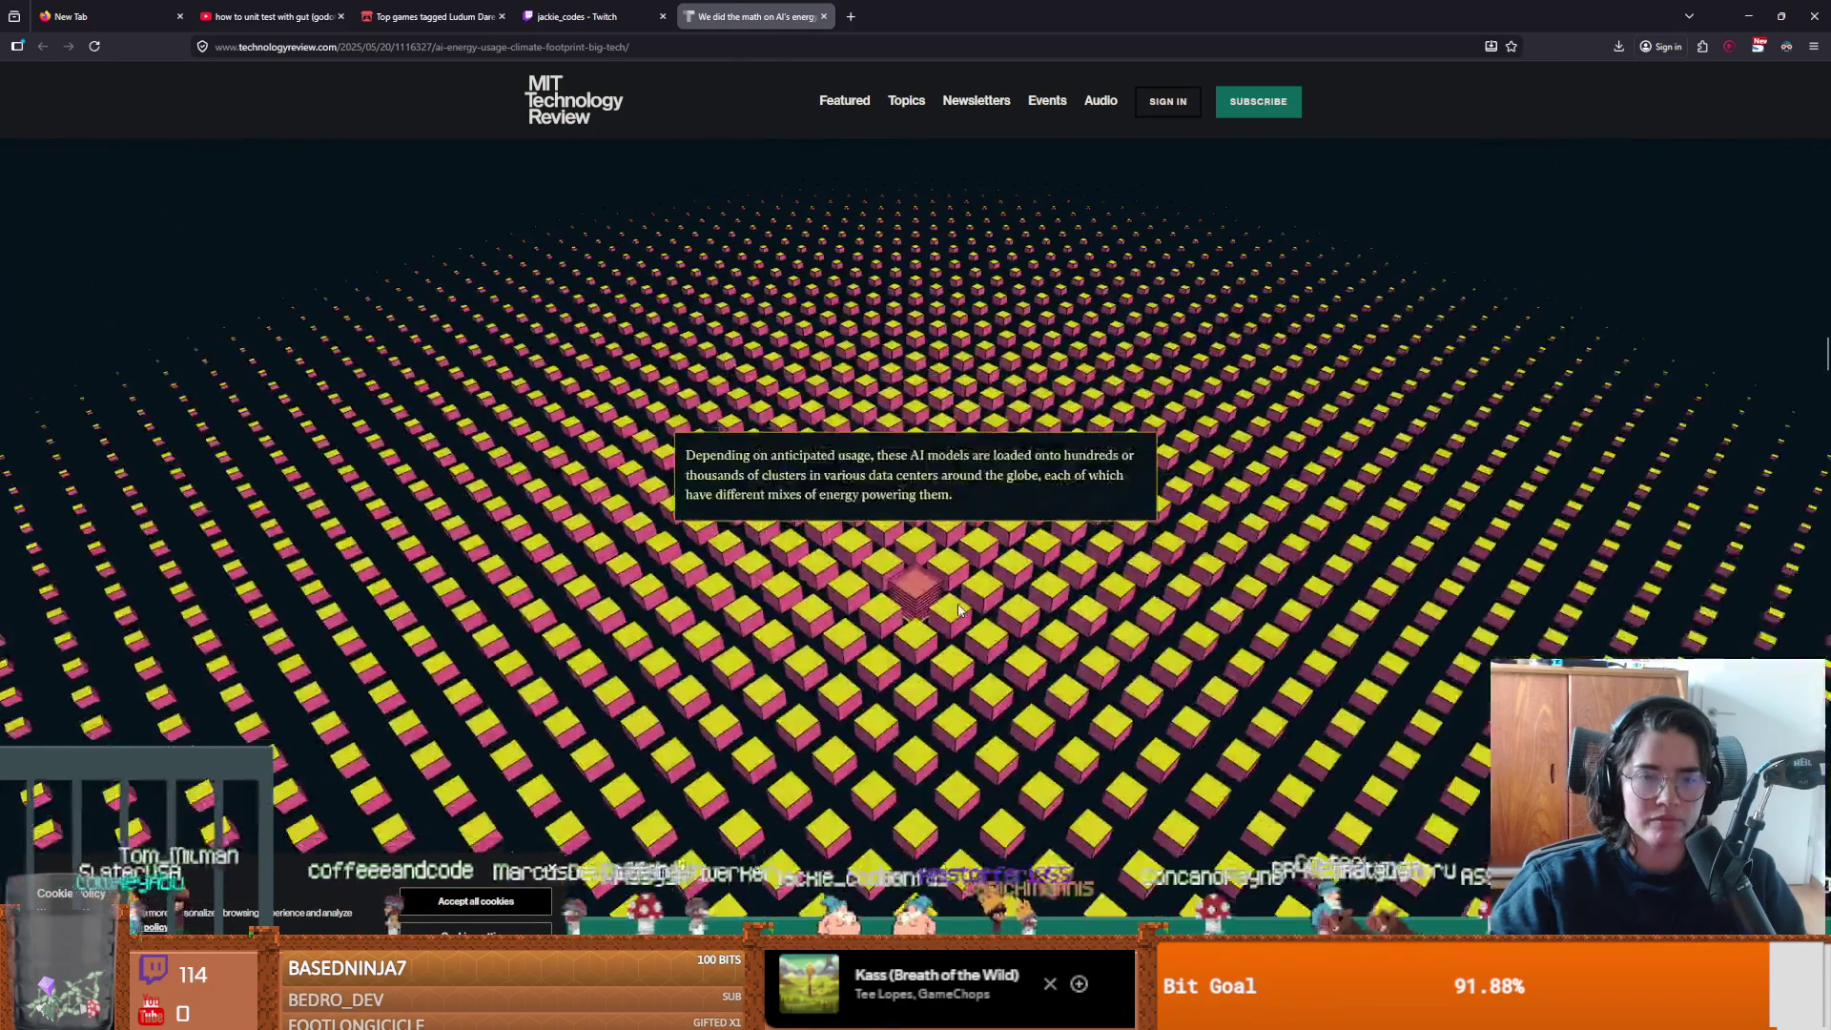
scroll(959, 610, "down", 3)
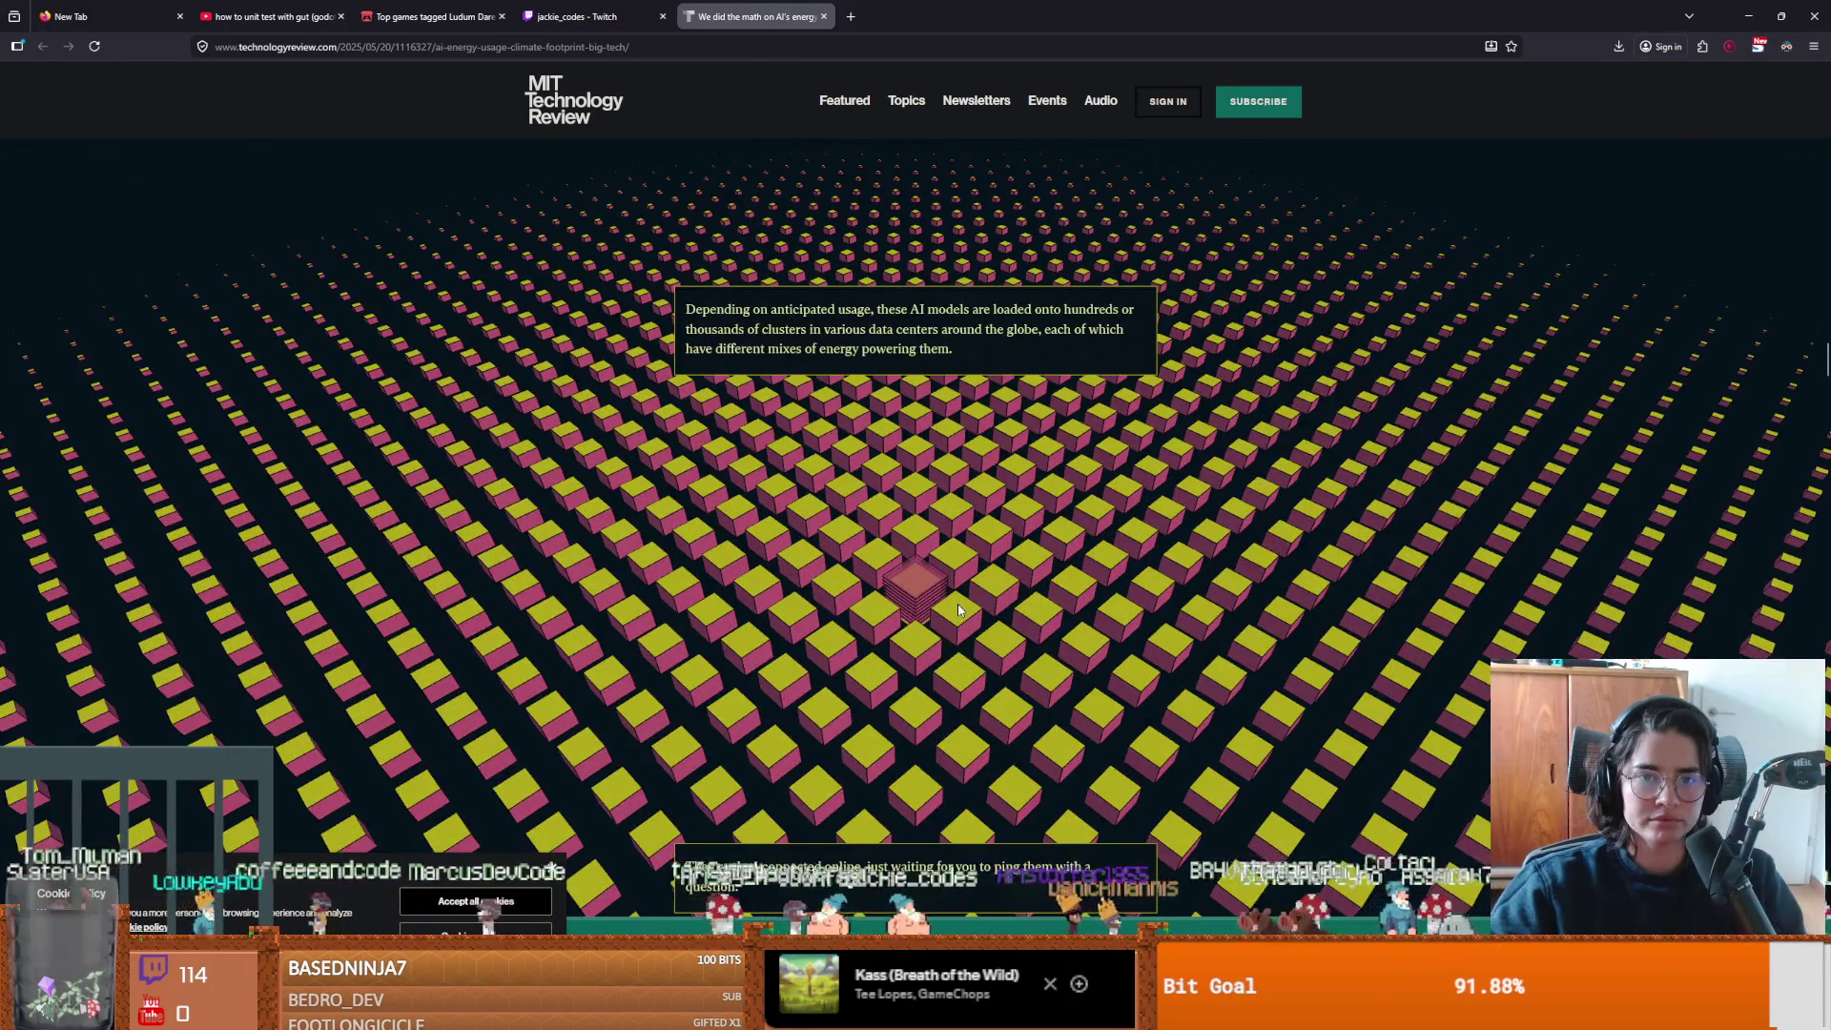
scroll(958, 604, "down", 5)
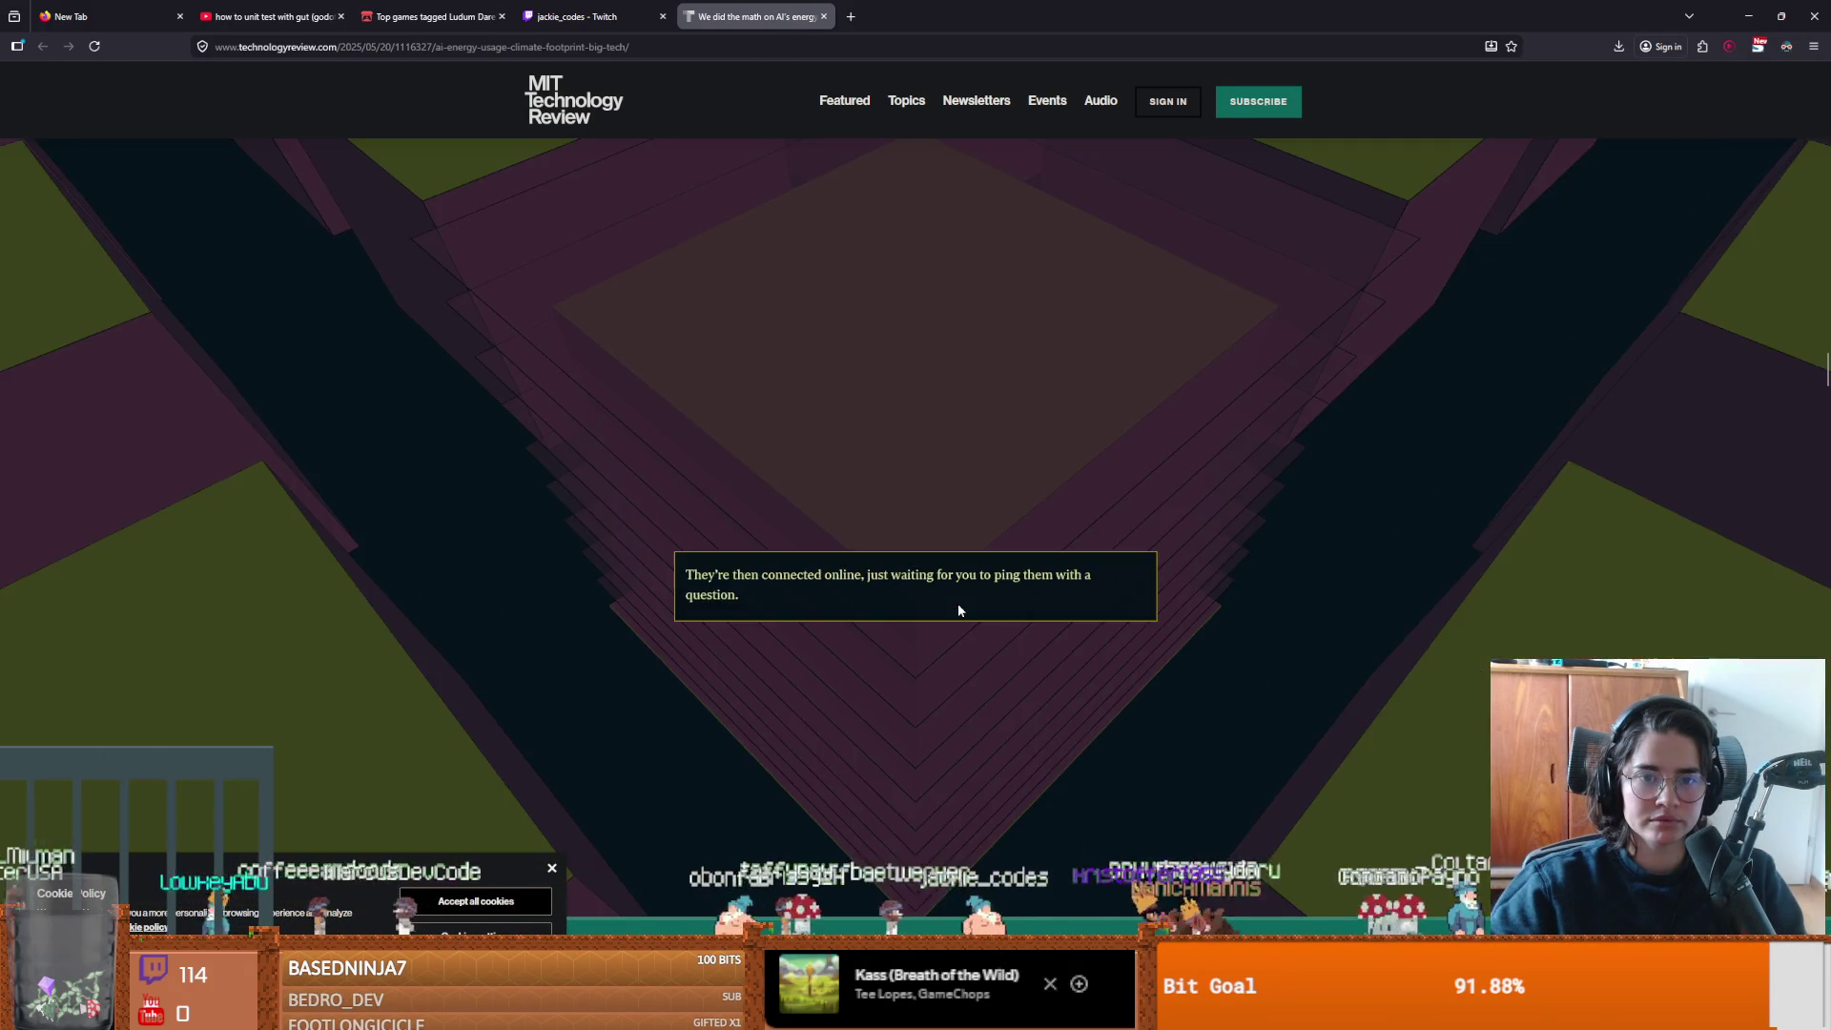
scroll(959, 611, "down", 5)
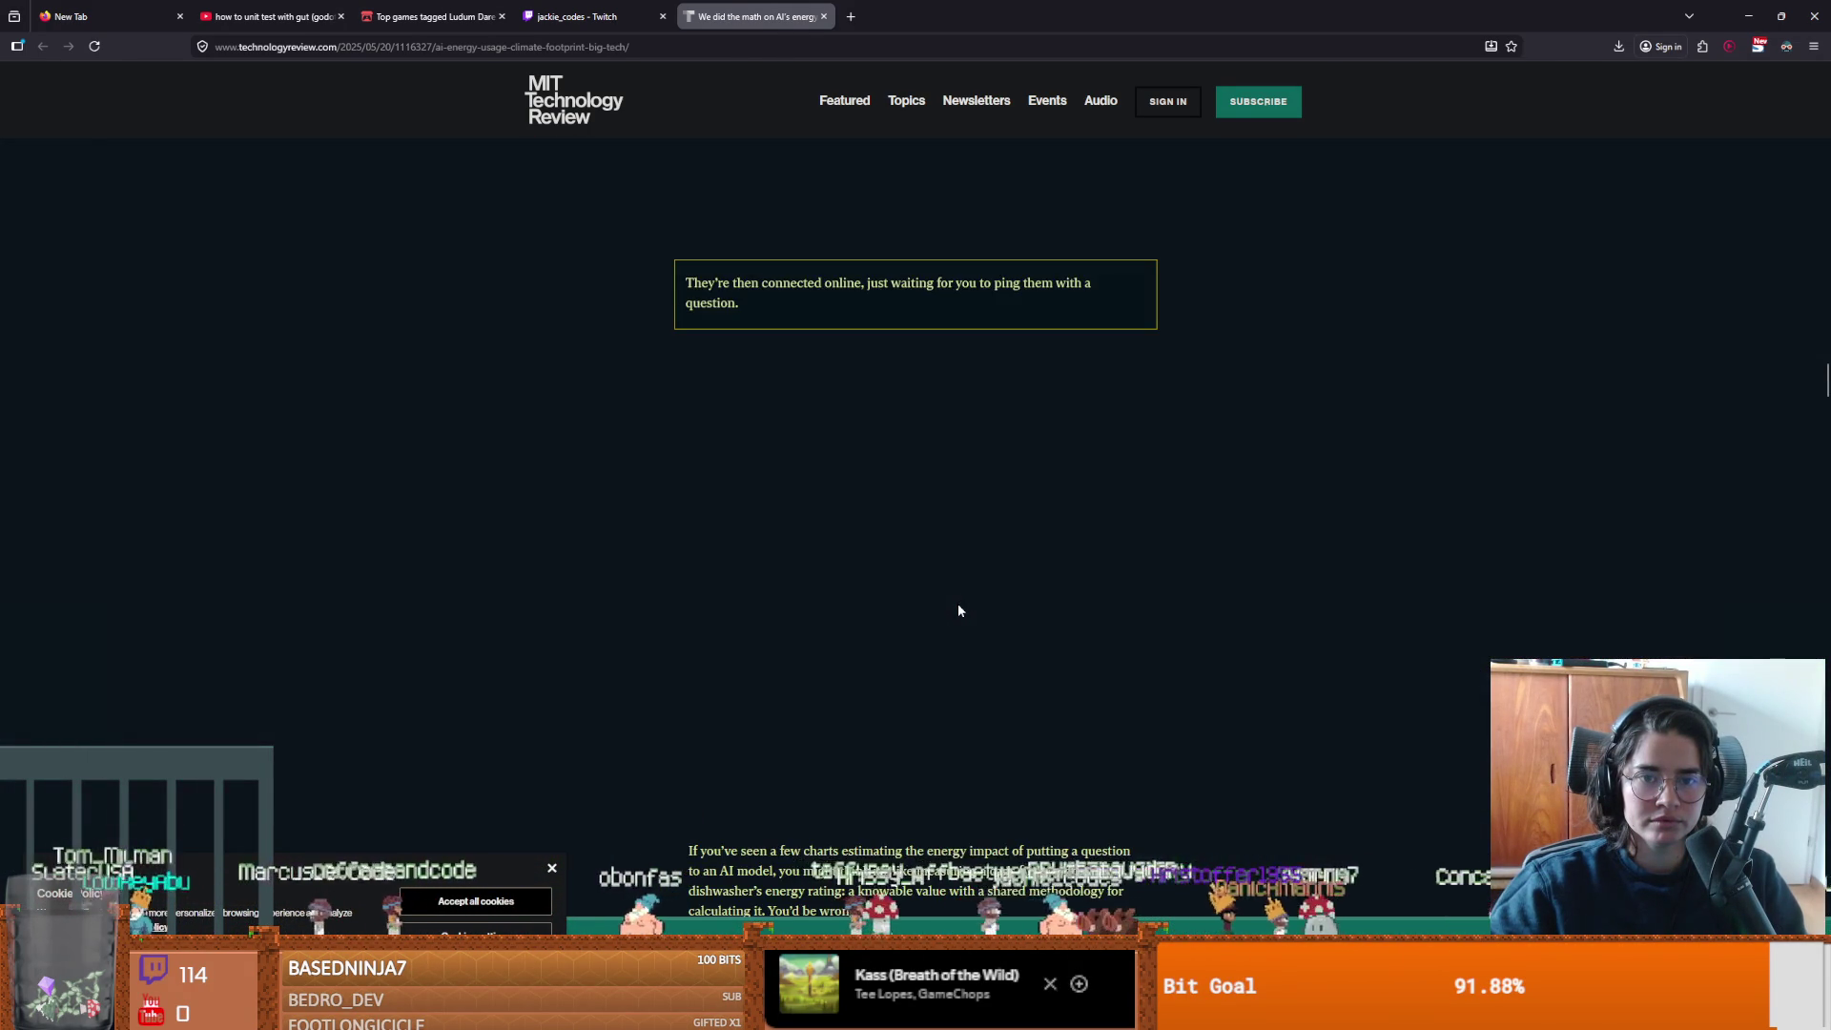
scroll(957, 603, "down", 5)
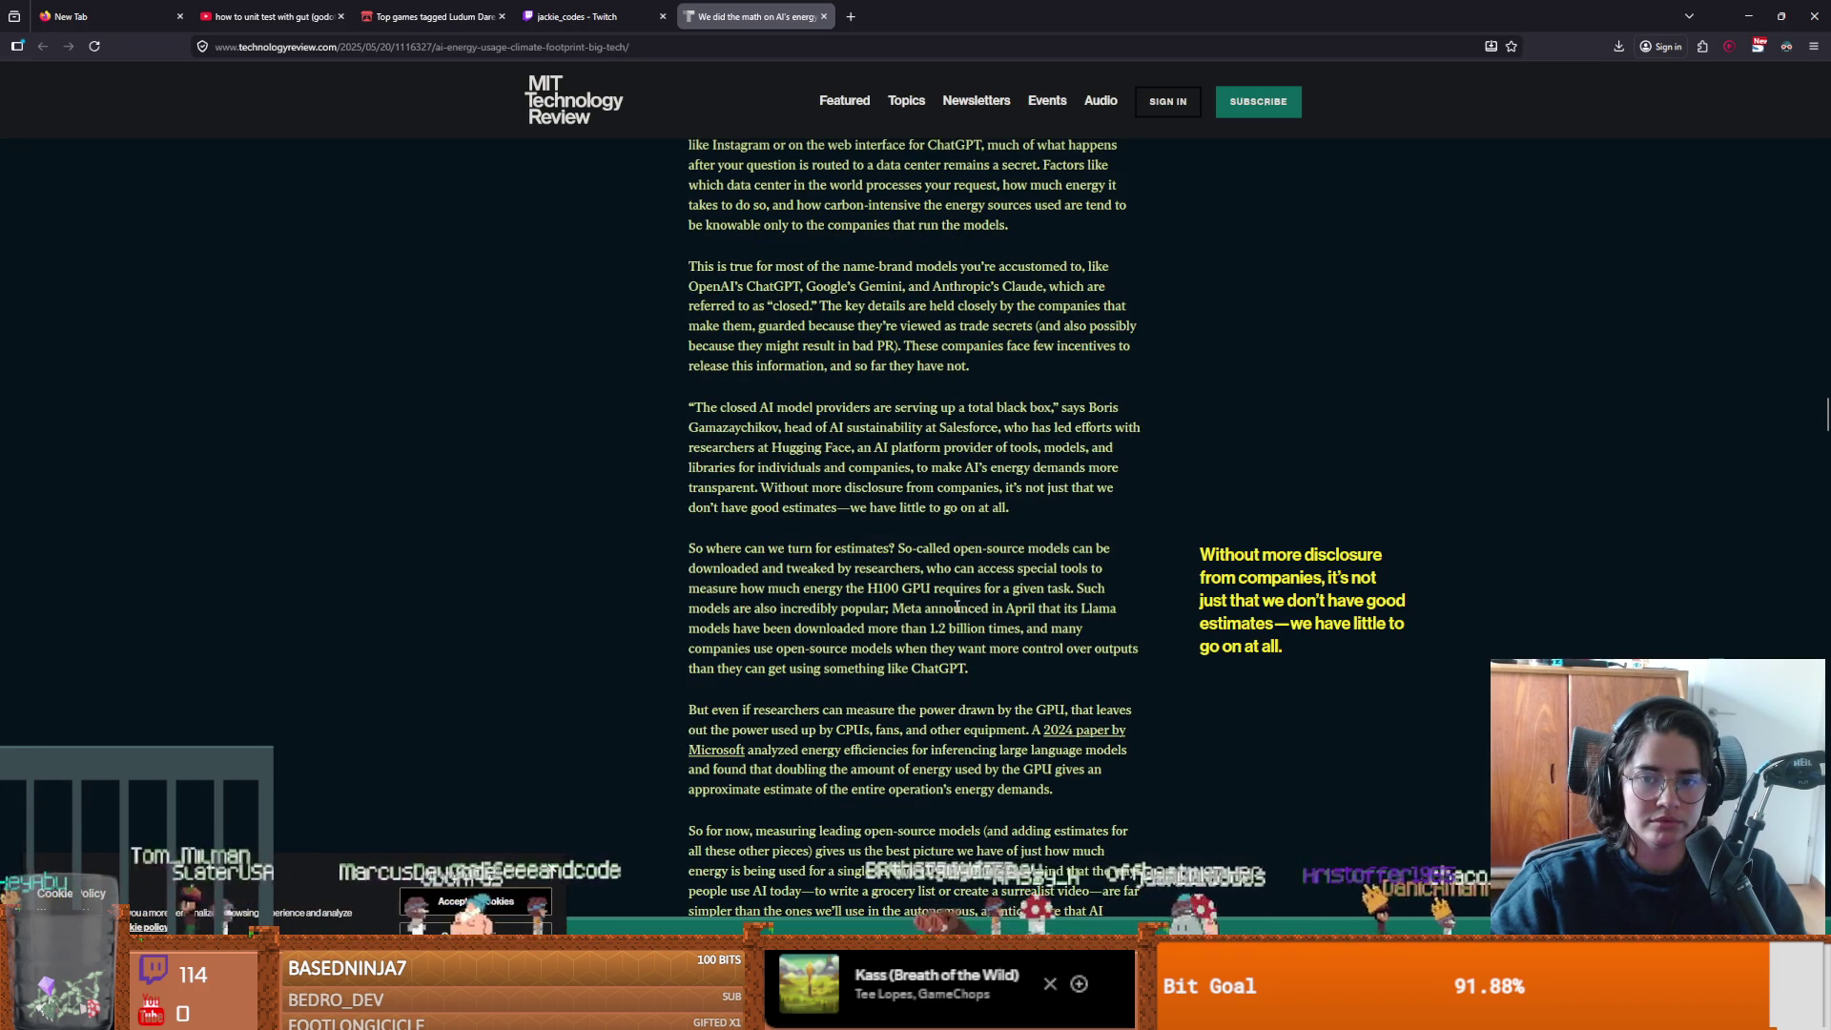
scroll(957, 606, "down", 10)
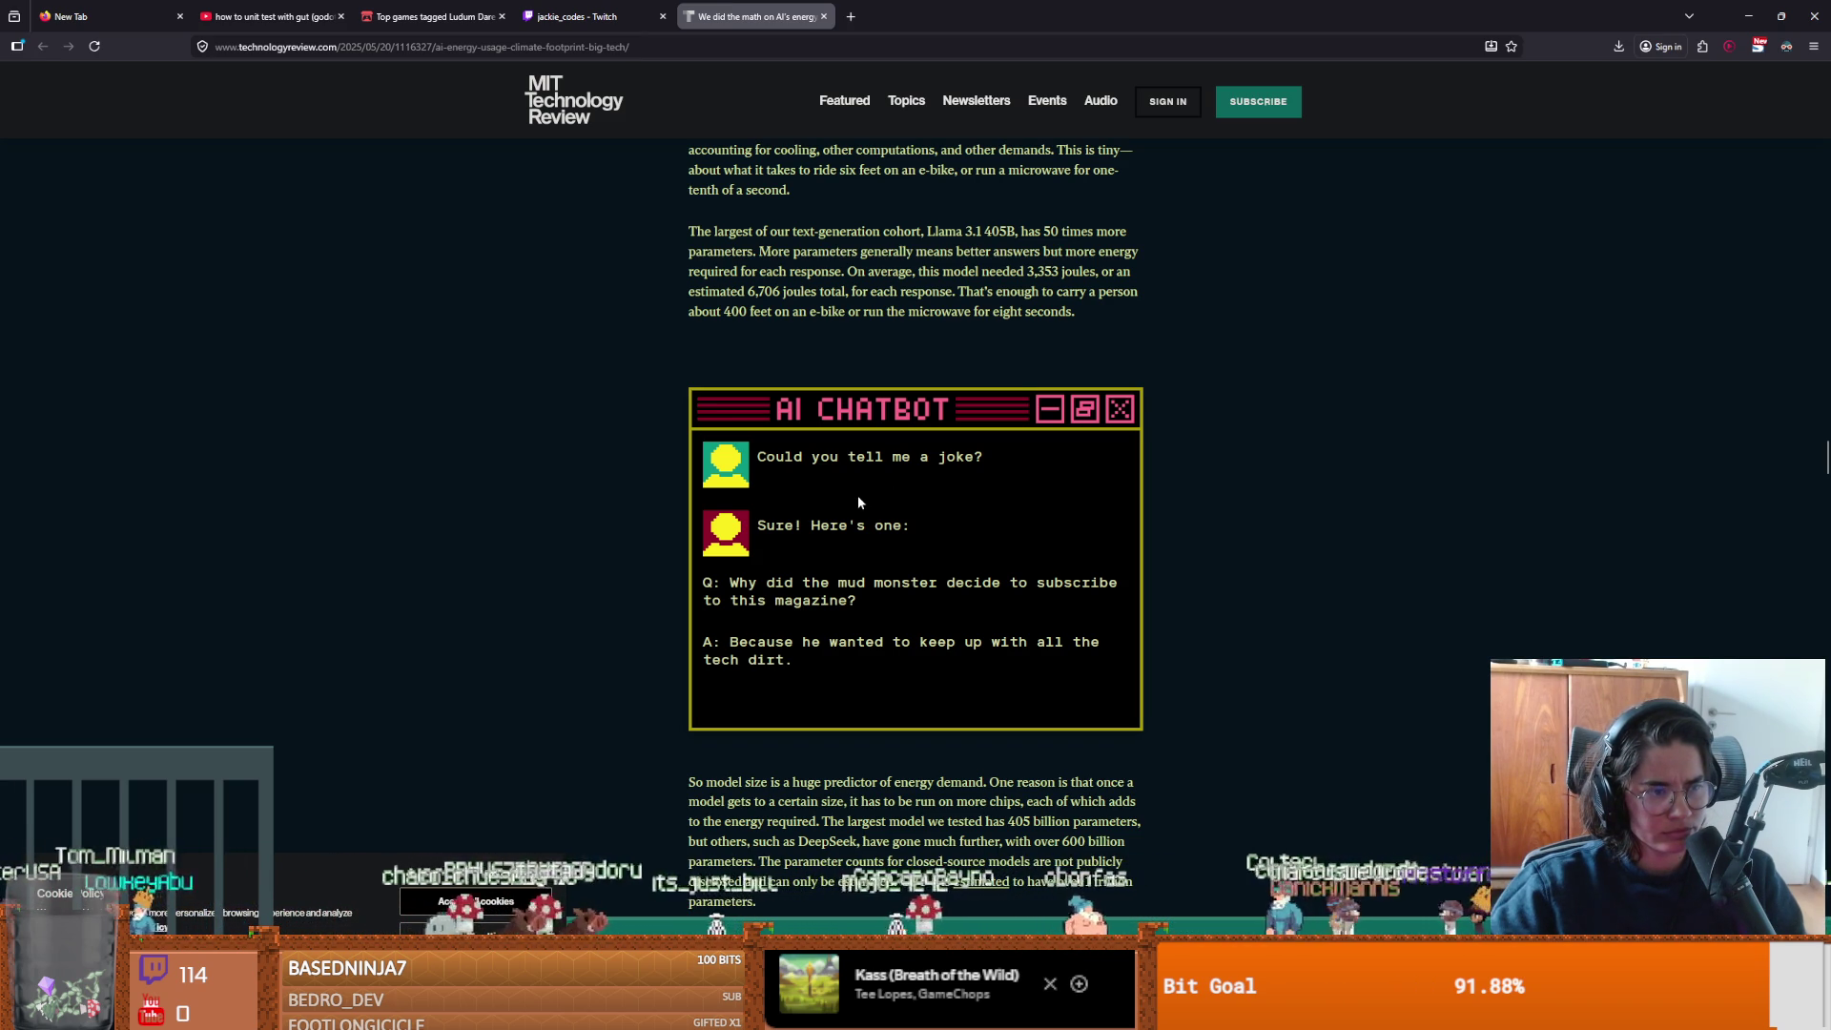
Scroll to the 200 terawatt-hours passage and tile the article window beside the editor.
scroll(857, 497, "down", 5)
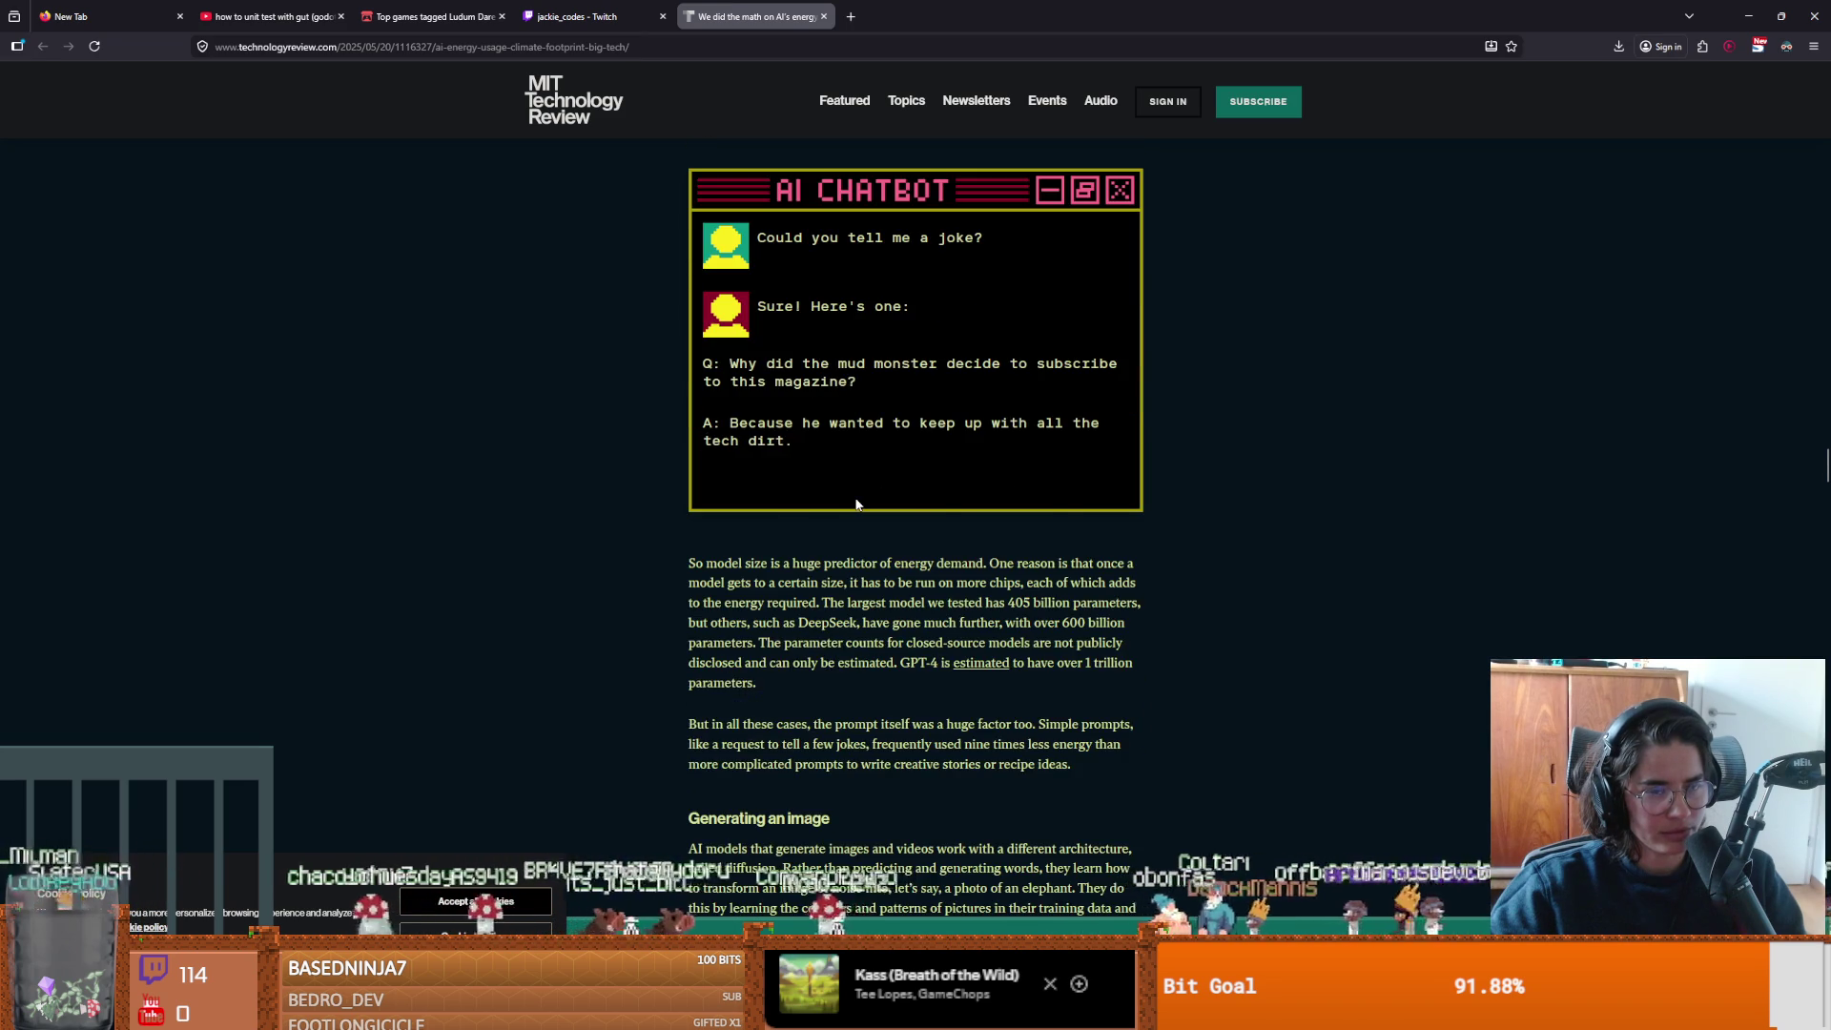
scroll(855, 503, "down", 10)
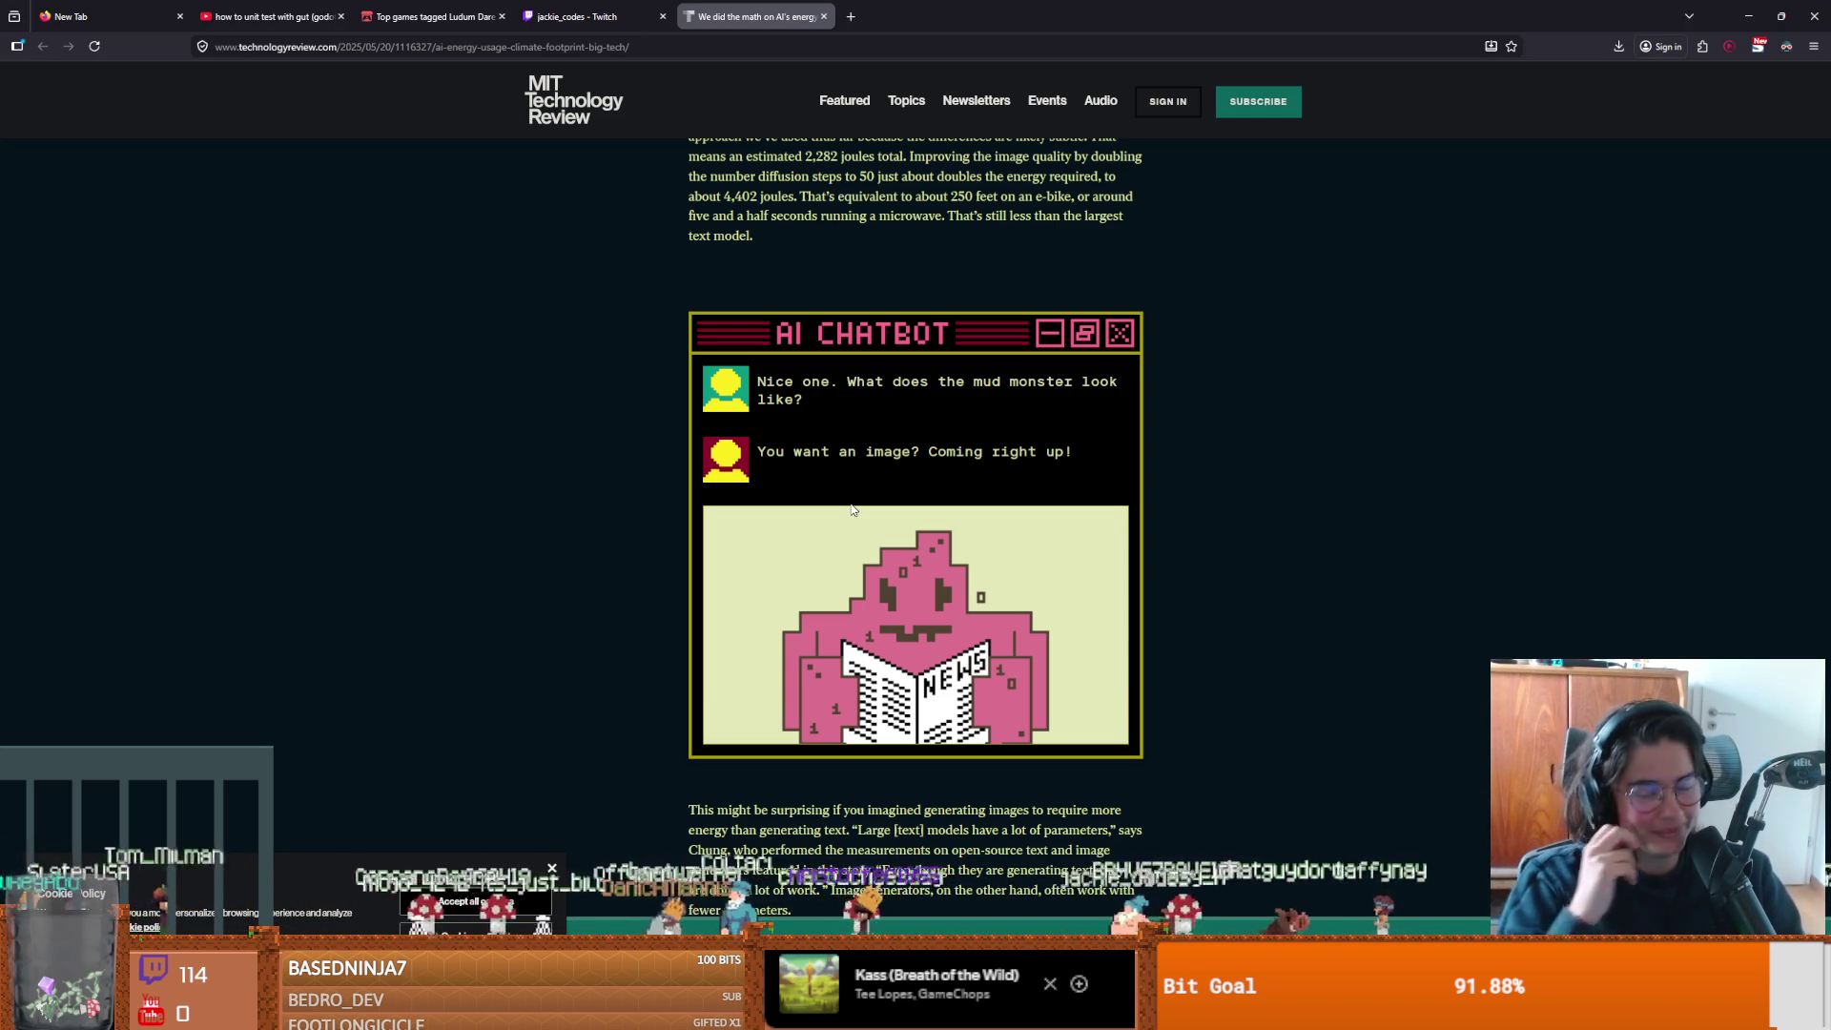
scroll(897, 410, "down", 15)
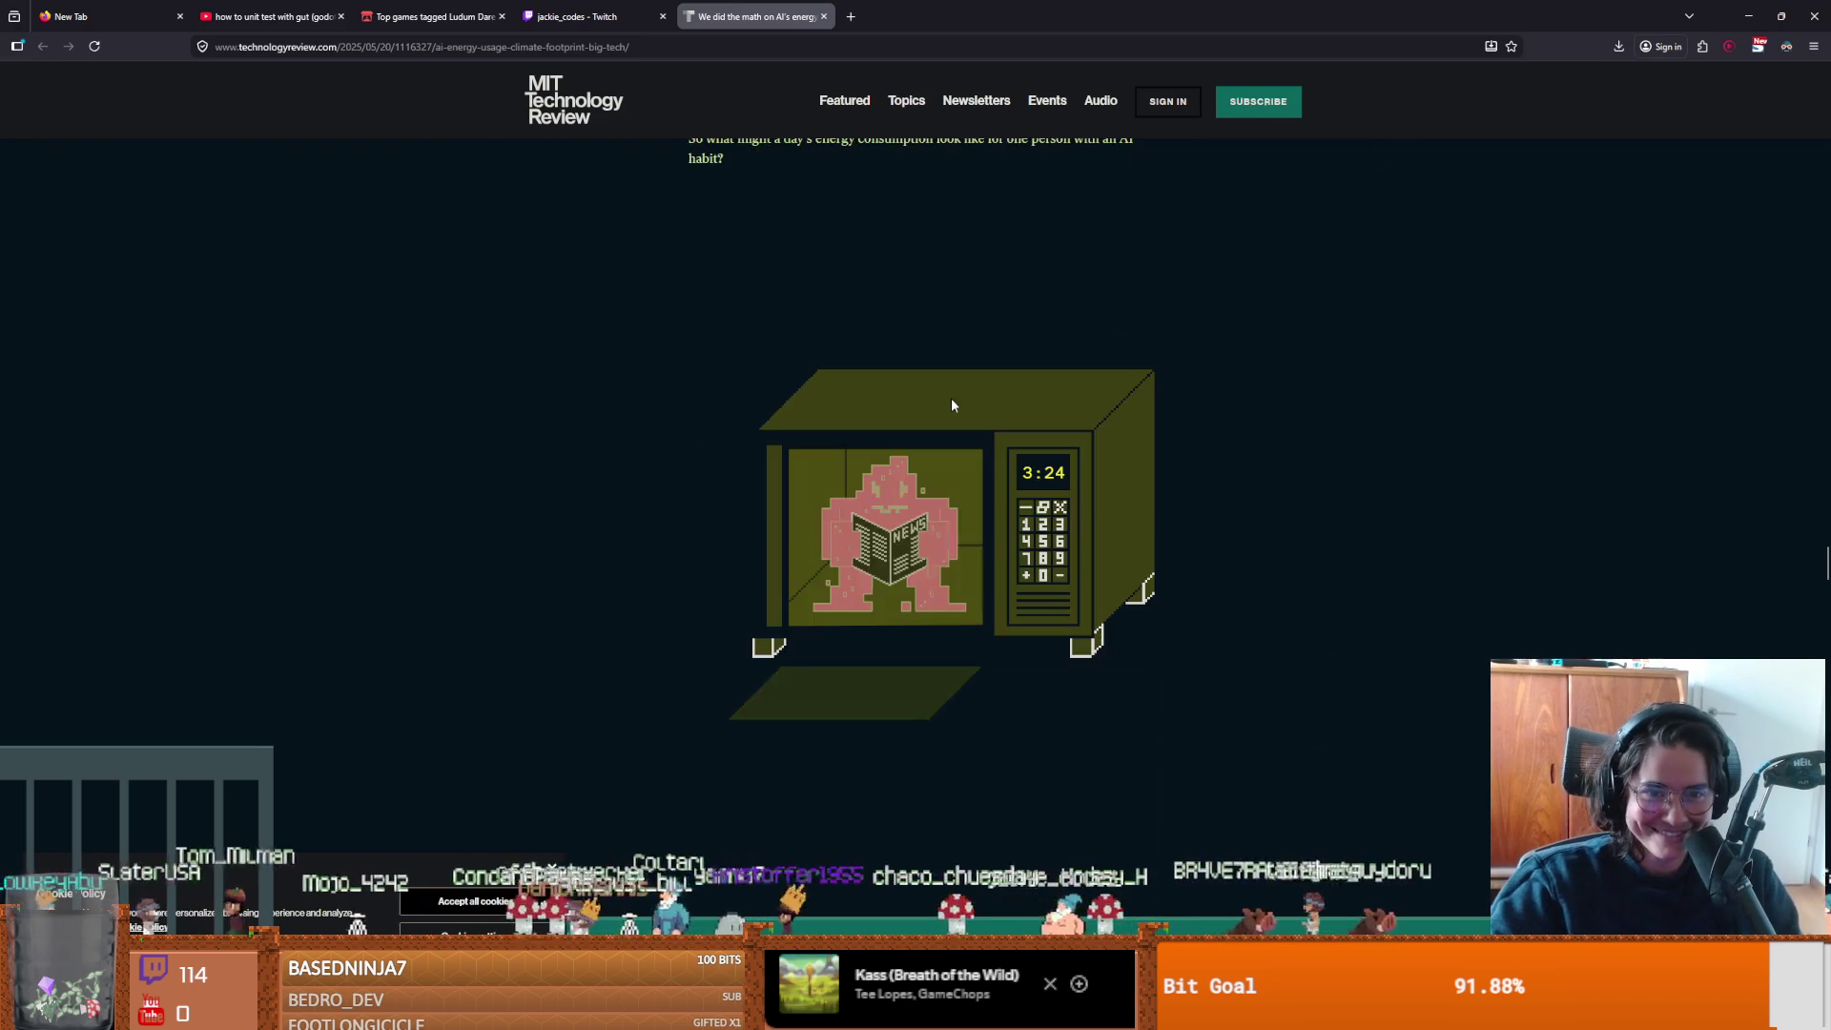
scroll(951, 404, "down", 10)
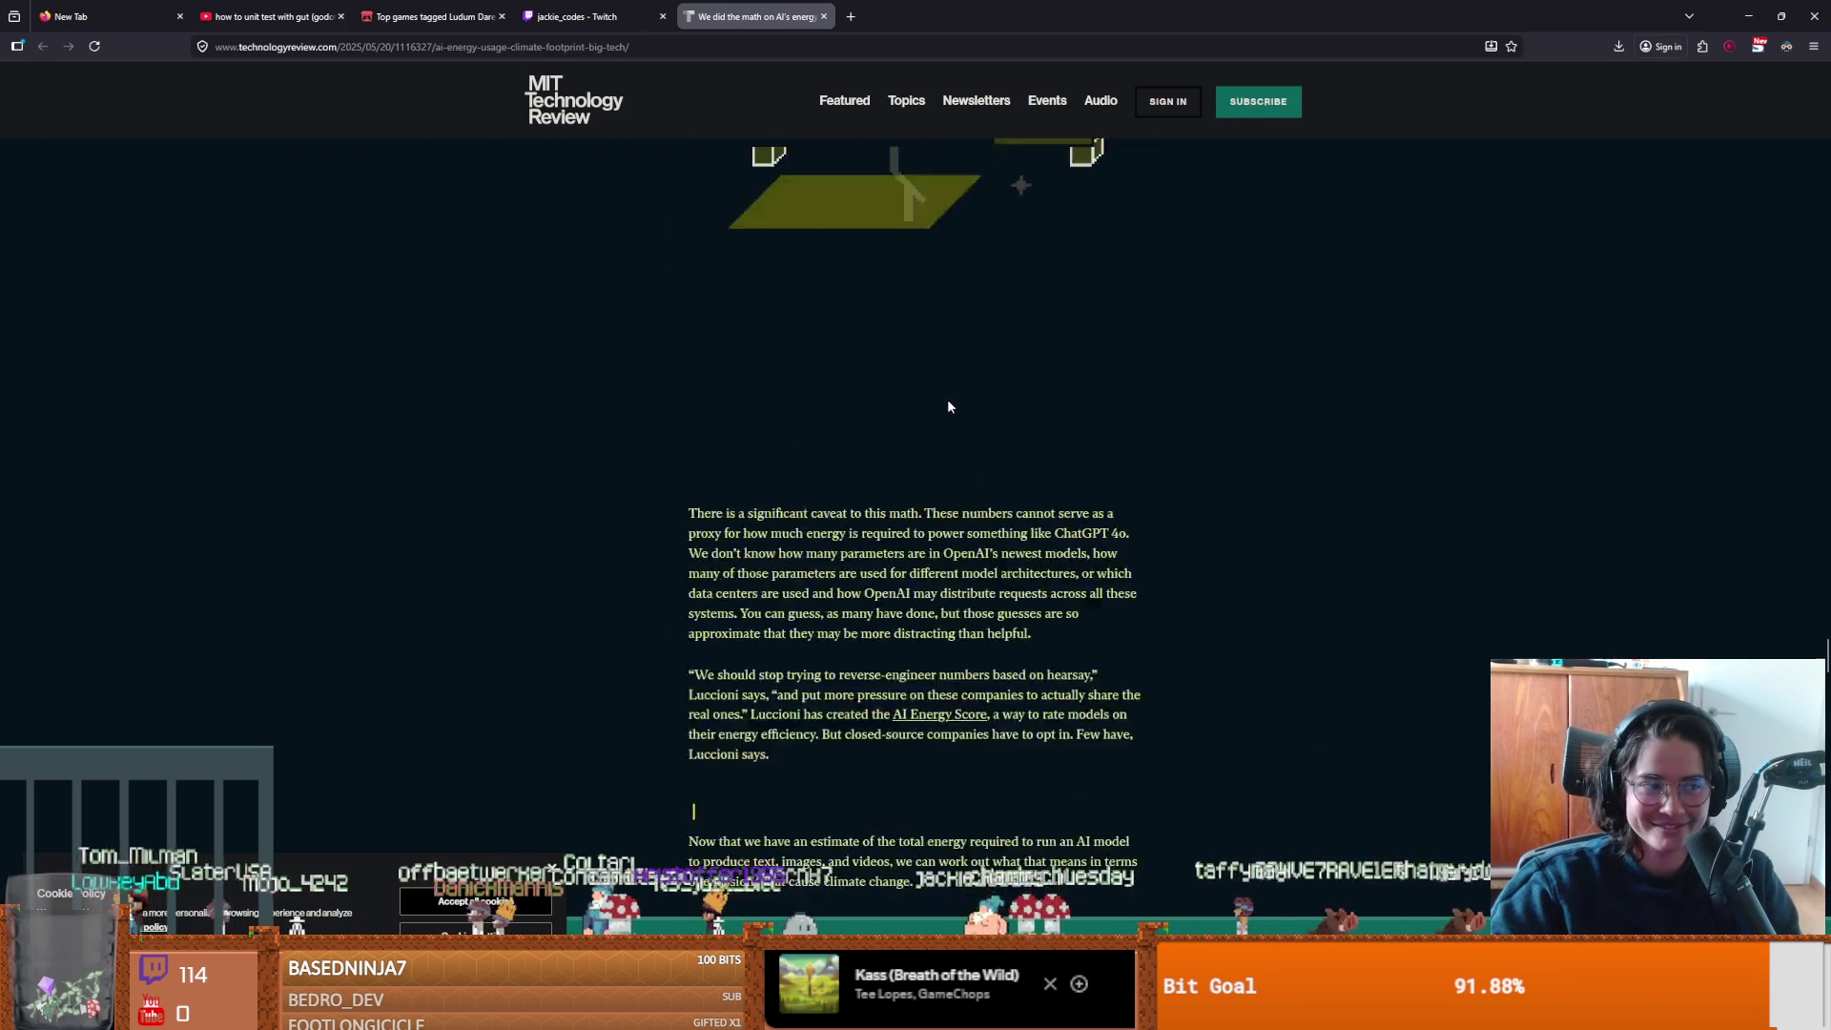
scroll(948, 404, "down", 10)
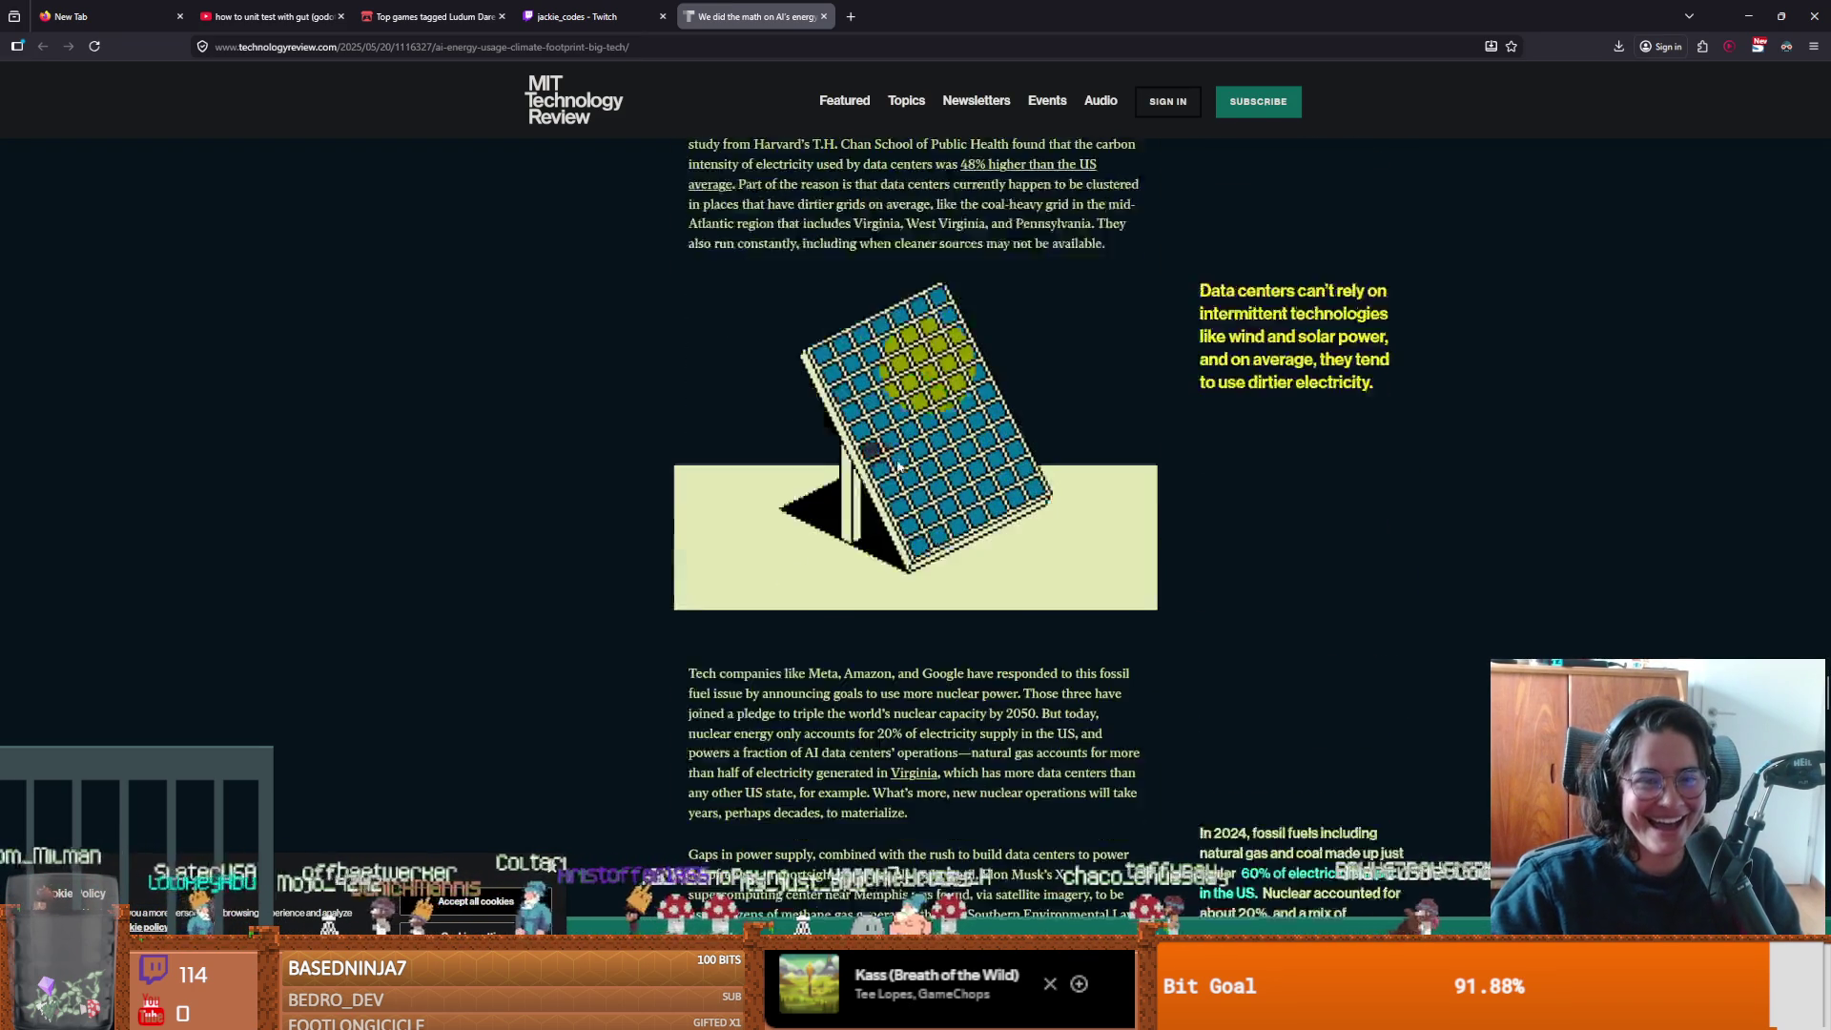
scroll(896, 461, "down", 15)
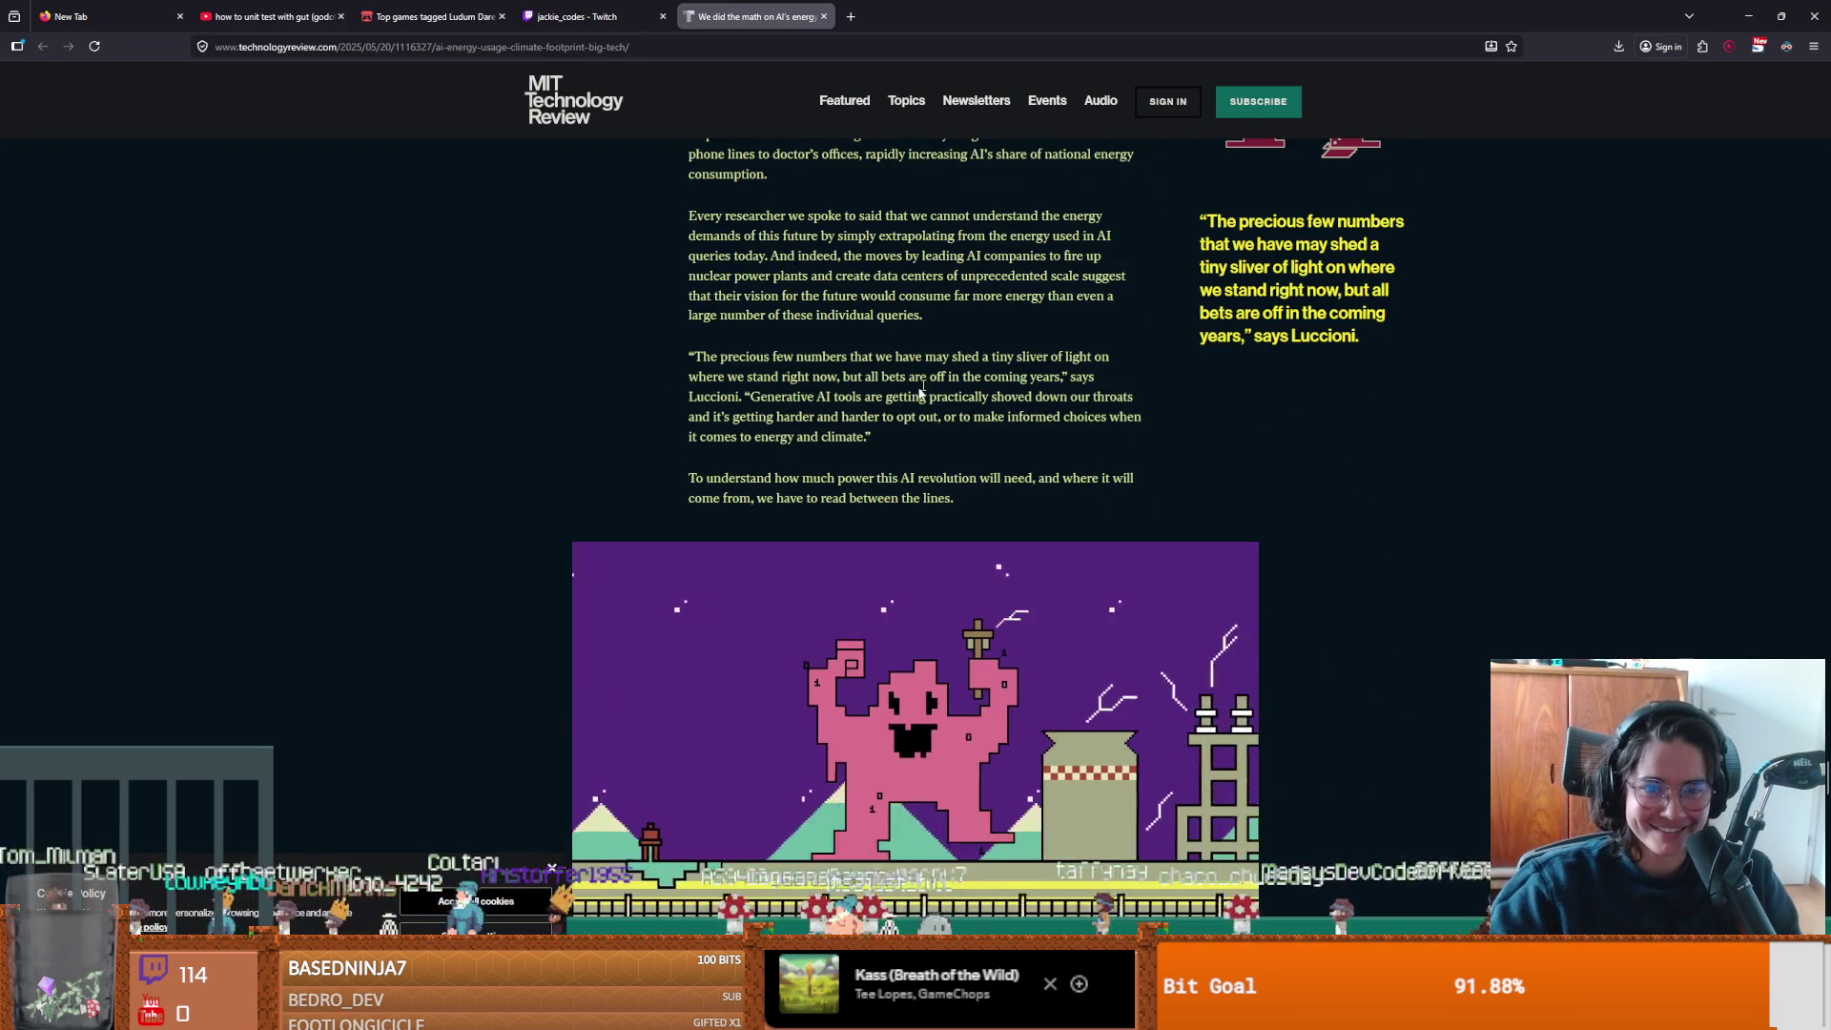
scroll(897, 407, "down", 4)
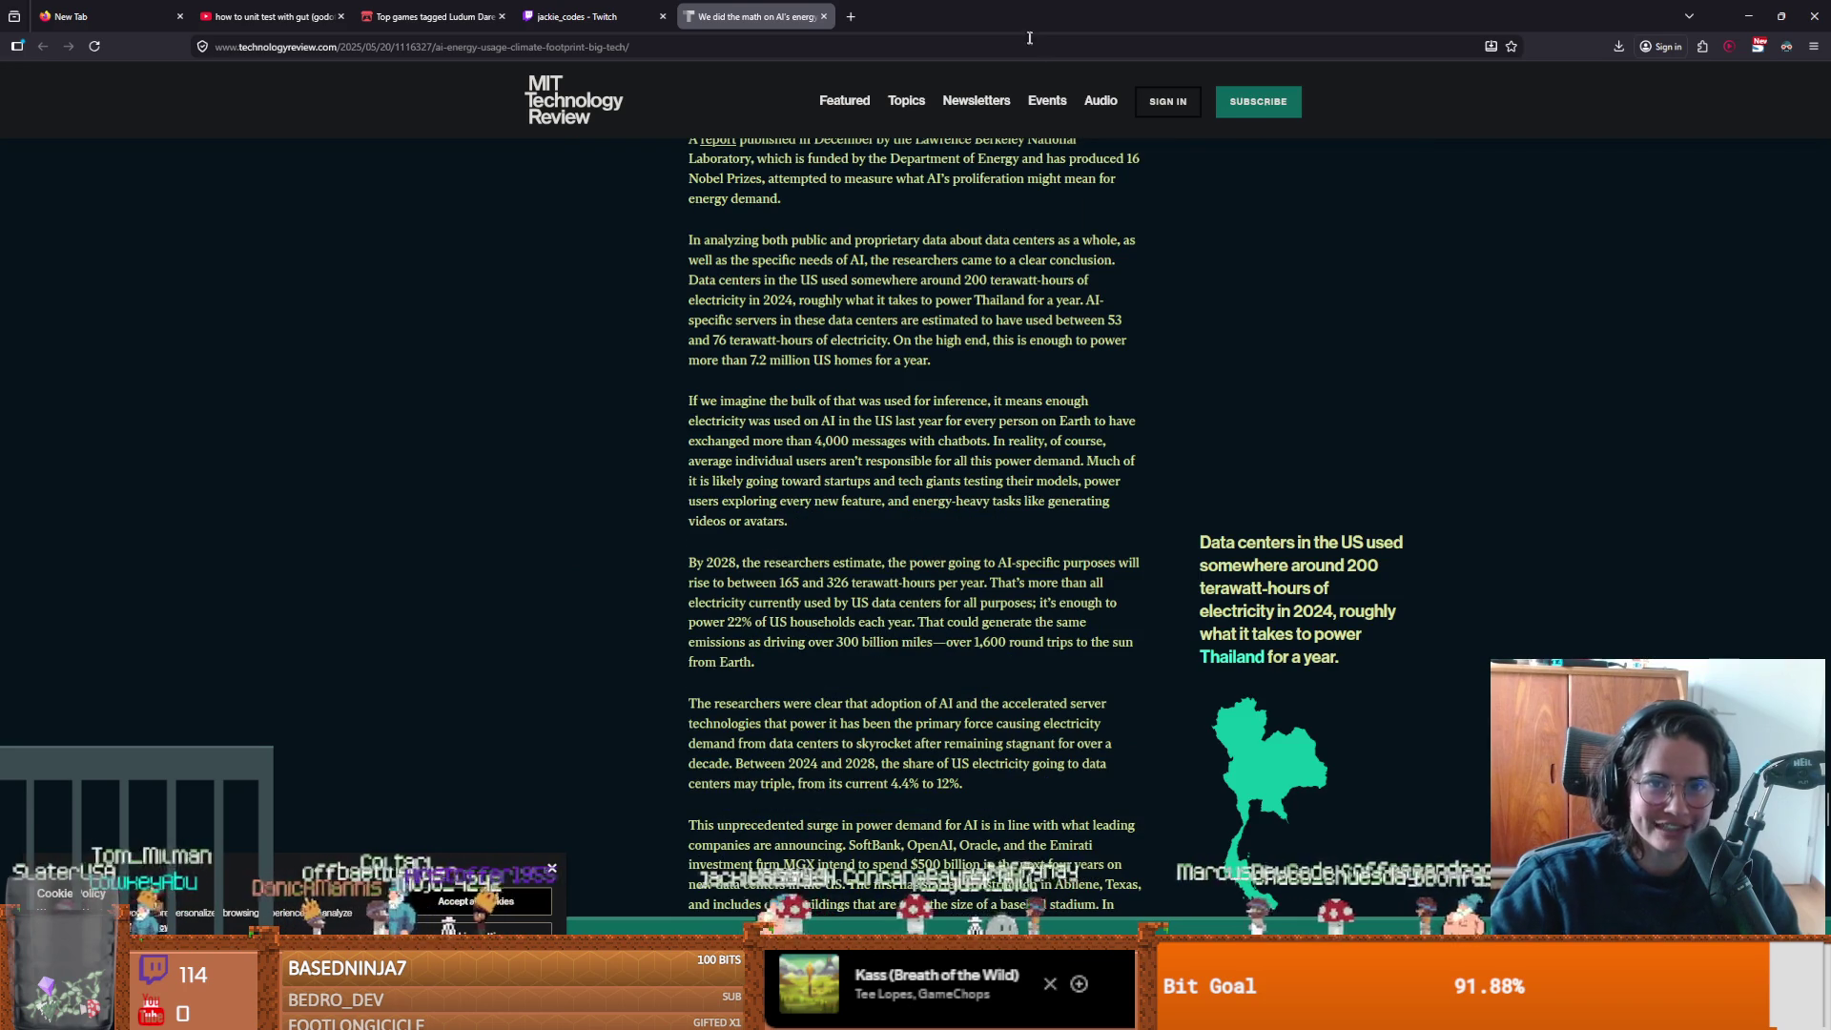
mouse_move(1194, 106)
left_mouse_down()
mouse_move(1200, 6)
mouse_move(1217, 64)
left_mouse_up()
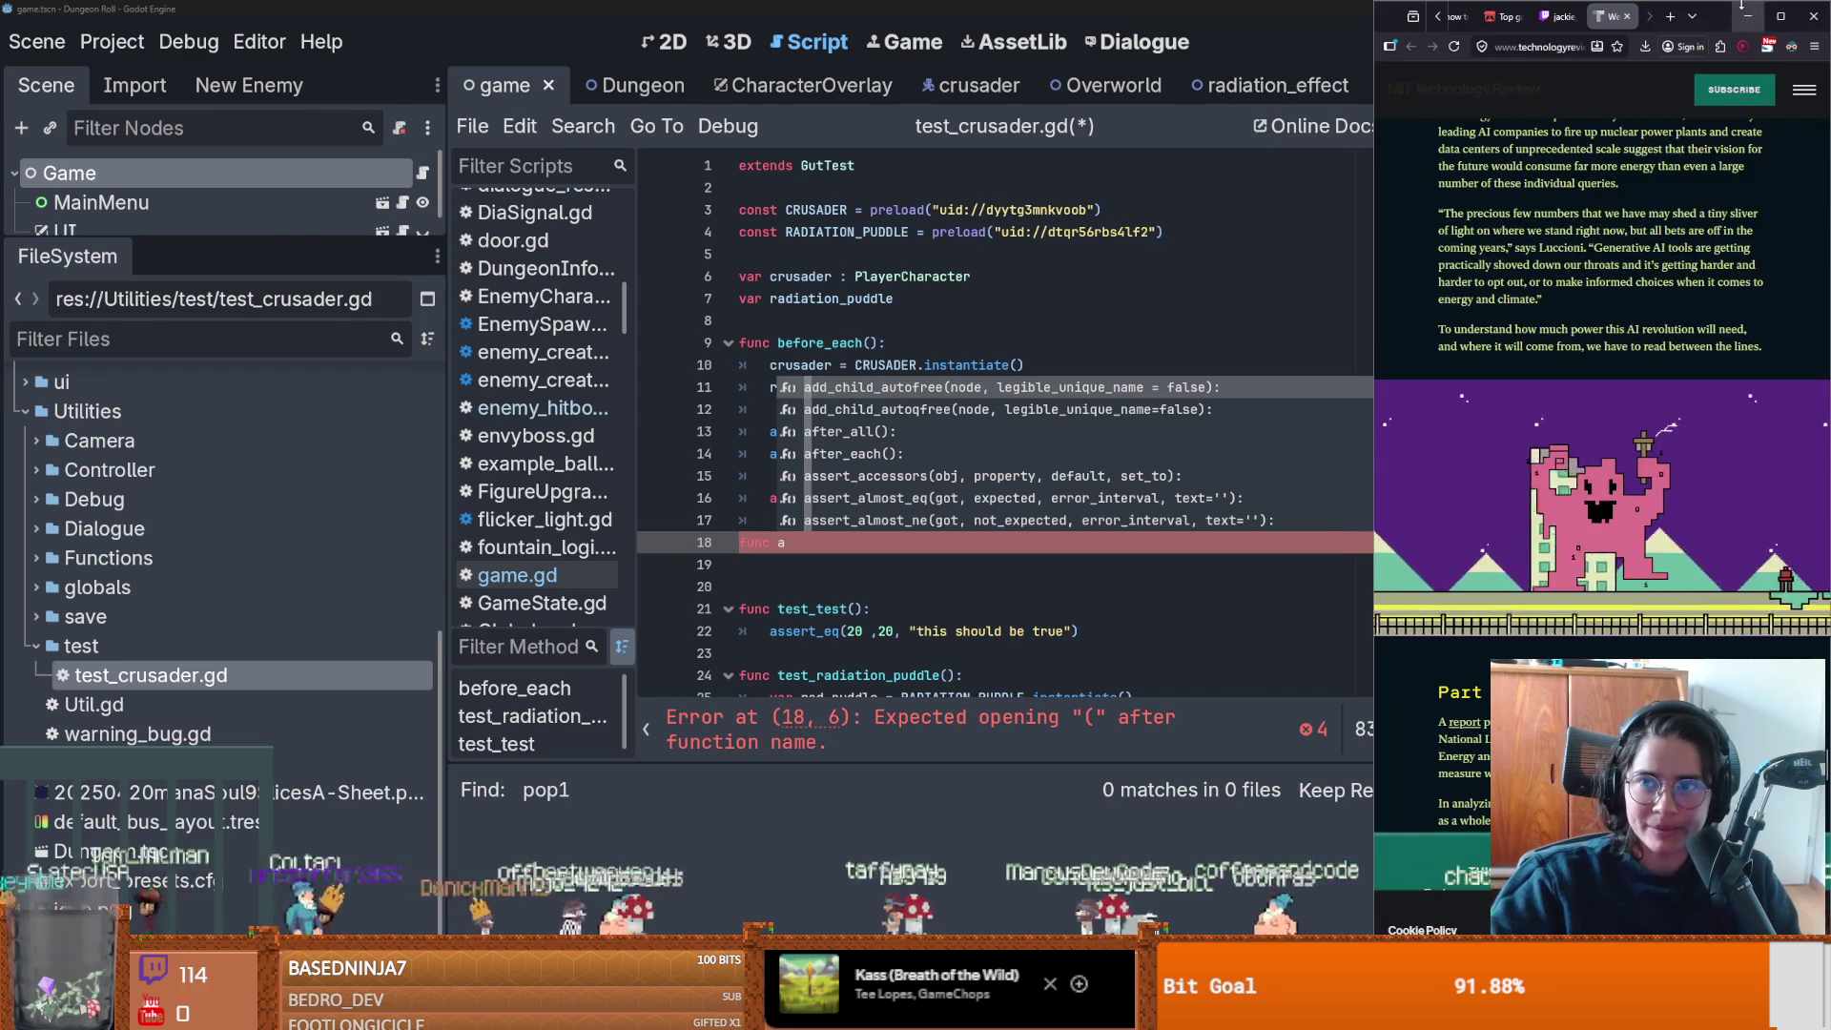
key("super+Up")
scroll(1272, 557, "down", 1)
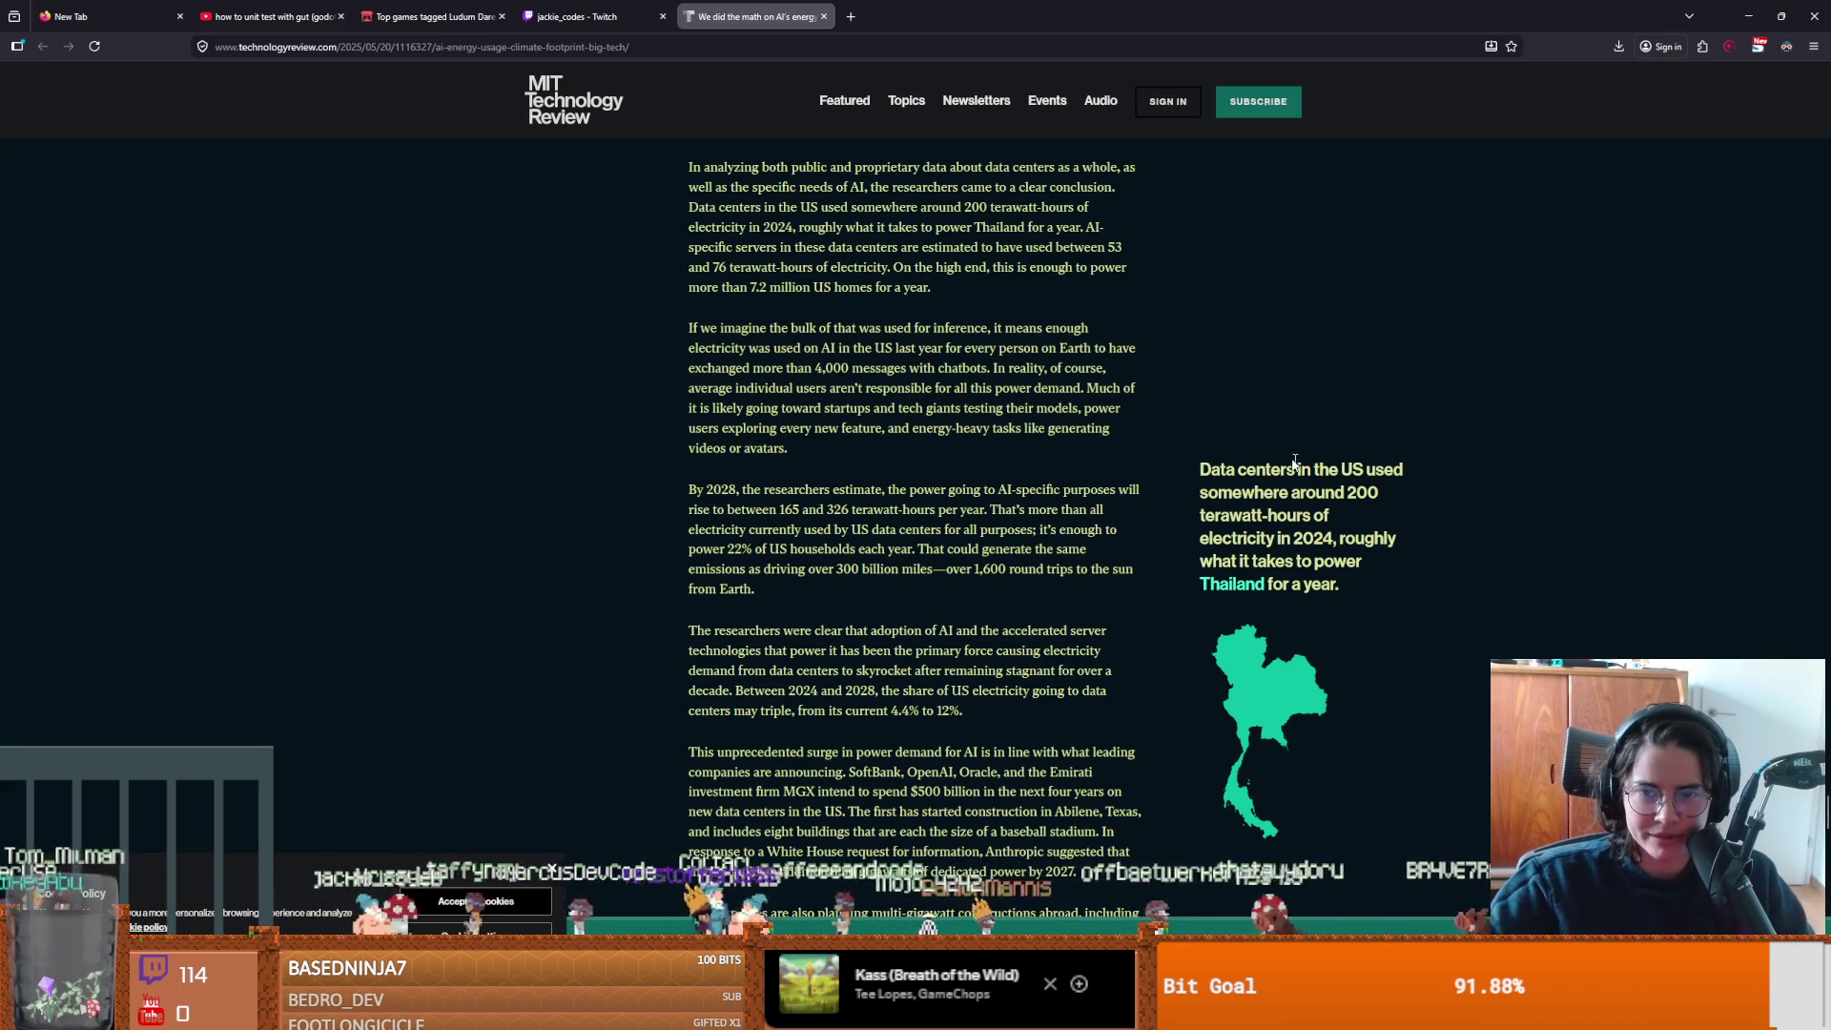
Highlight the year 2024 in the terawatt-hours pull quote and scroll on toward the map.
left_click_drag(1252, 515, 1262, 536)
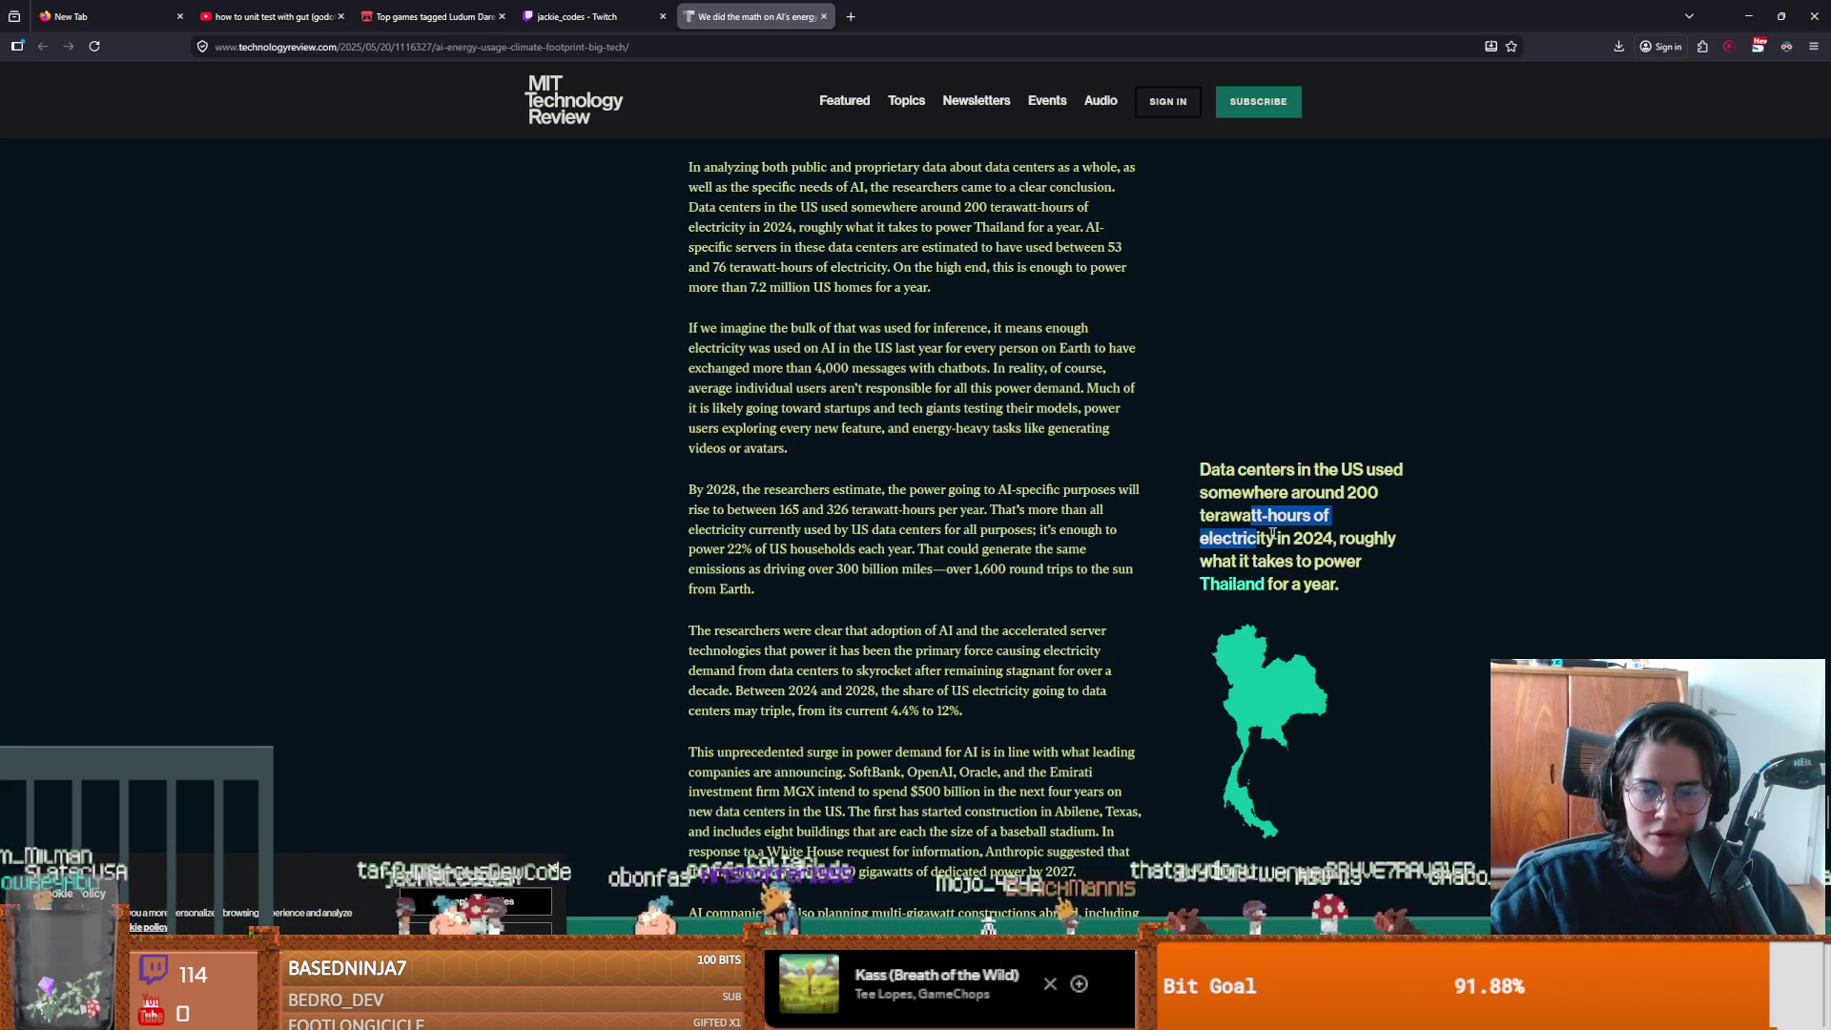
double_click(1312, 538)
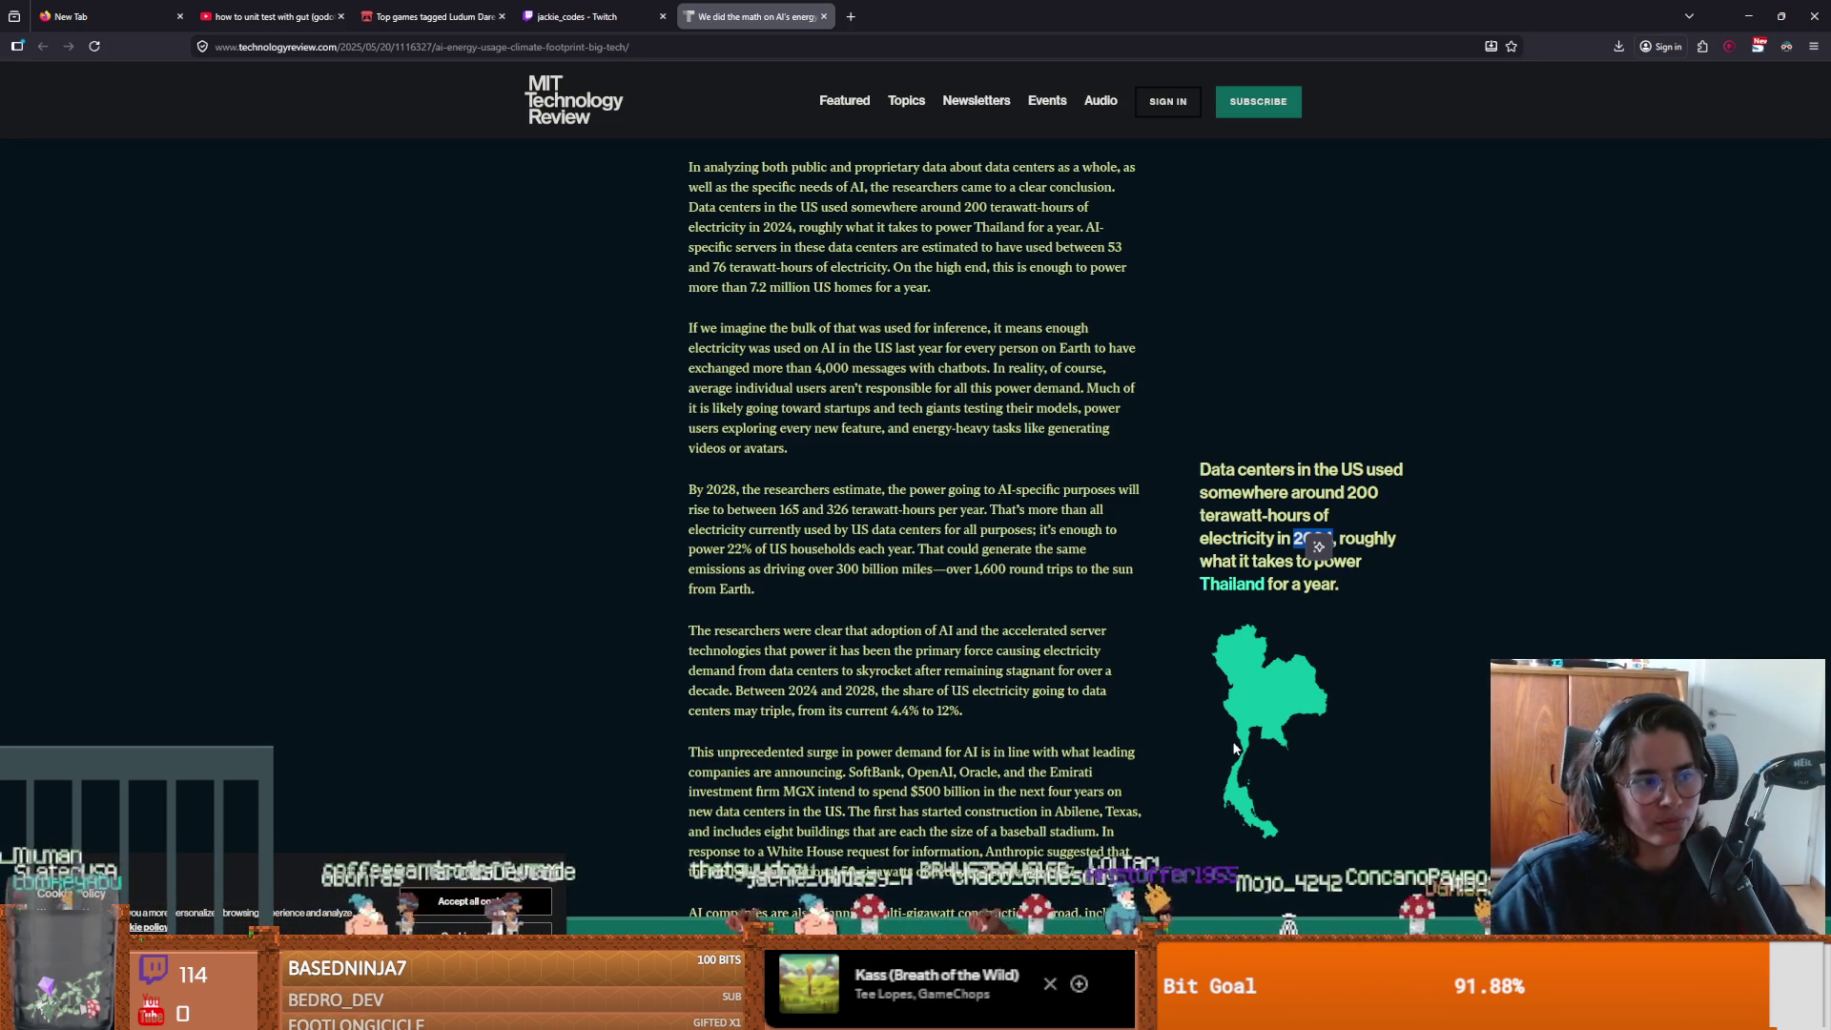
scroll(990, 708, "down", 10)
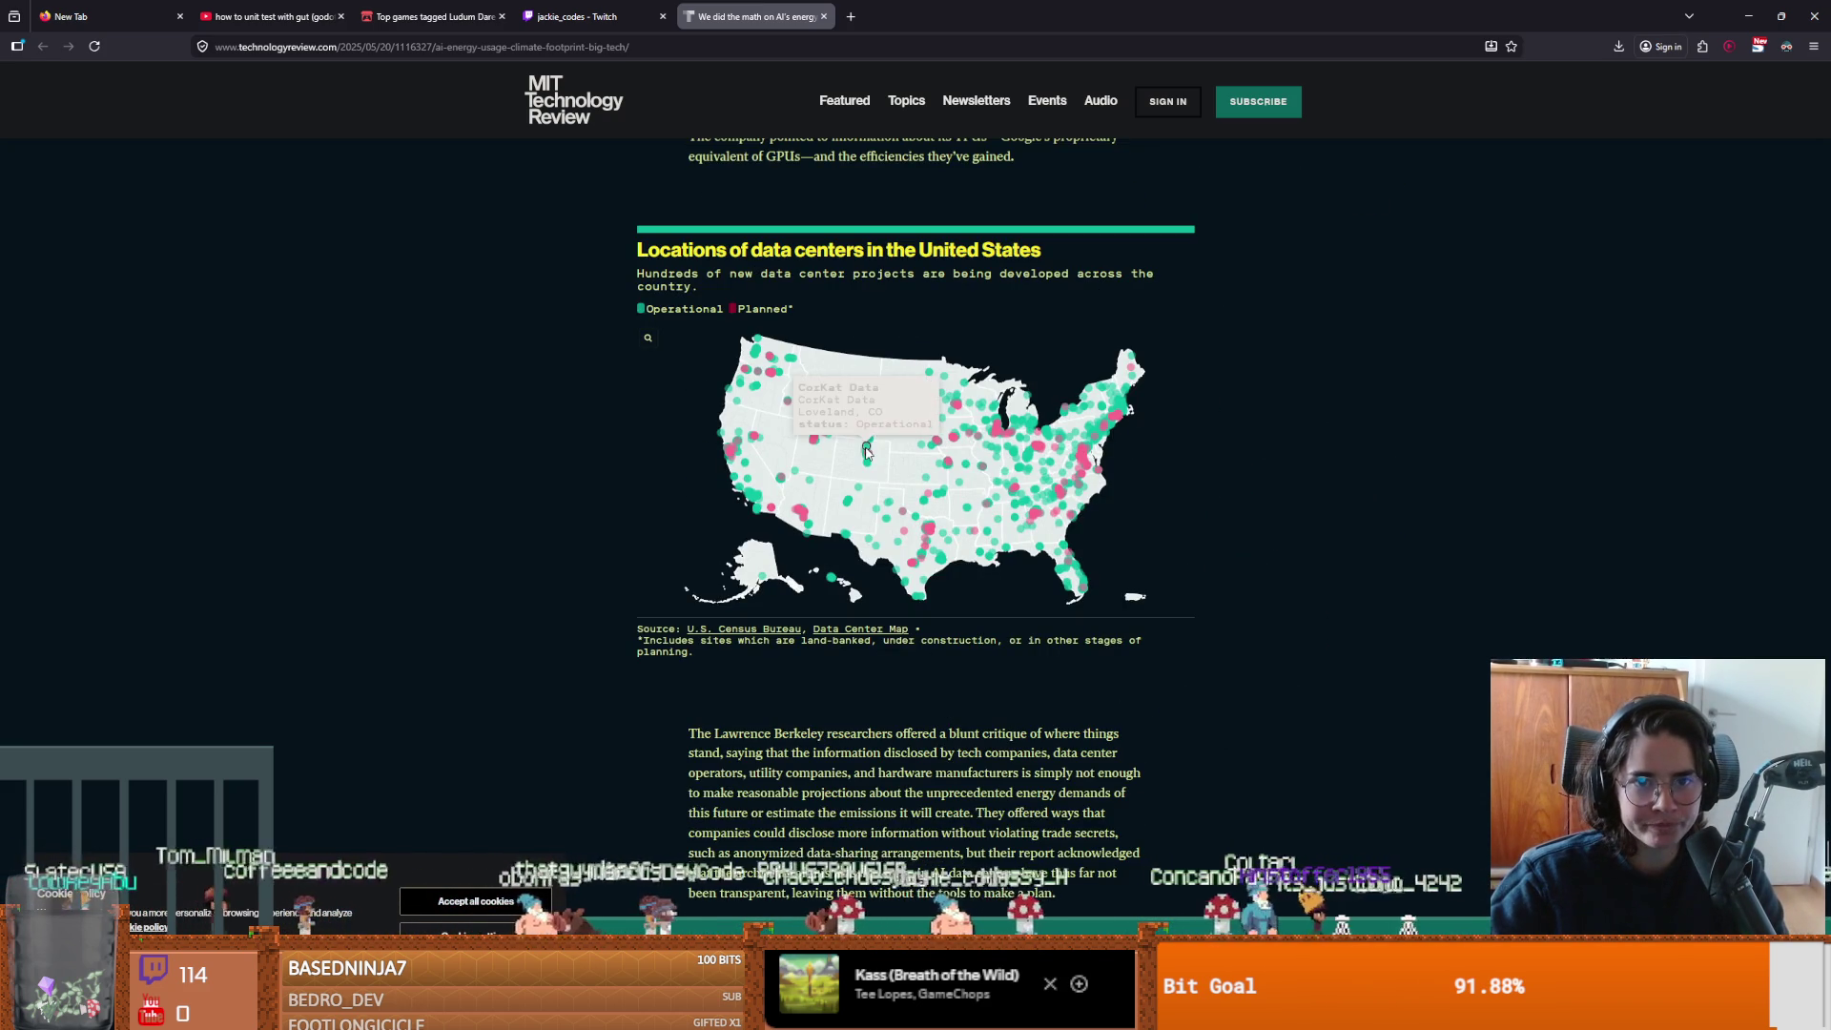
Explore the US data-center locations map, zooming and inspecting its dots.
mouse_move(1001, 434)
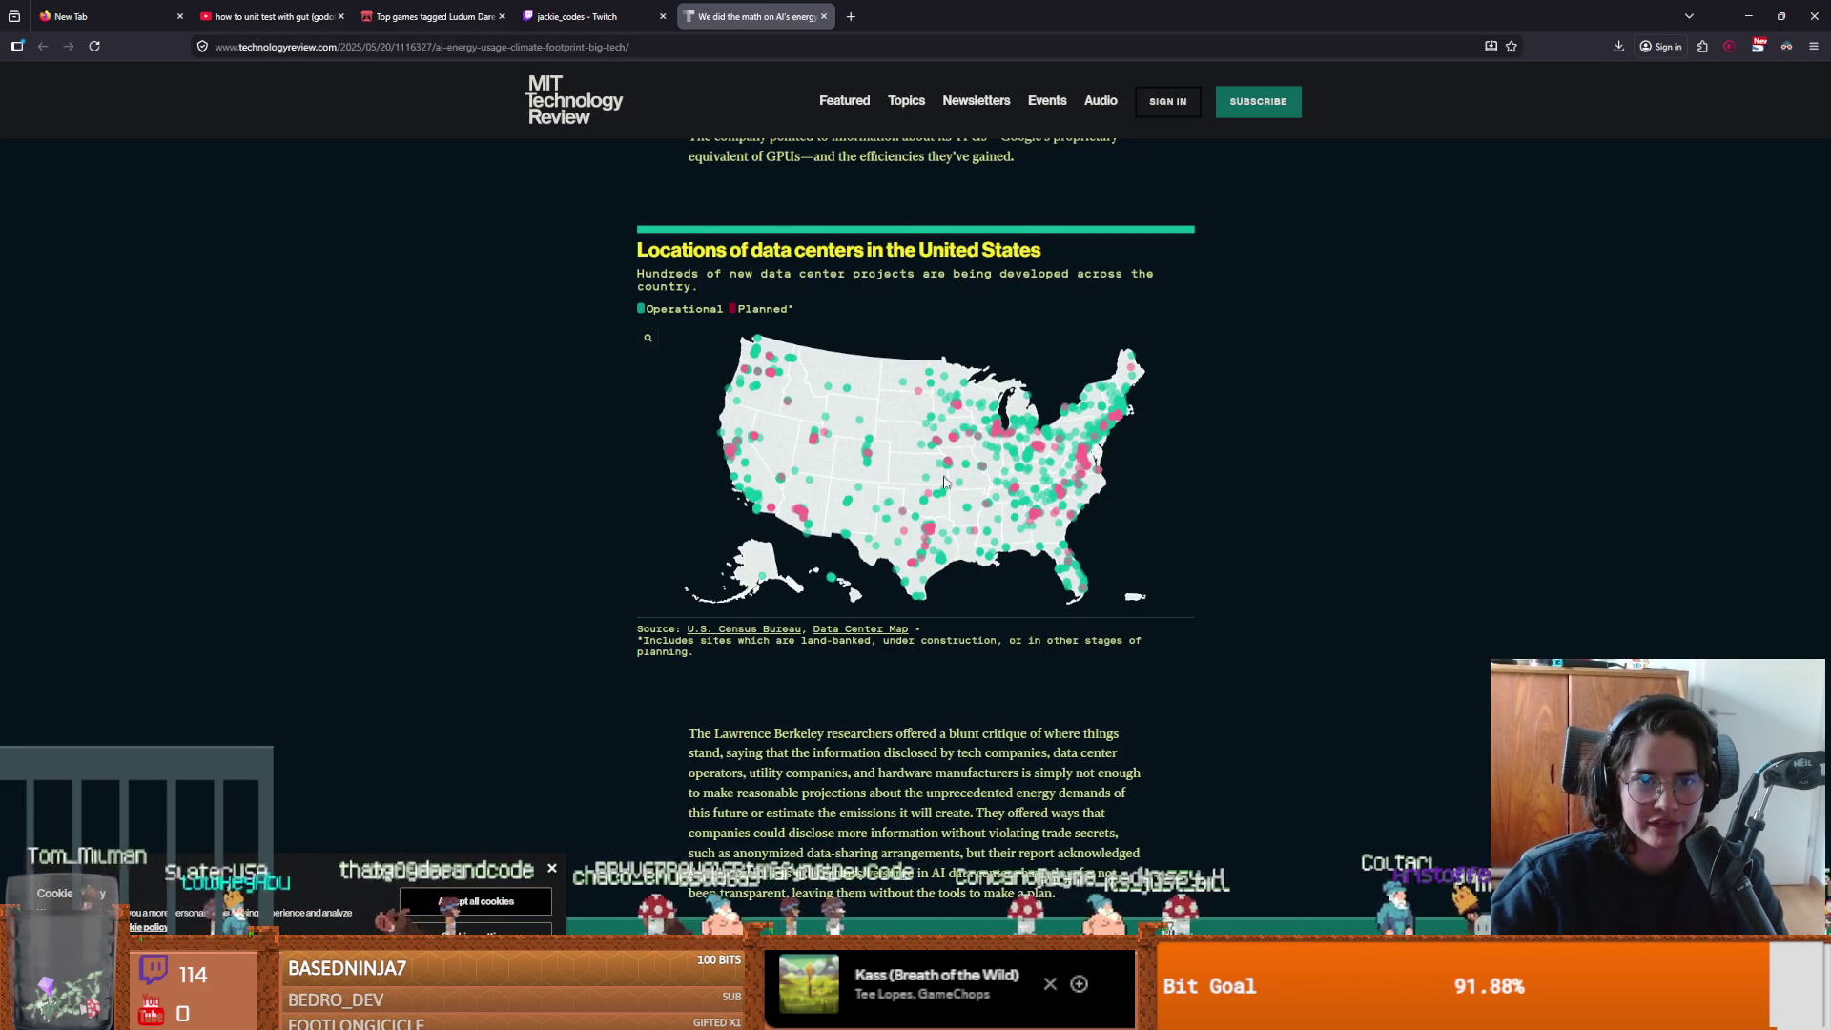
scroll(929, 541, "up", 3)
scroll(930, 540, "up", 3)
scroll(1028, 686, "down", 5)
scroll(979, 482, "up", 4, "ctrl")
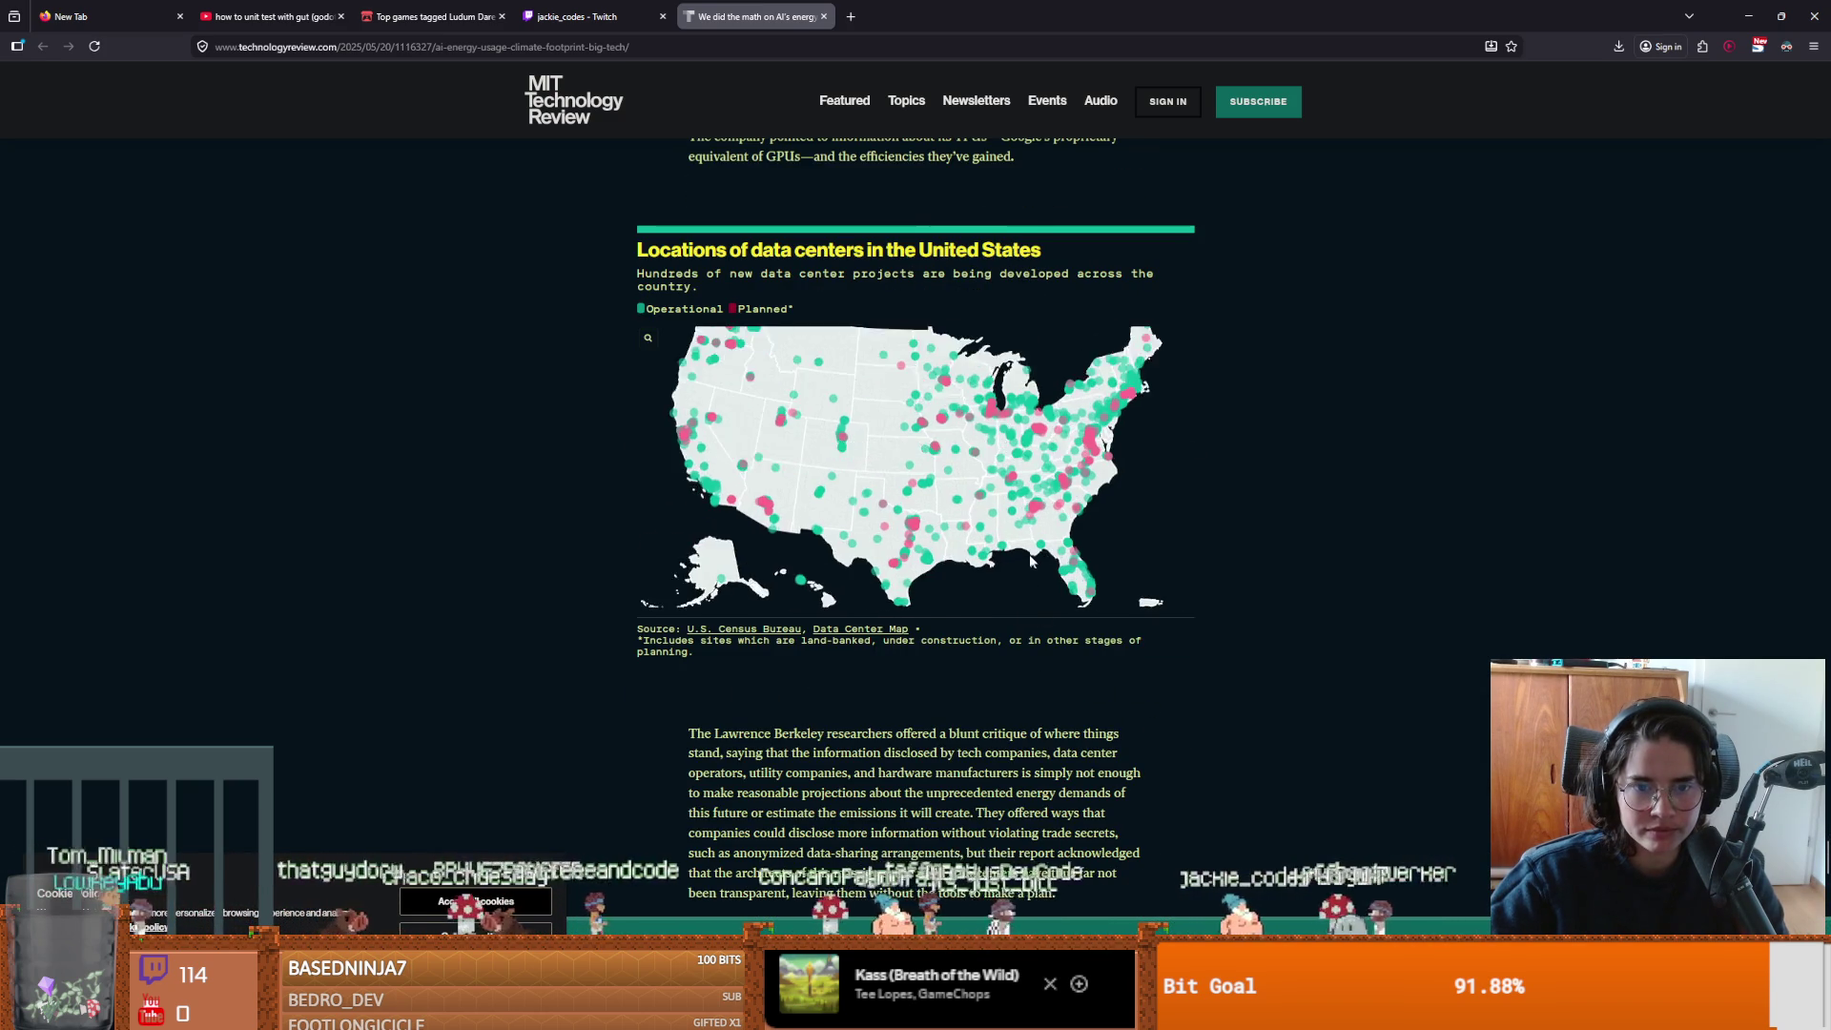
mouse_move(987, 397)
scroll(987, 397, "down", 4)
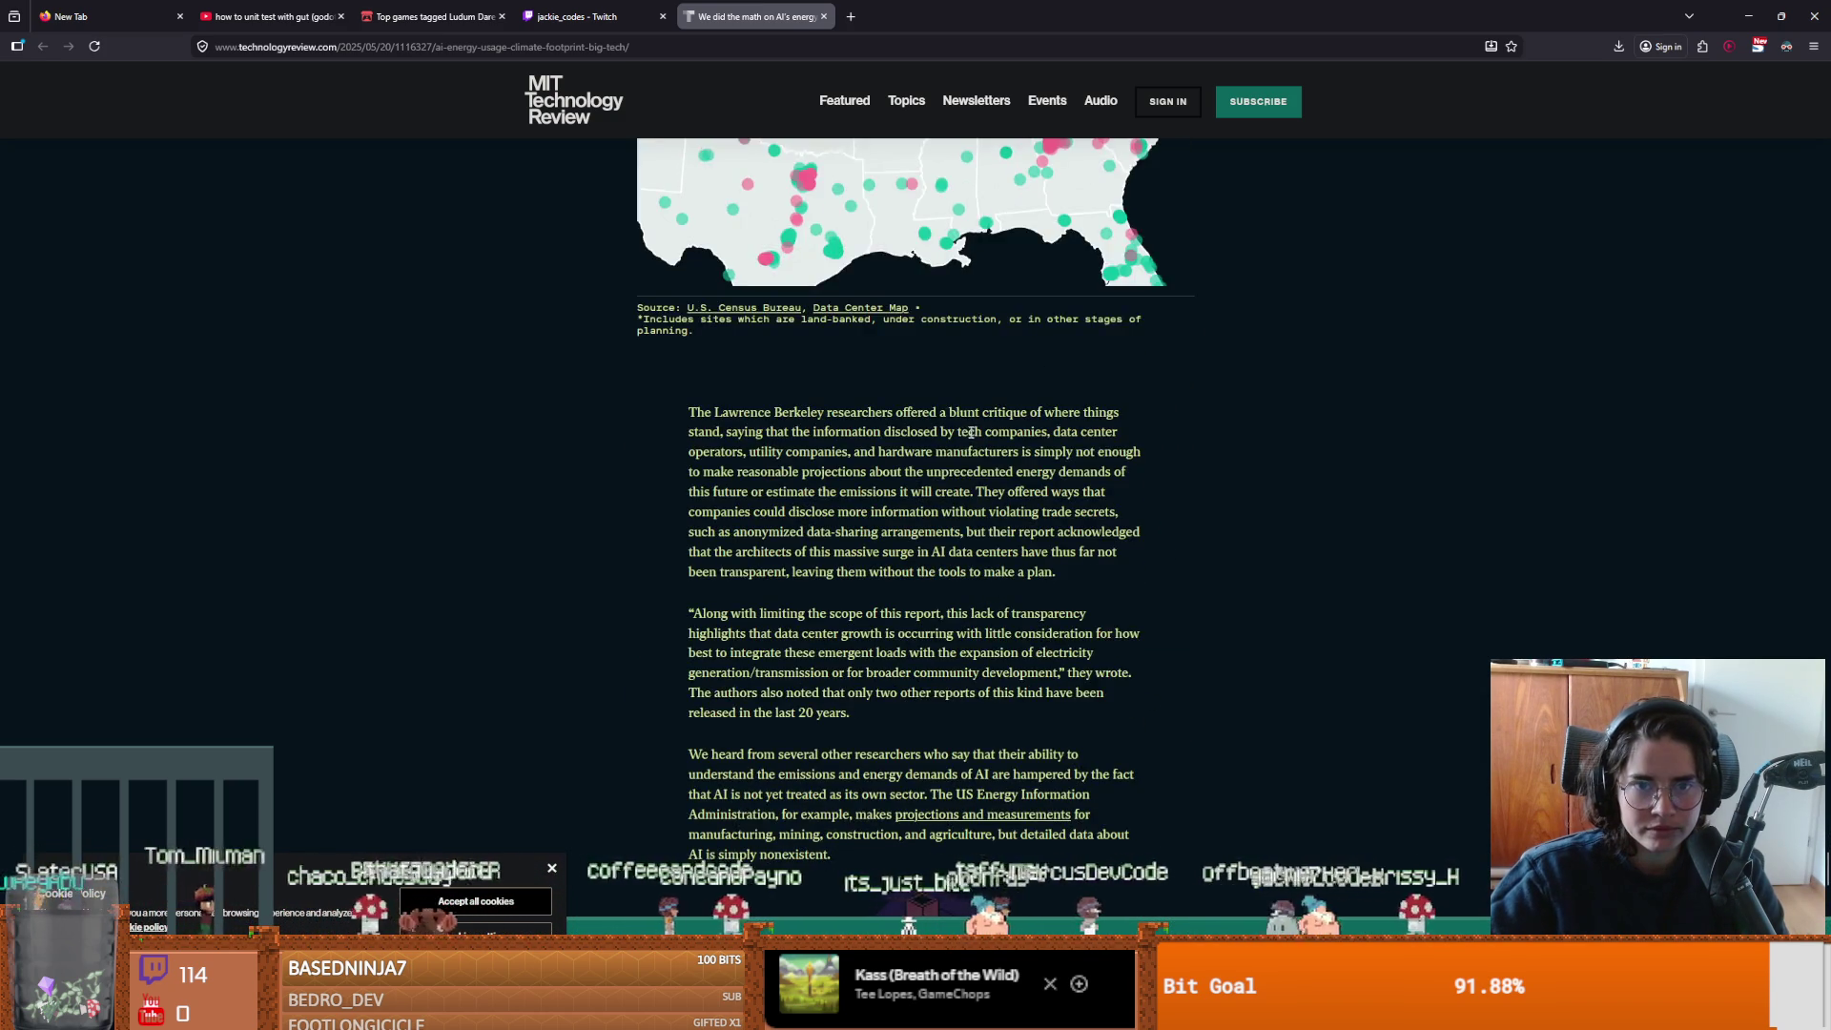
scroll(945, 518, "up", 5)
scroll(990, 490, "up", 2, "ctrl")
mouse_move(995, 491)
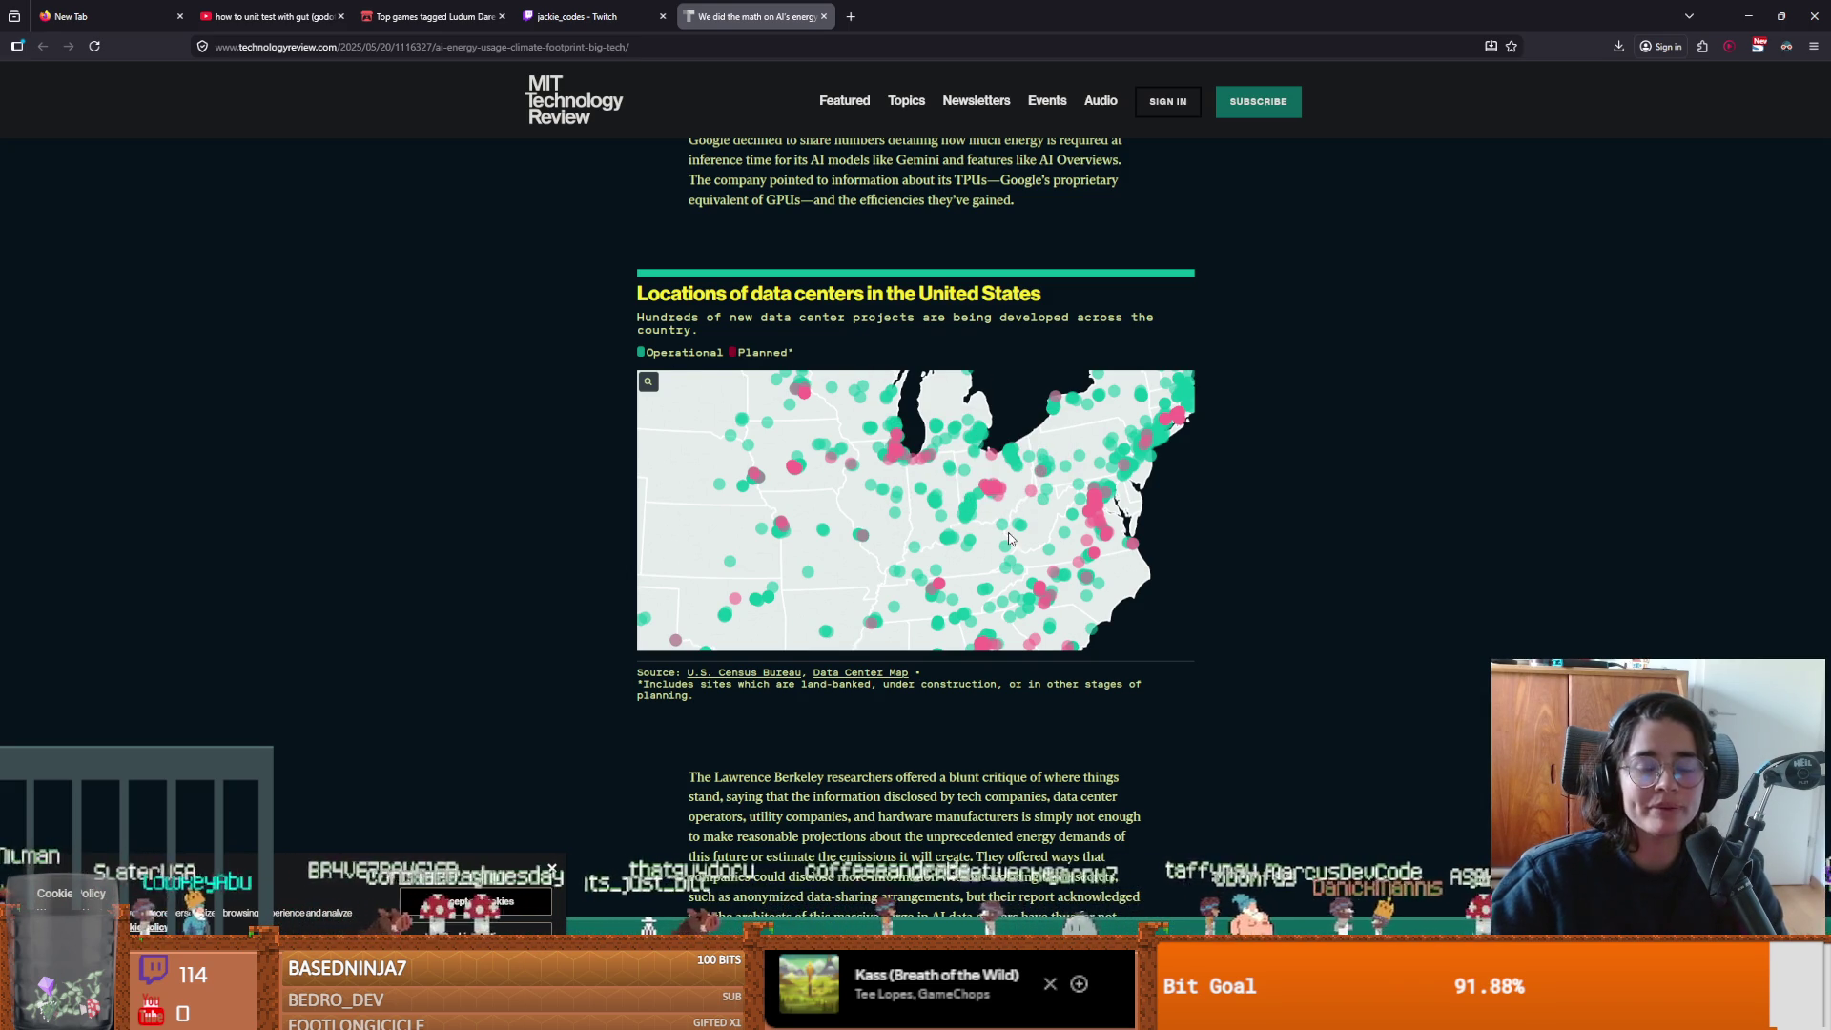
scroll(1010, 539, "down", 1)
scroll(977, 538, "down", 3, "ctrl")
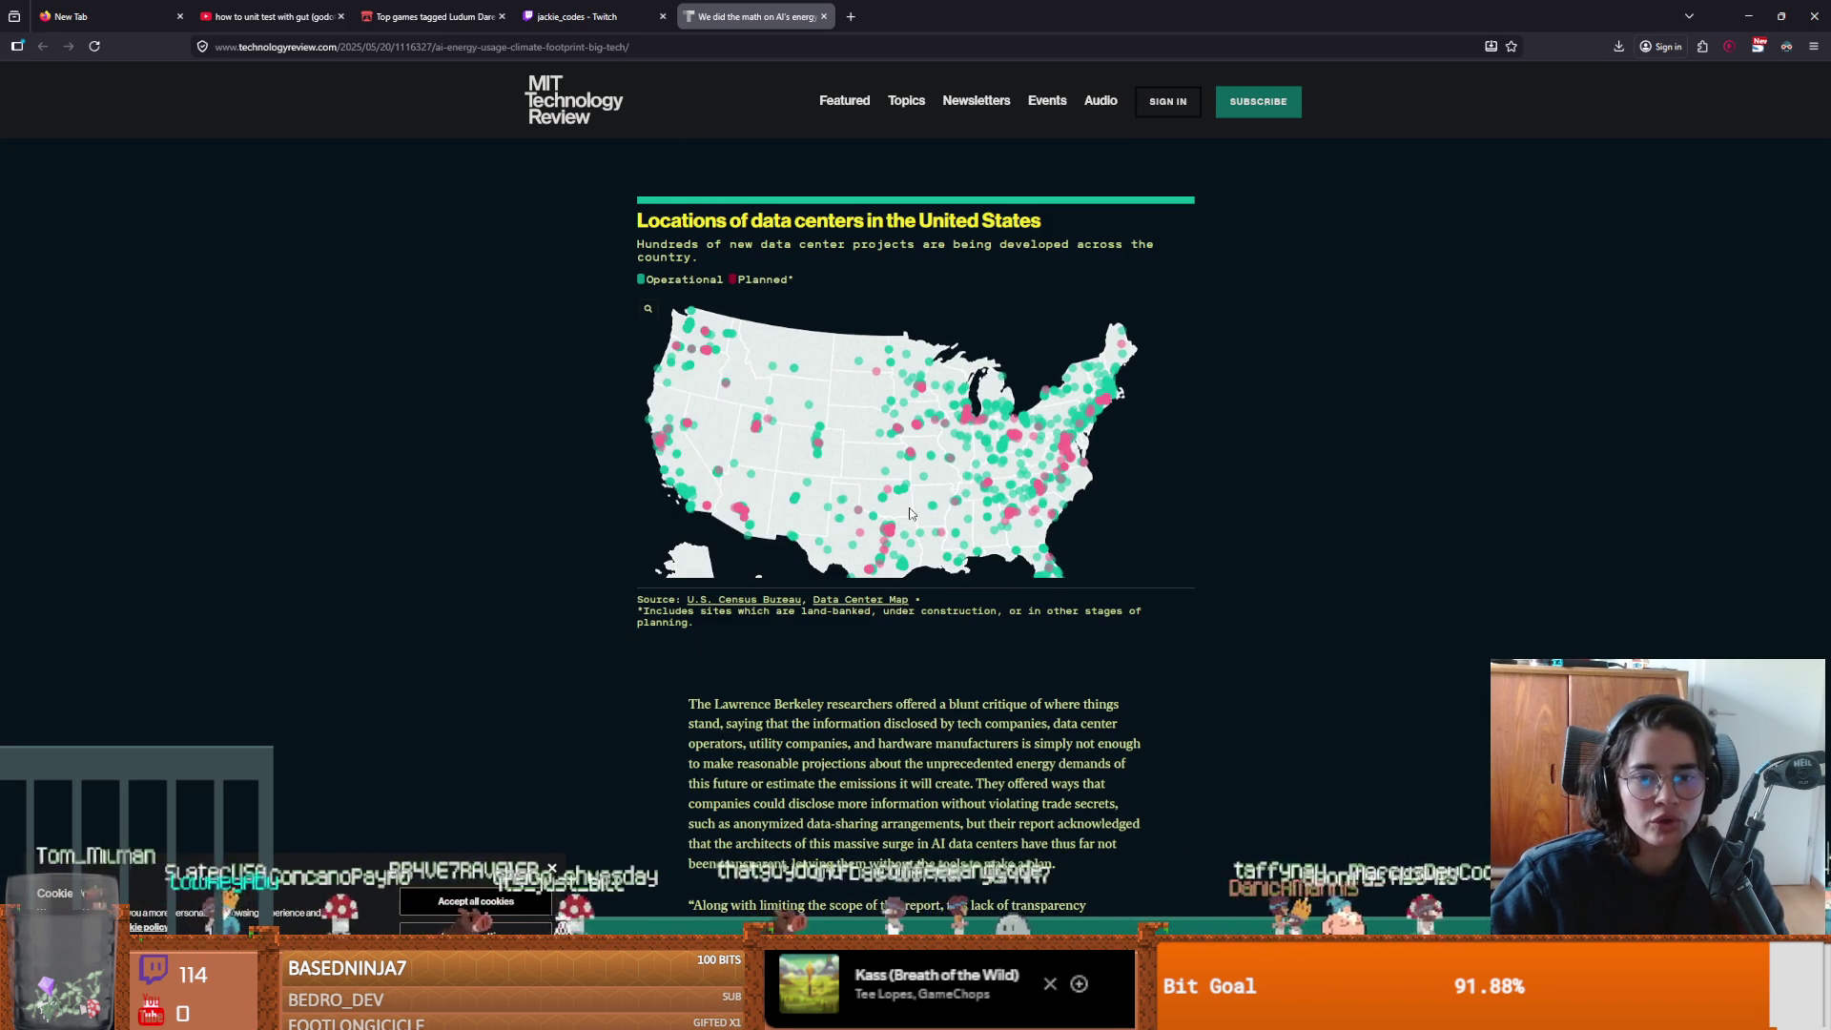
scroll(909, 514, "up", 1)
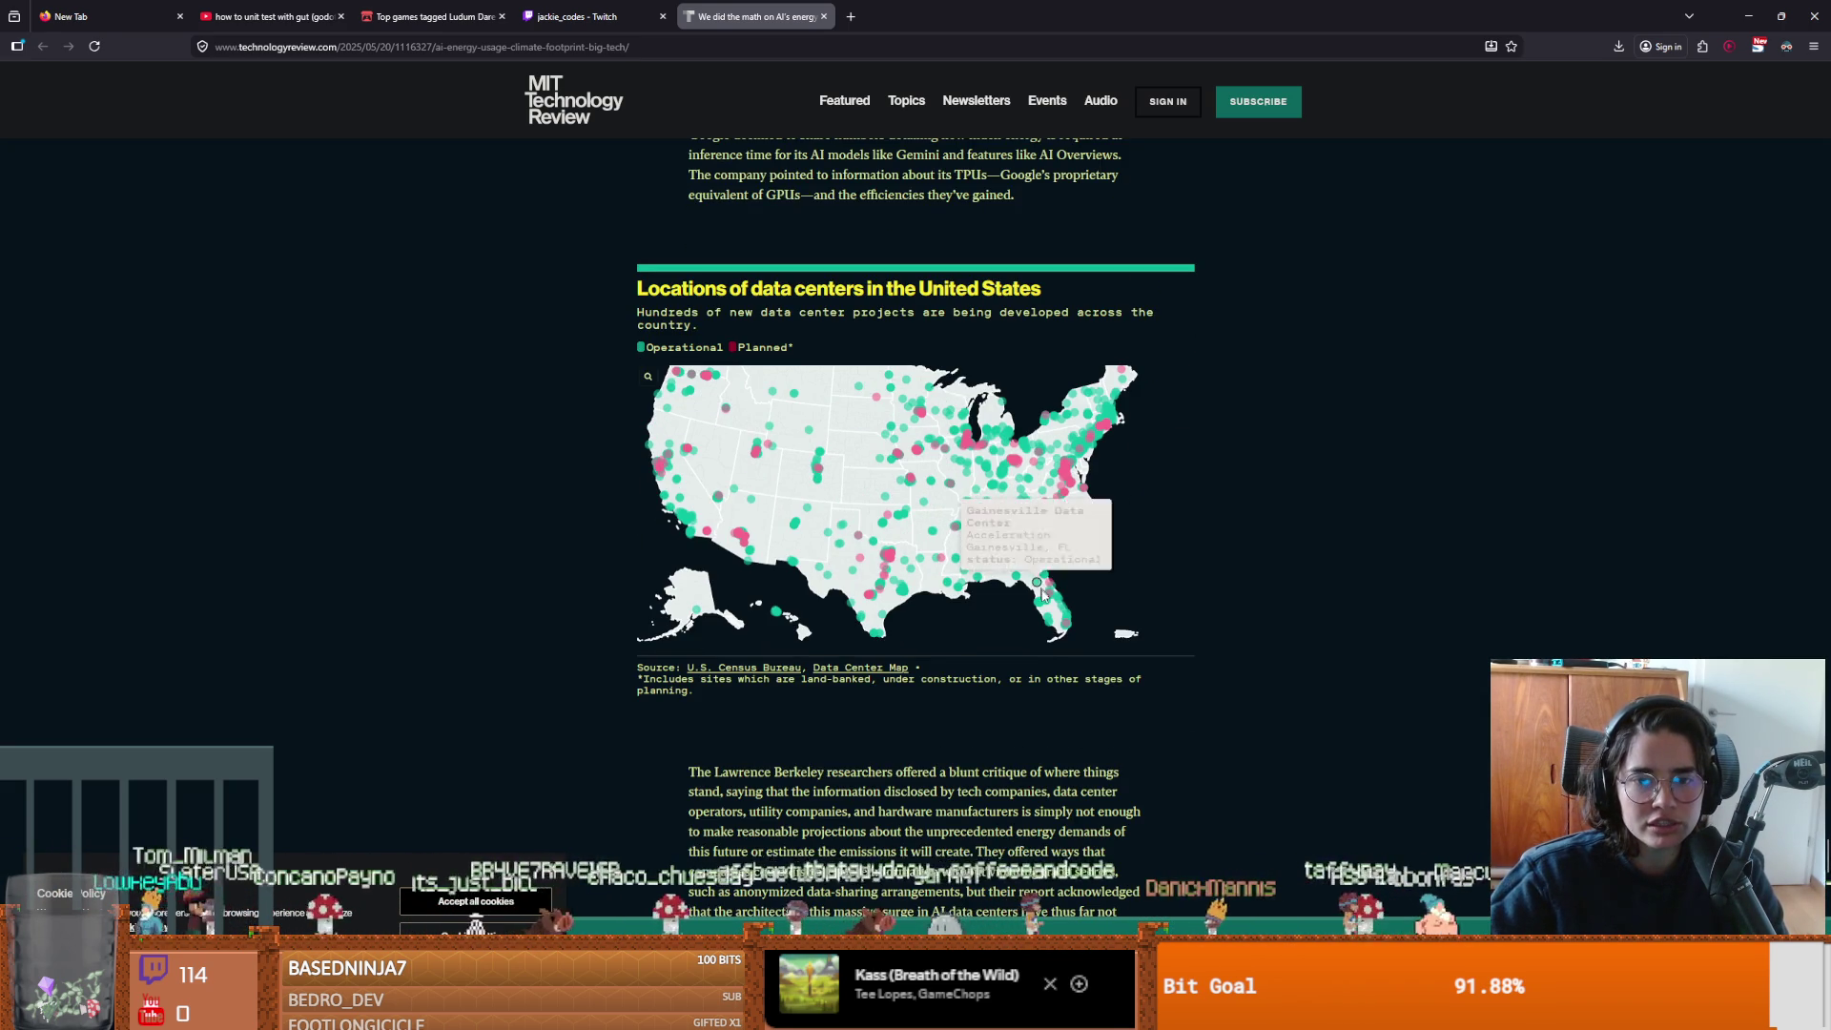
mouse_move(1067, 625)
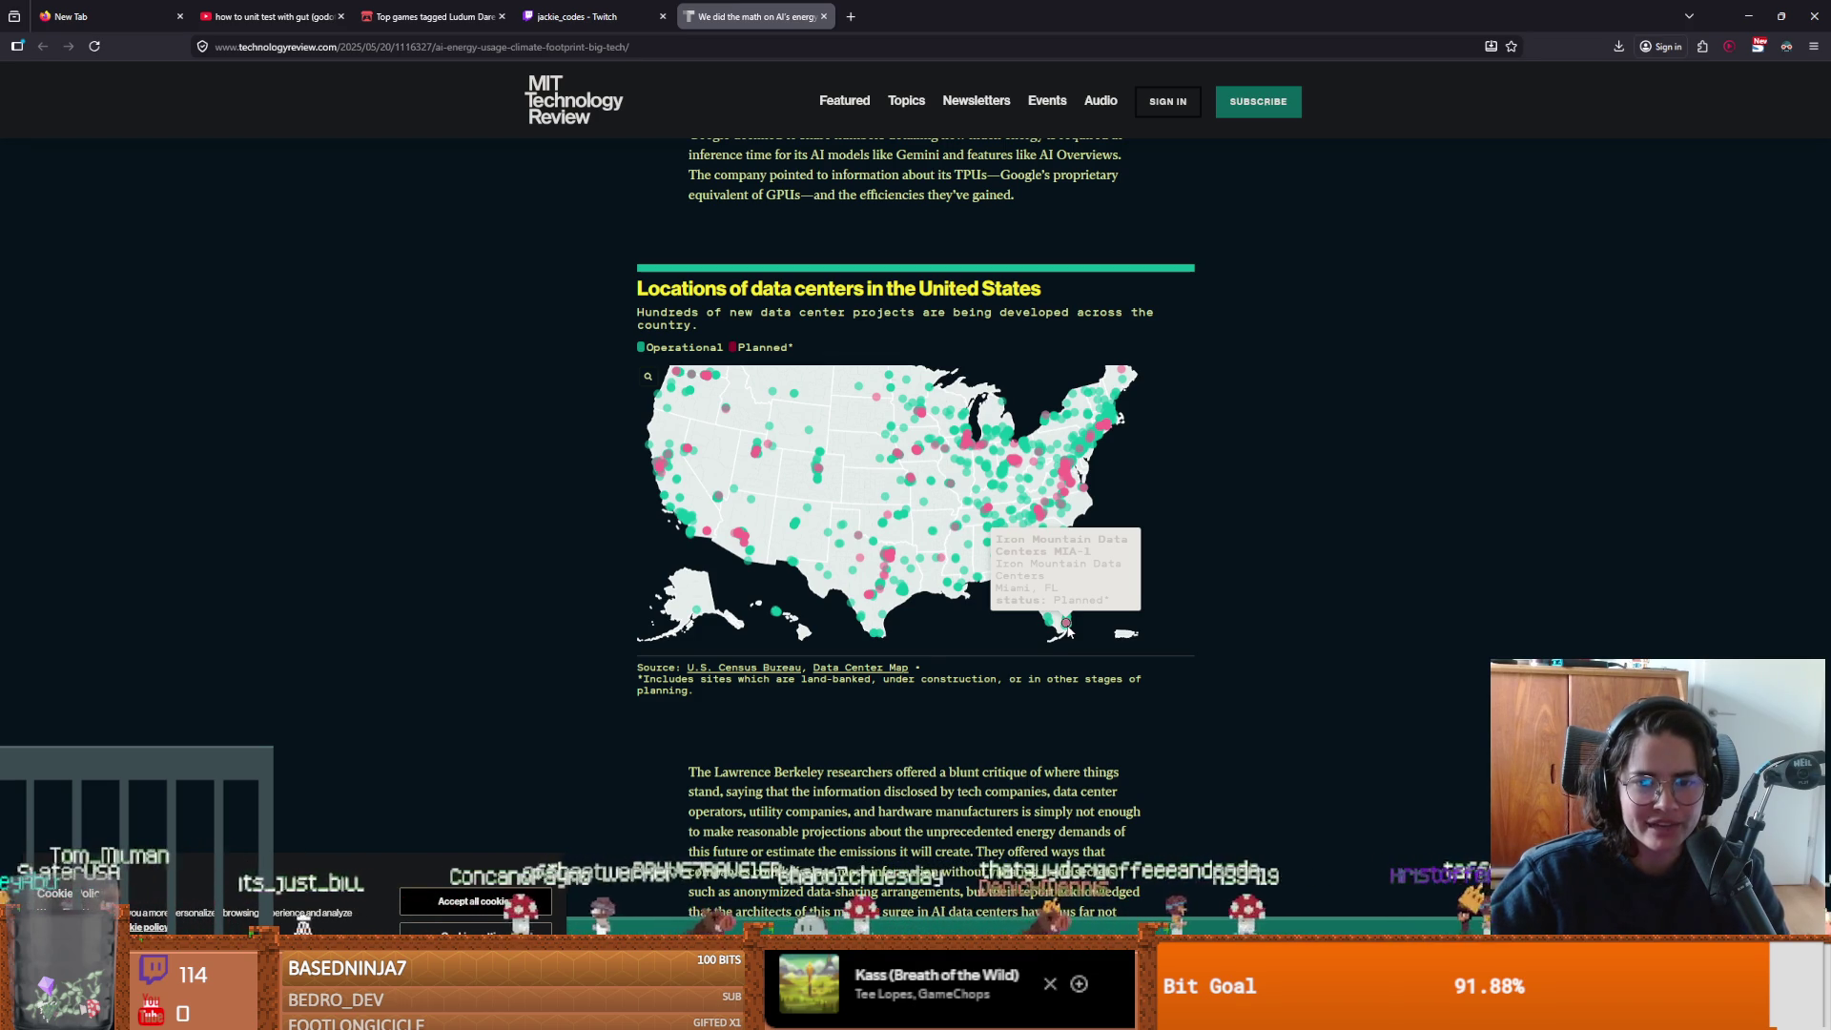
scroll(1067, 625, "up", 5)
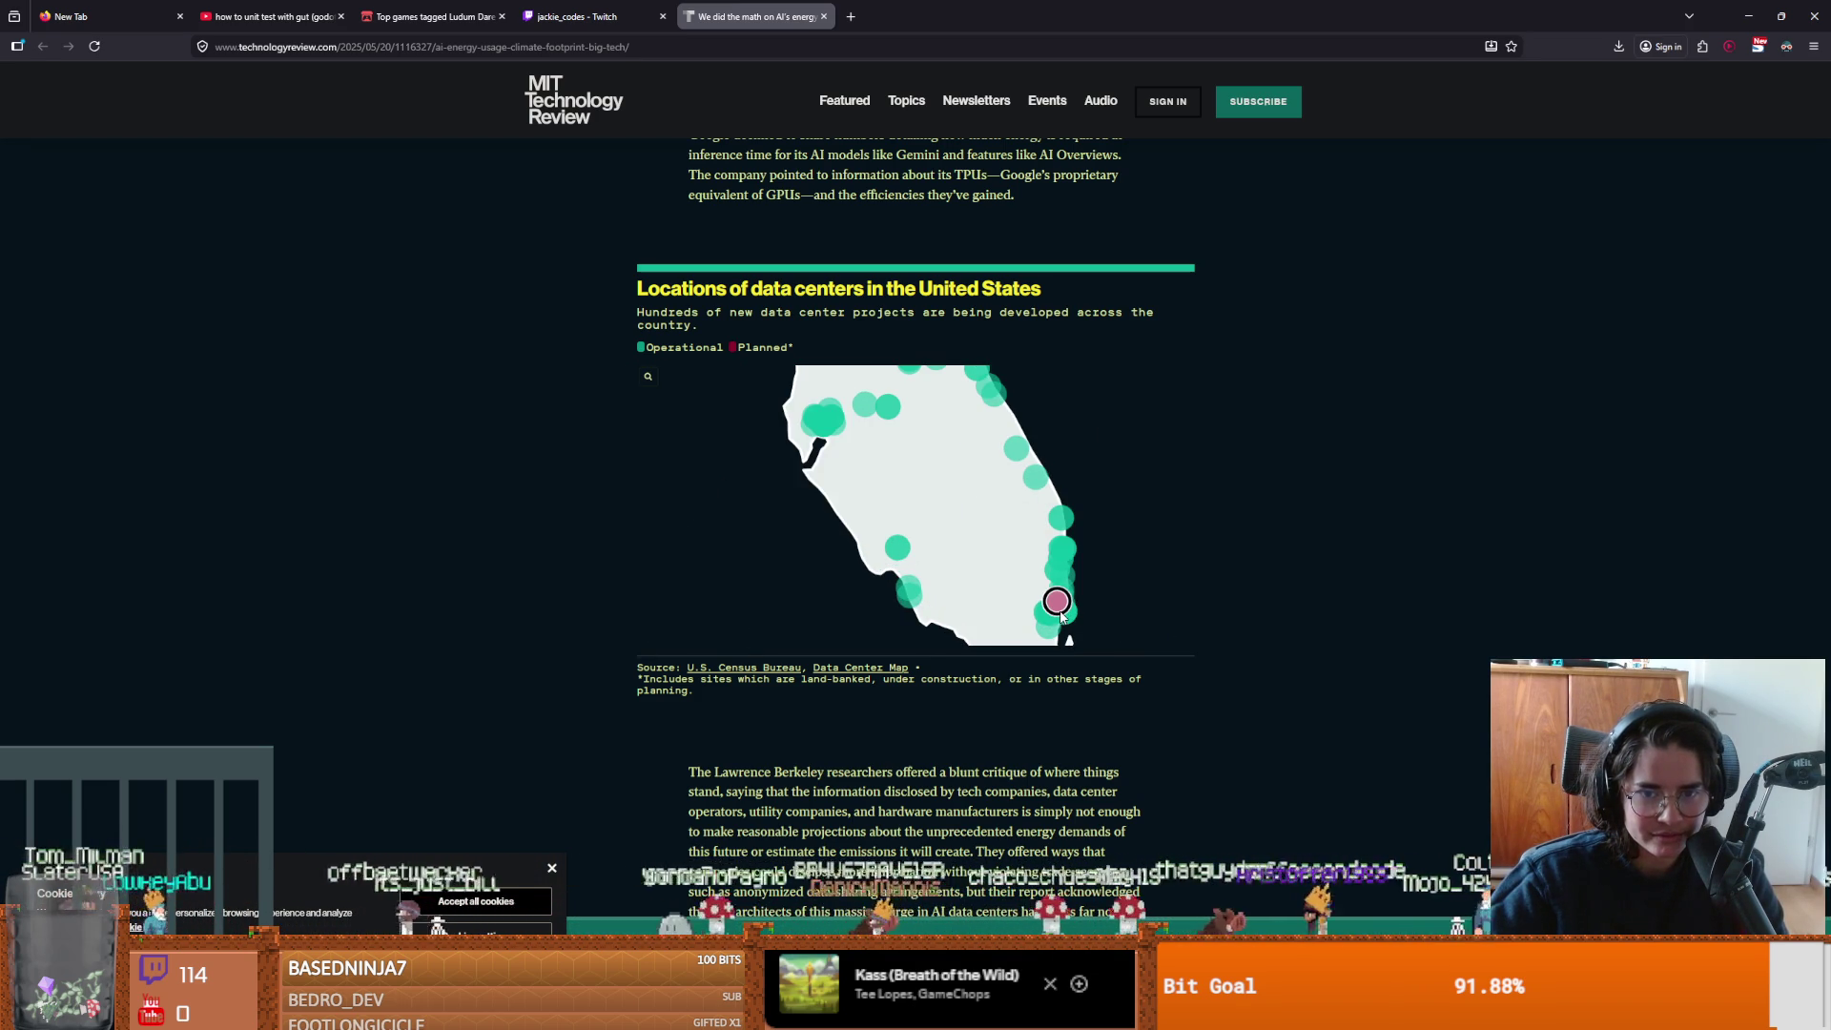
mouse_move(1039, 617)
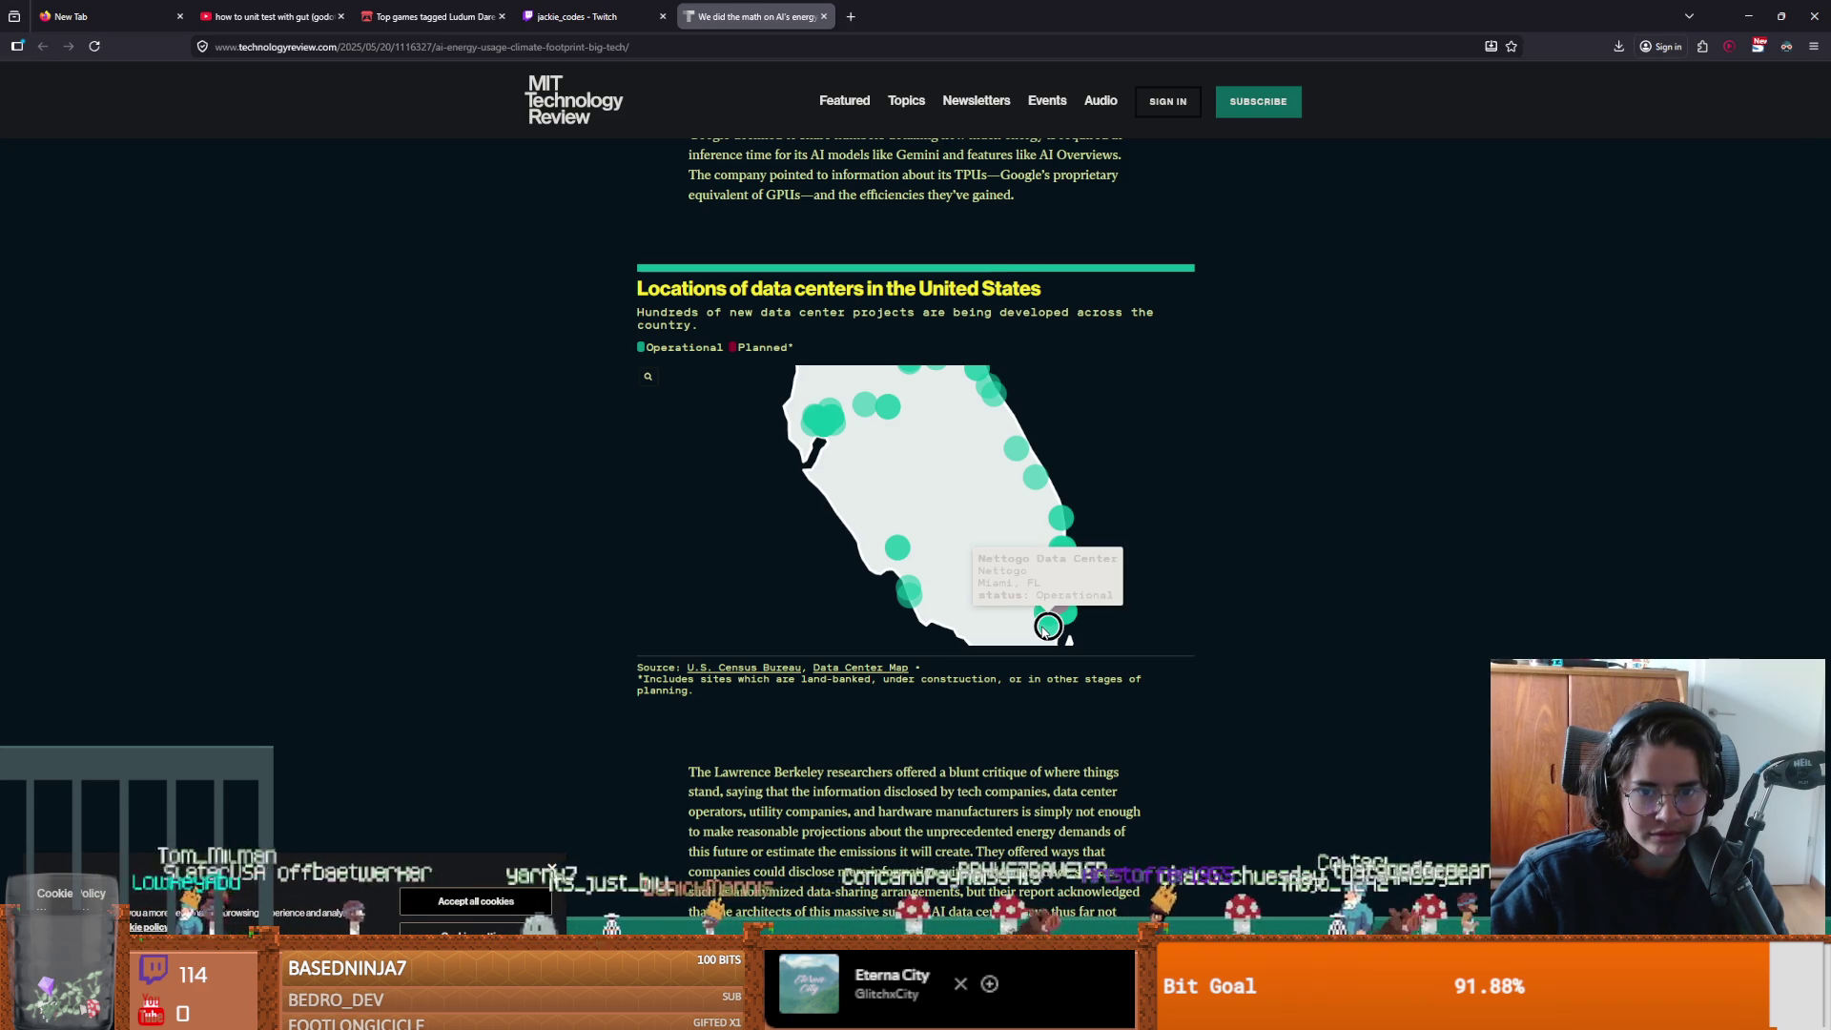
mouse_move(1065, 520)
scroll(738, 512, "down", 3)
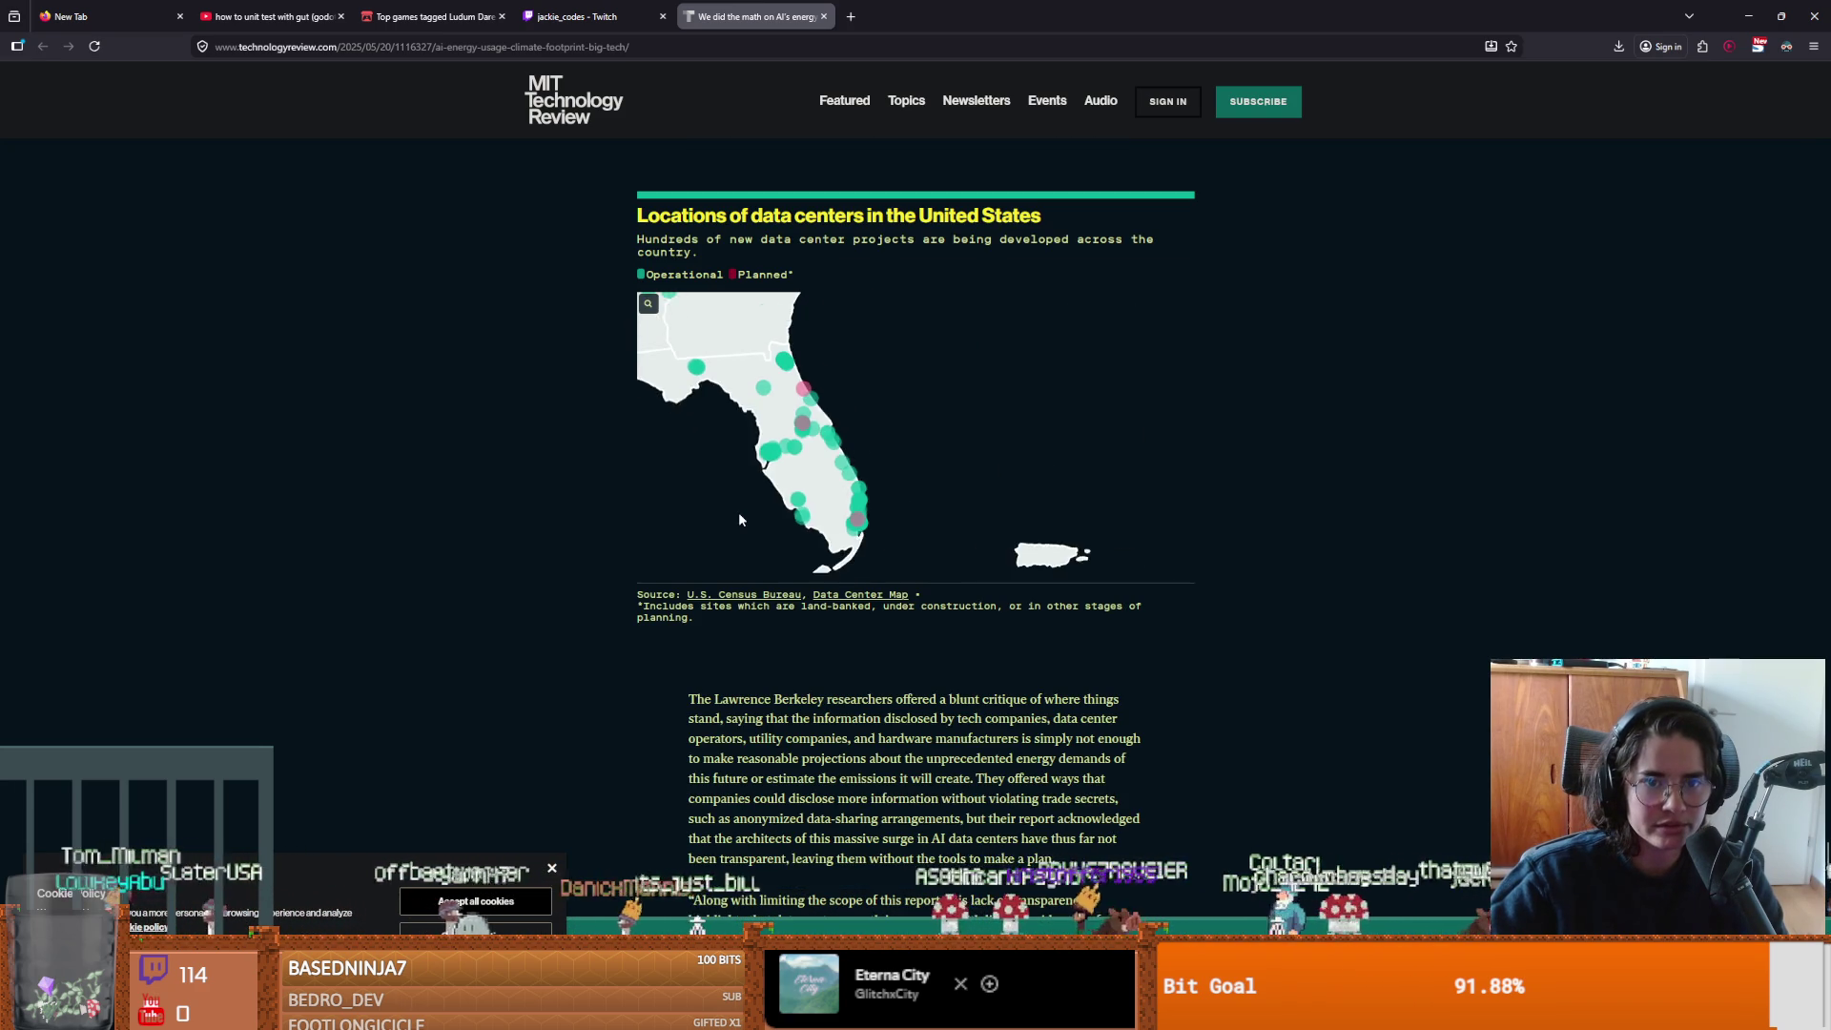
scroll(738, 452, "up", 3)
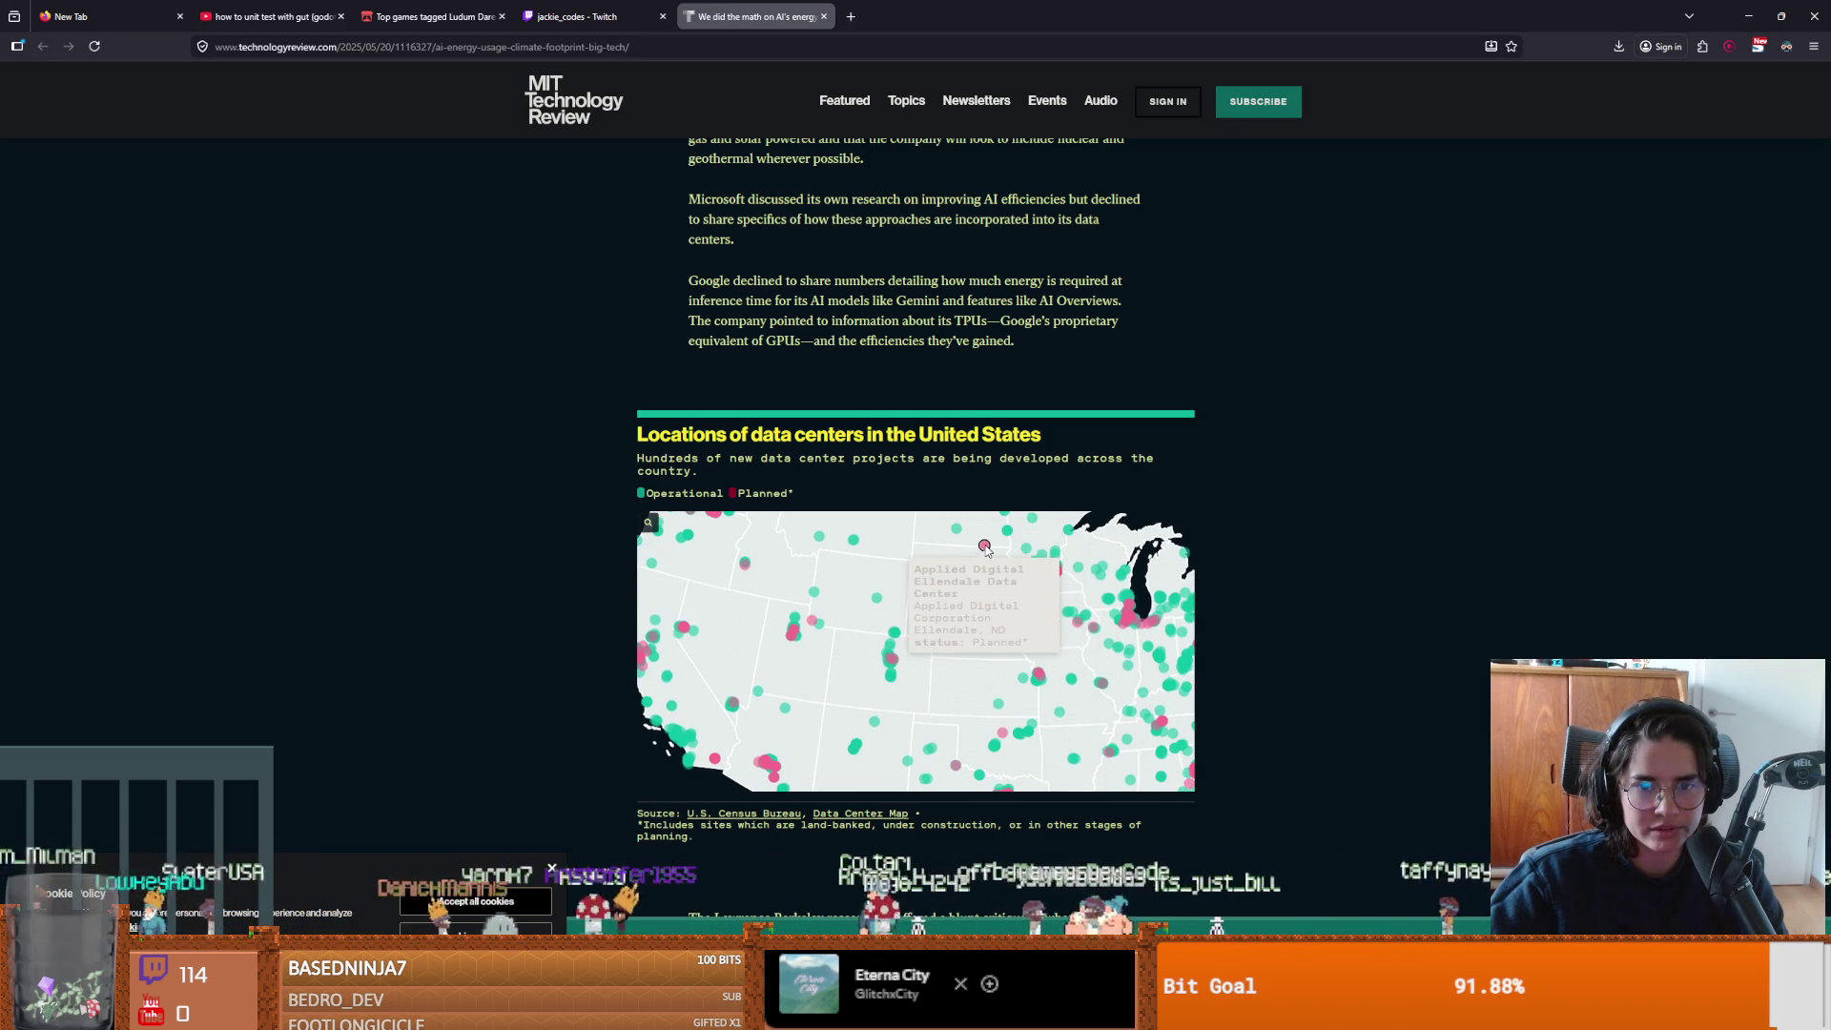
Scroll to the article's closing paragraphs, then dismiss Godot's code-completion suggestions.
scroll(965, 612, "down", 1)
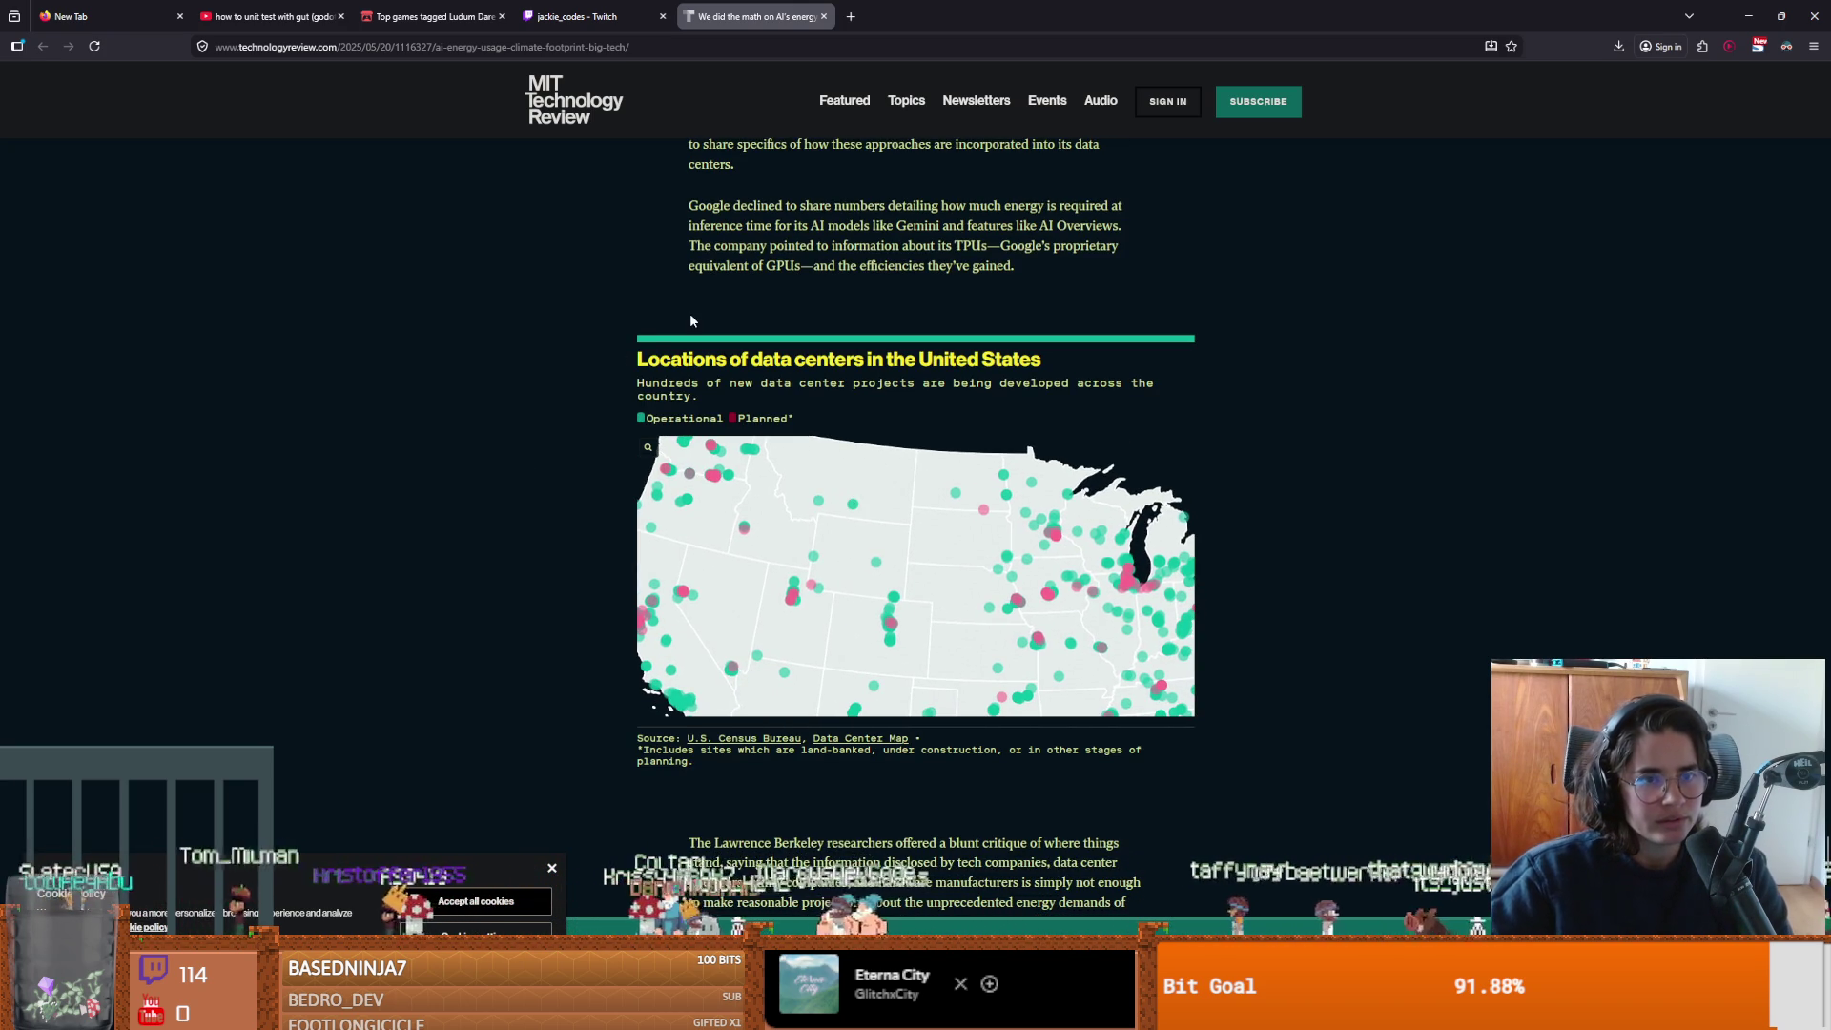
scroll(935, 407, "down", 1)
scroll(959, 418, "down", 10)
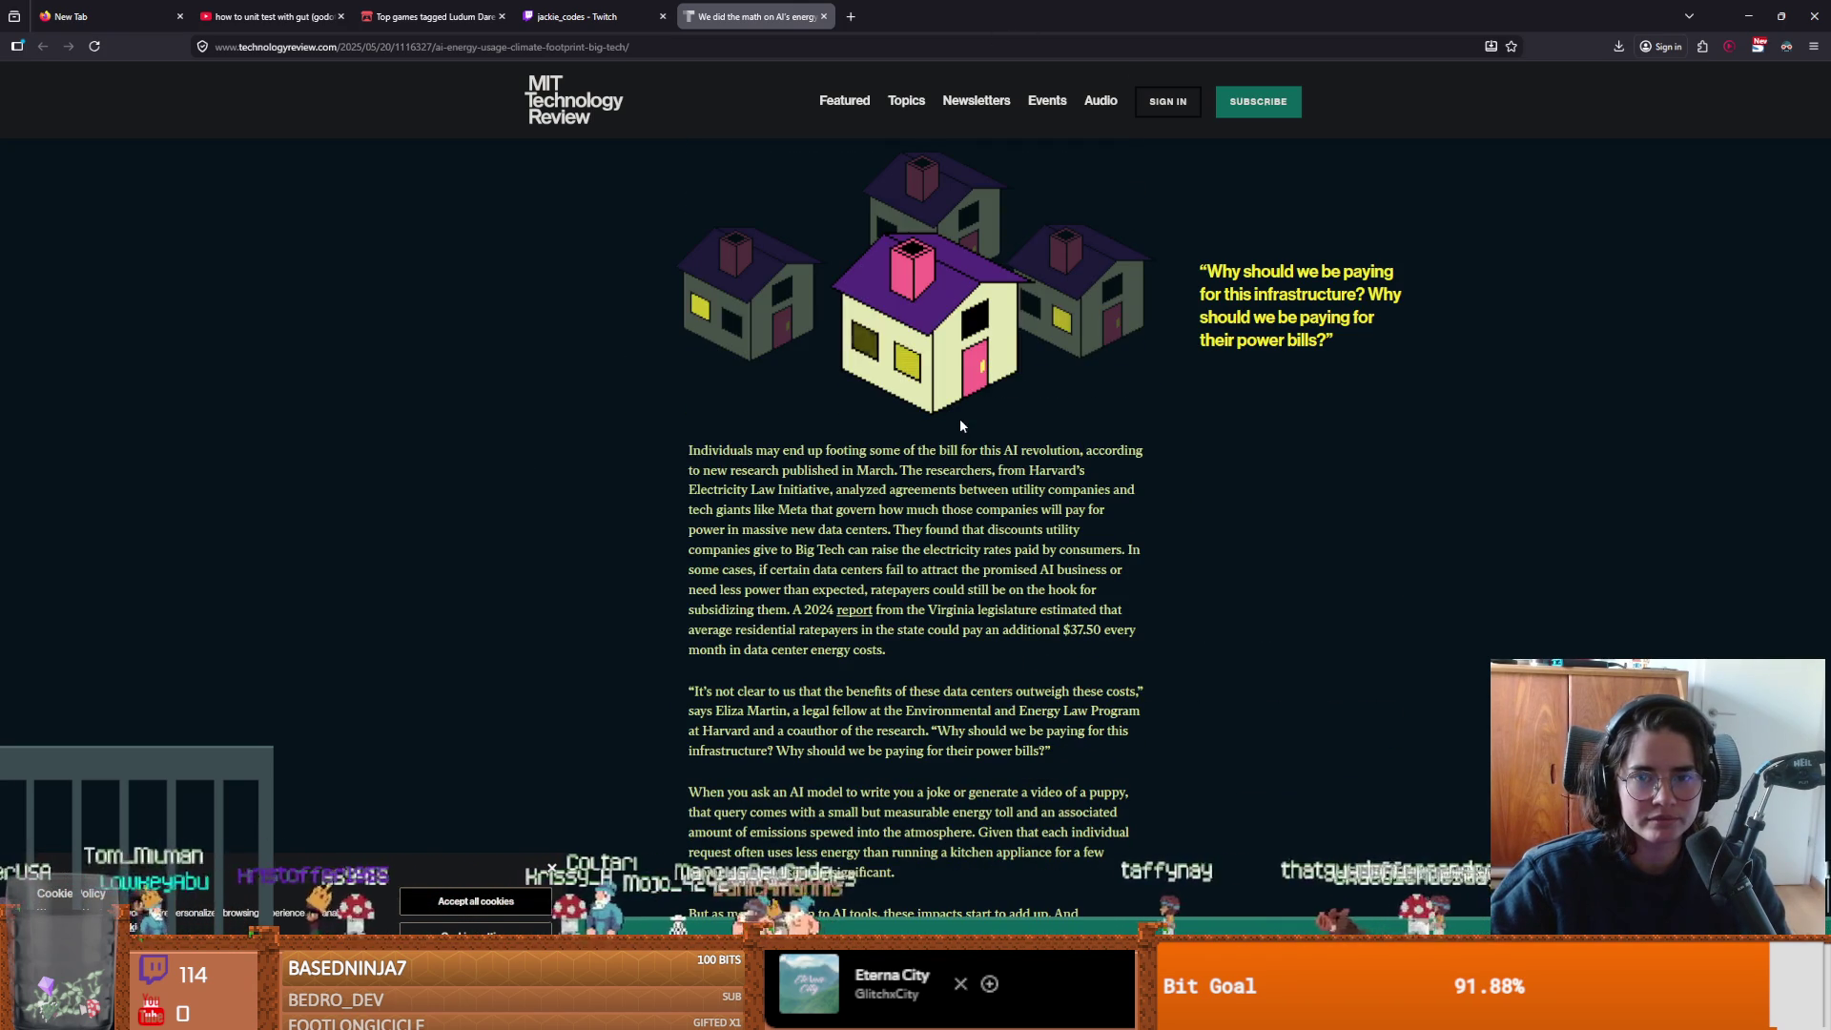
scroll(959, 426, "down", 15)
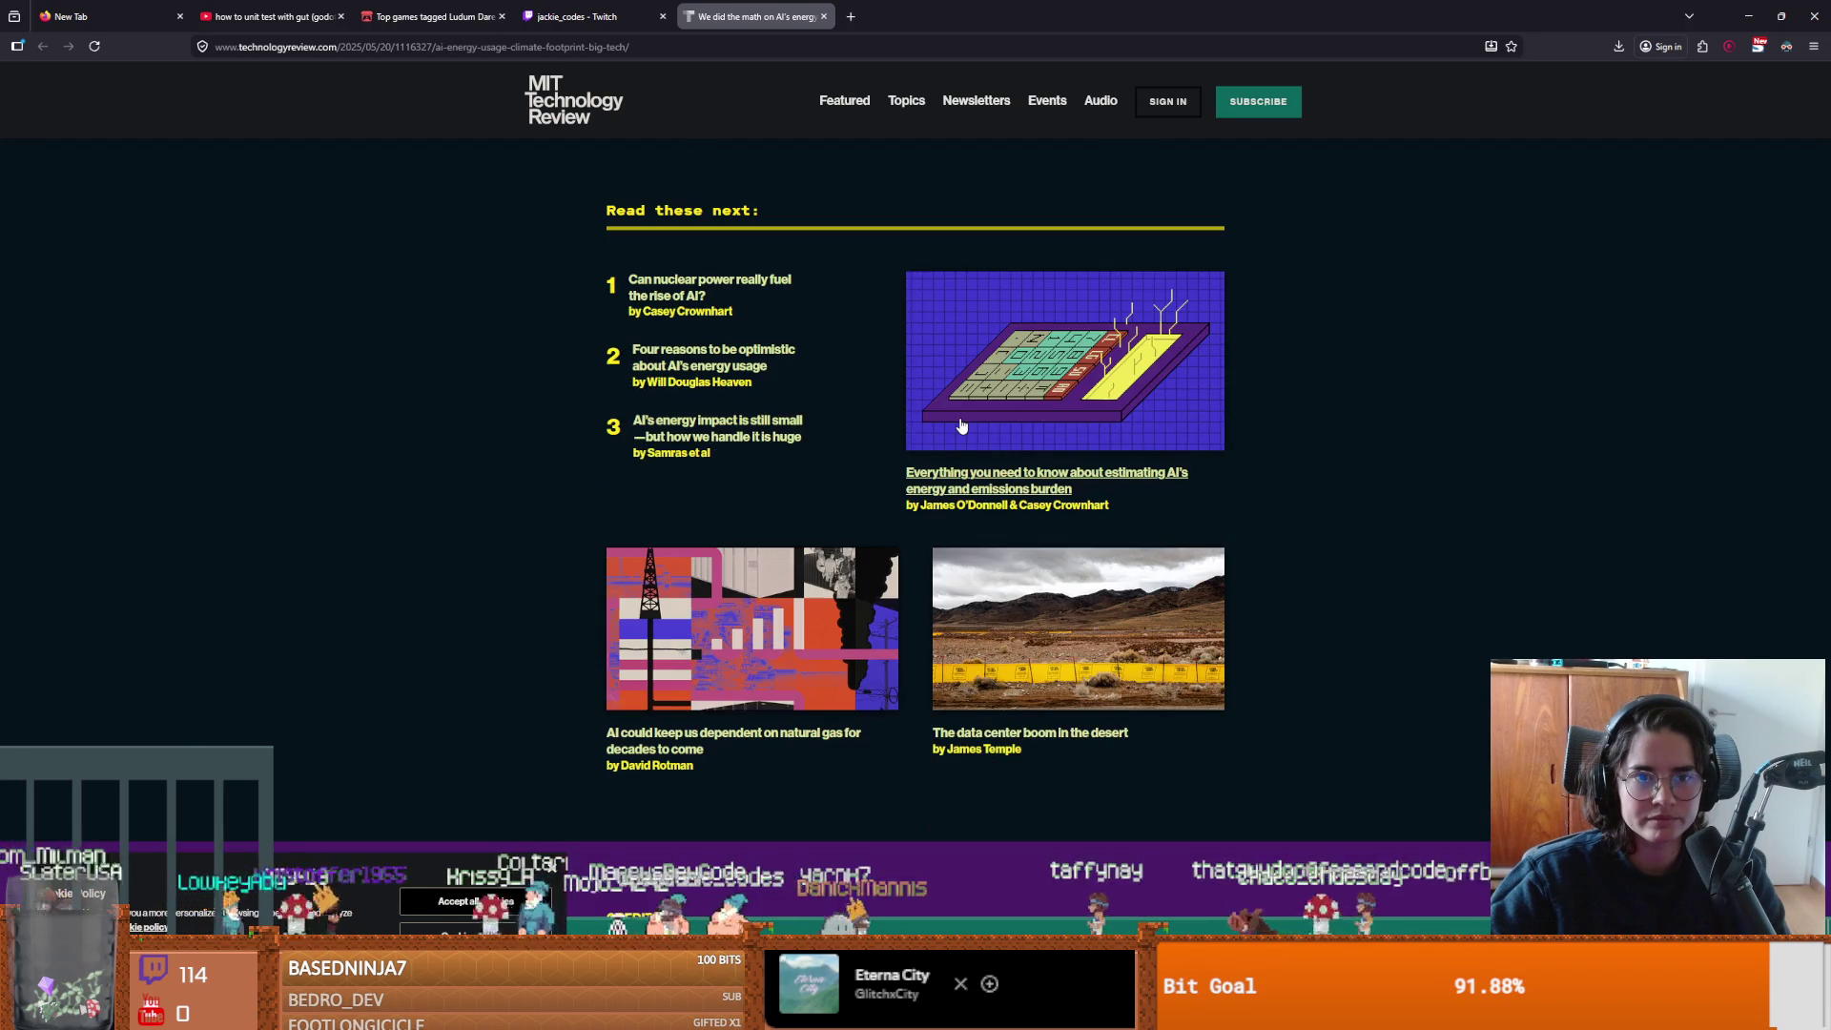
scroll(961, 426, "up", 9)
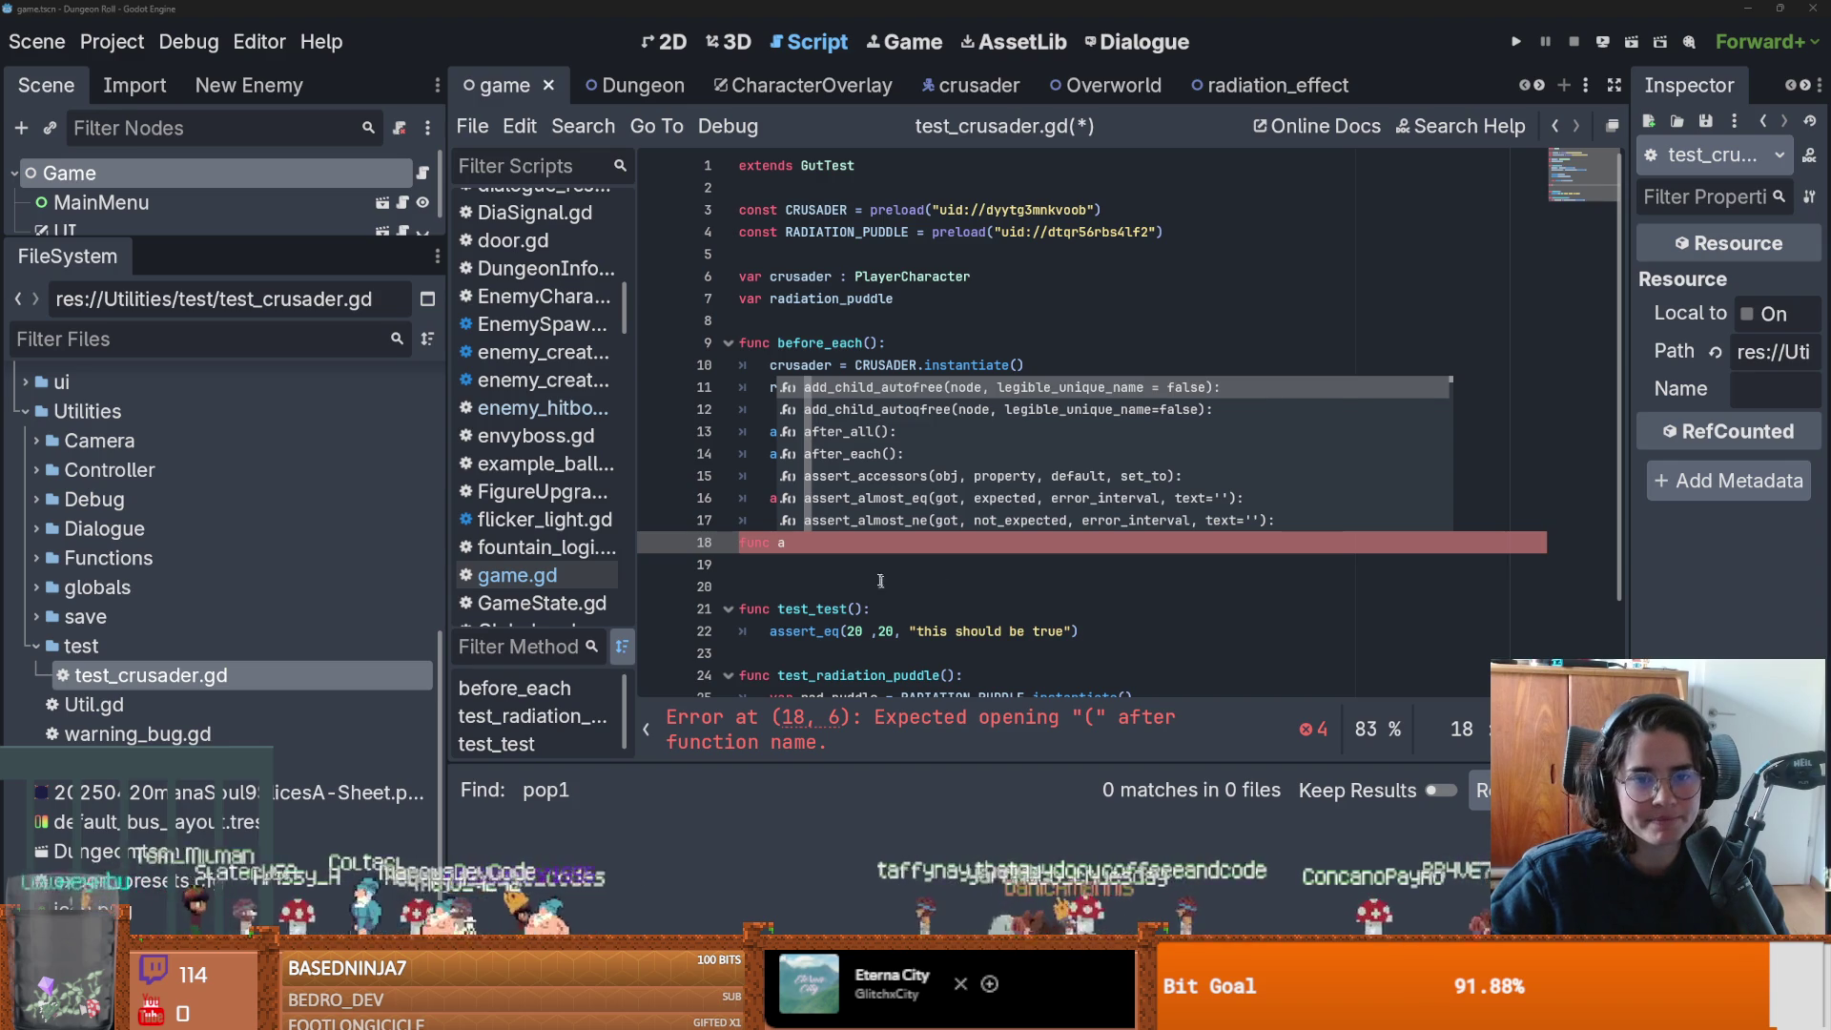
left_click(796, 545)
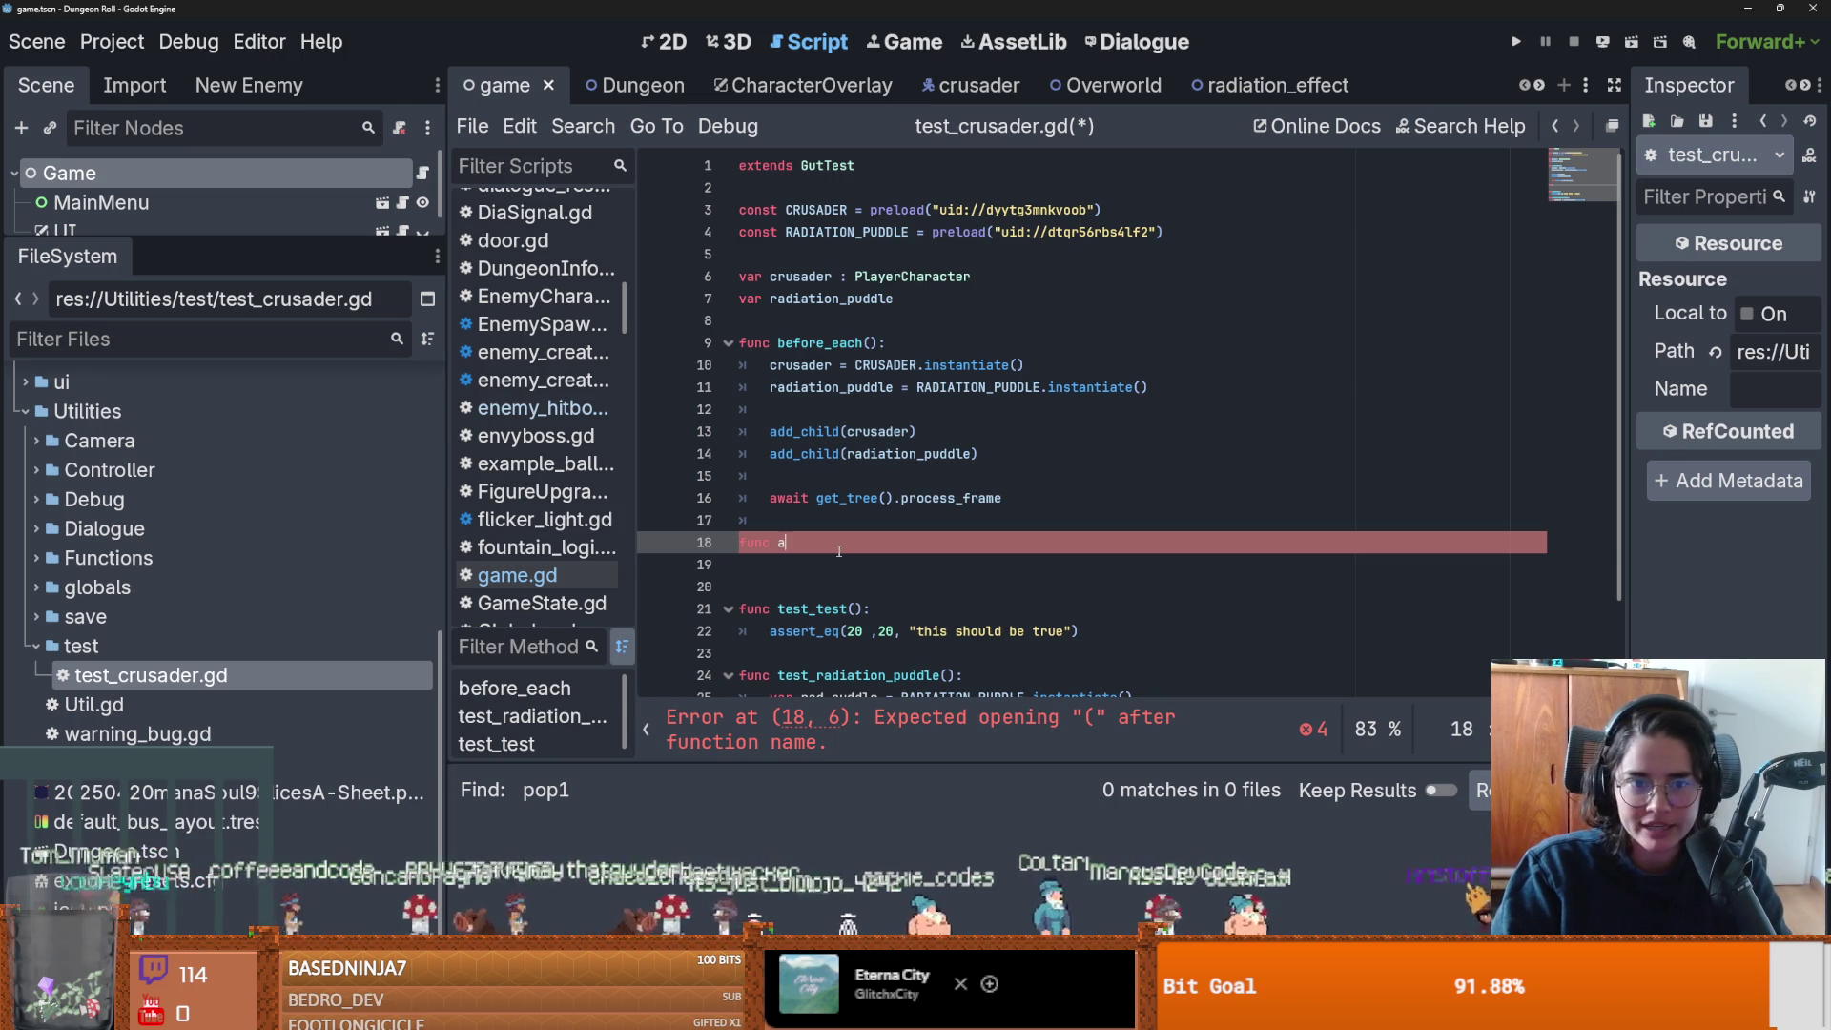
Turn 'func a' into 'func after_each():' with a pass body and save test_crusader.gd.
type("fter")
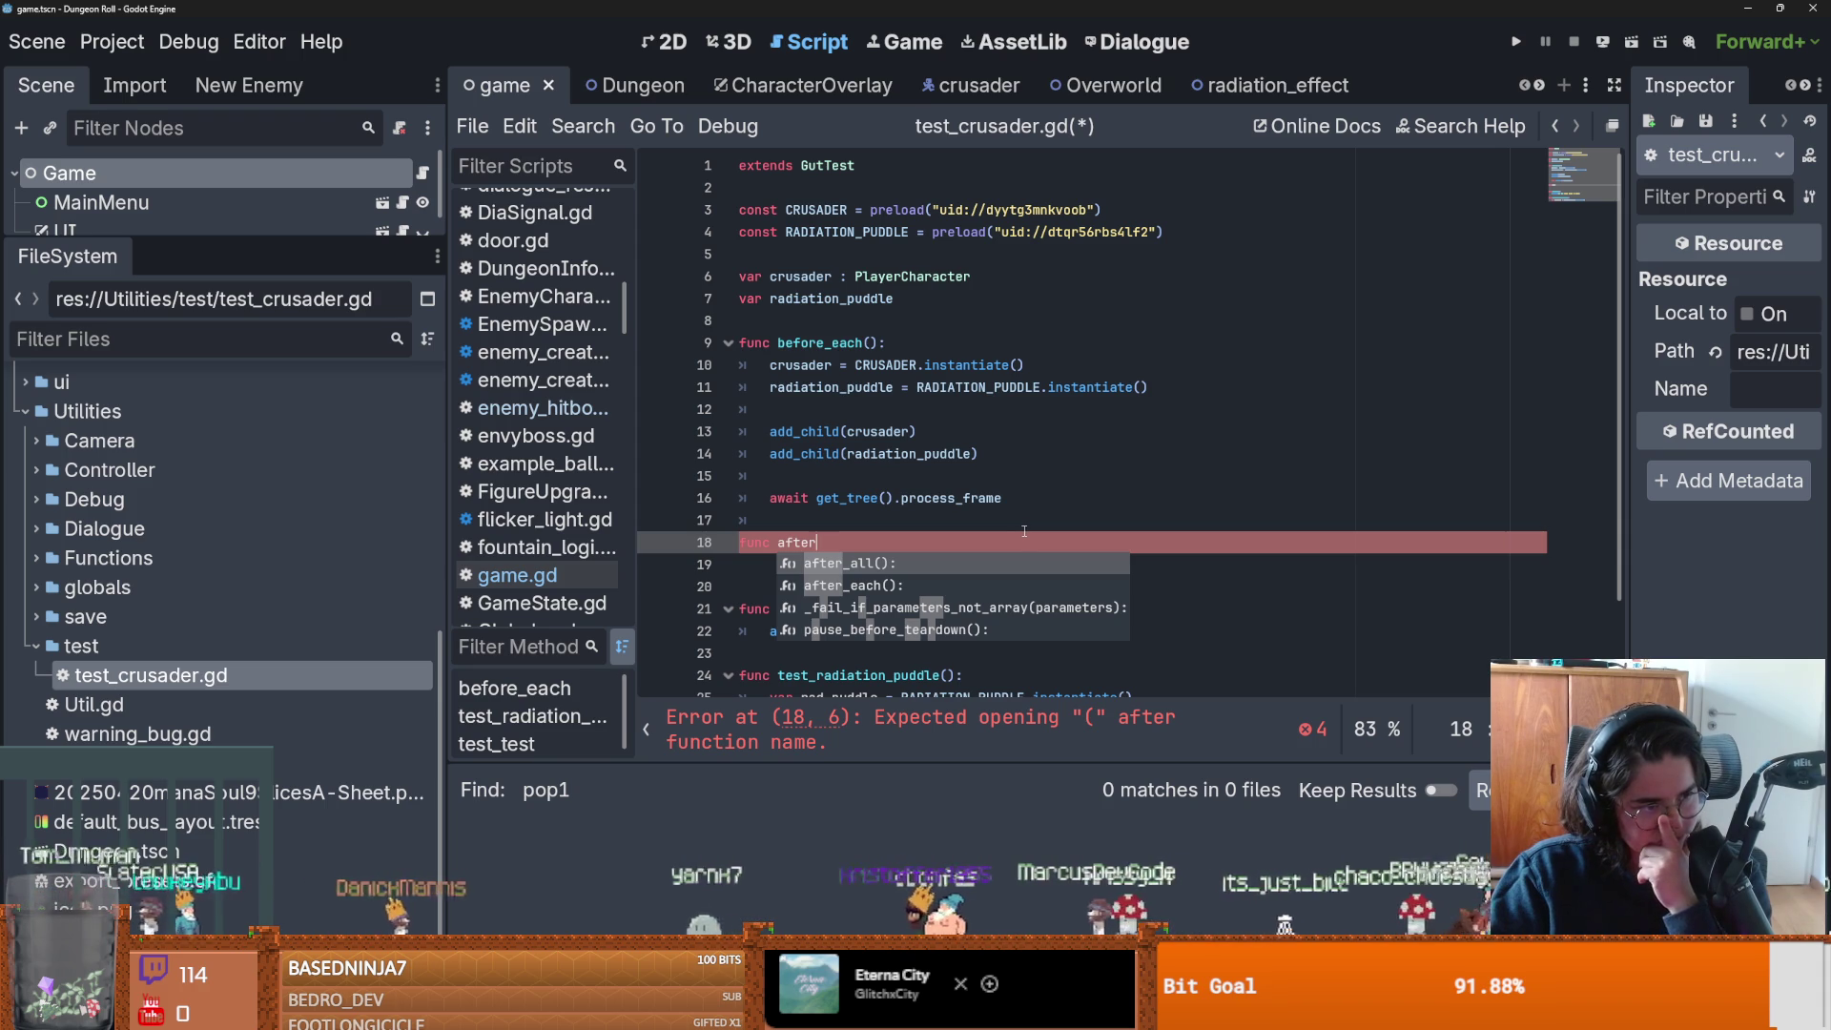
left_click(908, 541)
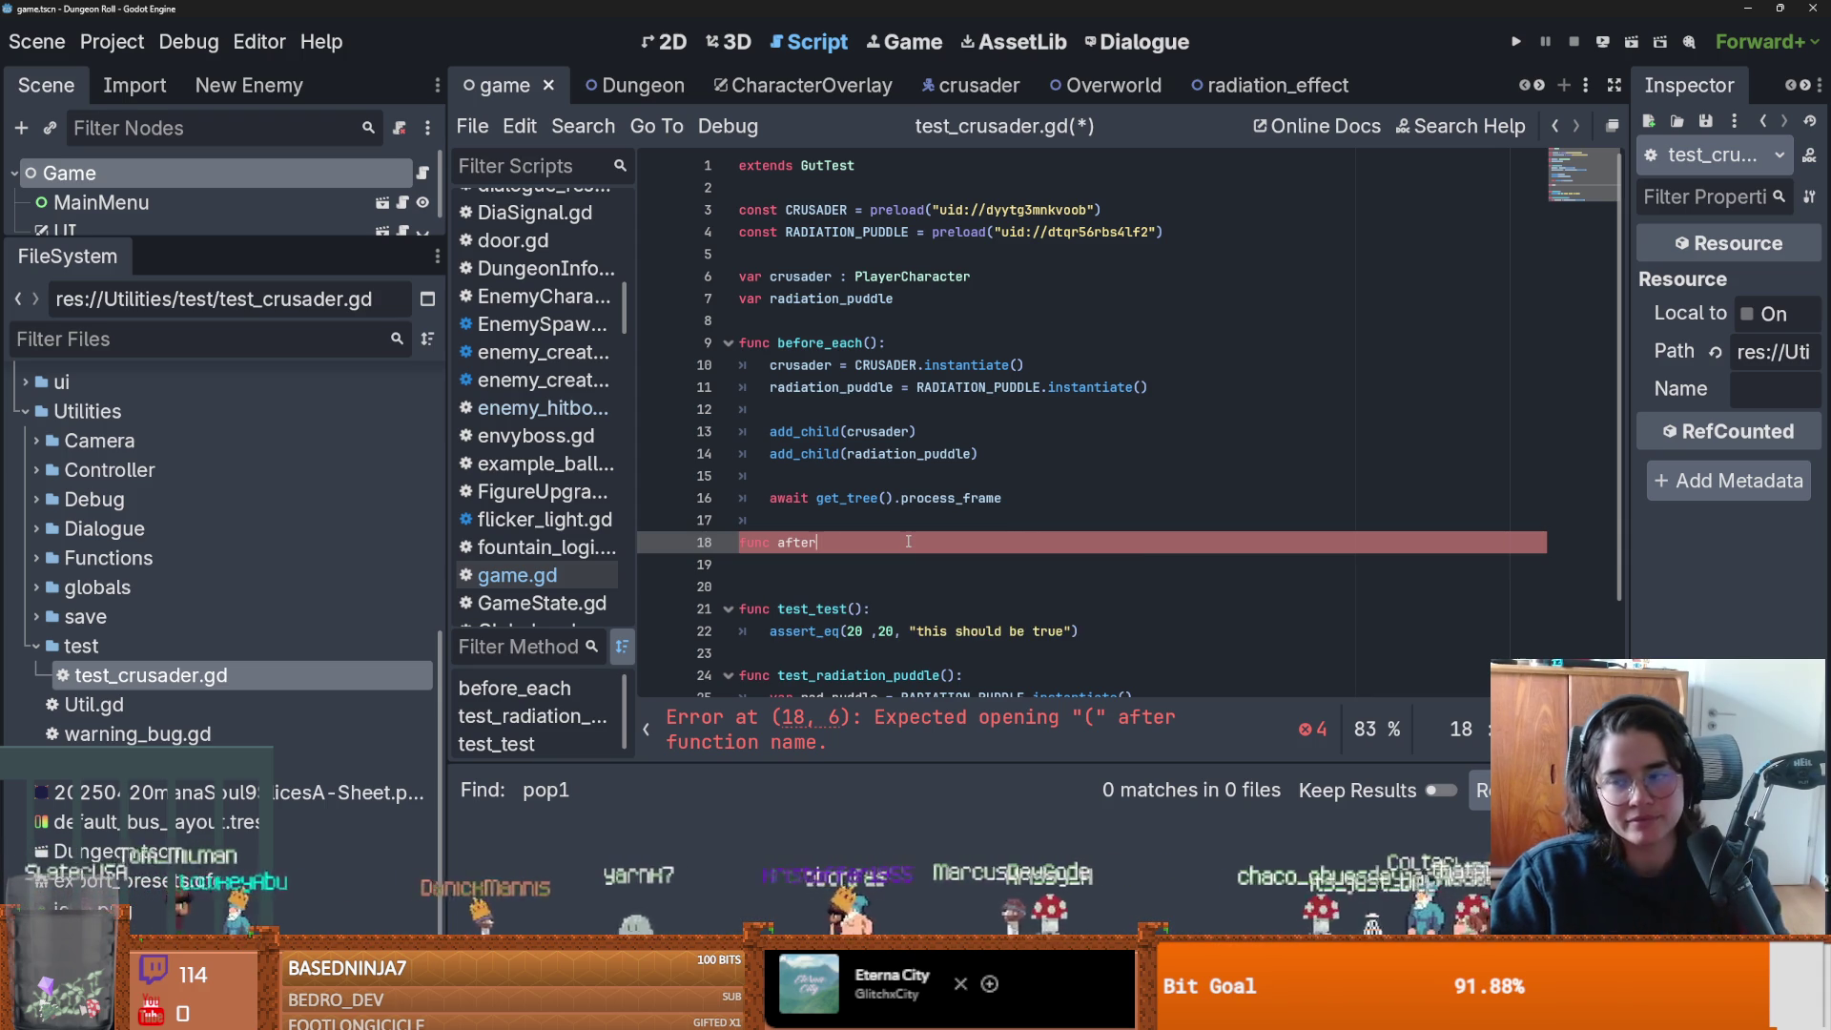
type("_each")
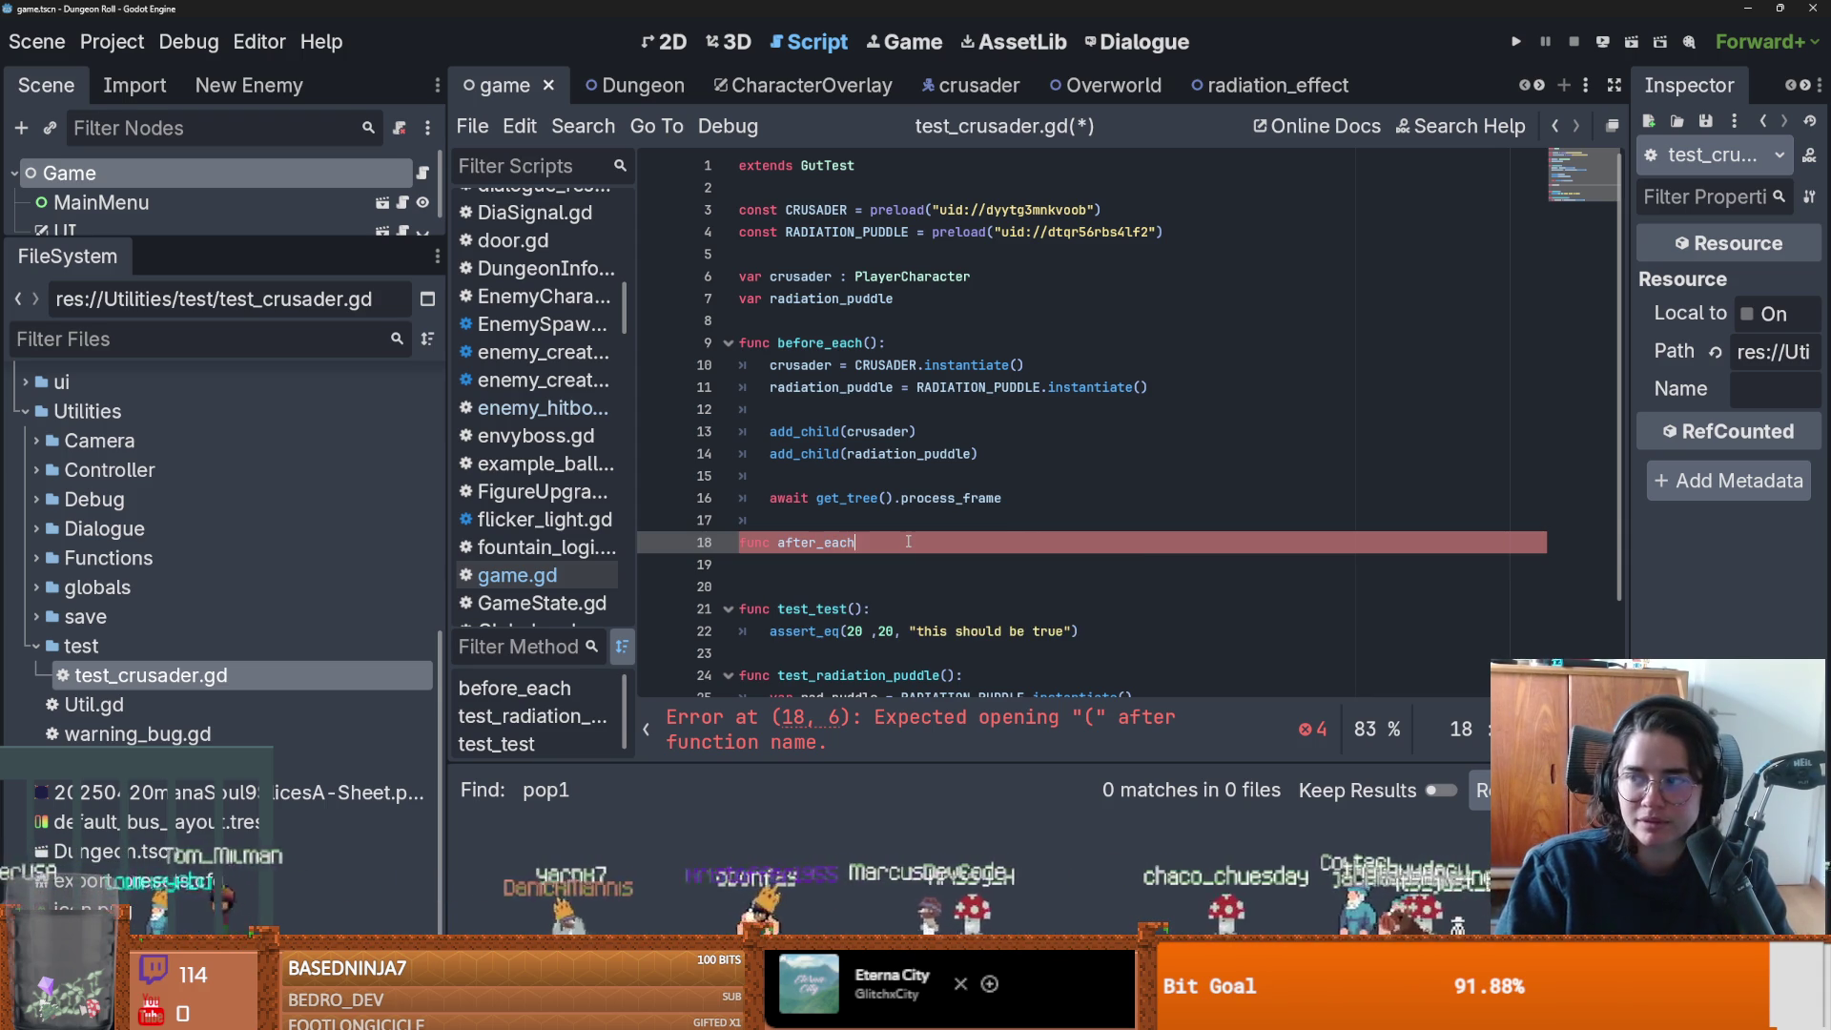
type("():")
key("Return")
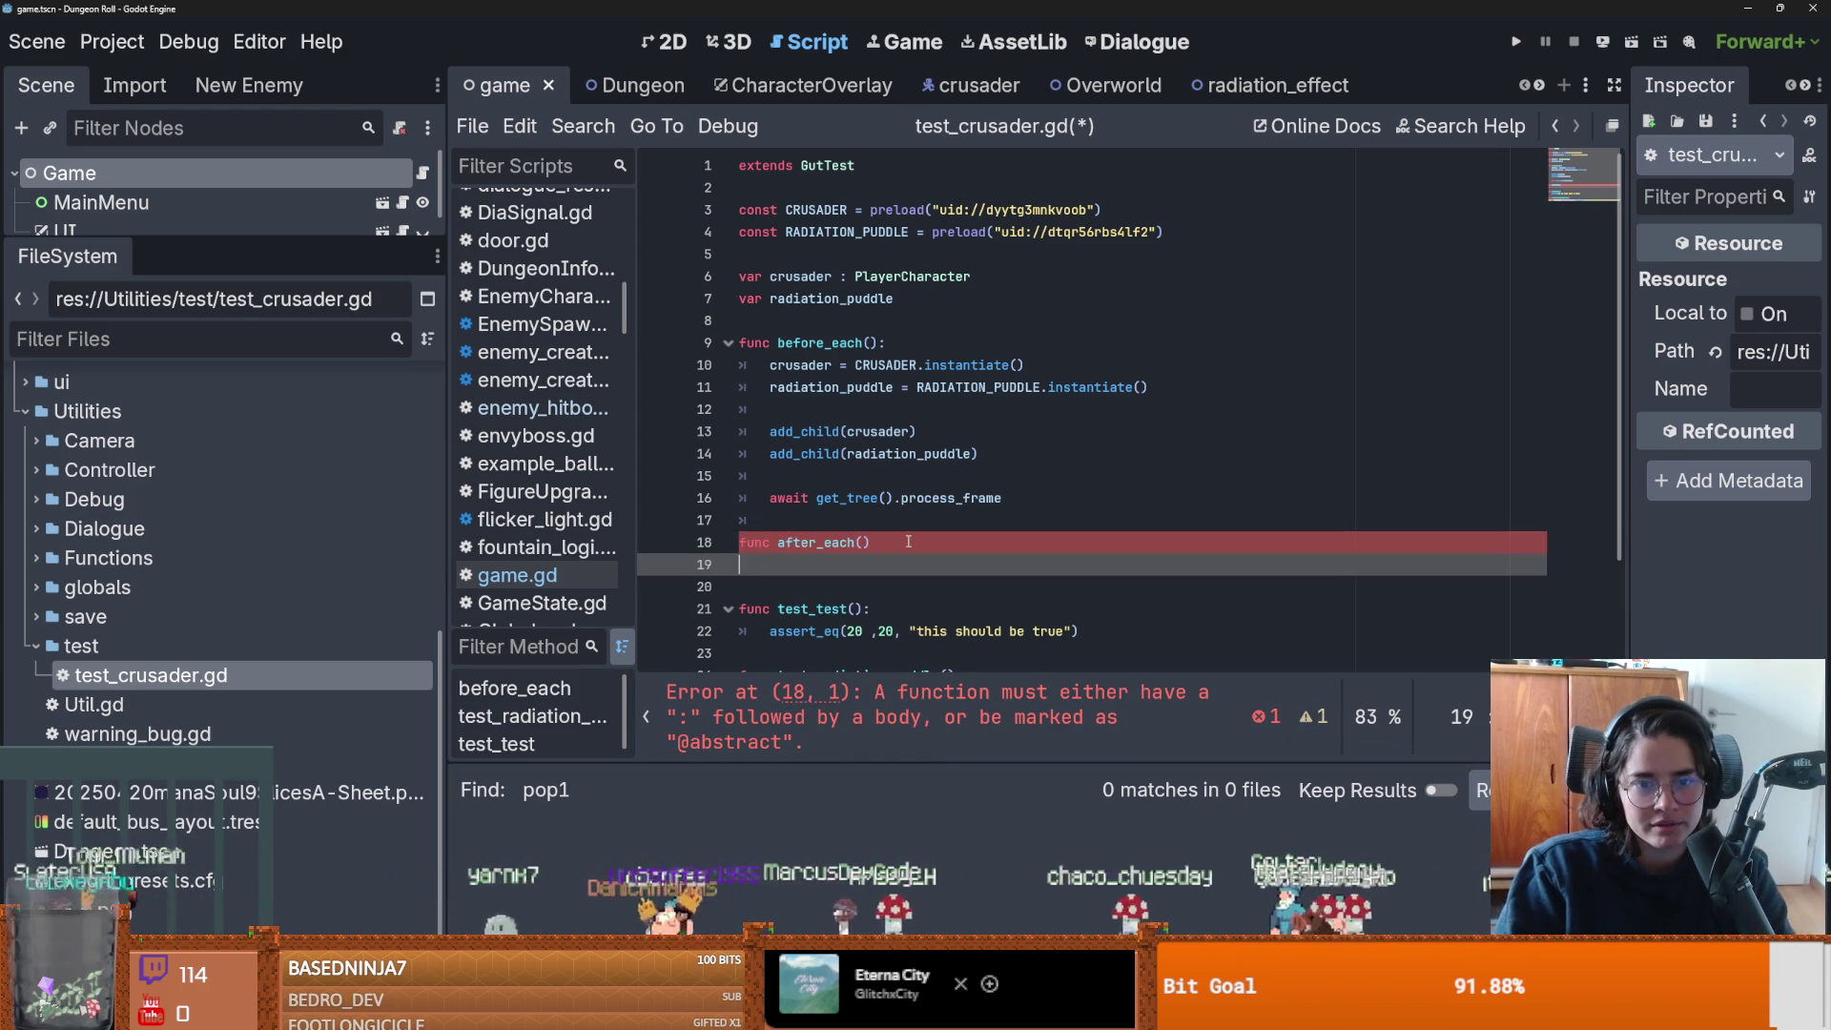
type("pass")
key("ctrl+s")
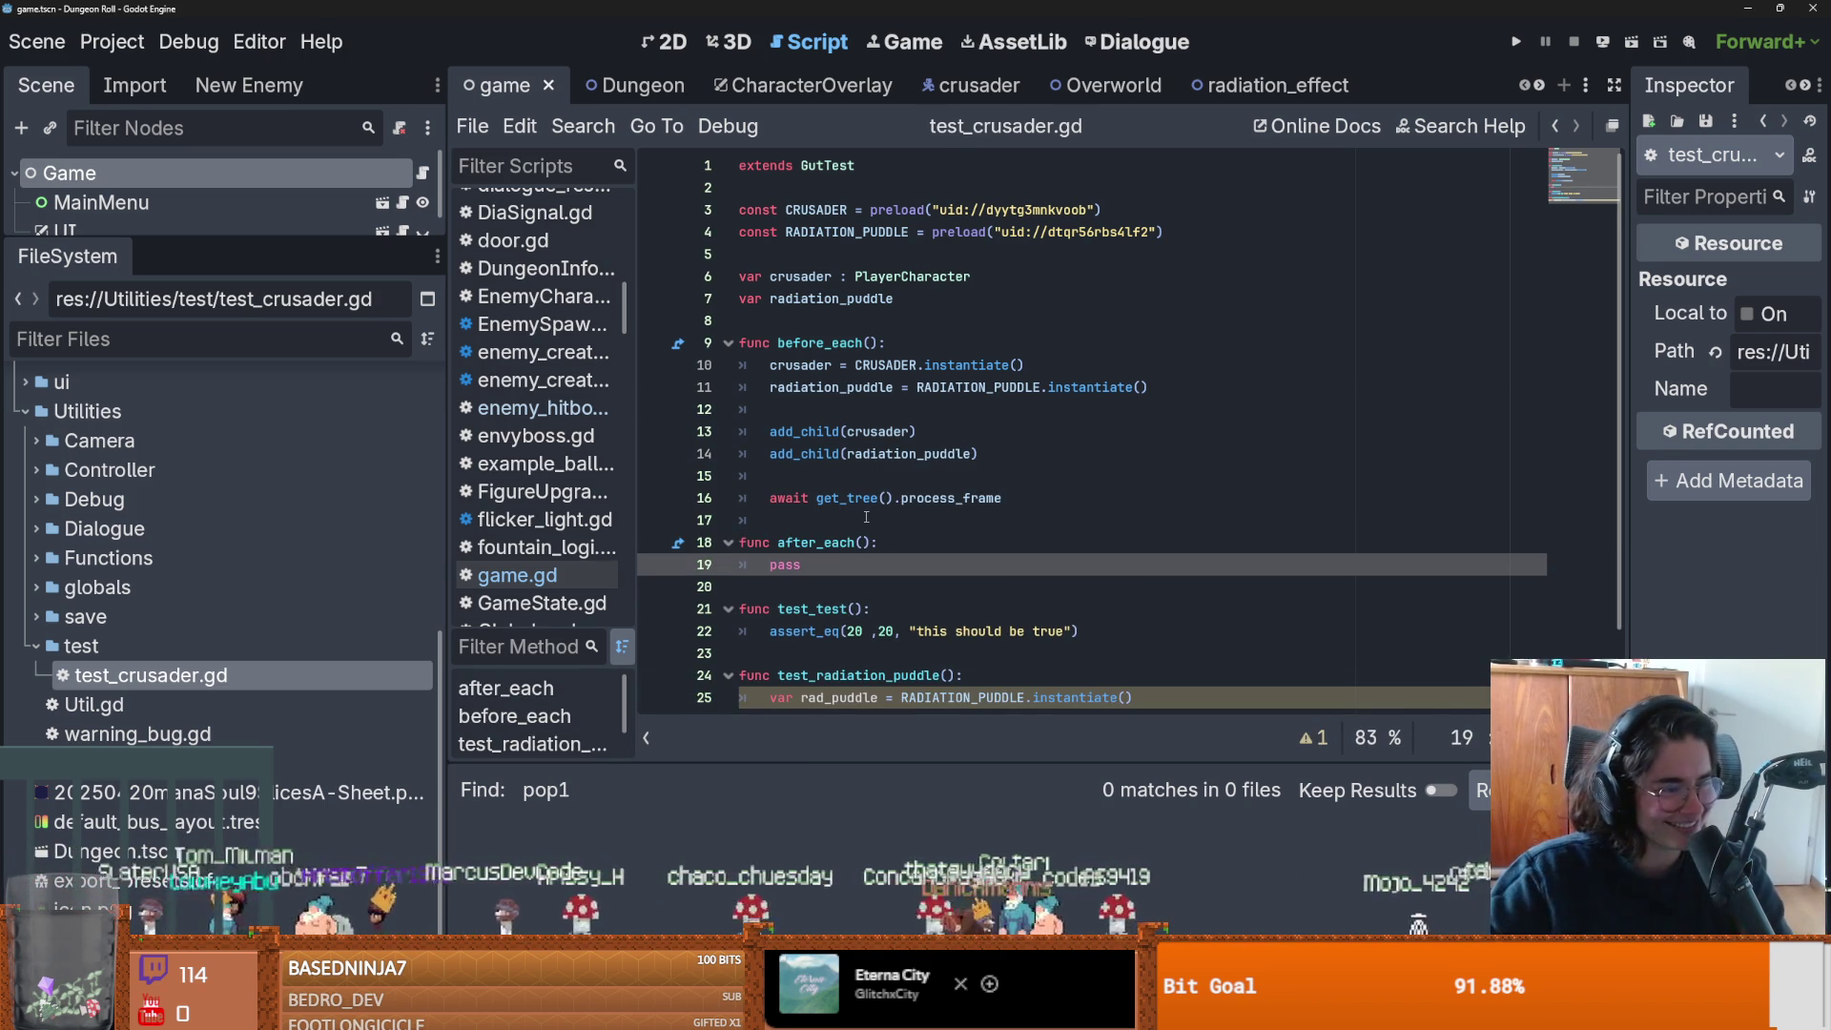
key("ctrl+s")
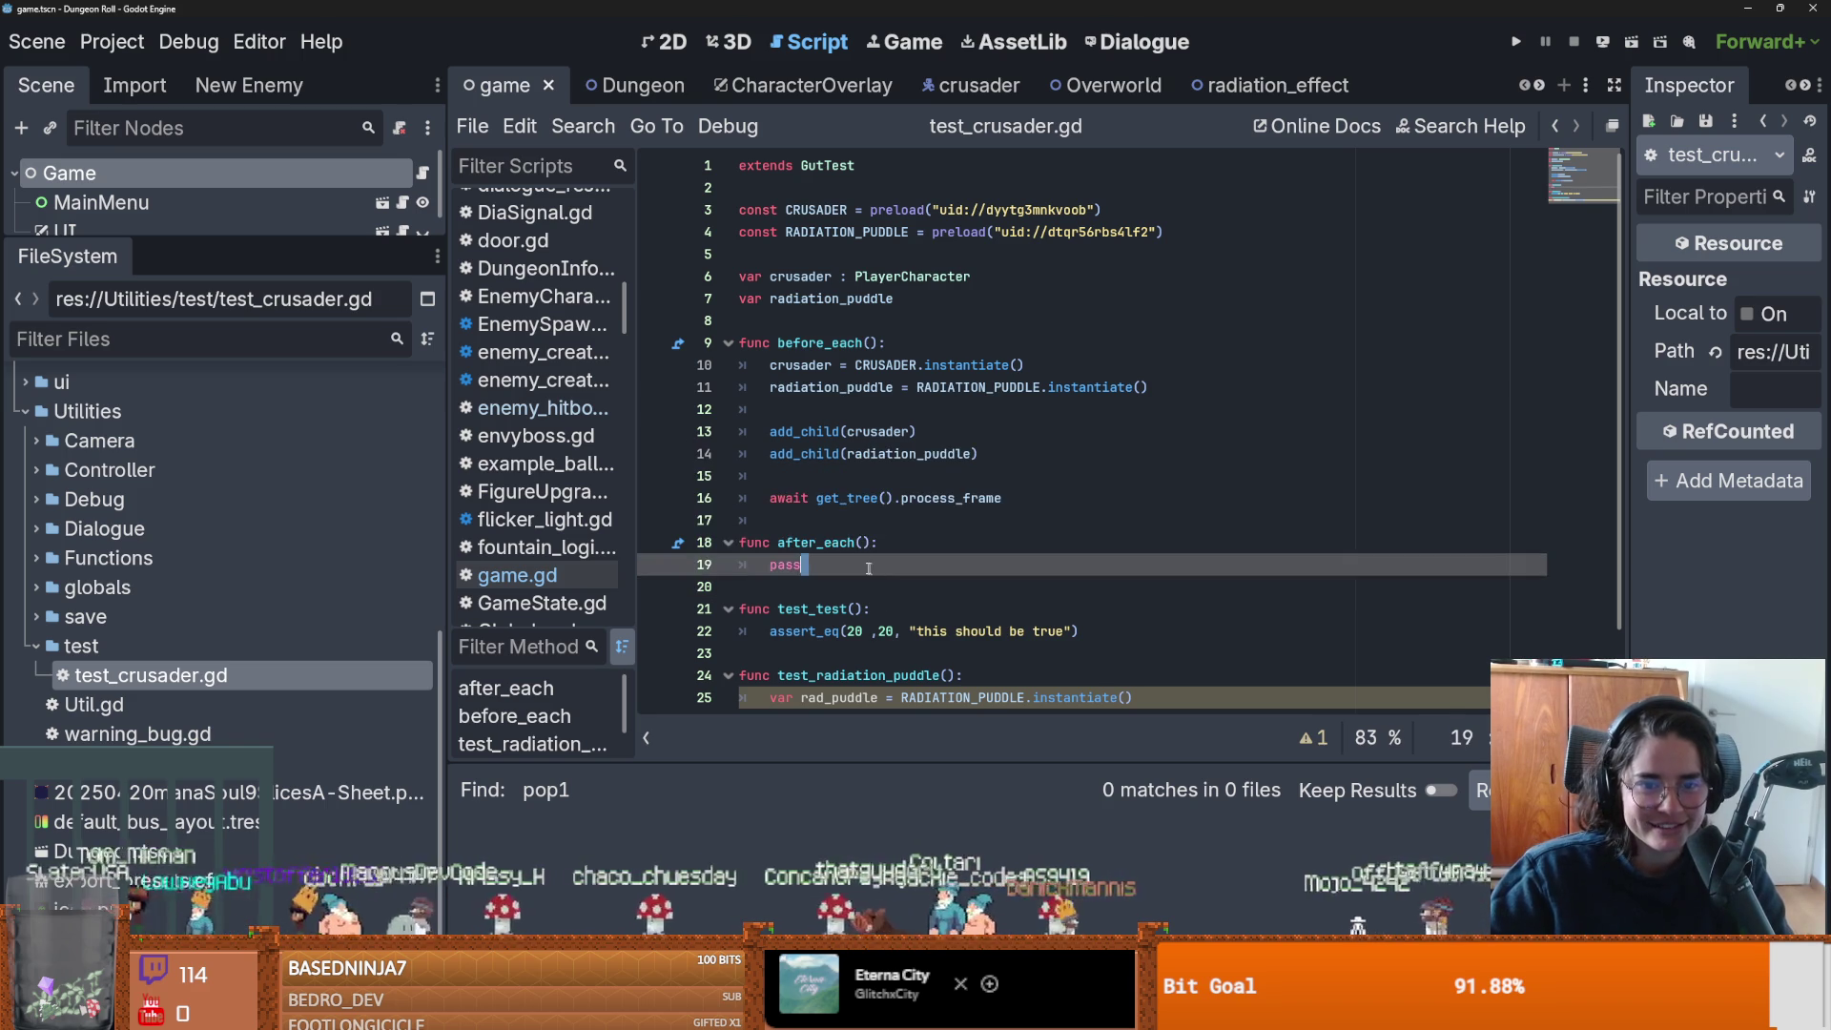
Replace pass in after_each with crusader.queue_free() and start a new line.
left_click(863, 525)
scroll(946, 557, "down", 1)
scroll(946, 557, "up", 1)
key("ctrl+s")
double_click(946, 557)
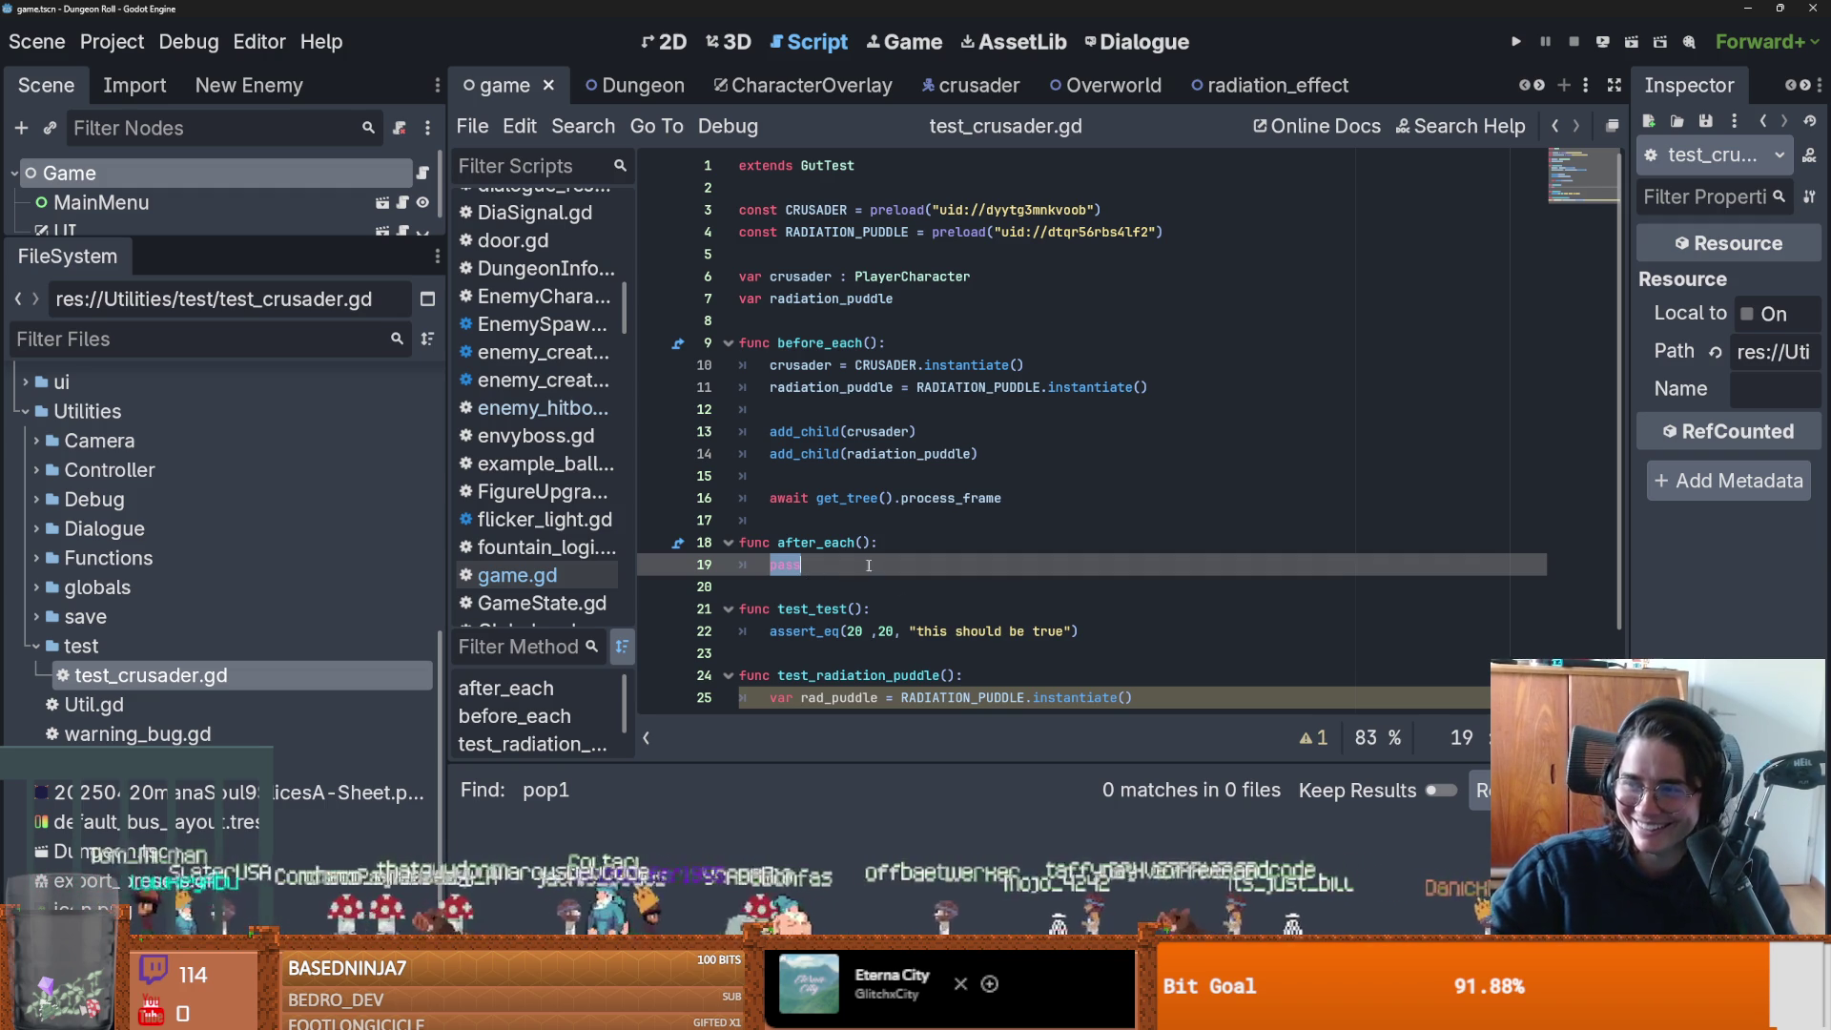
type("cru")
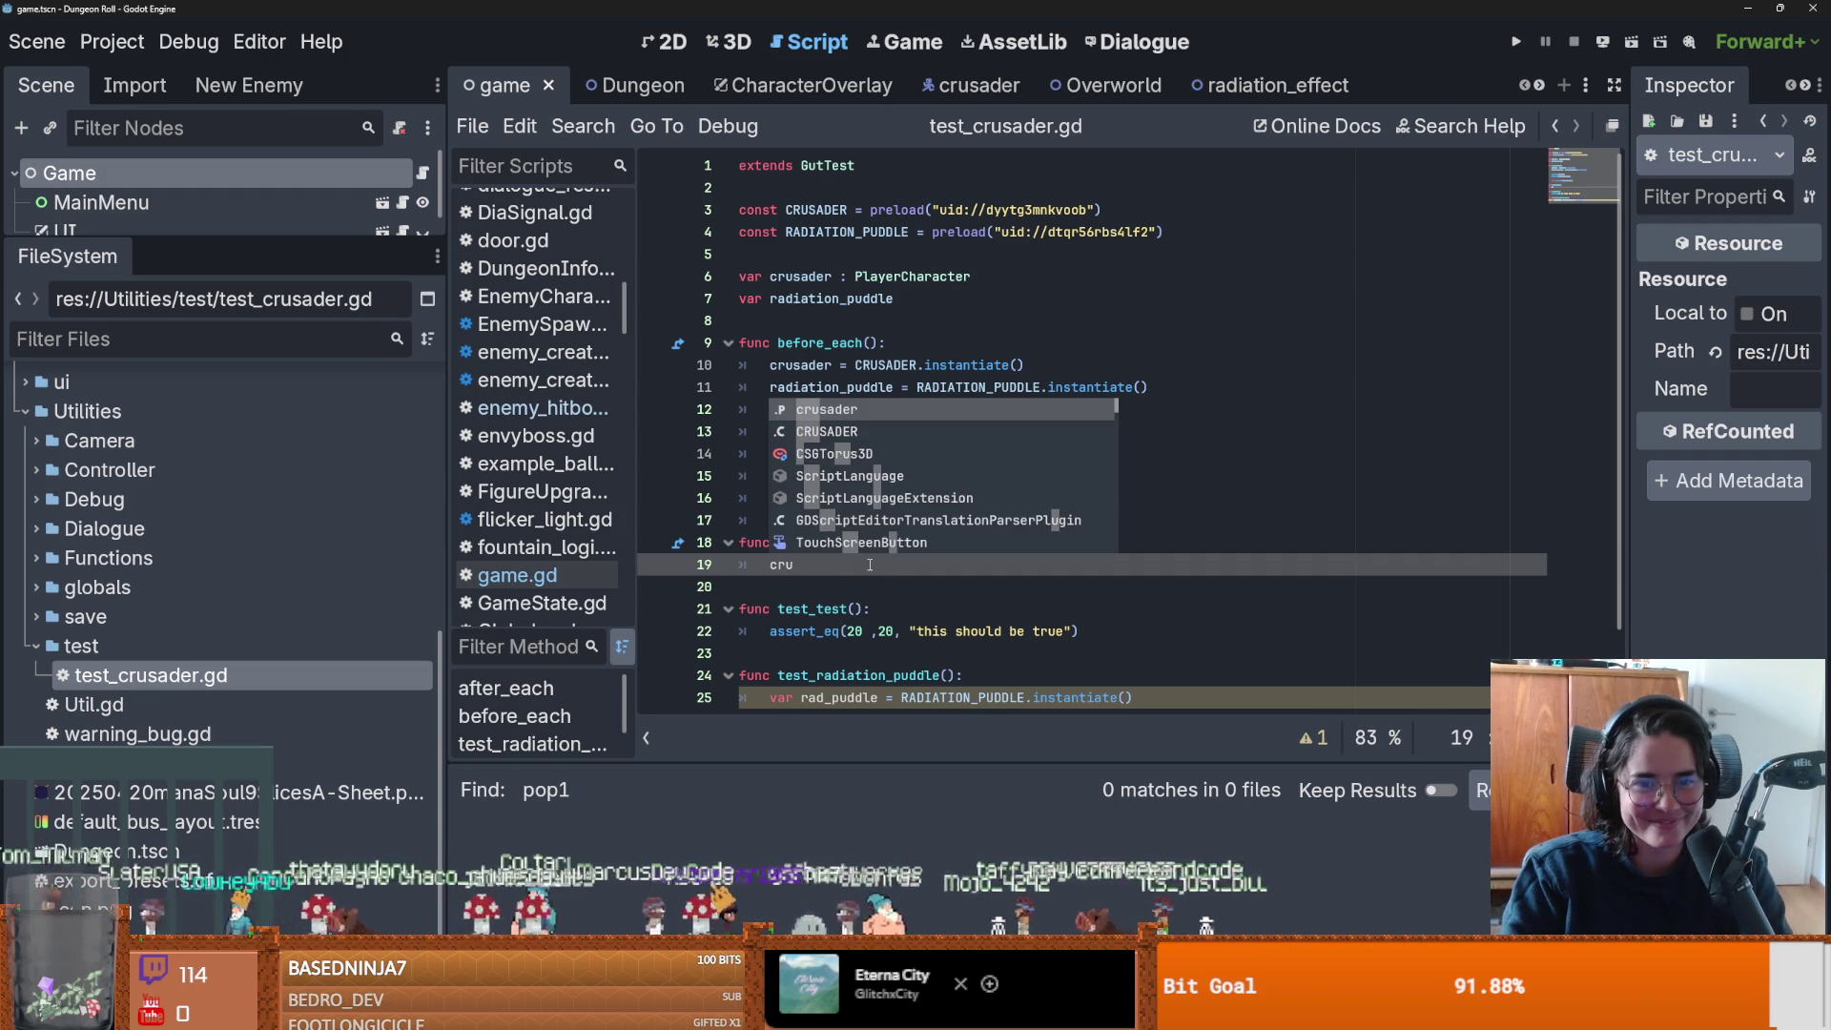
key("Return")
type(".que")
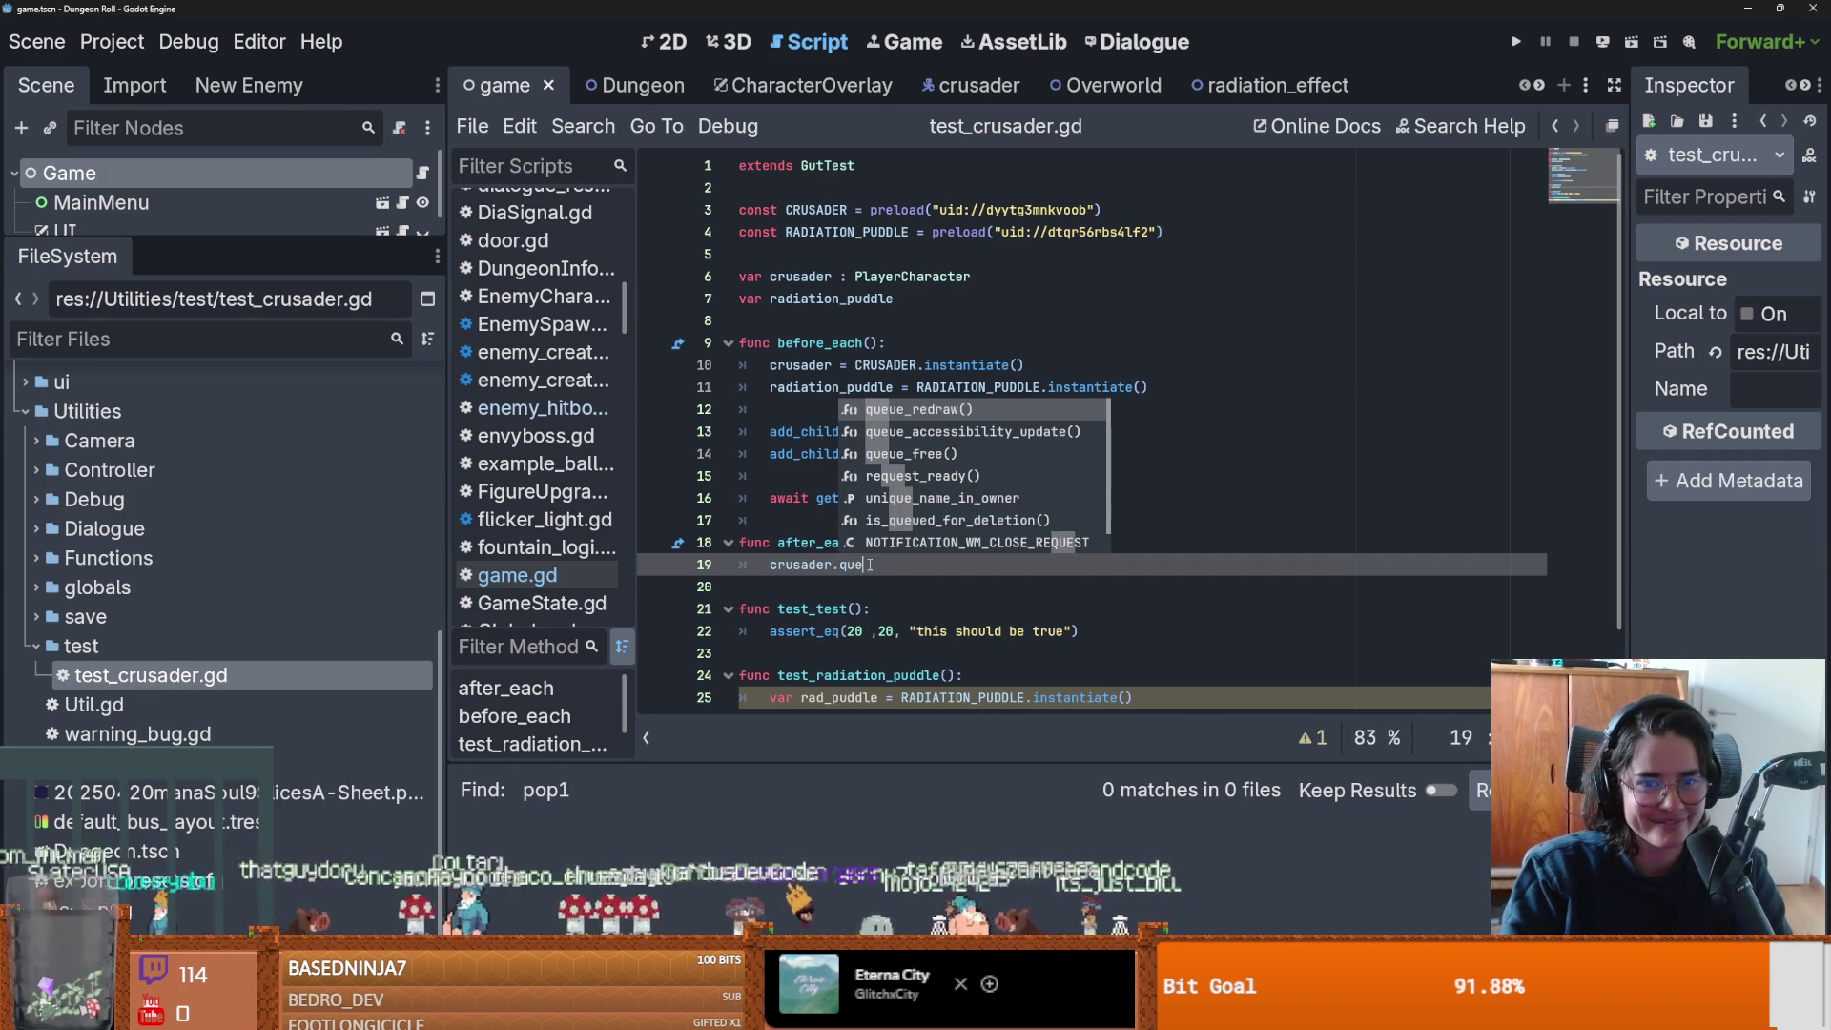
key("Down")
key("Down")
key("Return")
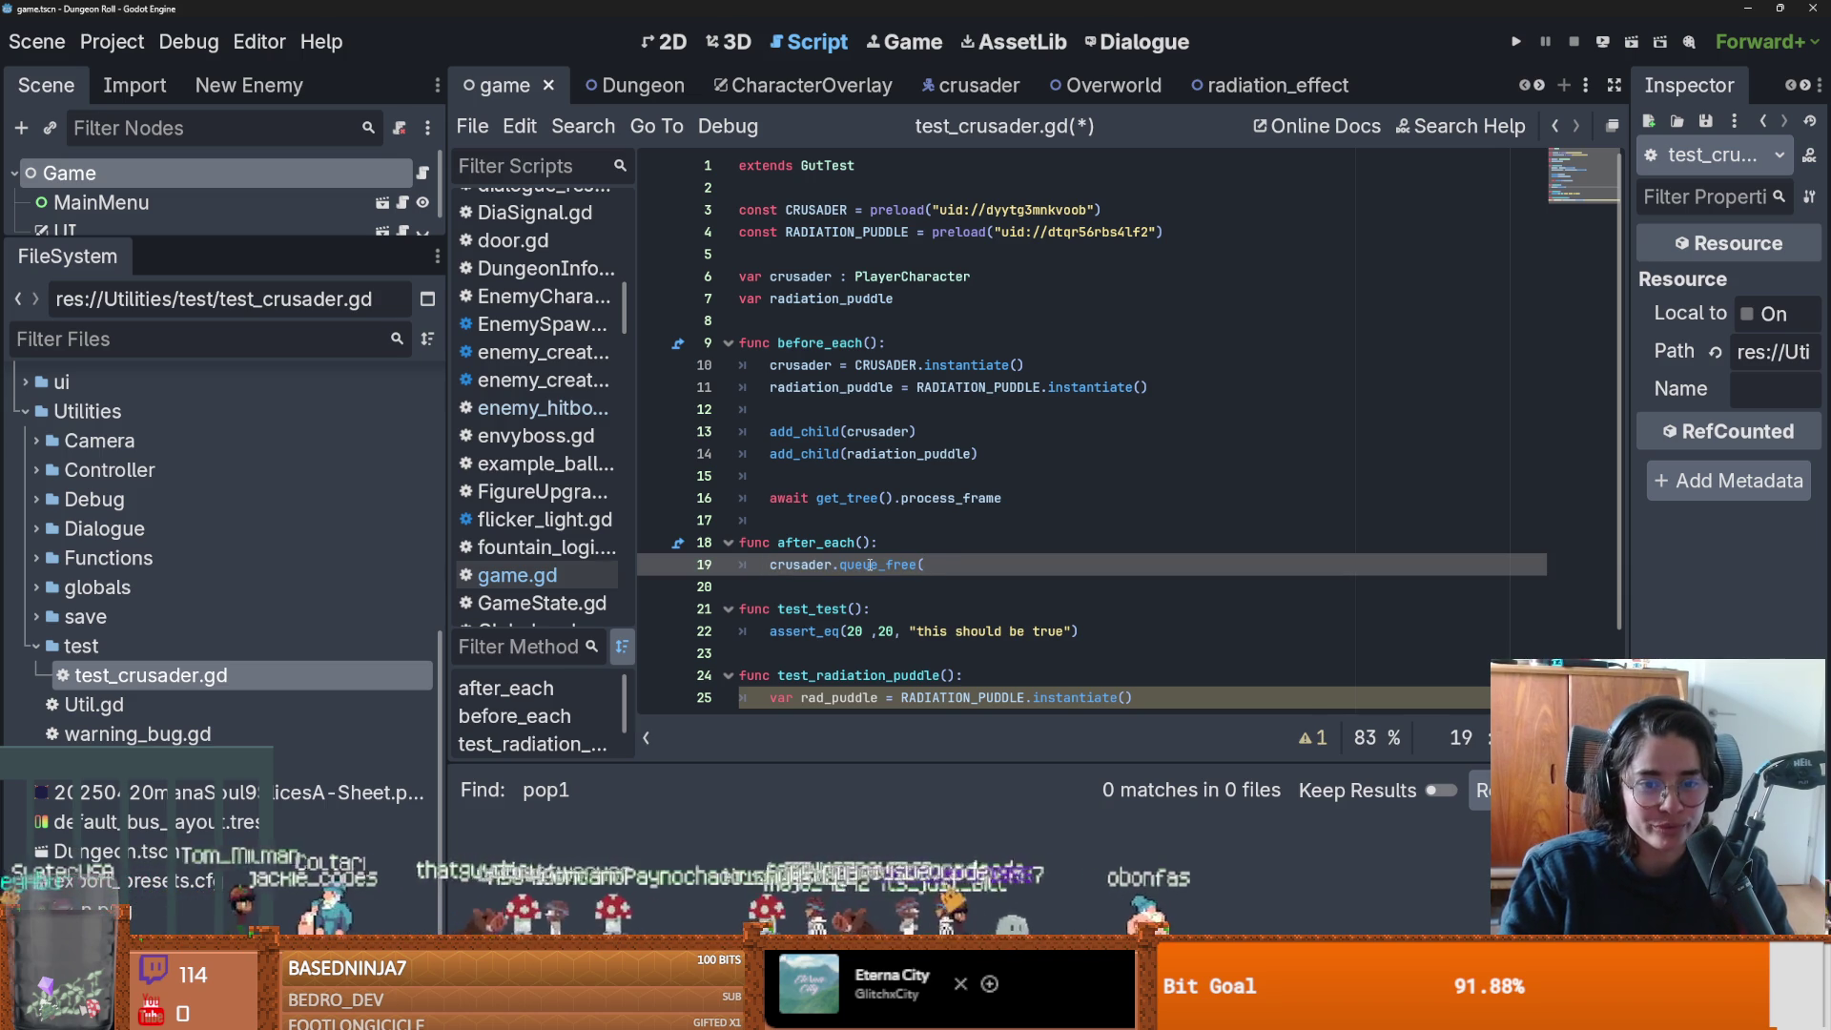
type(")")
key("Return")
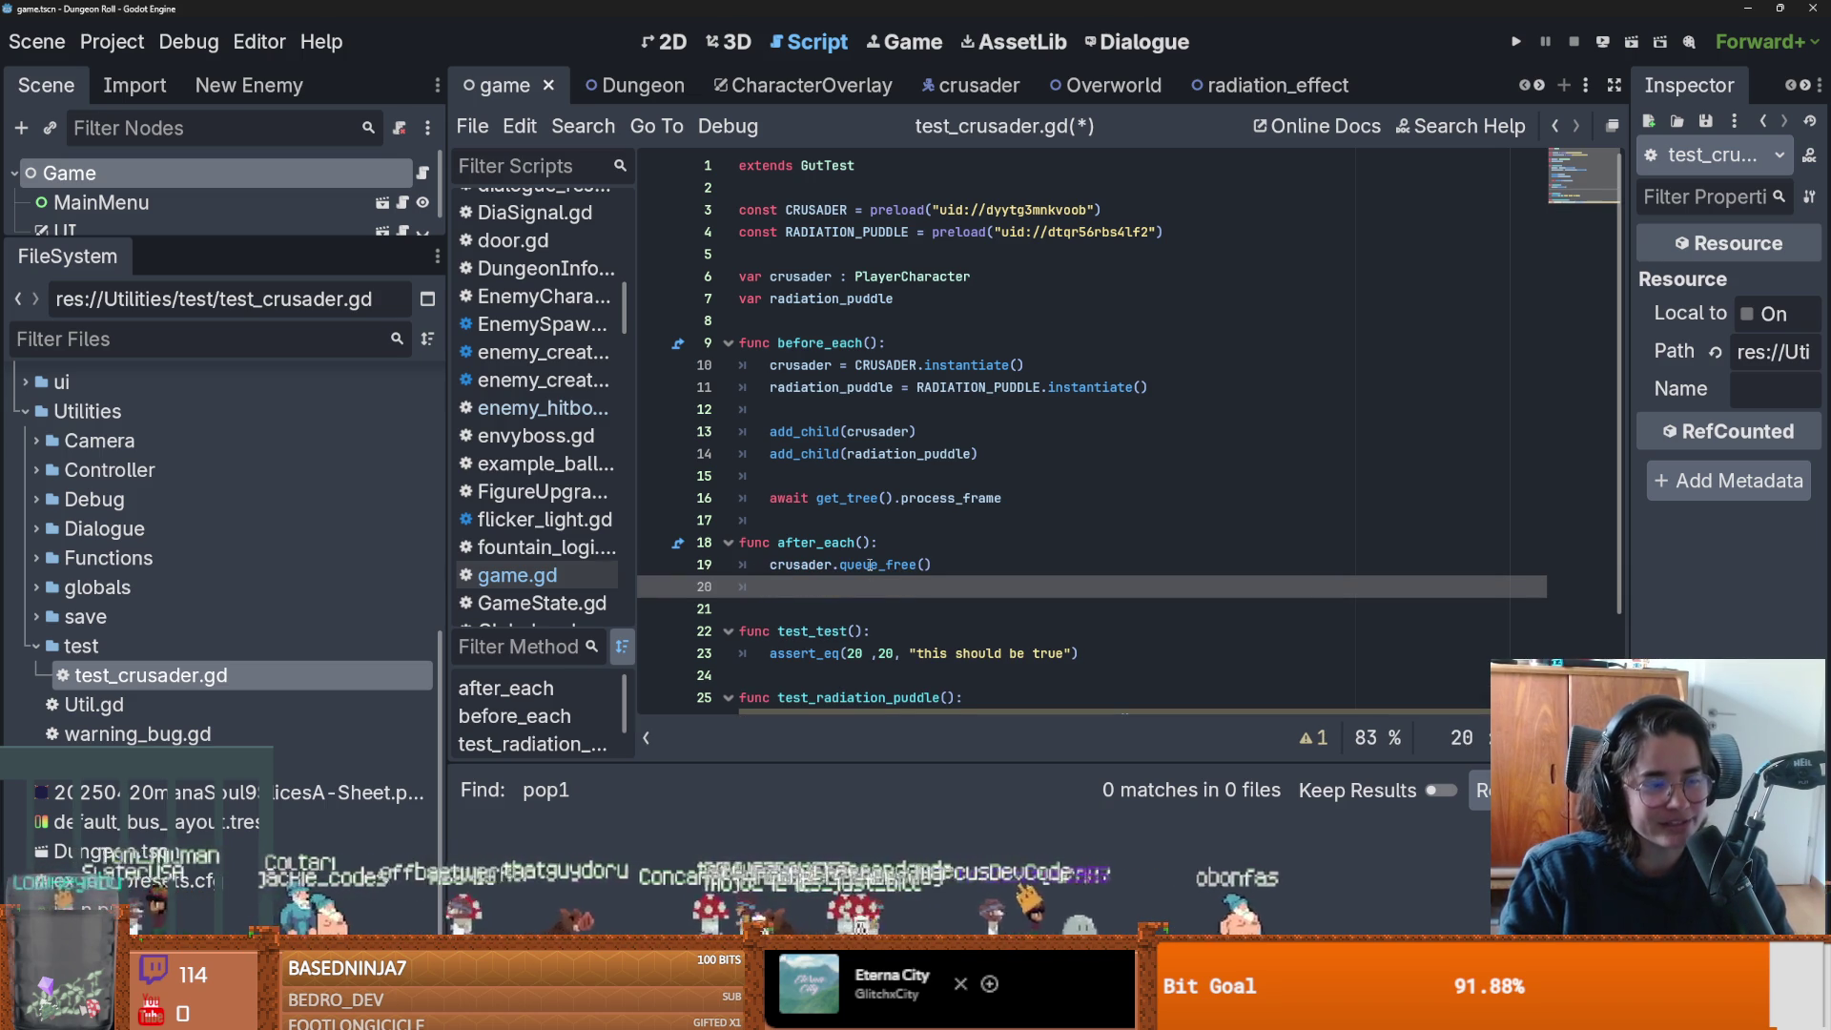
Add radiation_puddle.queue_free() below it and save the script.
type("rad")
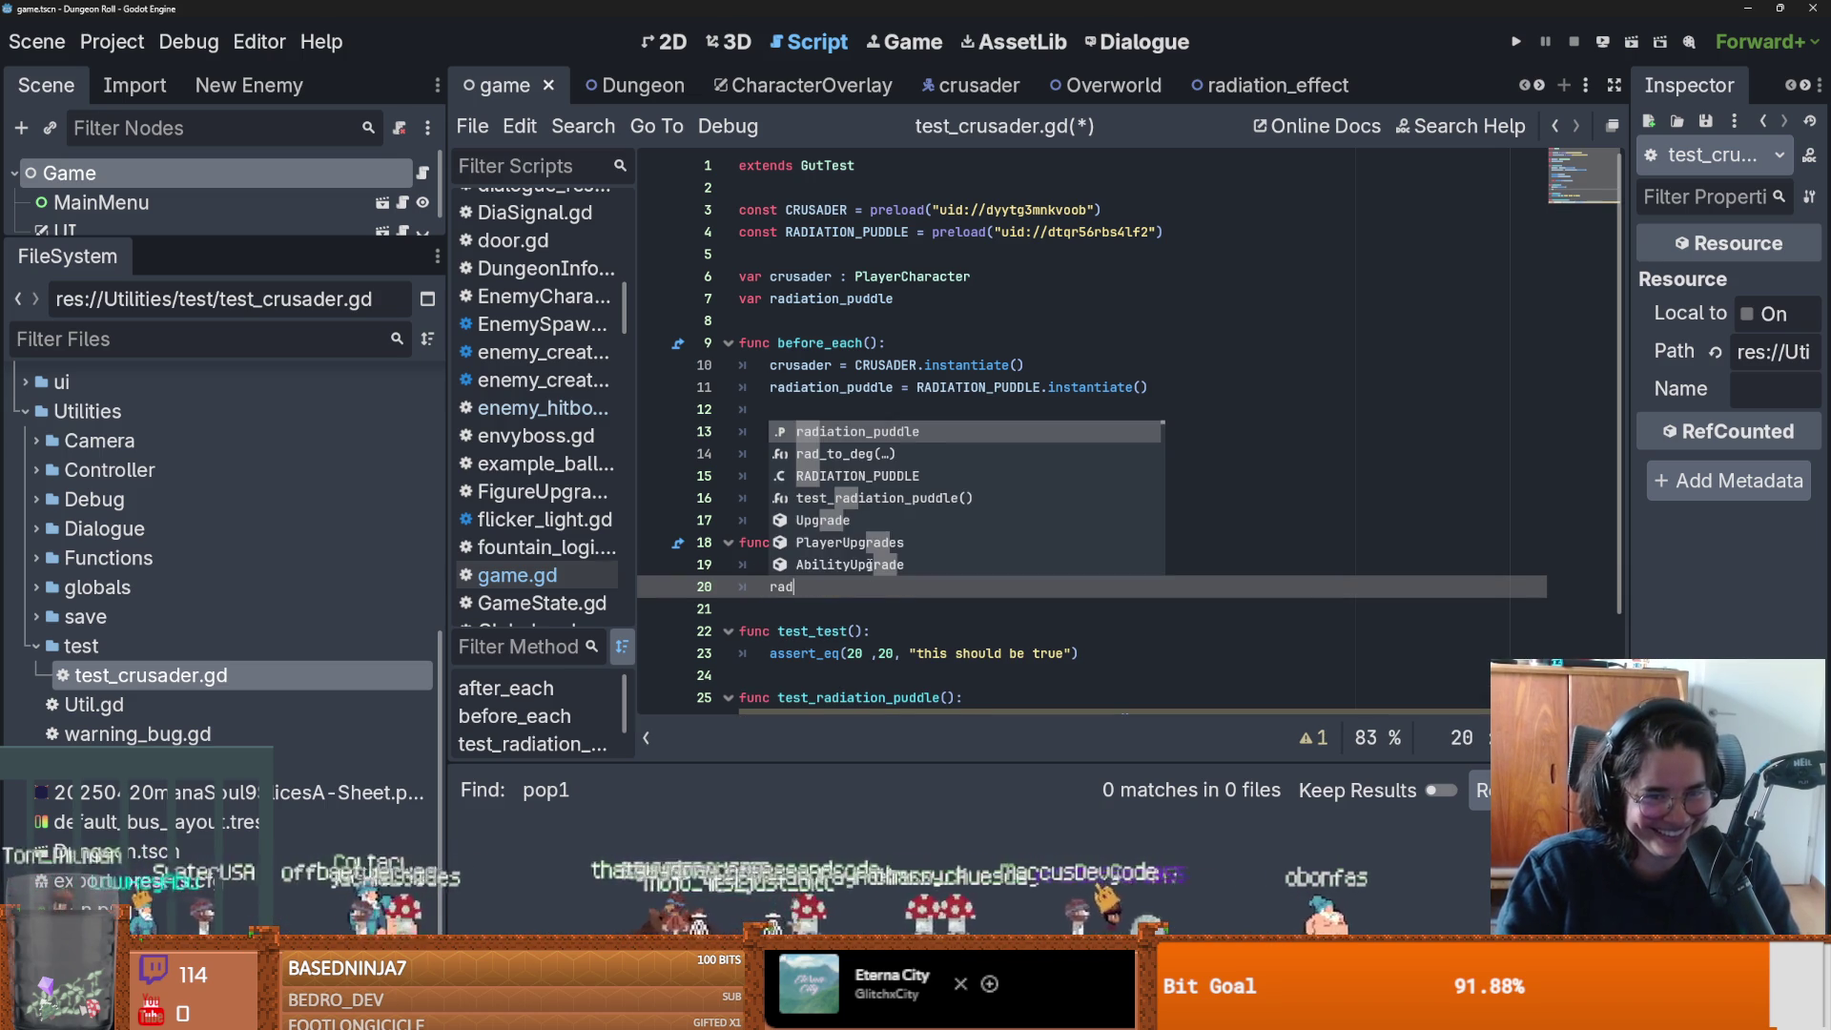
key("Return")
type(".que")
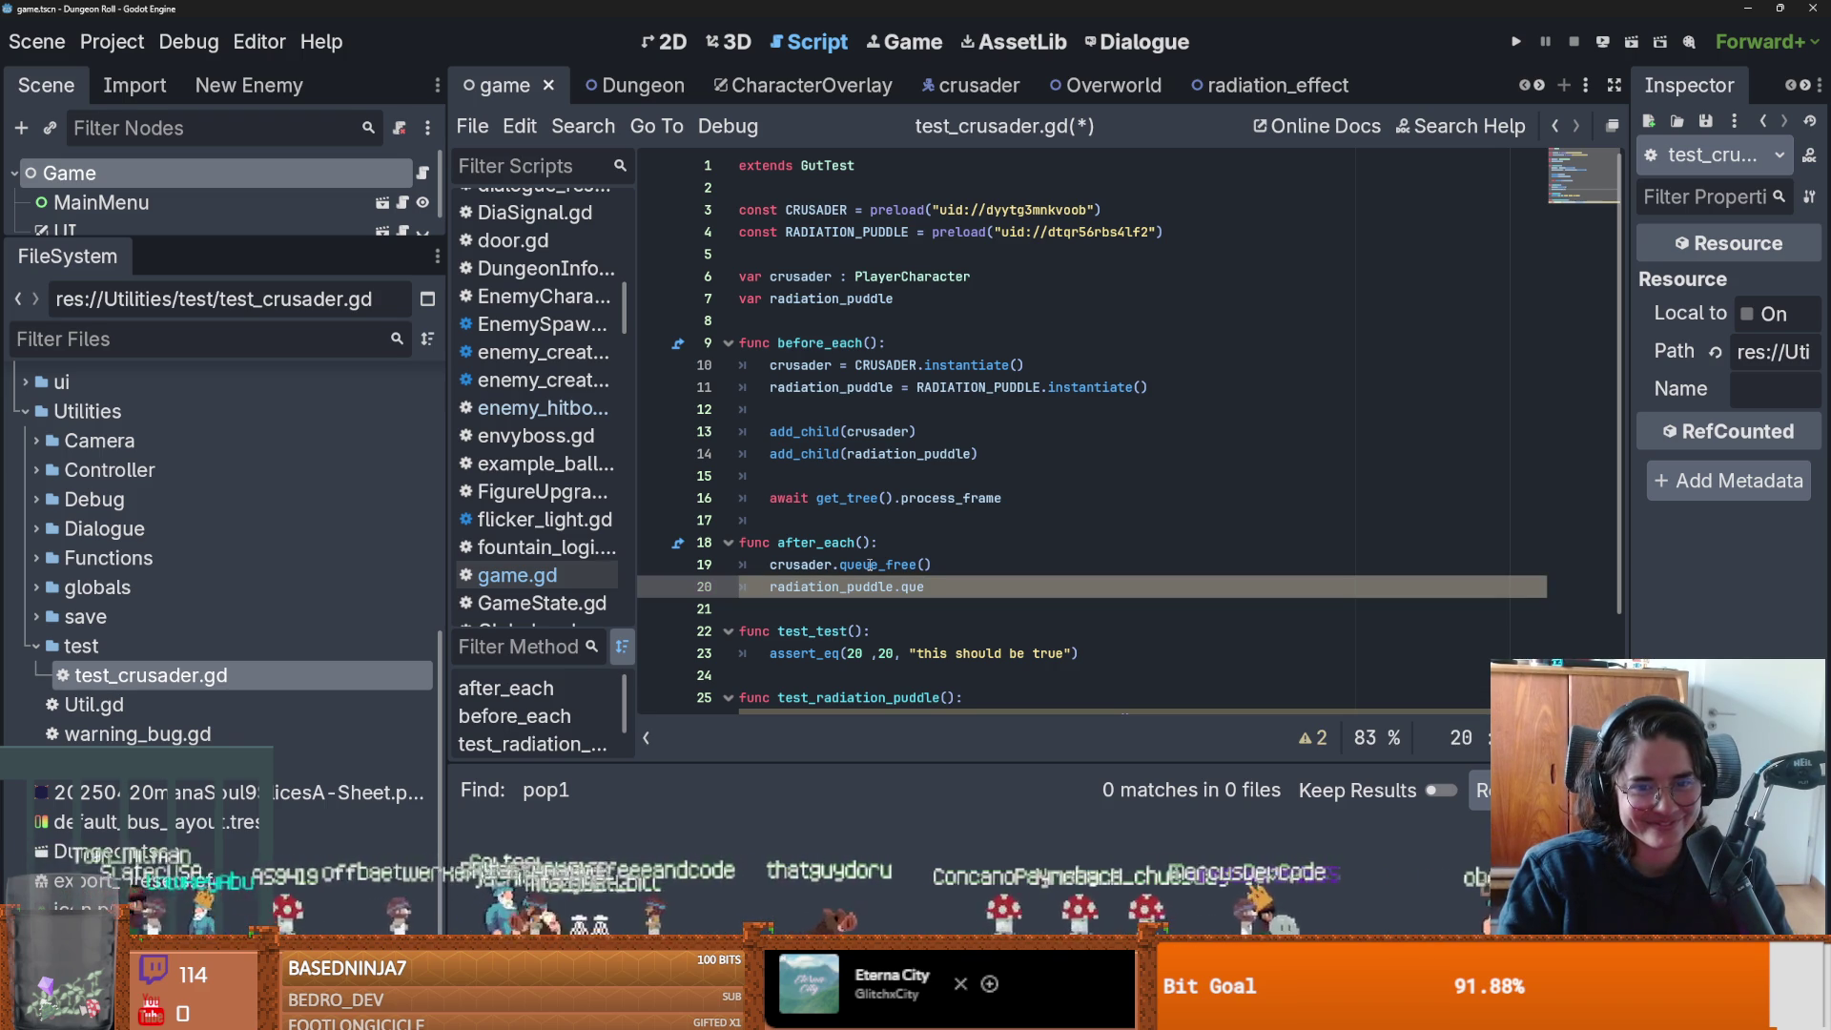
type("ue_free(")
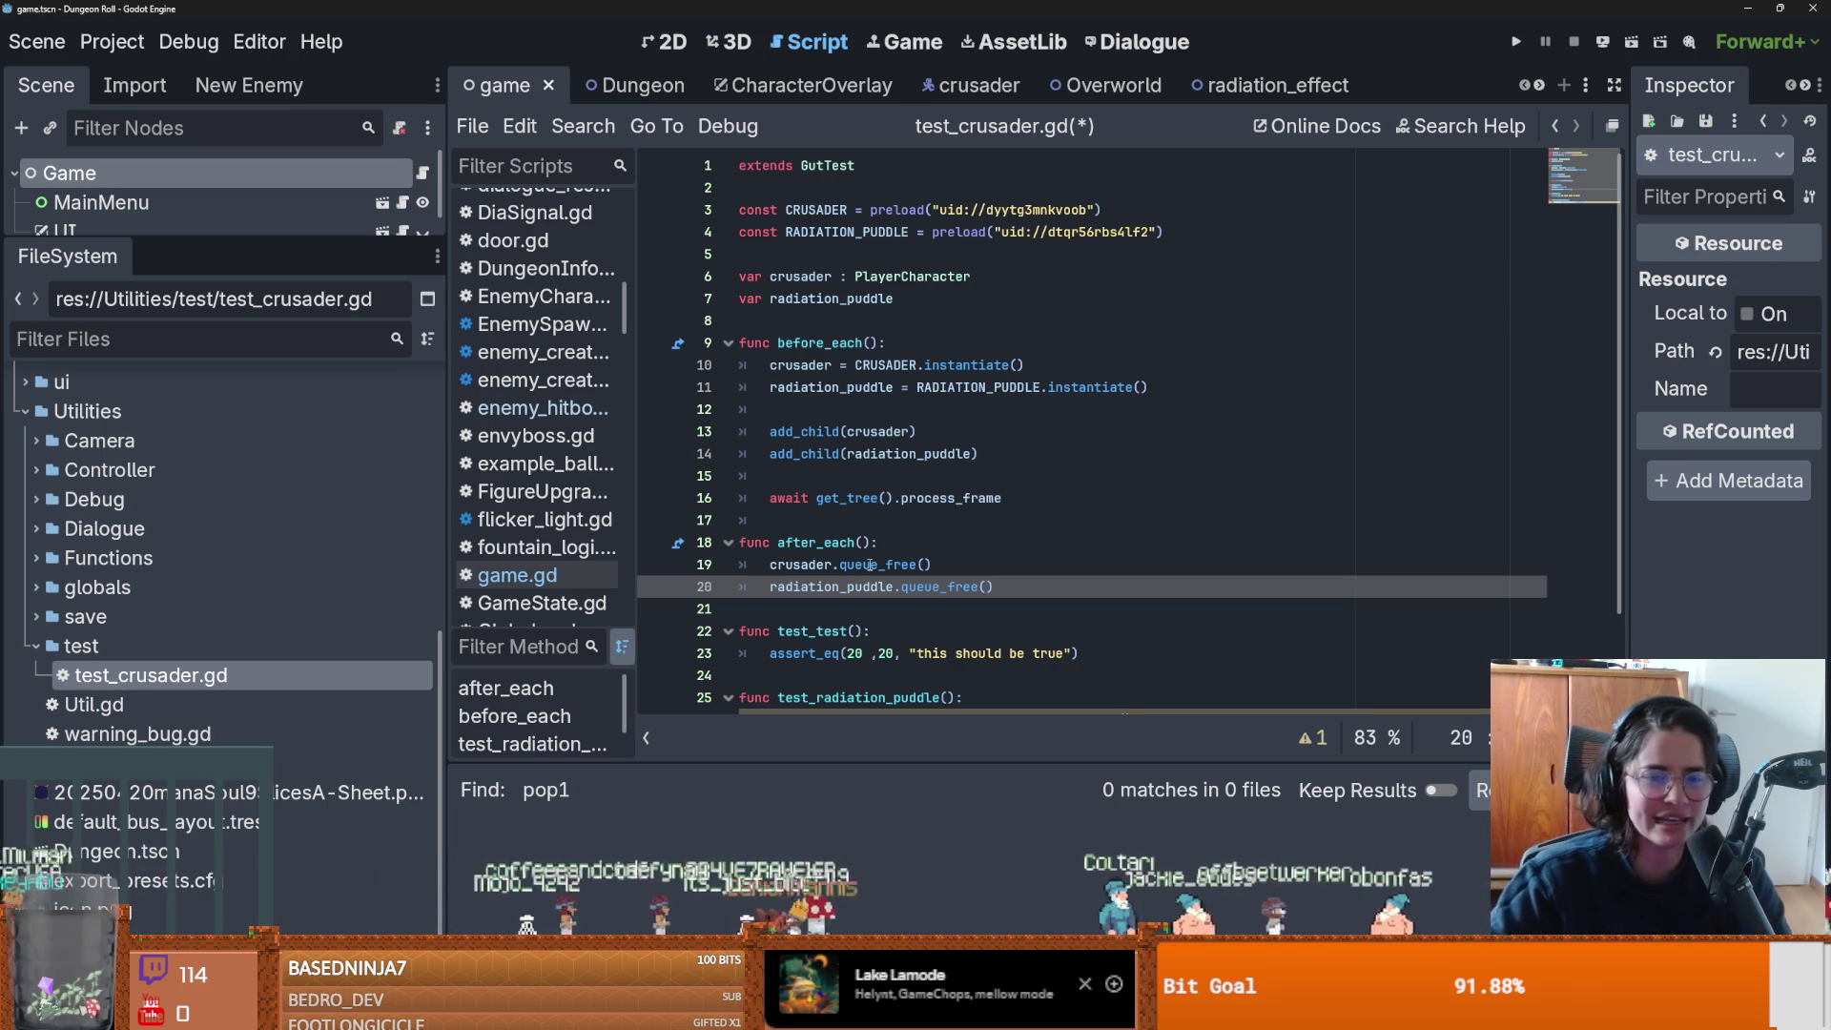
left_click(822, 524)
key("ctrl+s")
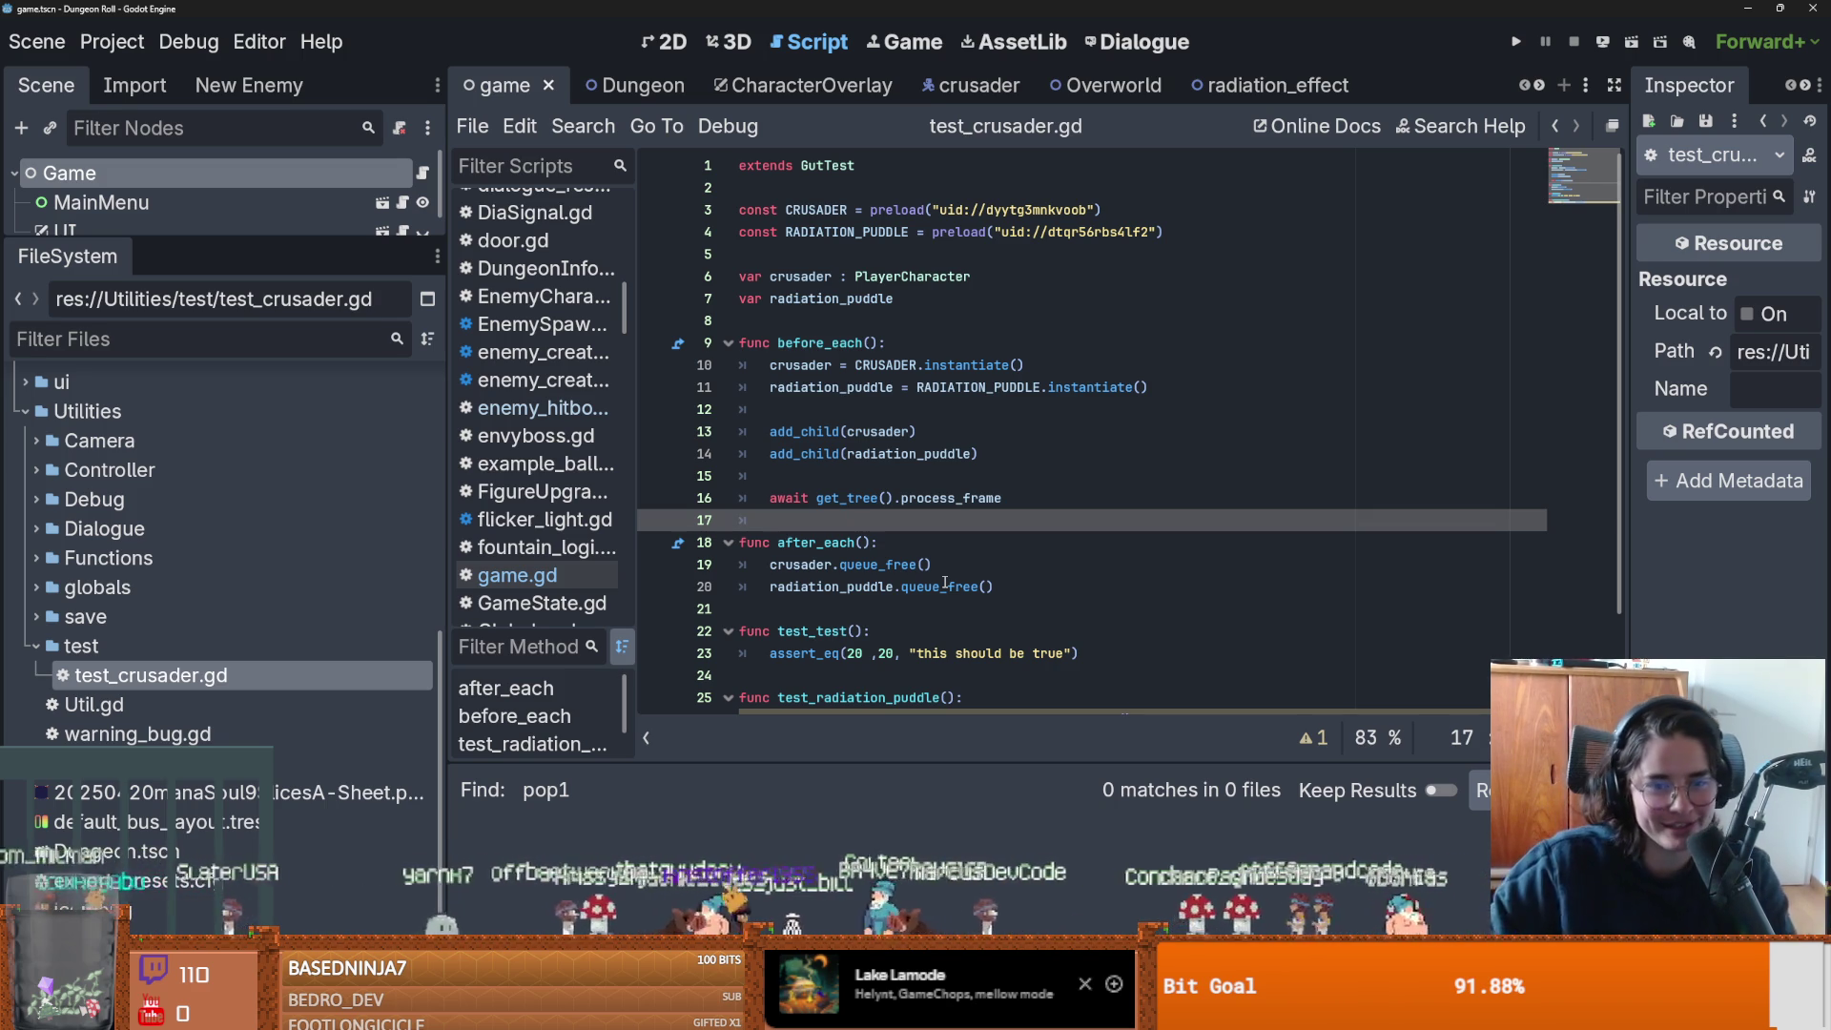
Replace the rad_puddle instantiate line in test_radiation_puddle with pass and save.
key("Up")
key("Up")
key("ctrl+s")
scroll(1042, 655, "down", 2)
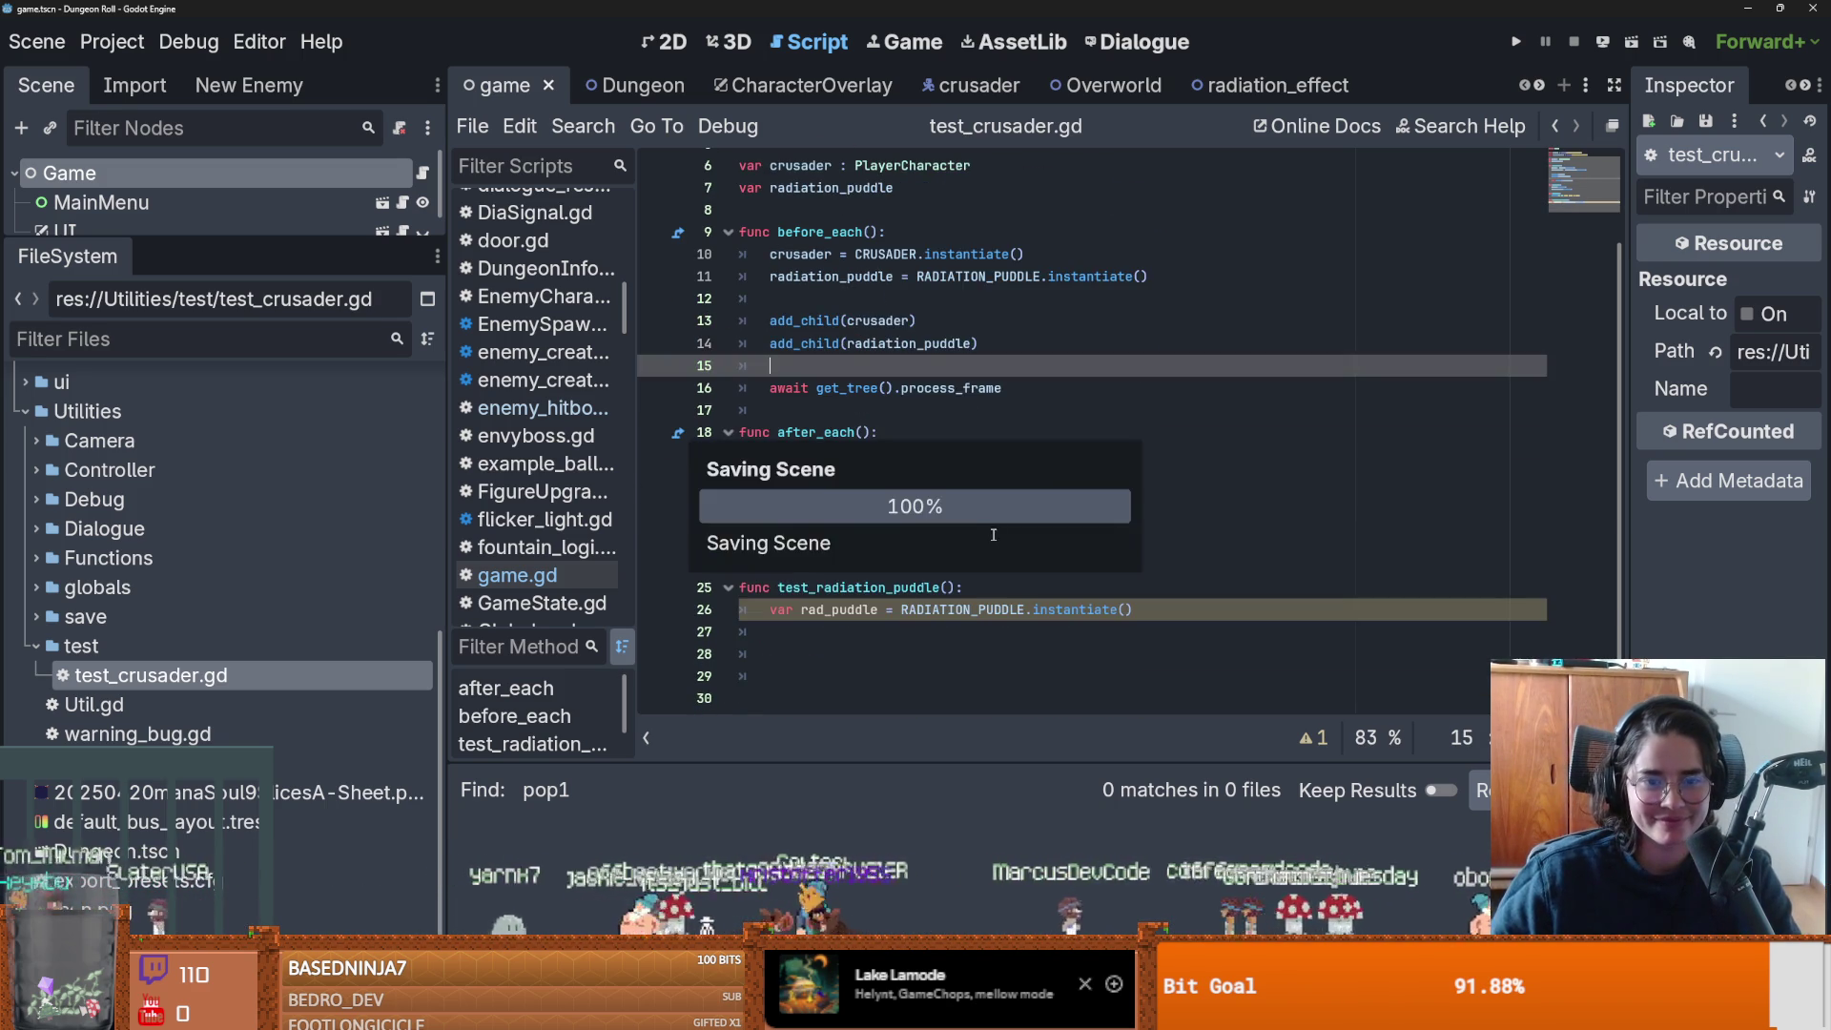
scroll(1041, 655, "up", 1)
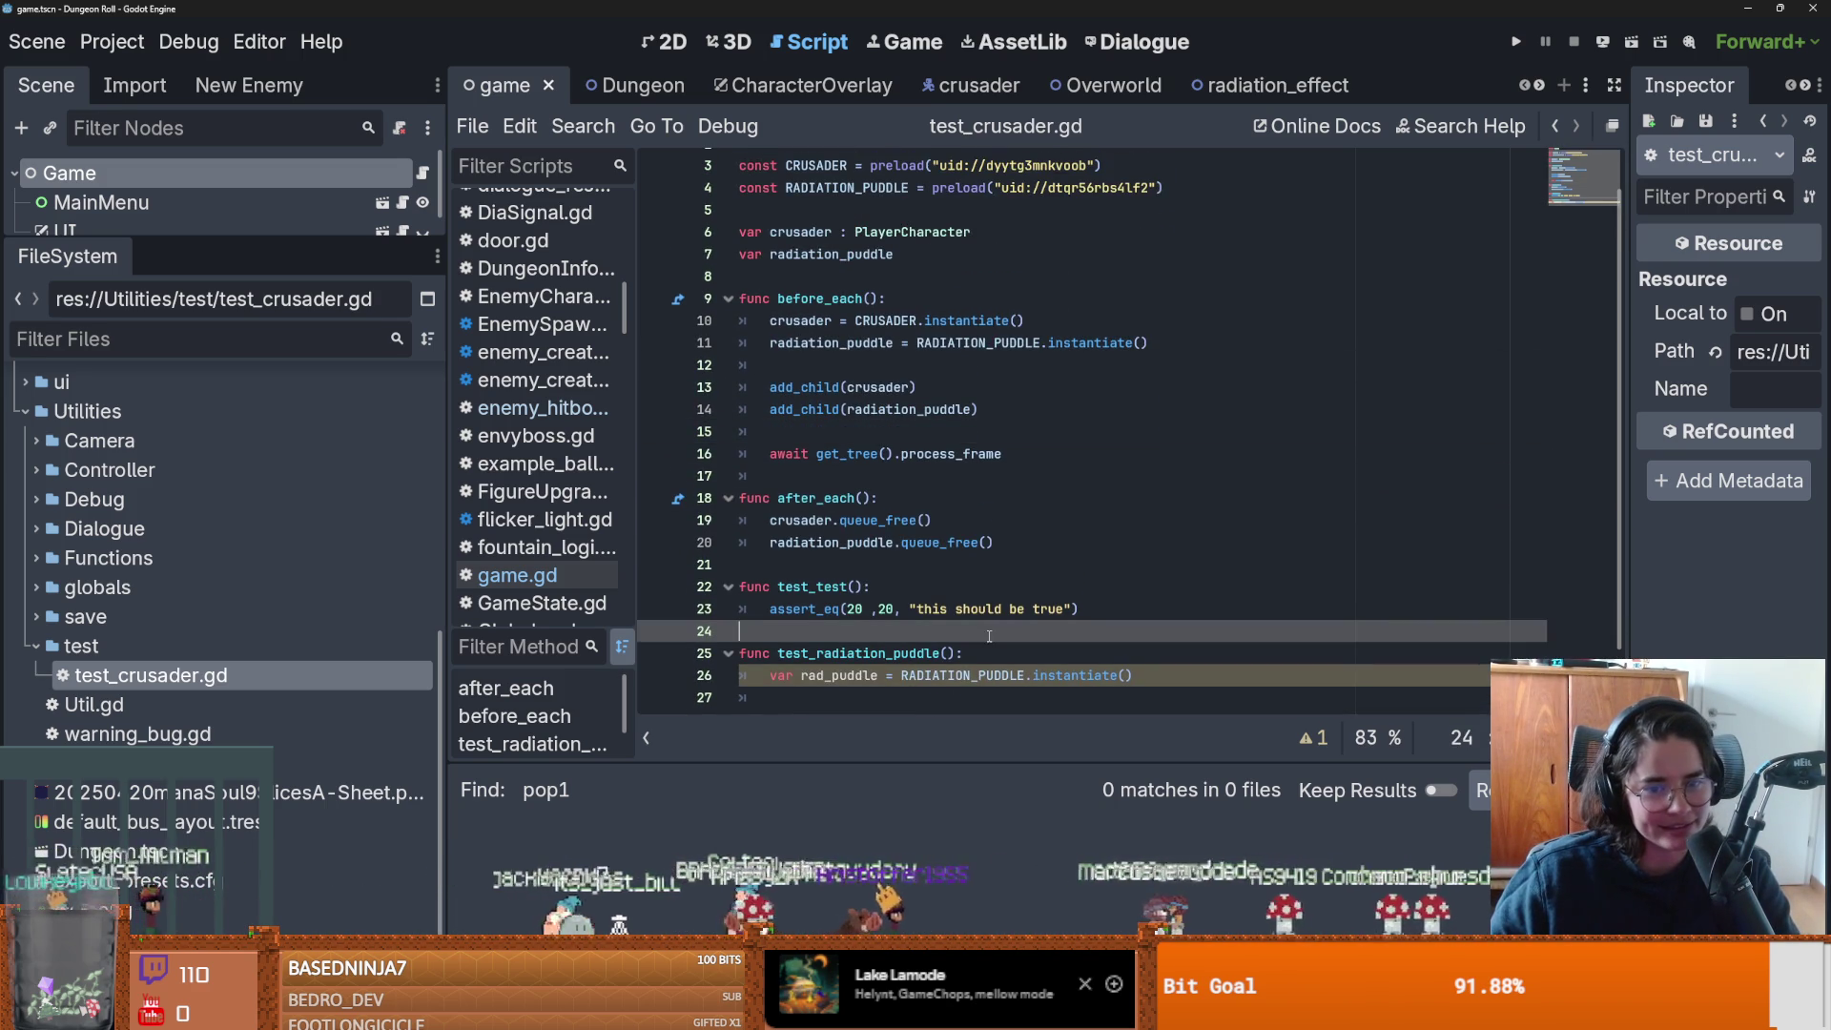
left_click(1083, 609)
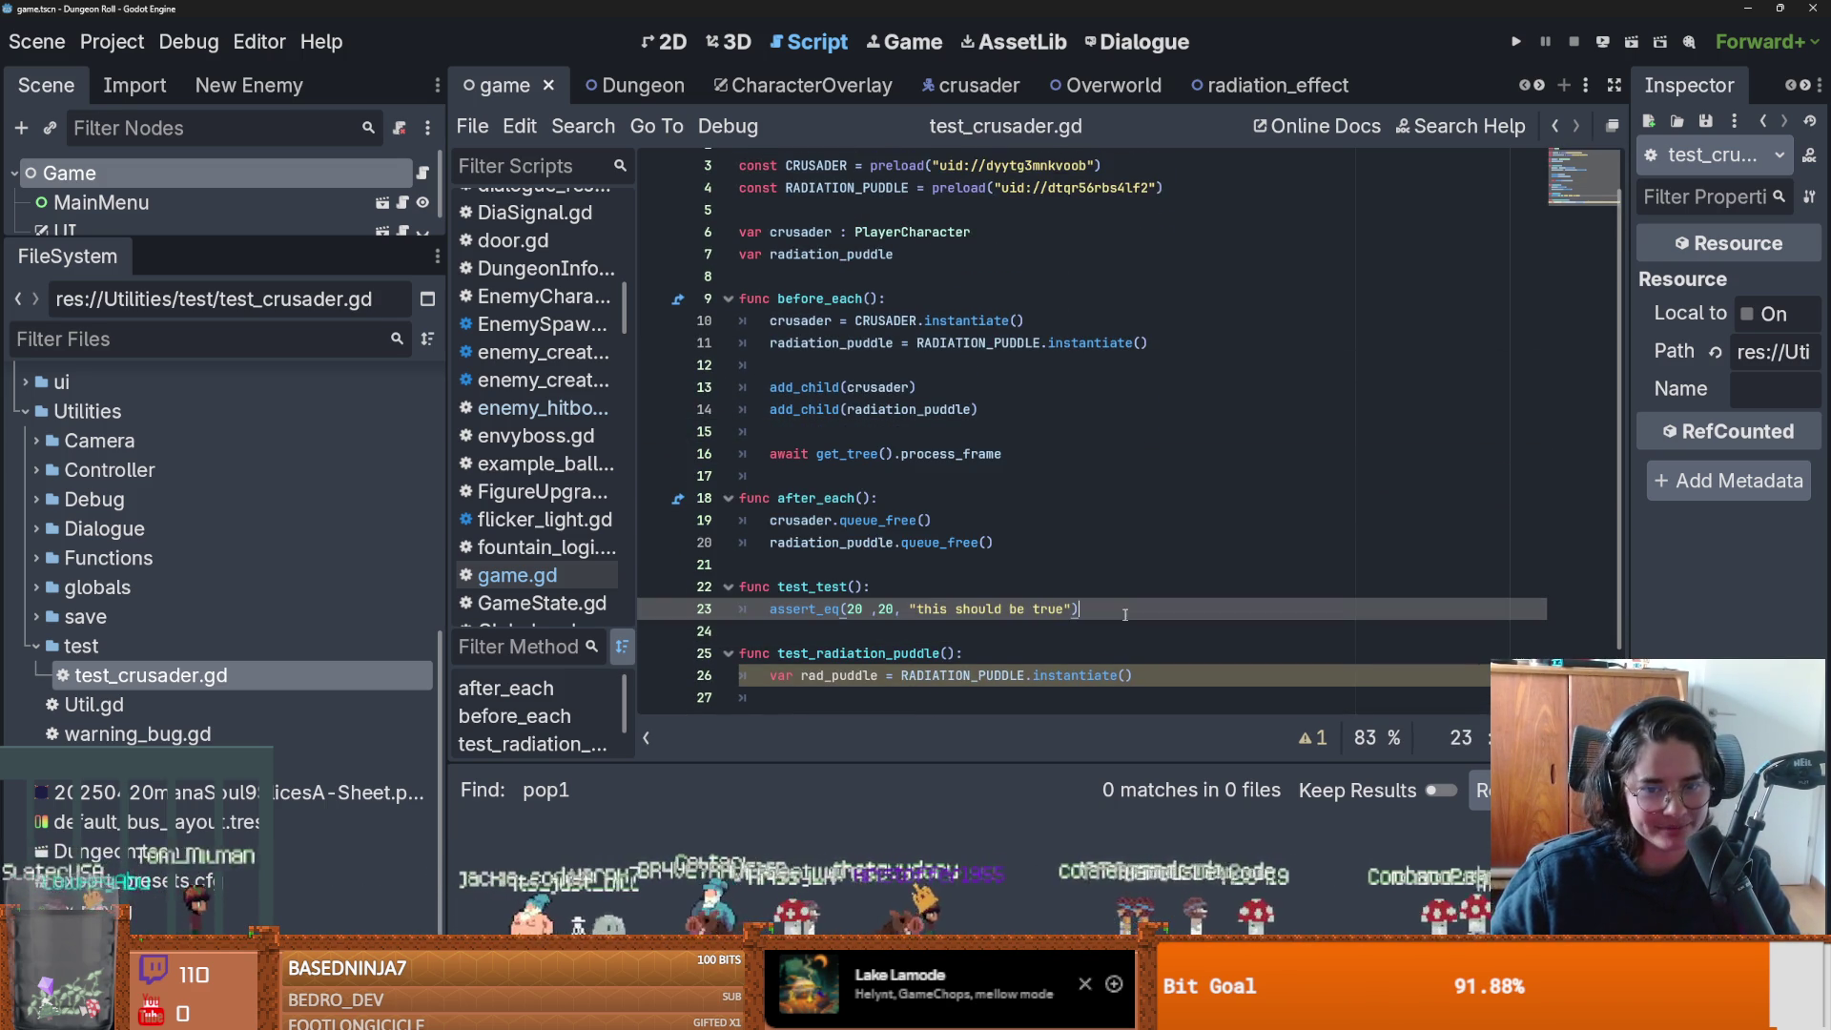
double_click(806, 586)
double_click(858, 654)
scroll(1161, 607, "down", 1)
key("Down")
key("Down")
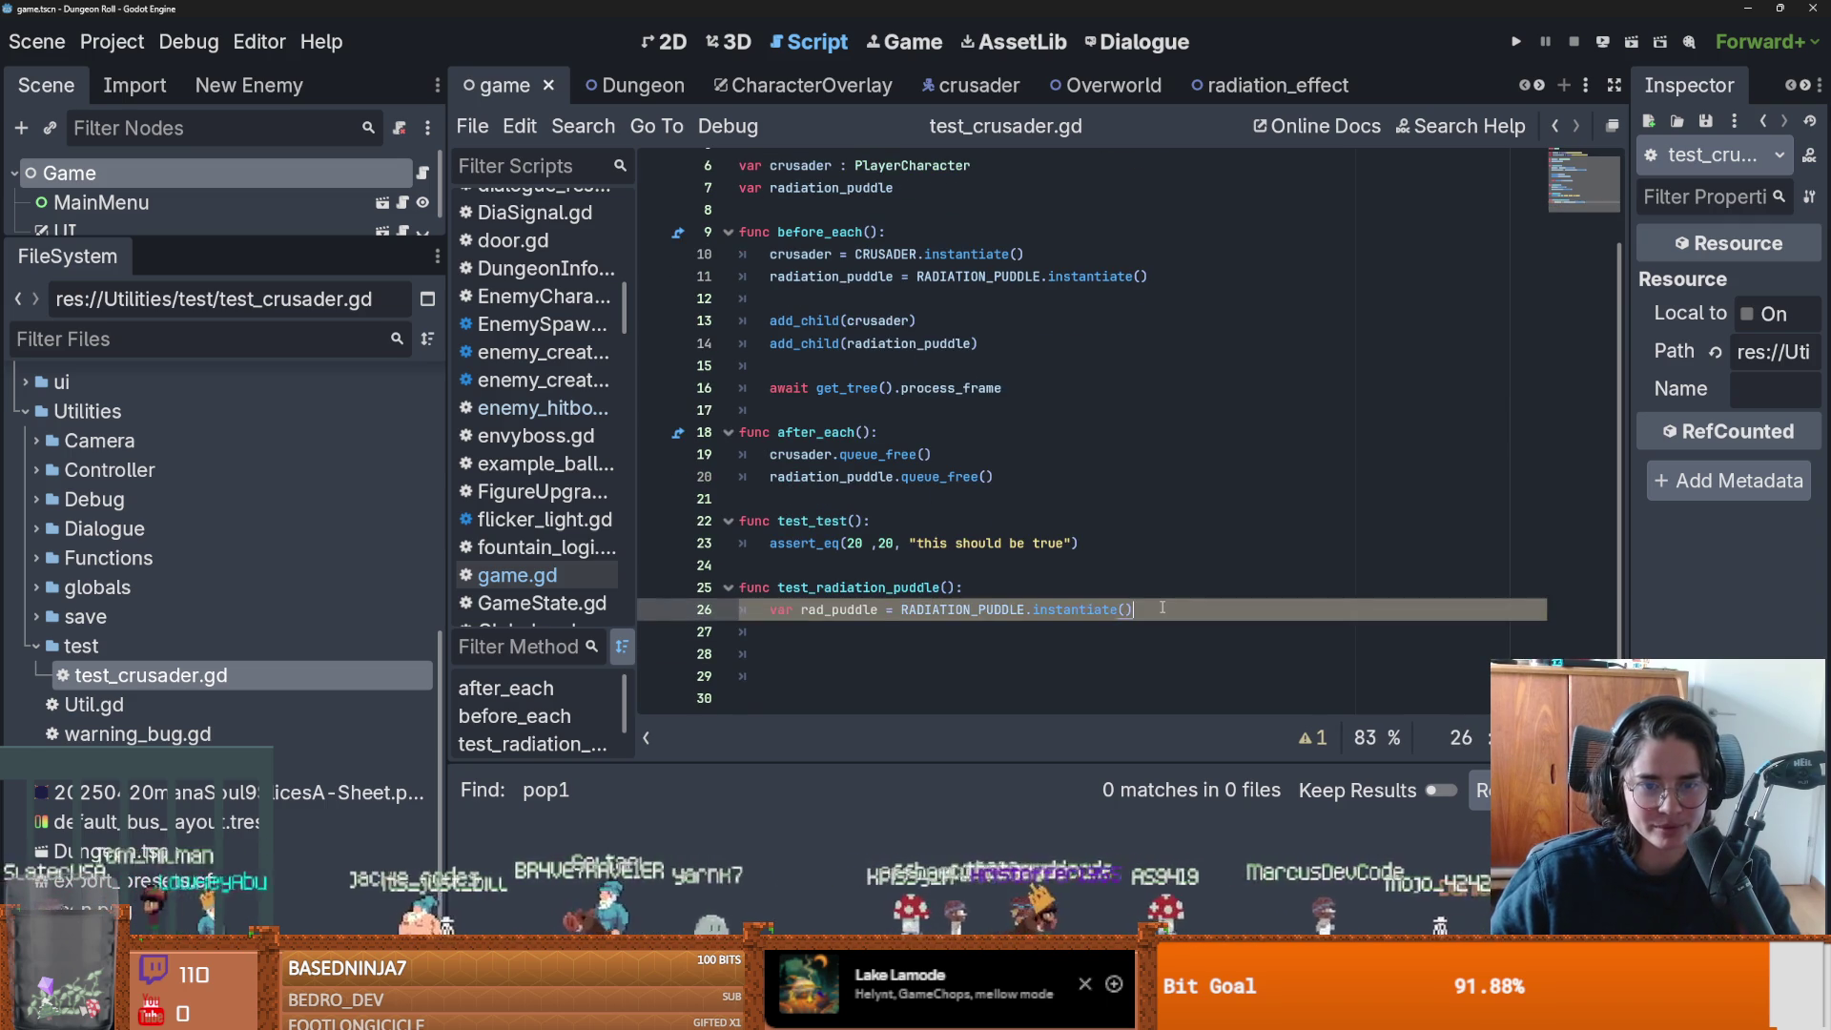
left_click_drag(1133, 611, 768, 613)
key("BackSpace")
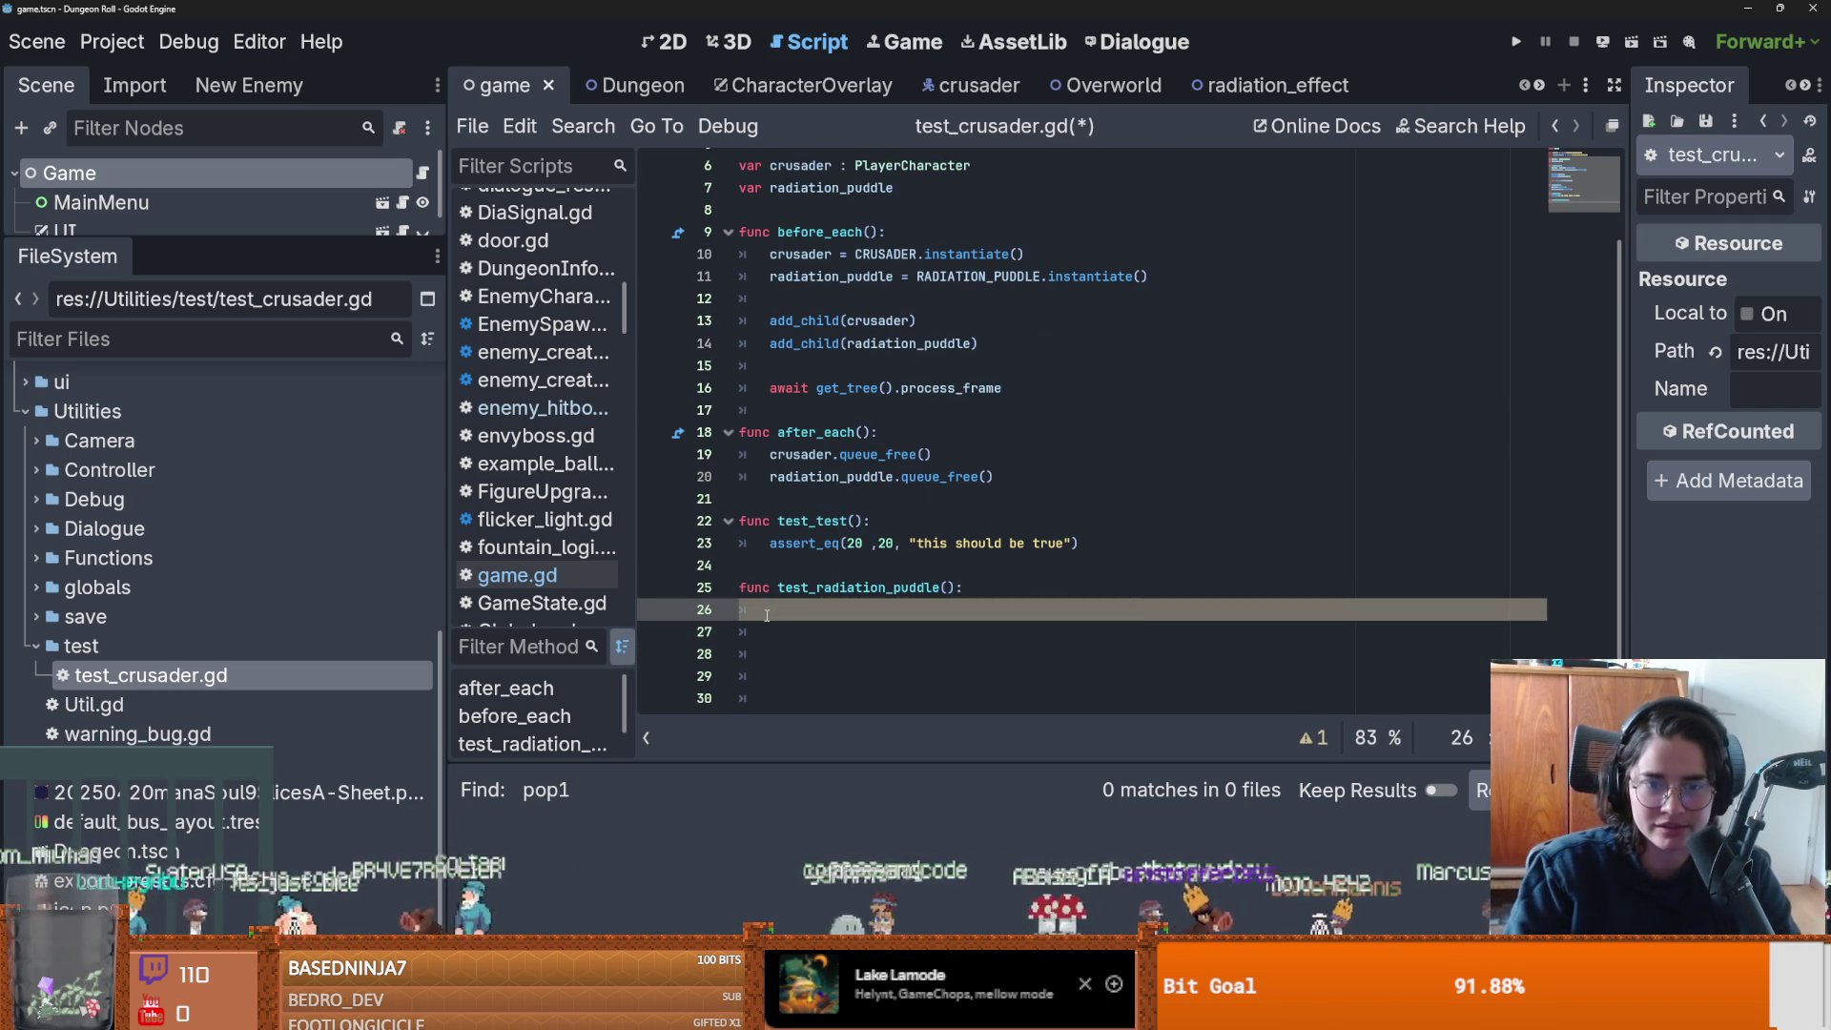
type("pass")
key("ctrl+s")
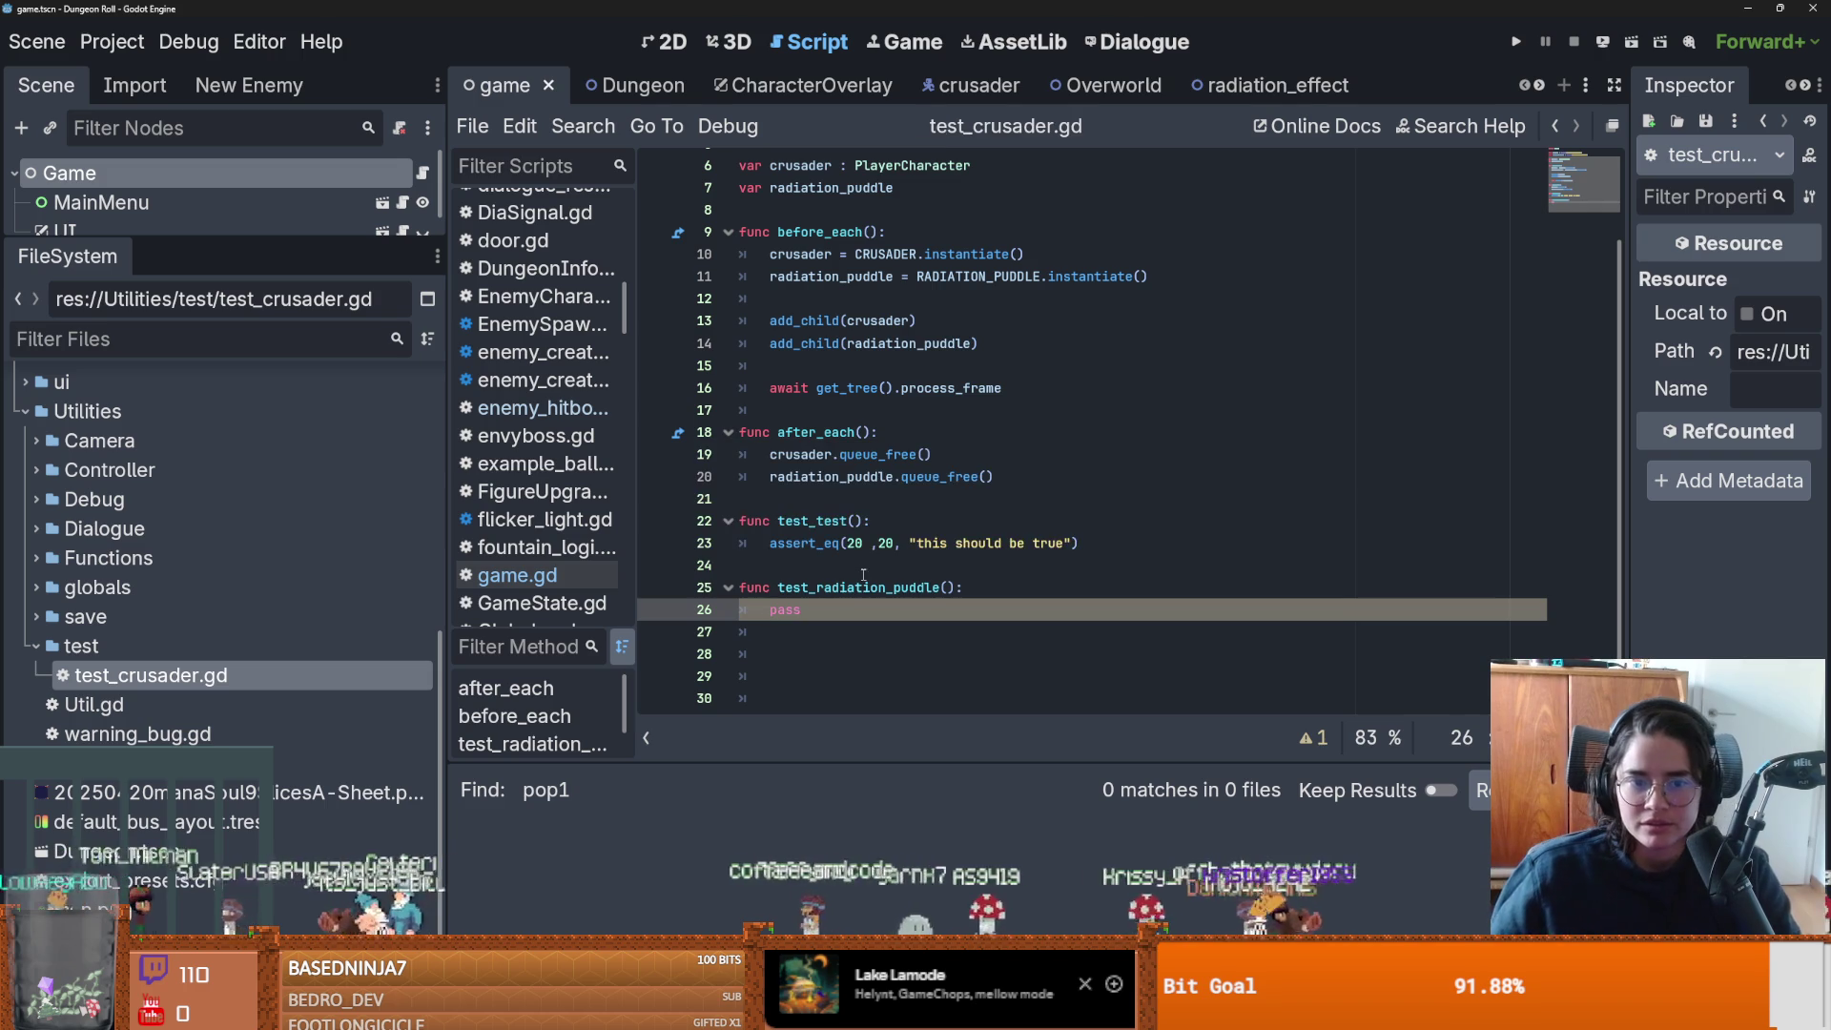
Check the pass placeholder and radiation_puddle usages, then save test_crusader.gd again.
scroll(820, 601, "down", 1)
double_click(796, 591)
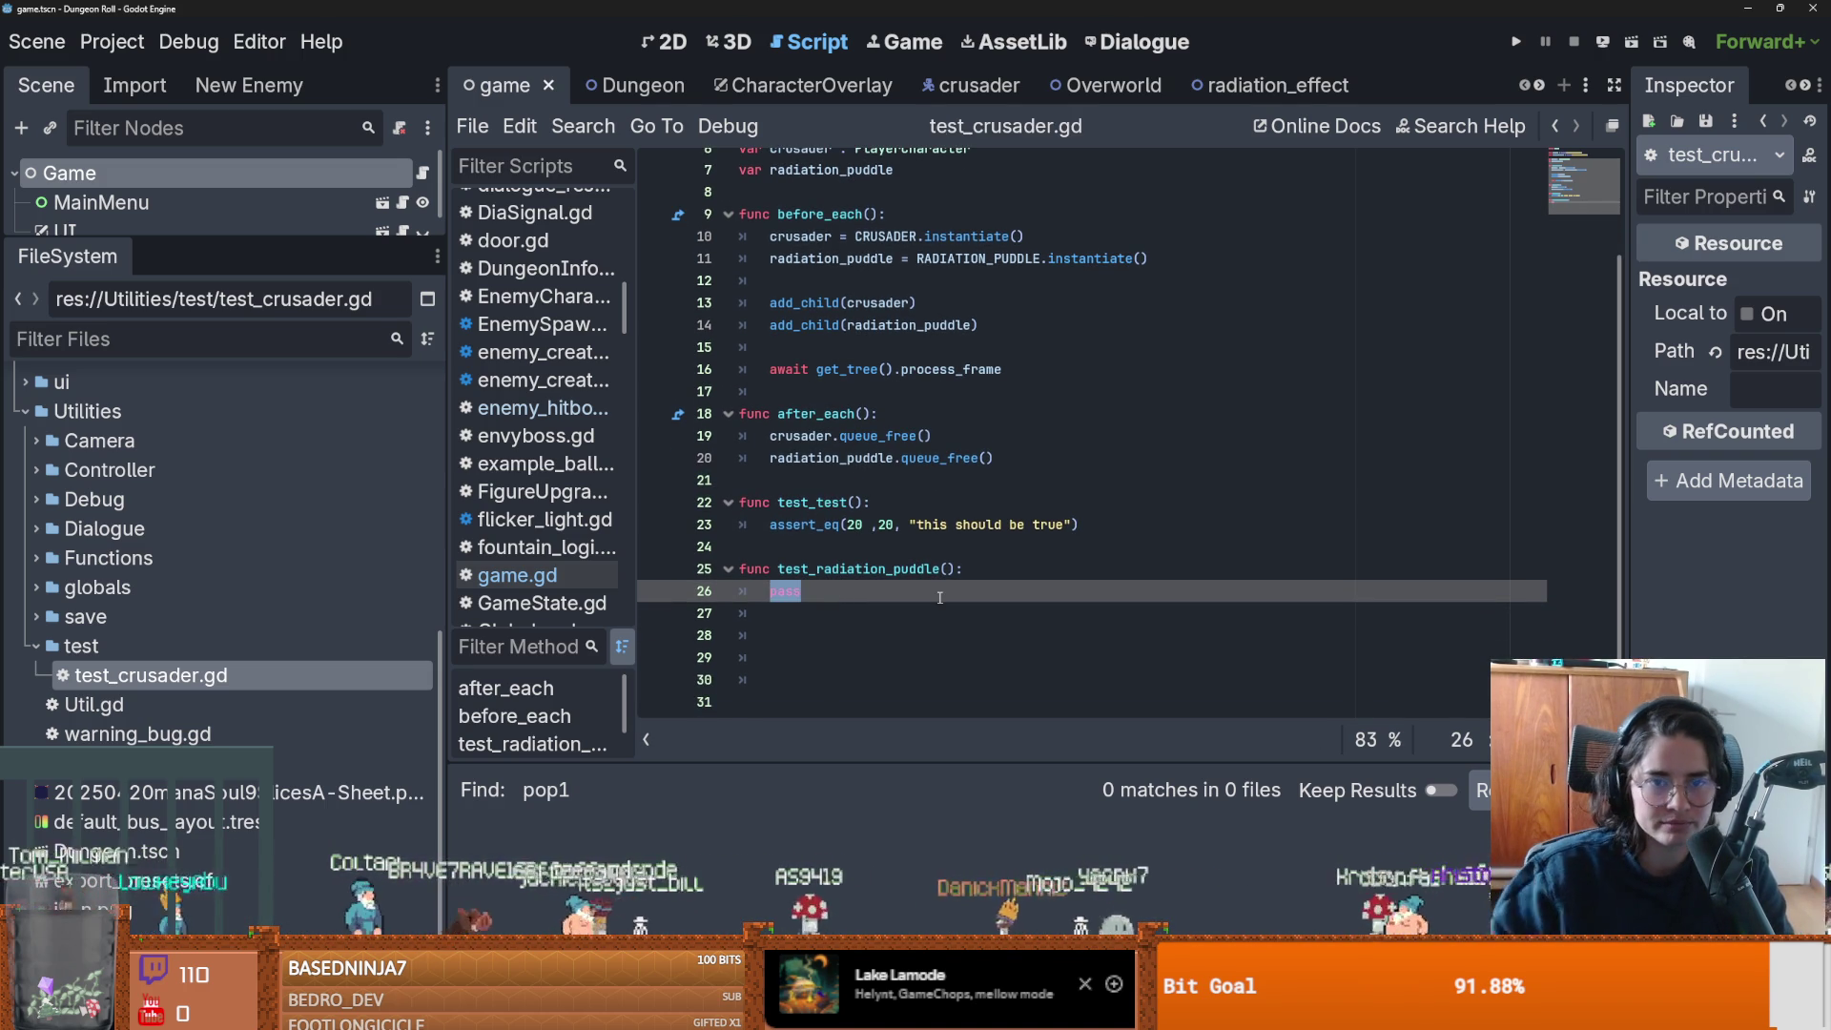
left_click(863, 302)
left_click(866, 326)
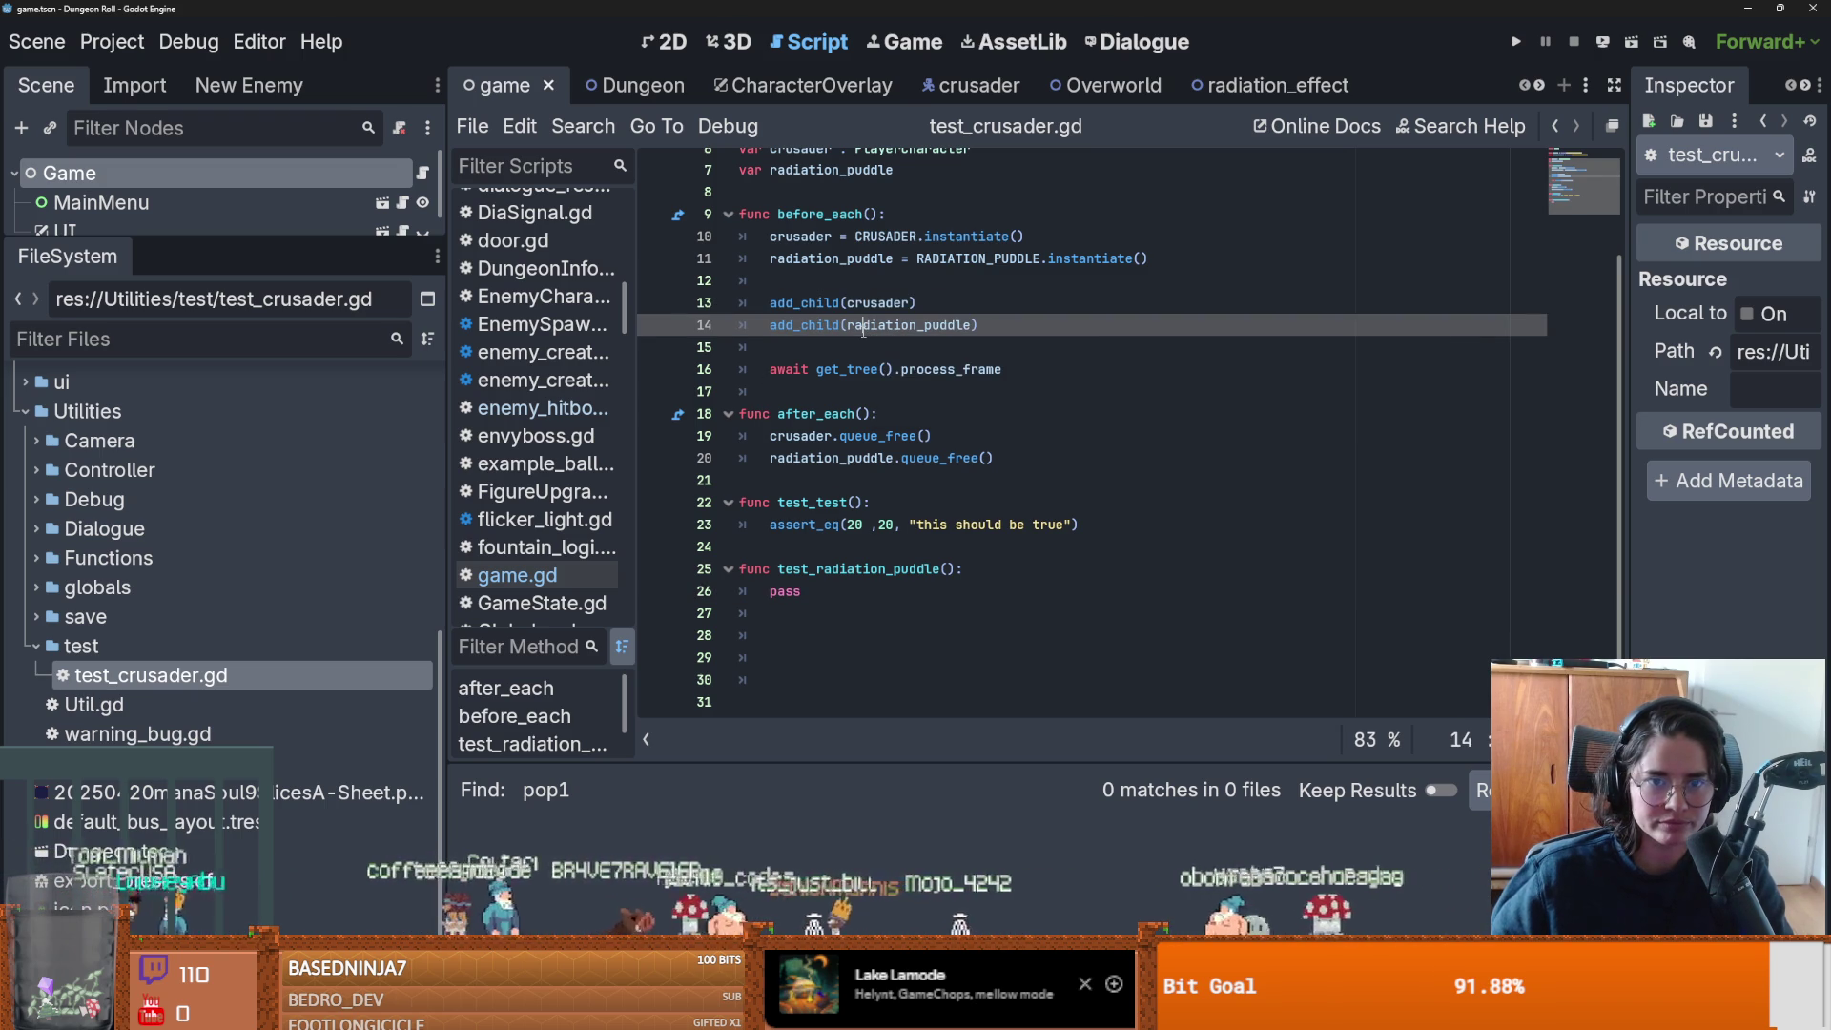
double_click(863, 326)
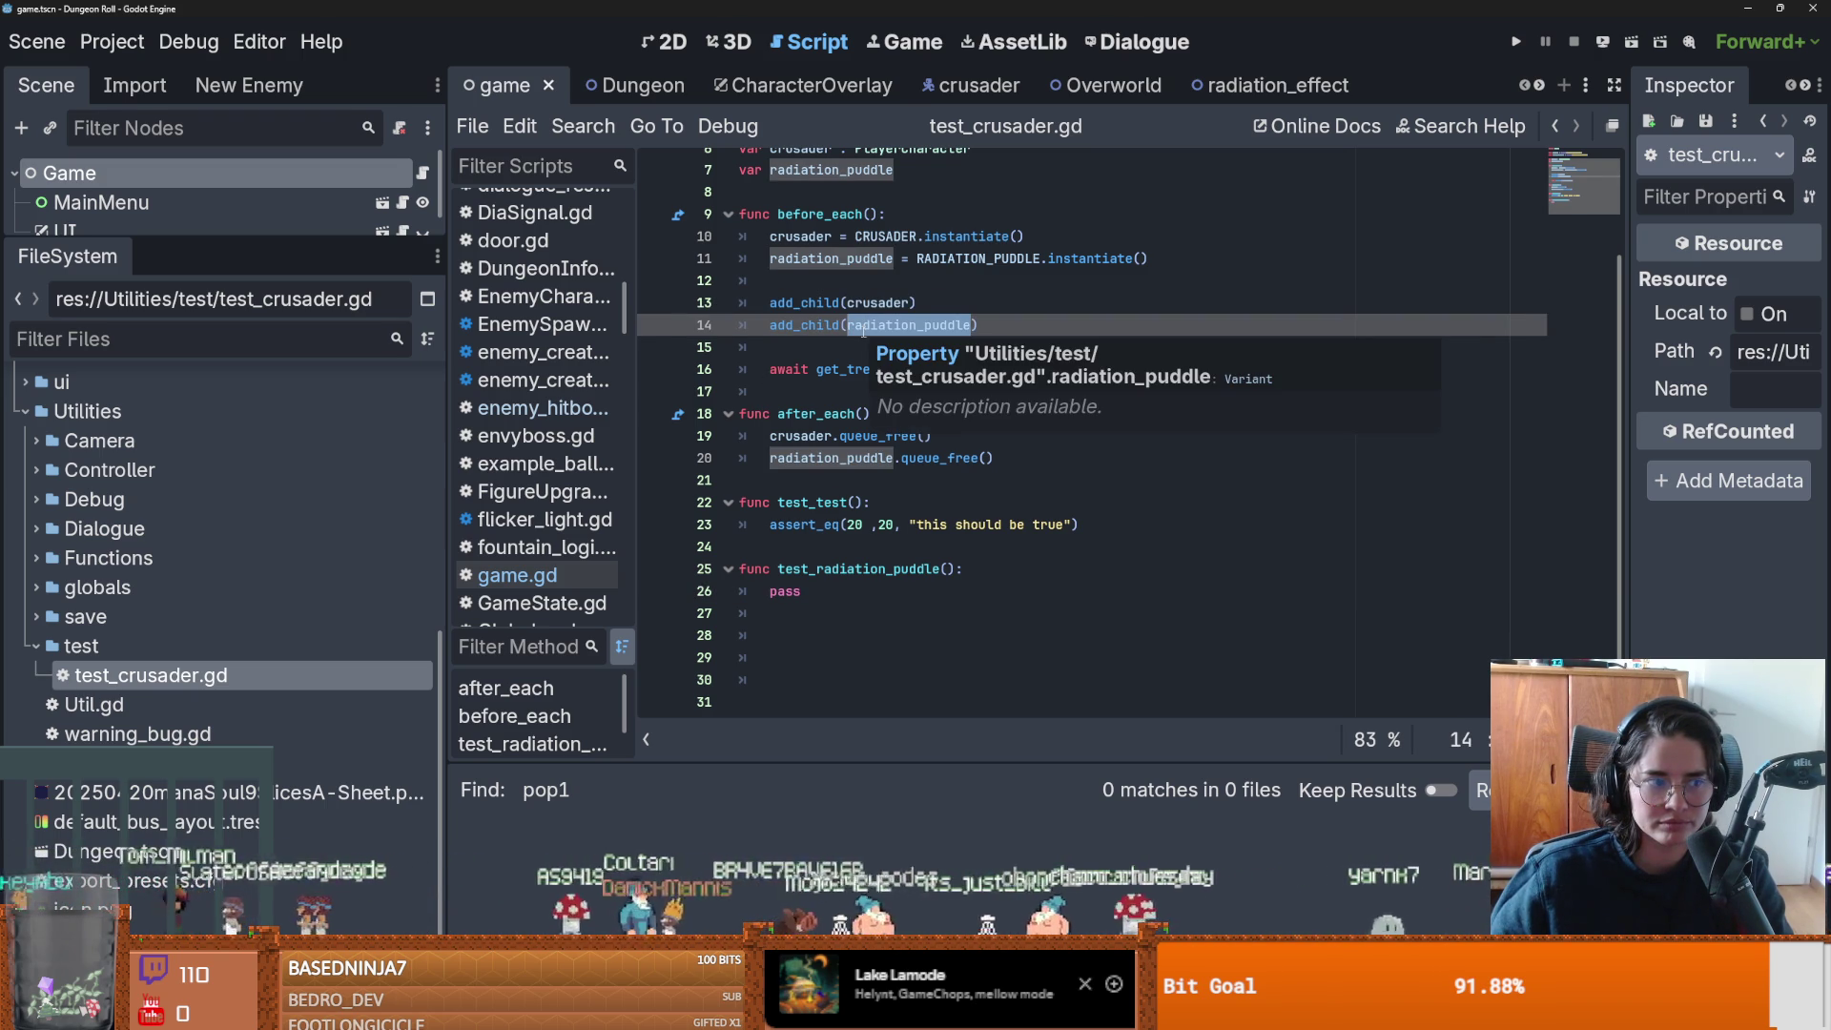
left_click(940, 613)
key("ctrl+s")
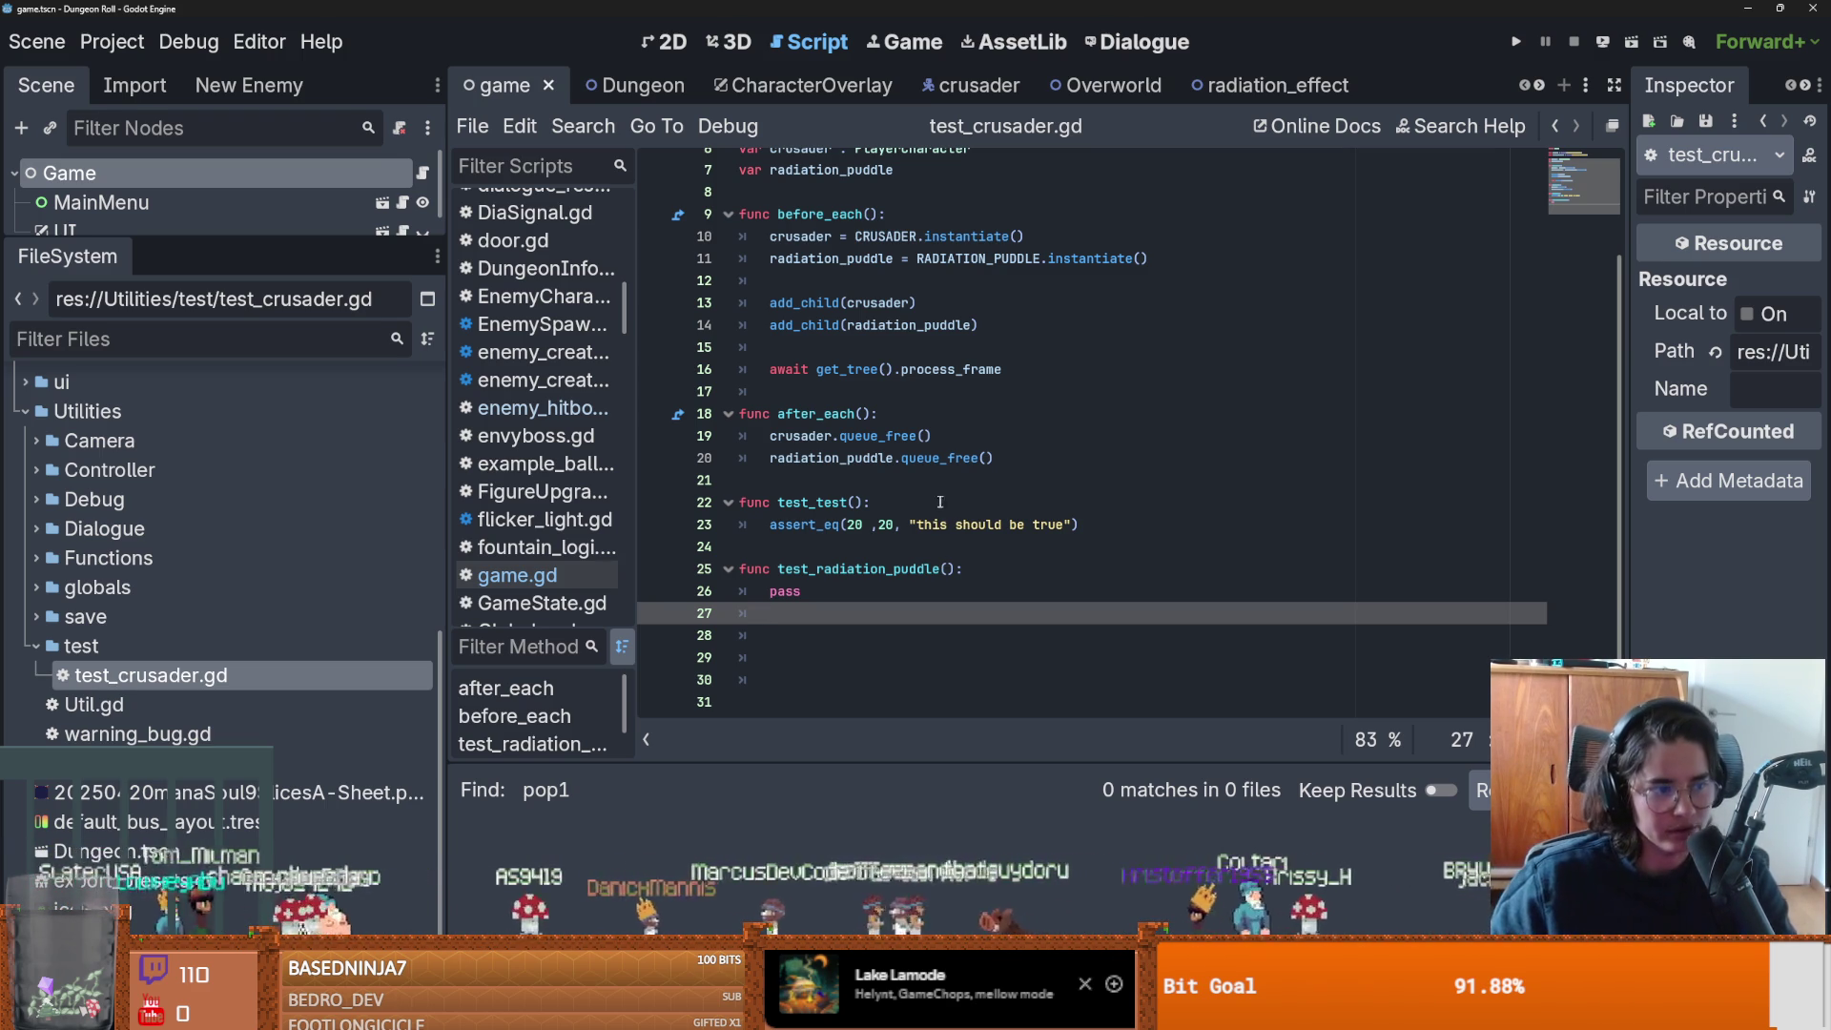
left_click(809, 591)
key("ctrl+s")
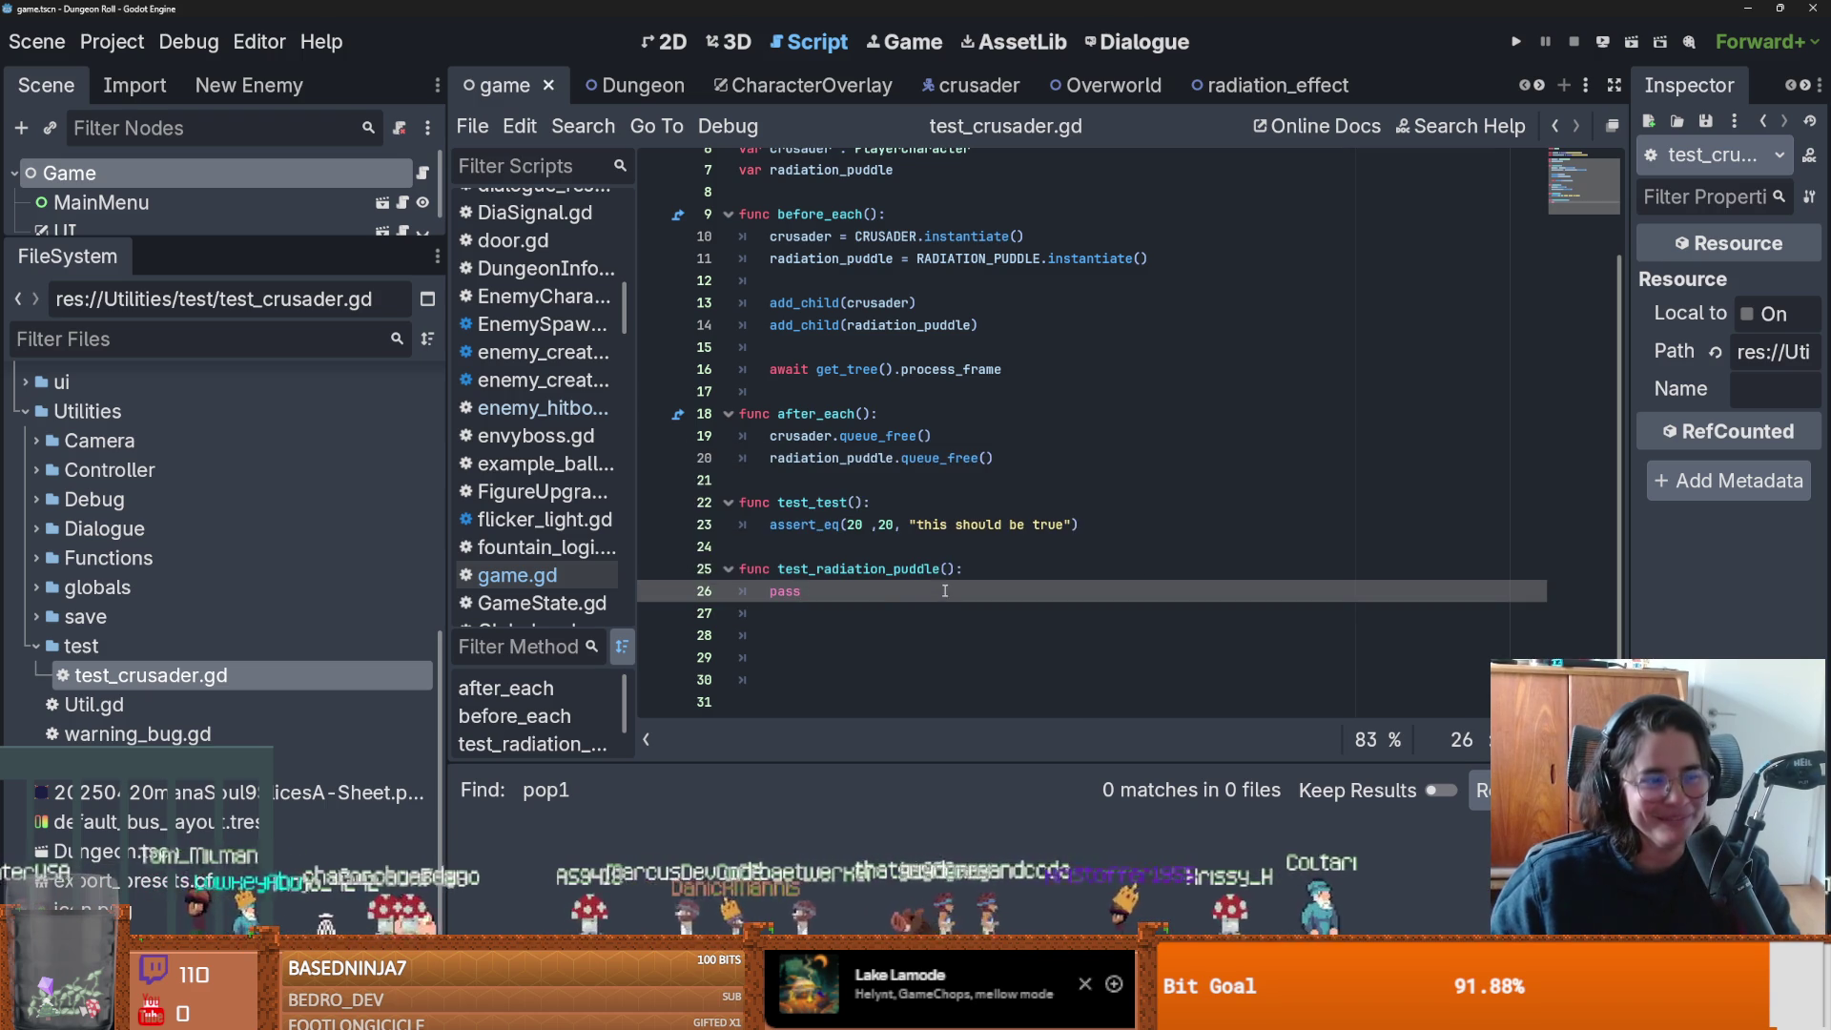
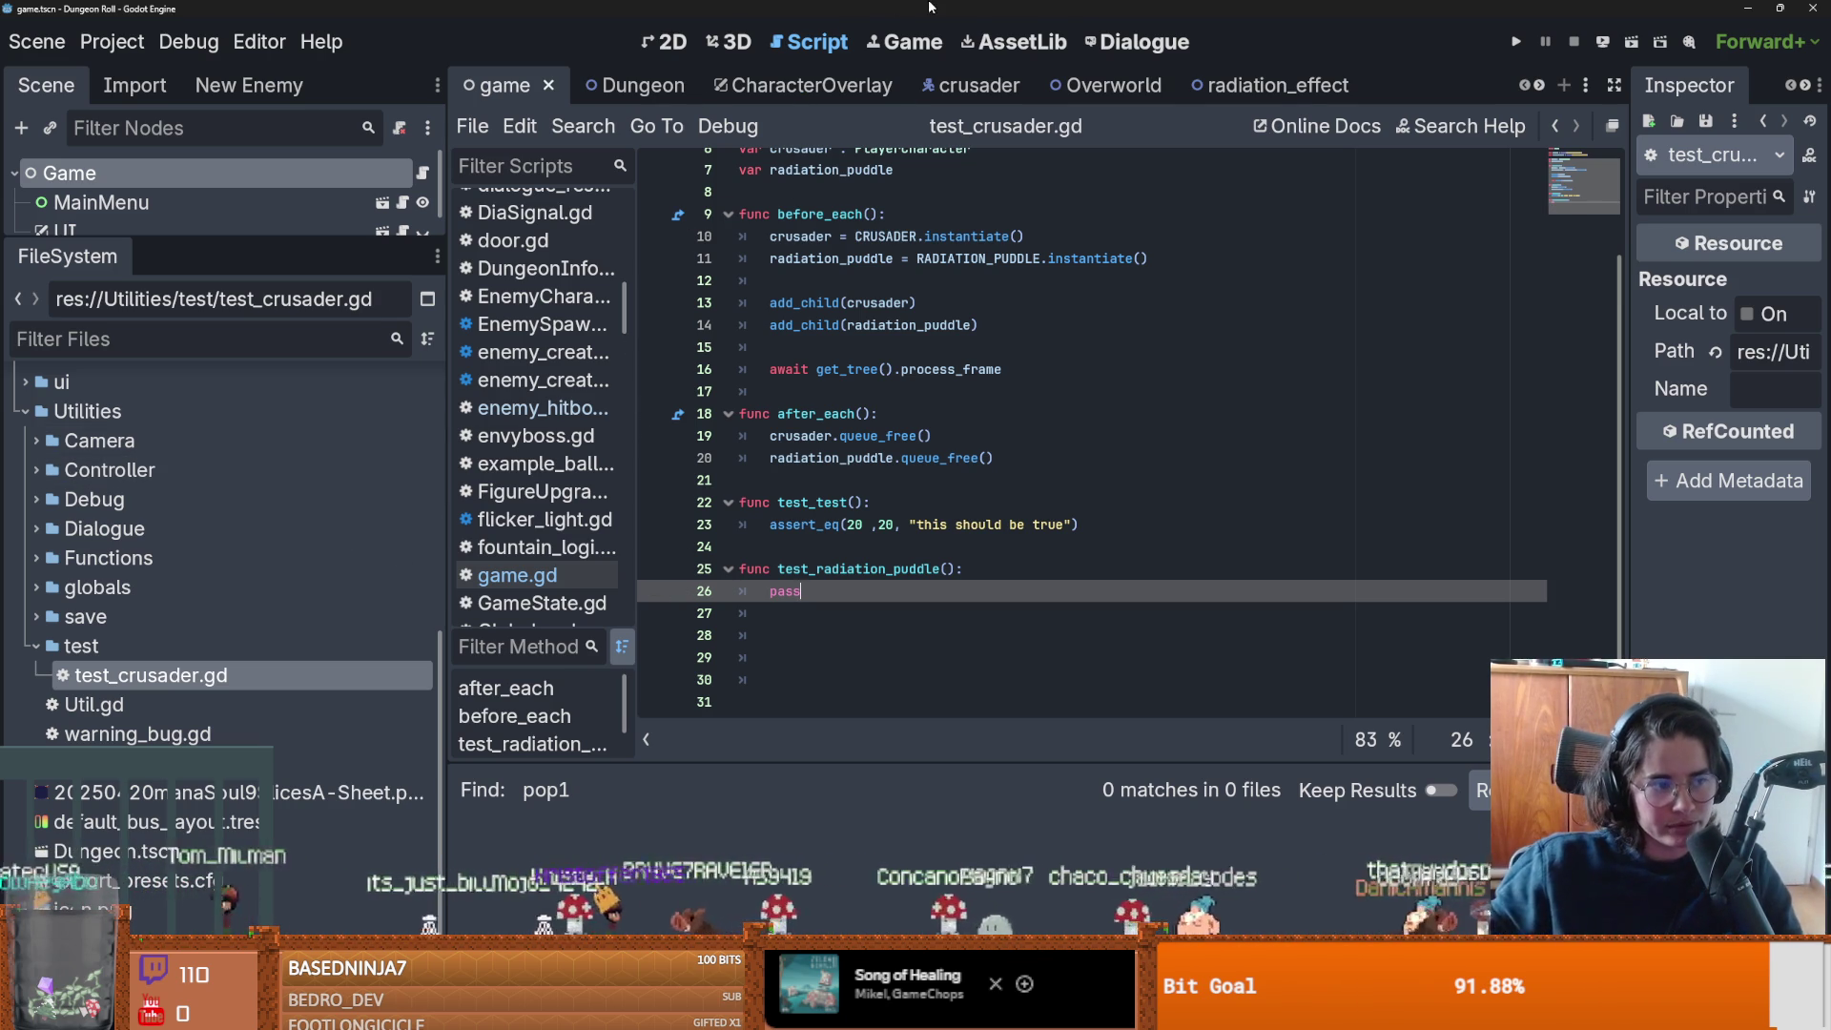
Select the placeholder pass on line 26 and save test_crusader.gd with Ctrl+S.
double_click(802, 593)
key("ctrl+s")
left_click(839, 544)
key("ctrl+s")
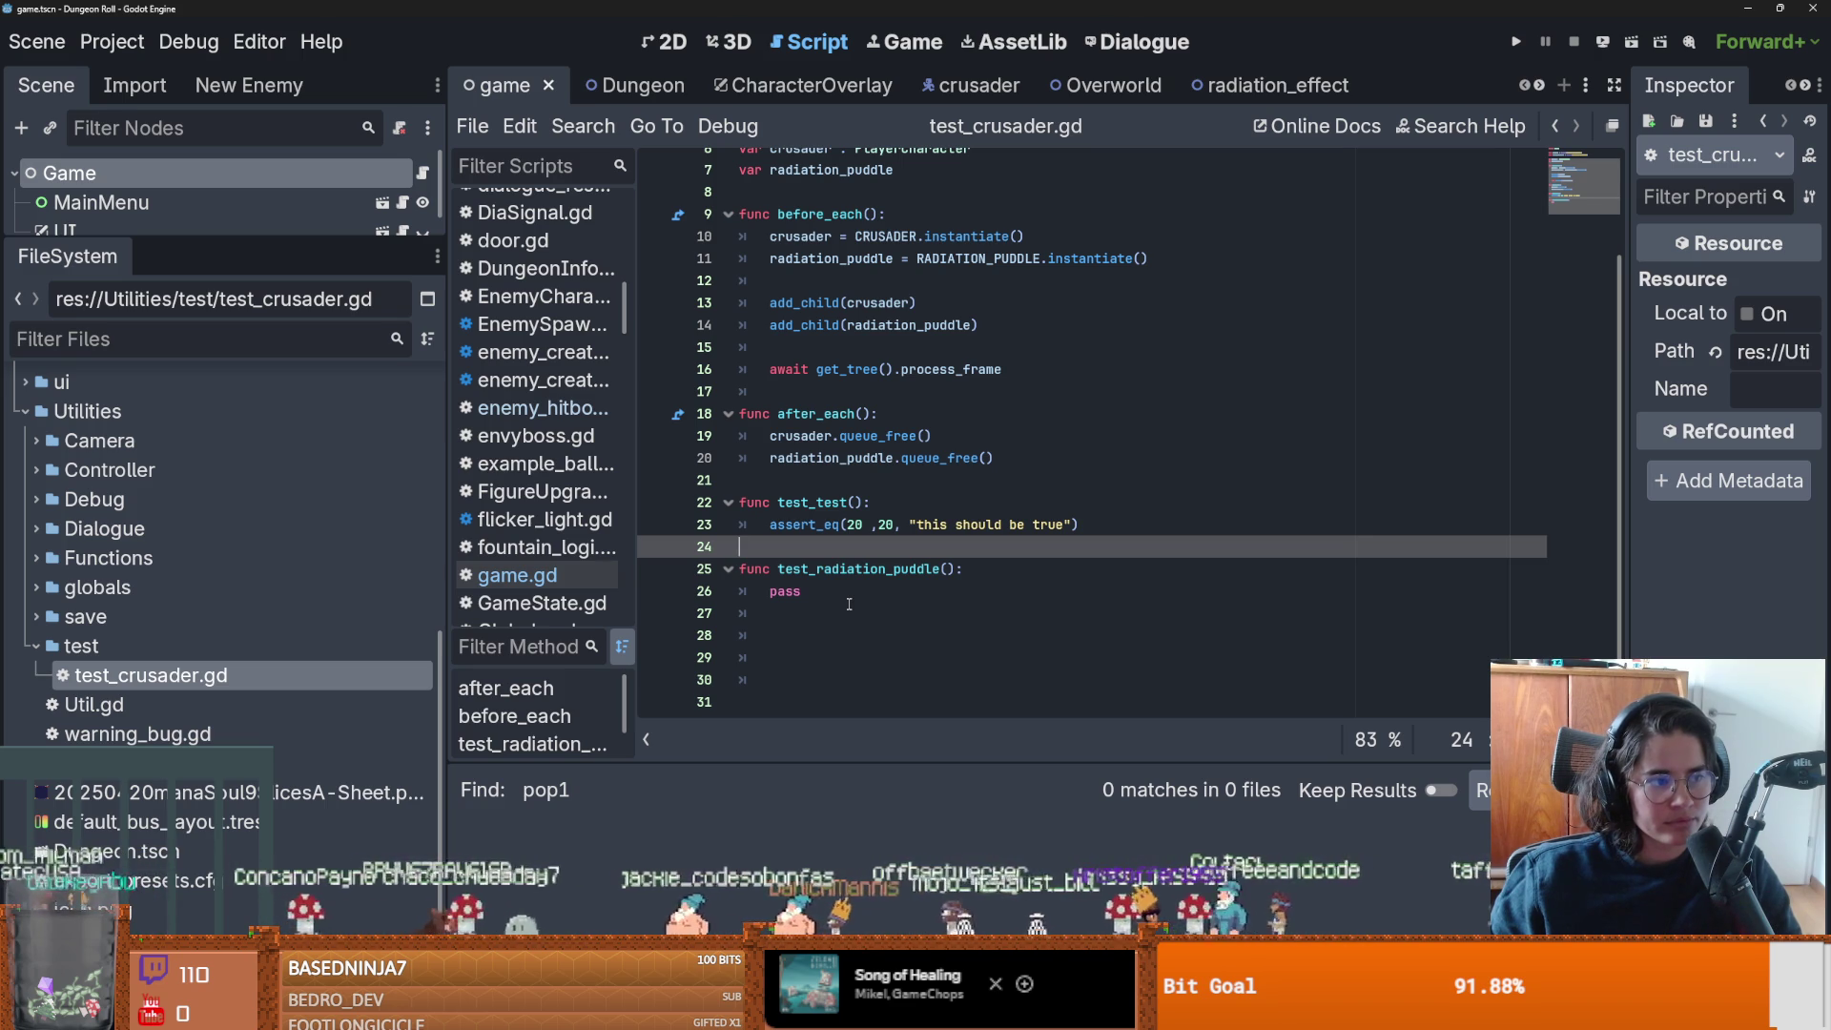
left_click(806, 583)
key("ctrl+s")
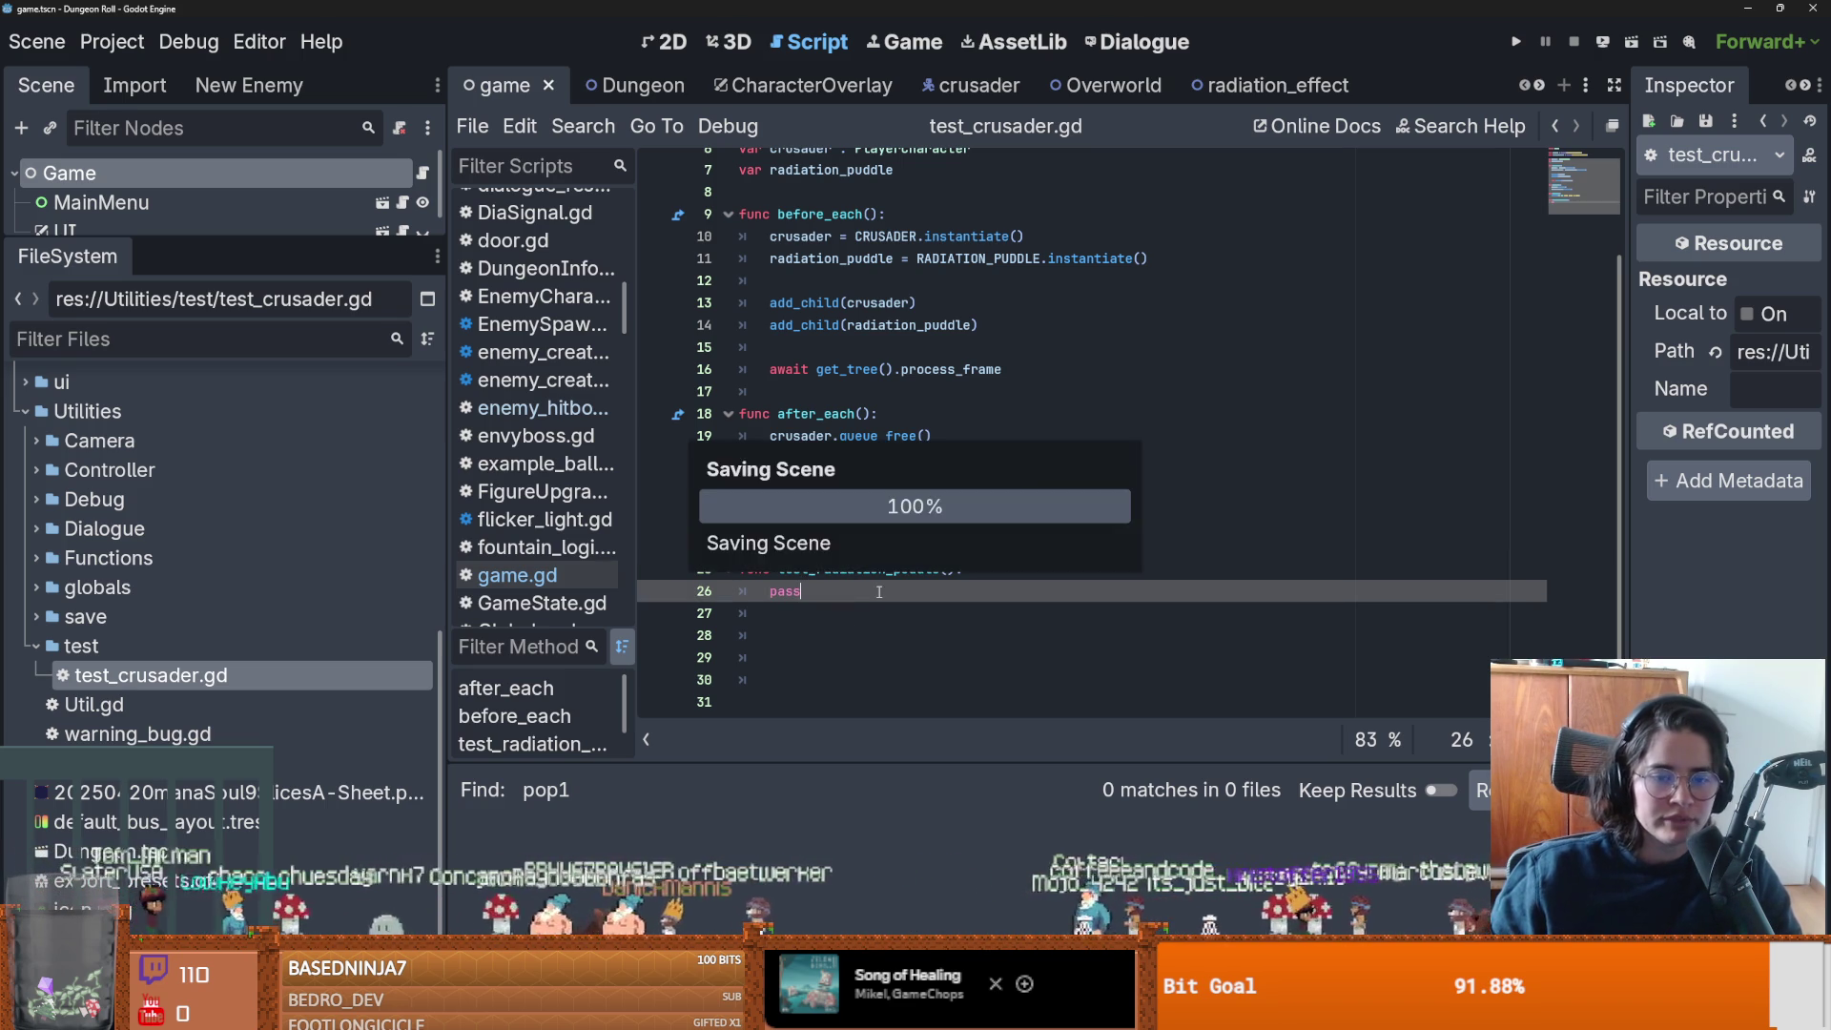
Select the test_radiation_puddle function name and its pass placeholder on line 26.
key("Up")
key("ctrl+d")
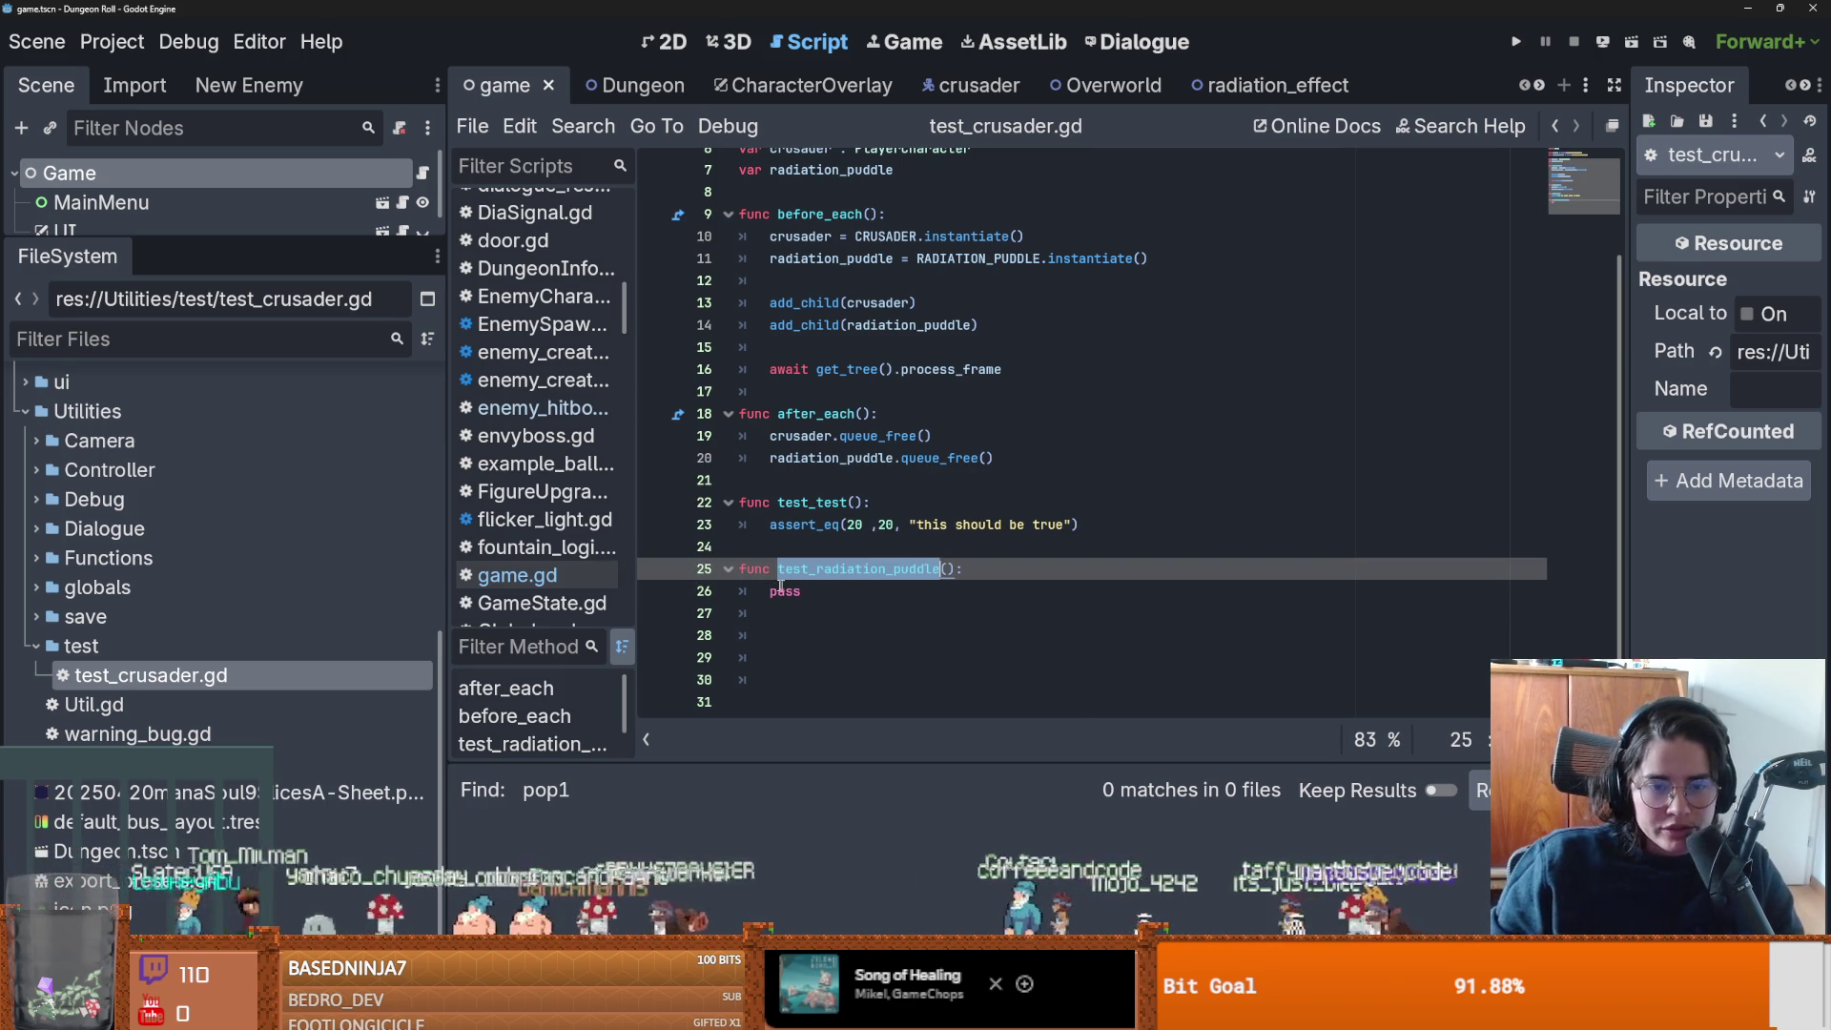
key("Down")
key("shift+Left")
key("shift+Left")
key("shift+Left")
scroll(871, 455, "up", 1)
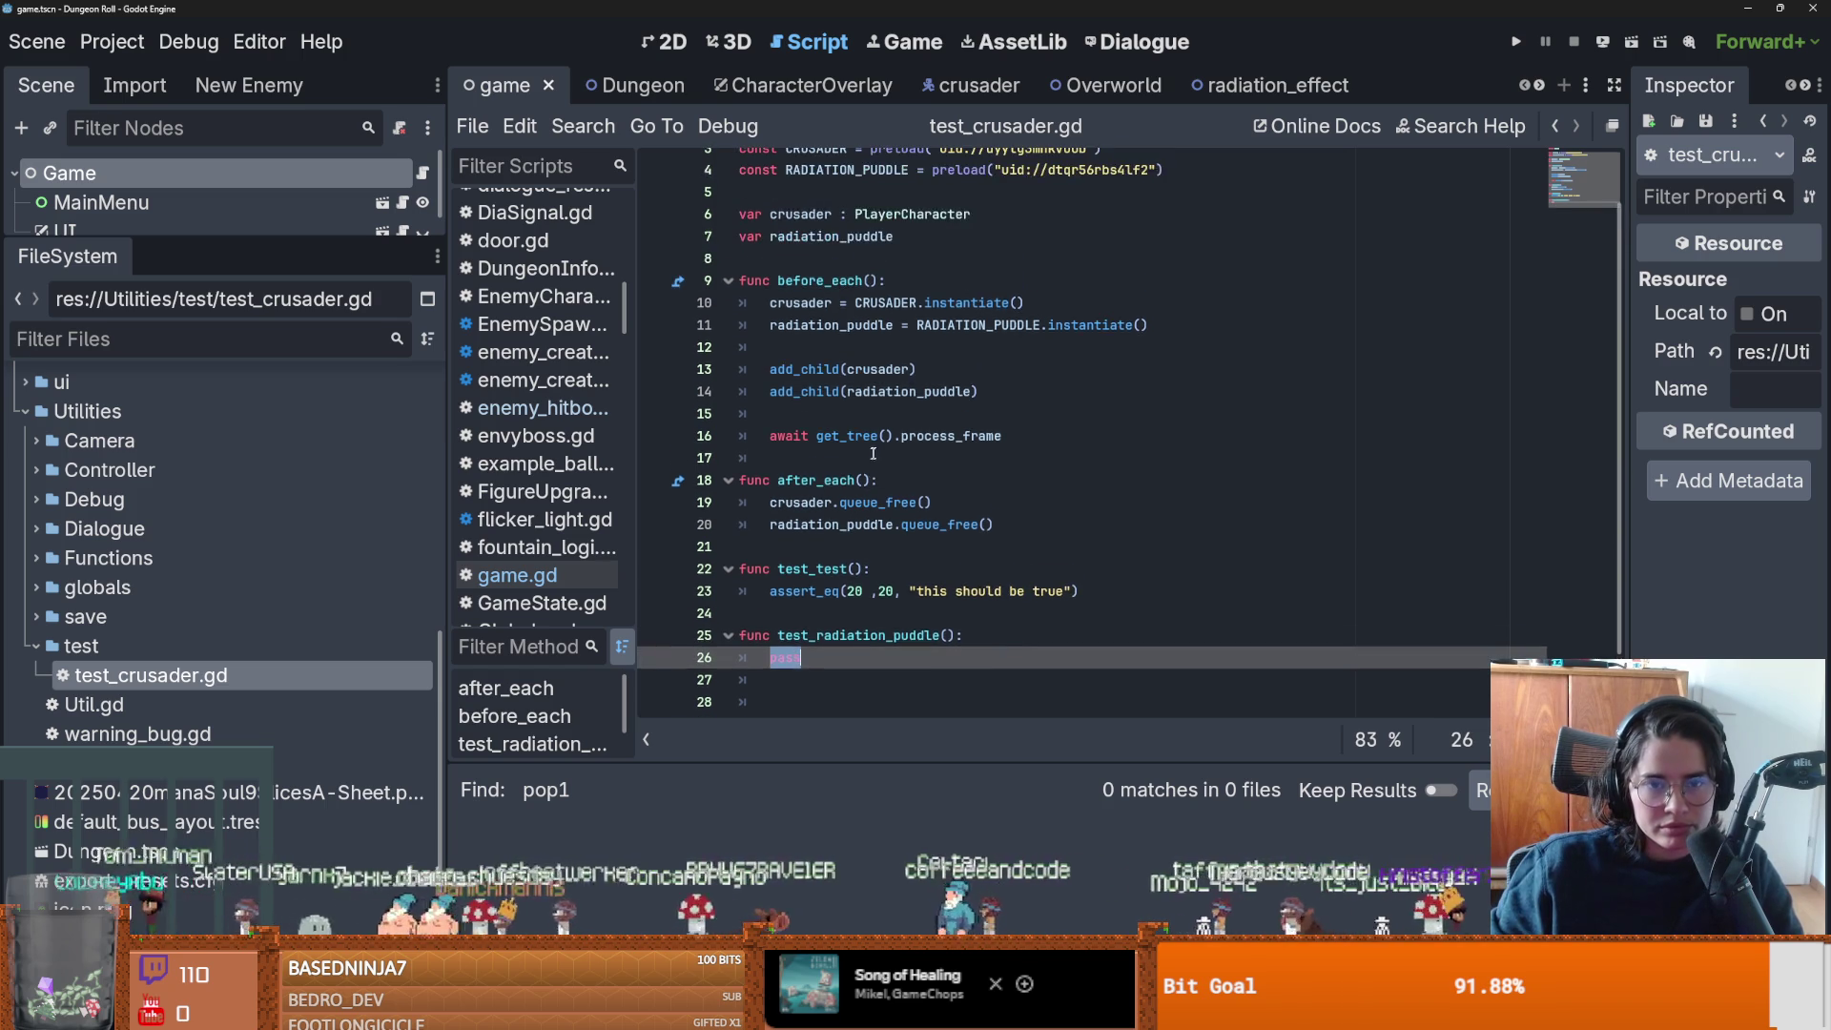
scroll(868, 482, "down", 1)
Highlight the radiation_puddle references, reselect pass, and give the Scene dock more height.
left_click(849, 302)
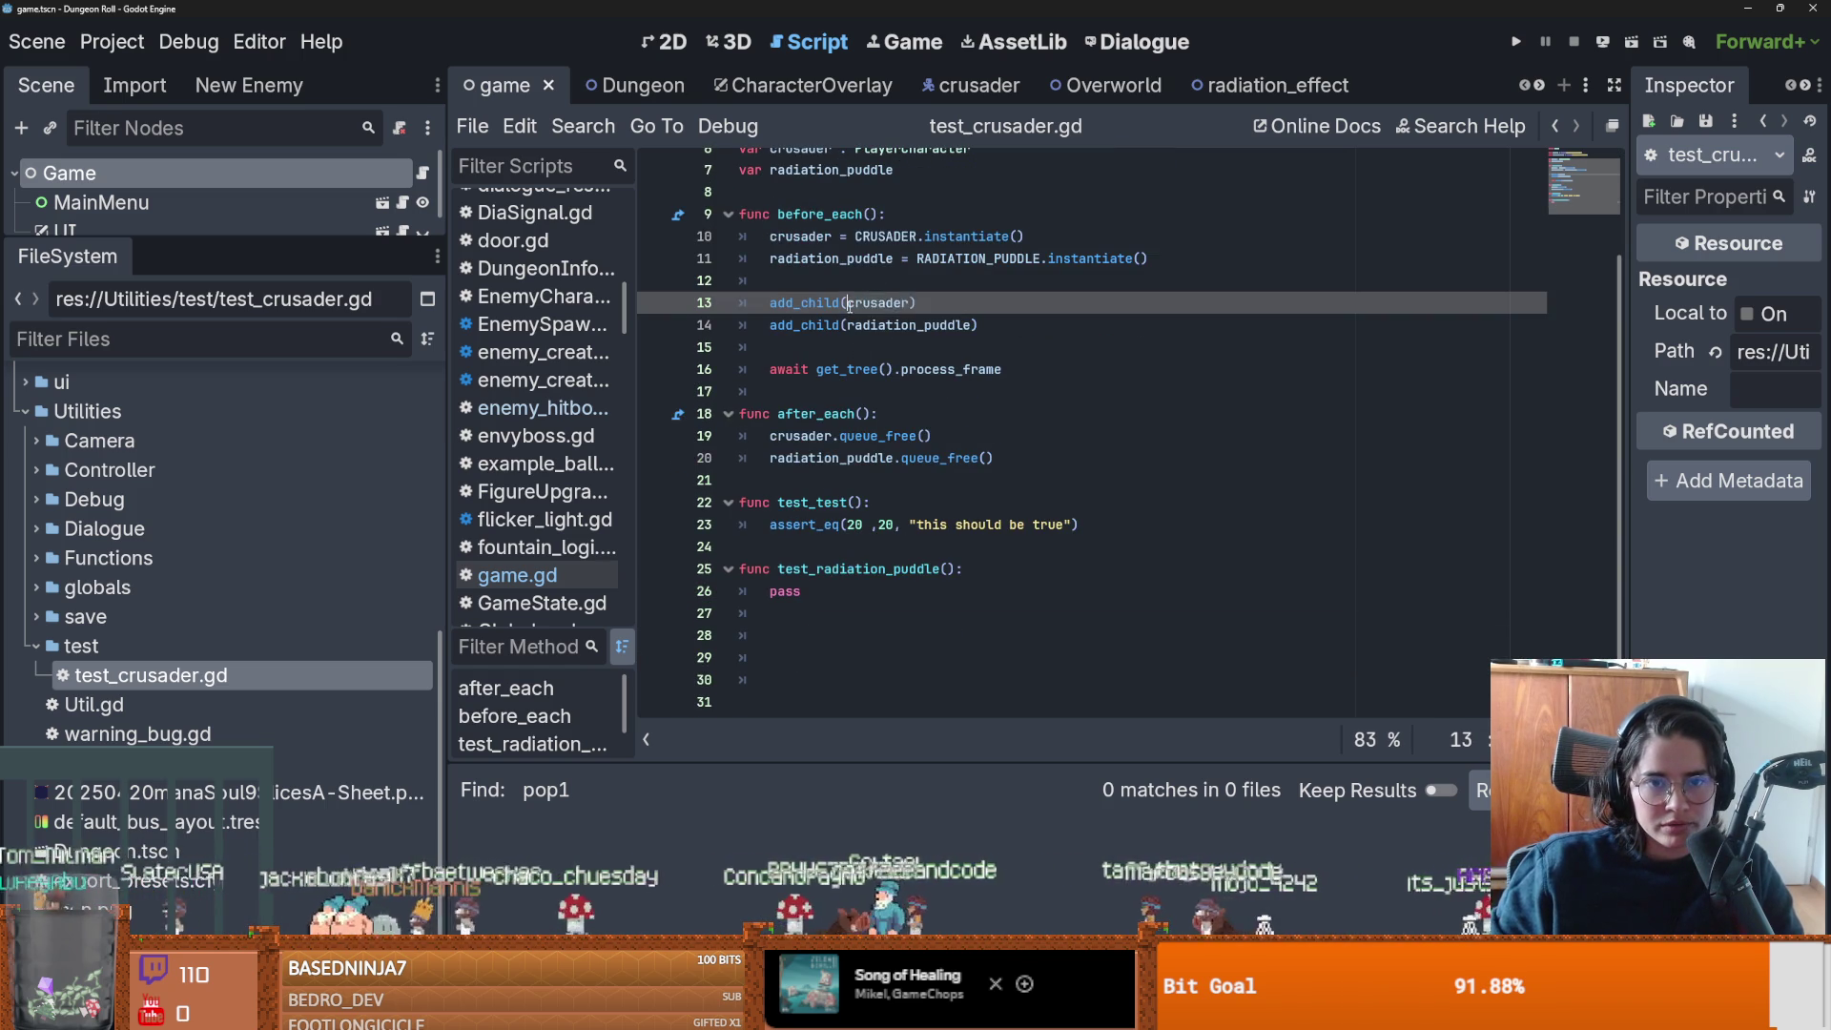
double_click(857, 325)
scroll(854, 362, "up", 2)
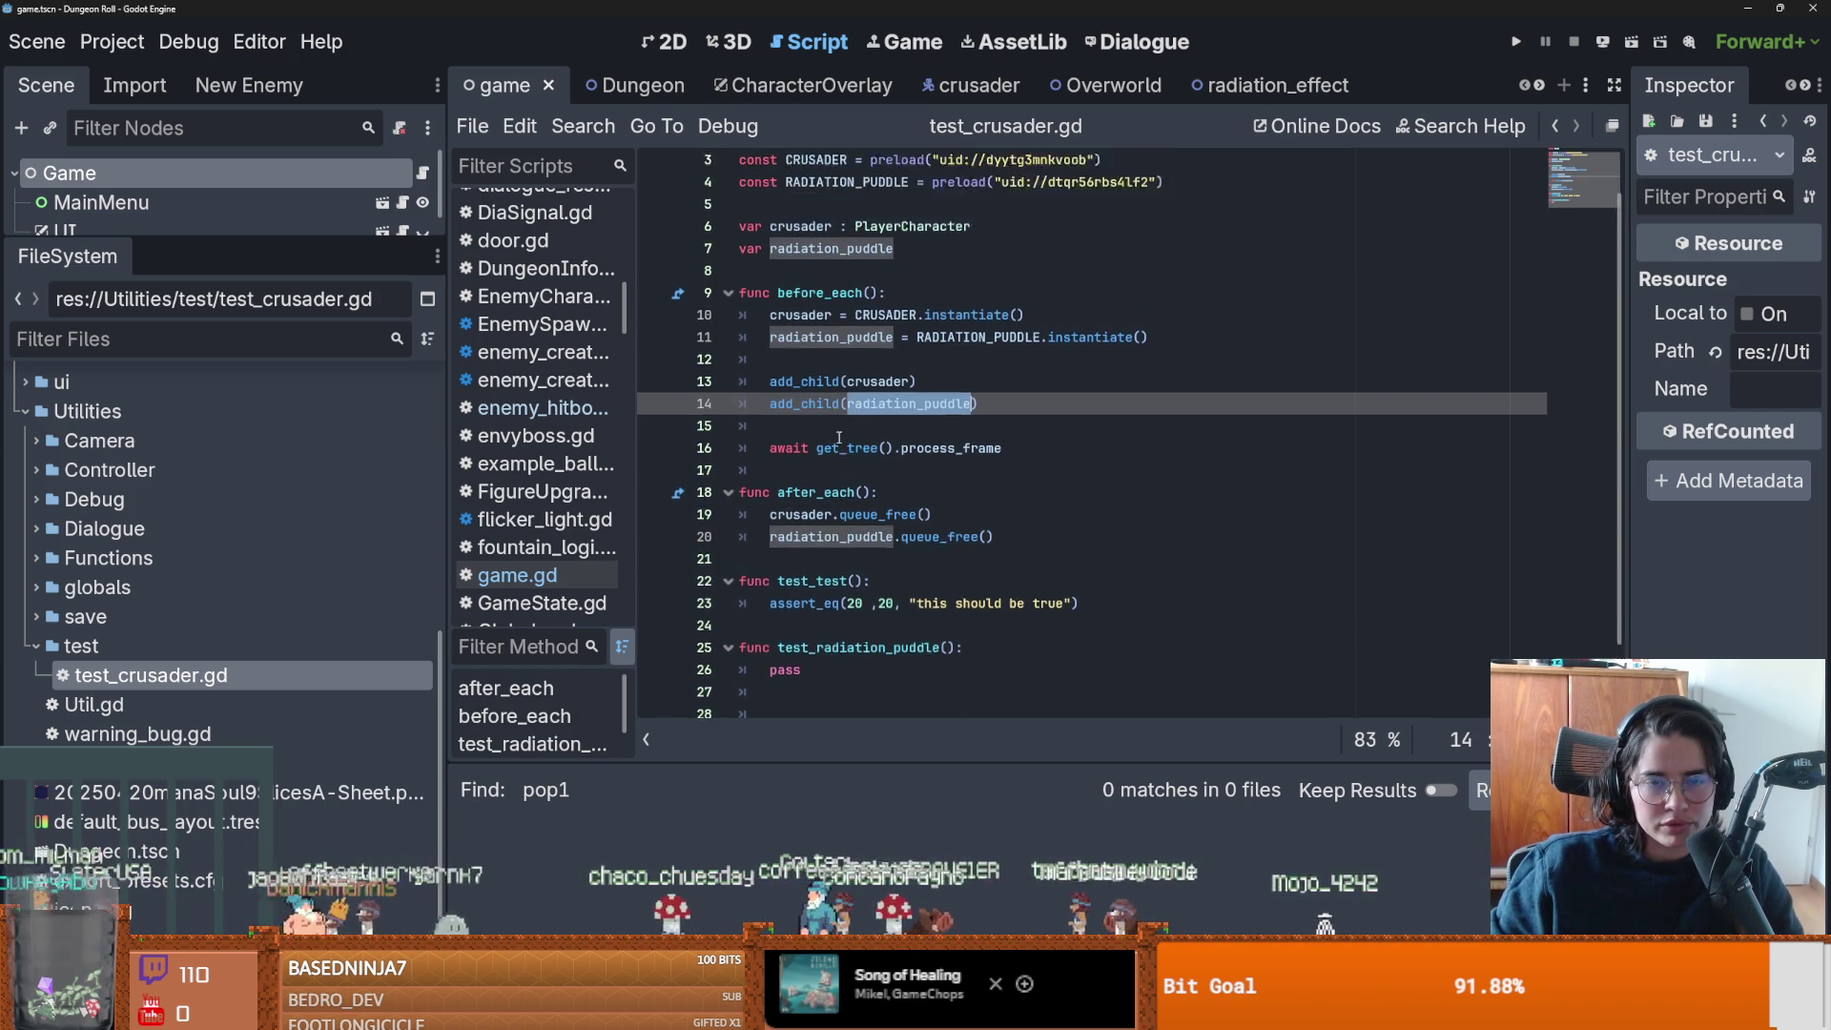
scroll(844, 448, "down", 2)
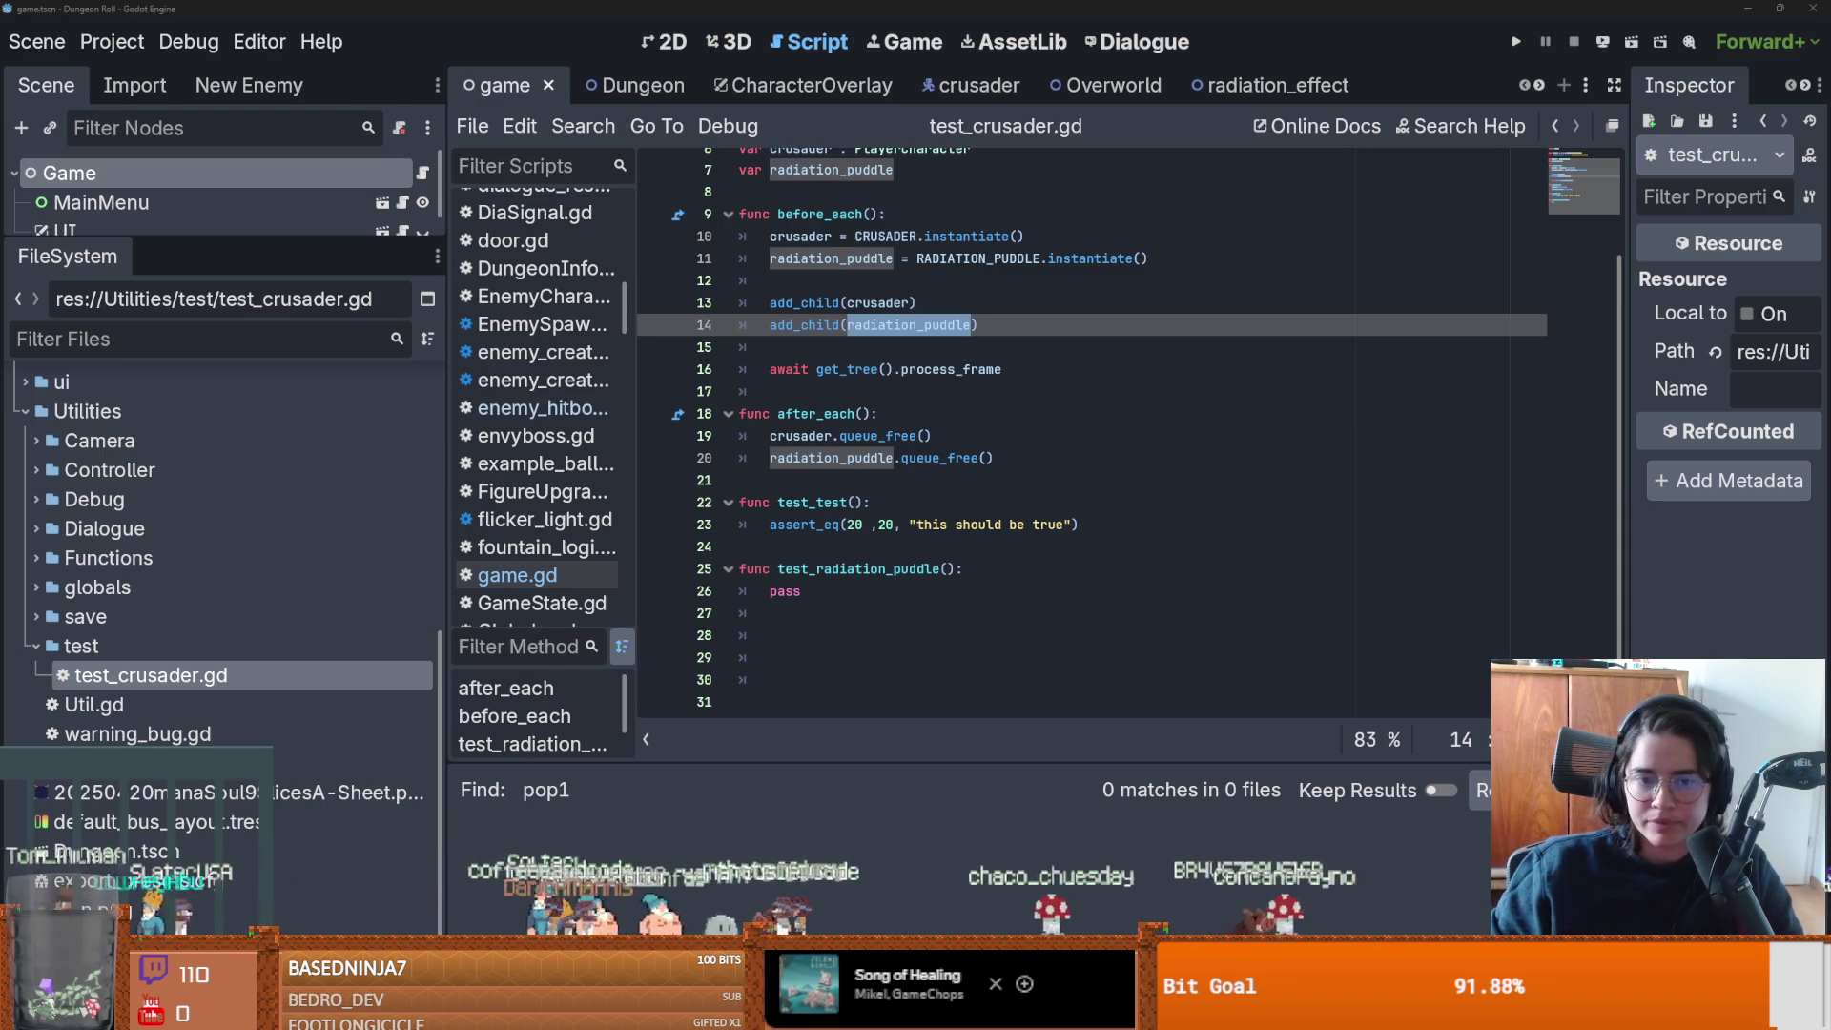
double_click(783, 591)
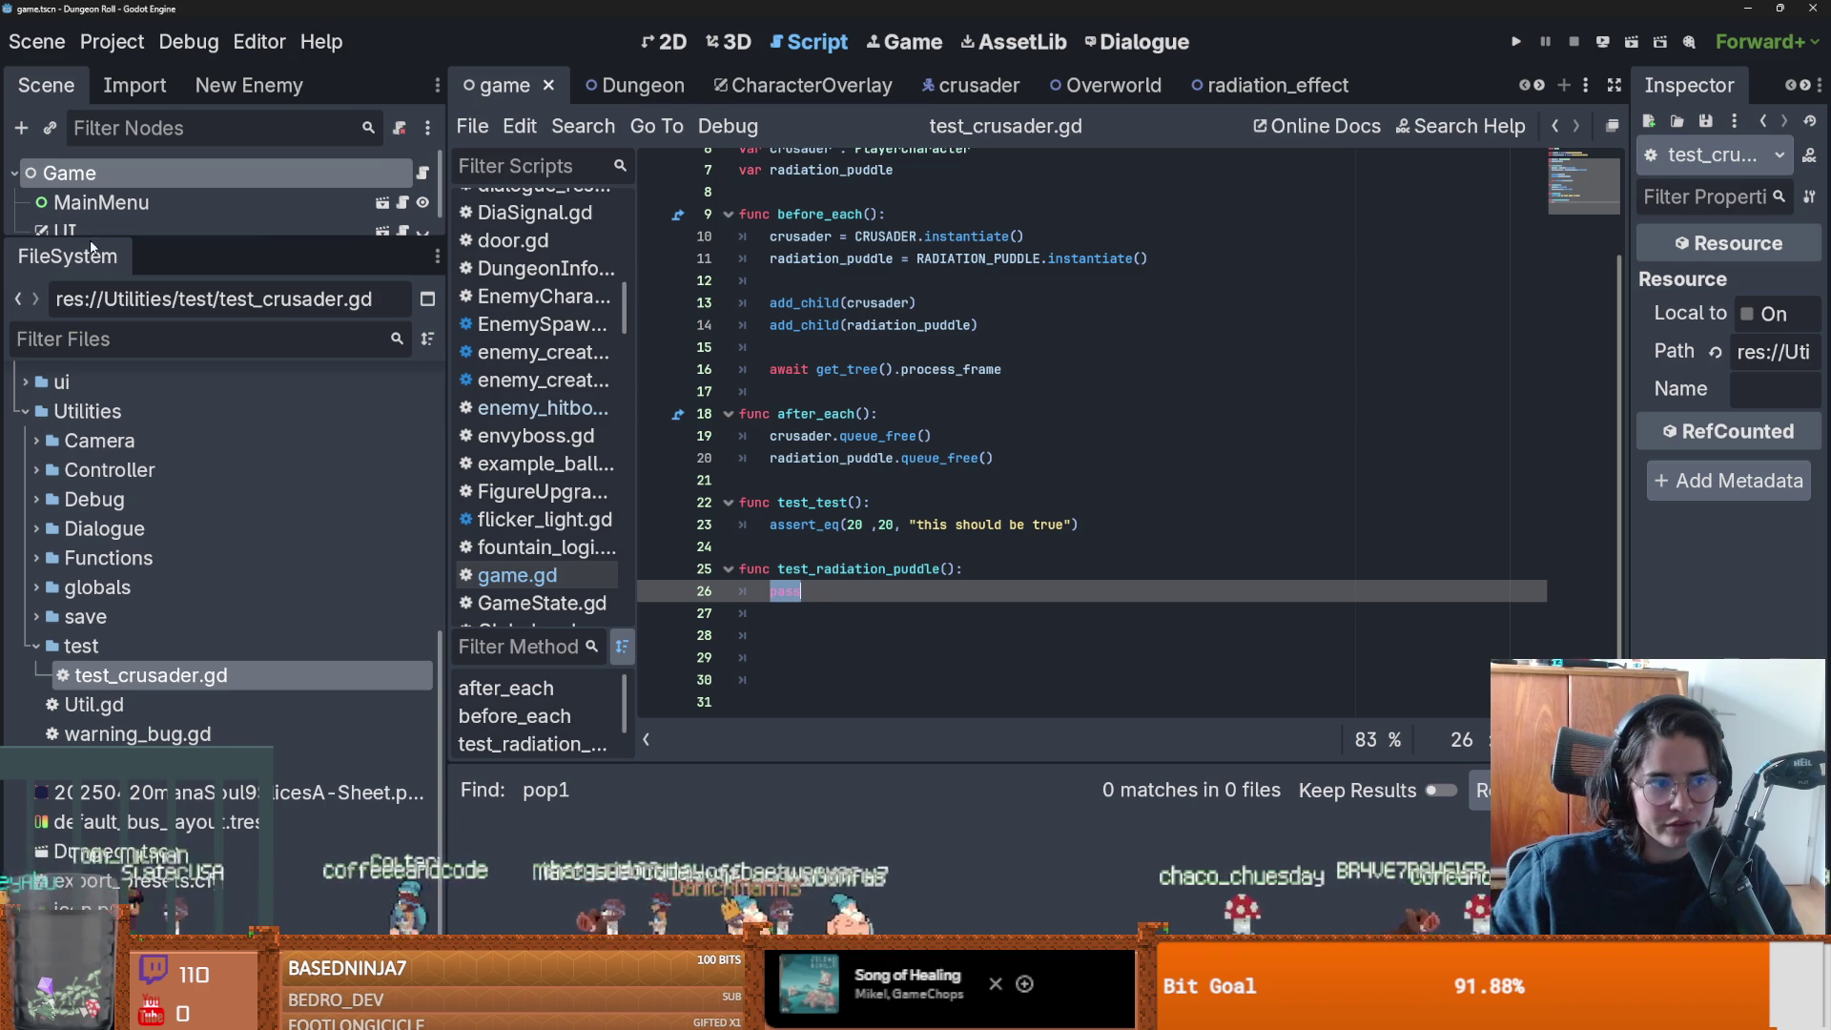
left_click_drag(86, 225, 53, 523)
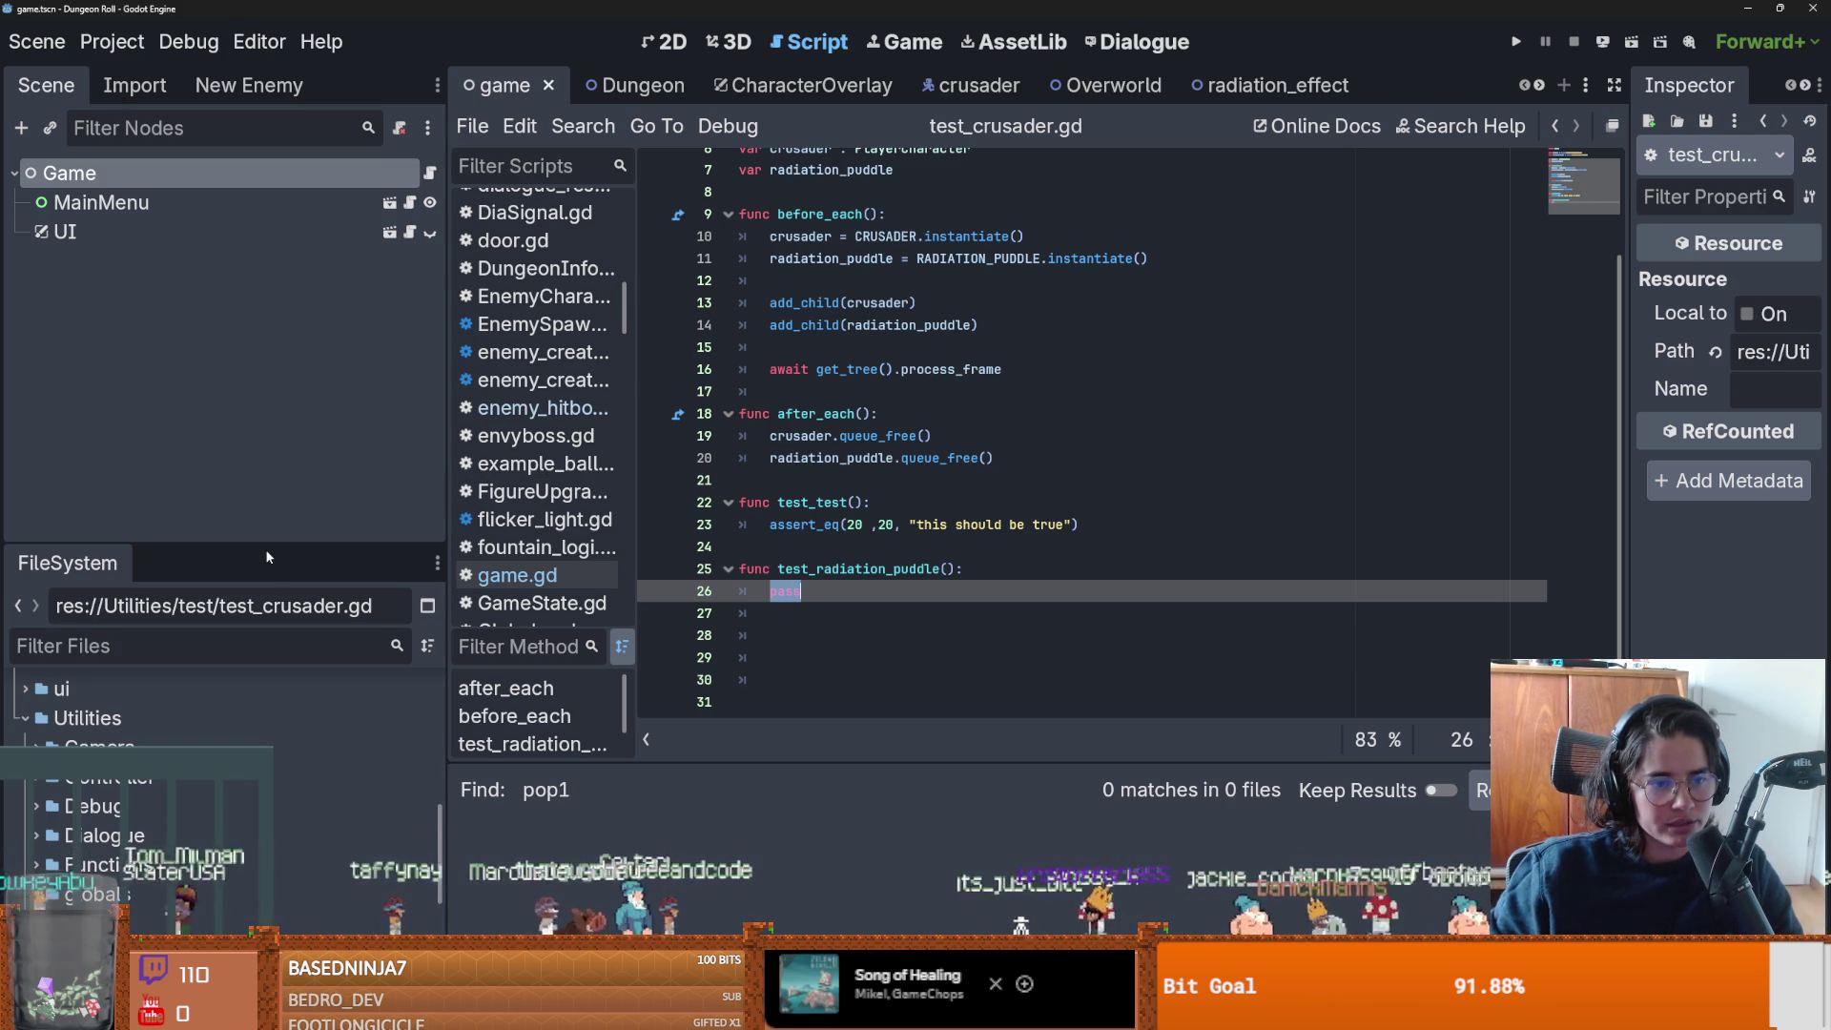
Shrink the FileSystem dock, widen the left docks, and save the test script.
left_click_drag(269, 545, 266, 656)
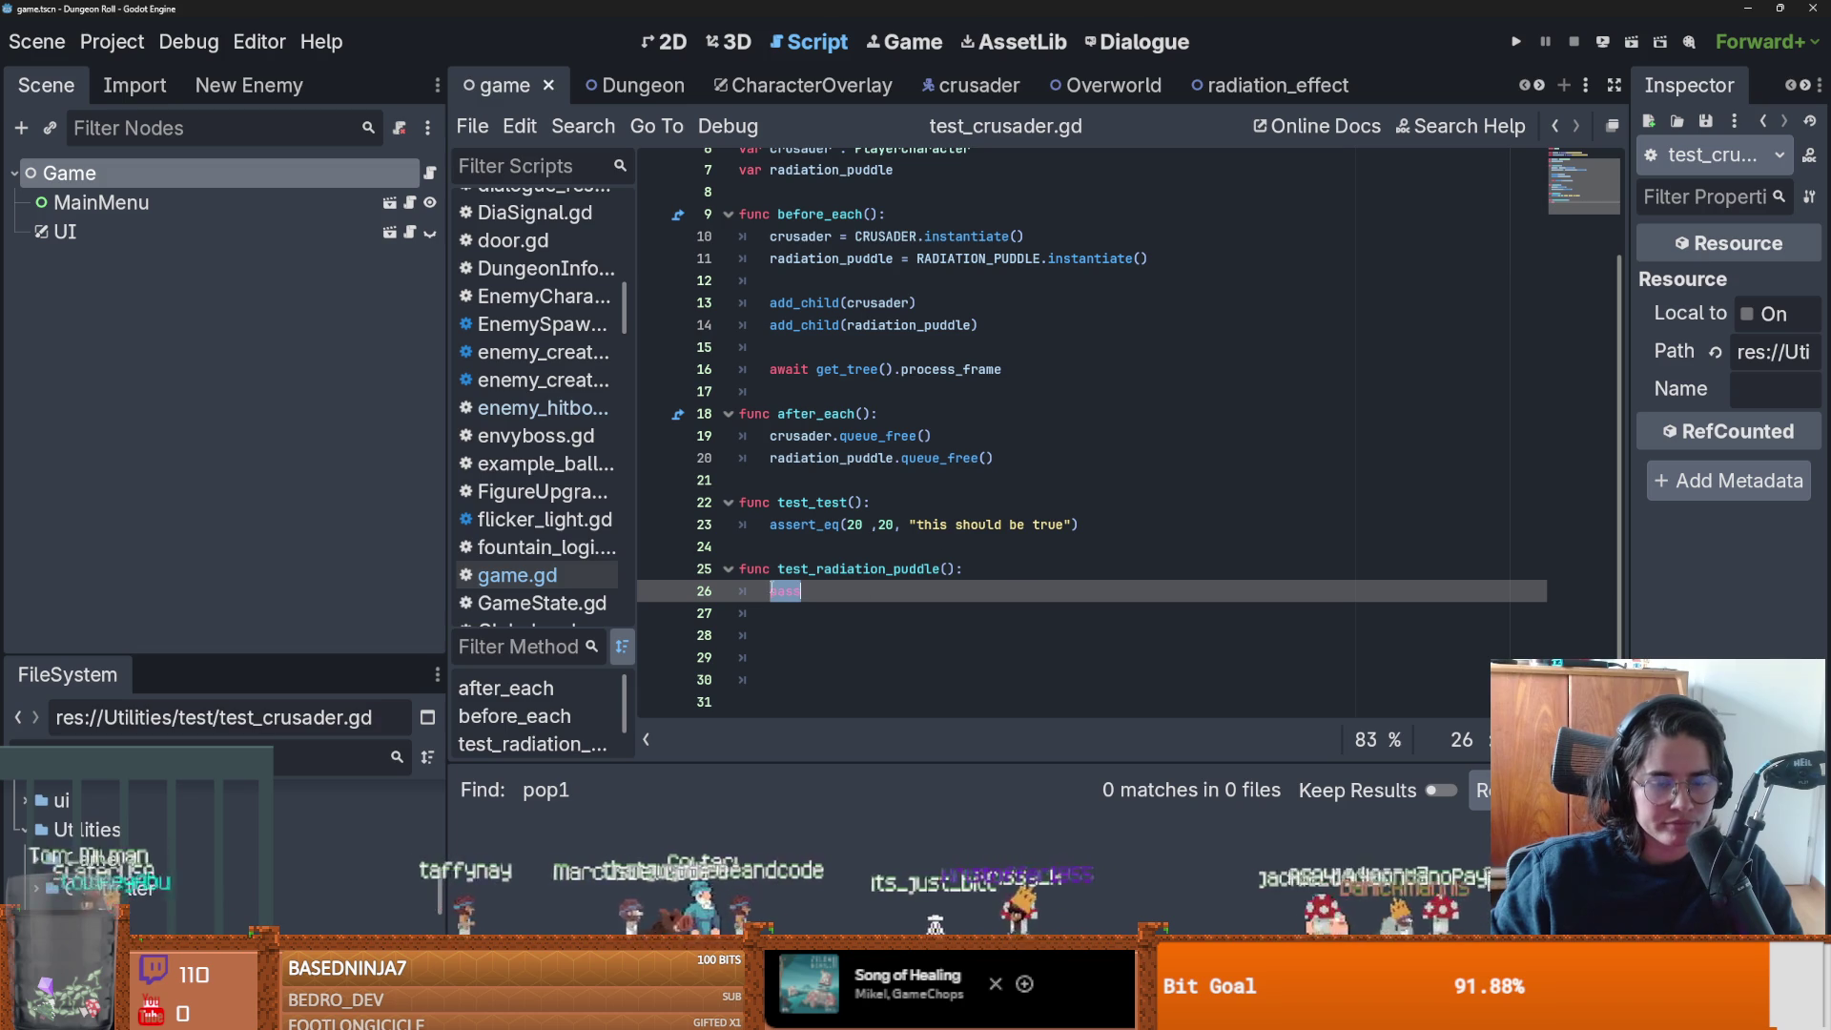
mouse_move(444, 513)
left_mouse_down()
mouse_move(491, 511)
mouse_move(354, 510)
mouse_move(473, 507)
left_mouse_up()
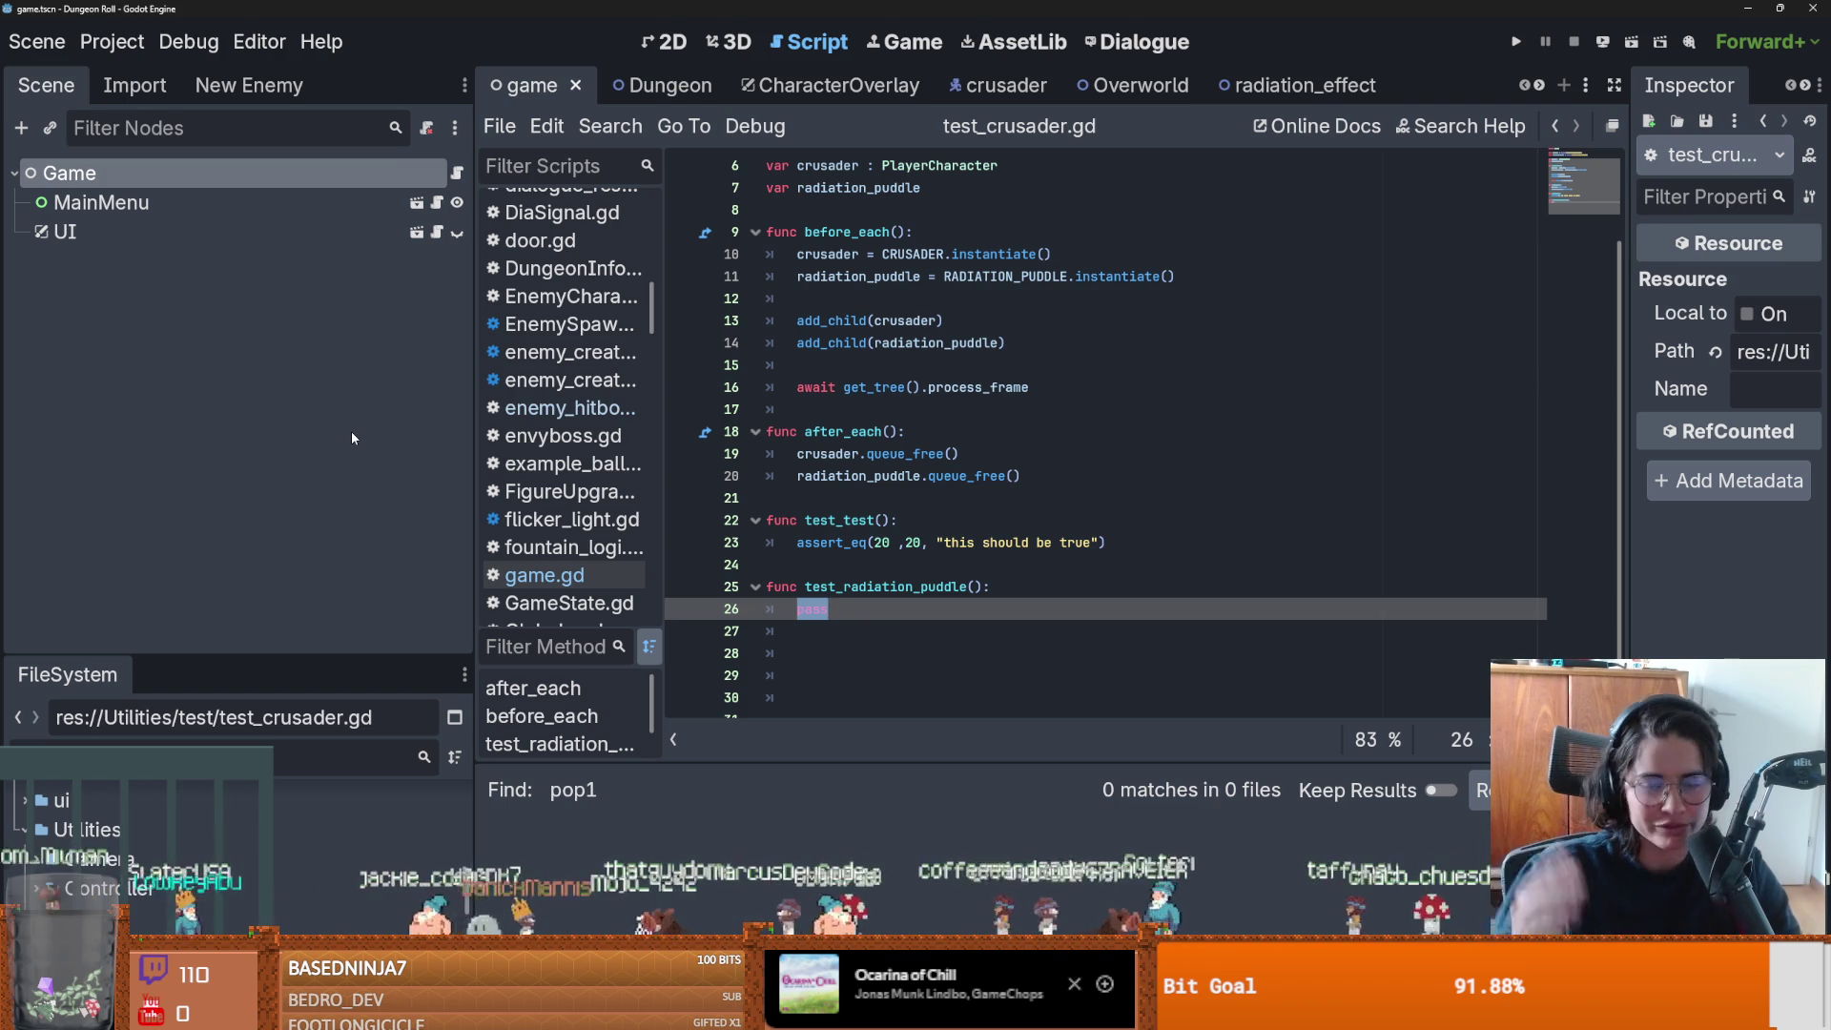
left_click(852, 609)
double_click(851, 609)
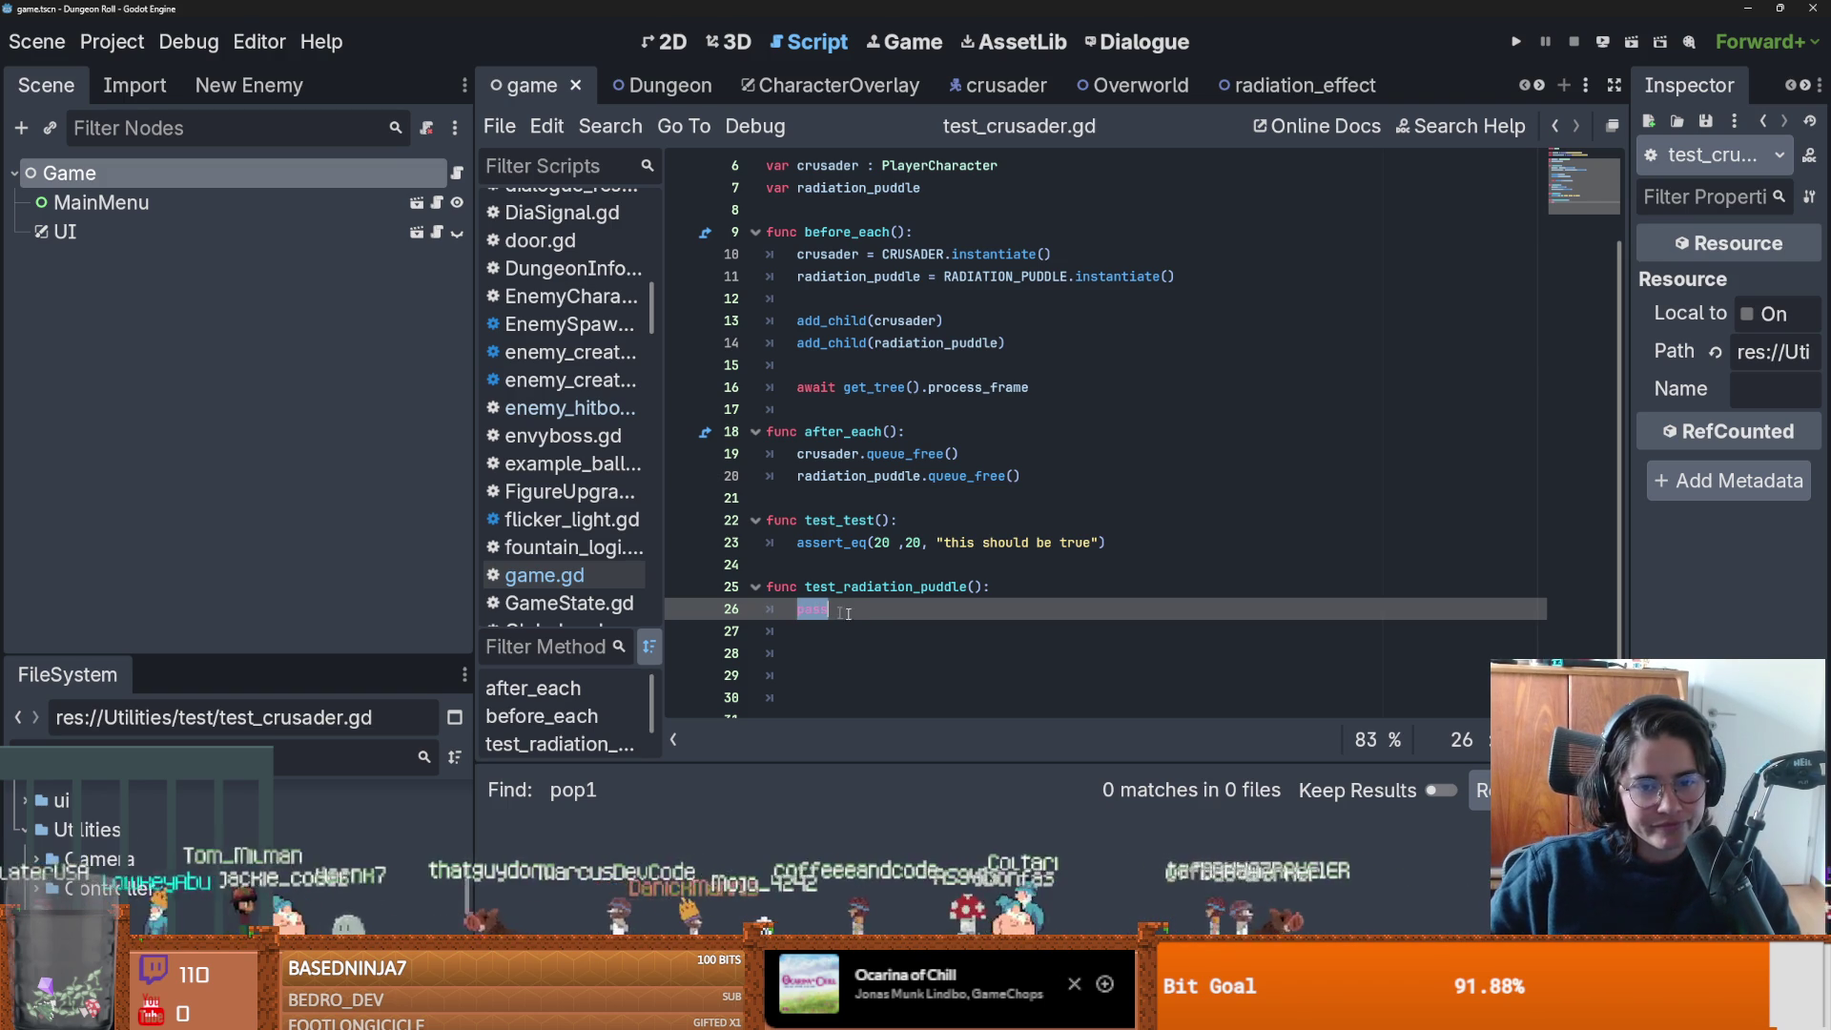
key("ctrl+s")
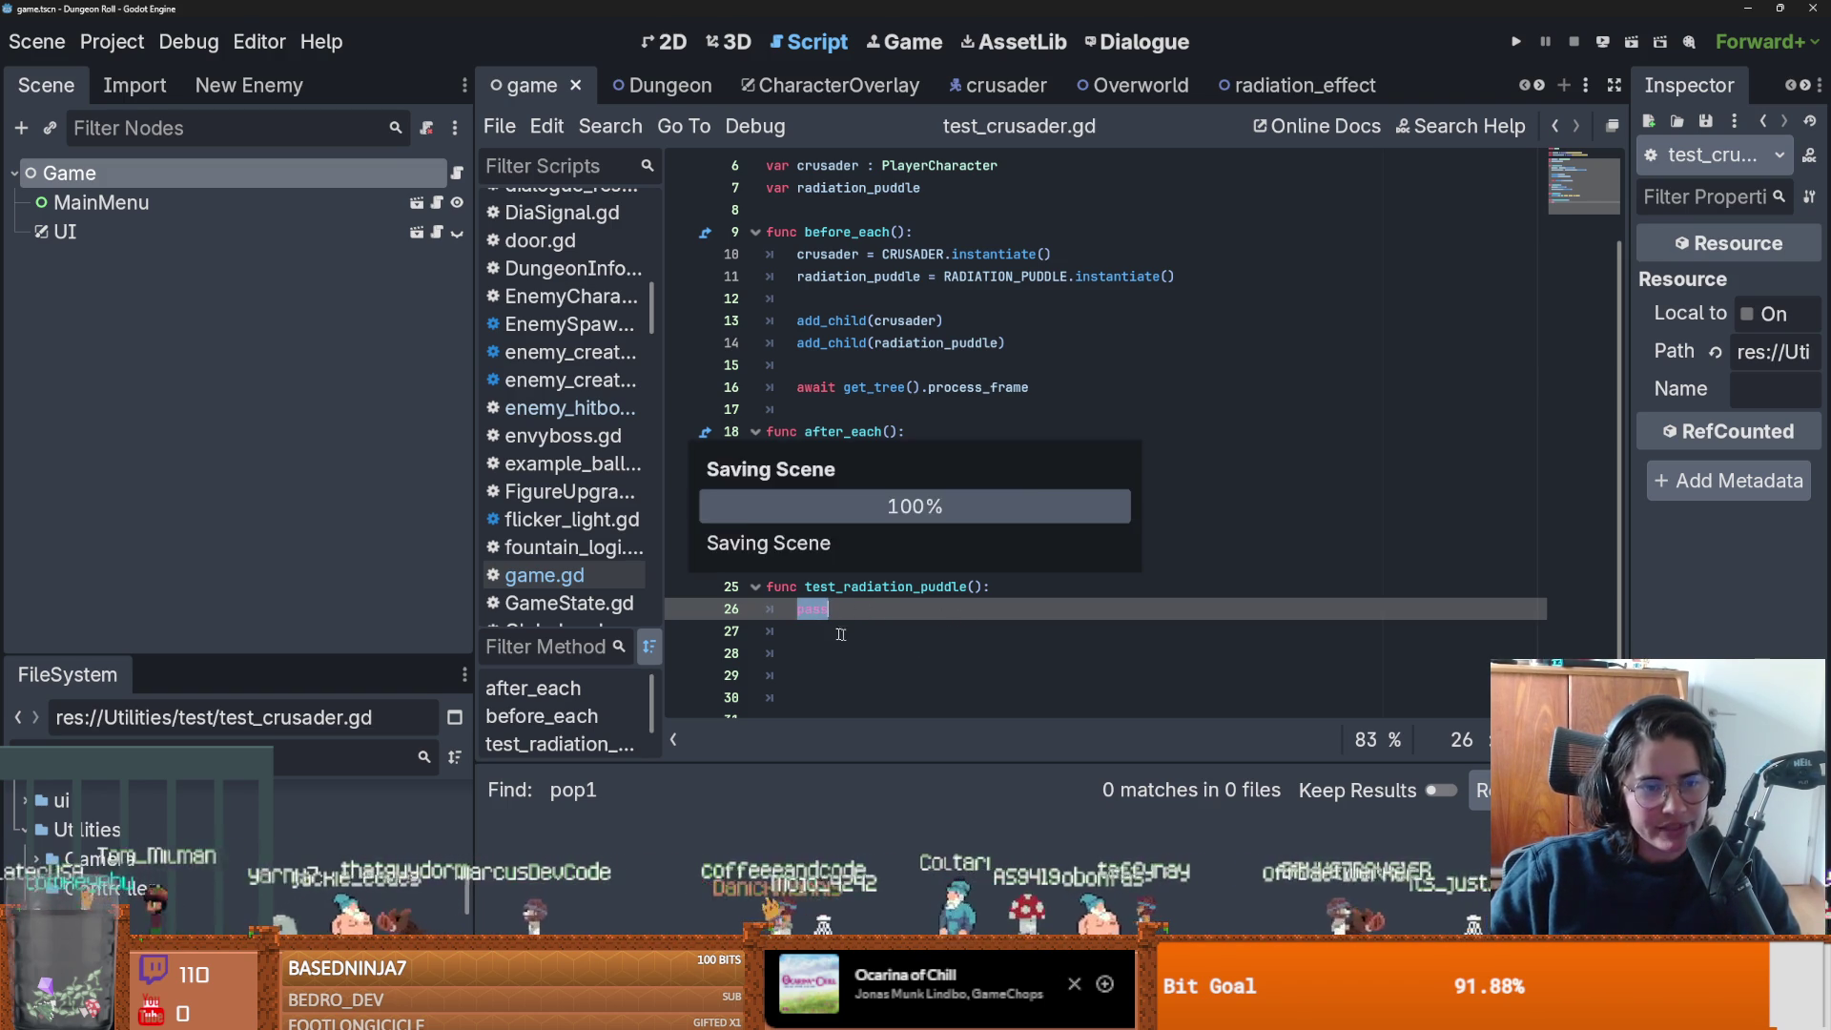
Reselect the pass placeholder on line 26, then move to the crusader instantiate line.
left_click(778, 607)
double_click(847, 619)
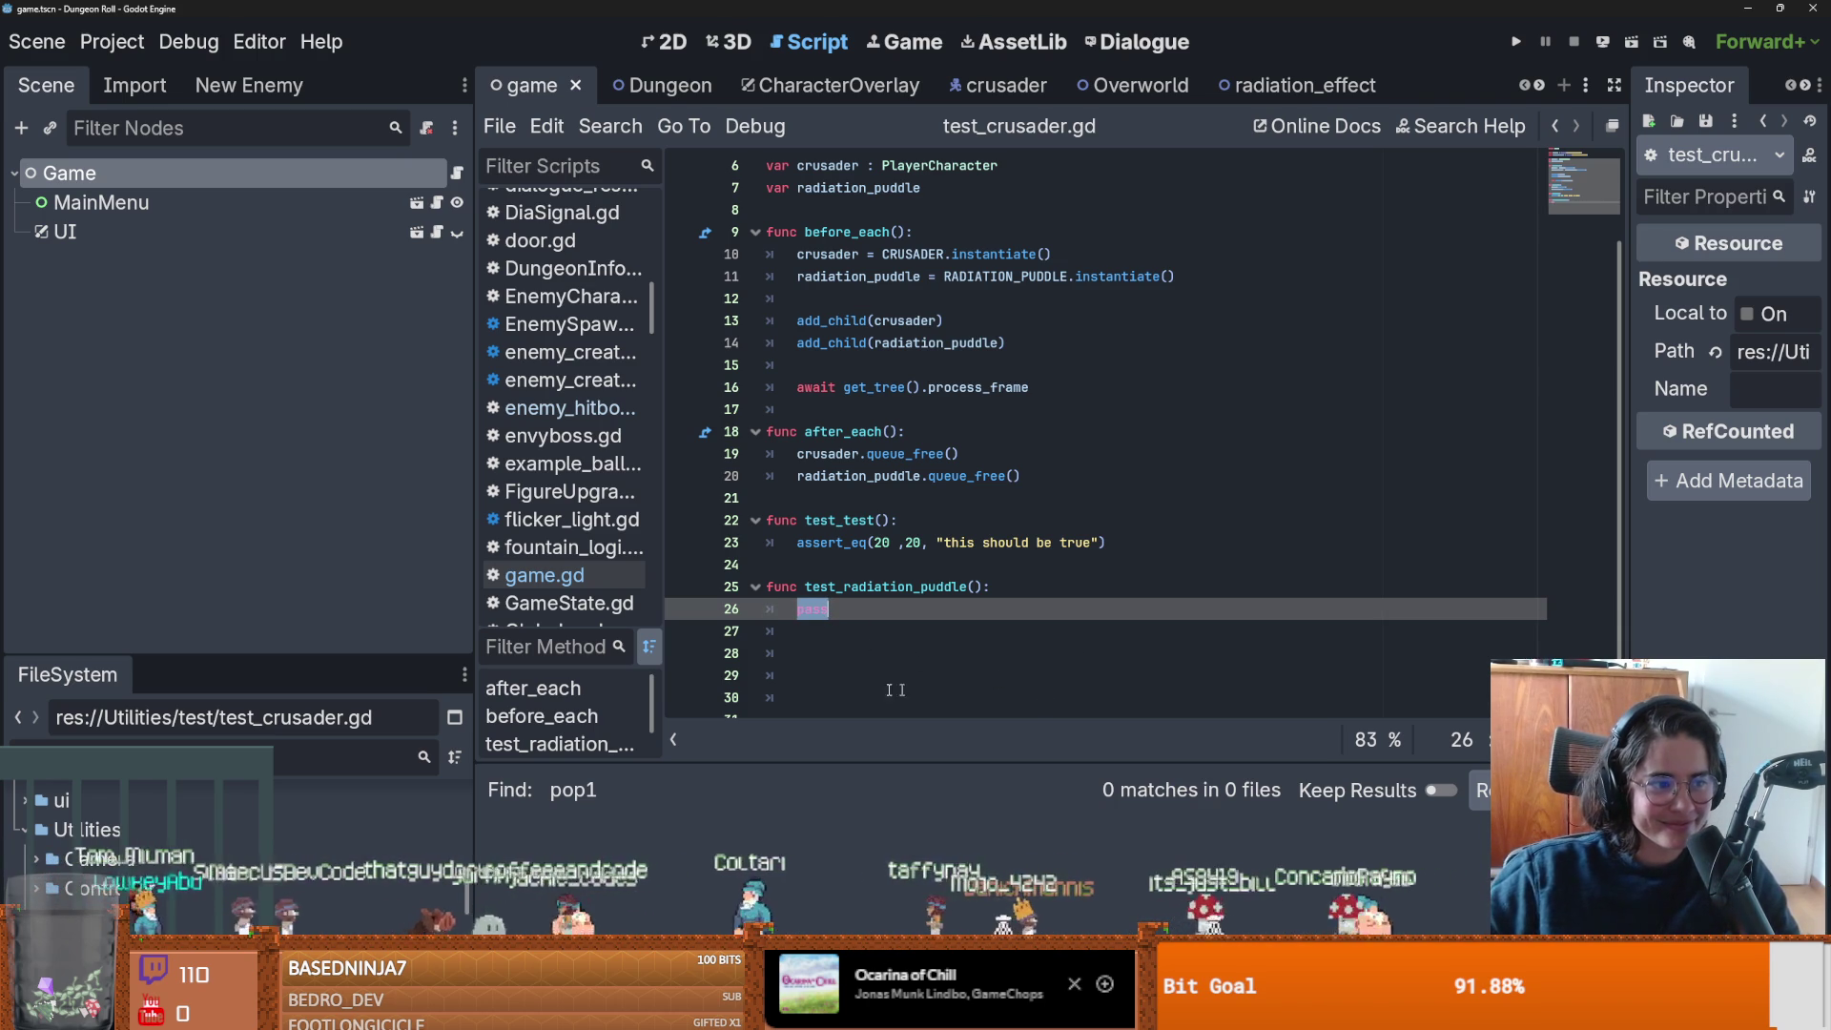
left_click(805, 608)
double_click(804, 612)
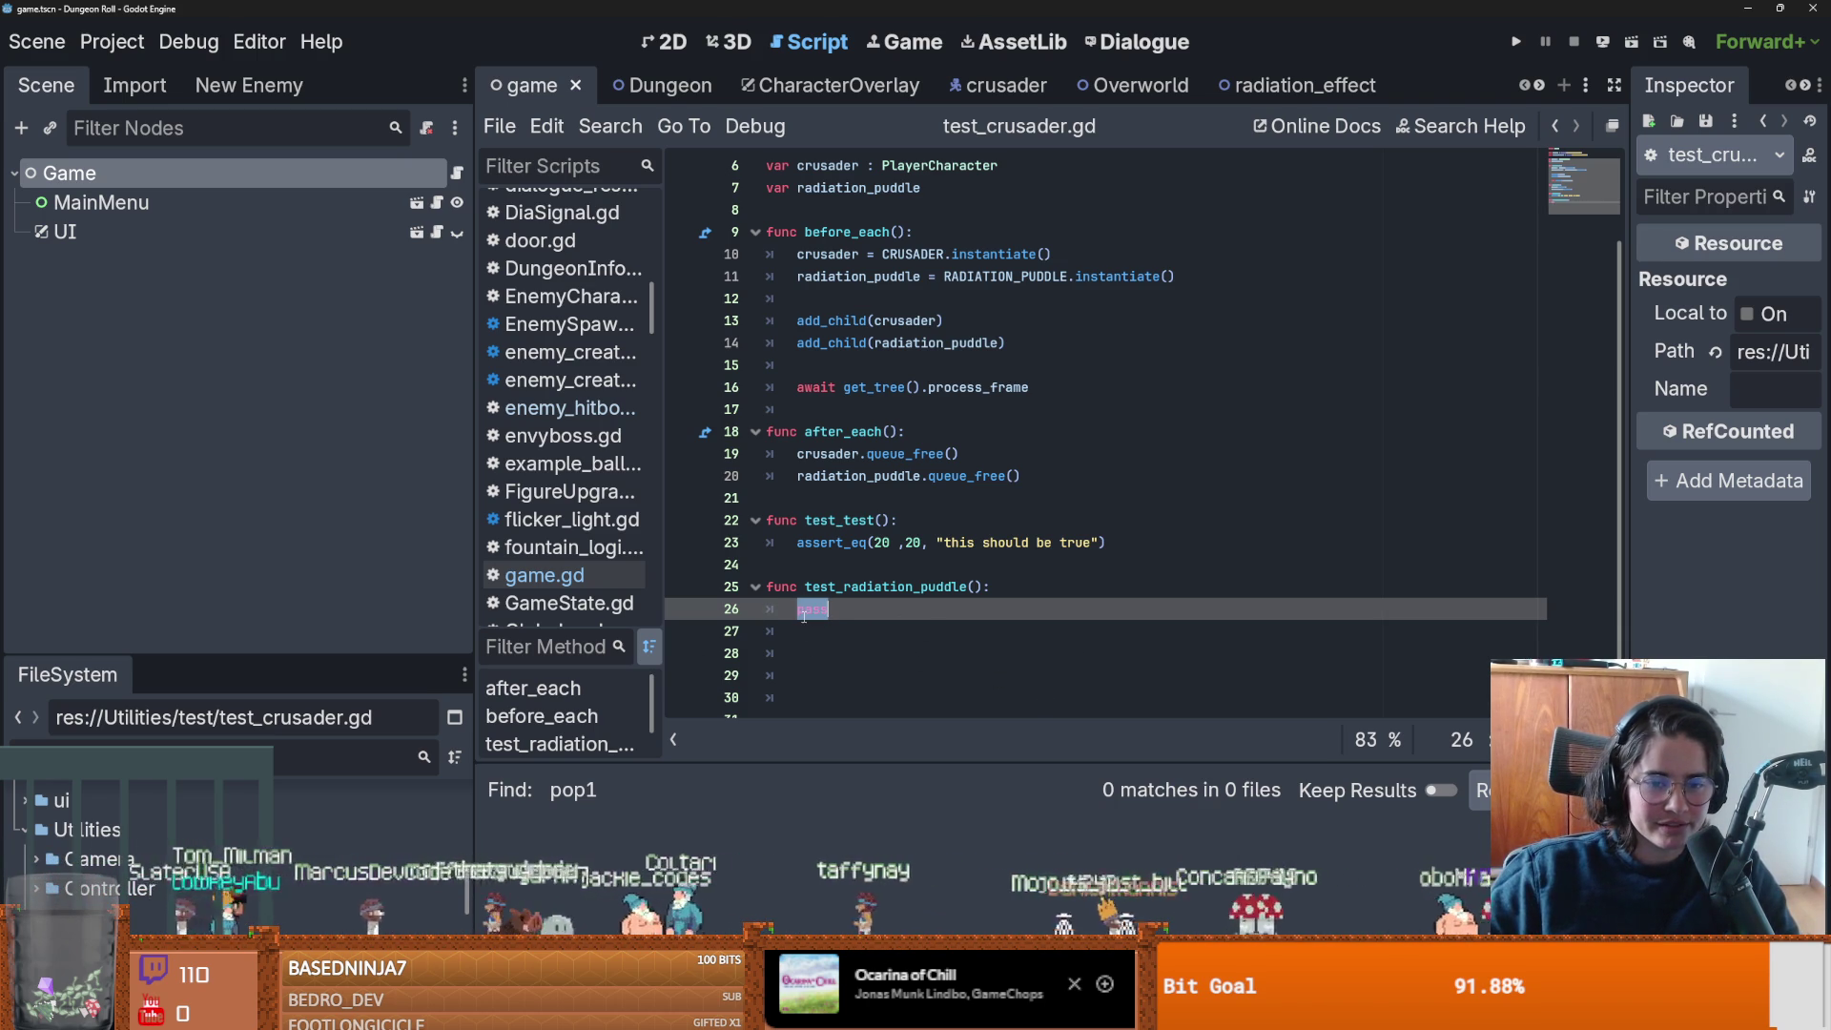
key("Left")
key("shift+End")
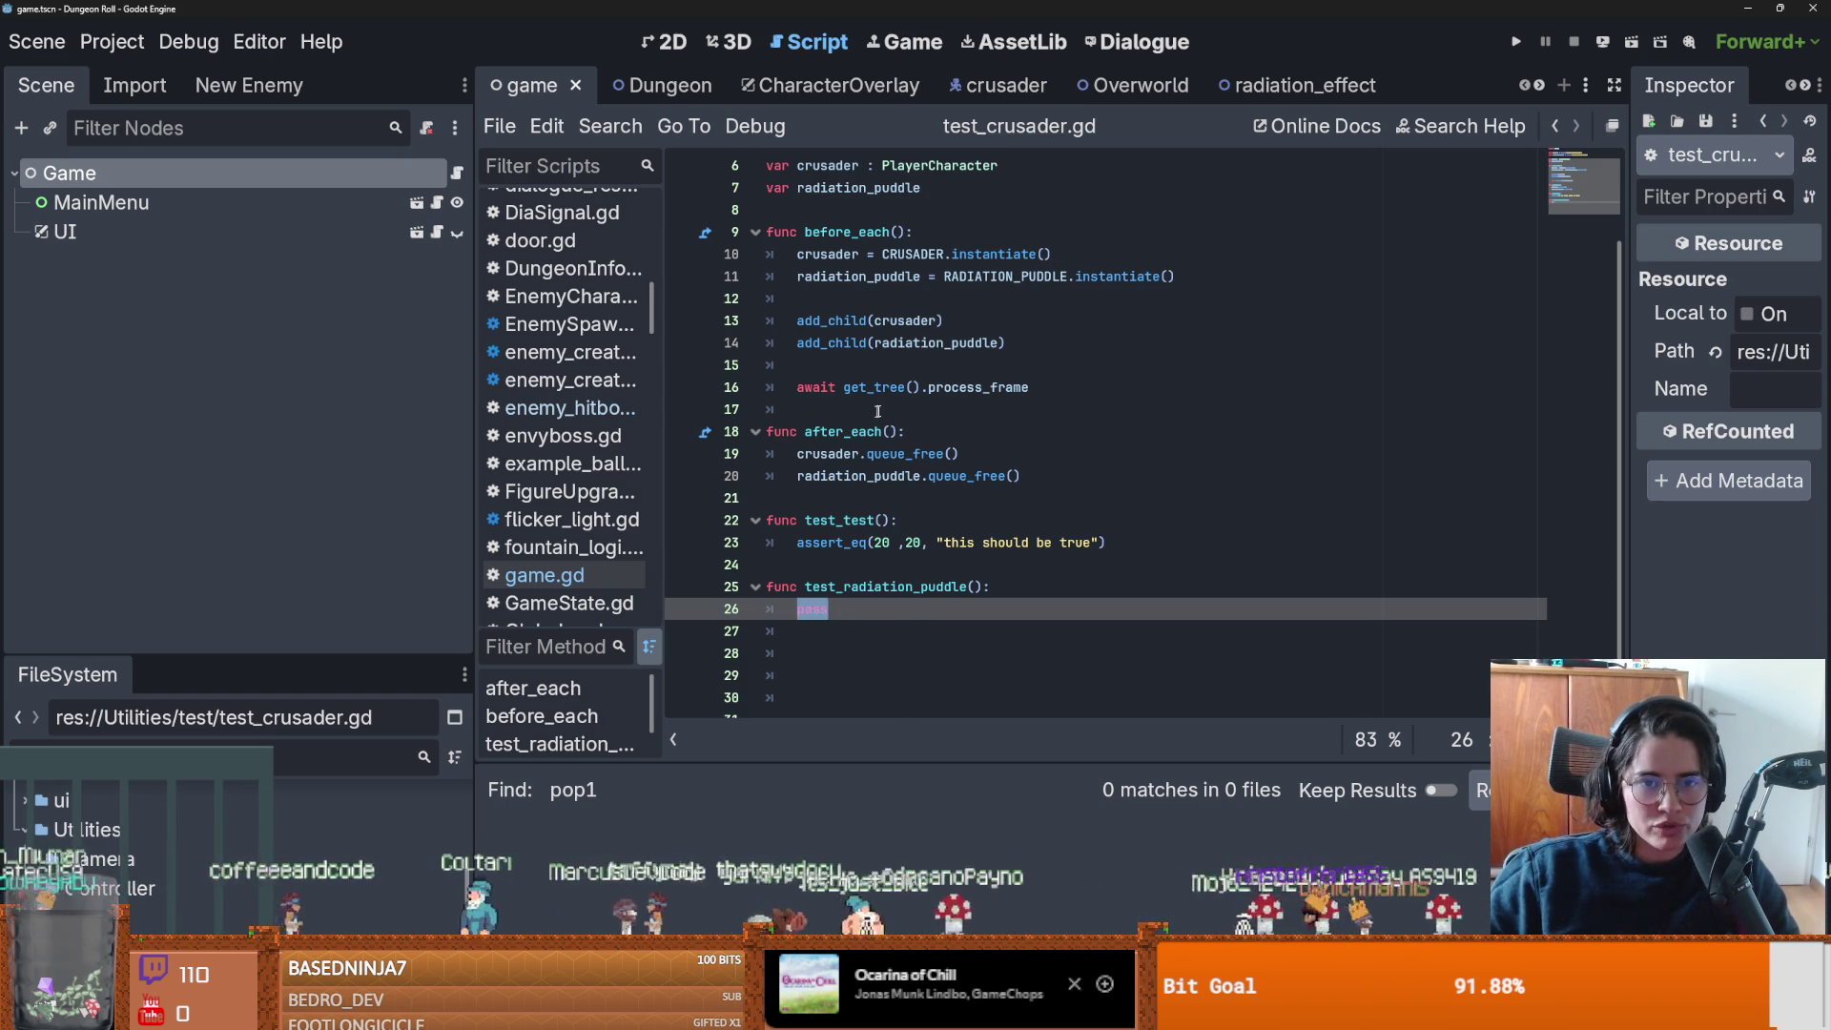
left_click(829, 255)
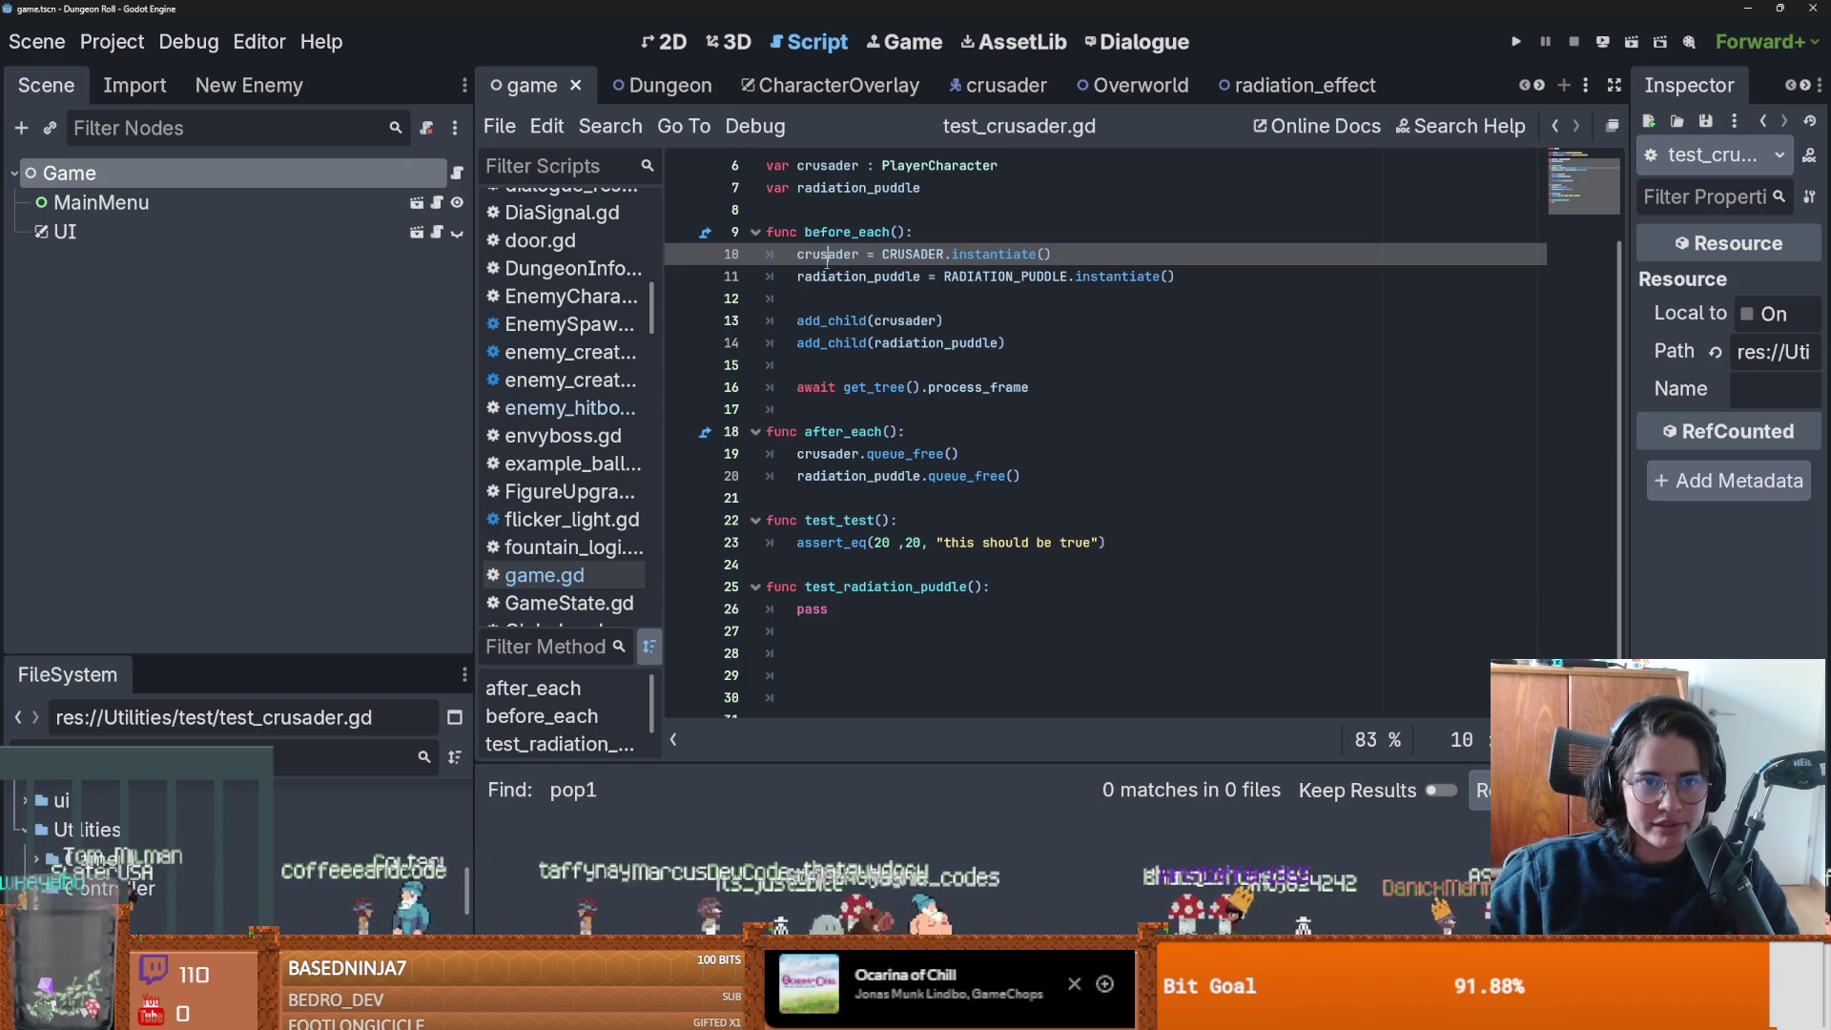
Switch to the crusader scene and open StatusEffectNode's status_effect_node.gd script.
left_click(1002, 85)
scroll(240, 558, "down", 8)
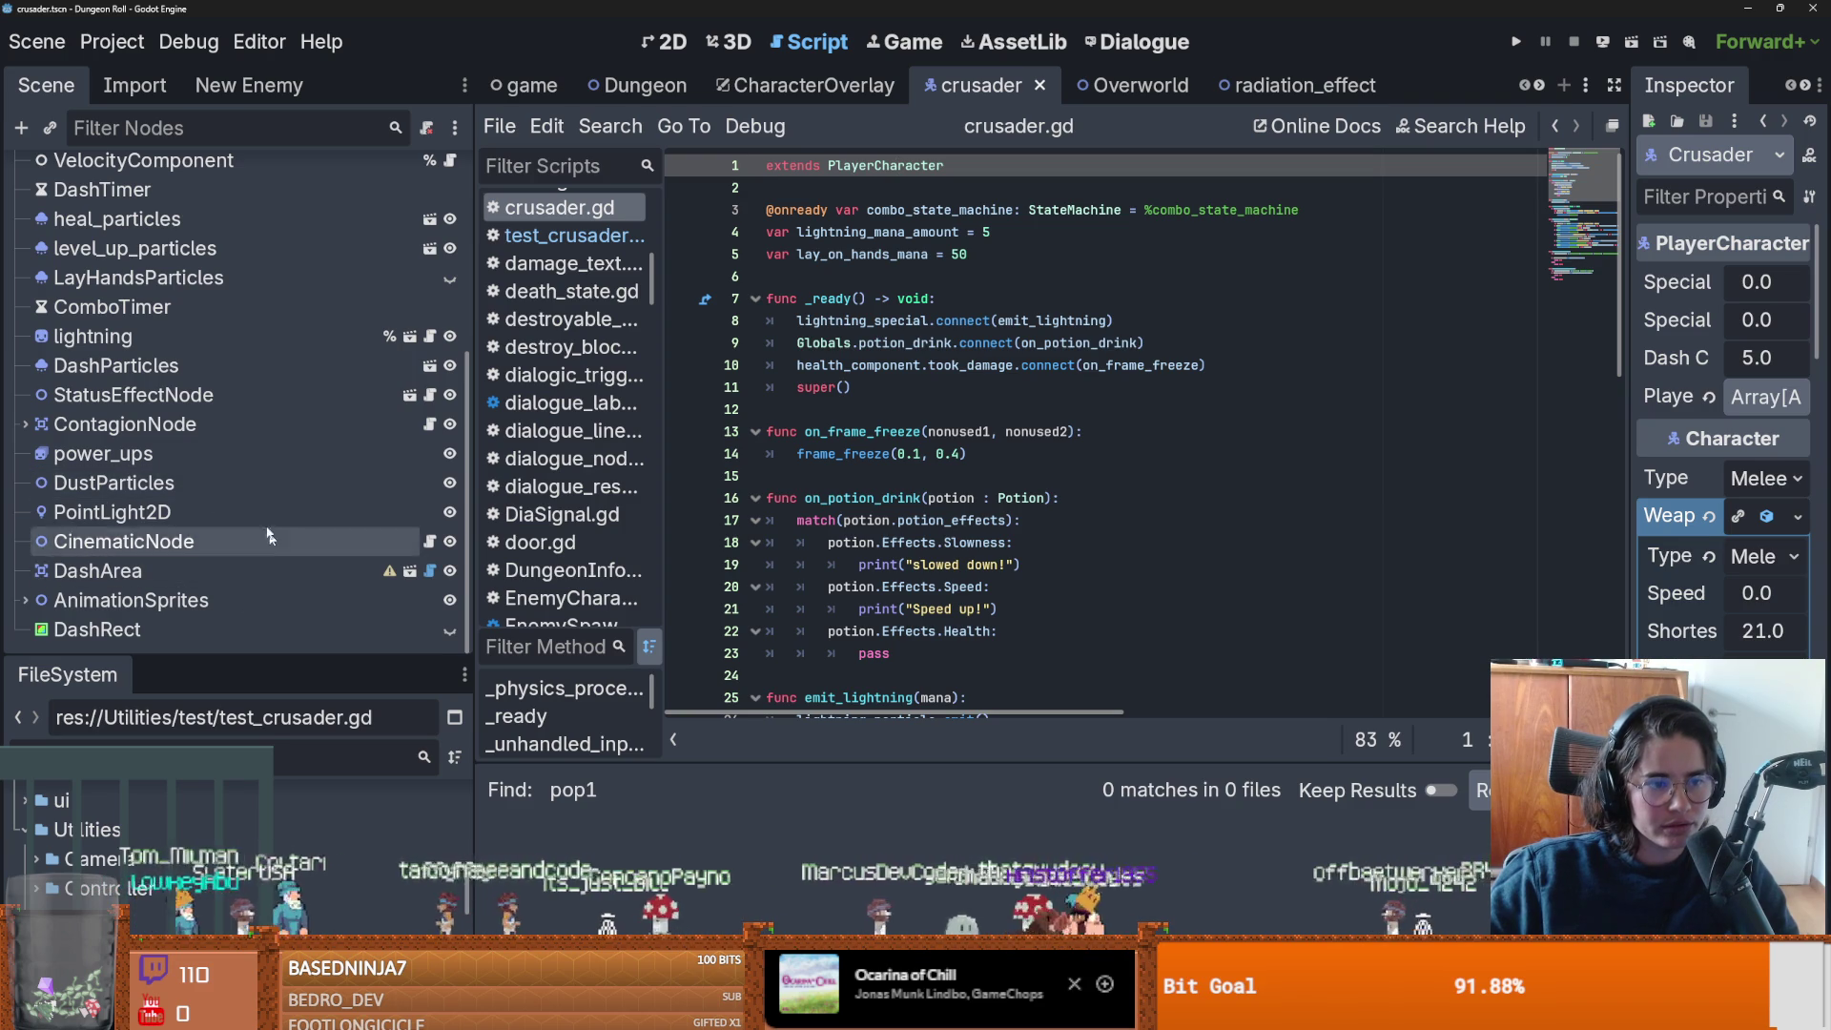
left_click(429, 395)
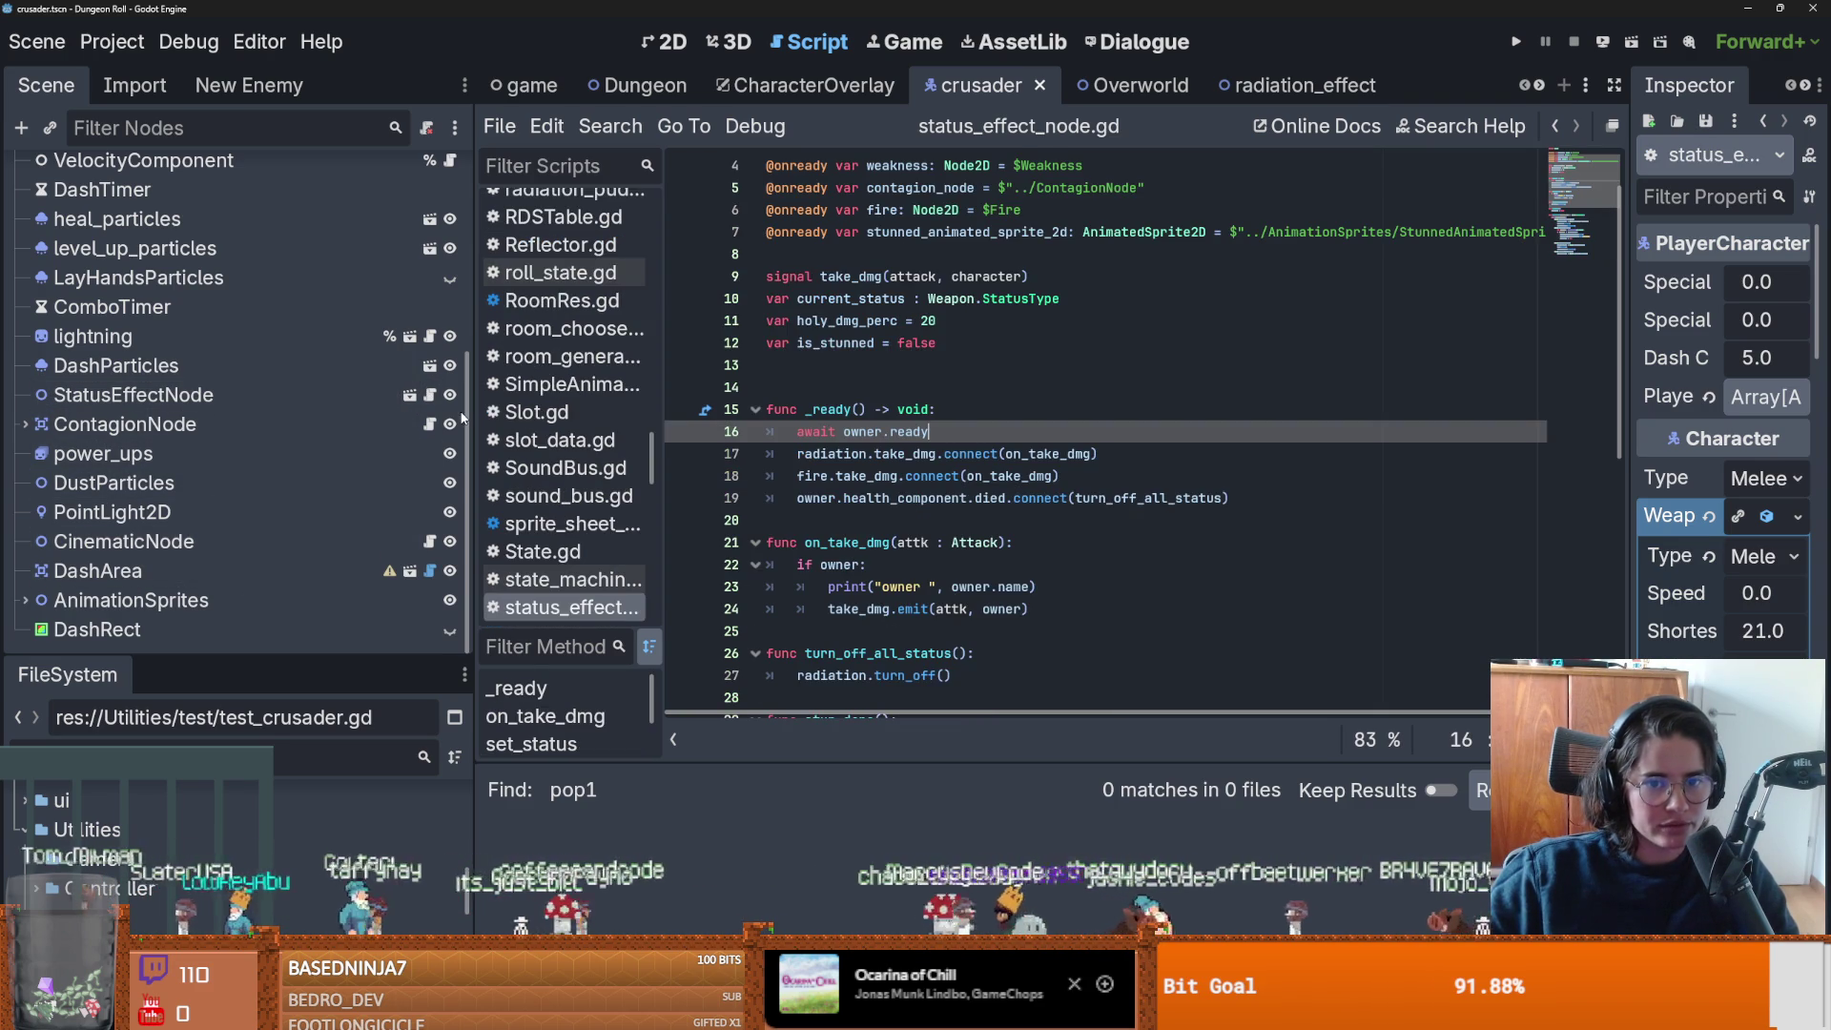
scroll(874, 512, "down", 7)
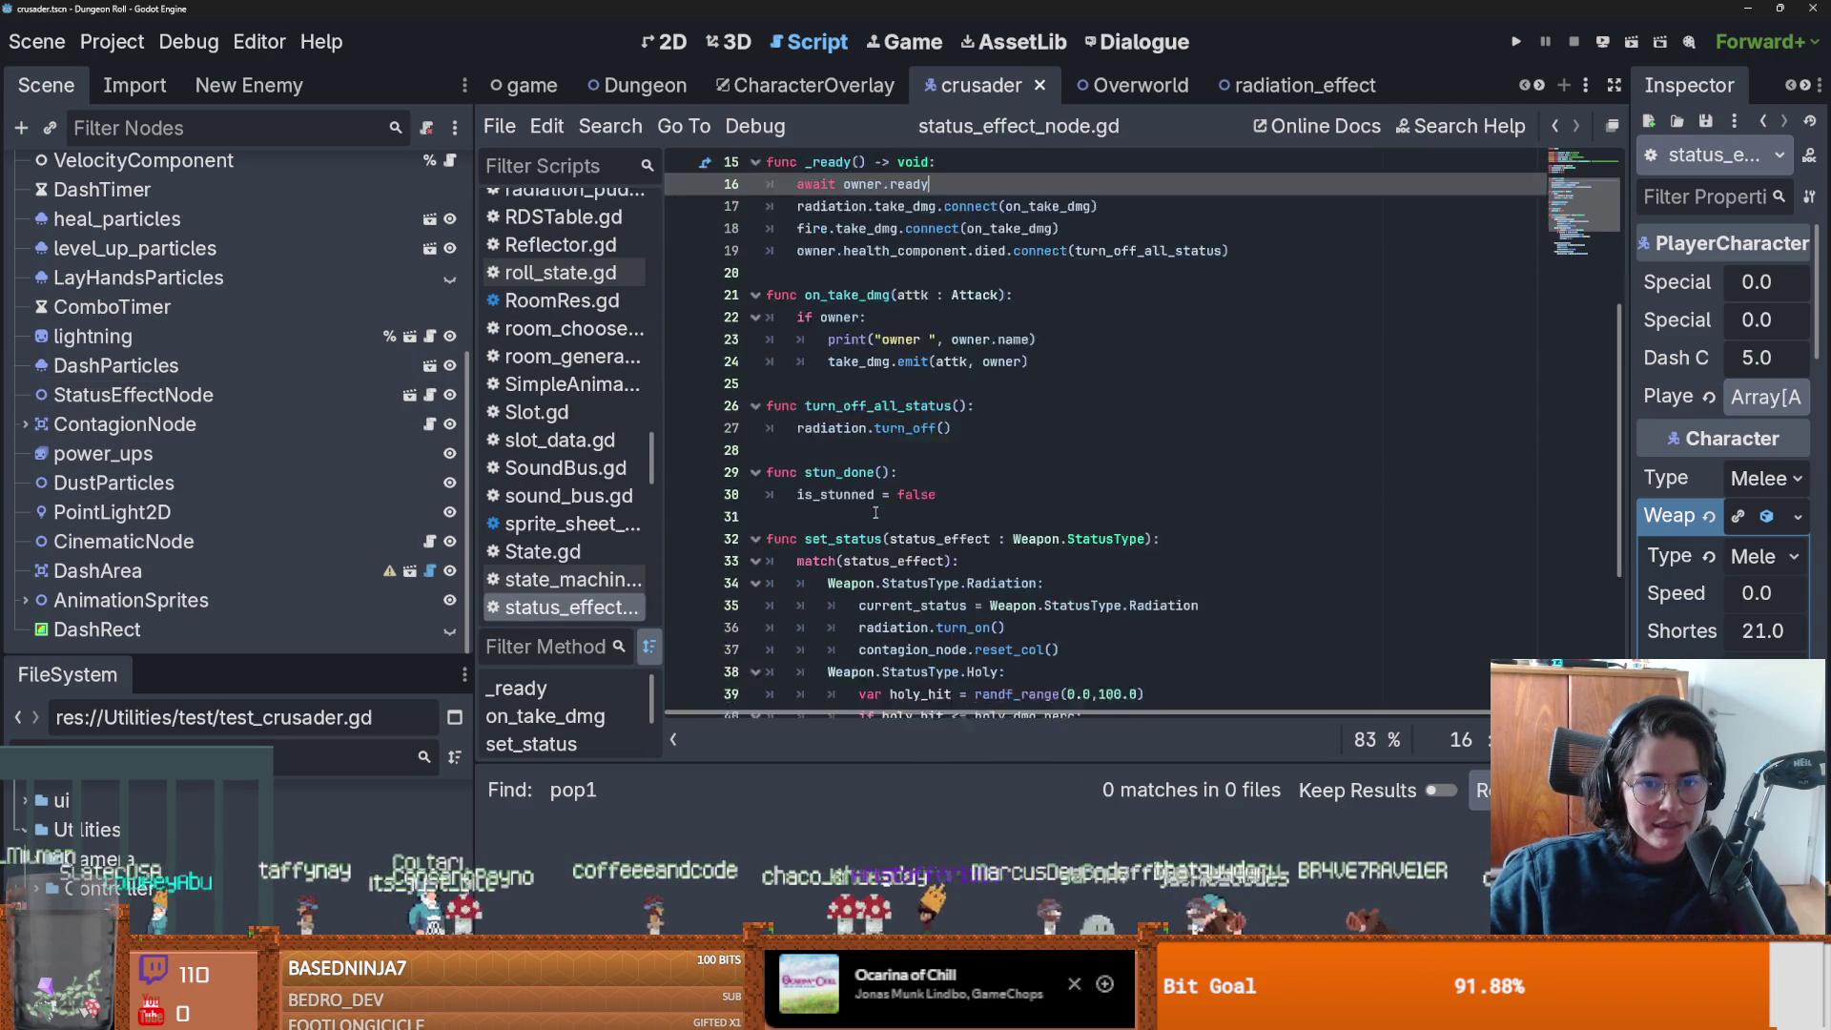
Highlight the radiation variable's uses, then open the StatusEffectNode scene in the editor.
double_click(916, 474)
scroll(972, 553, "up", 3)
scroll(982, 524, "up", 4)
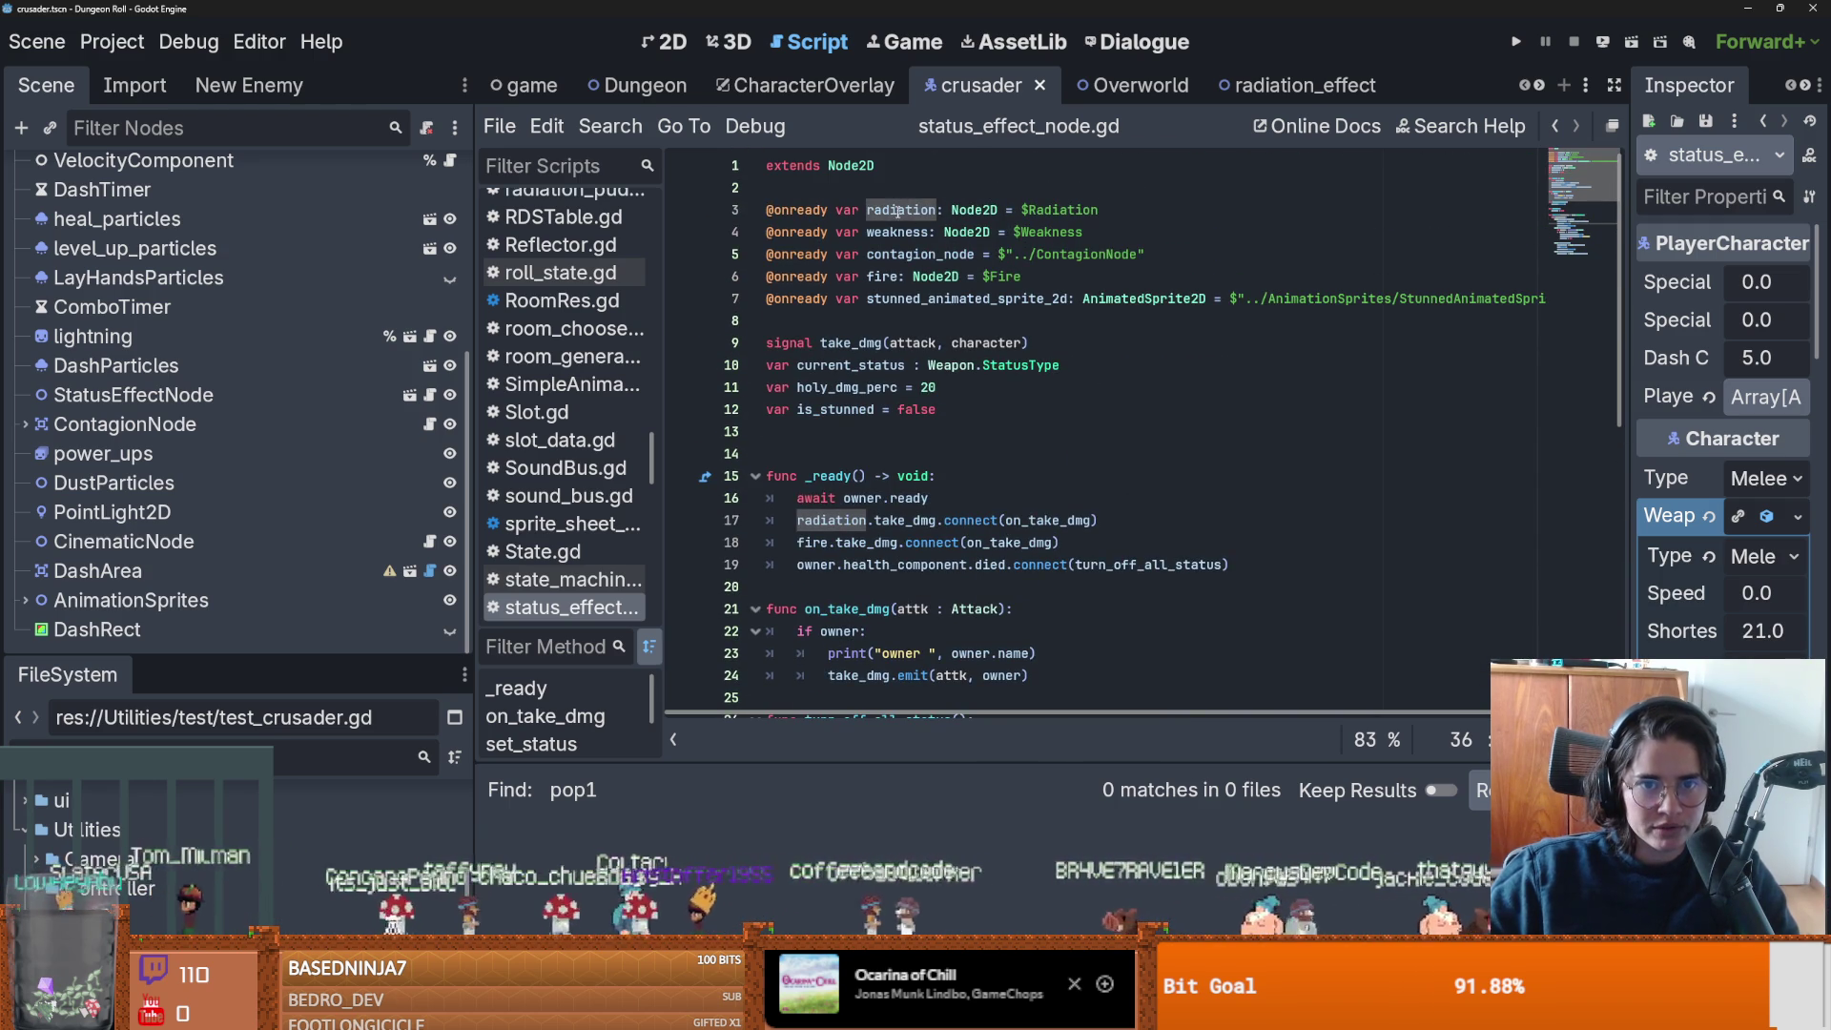
double_click(901, 209)
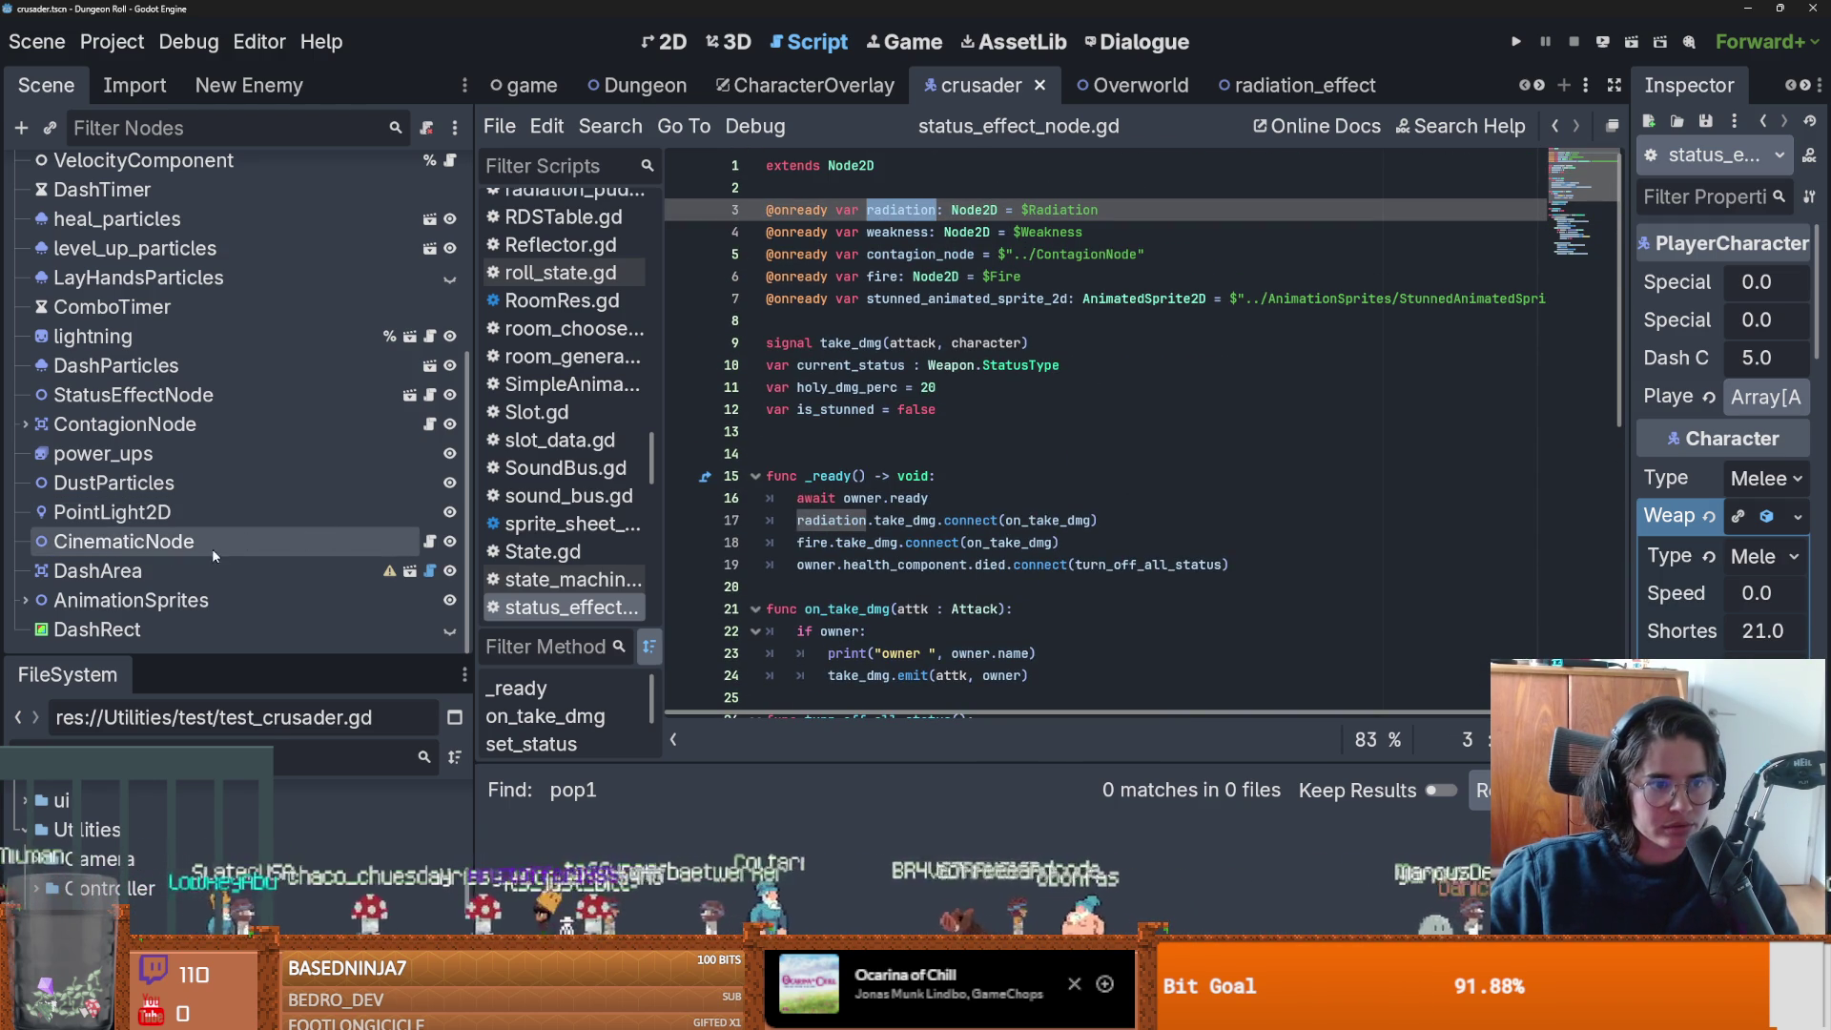
left_click(409, 394)
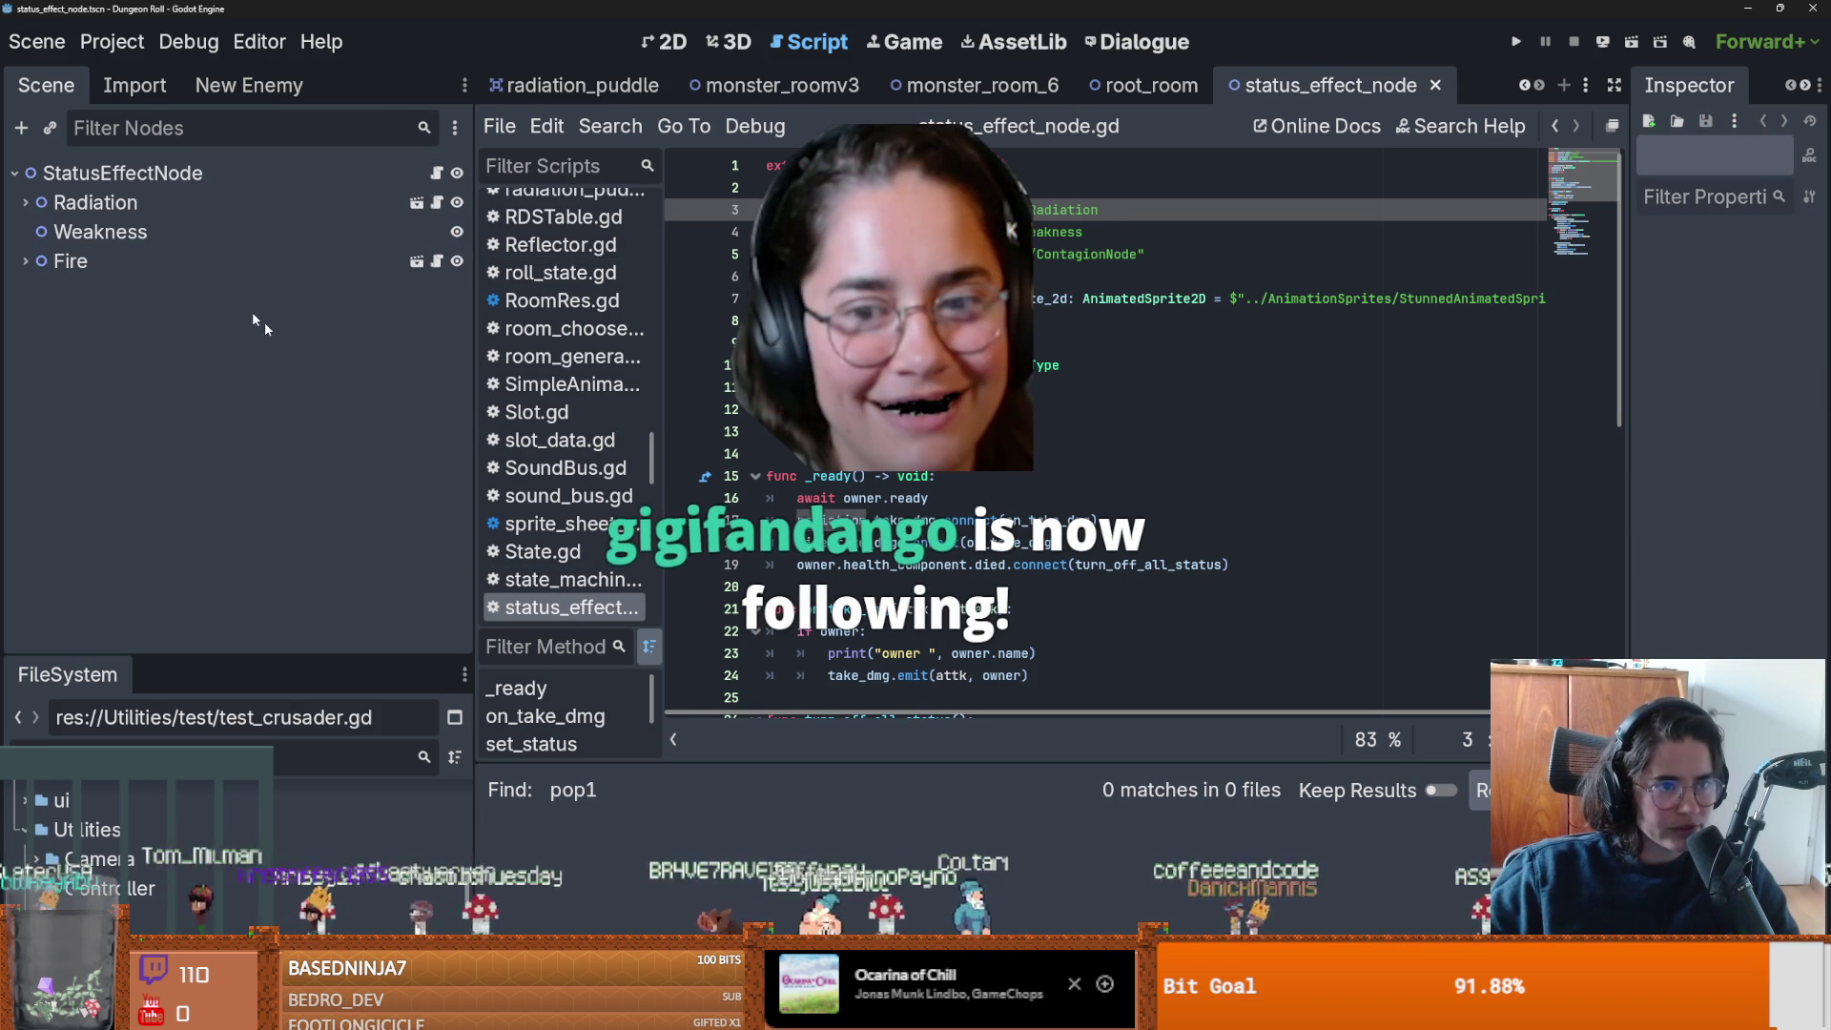
Open the Radiation node's status_effect_damage_node.gd and inspect turn_on and its particles emitting line.
left_click(437, 203)
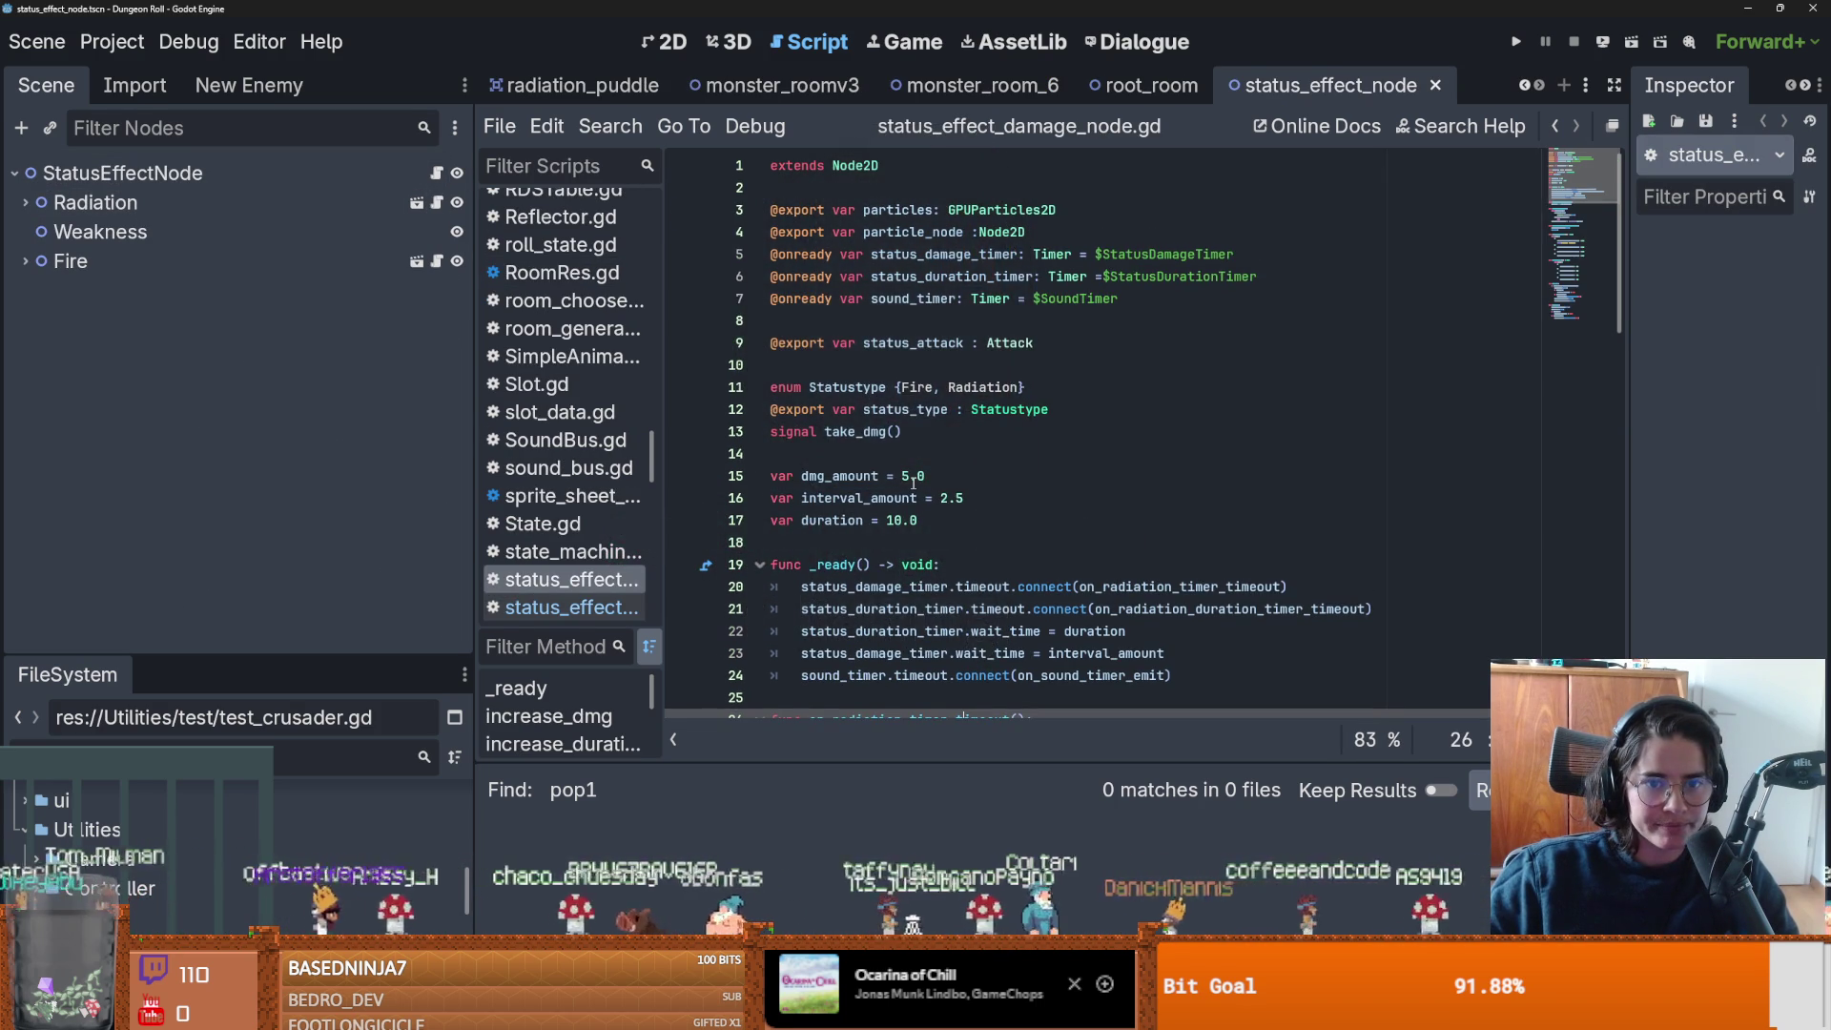
scroll(874, 441, "down", 8)
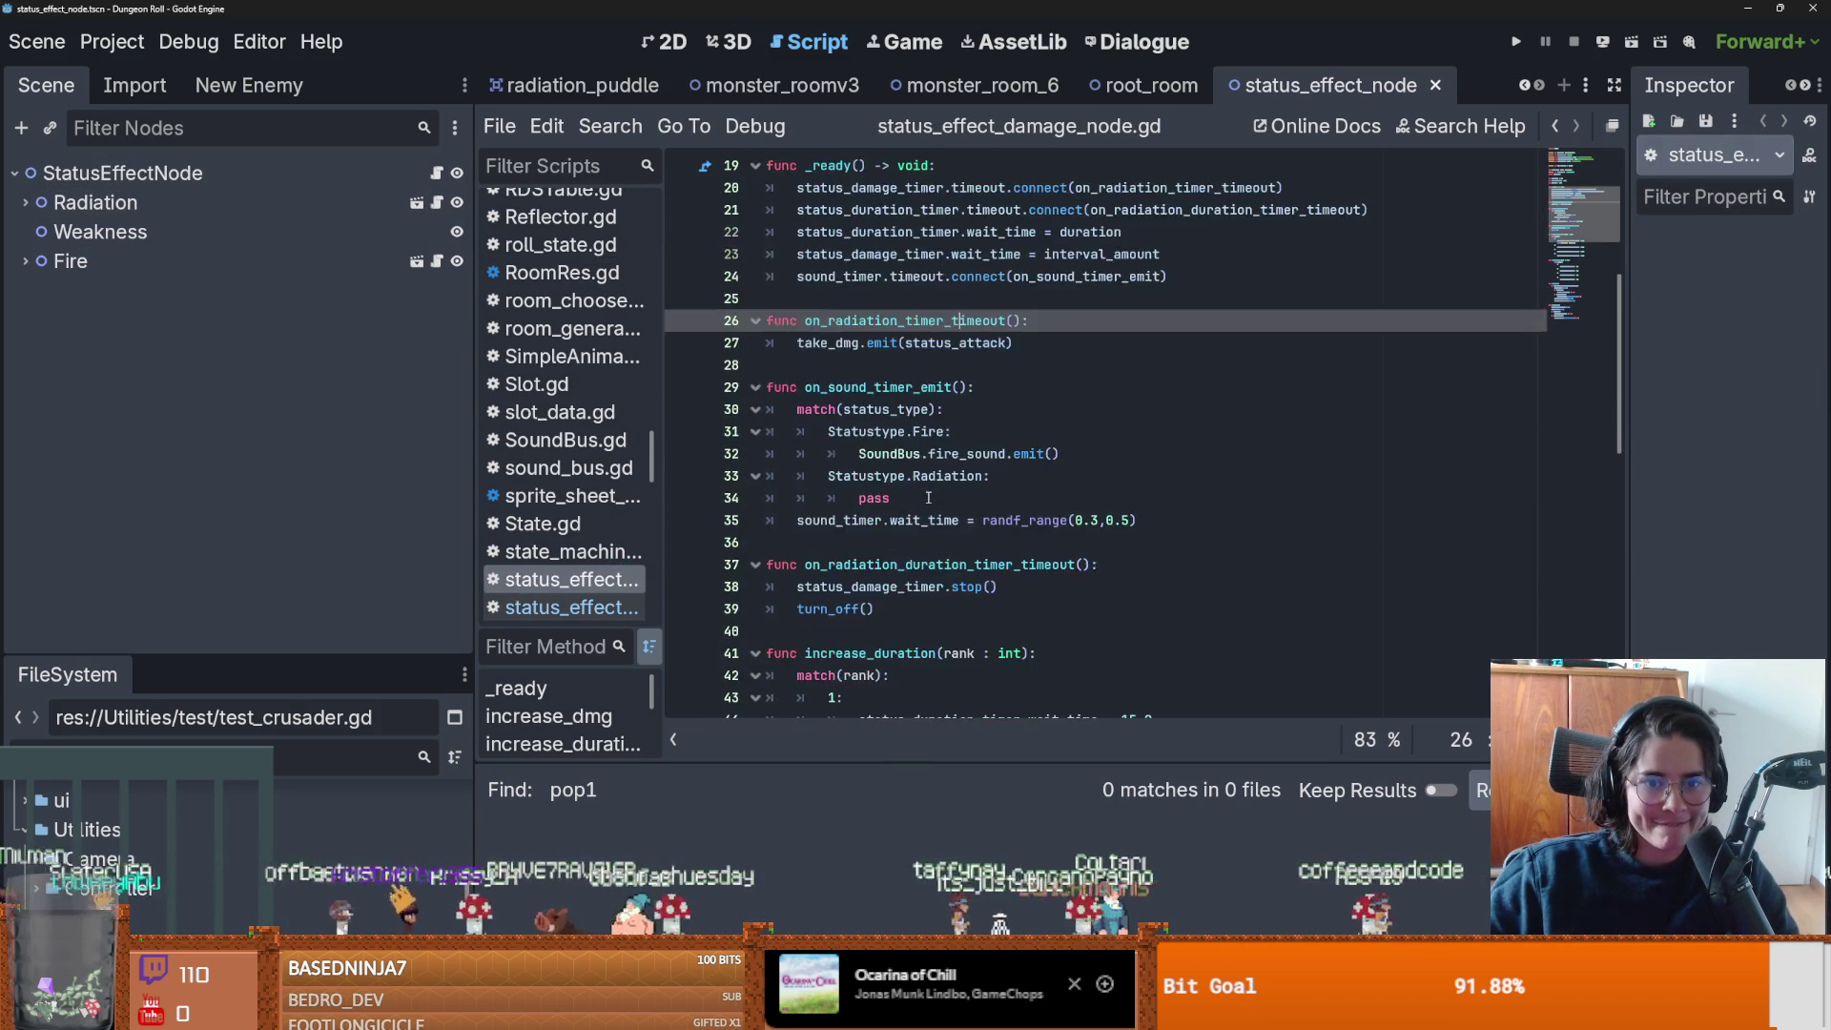
scroll(928, 498, "down", 6)
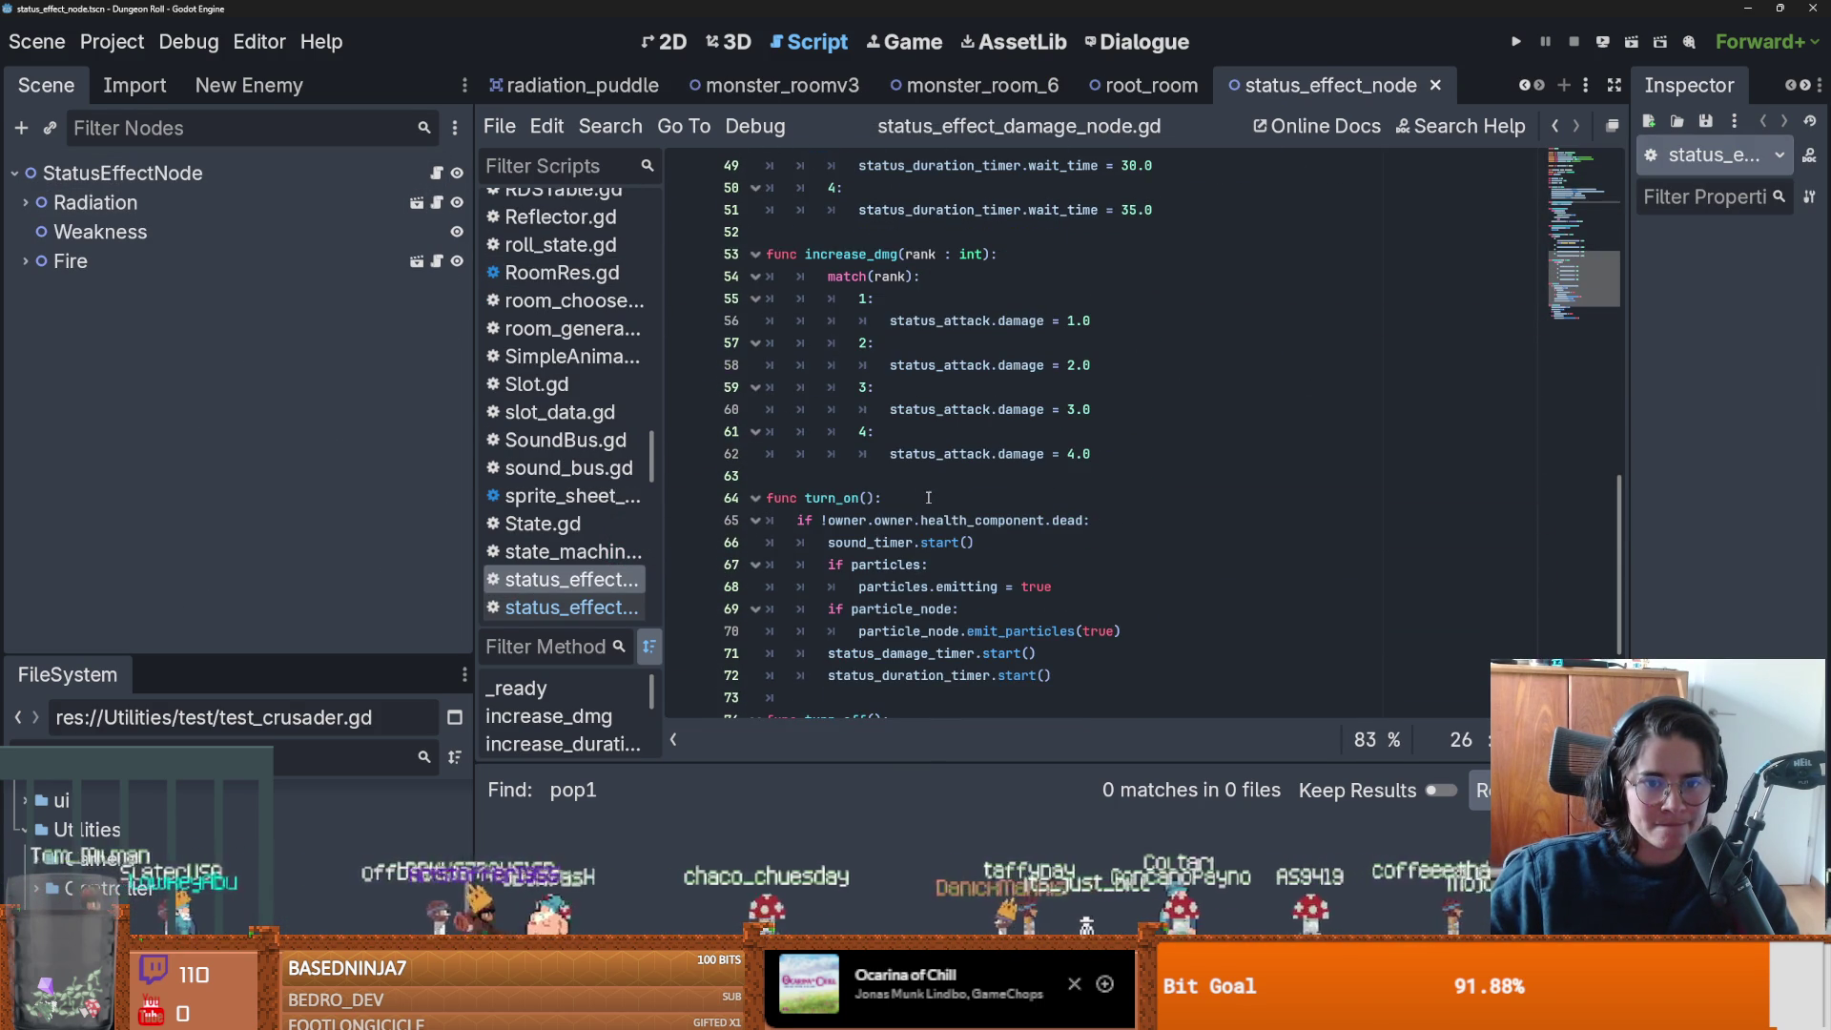
double_click(857, 496)
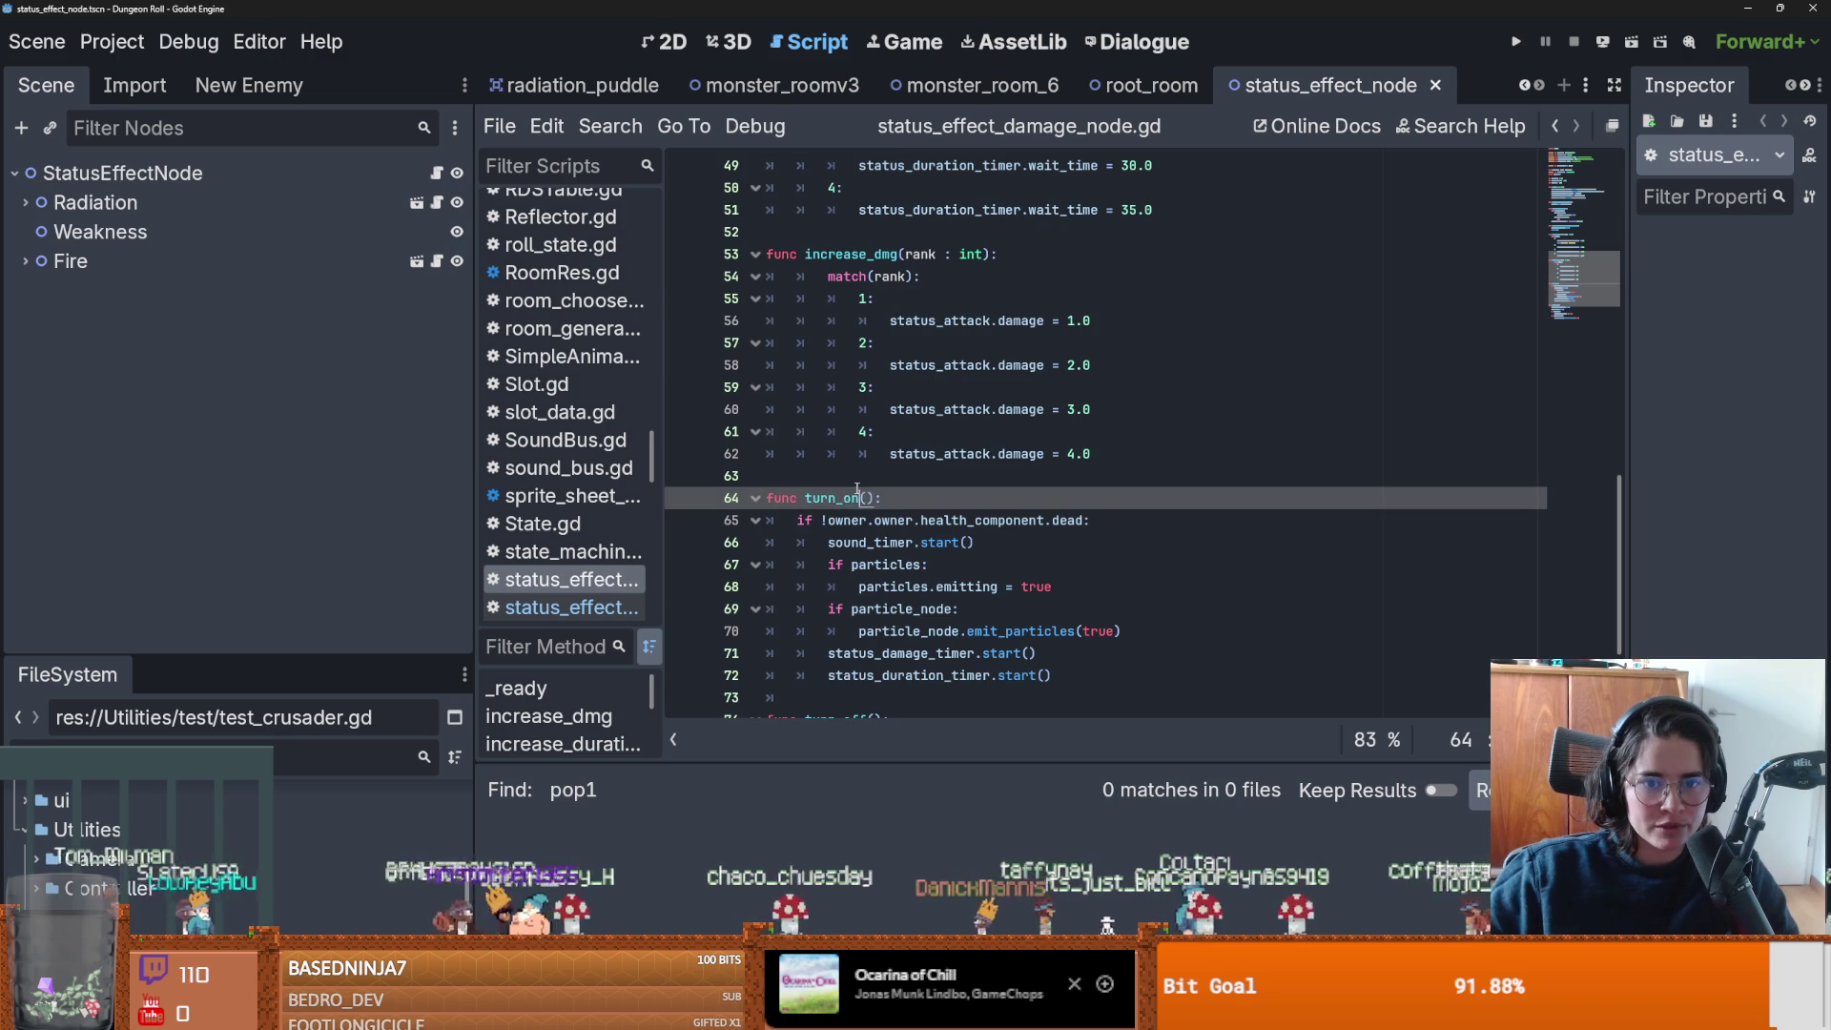
left_click(963, 586)
double_click(965, 586)
scroll(852, 580, "down", 3)
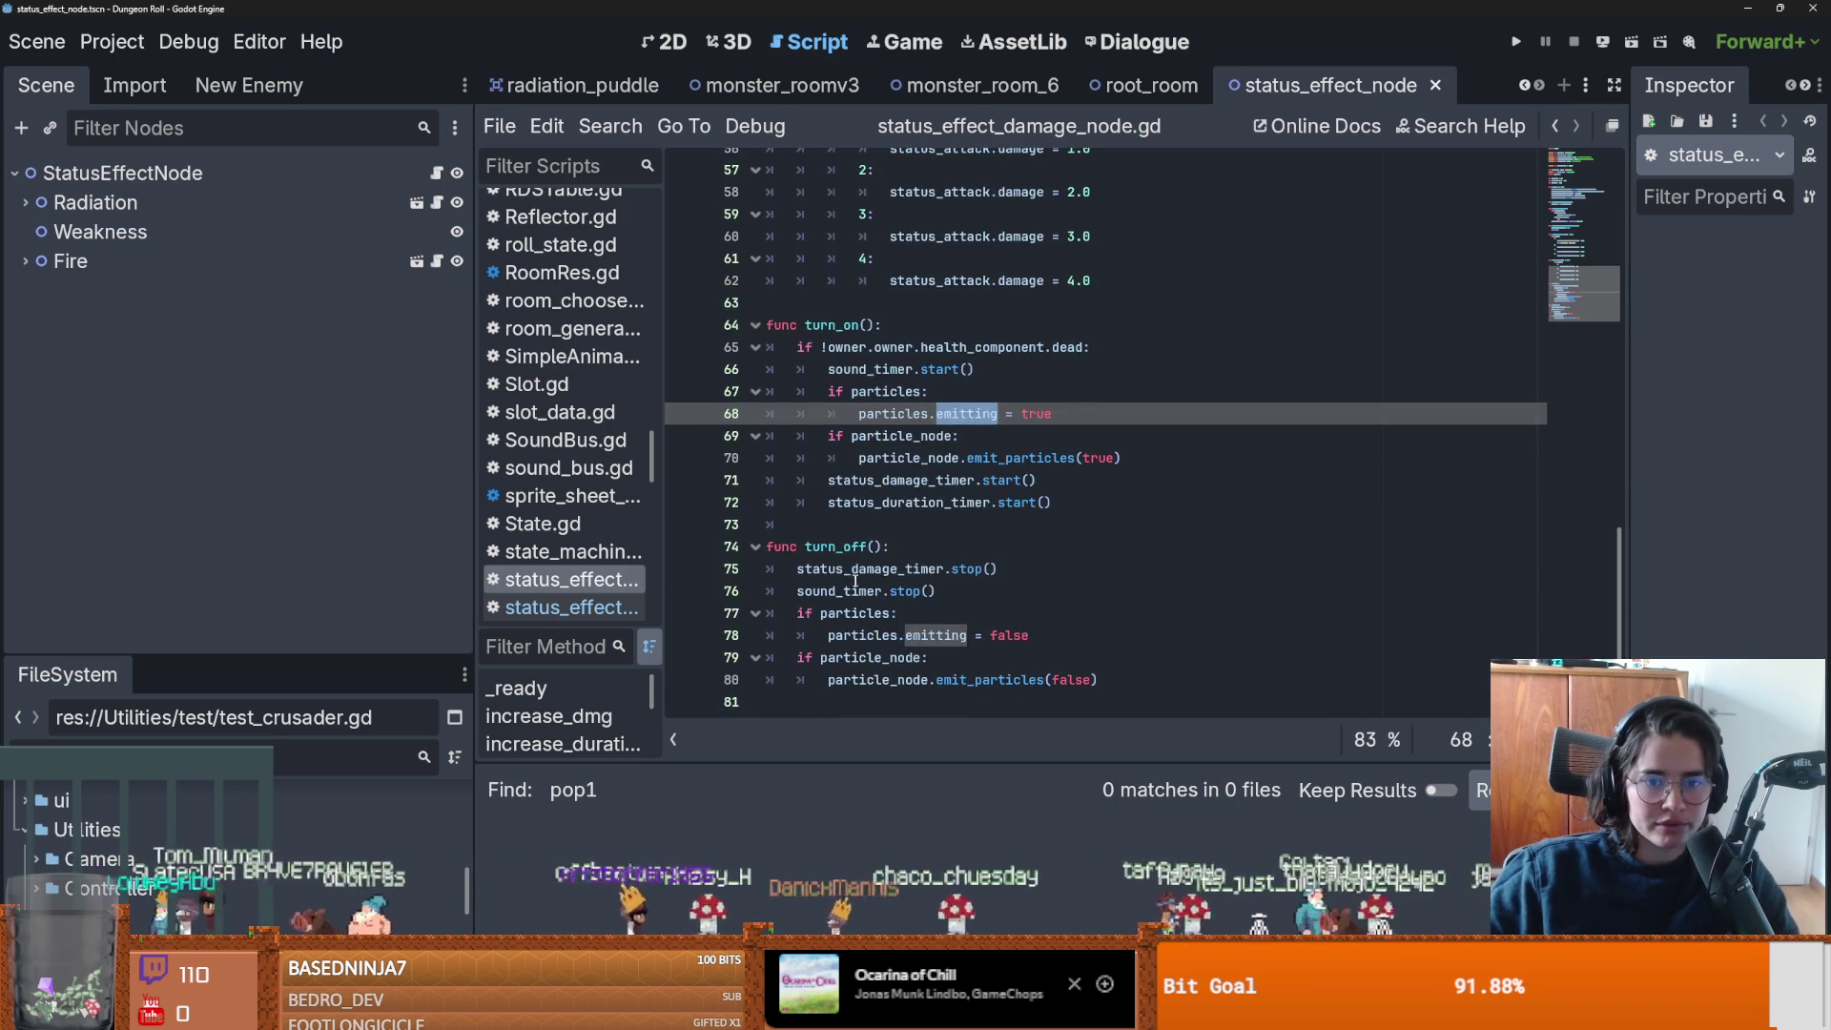
scroll(853, 579, "up", 10)
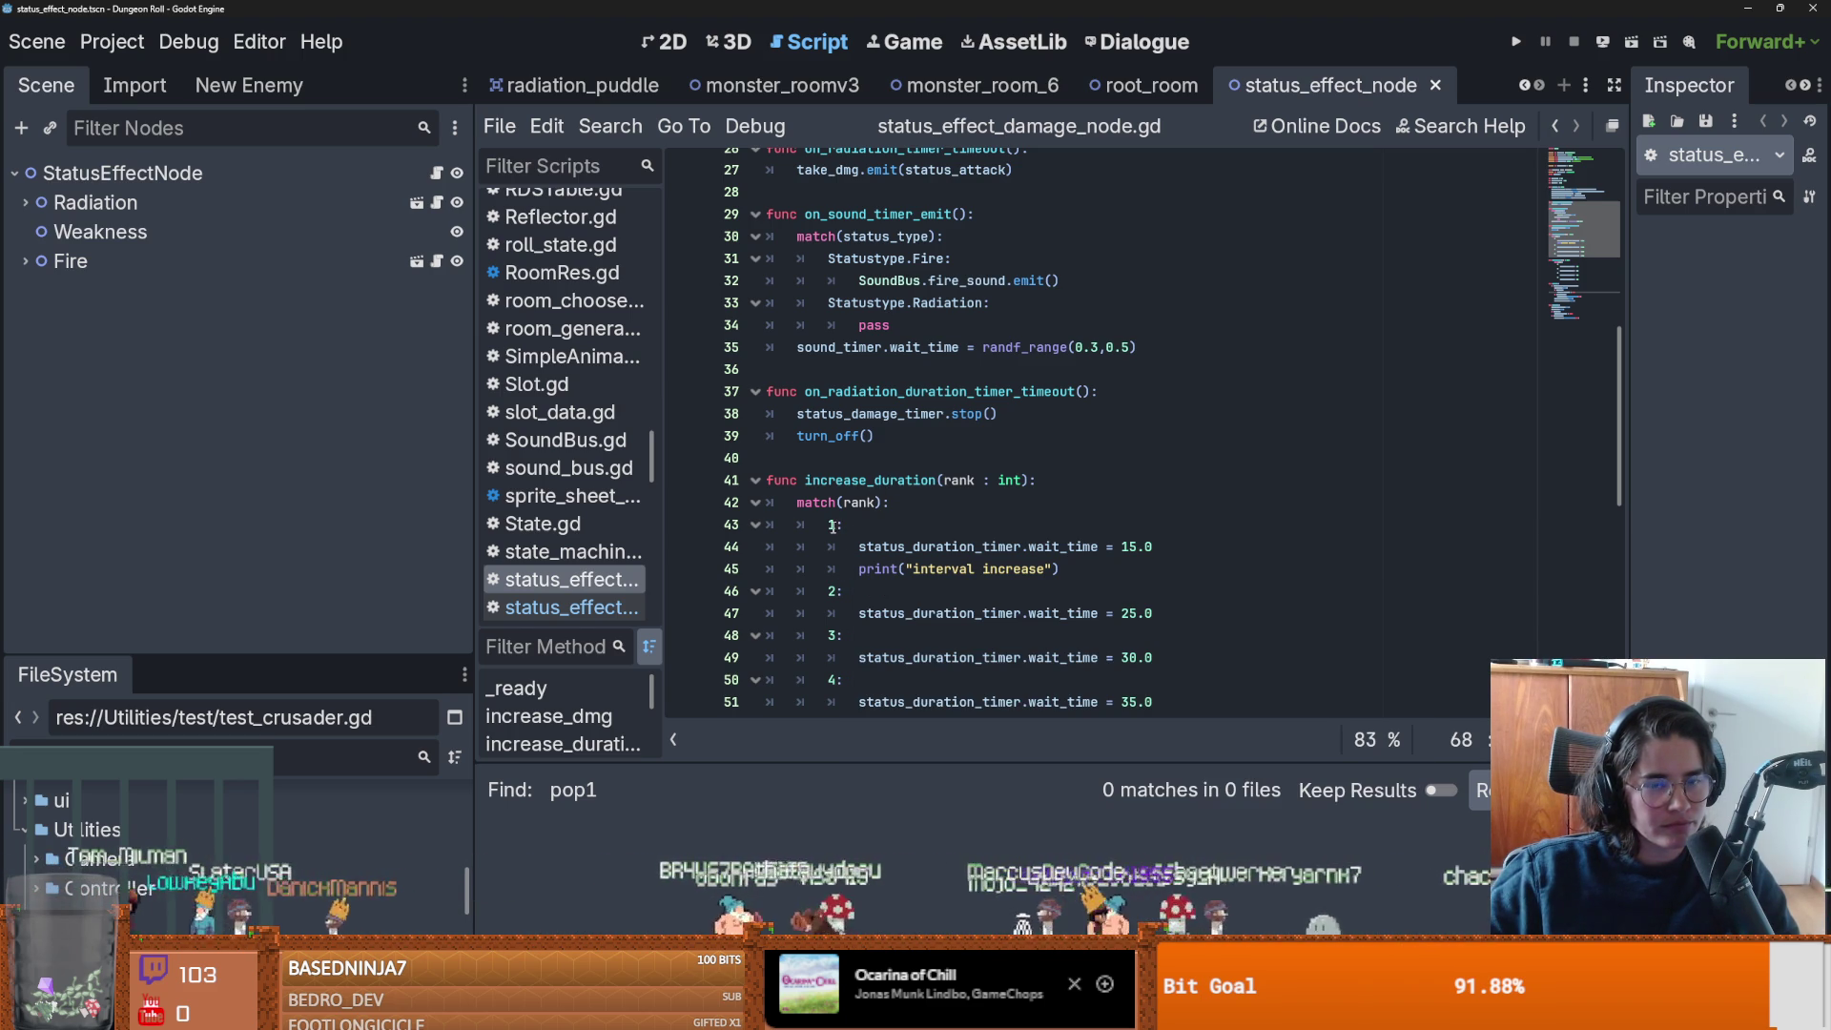
Add a func is_on(): stub containing pass below the sound timer function and save.
left_click(832, 465)
left_click(827, 378)
key("Return")
key("Return")
key("Up")
type("func")
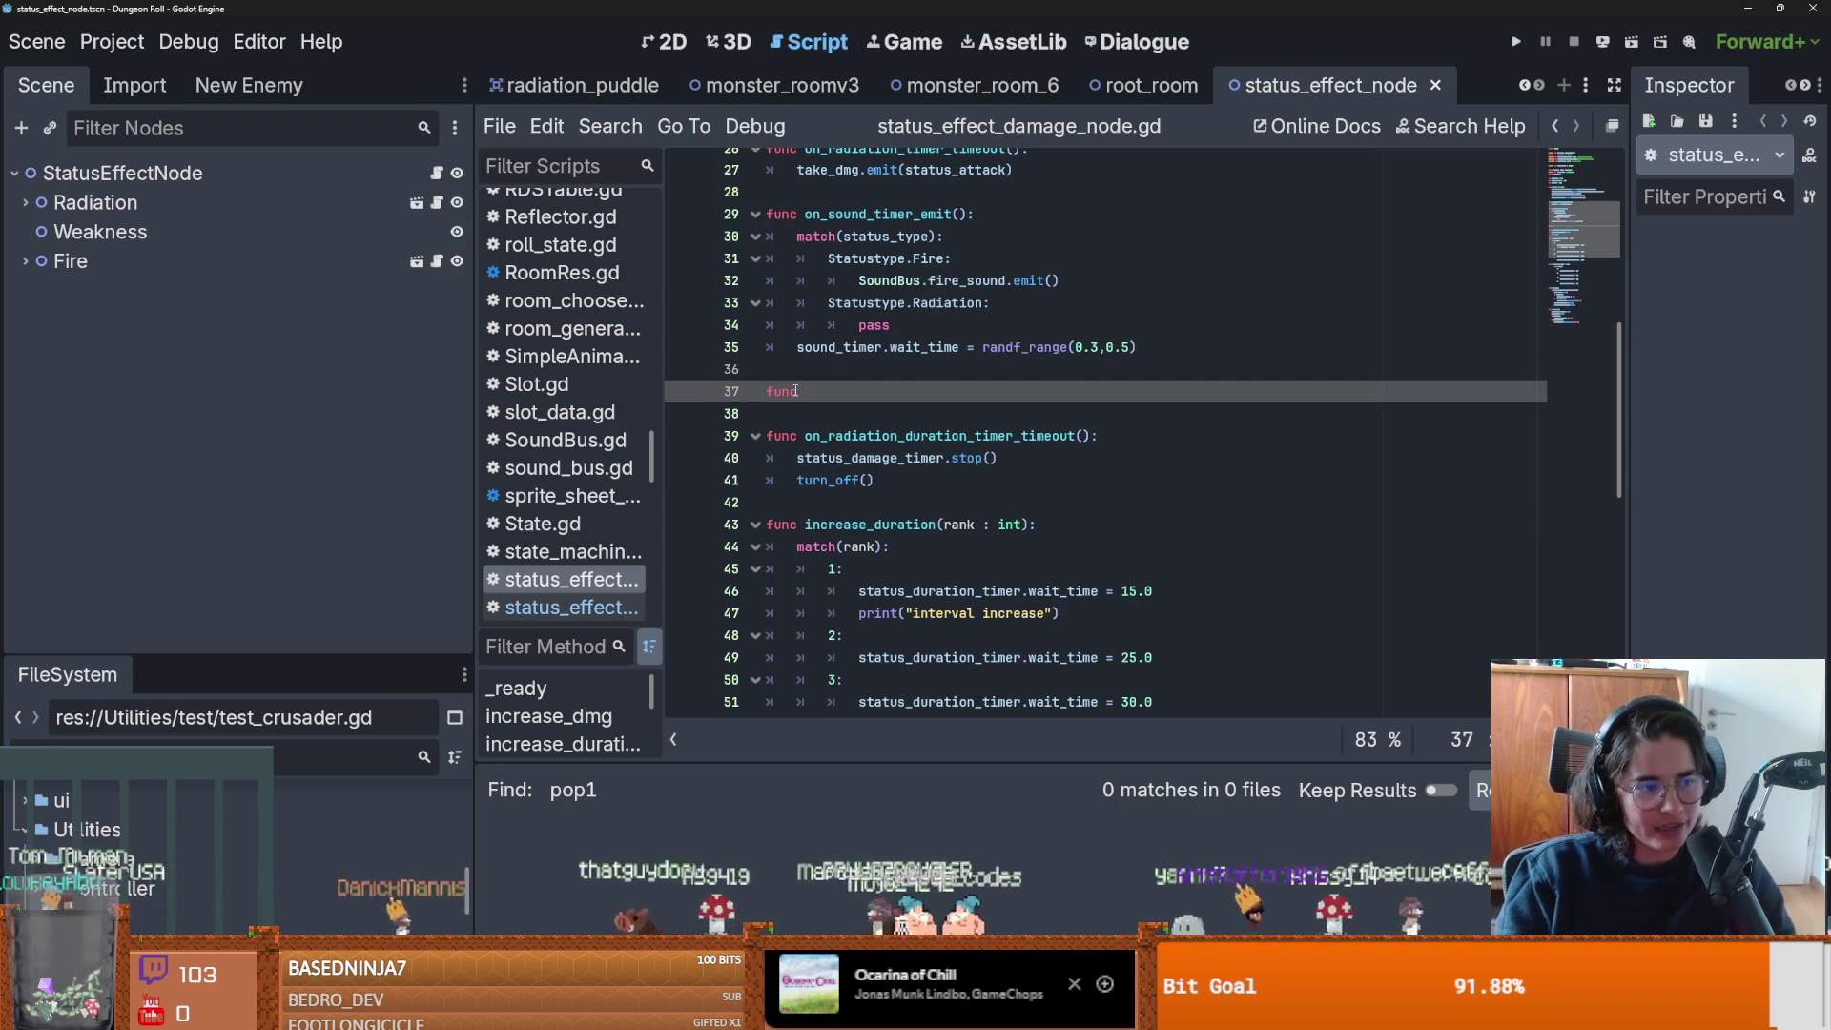
type(" is_on(")
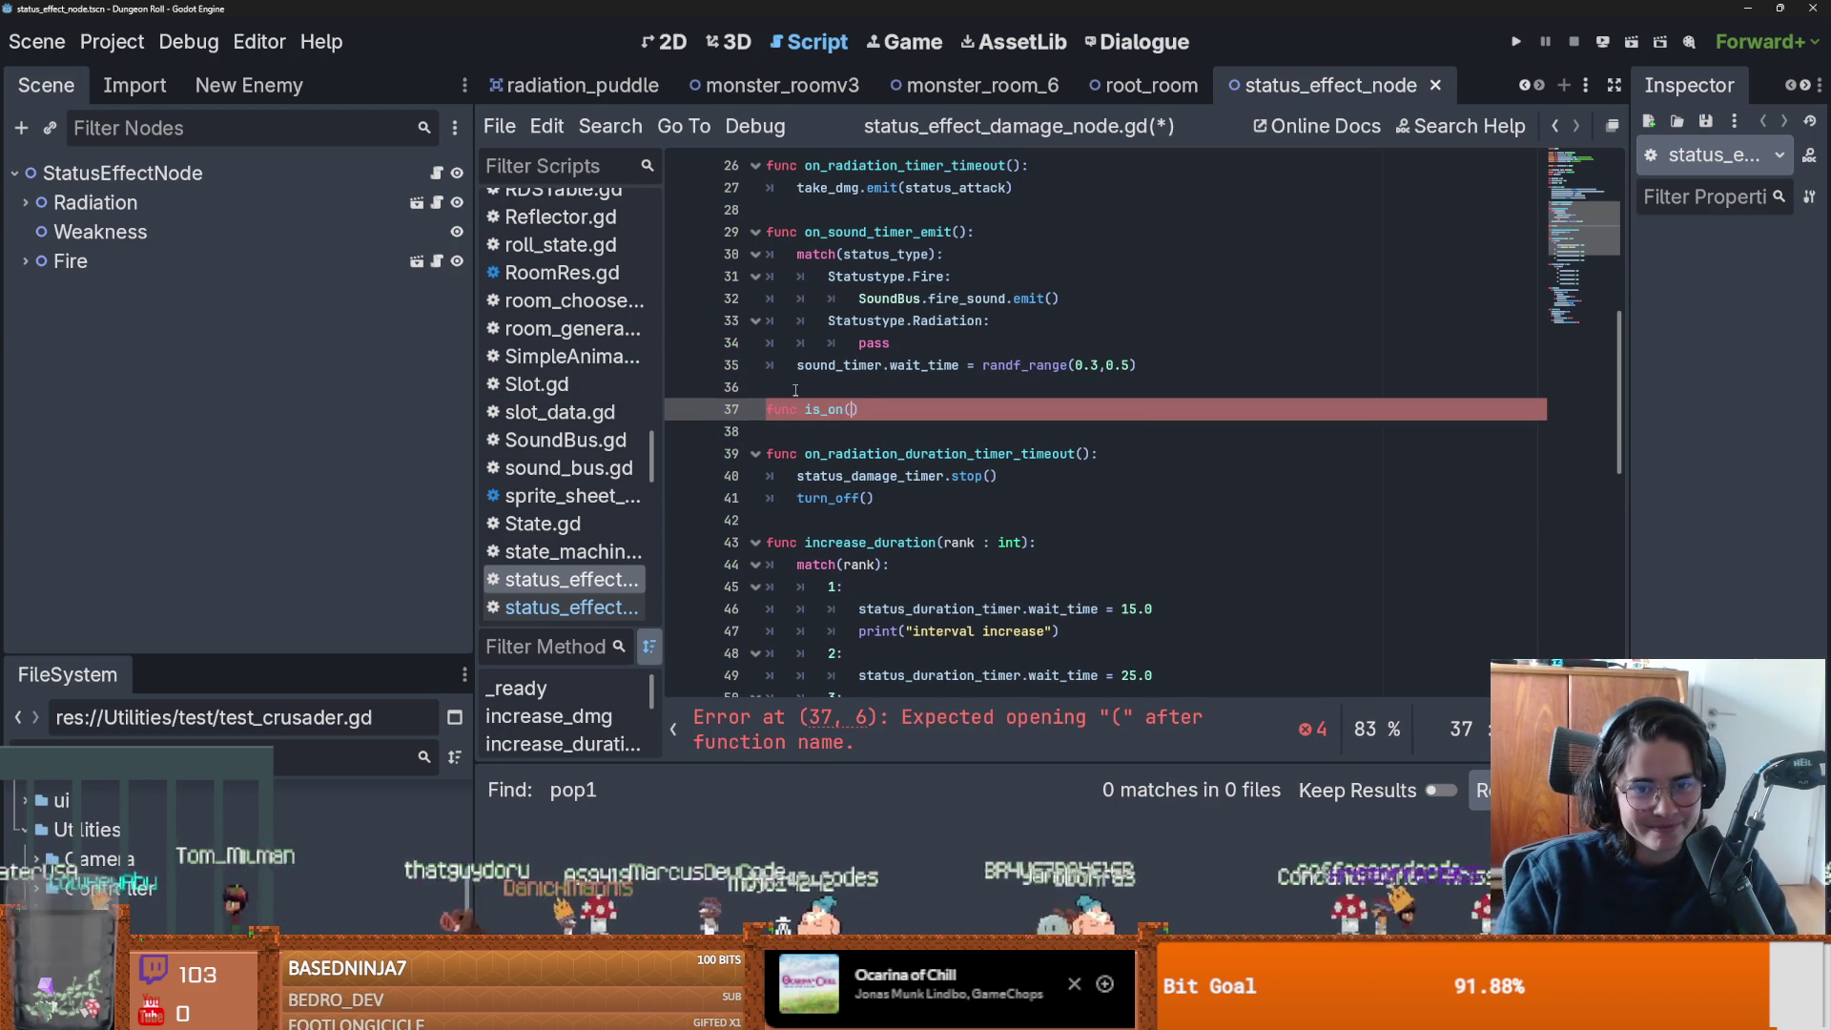
type("):")
key("Return")
type("pass")
key("ctrl+s")
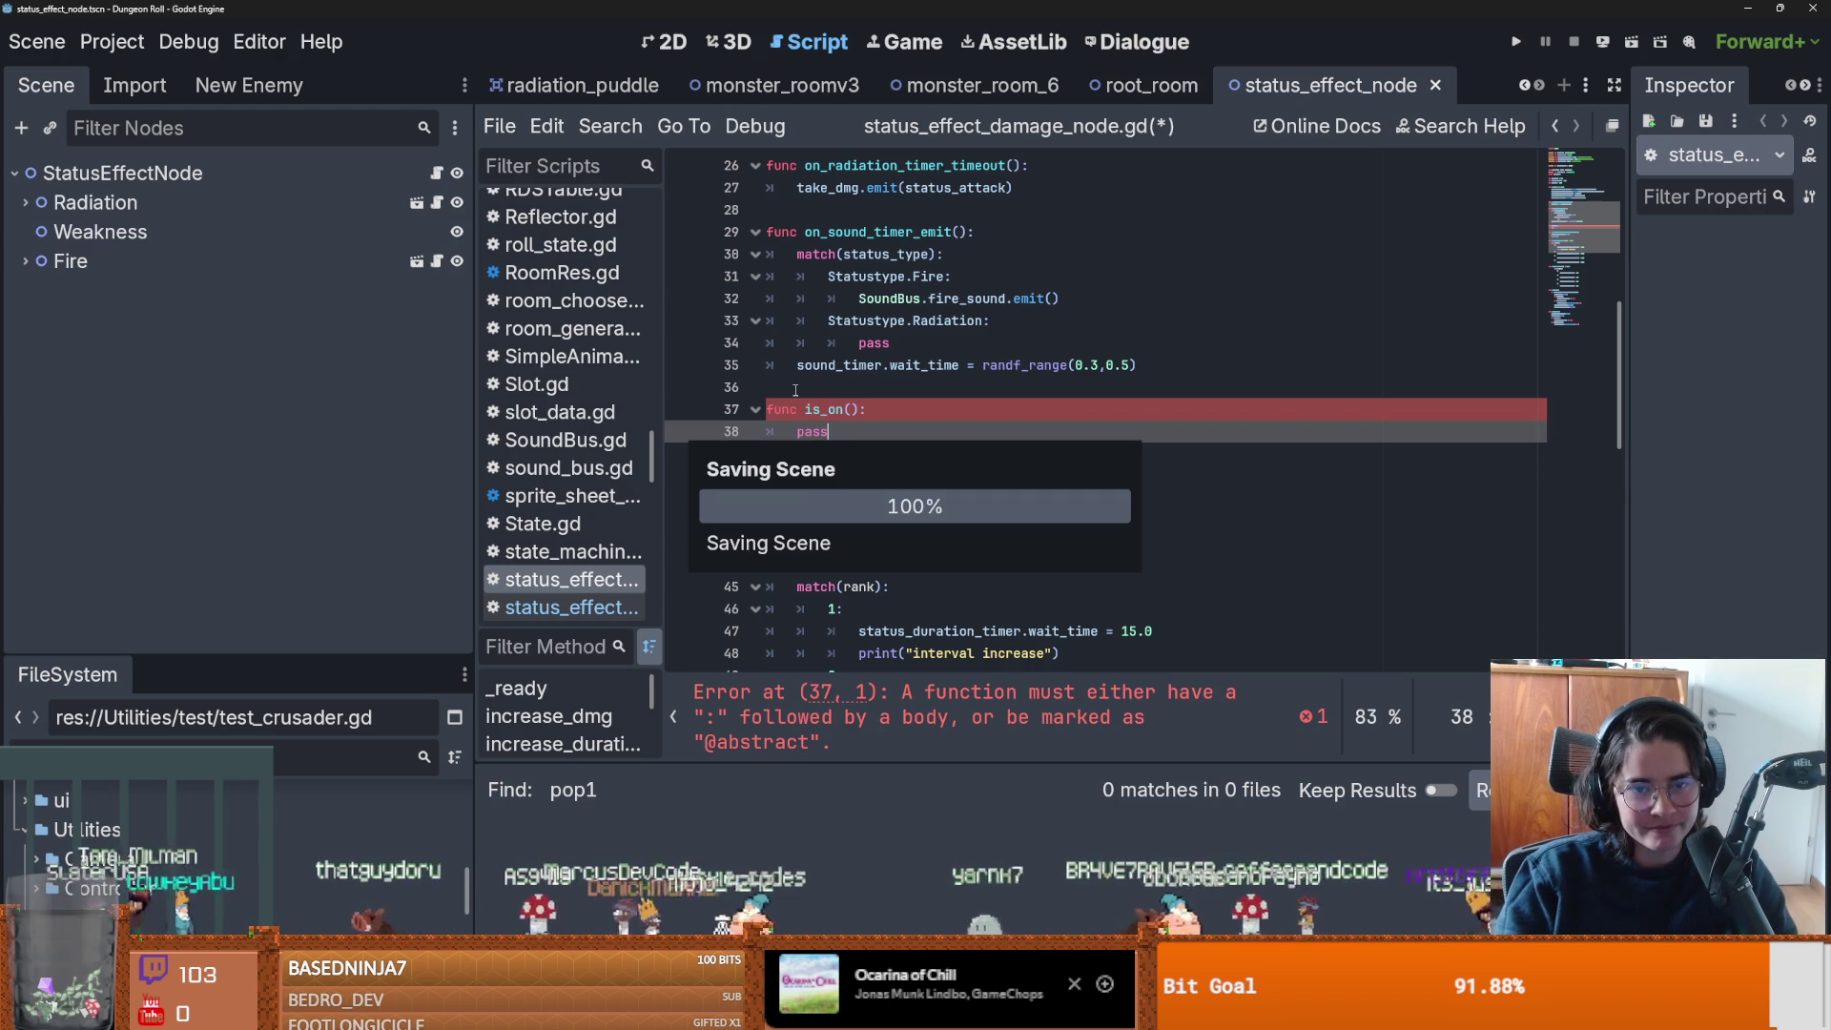
Give is_on a -> bool return type and open a new line in its body.
key("Up")
type("-")
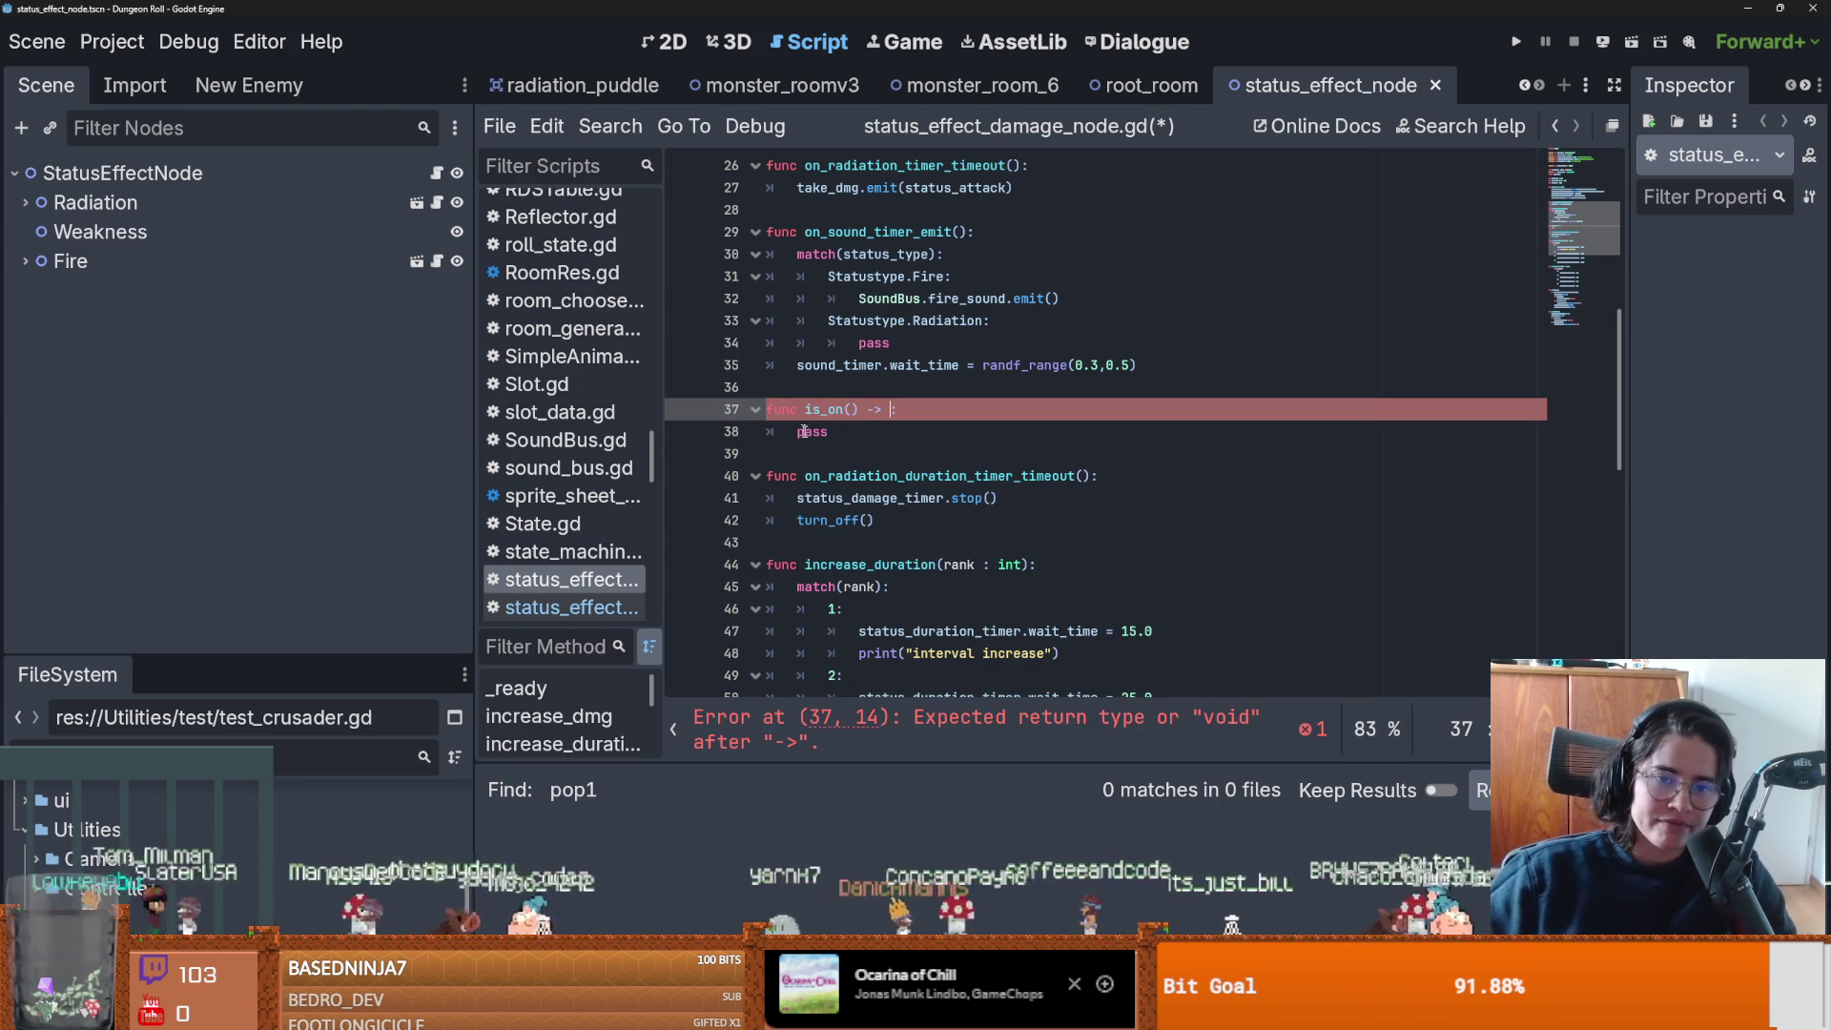
type("bool")
key("End")
key("Return")
scroll(902, 412, "down", 1)
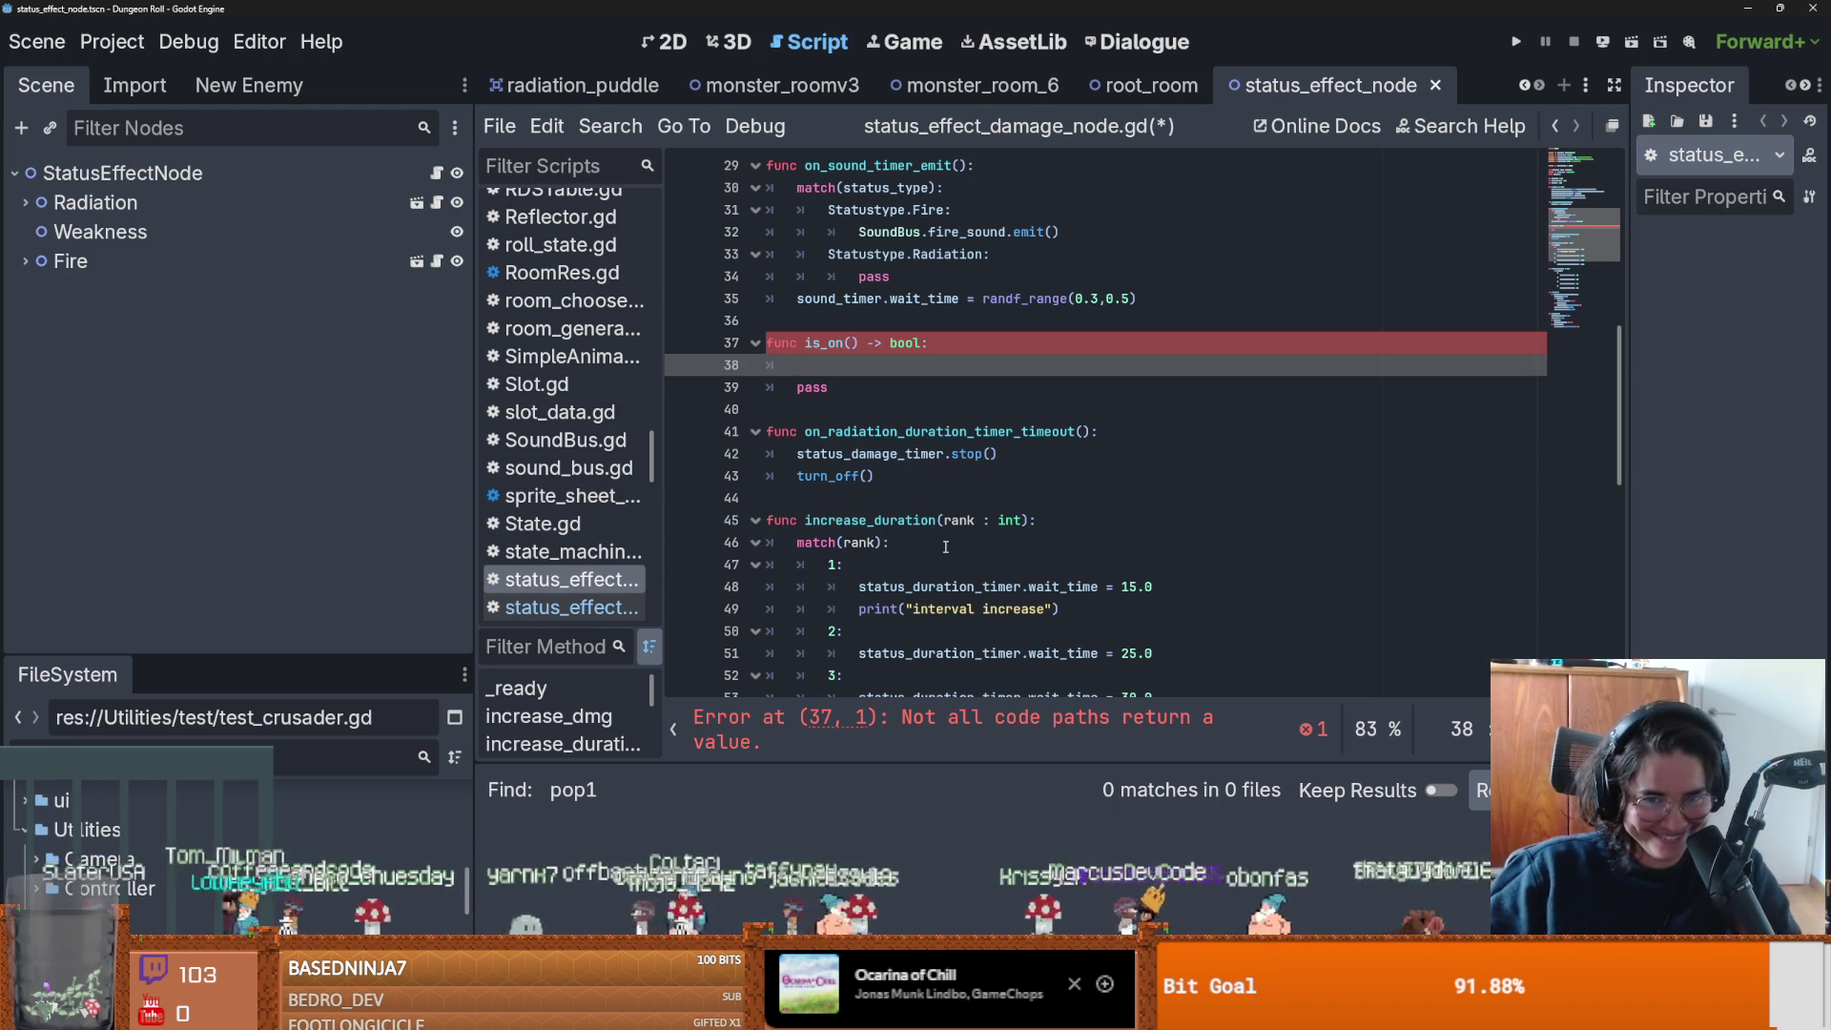
scroll(946, 546, "down", 2)
scroll(946, 546, "down", 9)
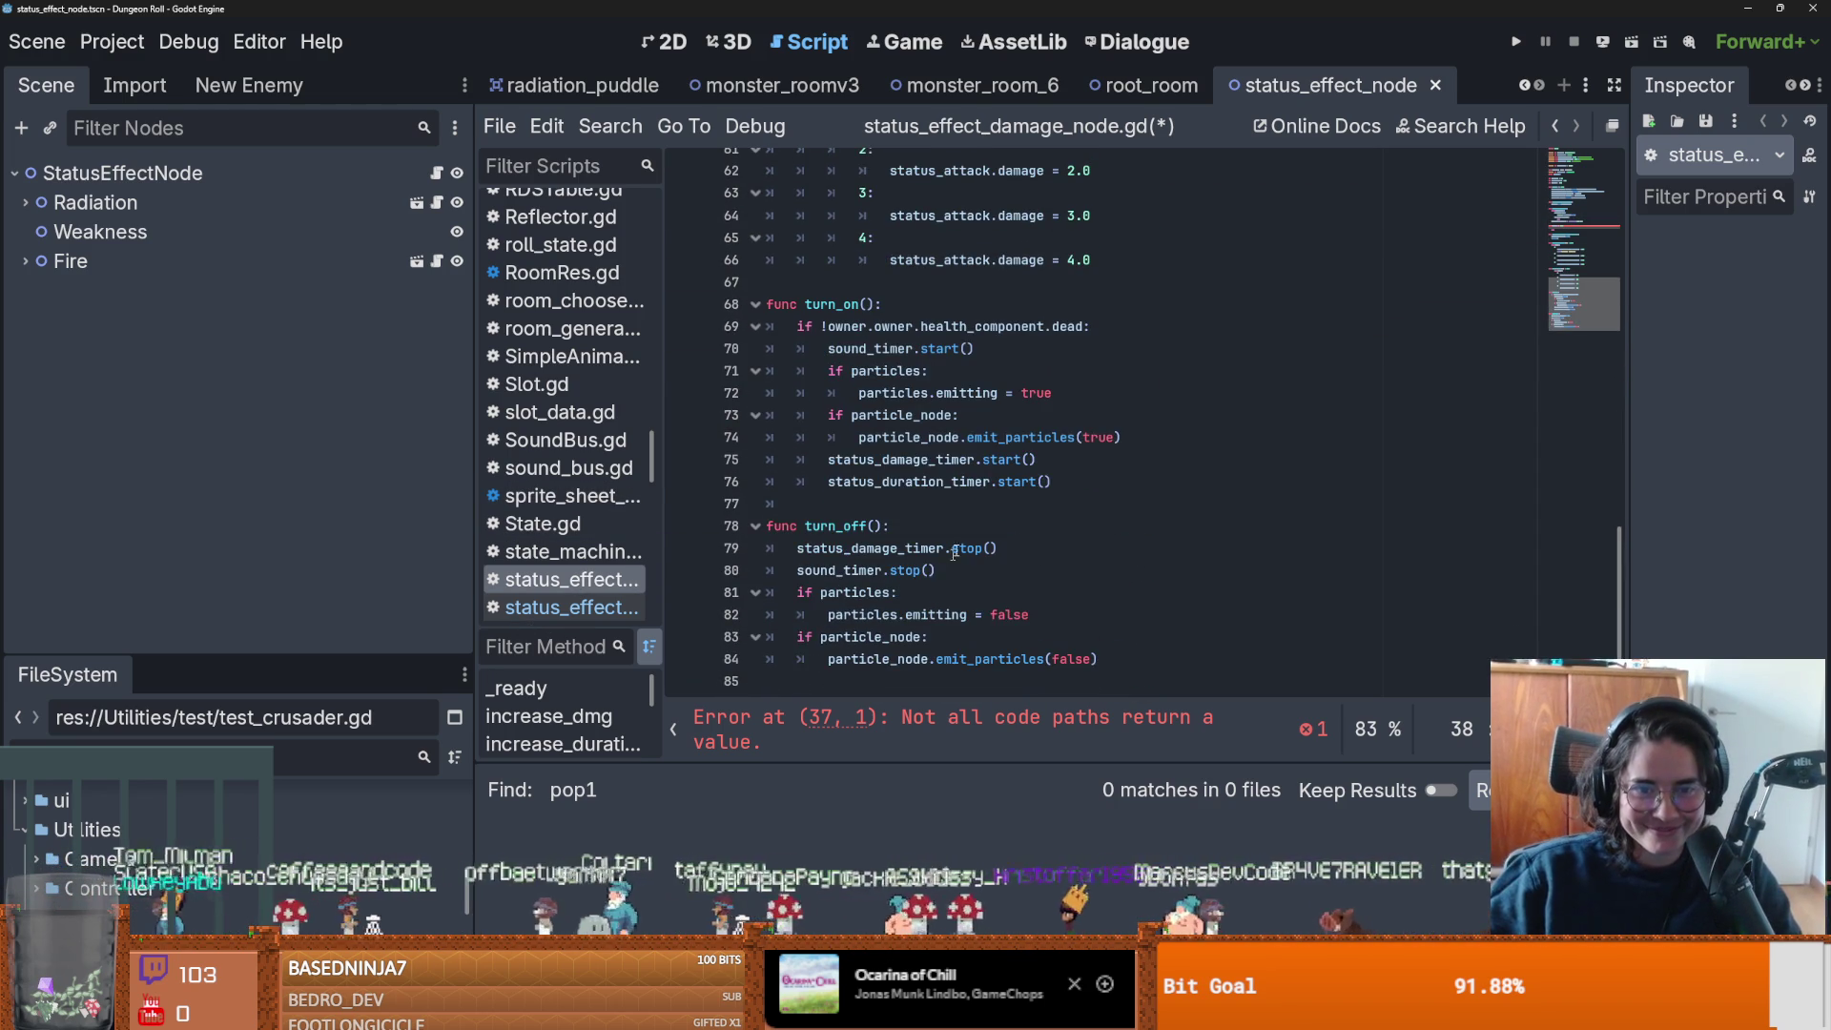
Copy particles.emitting from turn_on into is_on as return particles.emitting.
left_click_drag(909, 392, 1053, 393)
key("ctrl+c")
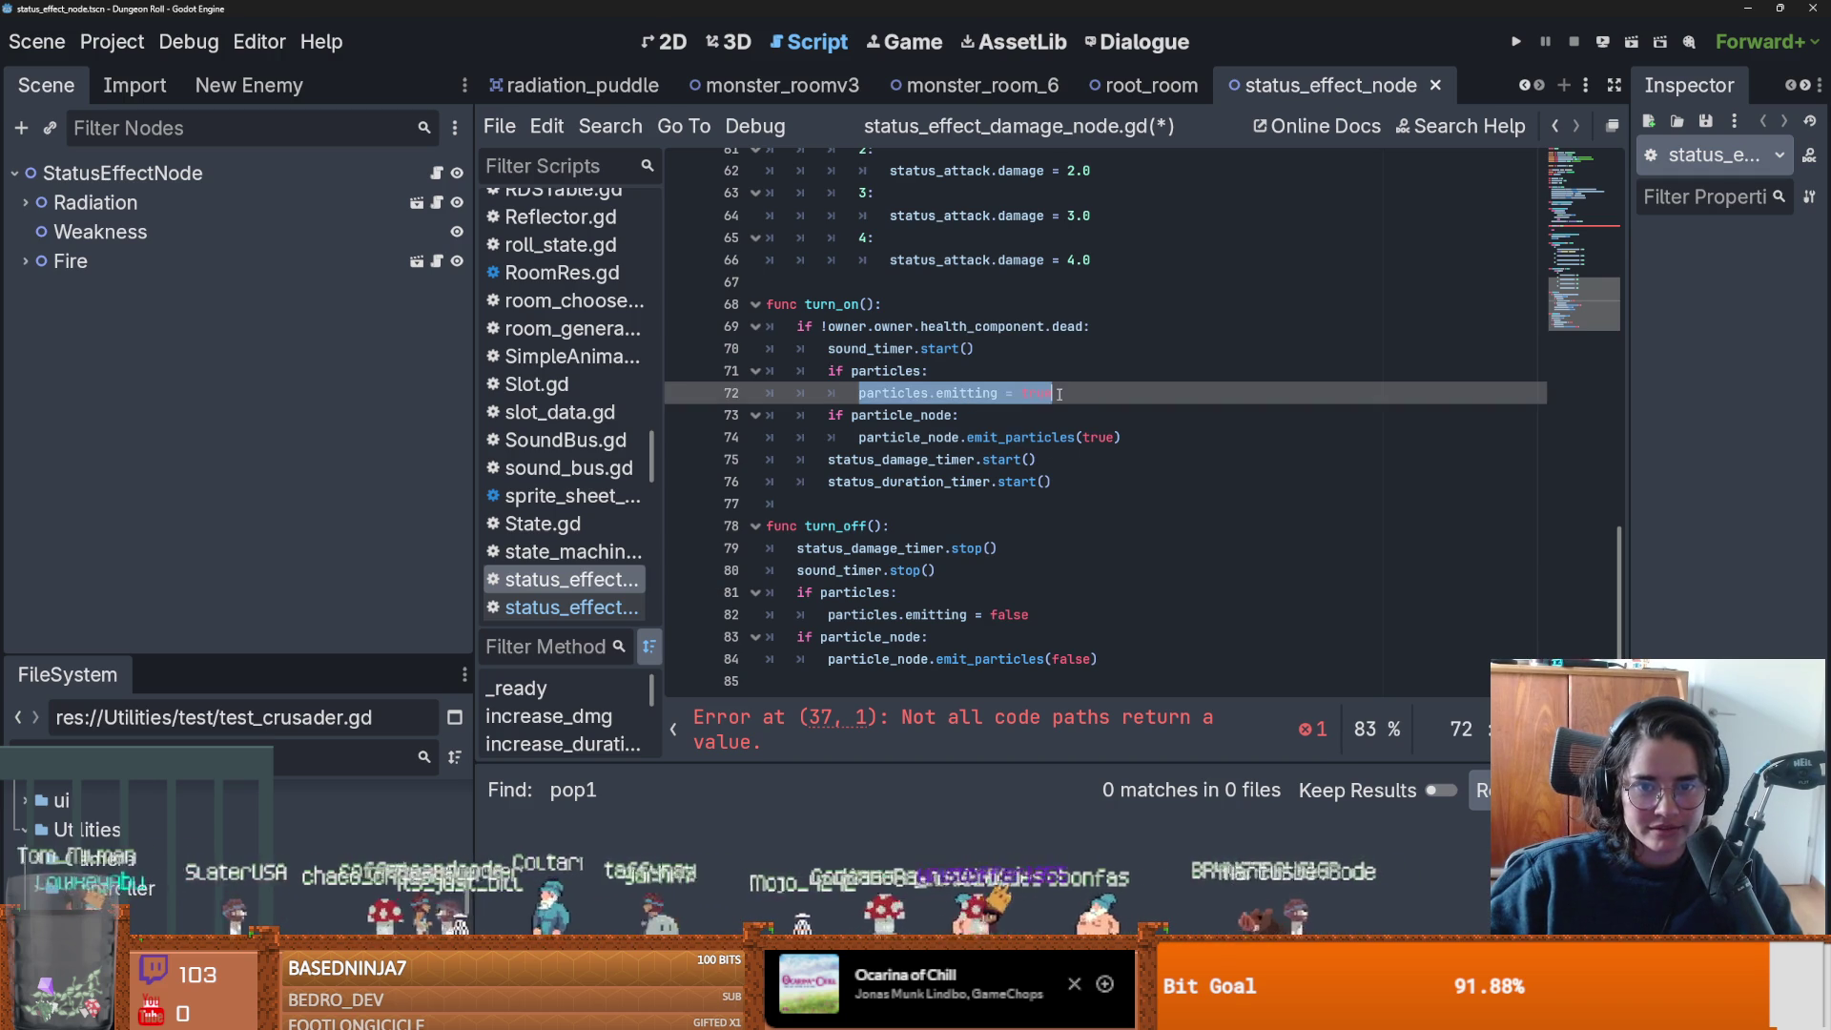
scroll(997, 461, "up", 9)
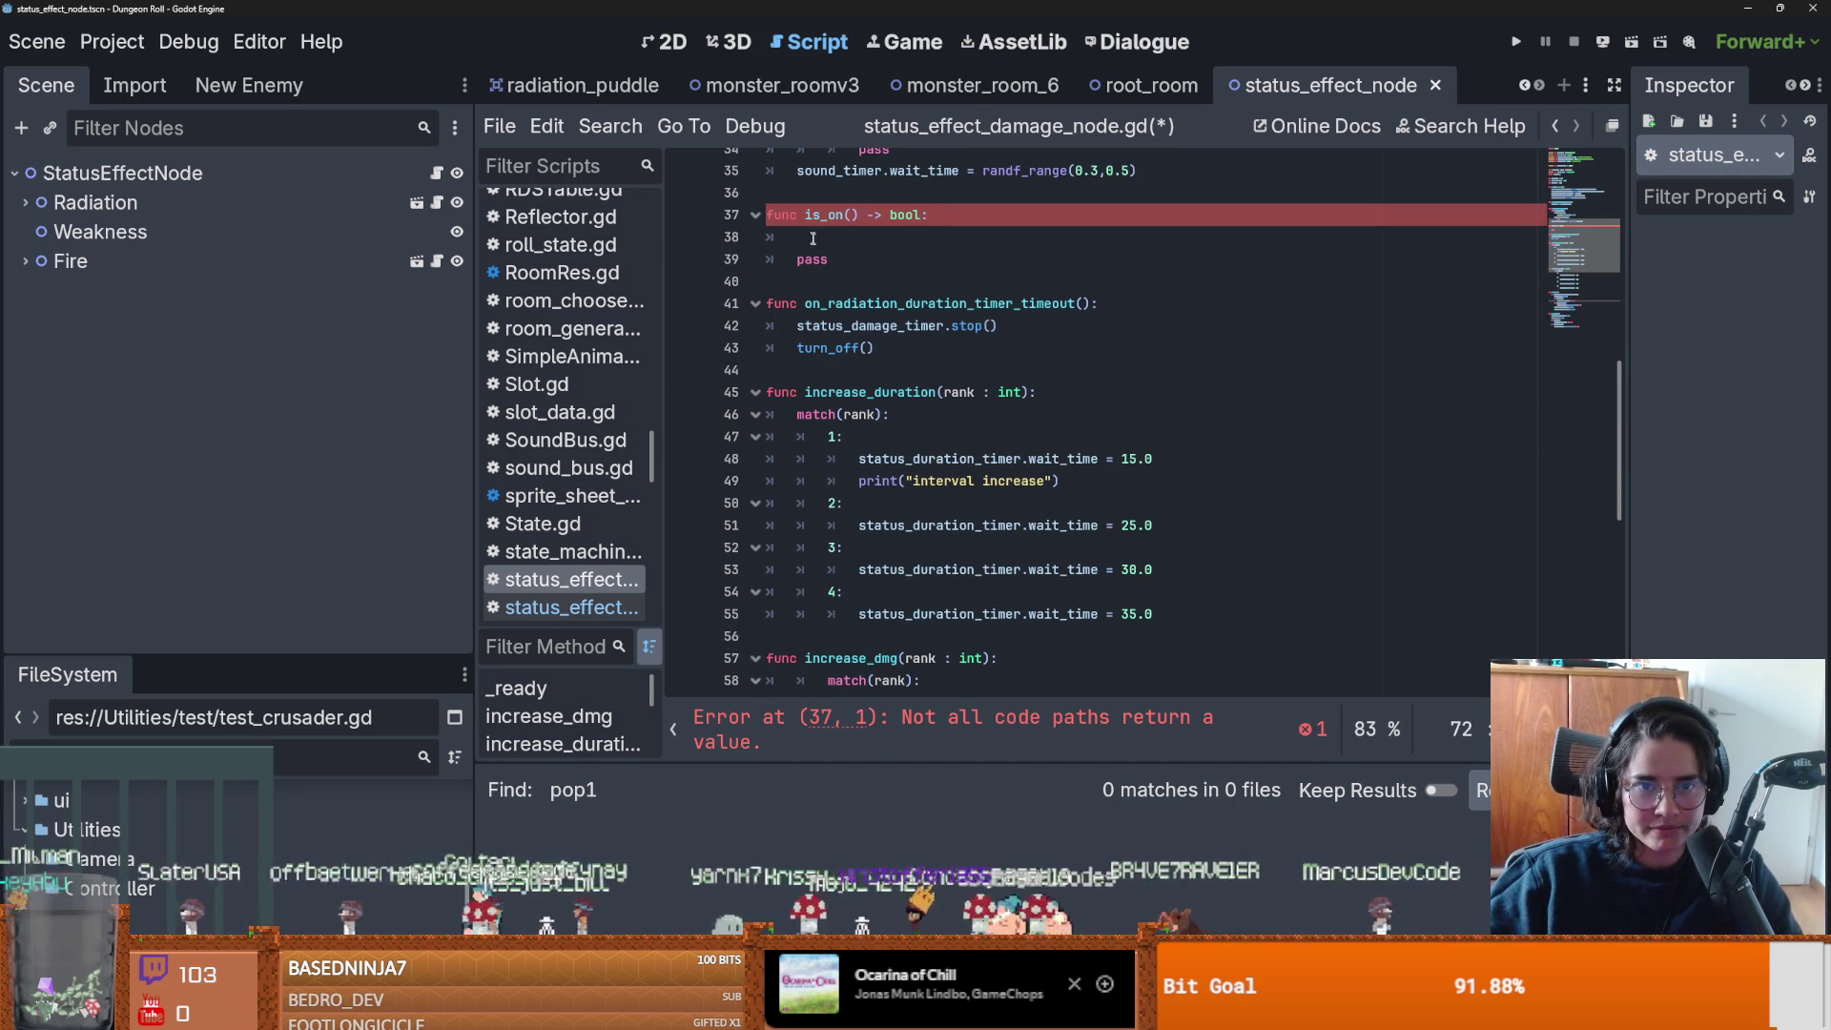
left_click(892, 238)
key("ctrl+v")
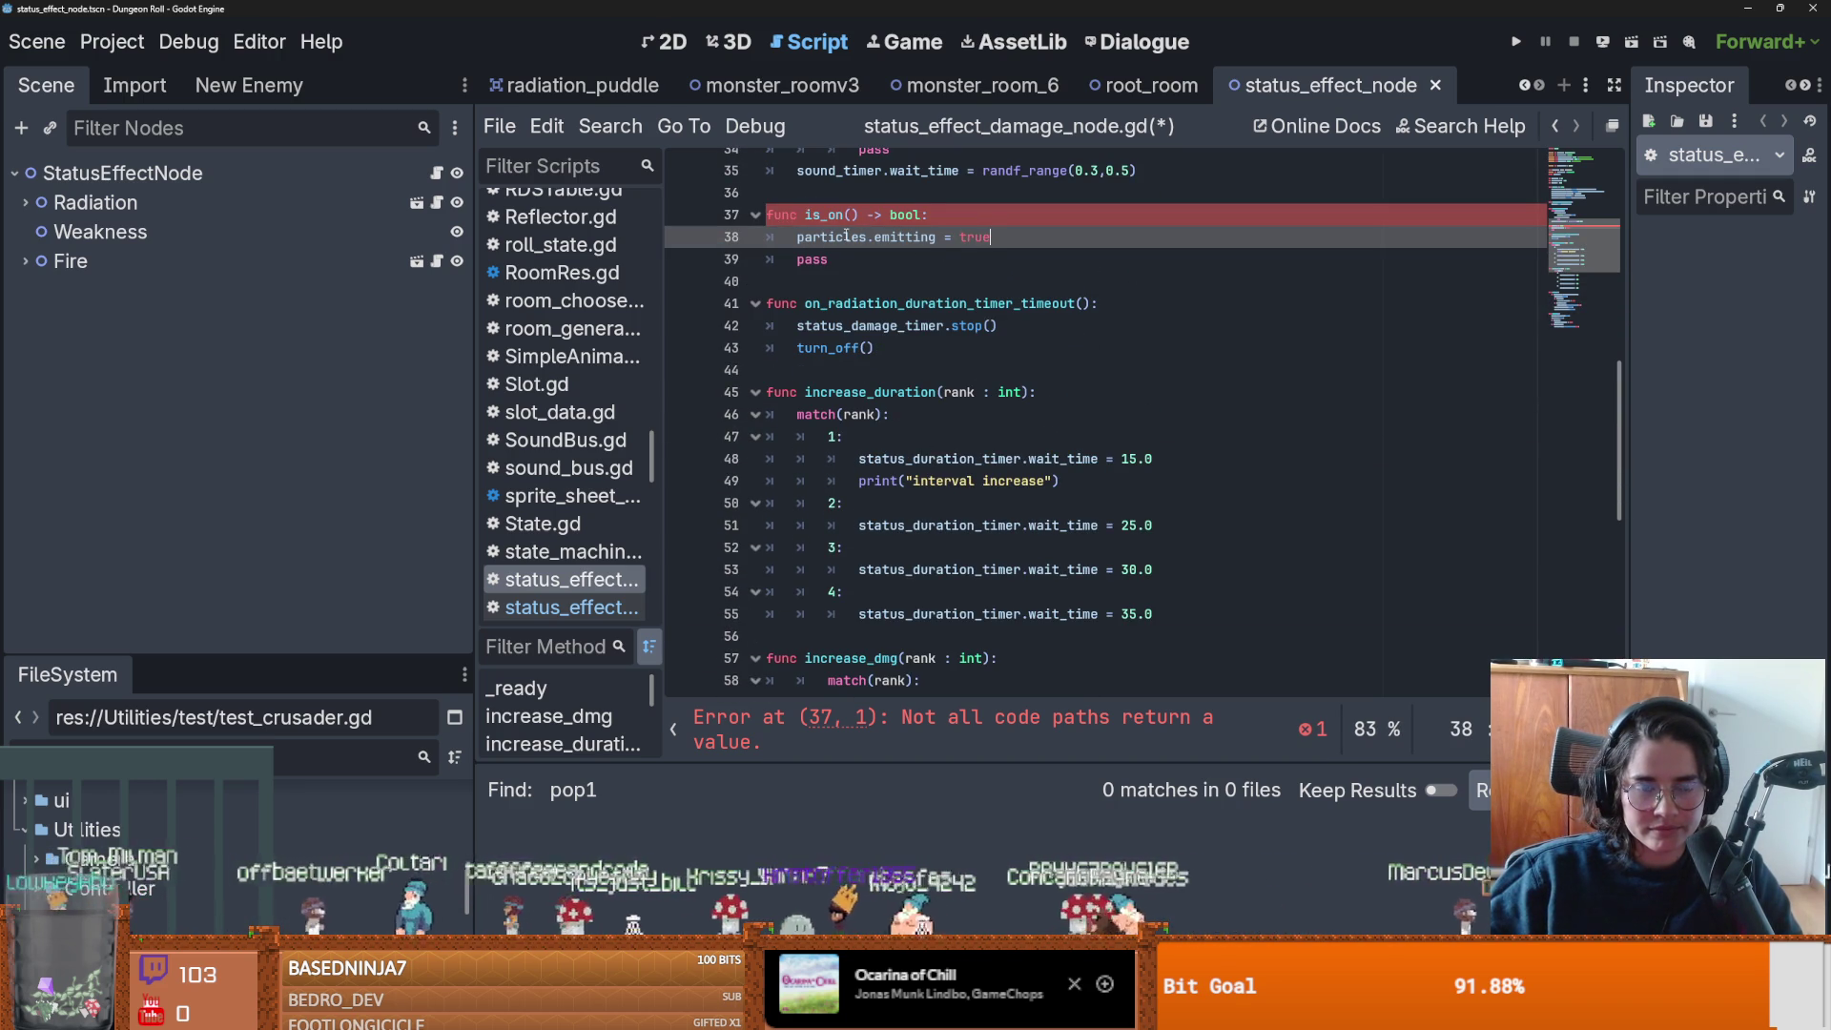
key("ctrl+shift+Left")
key("ctrl+shift+Left")
key("ctrl+shift+Left")
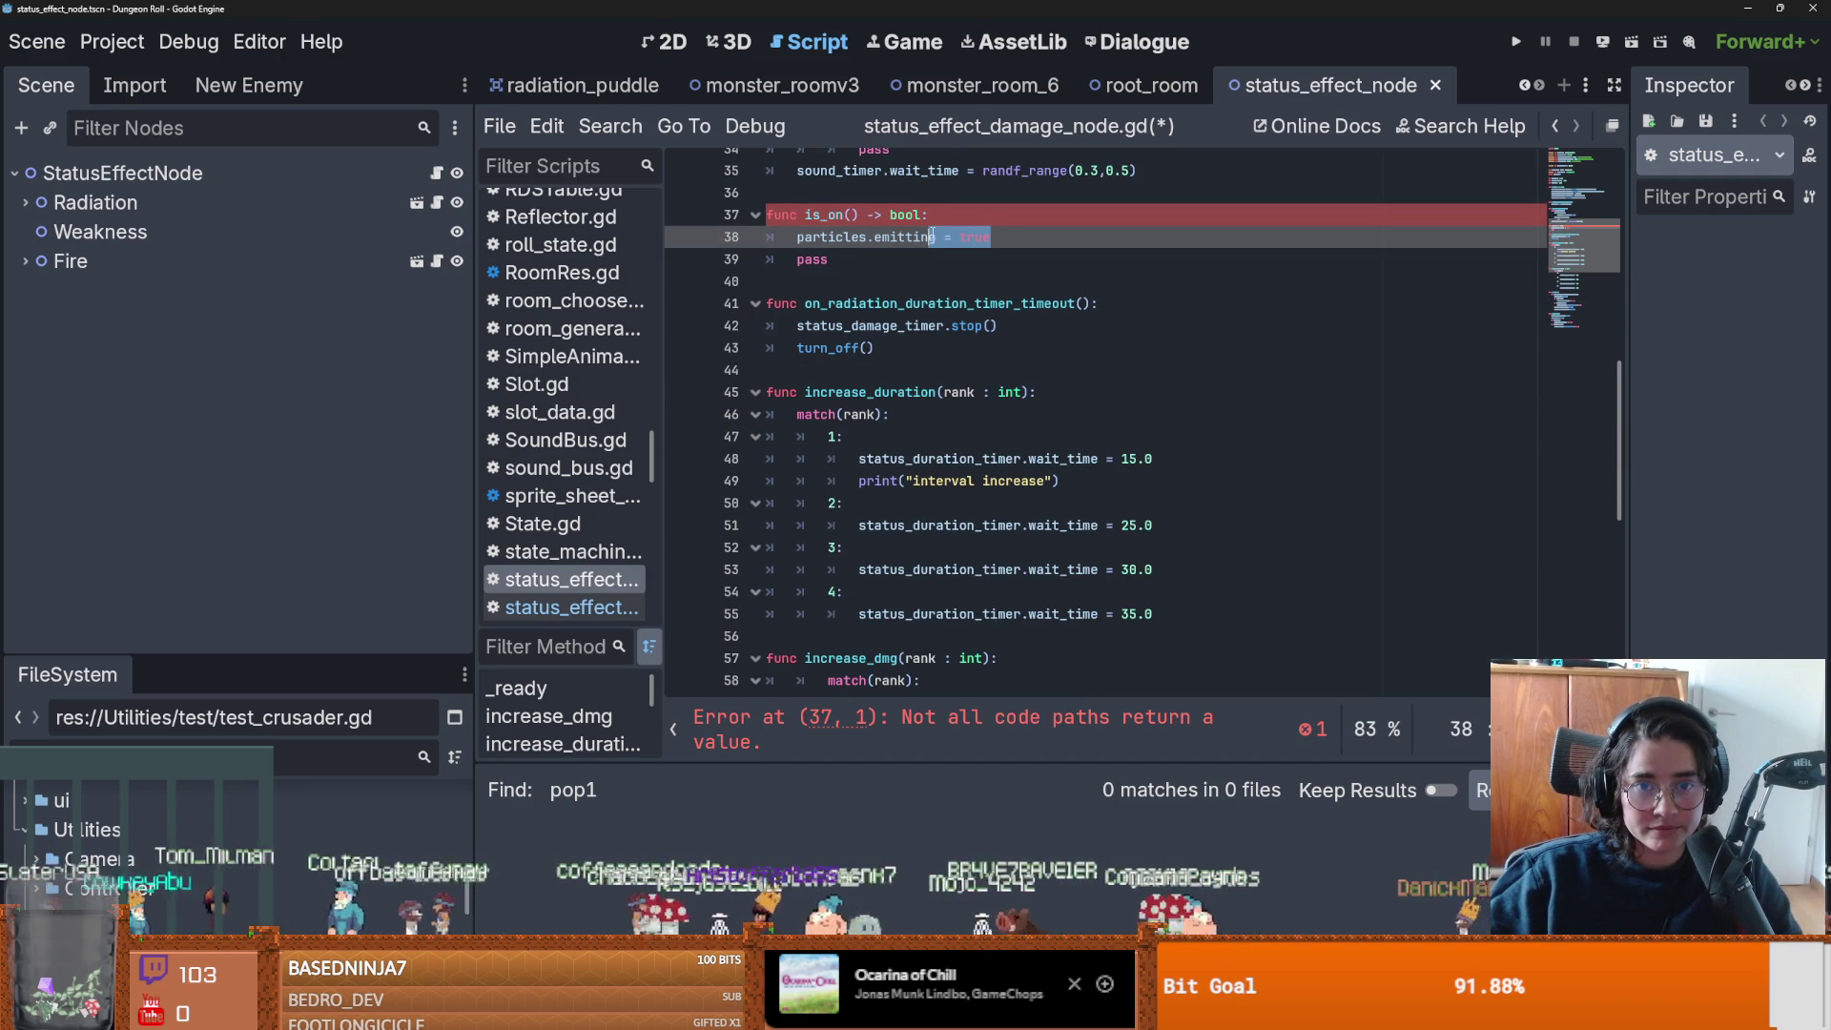
key("BackSpace")
key("Home")
type("return")
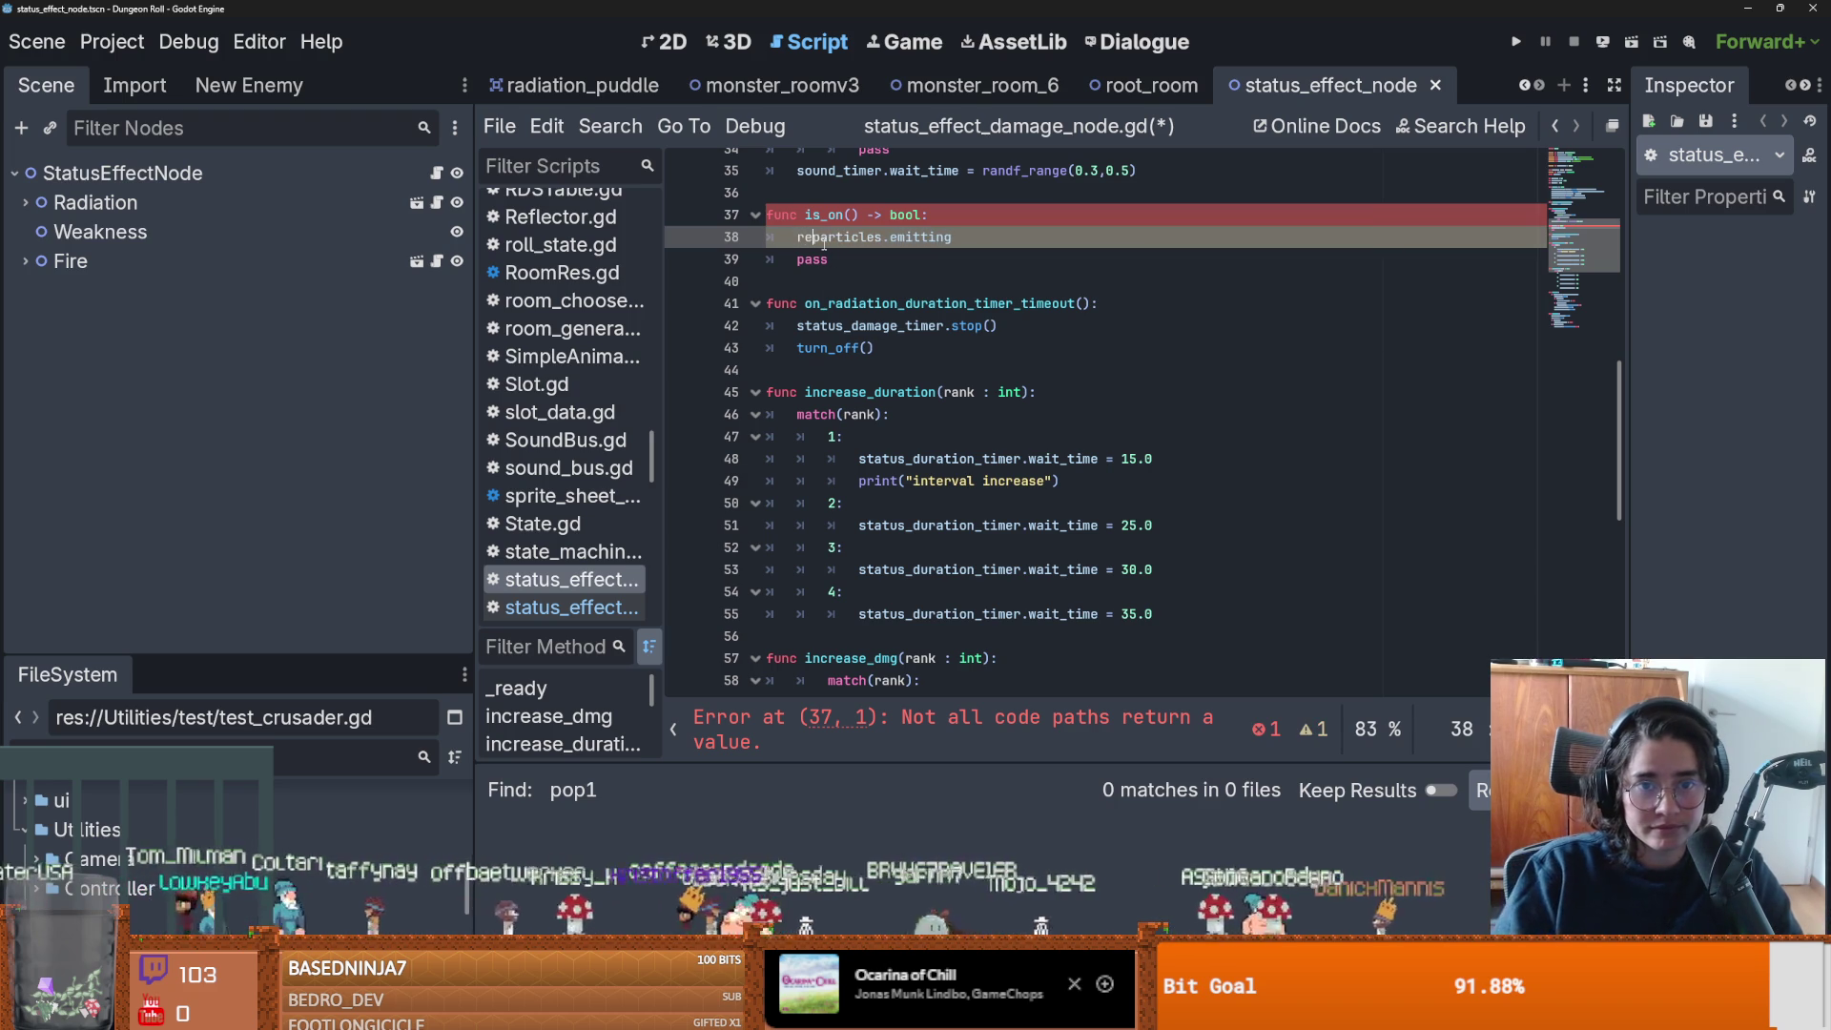
Remove the leftover pass from is_on and save the script.
left_click_drag(830, 259, 753, 280)
key("BackSpace")
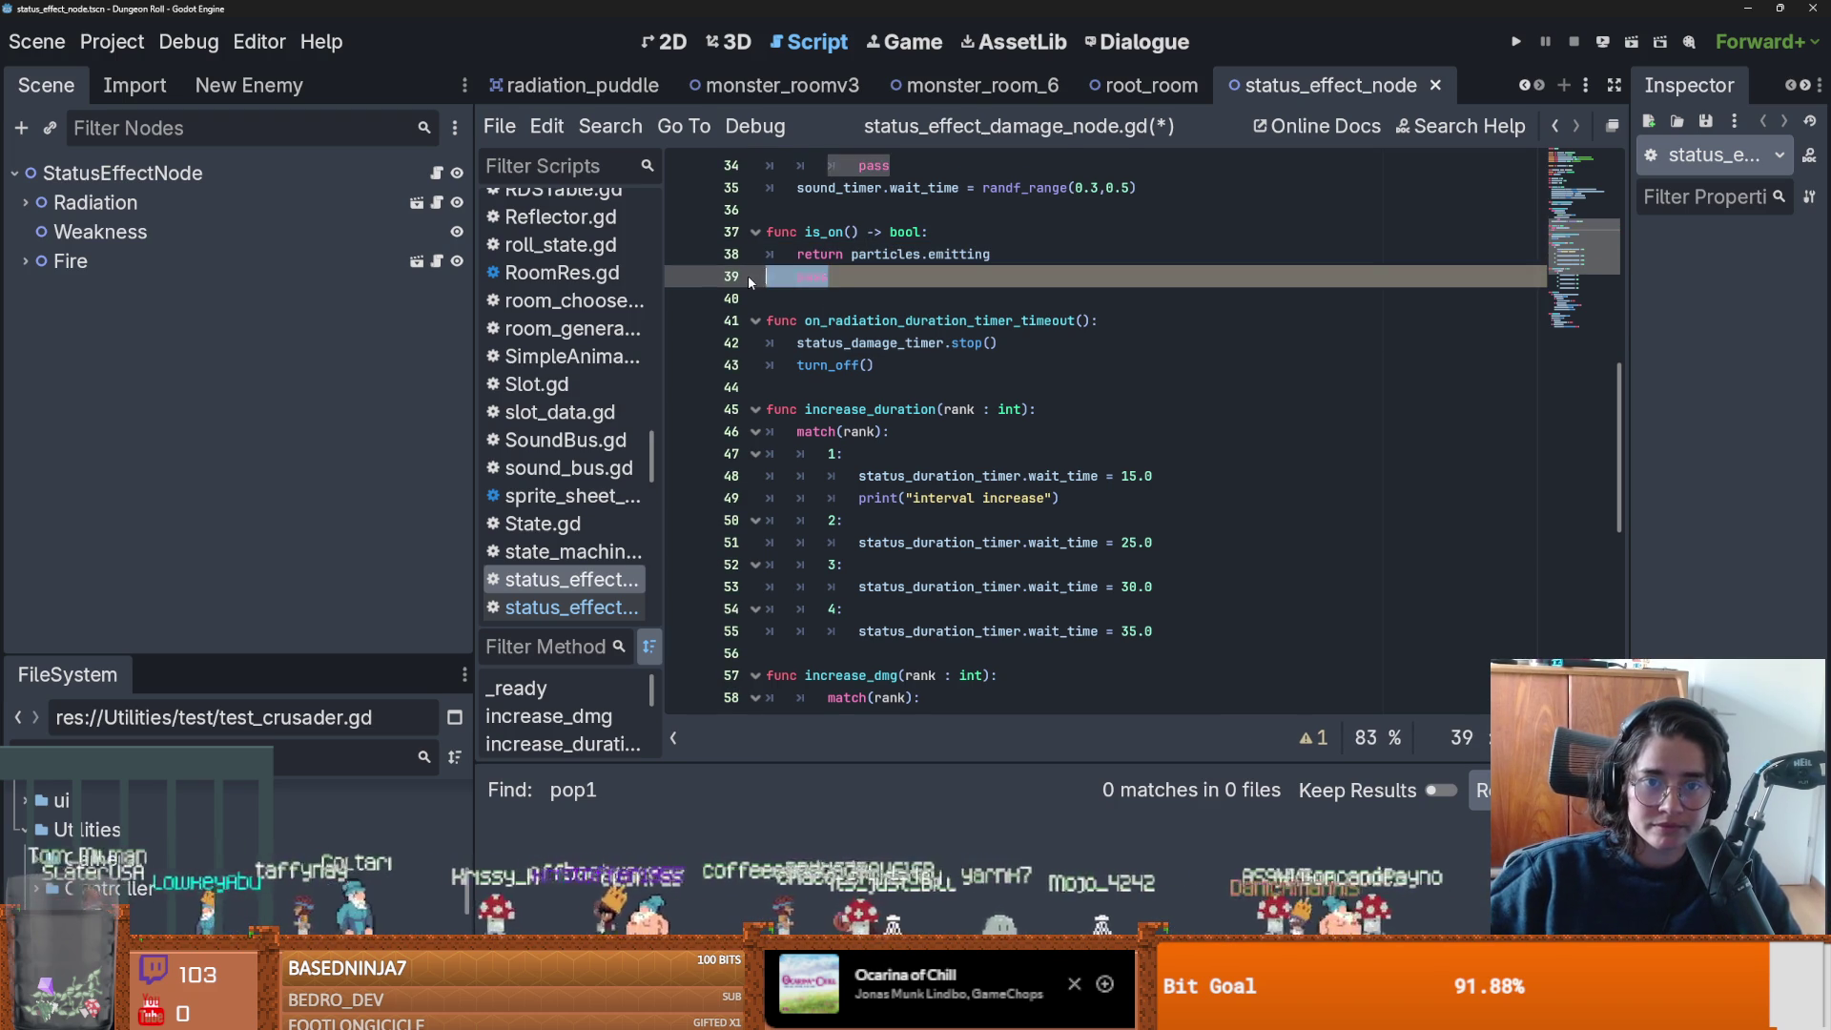
double_click(830, 232)
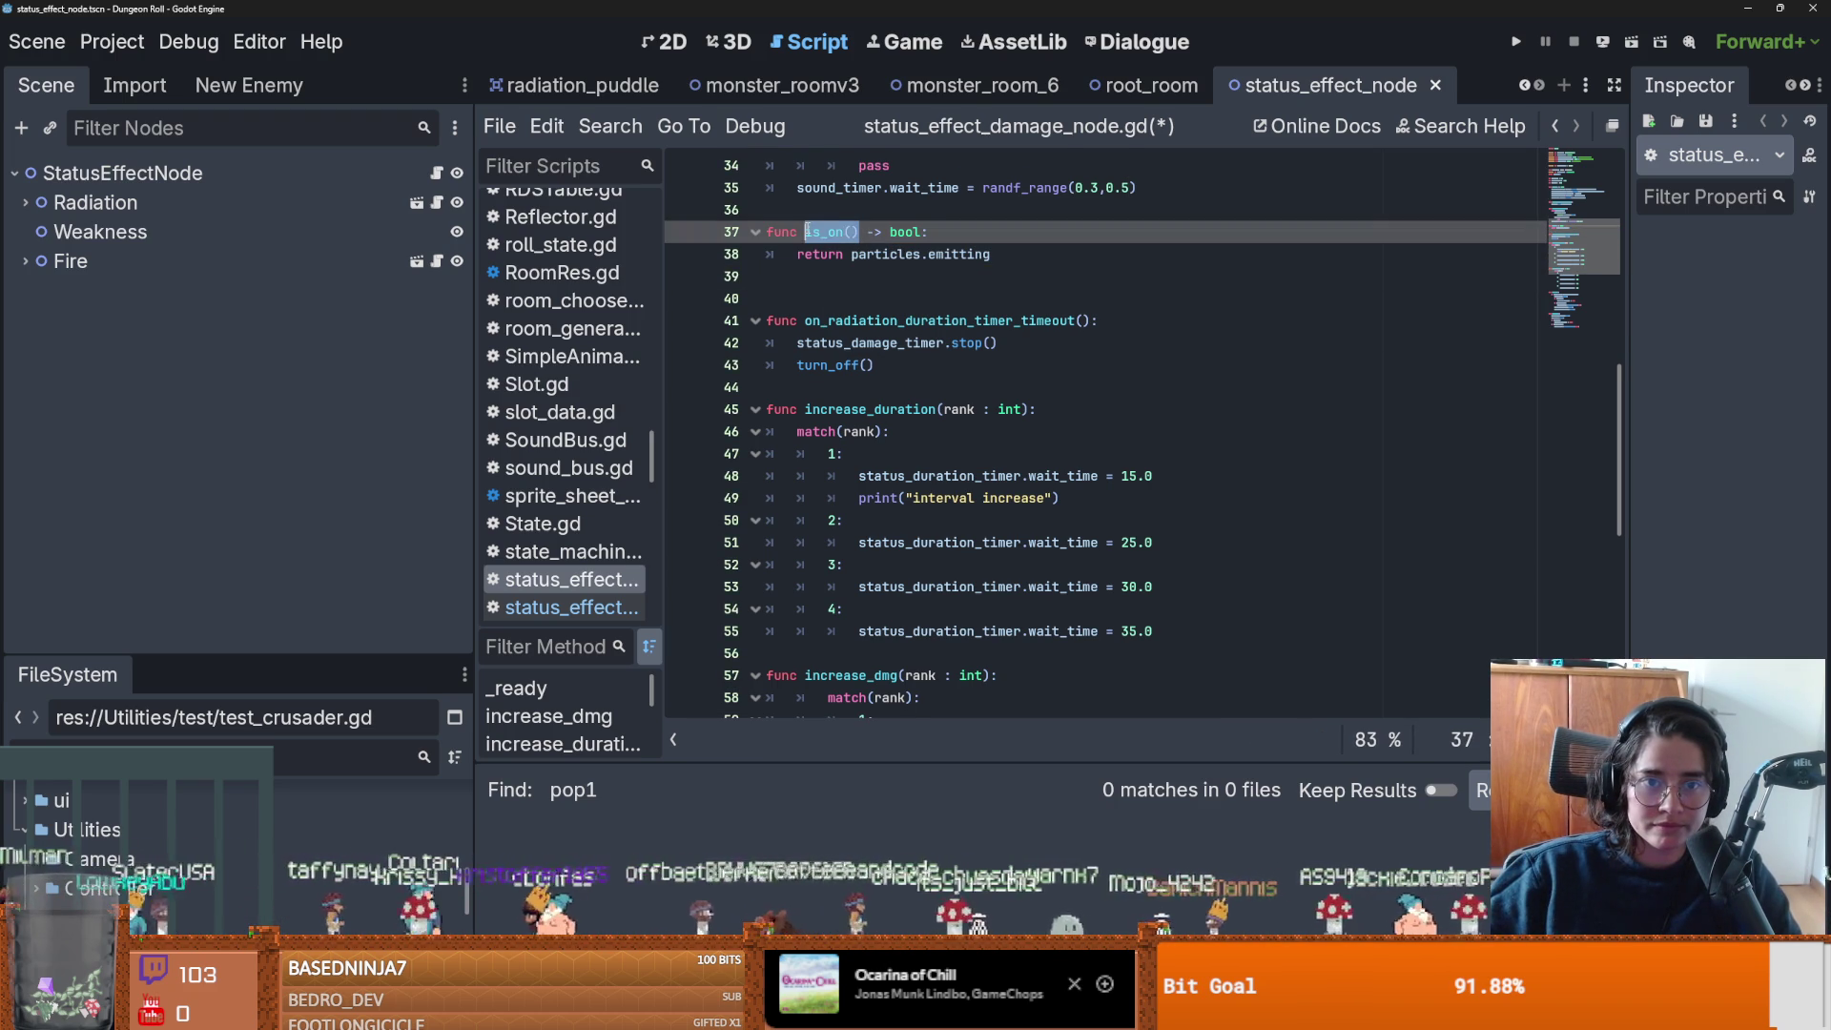
key("ctrl+s")
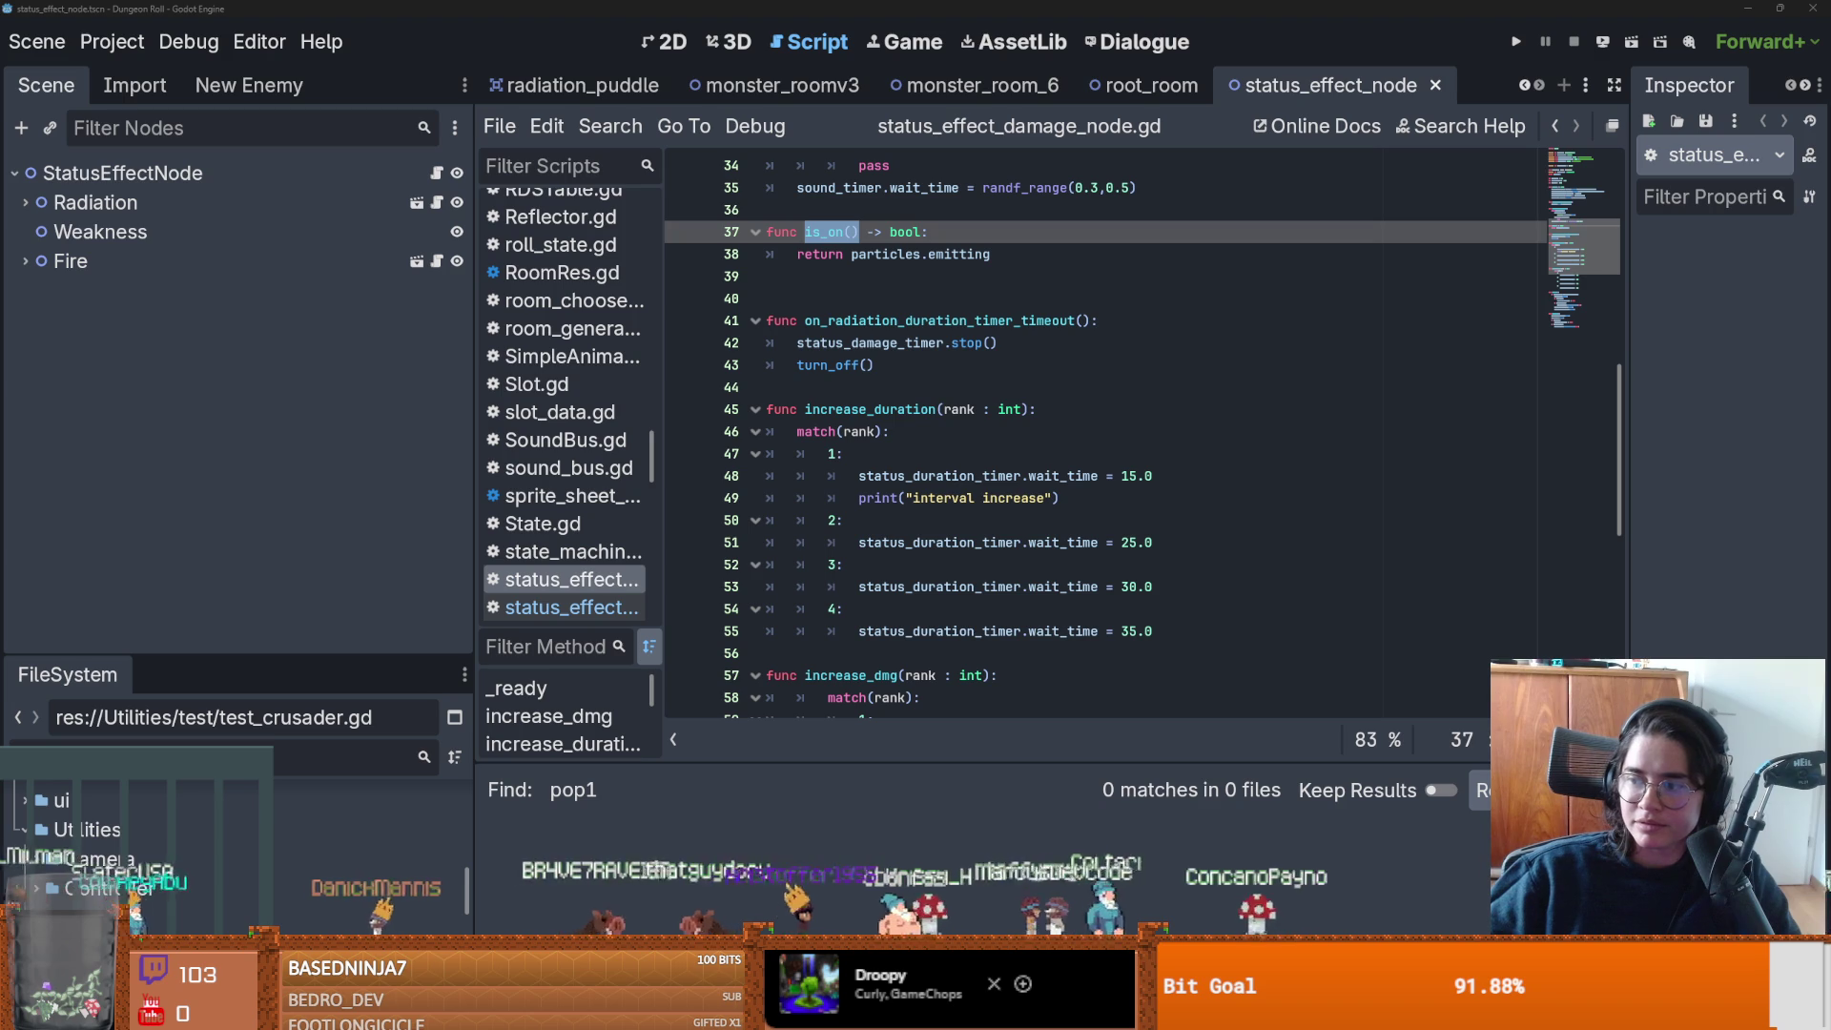
key("alt+Tab")
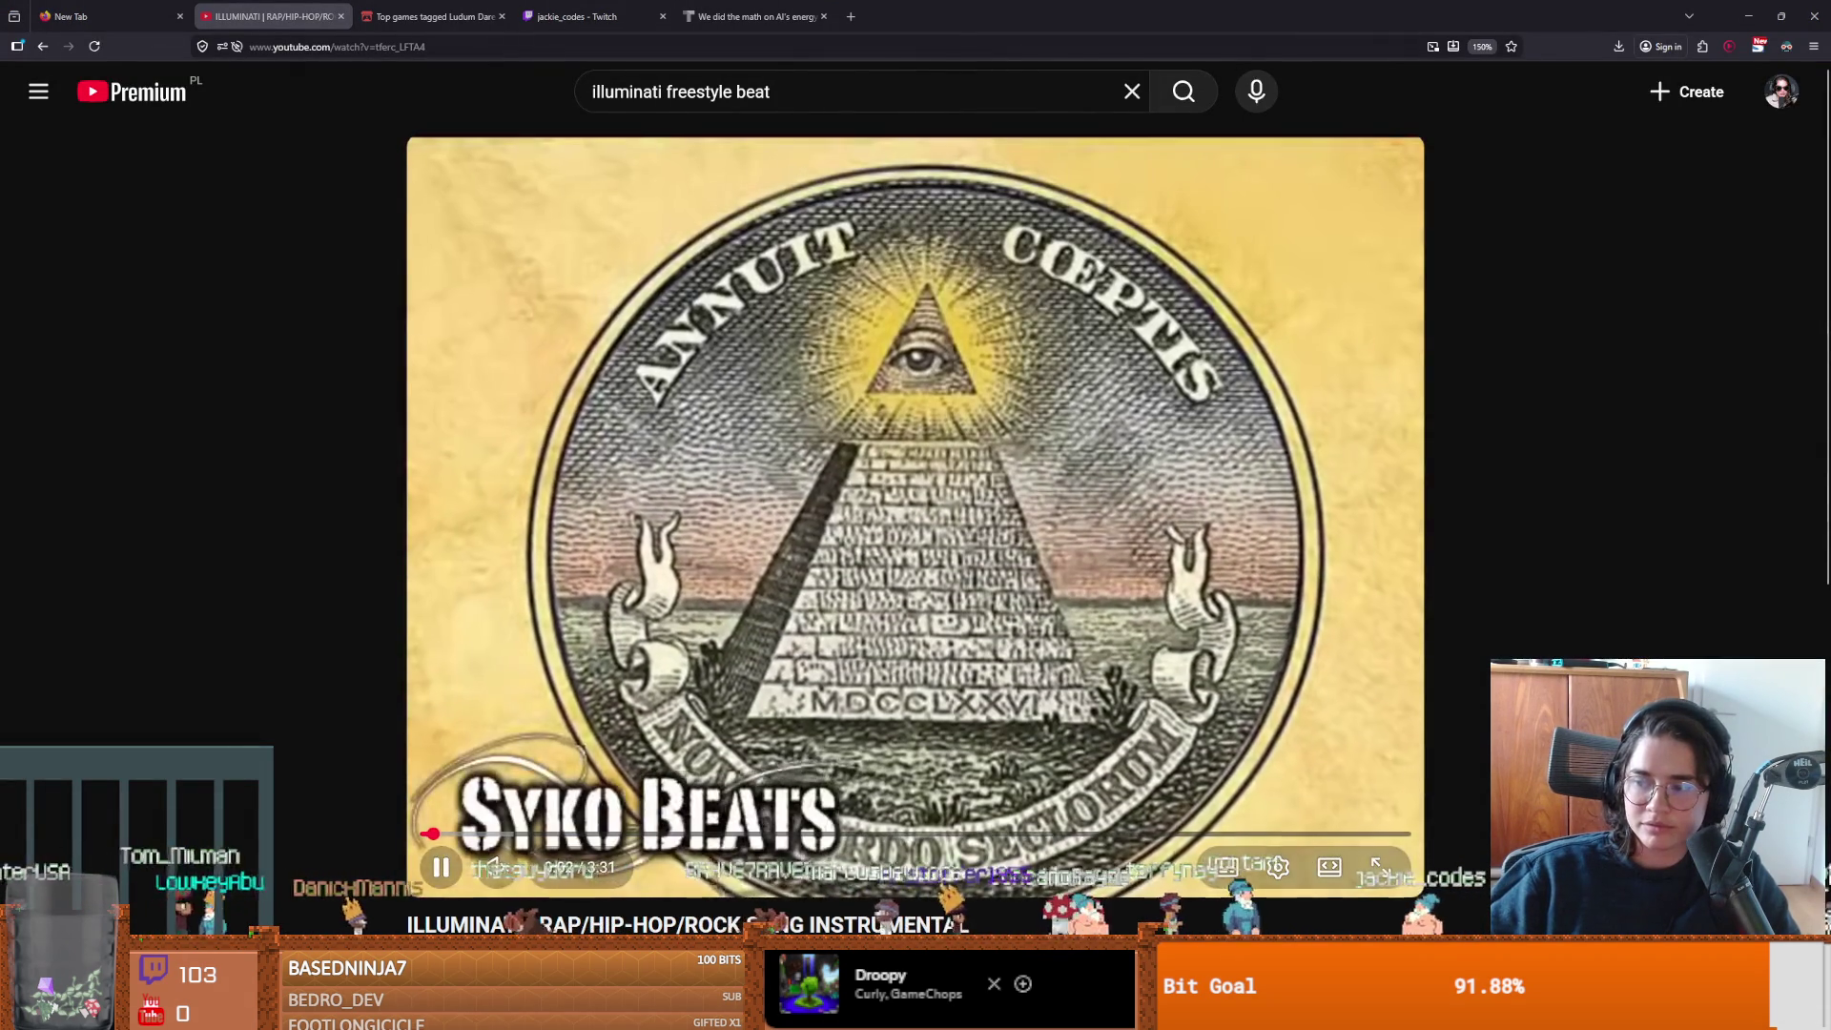
Unmute the ILLUMINATI instrumental video and restart it from the beginning.
left_click(569, 875)
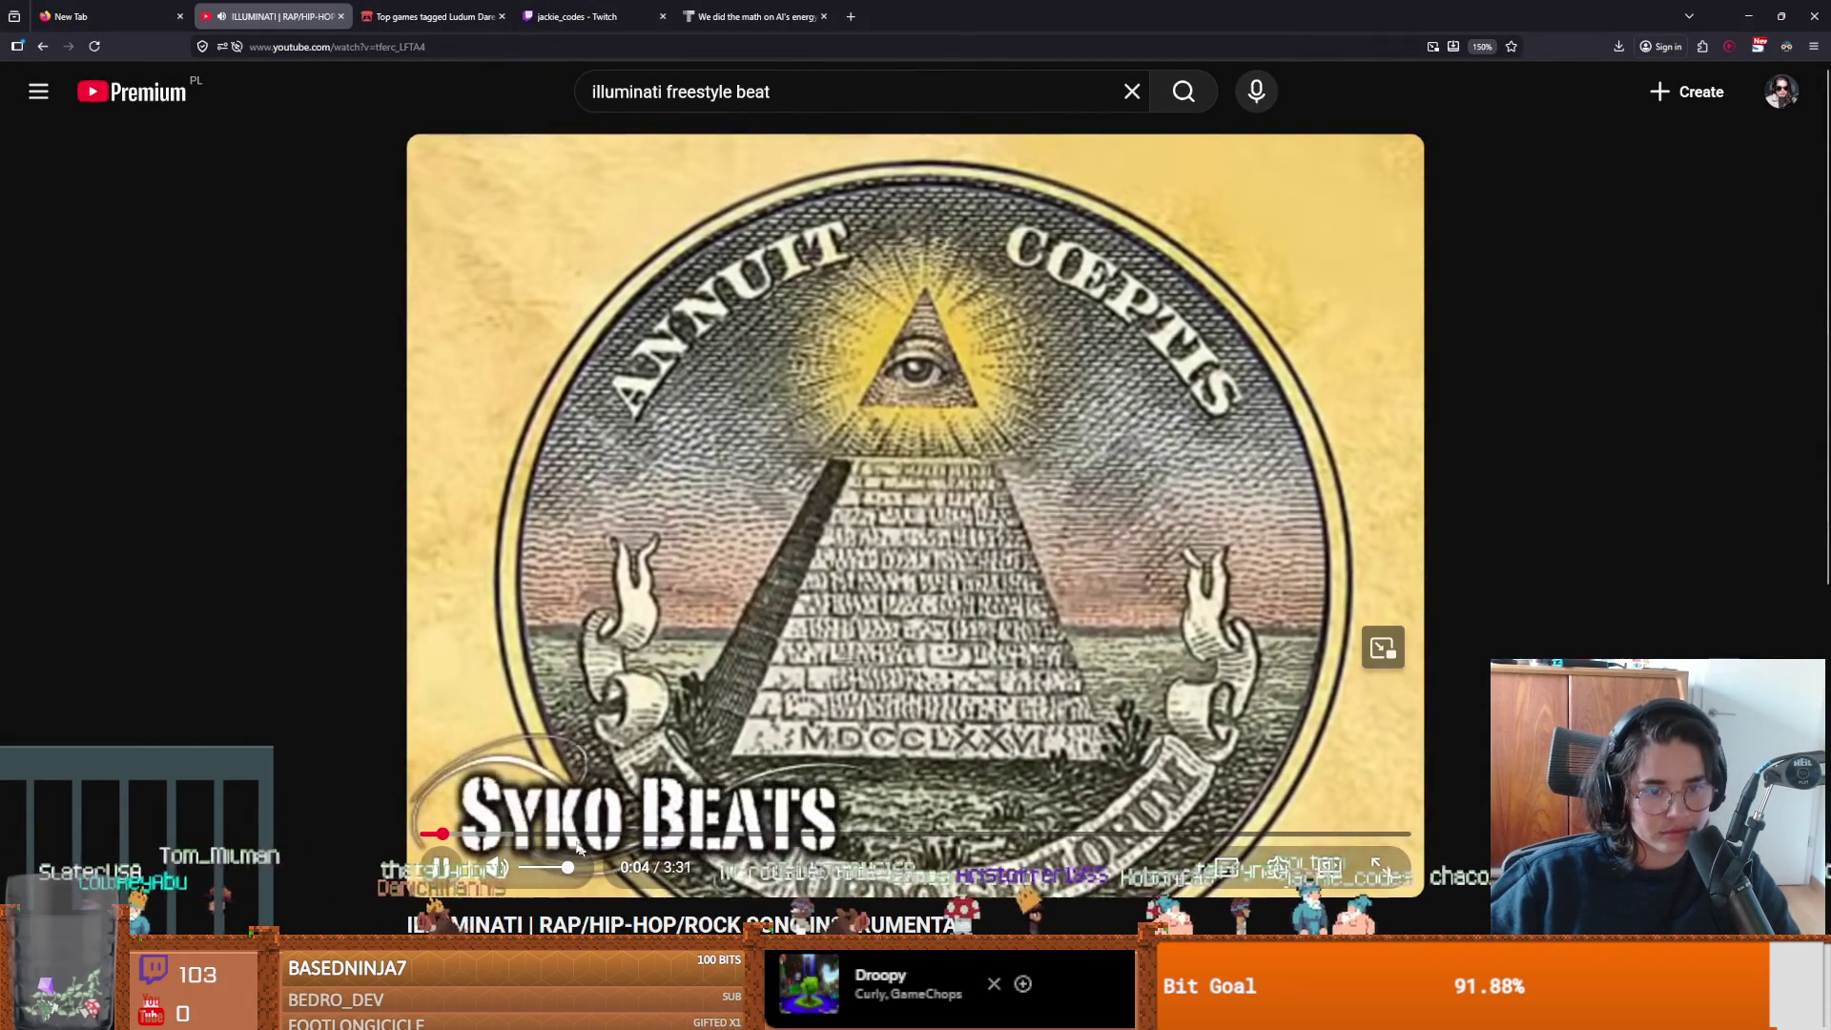
left_click(427, 835)
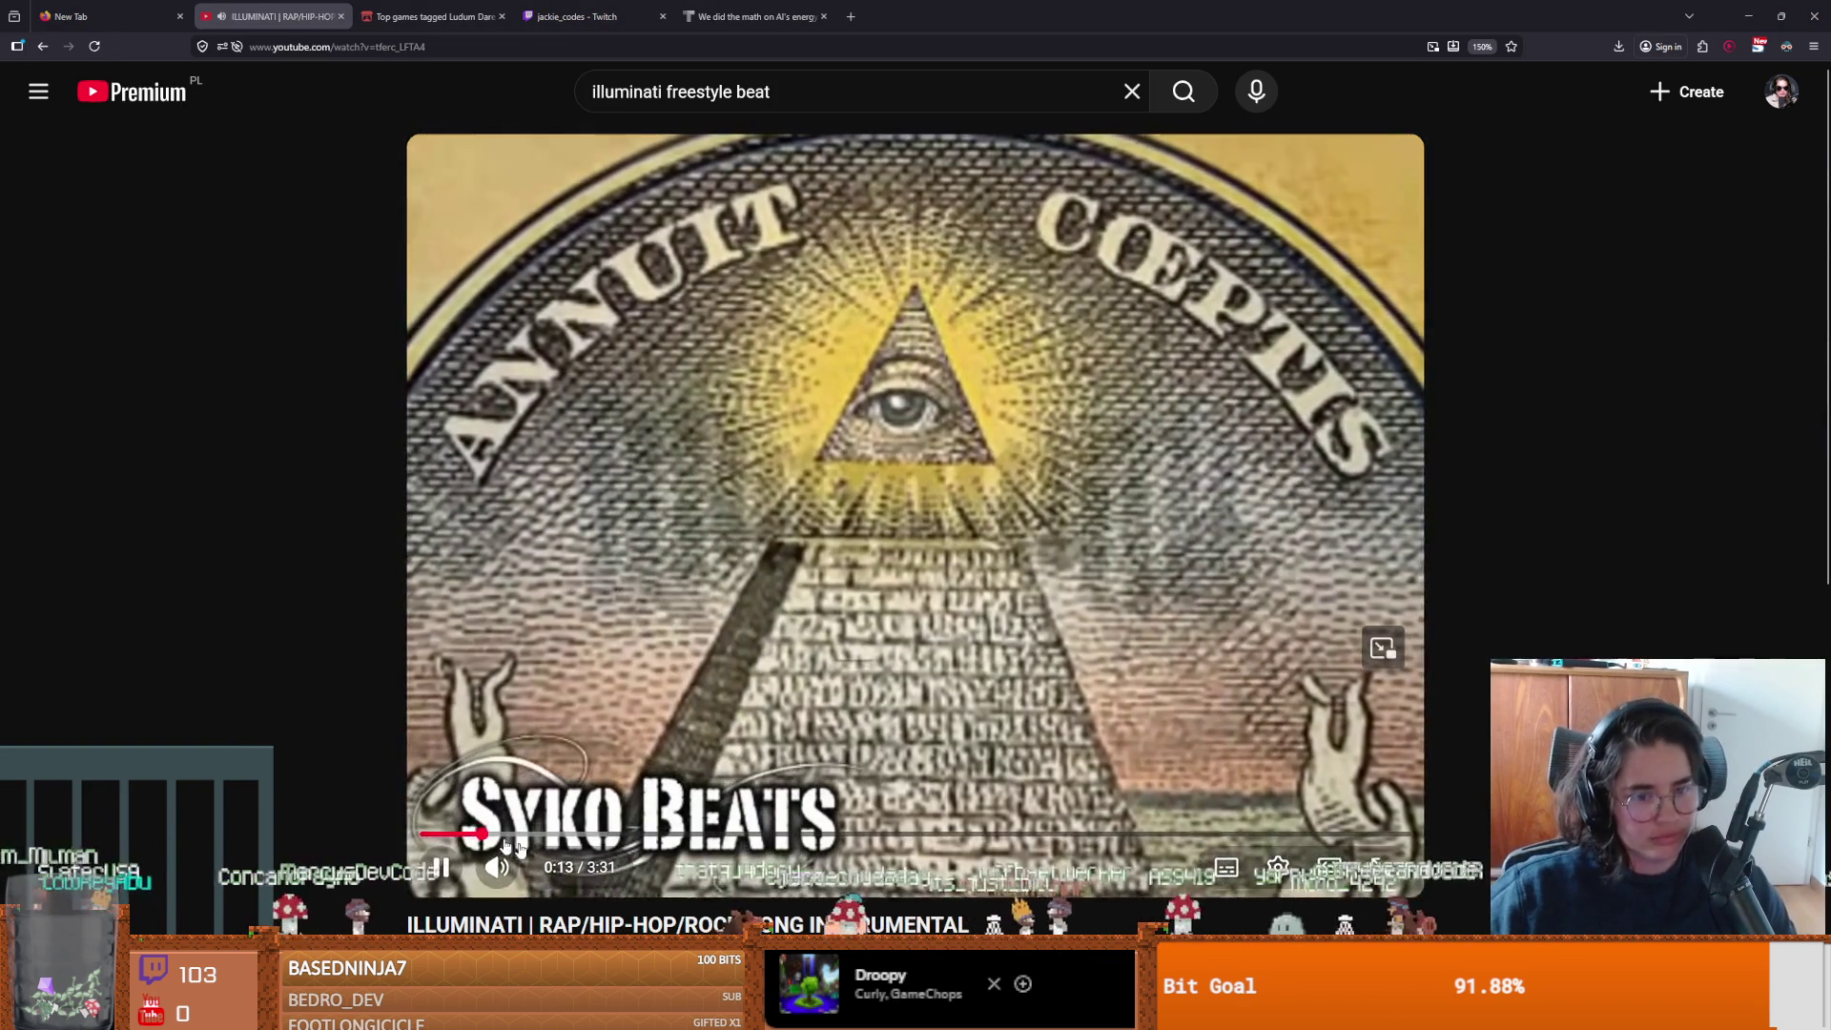
scroll(385, 798, "down", 2)
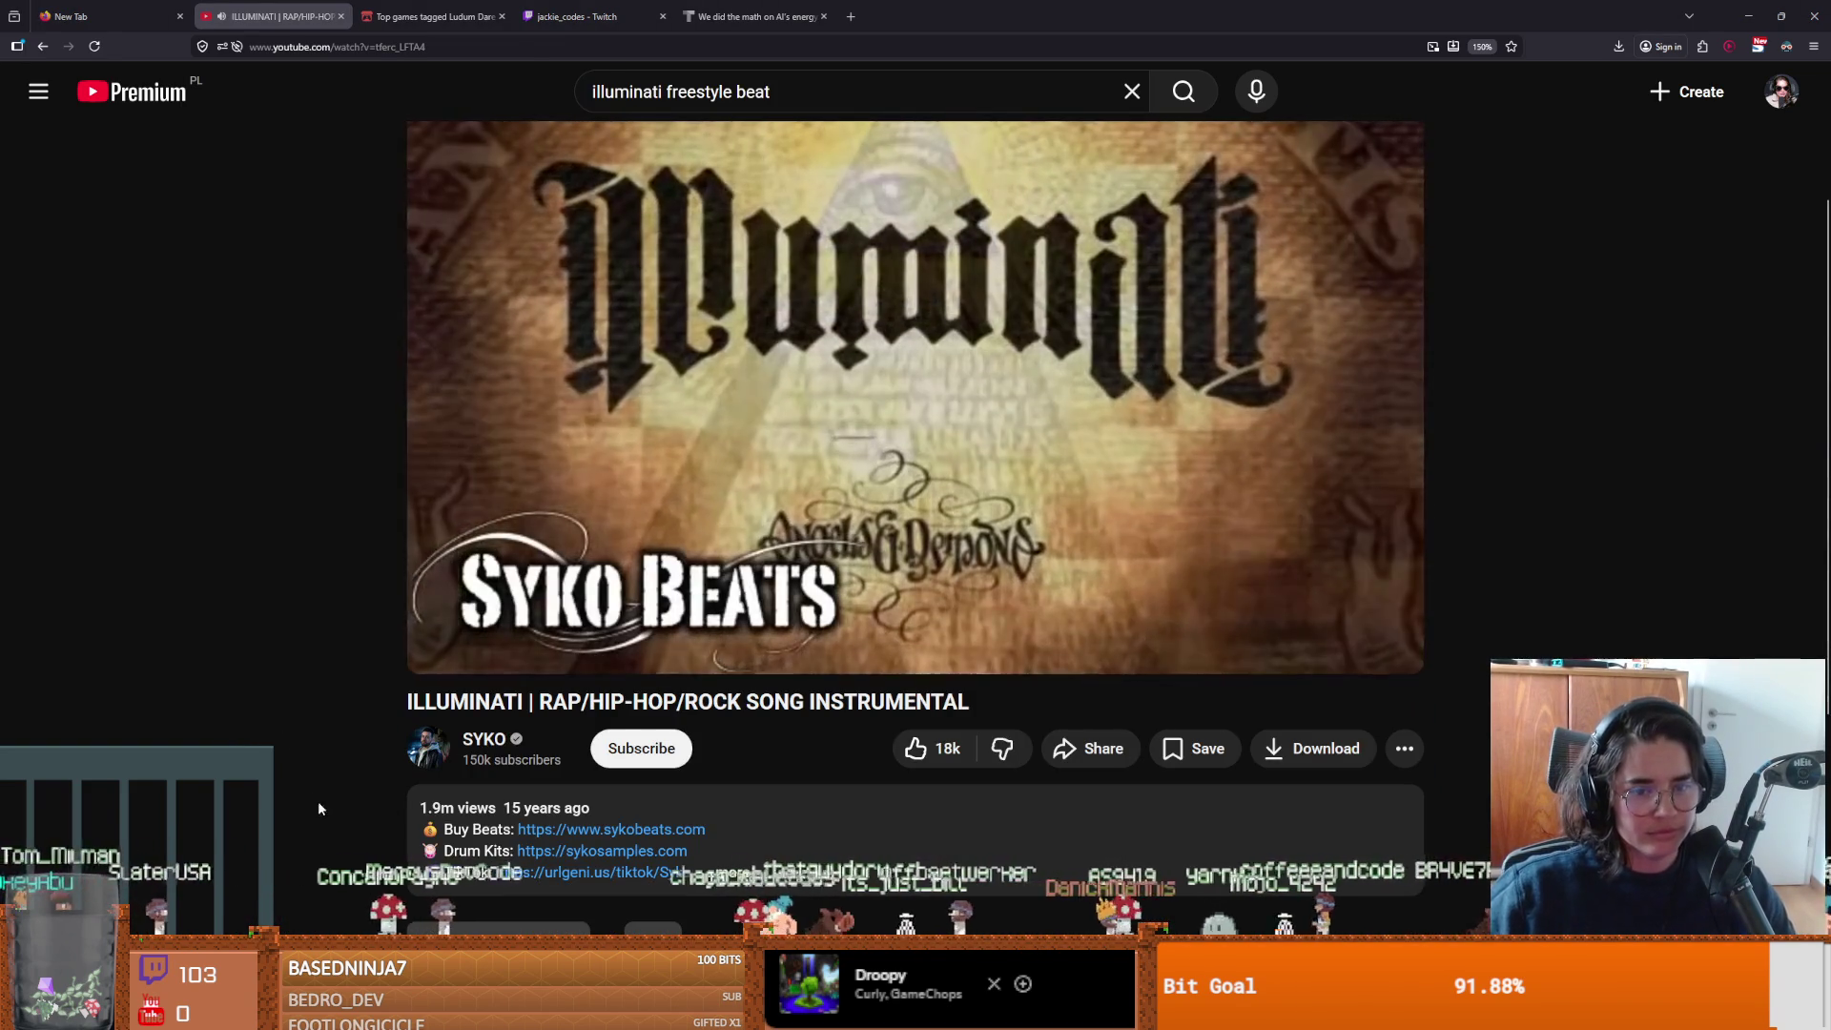
scroll(242, 820, "down", 3)
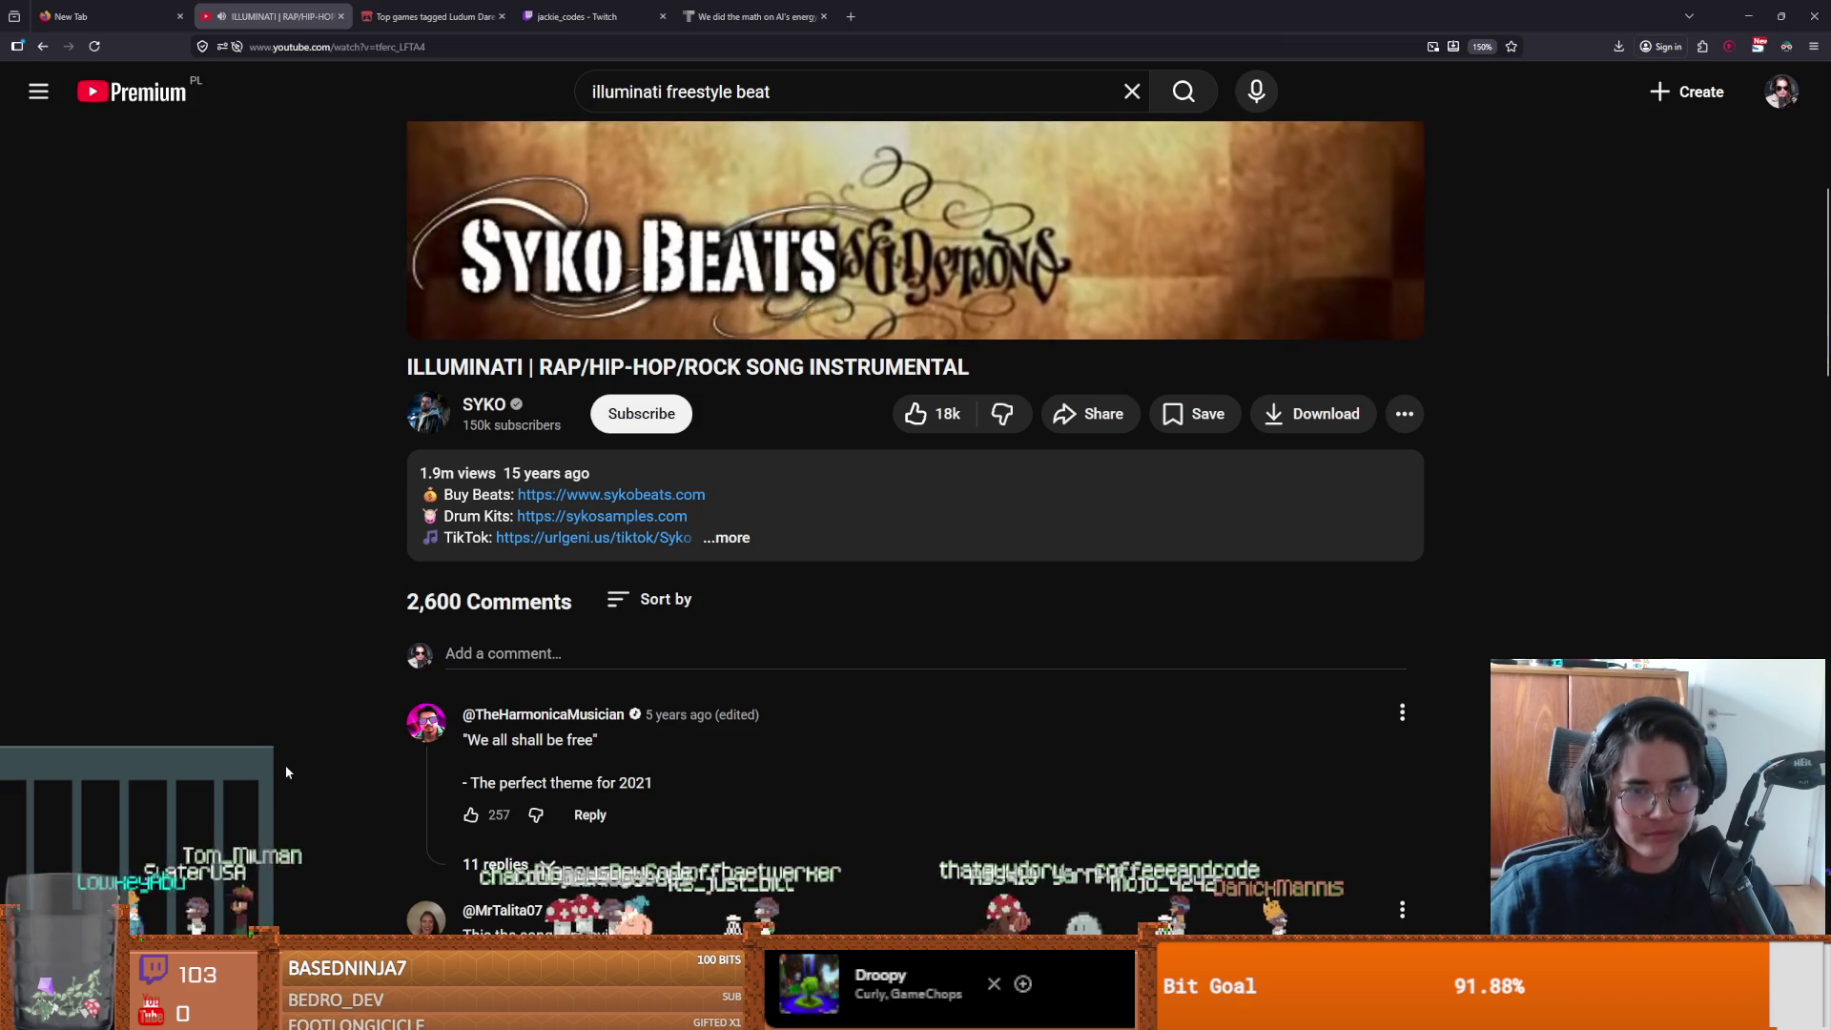
scroll(284, 768, "up", 3)
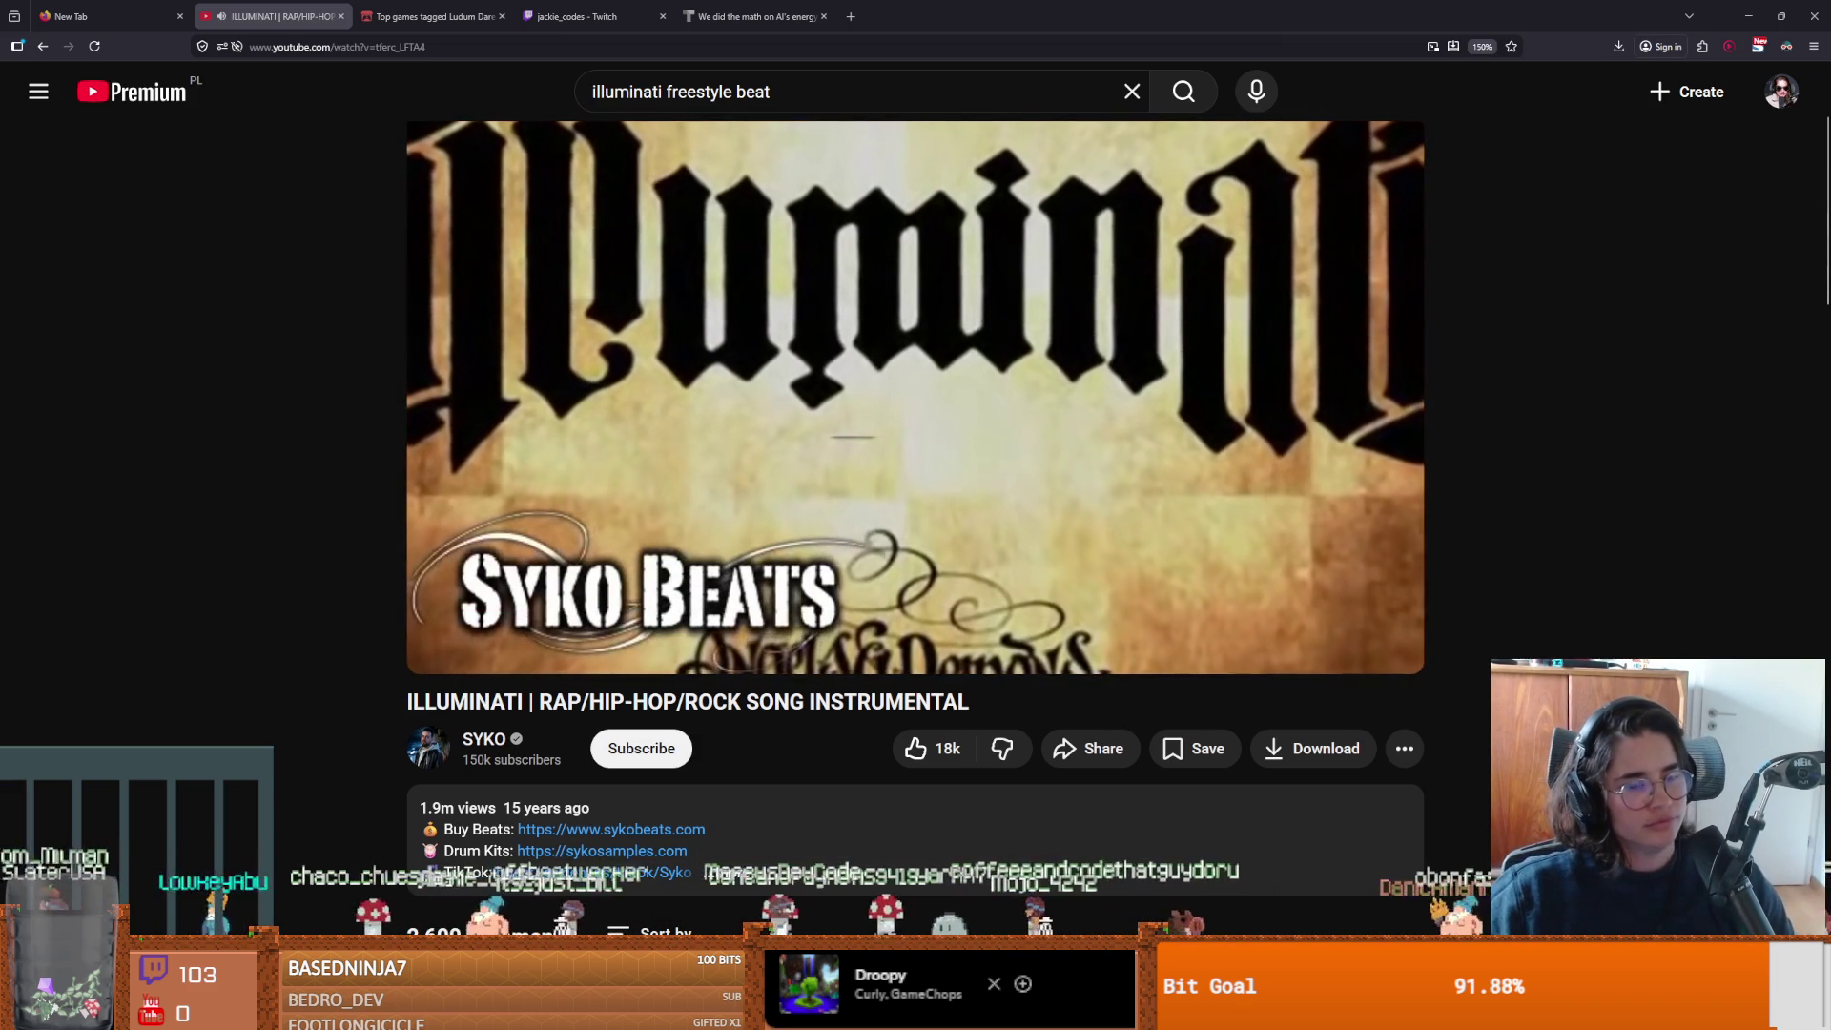
mouse_move(879, 512)
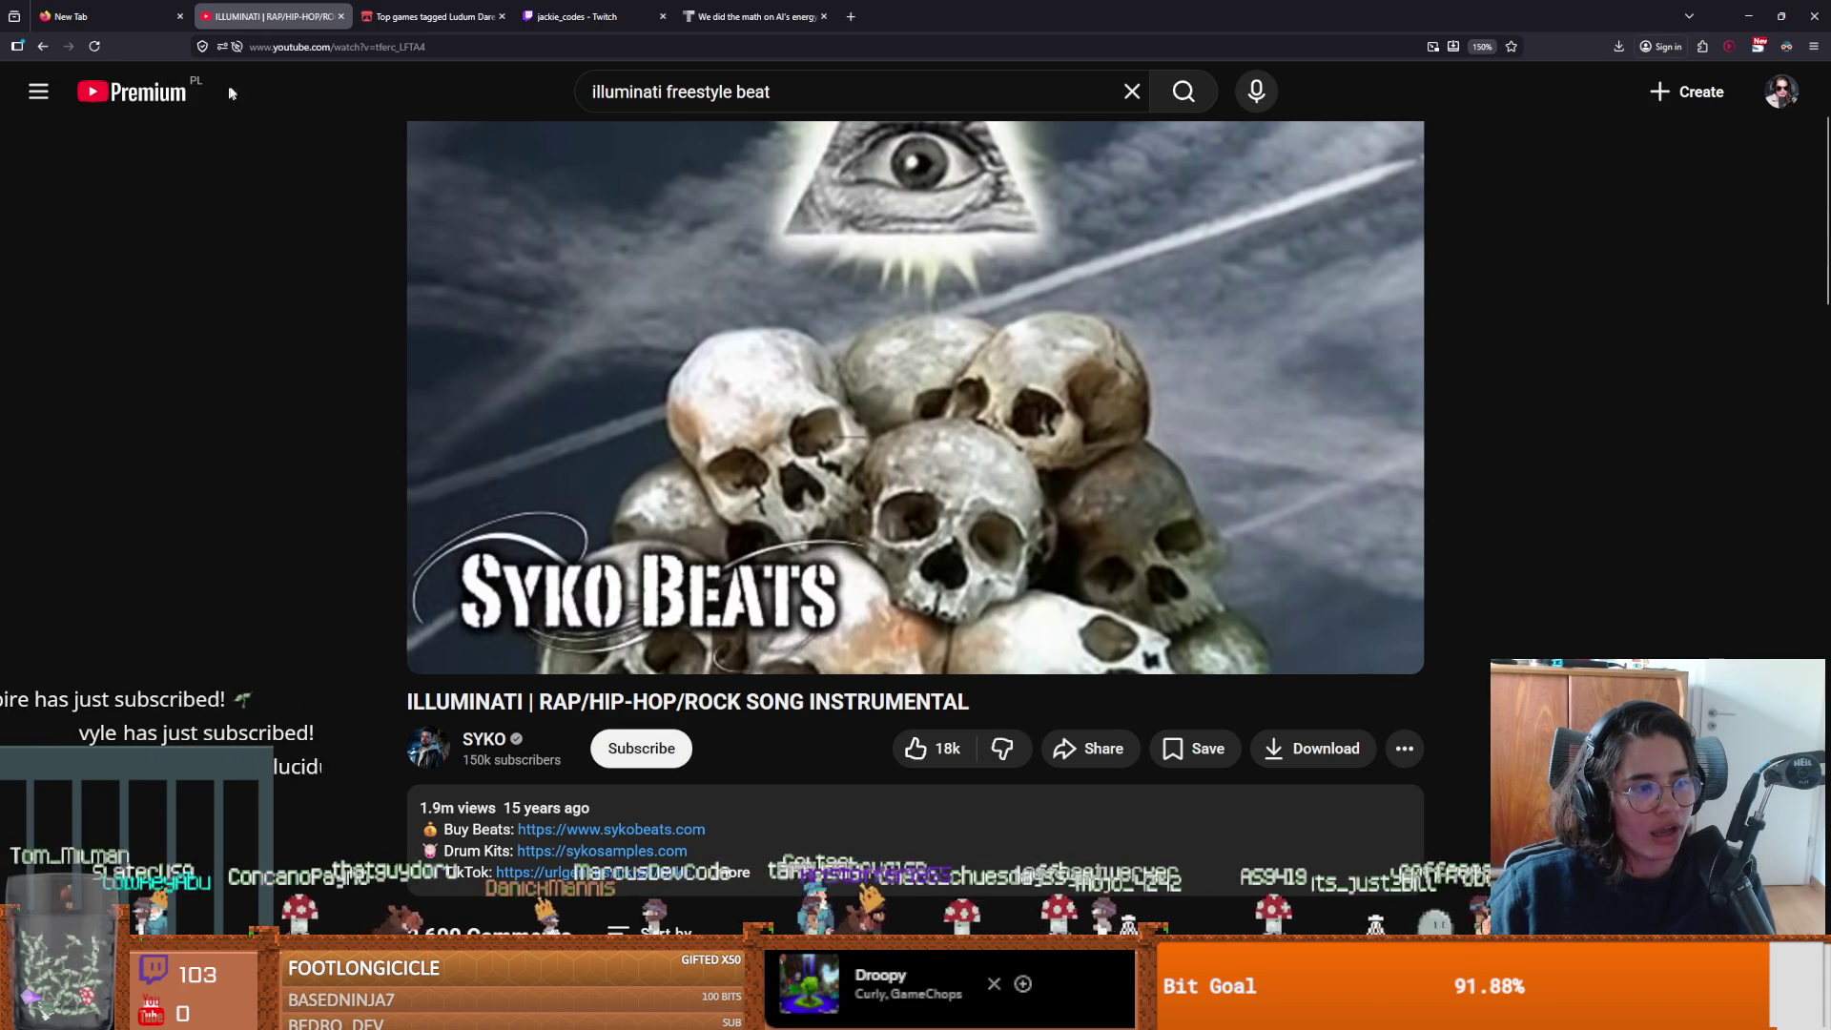
Switch to Godot to review the is_on() code, then return to the browser's beat video.
key("alt+Tab")
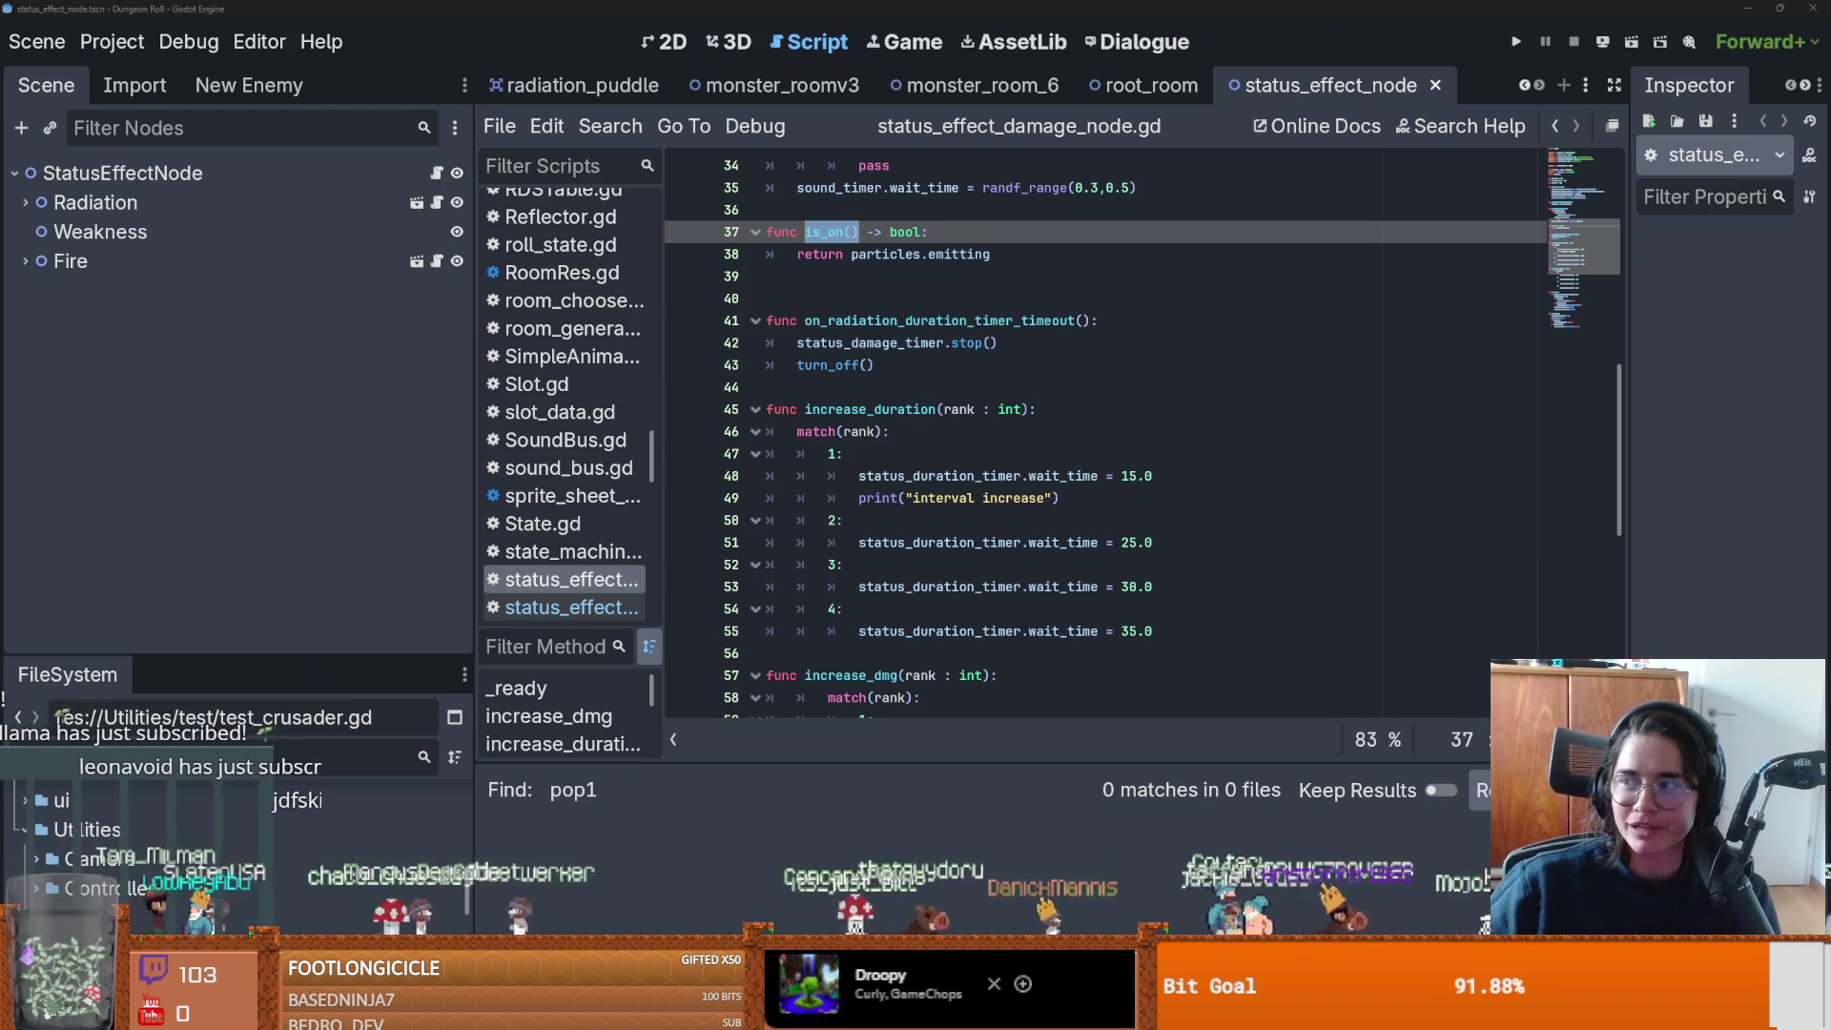
key("alt+Tab")
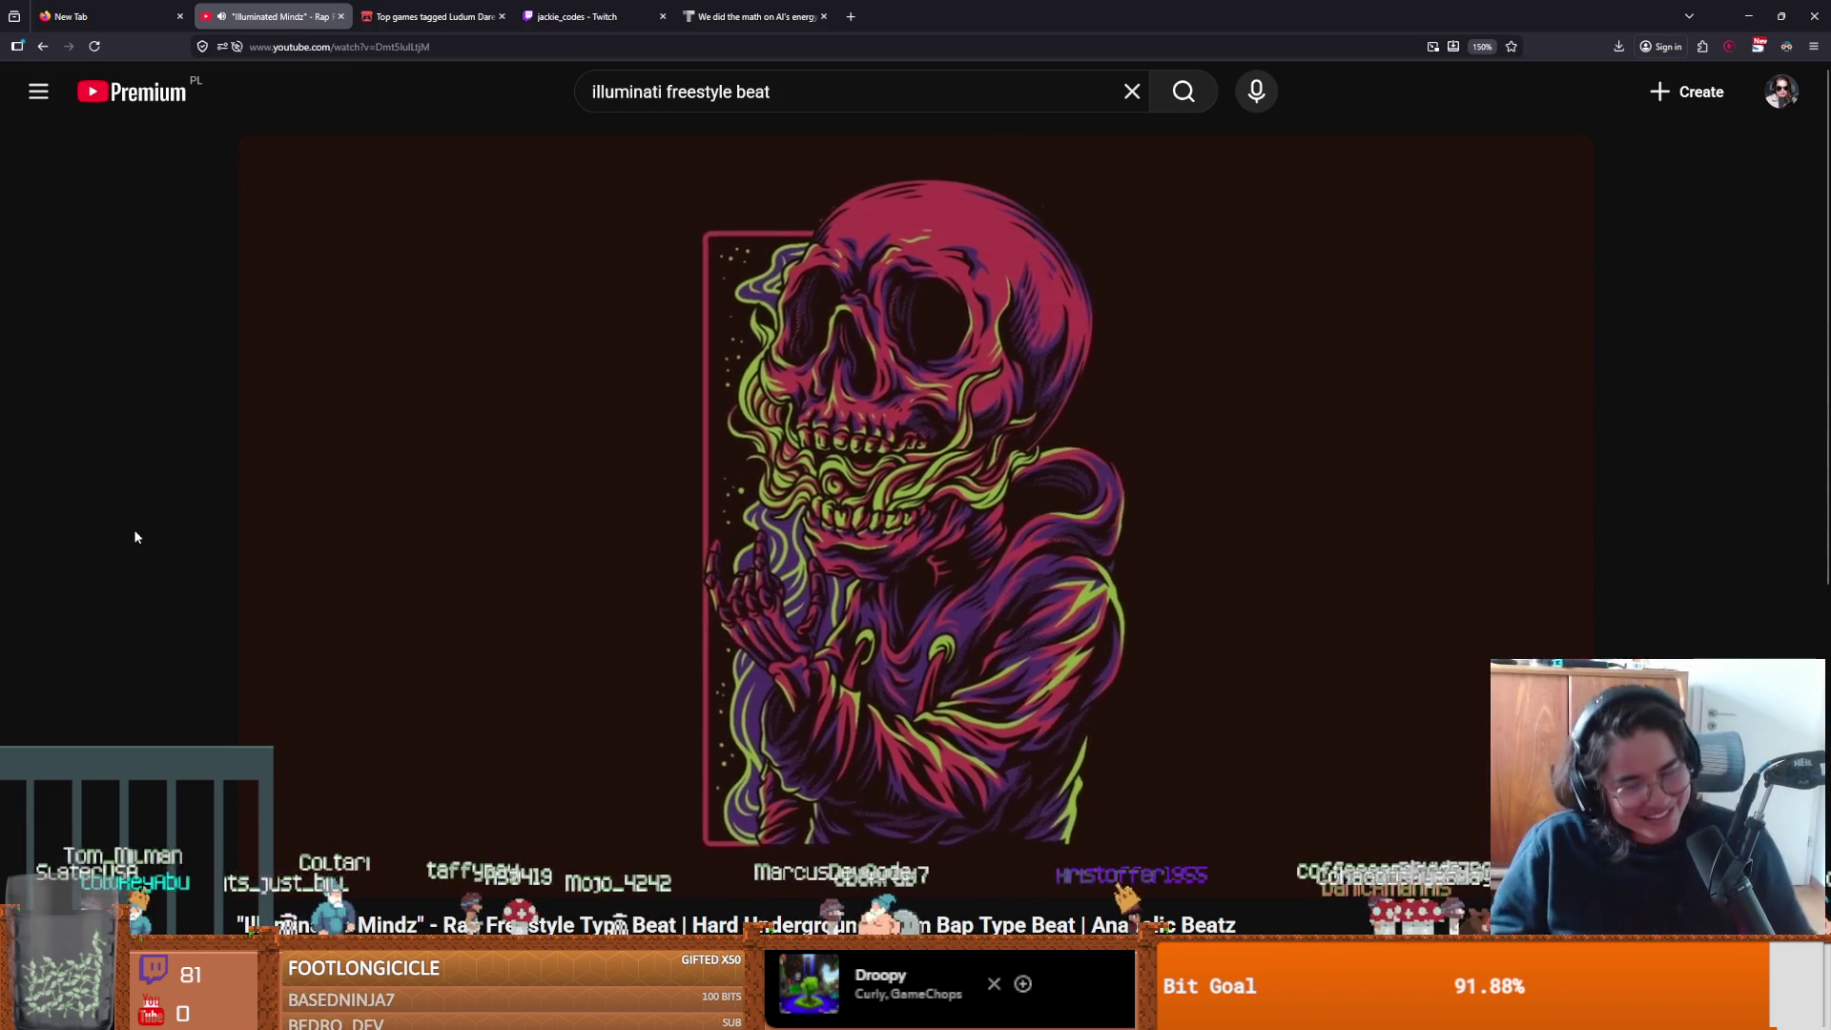
mouse_move(336, 662)
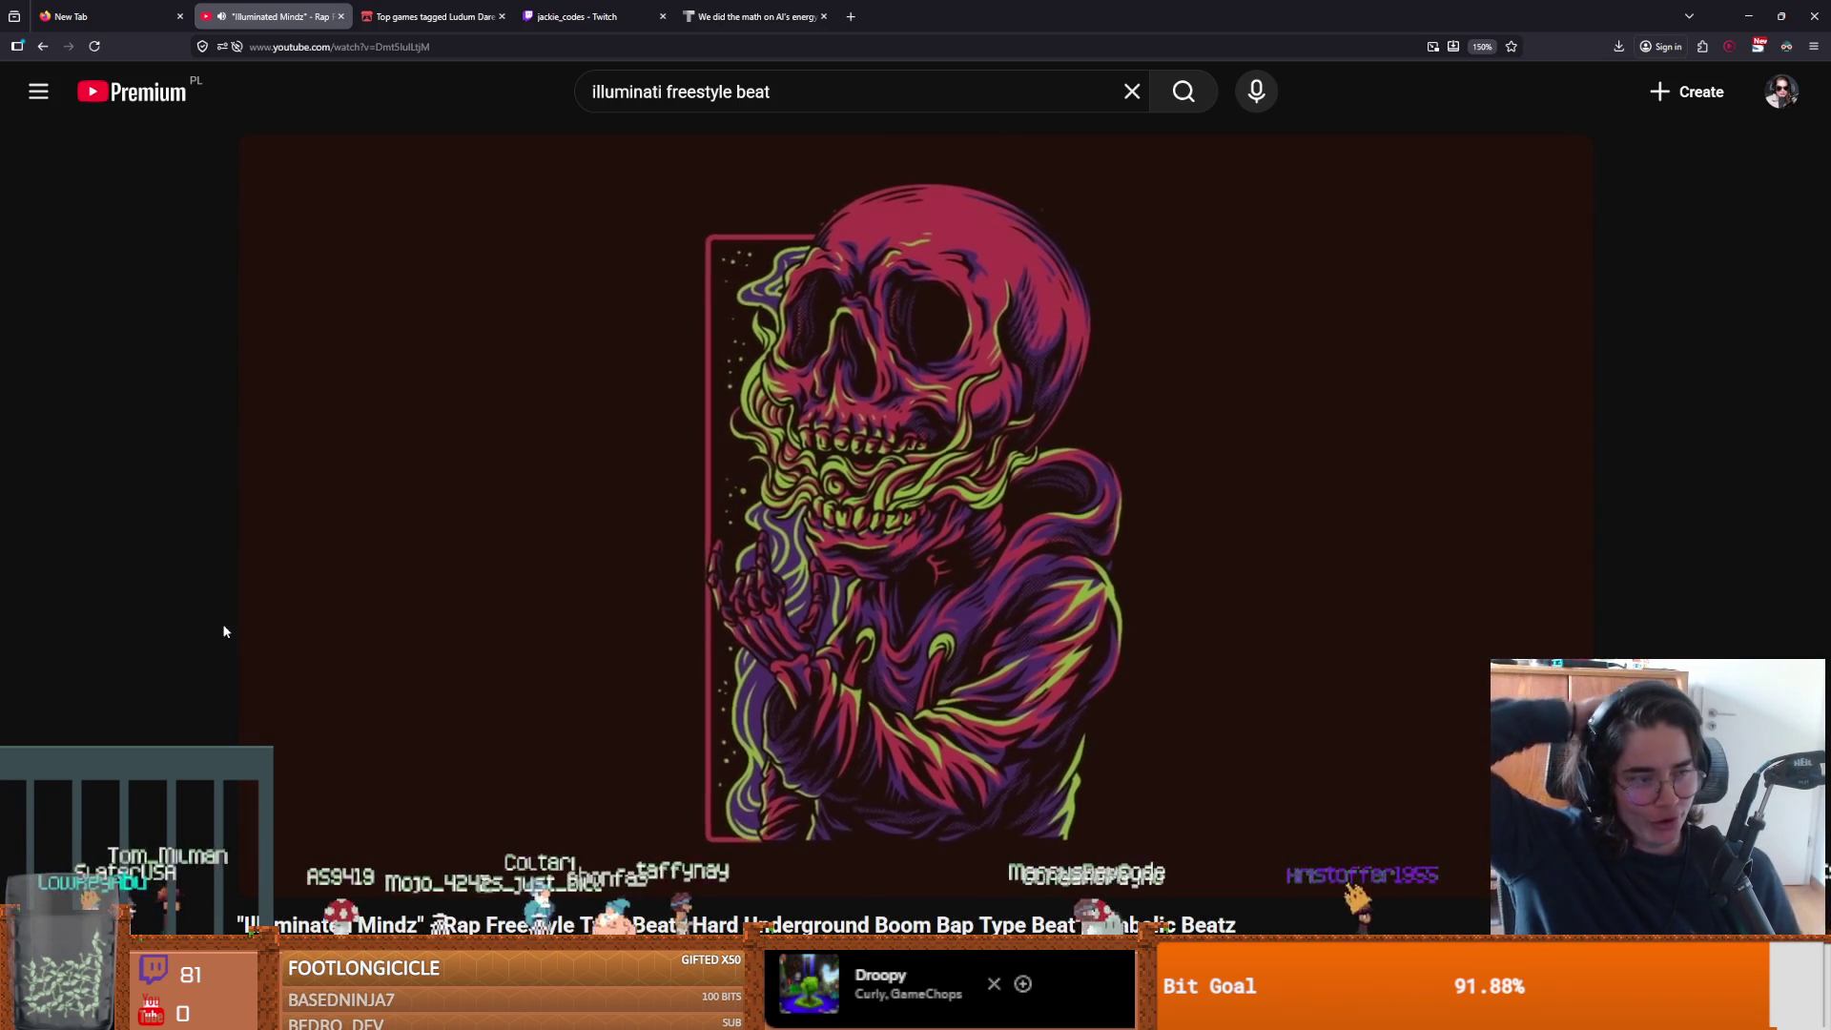
mouse_move(373, 412)
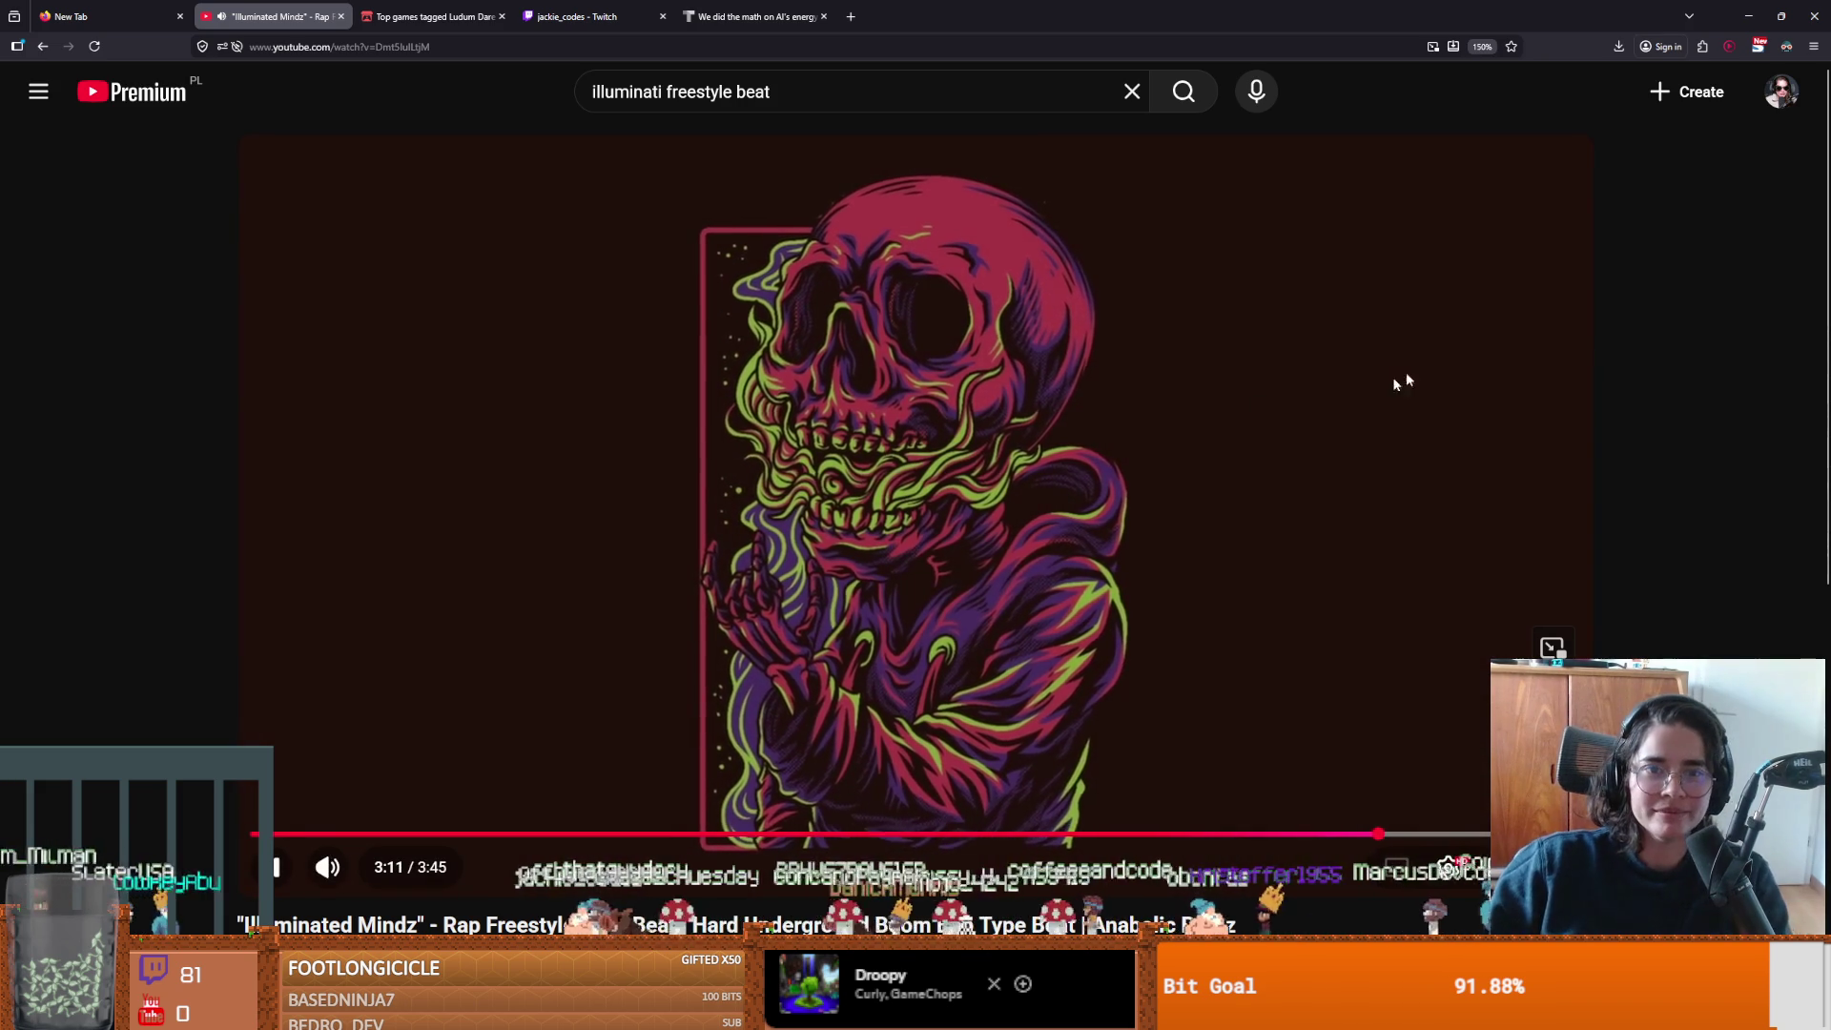
key("k")
Back in Godot, save the status effect script and open the GUT results with Ctrl+Shift+R.
key("alt+Tab")
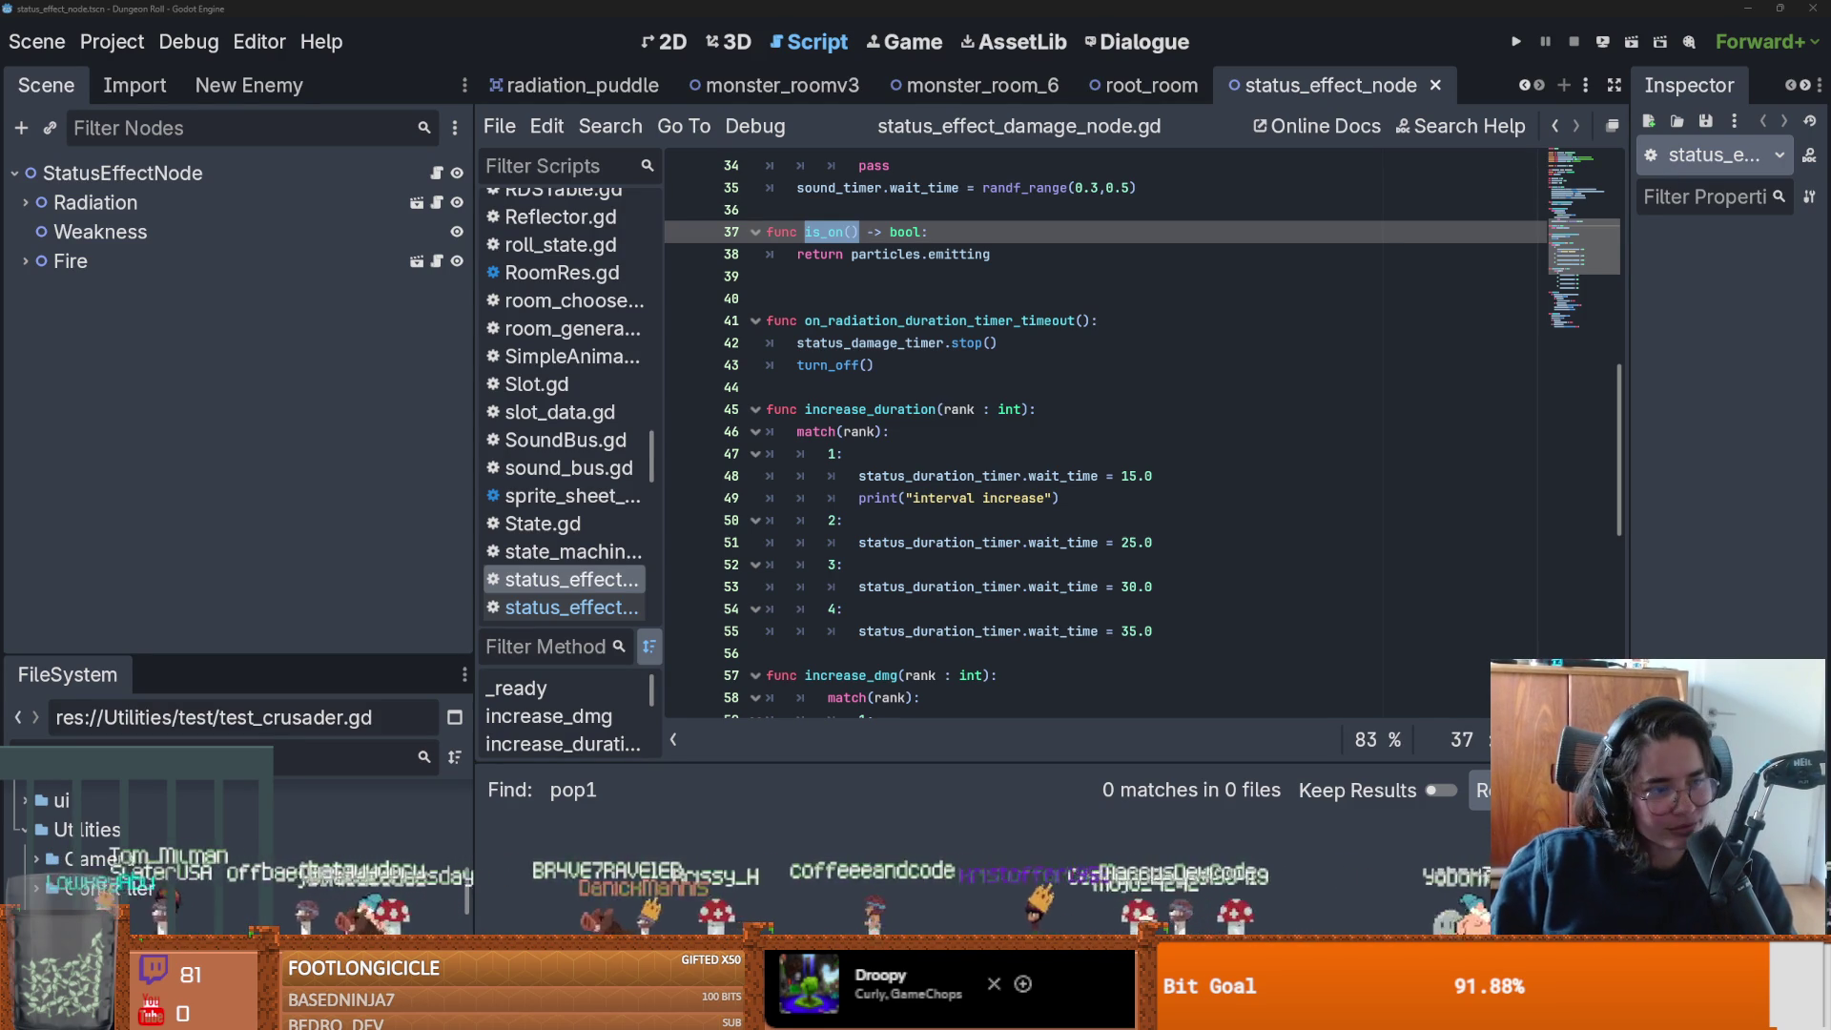
left_click(989, 586)
key("ctrl+s")
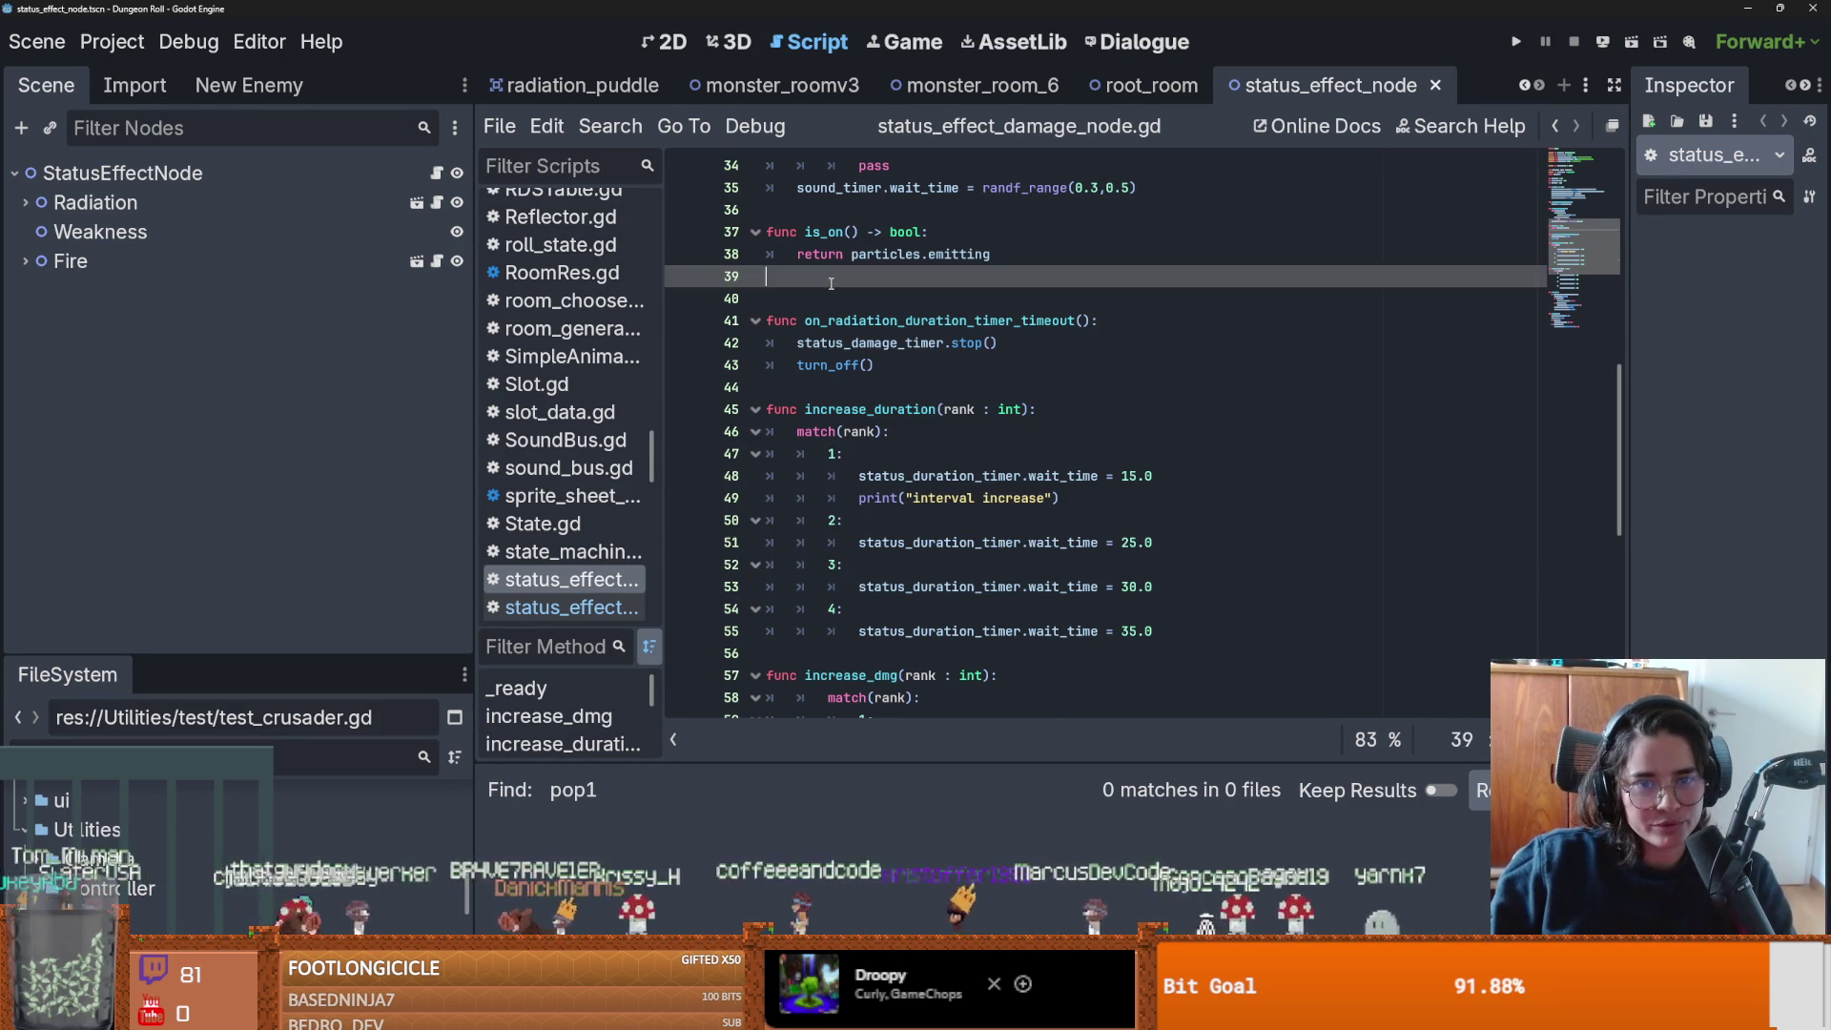
type("dm")
mouse_move(789, 232)
left_mouse_down()
mouse_move(845, 232)
mouse_move(789, 232)
mouse_move(804, 232)
left_mouse_up()
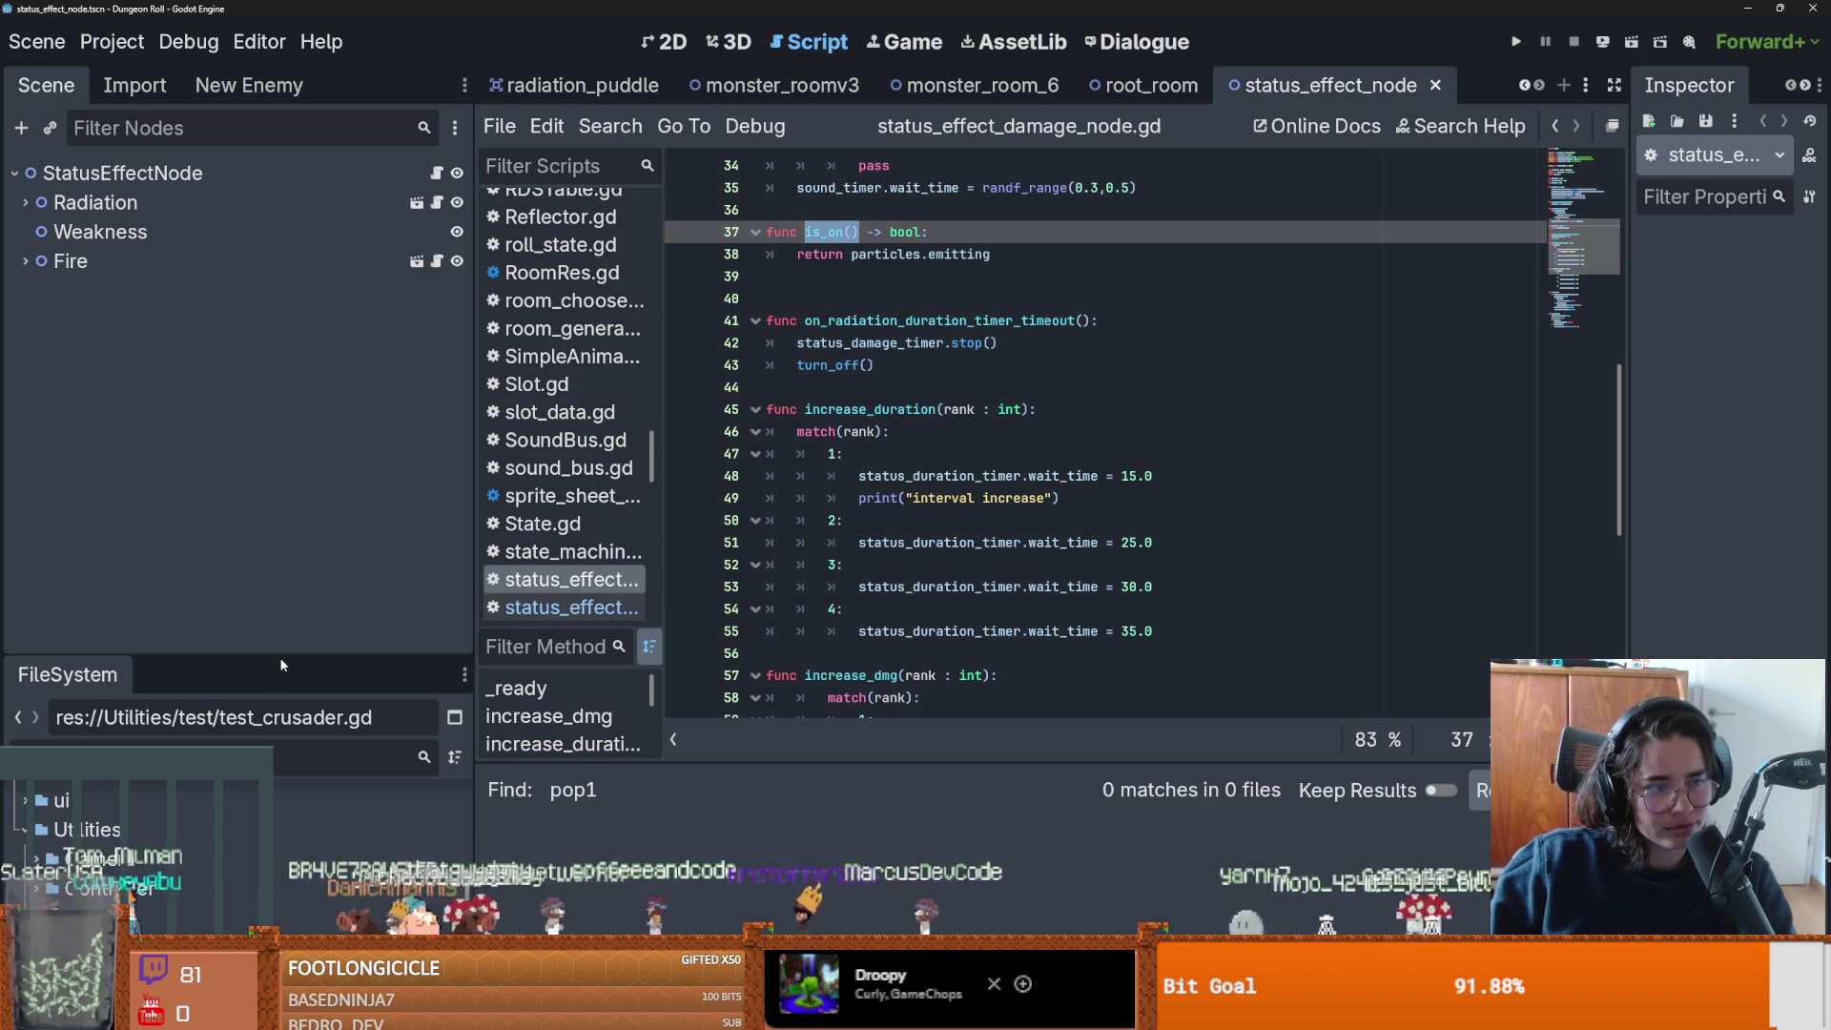
left_click(283, 658)
scroll(282, 648, "up", 5)
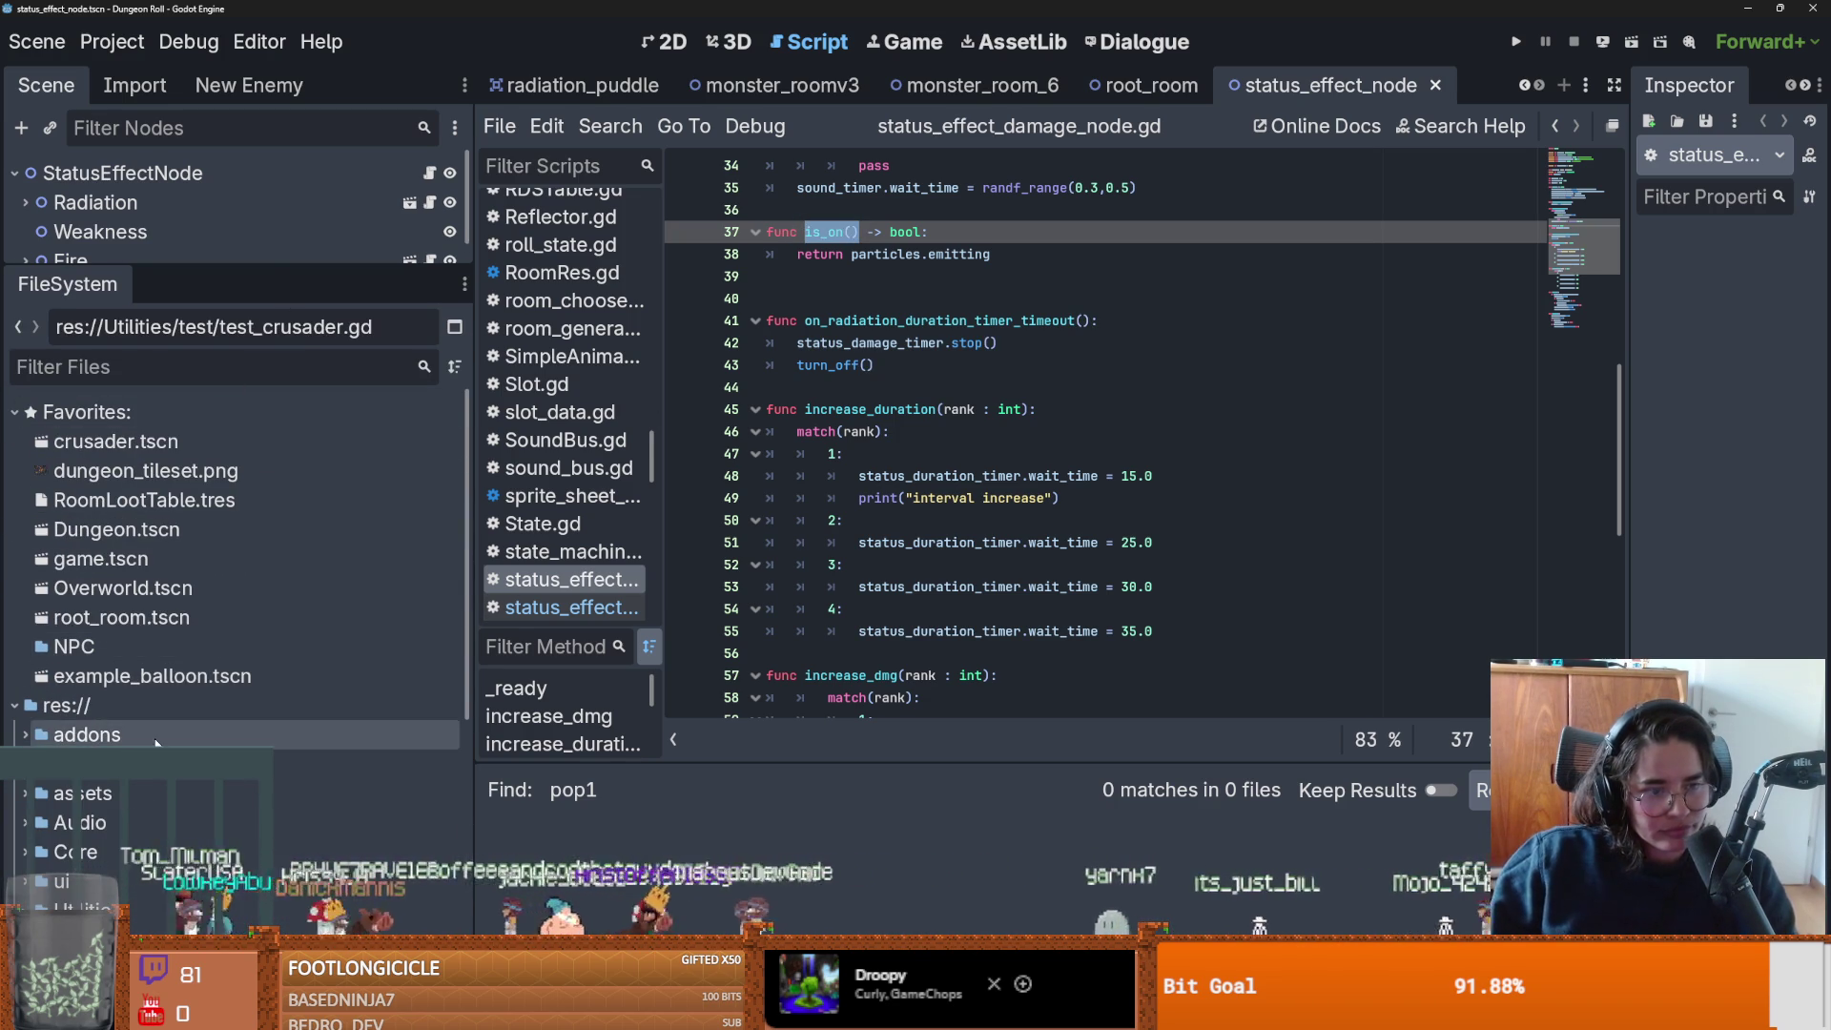
key("ctrl+s")
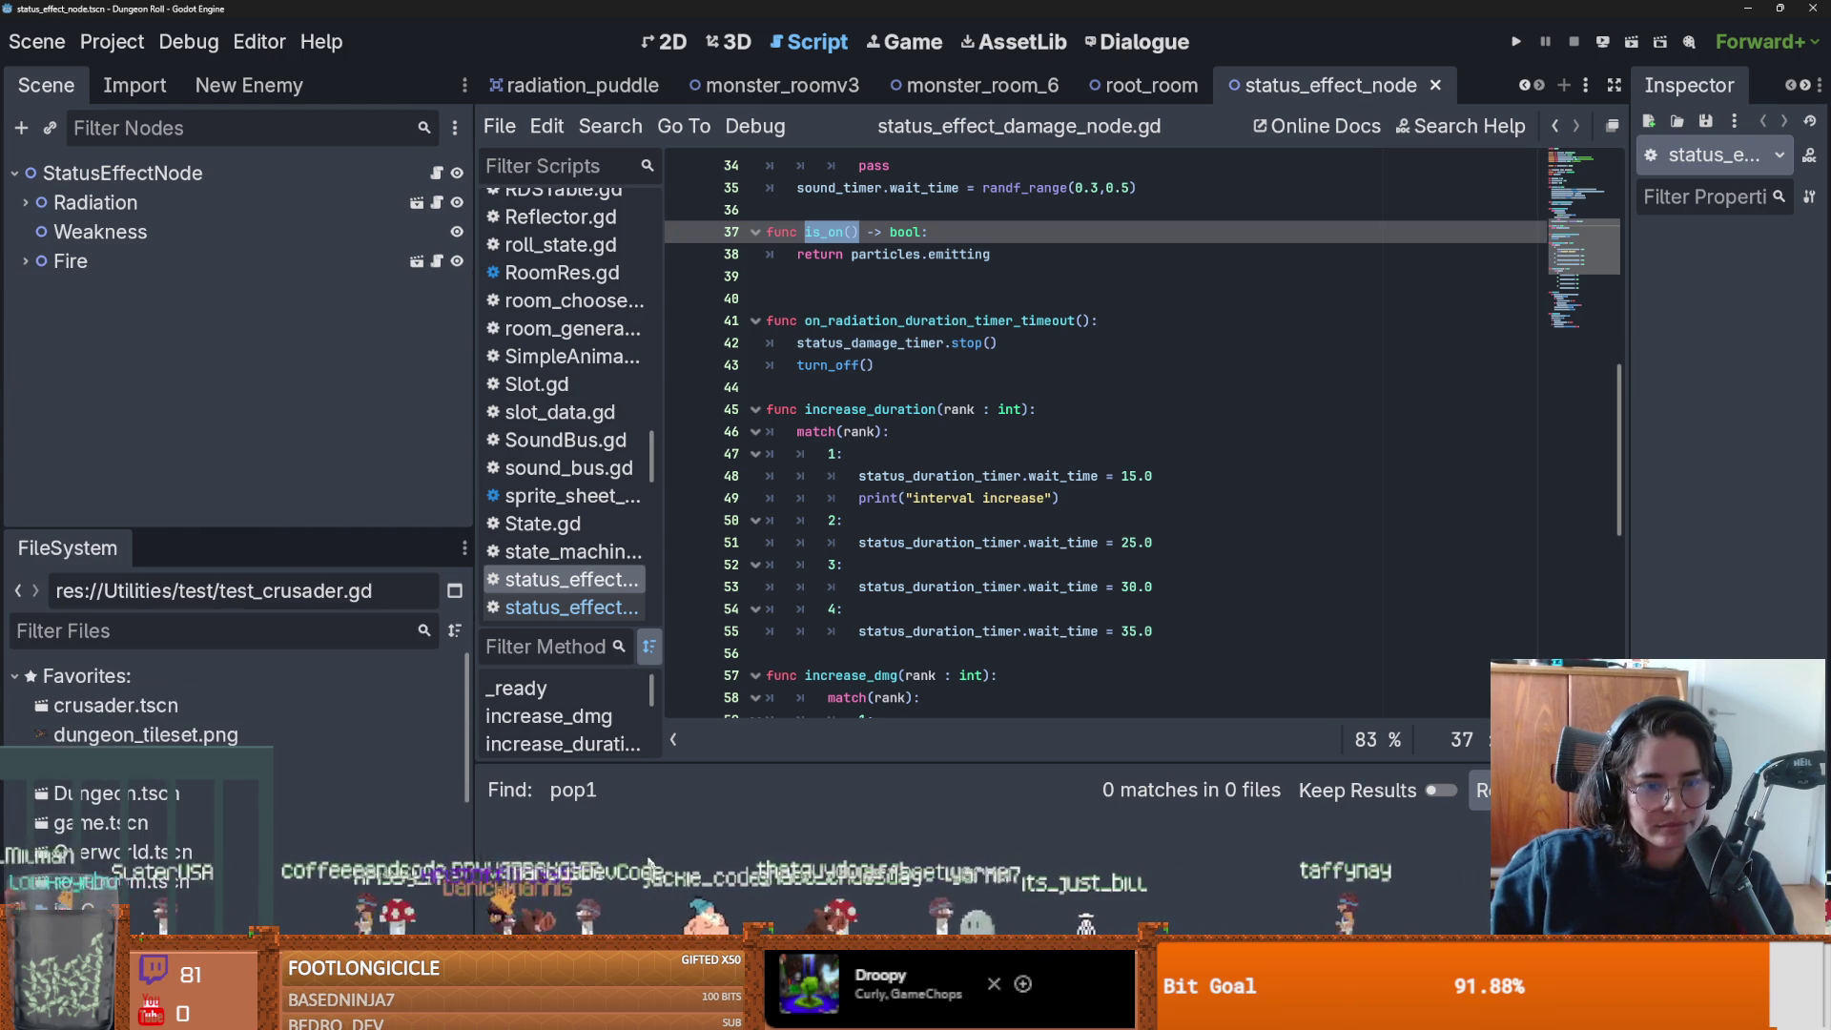
key("ctrl+shift+r")
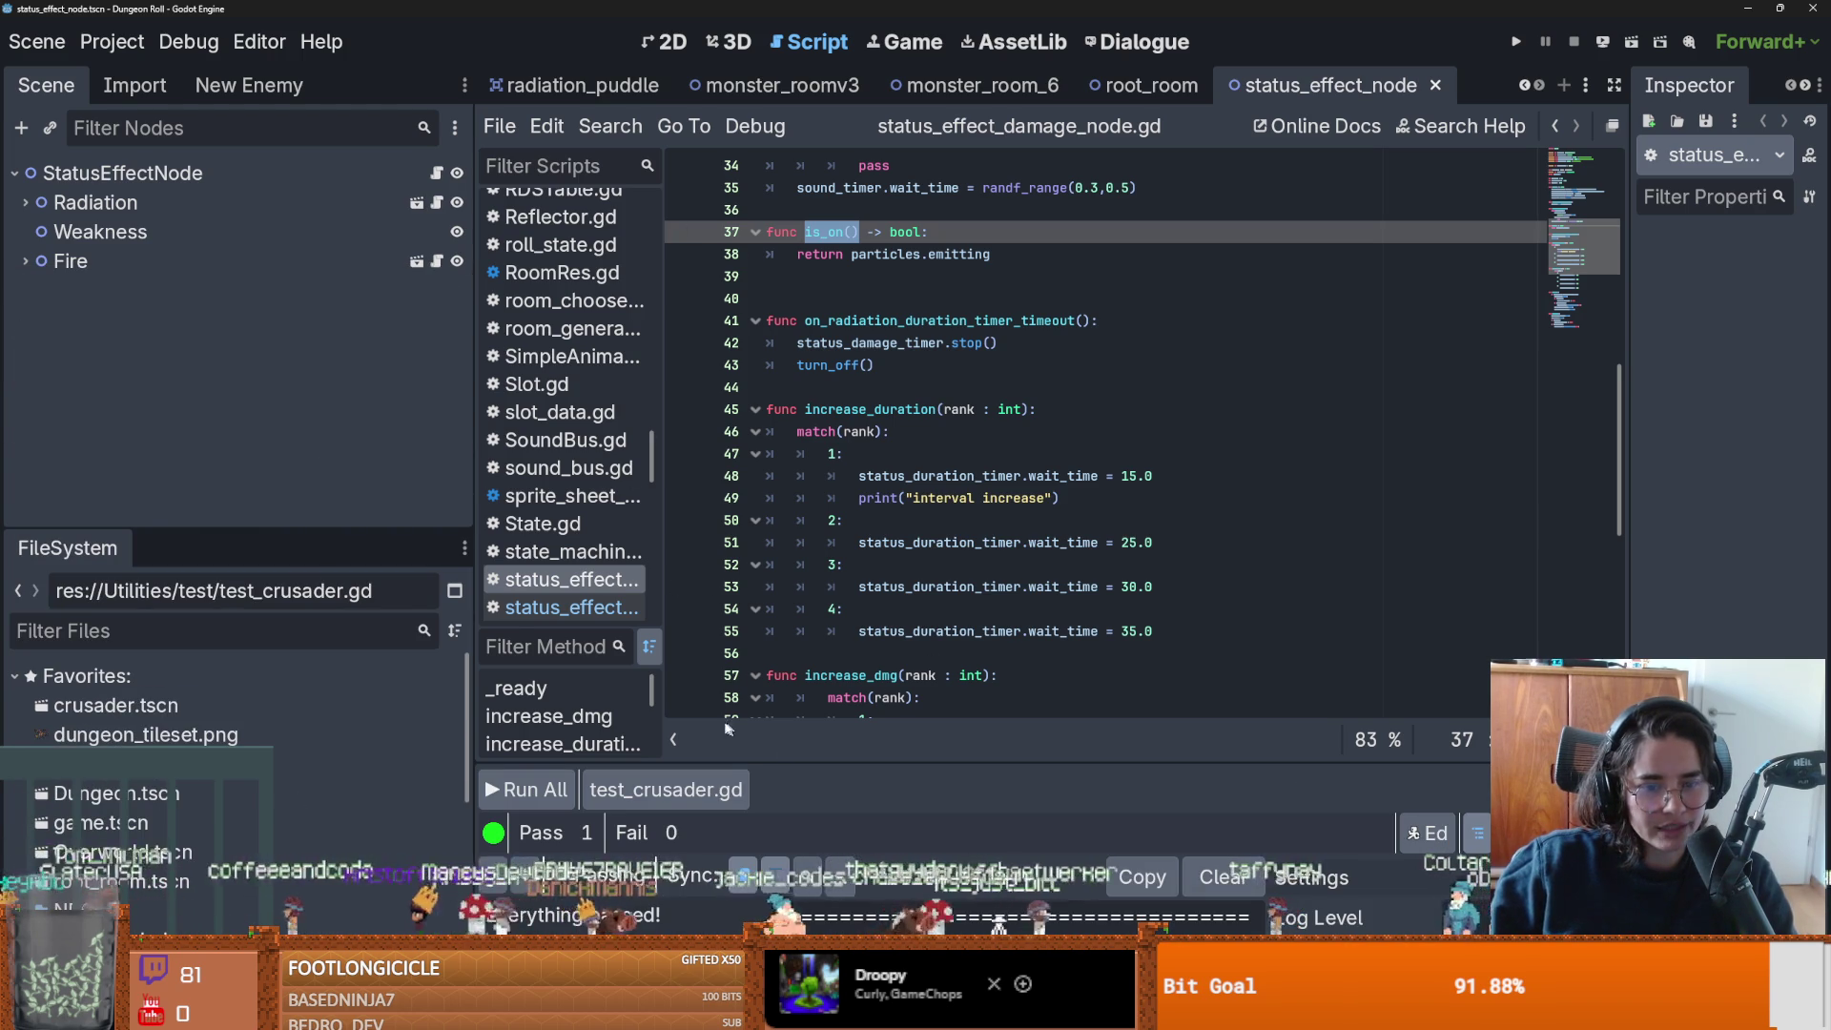
Enlarge the GUT results panel to show 1 pass, 0 failures, and expand res://Utilities.
mouse_move(772, 762)
left_mouse_down()
mouse_move(191, 558)
mouse_move(228, 303)
left_mouse_up()
scroll(38, 706, "down", 3)
left_click(25, 734)
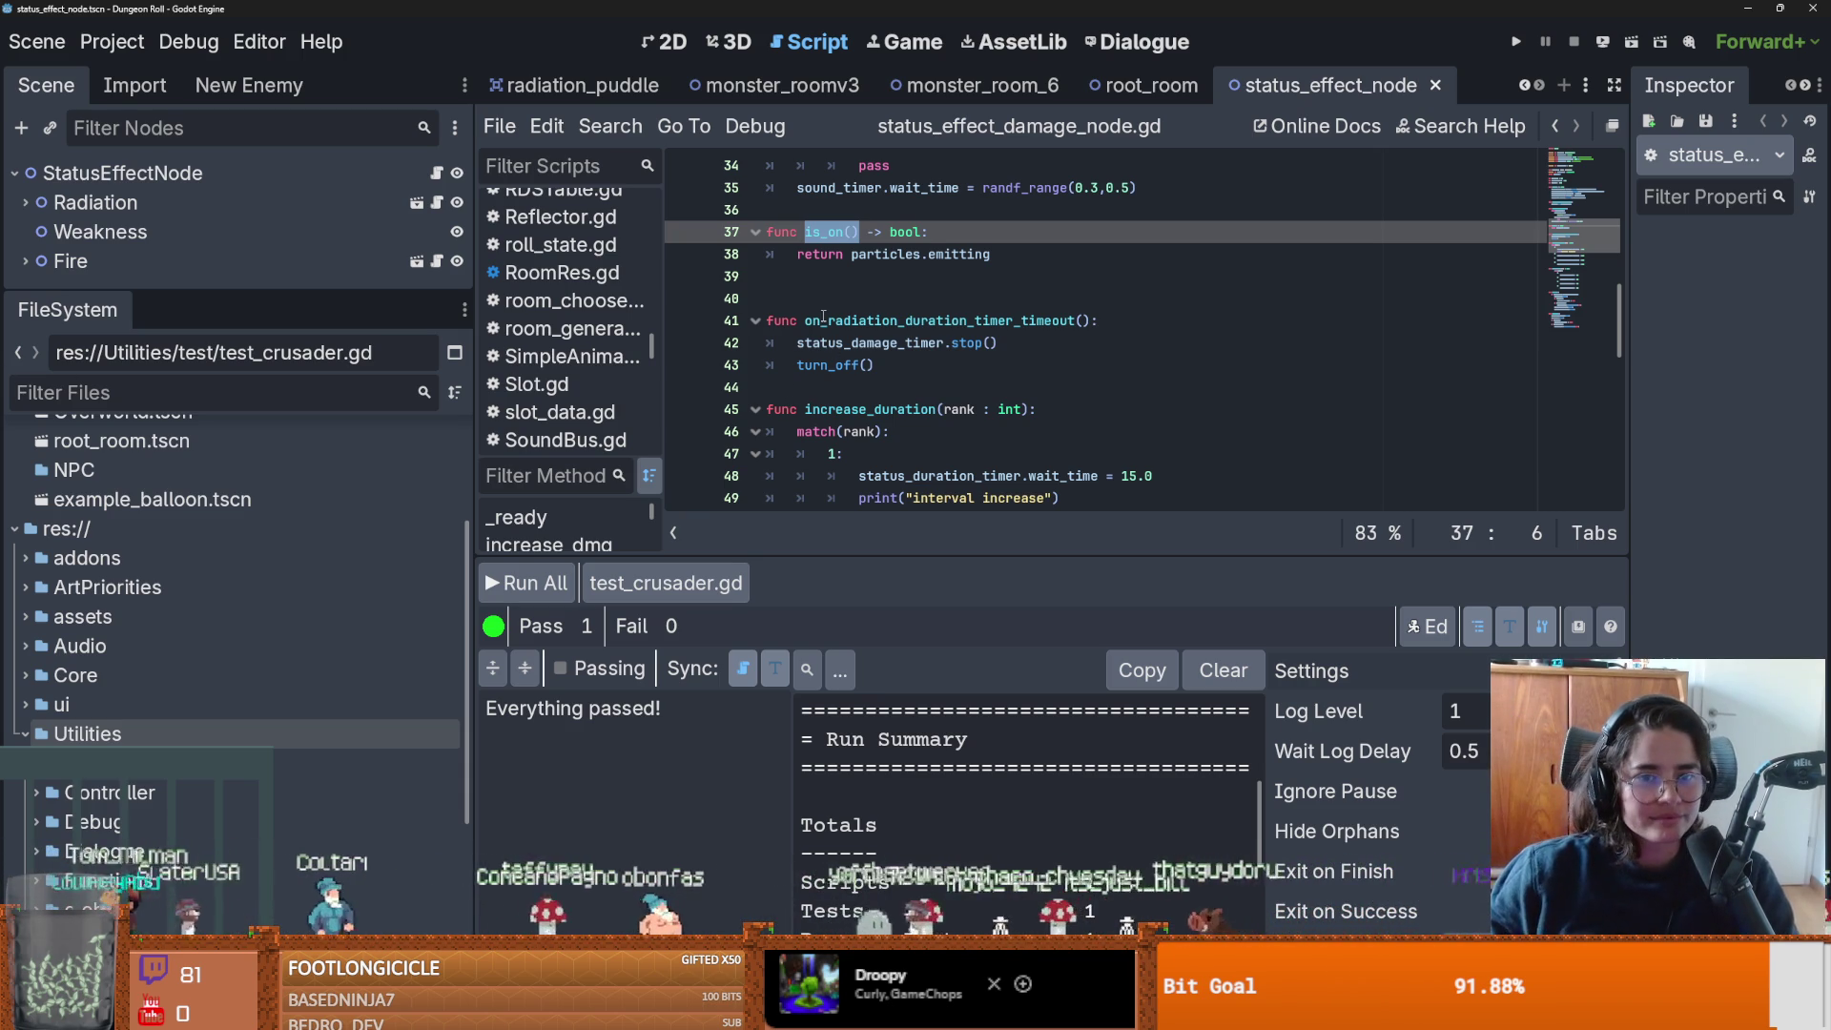
Delete the extra blank line above on_radiation_duration_timer_timeout, save, and shrink the bottom panel.
left_click(809, 277)
key("BackSpace")
key("ctrl+s")
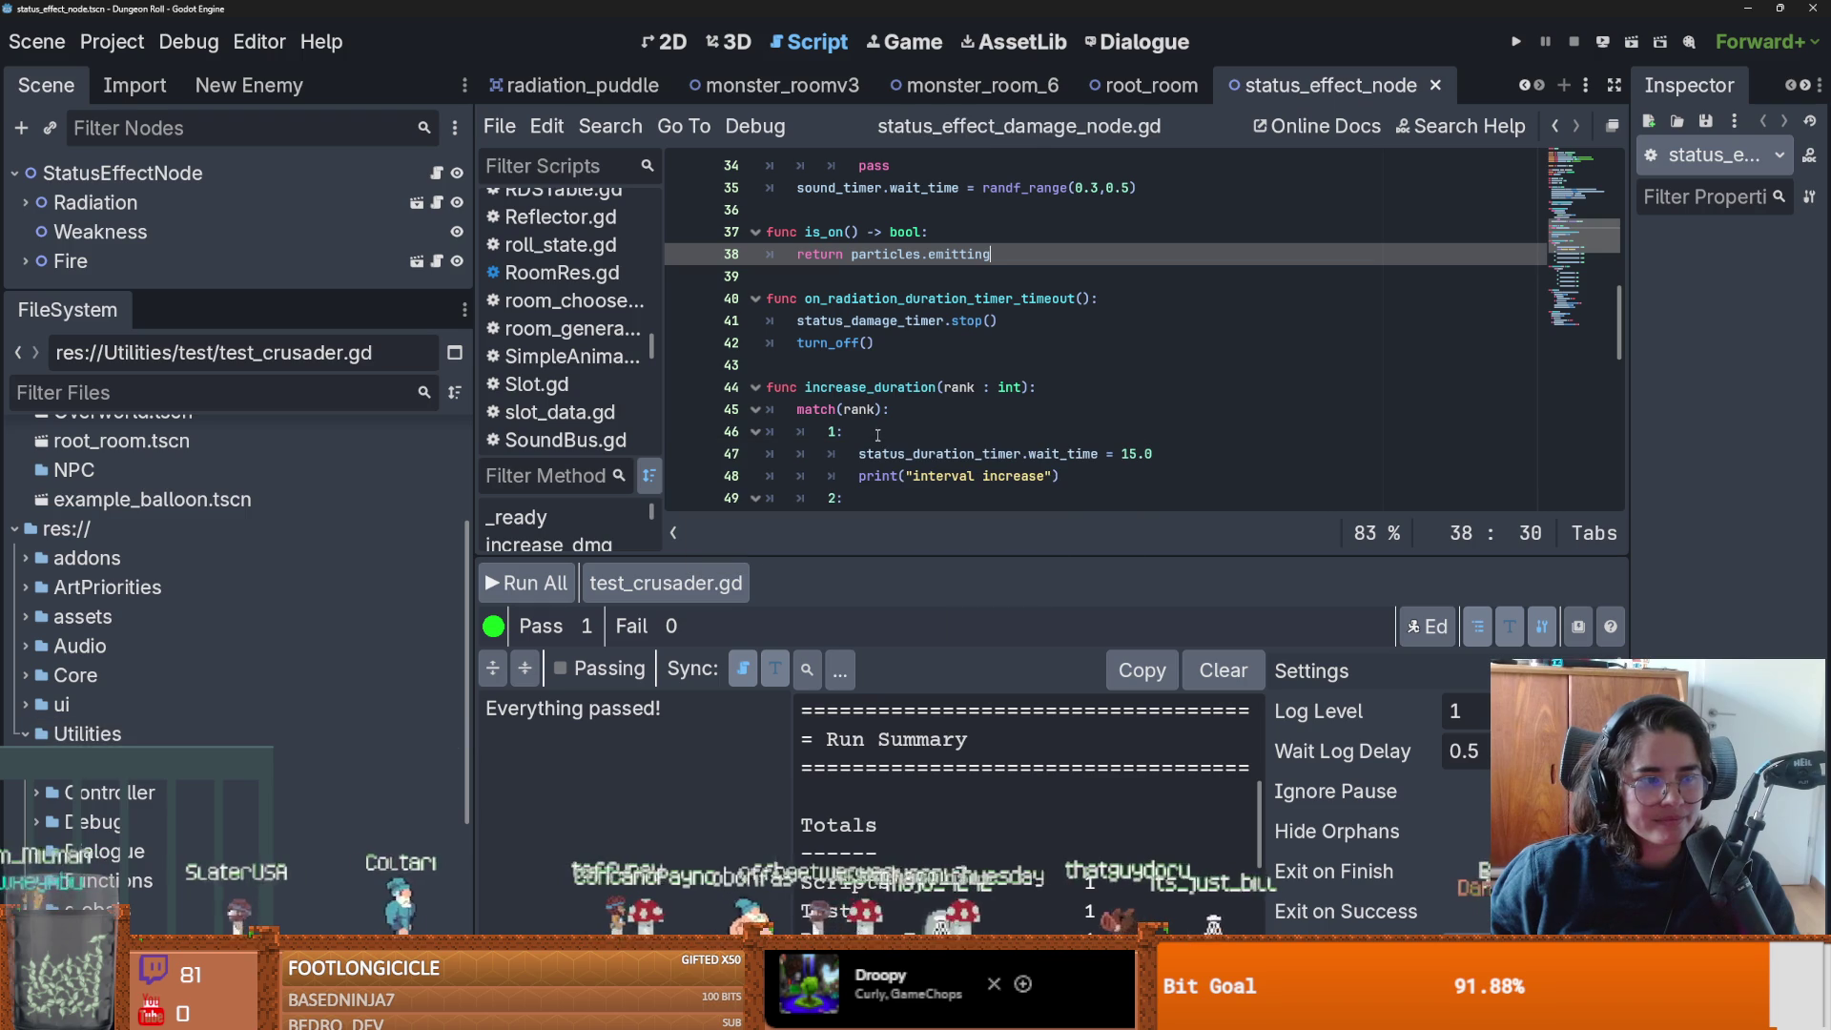
left_click_drag(1049, 555, 937, 842)
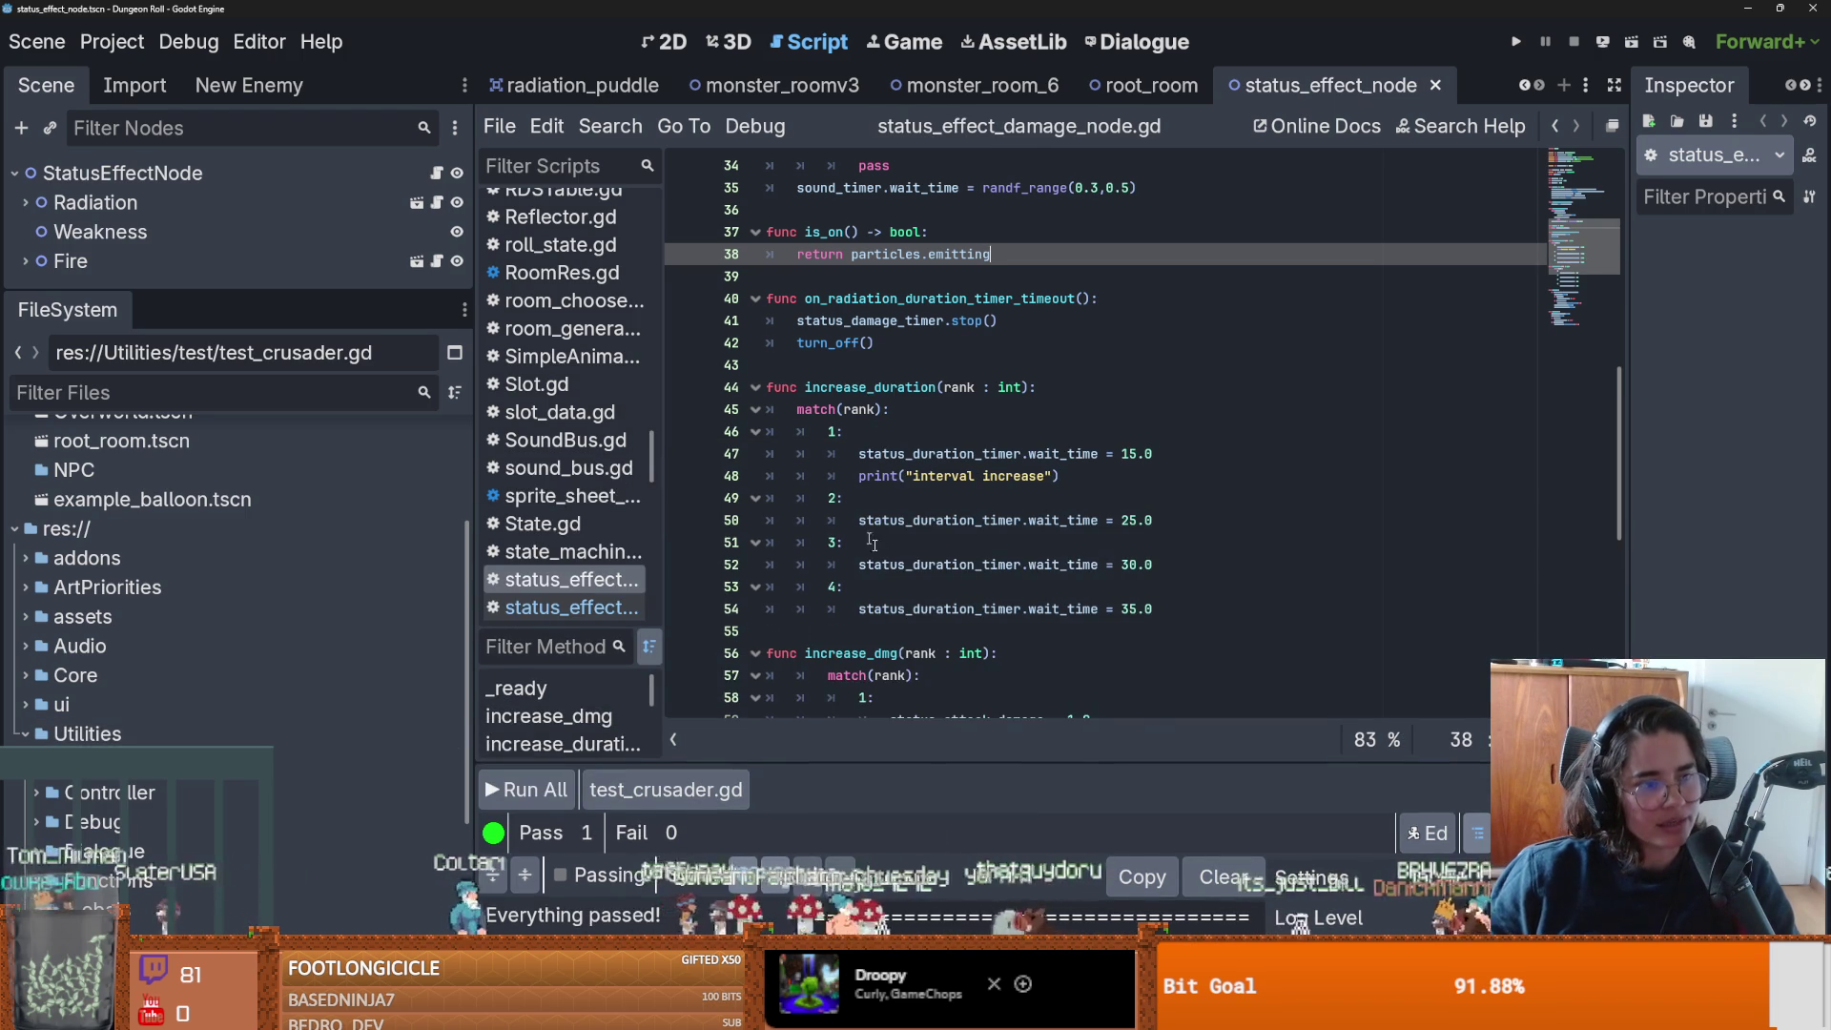
Open Utilities/test/test_crusader.gd from the FileSystem dock.
scroll(847, 520, "up", 4)
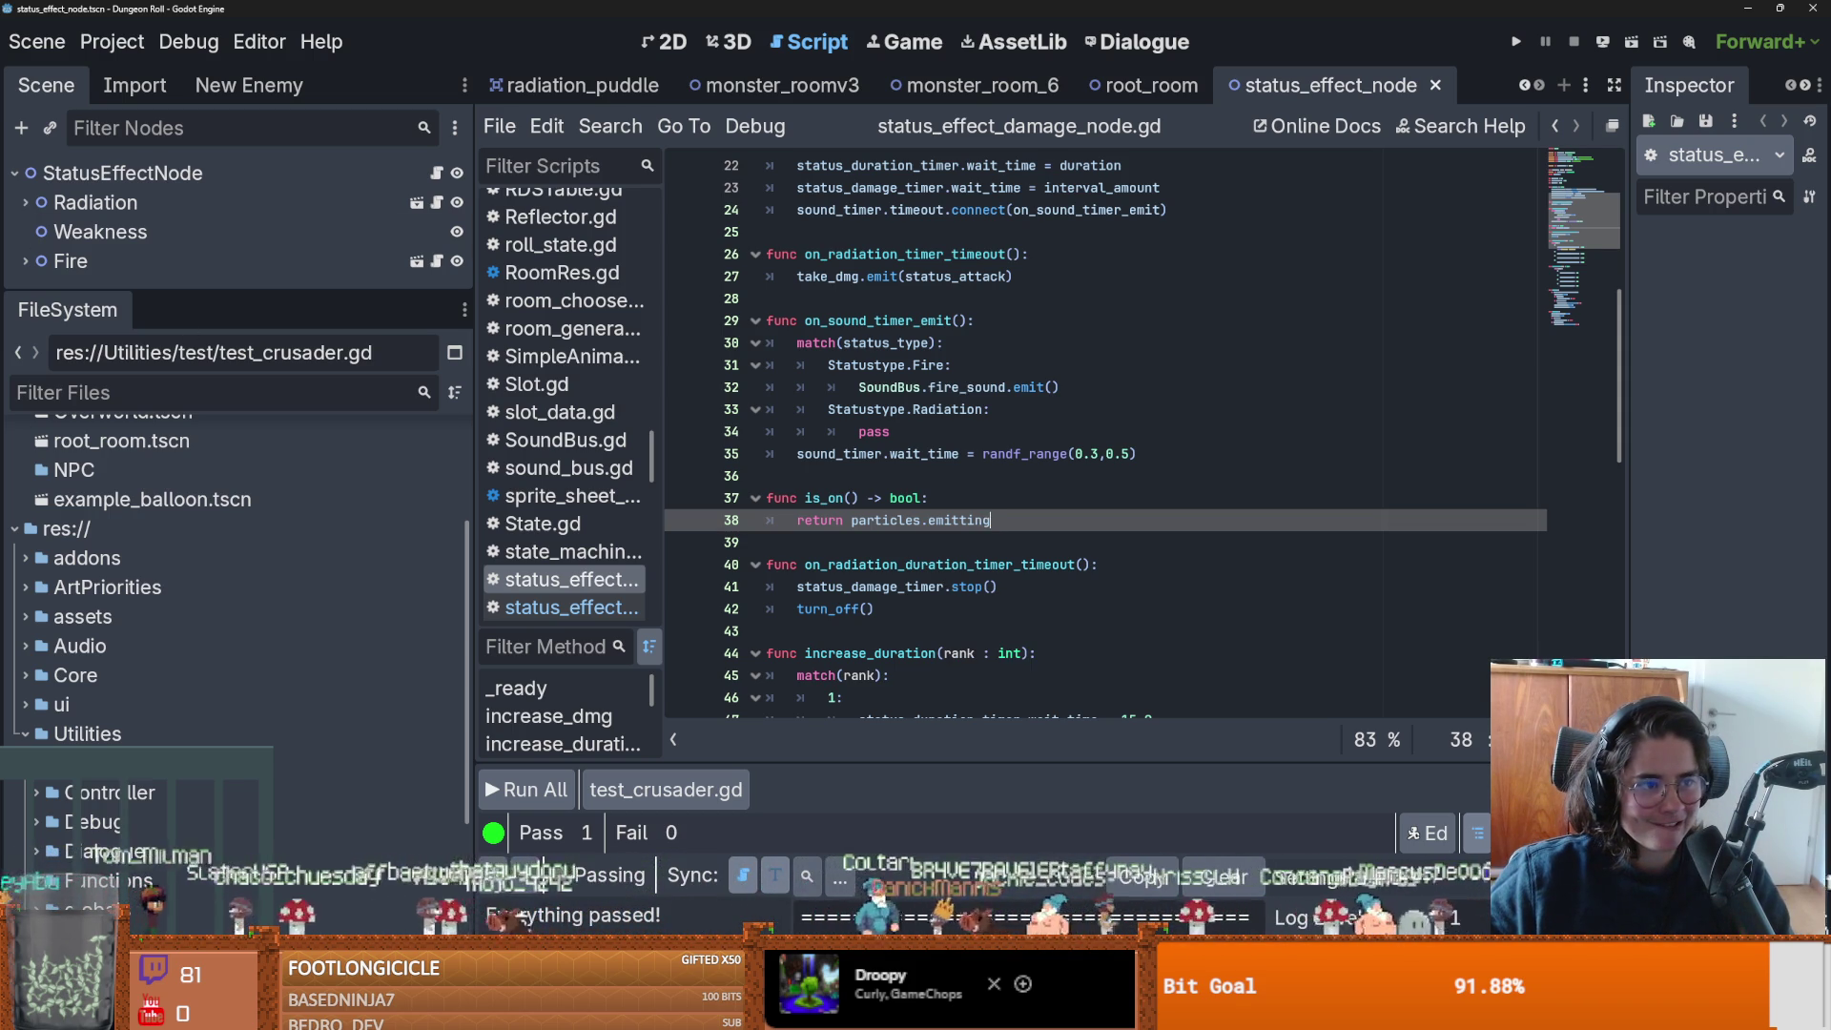
scroll(1049, 458, "down", 1)
key("Down")
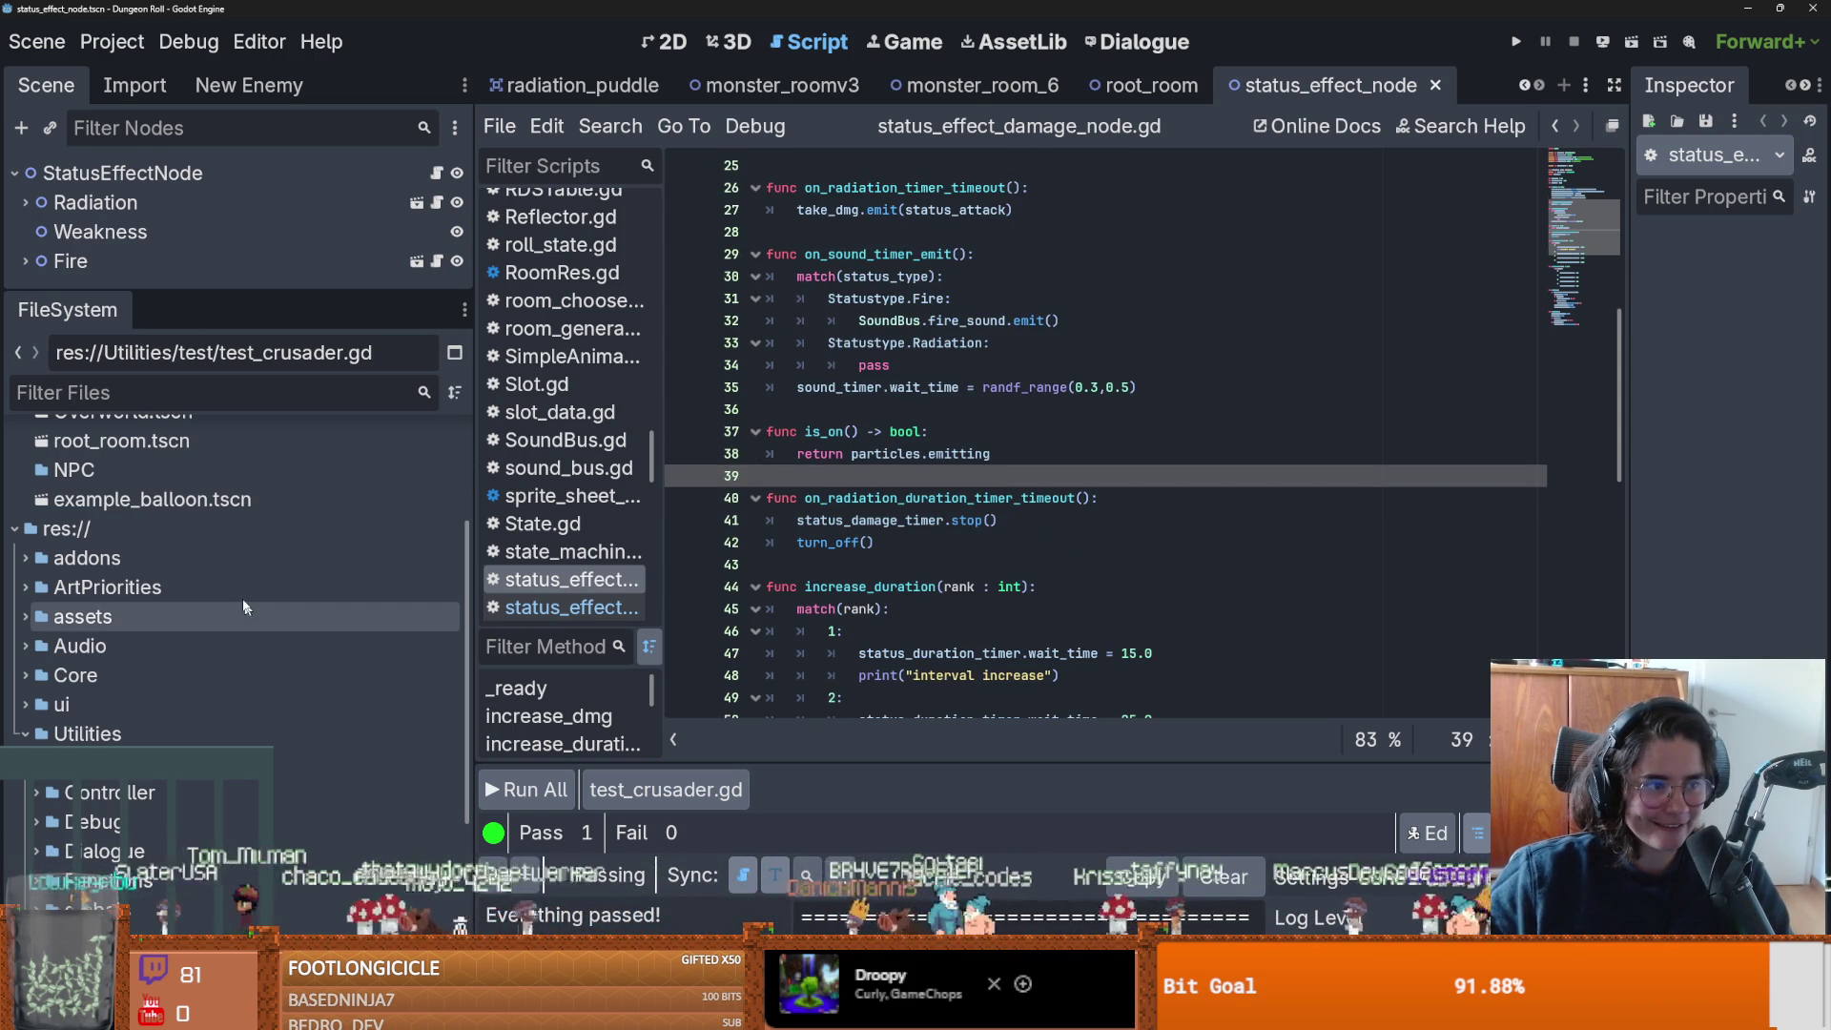
scroll(148, 641, "up", 3)
scroll(148, 667, "down", 8)
double_click(147, 718)
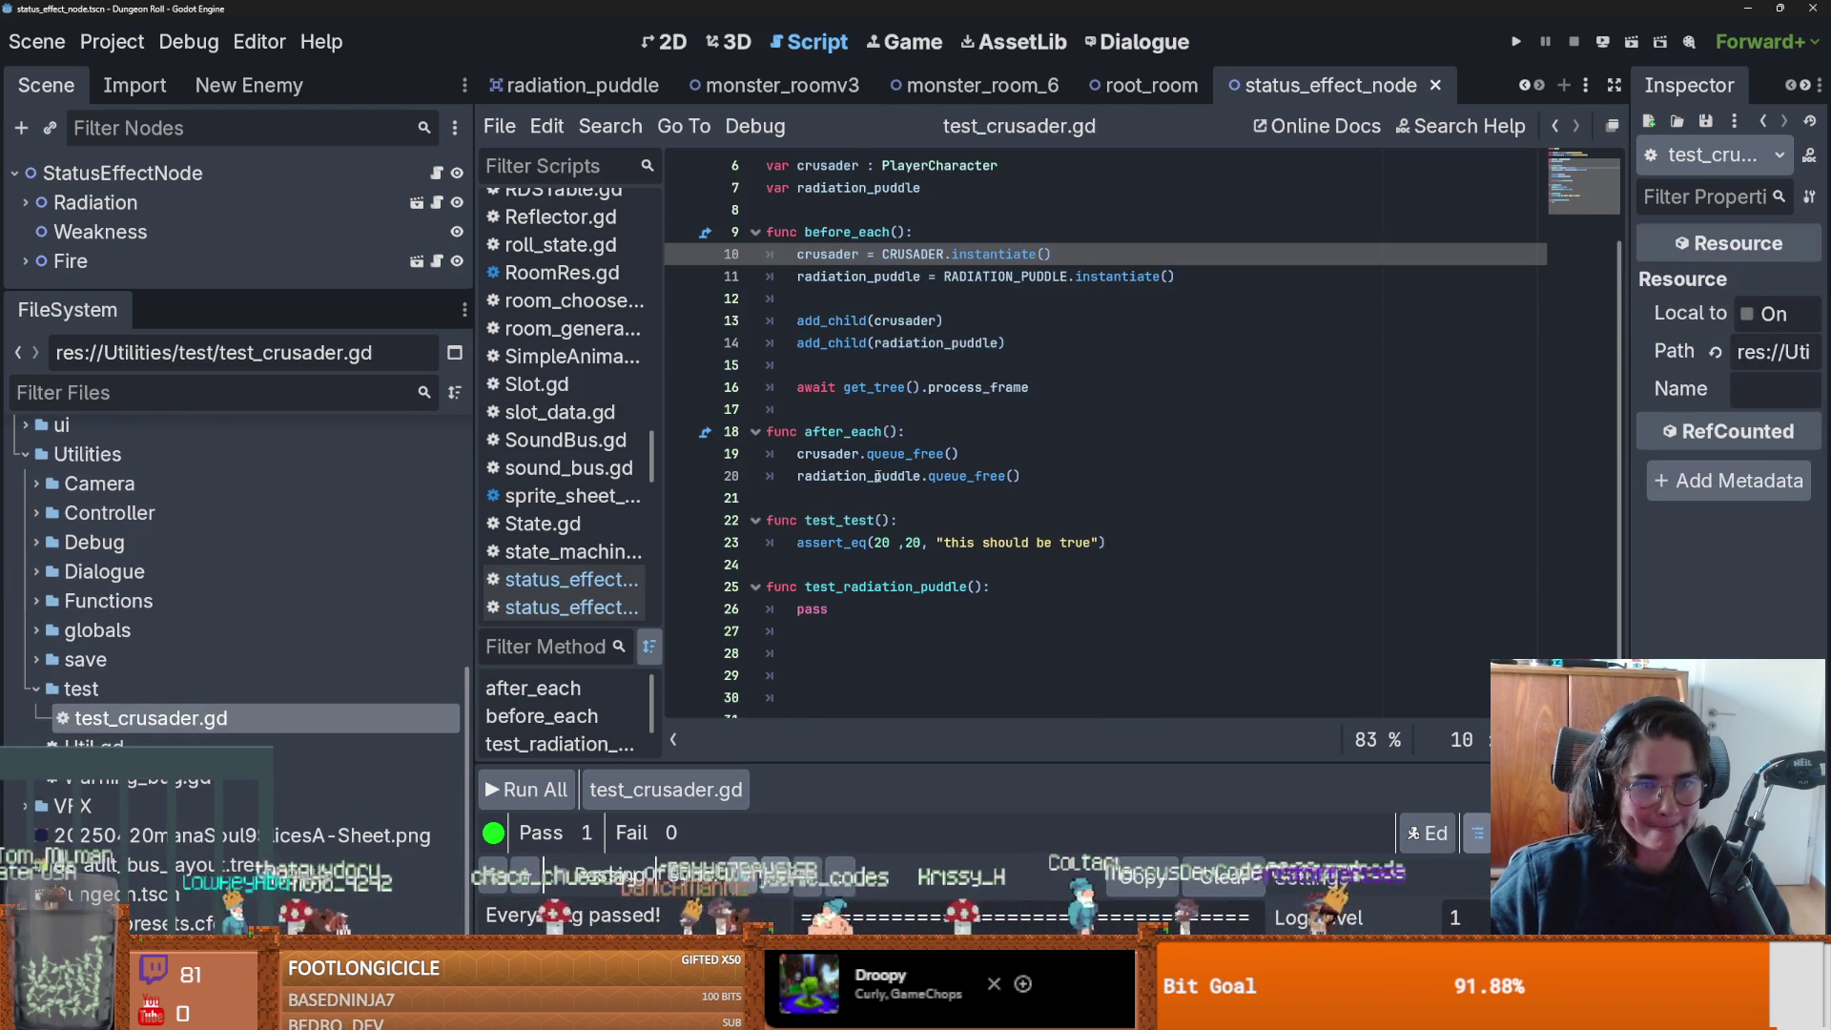
Select the pass placeholder inside test_radiation_puddle on line 26.
scroll(877, 475, "down", 1)
left_click(873, 568)
double_click(811, 591)
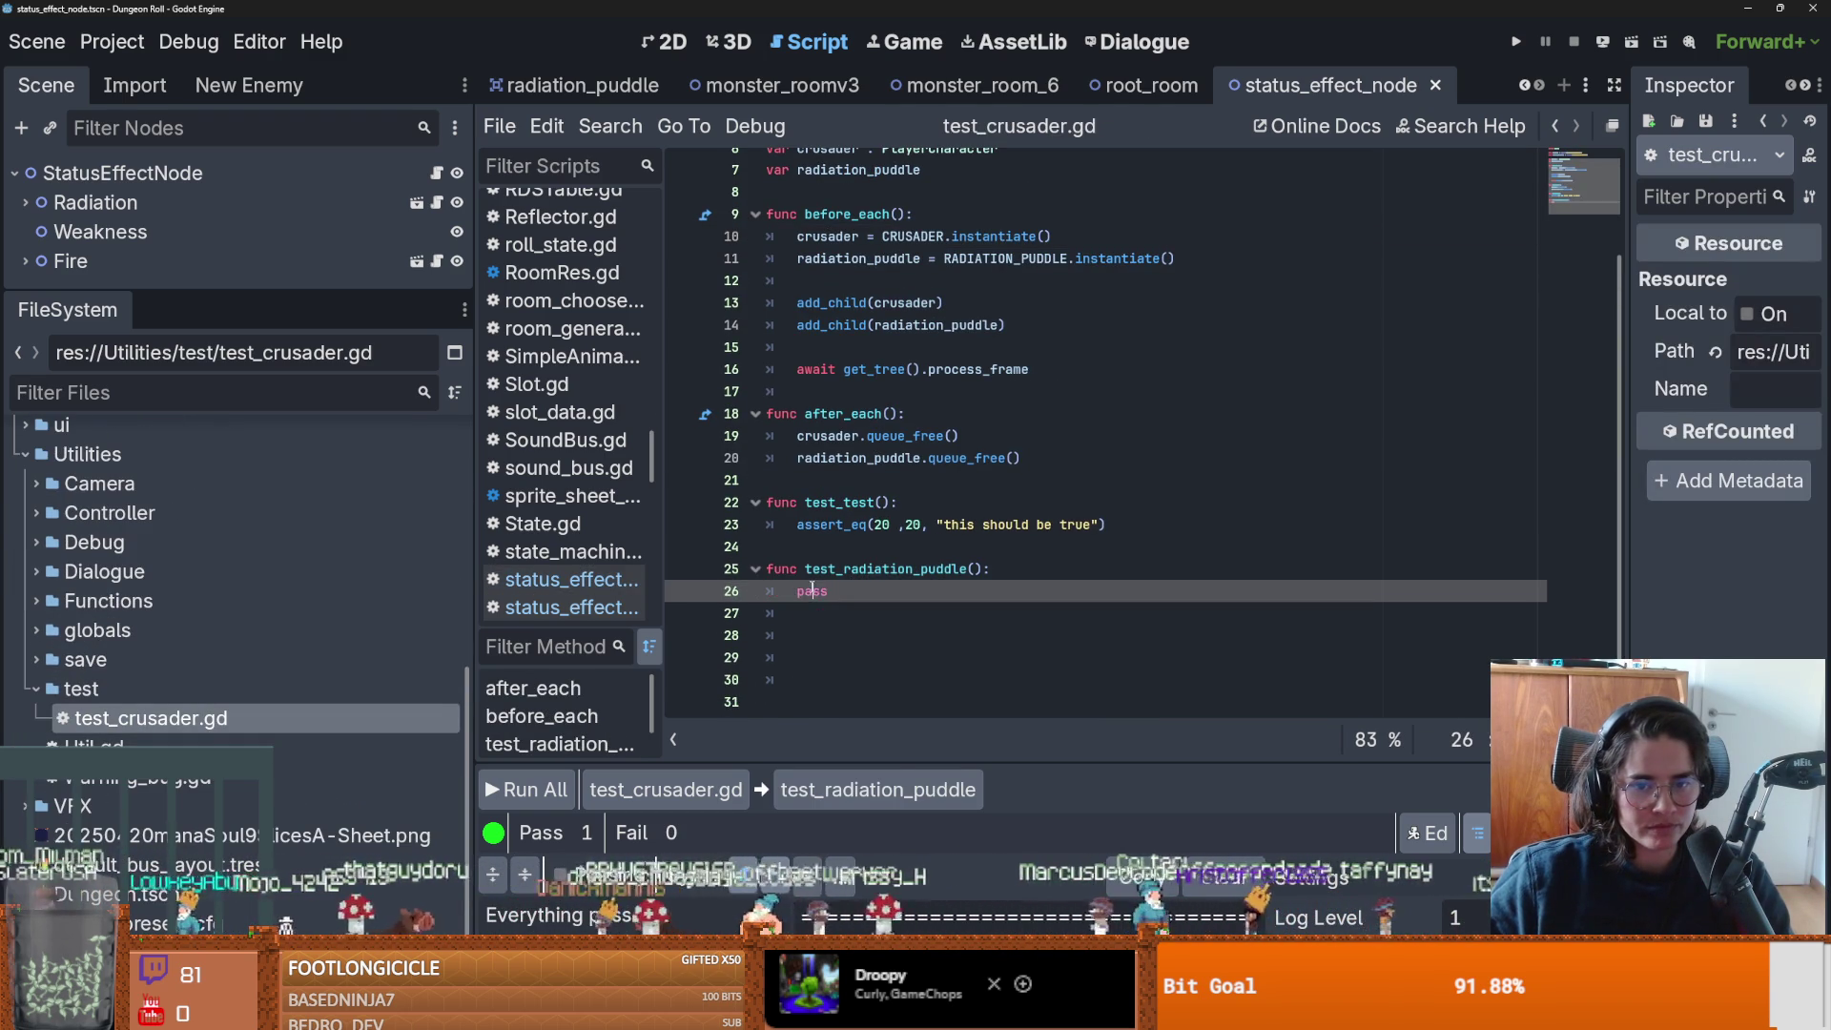
left_click(844, 527)
double_click(815, 590)
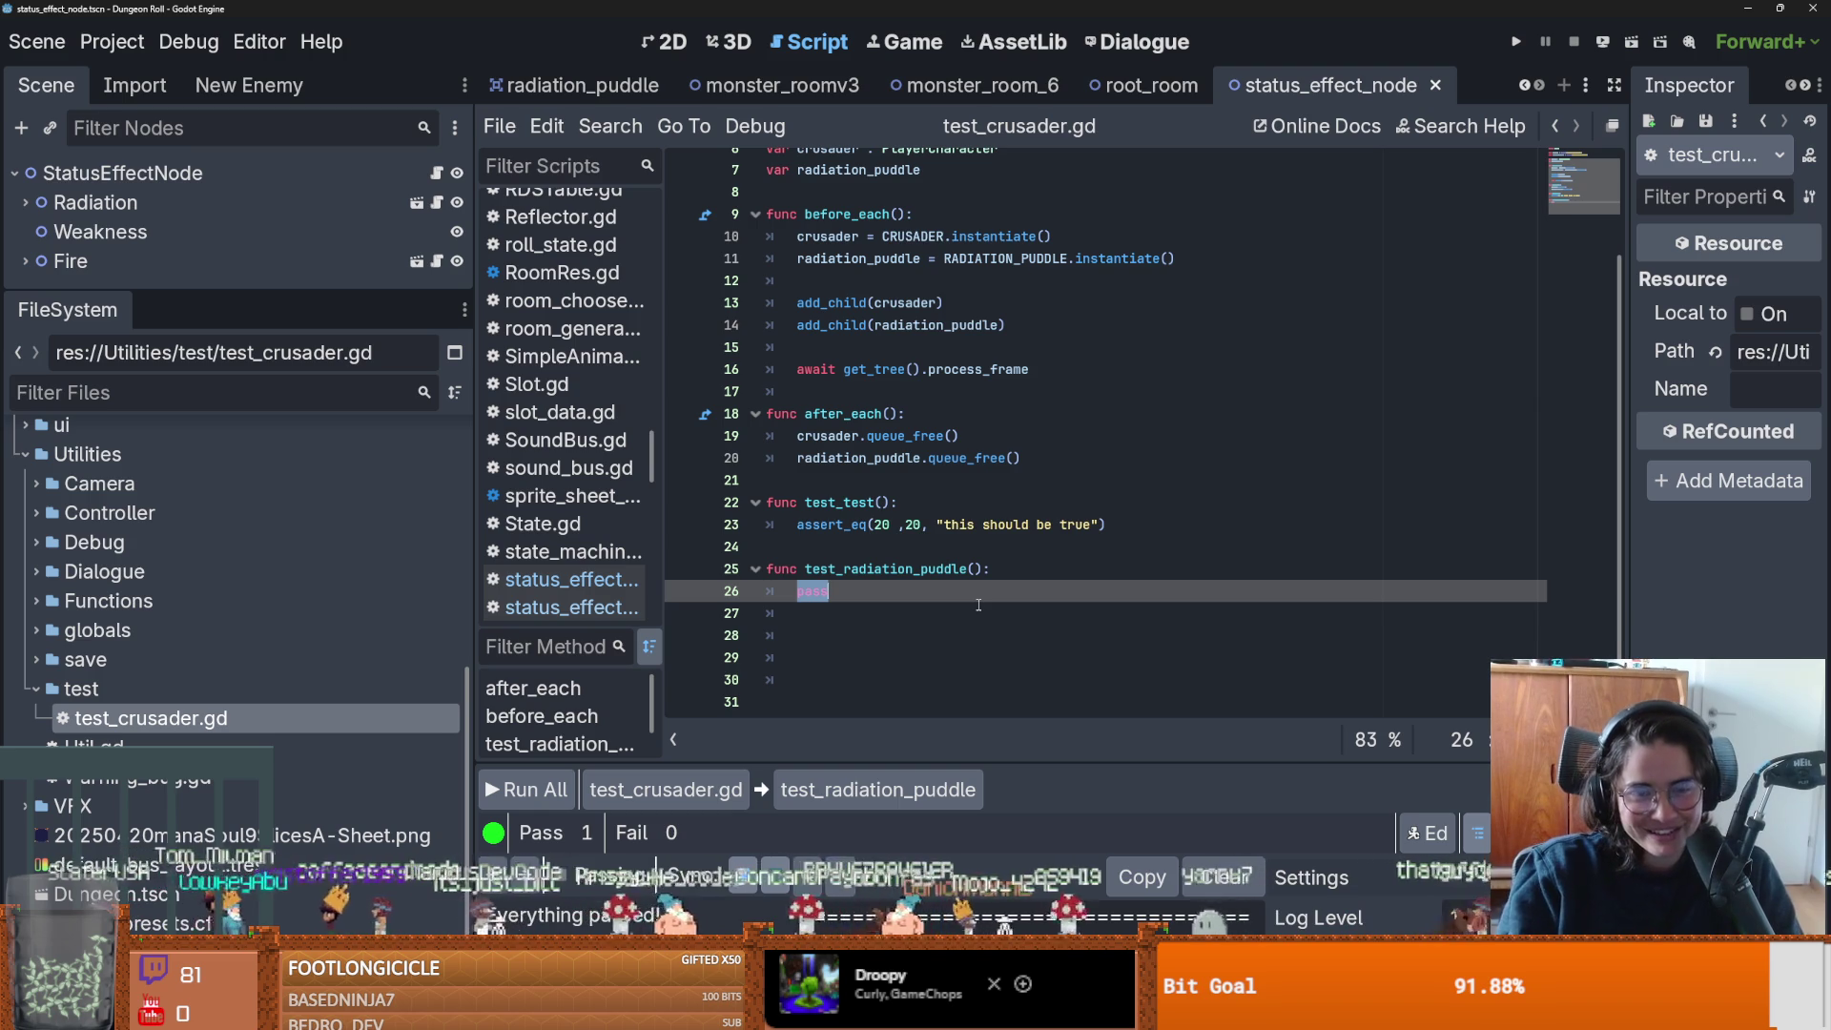
Replace it with the partial line crusader.status_effect_node.radia using autocomplete.
type("cru")
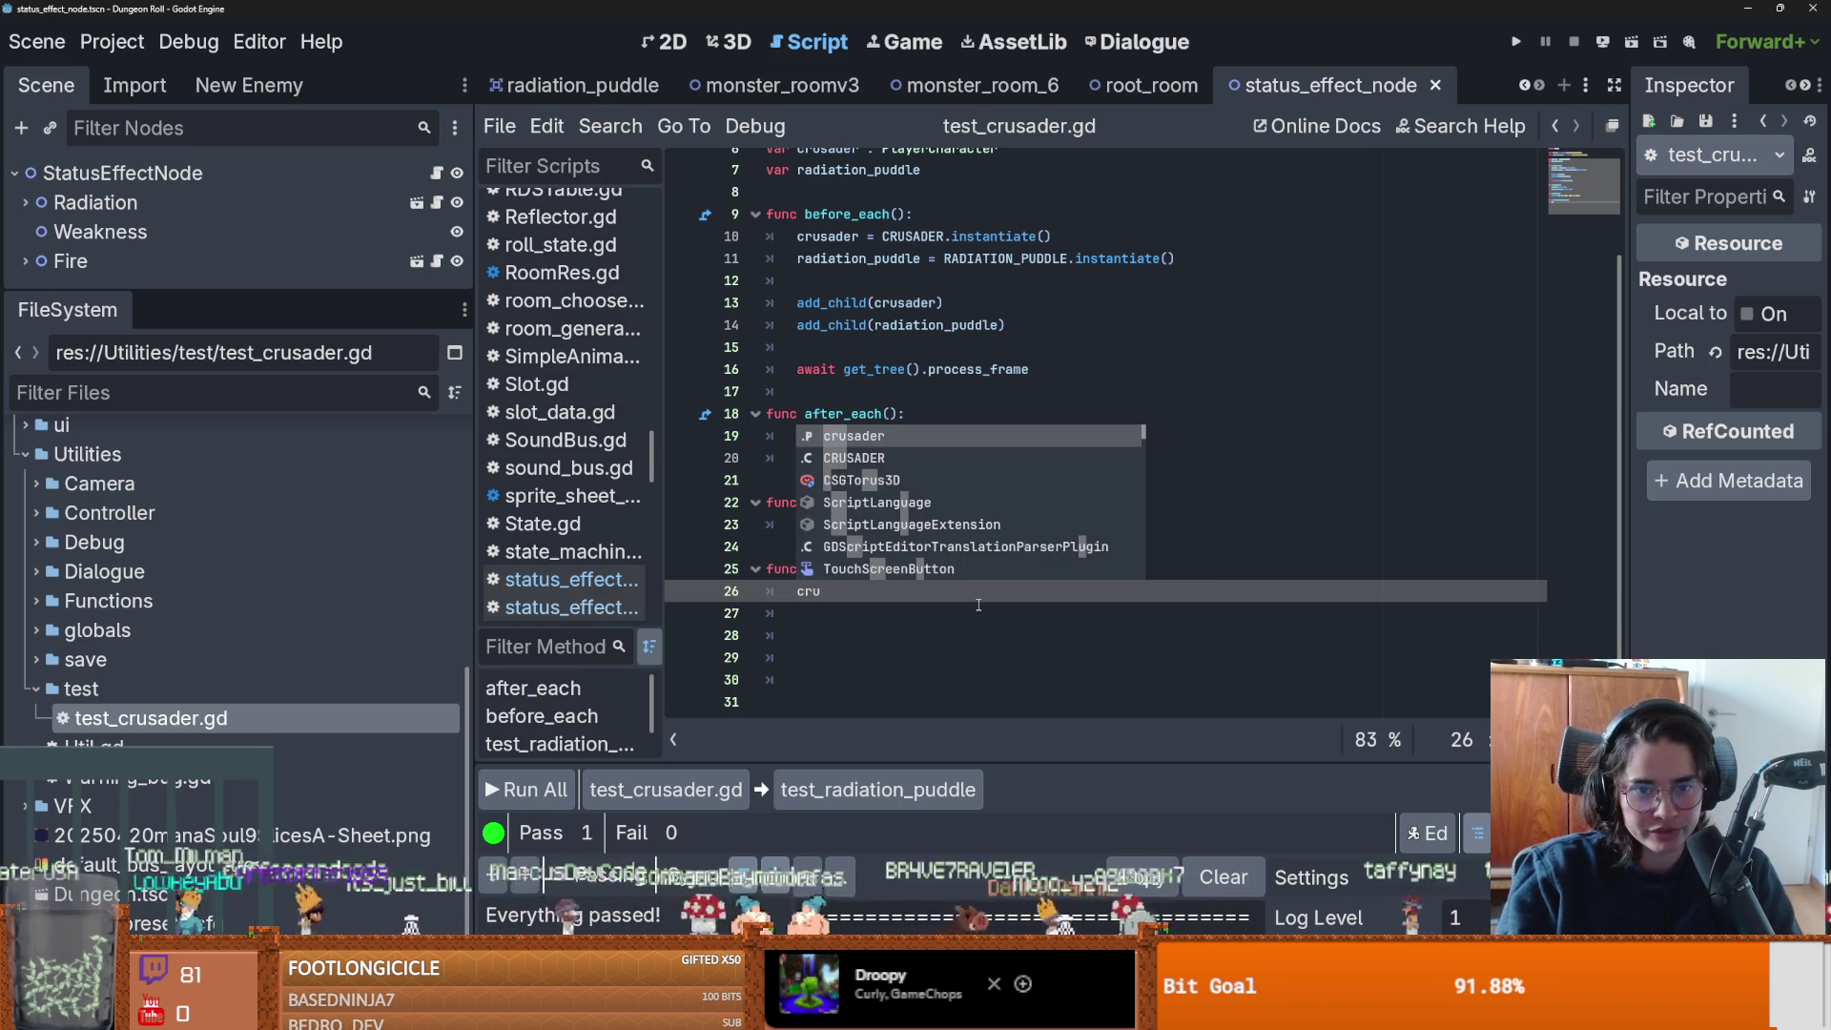
key("Return")
type(".sta")
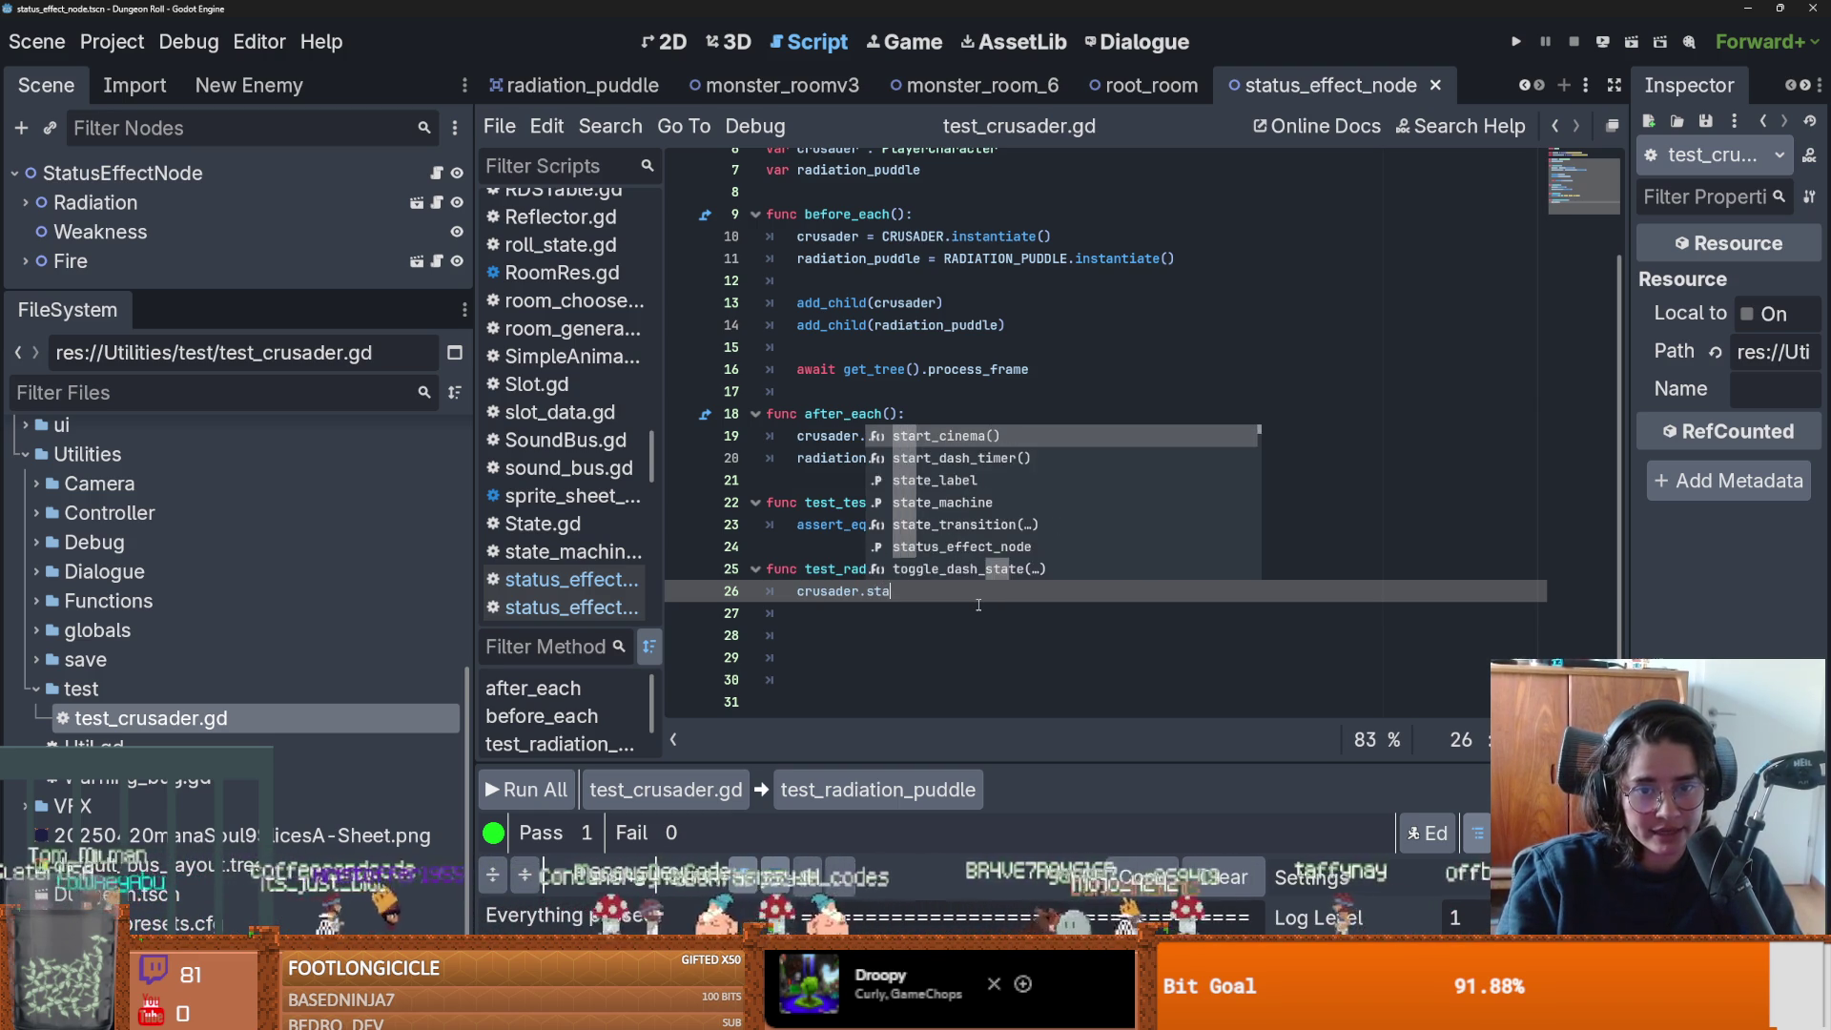
type("tu")
key("Return")
type(".")
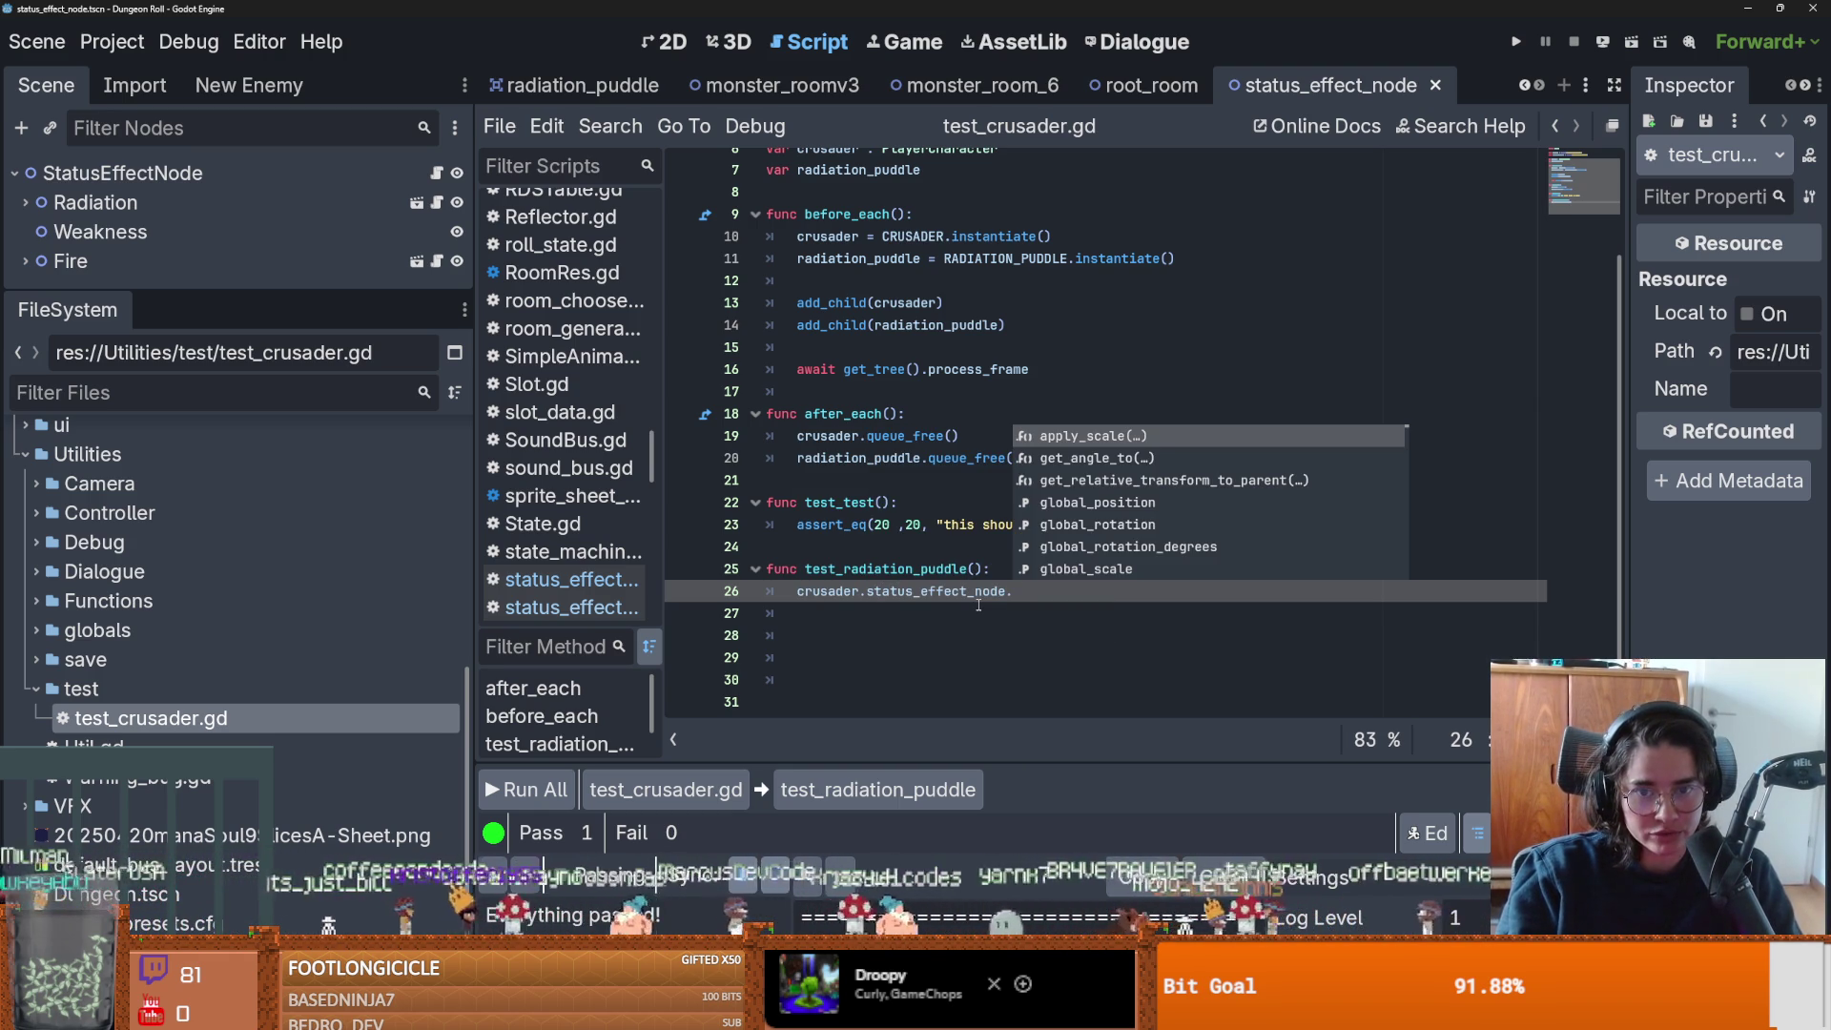
type("rad")
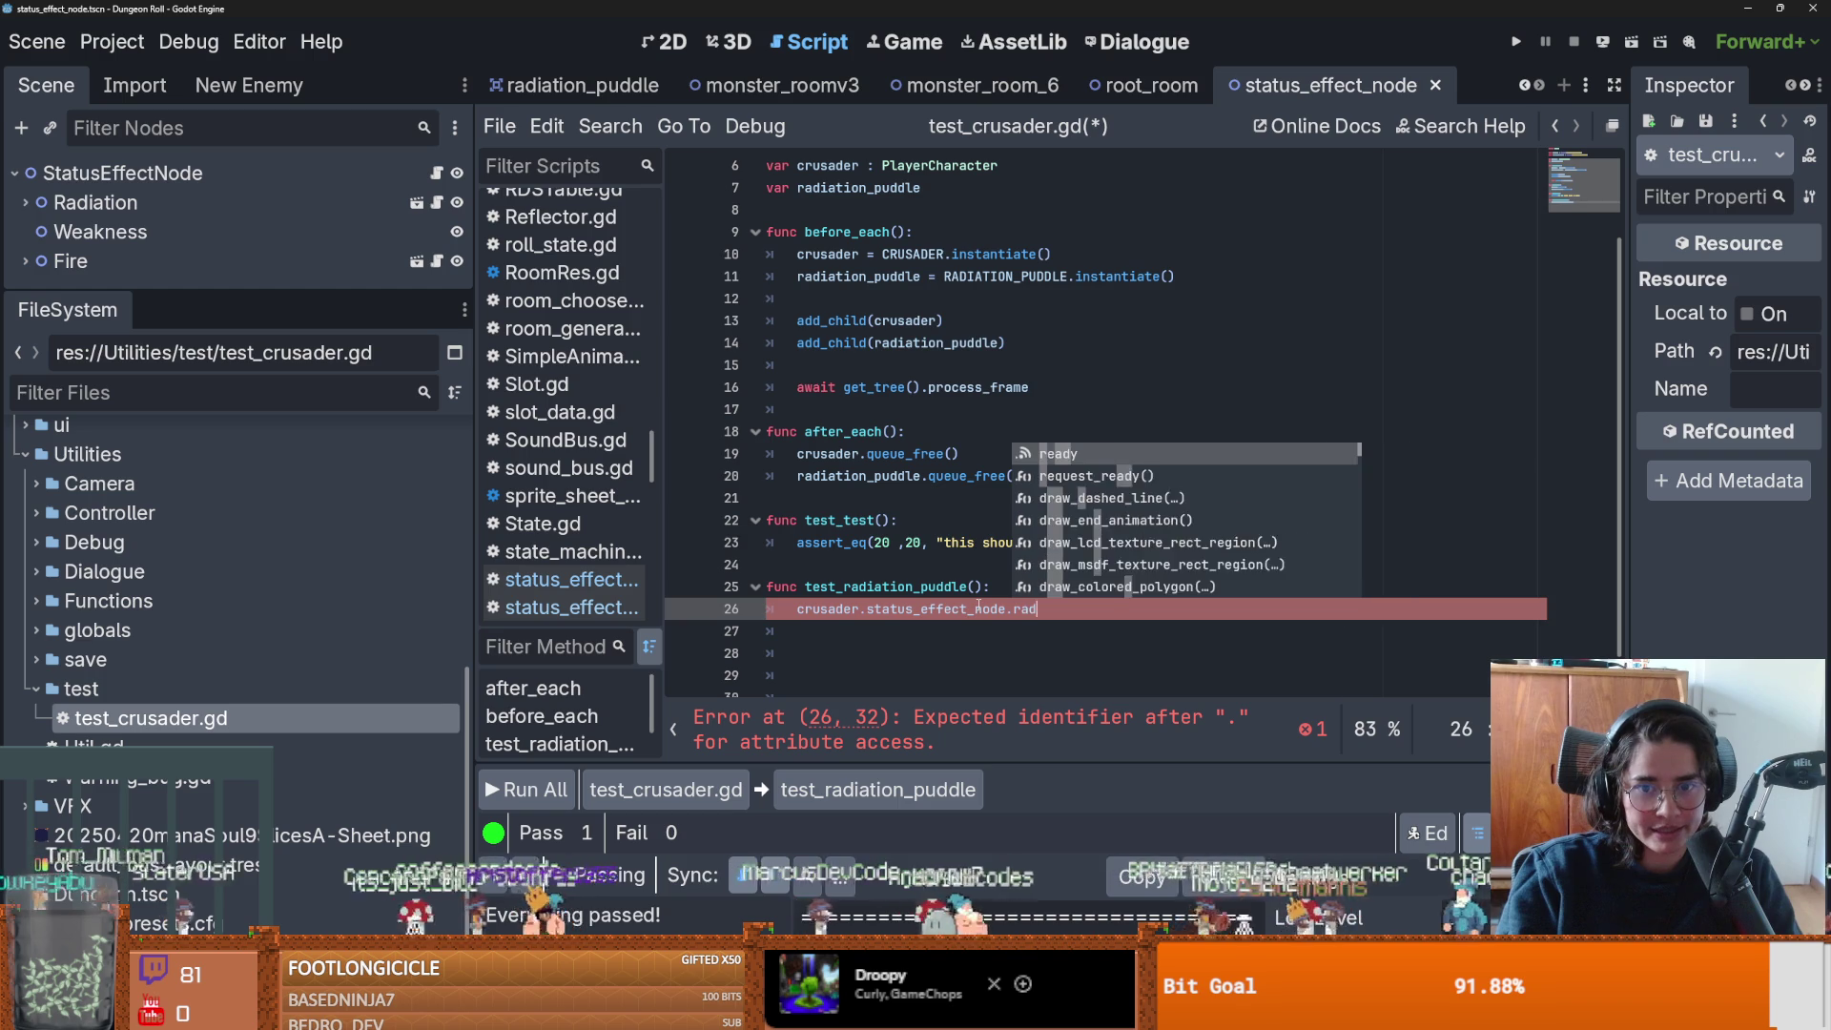
type("ia")
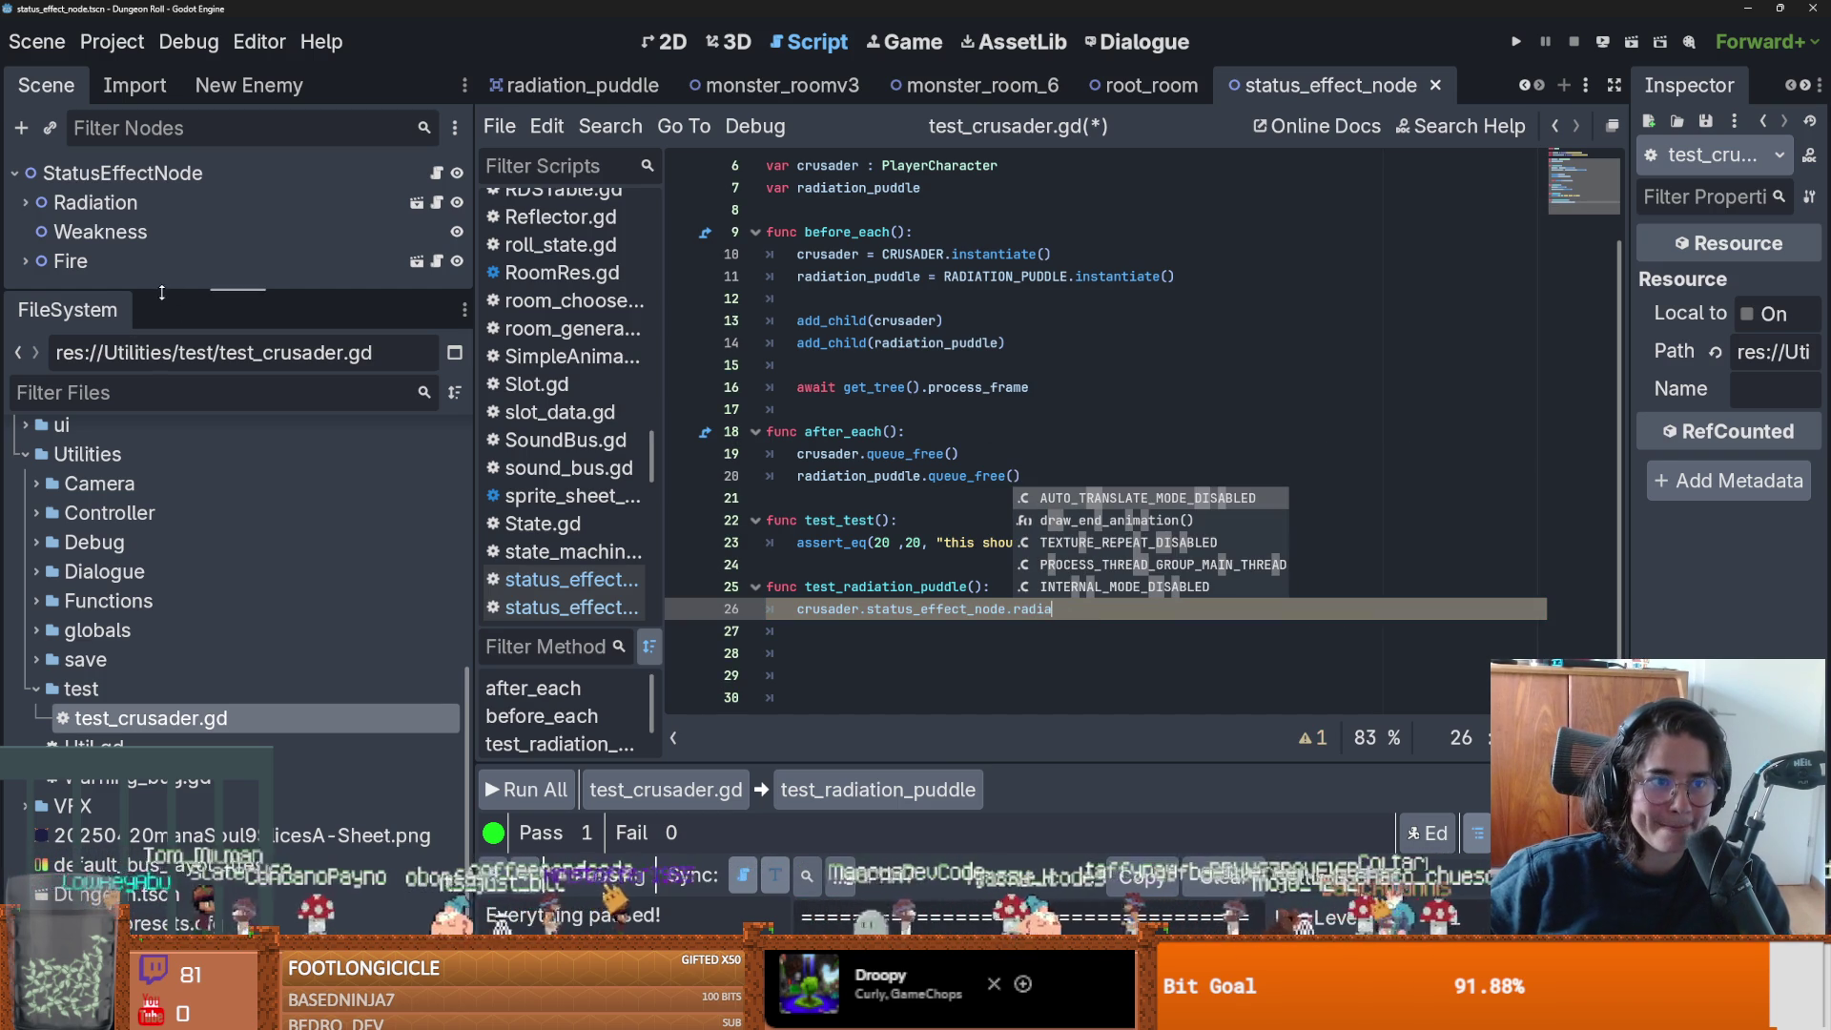
left_click_drag(160, 291, 195, 448)
In status_effect_node.gd, add a second line 'extends StatusEffectNode' and save.
left_click(436, 172)
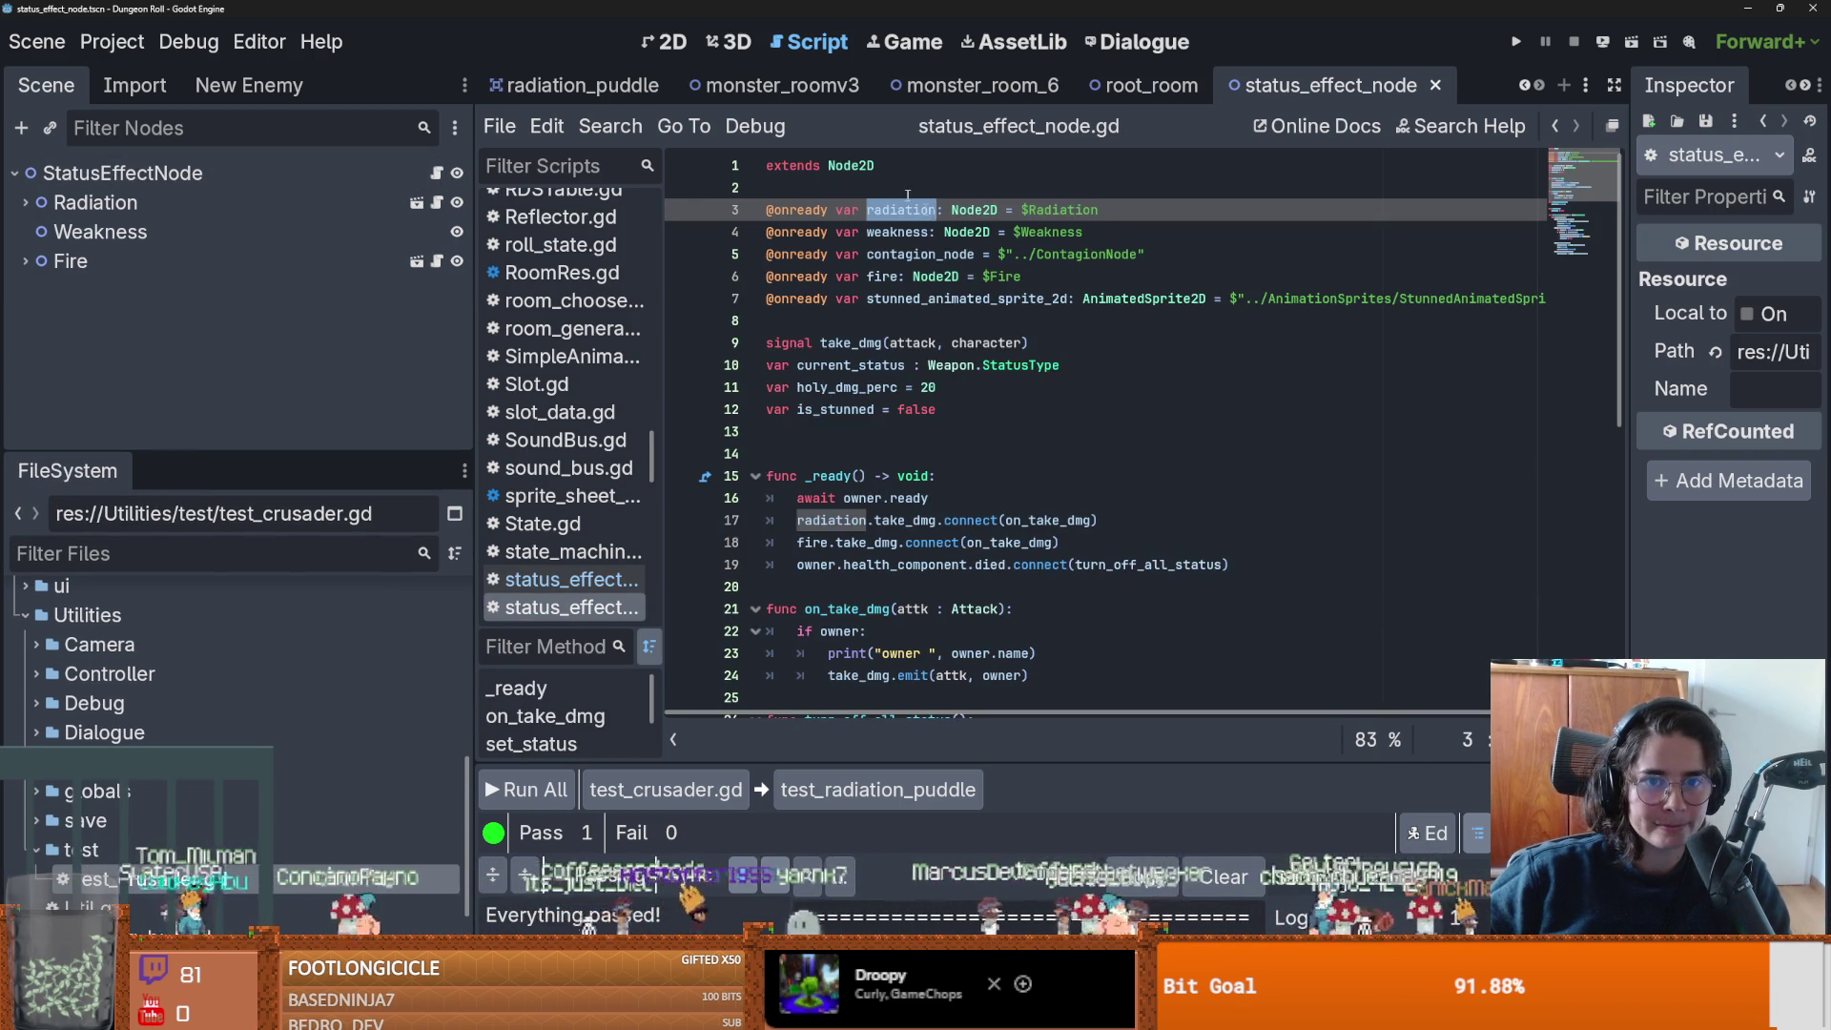
left_click(901, 167)
key("Return")
type("extends")
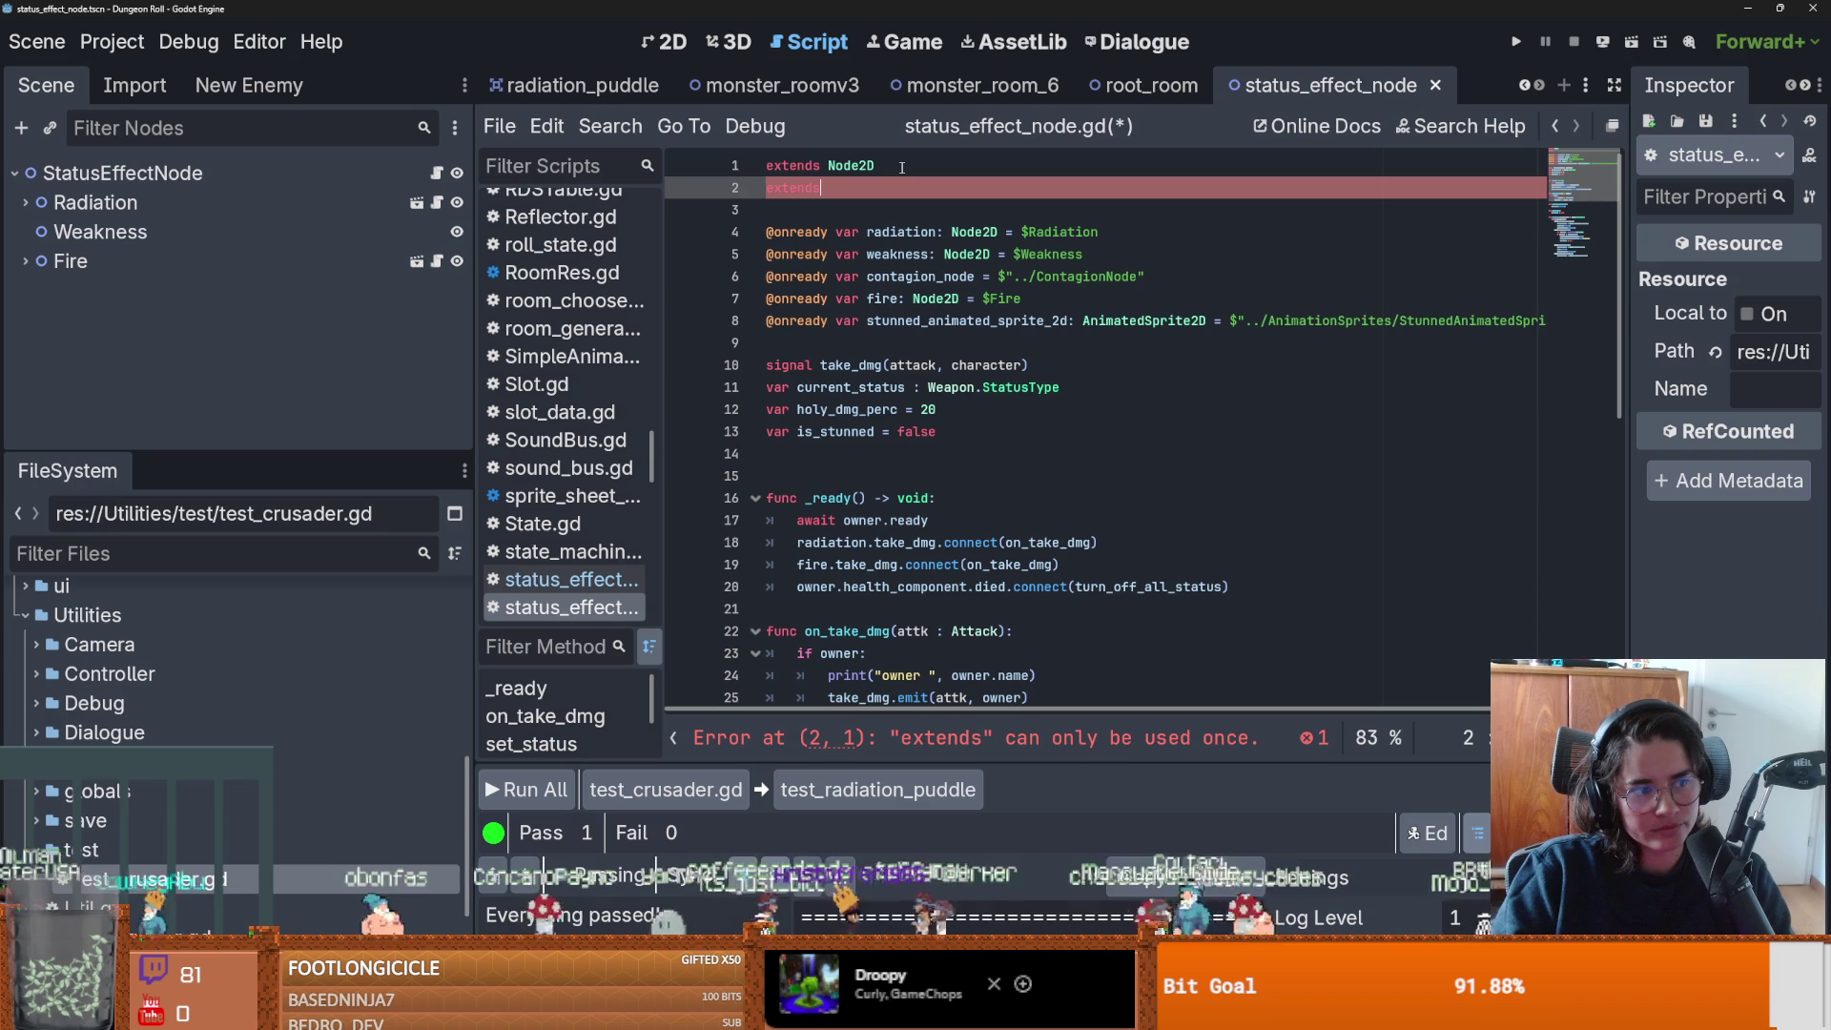
type(" StatusEffec")
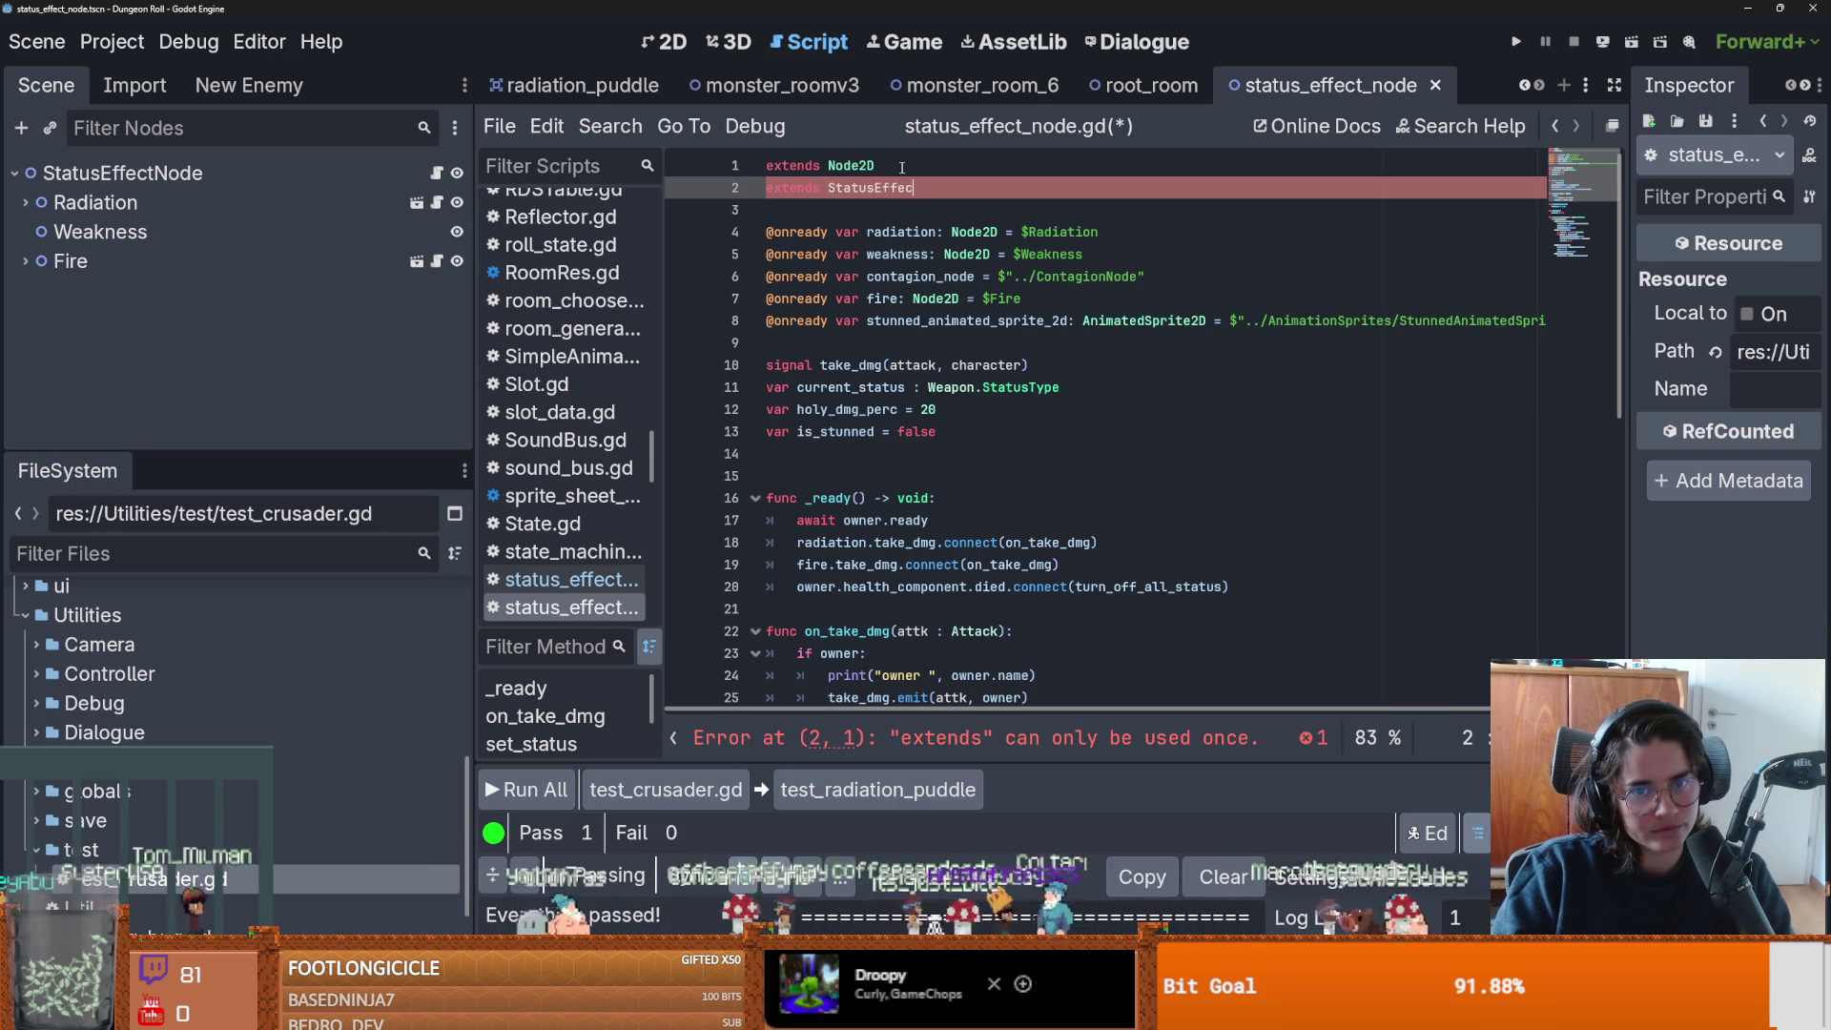
type("tNode")
key("ctrl+s")
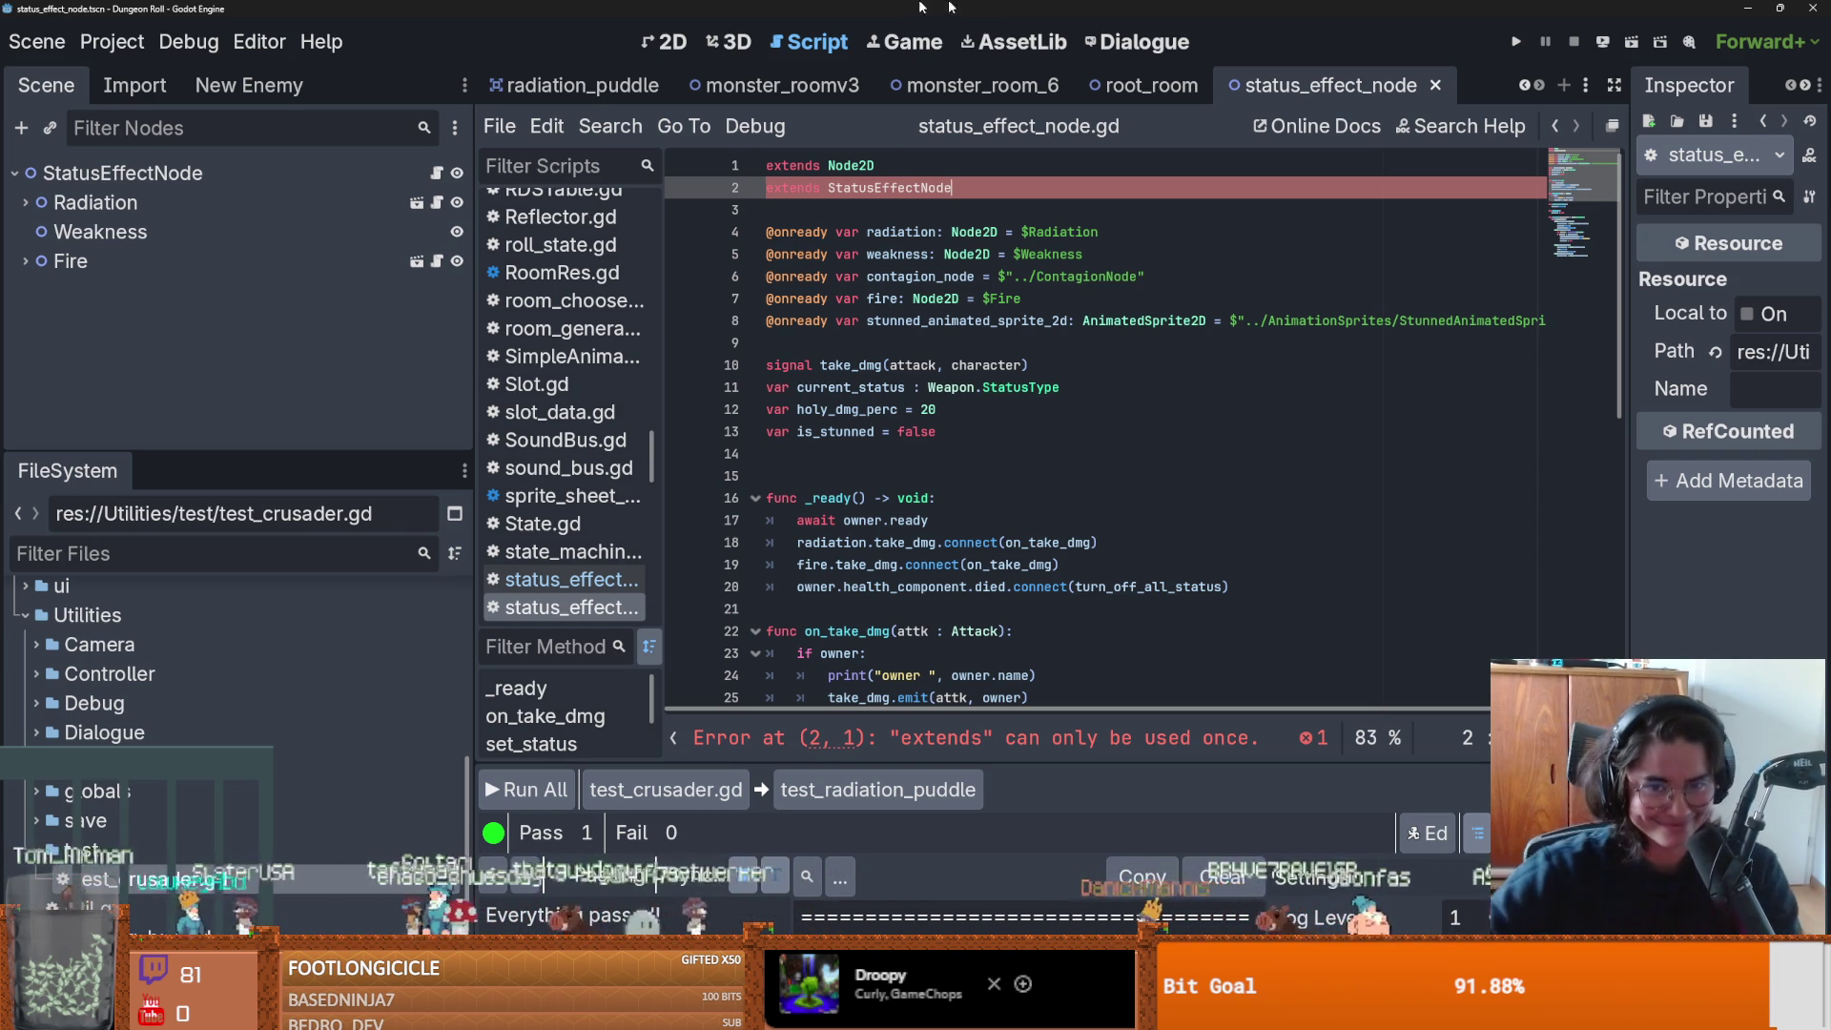
Change line 2 to 'class_name StatusEffectNode', save, and open crusader.tscn from Favorites.
double_click(790, 189)
type("class_na")
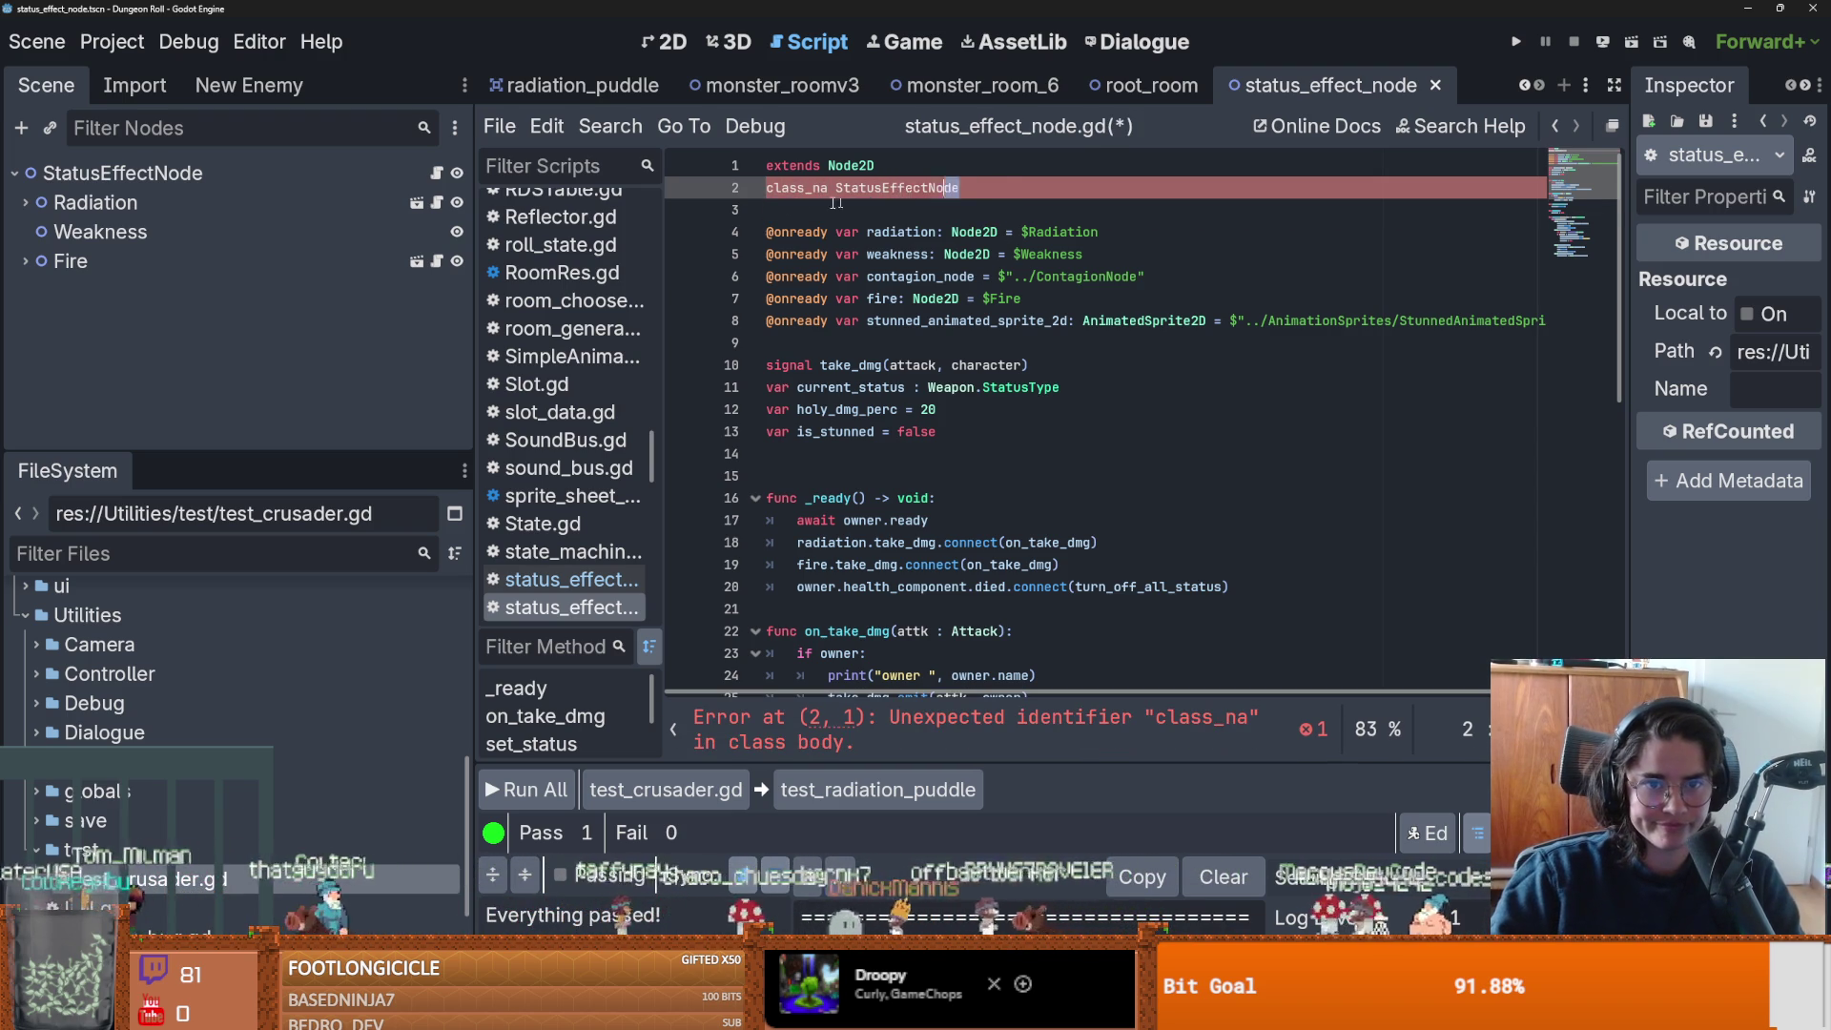
left_click(747, 202)
left_click(808, 188)
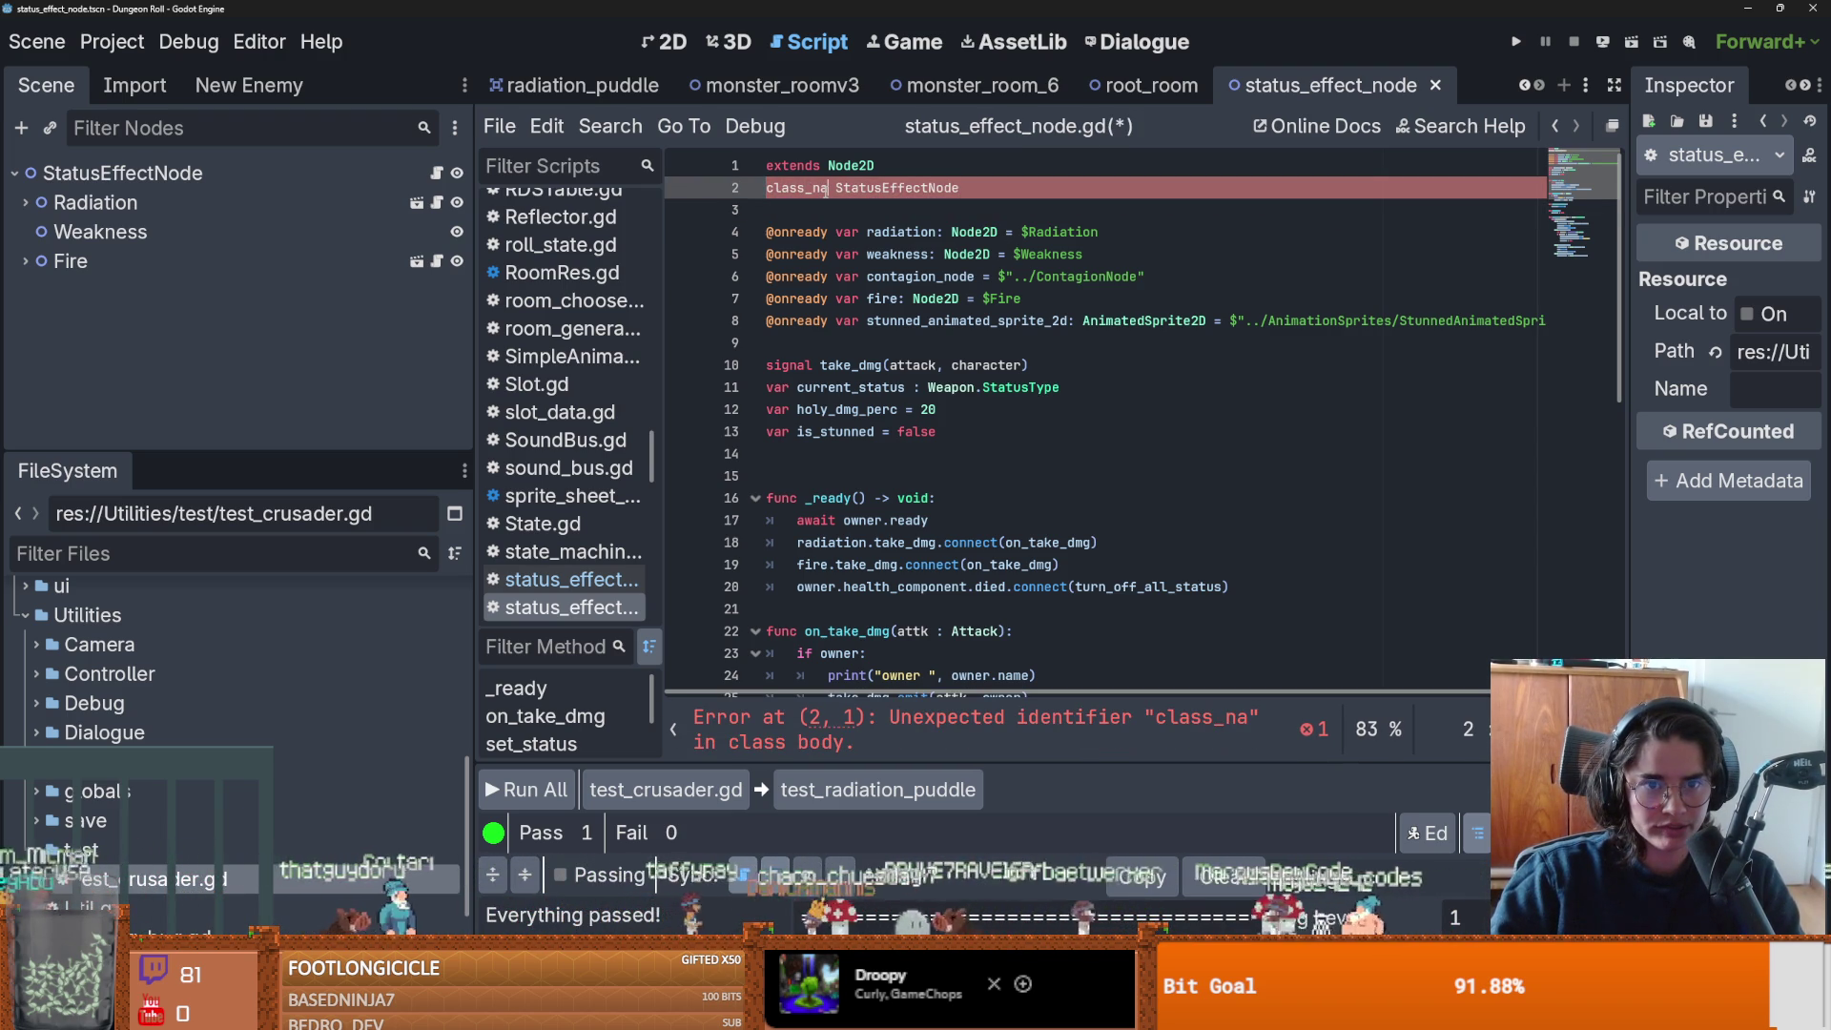
type("me")
key("ctrl+s")
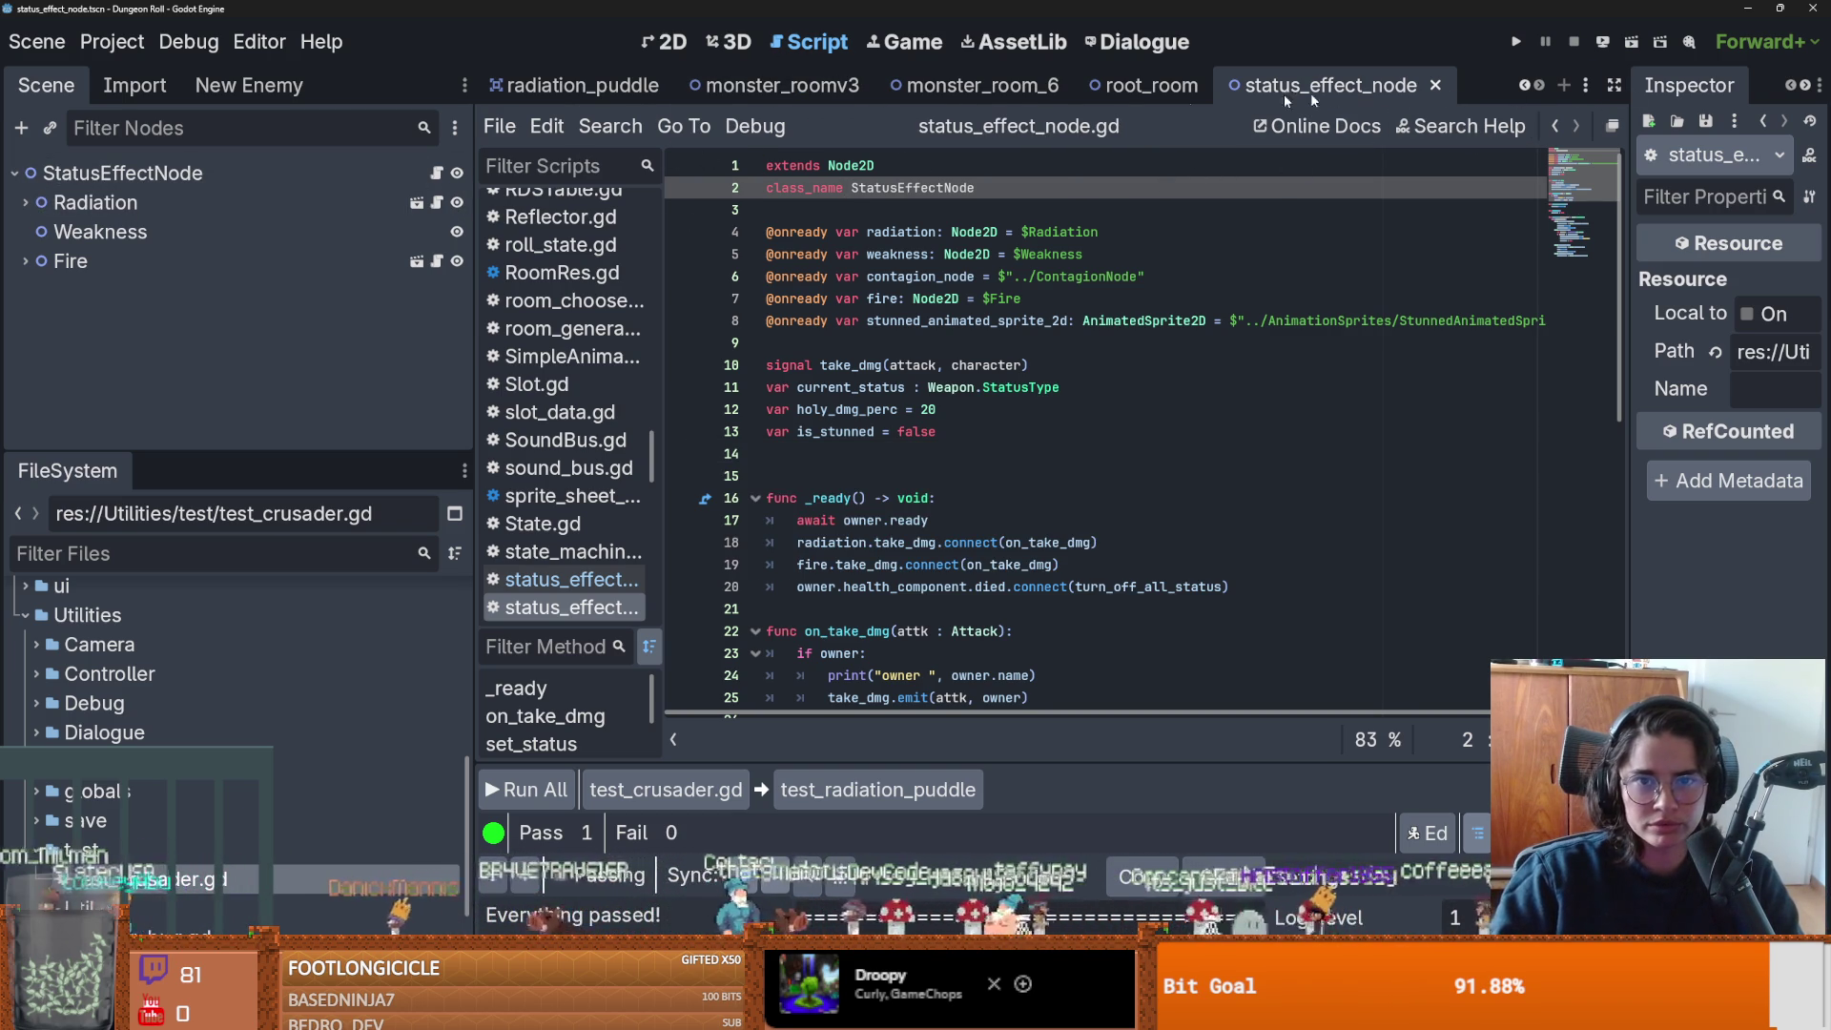
scroll(212, 683, "up", 5)
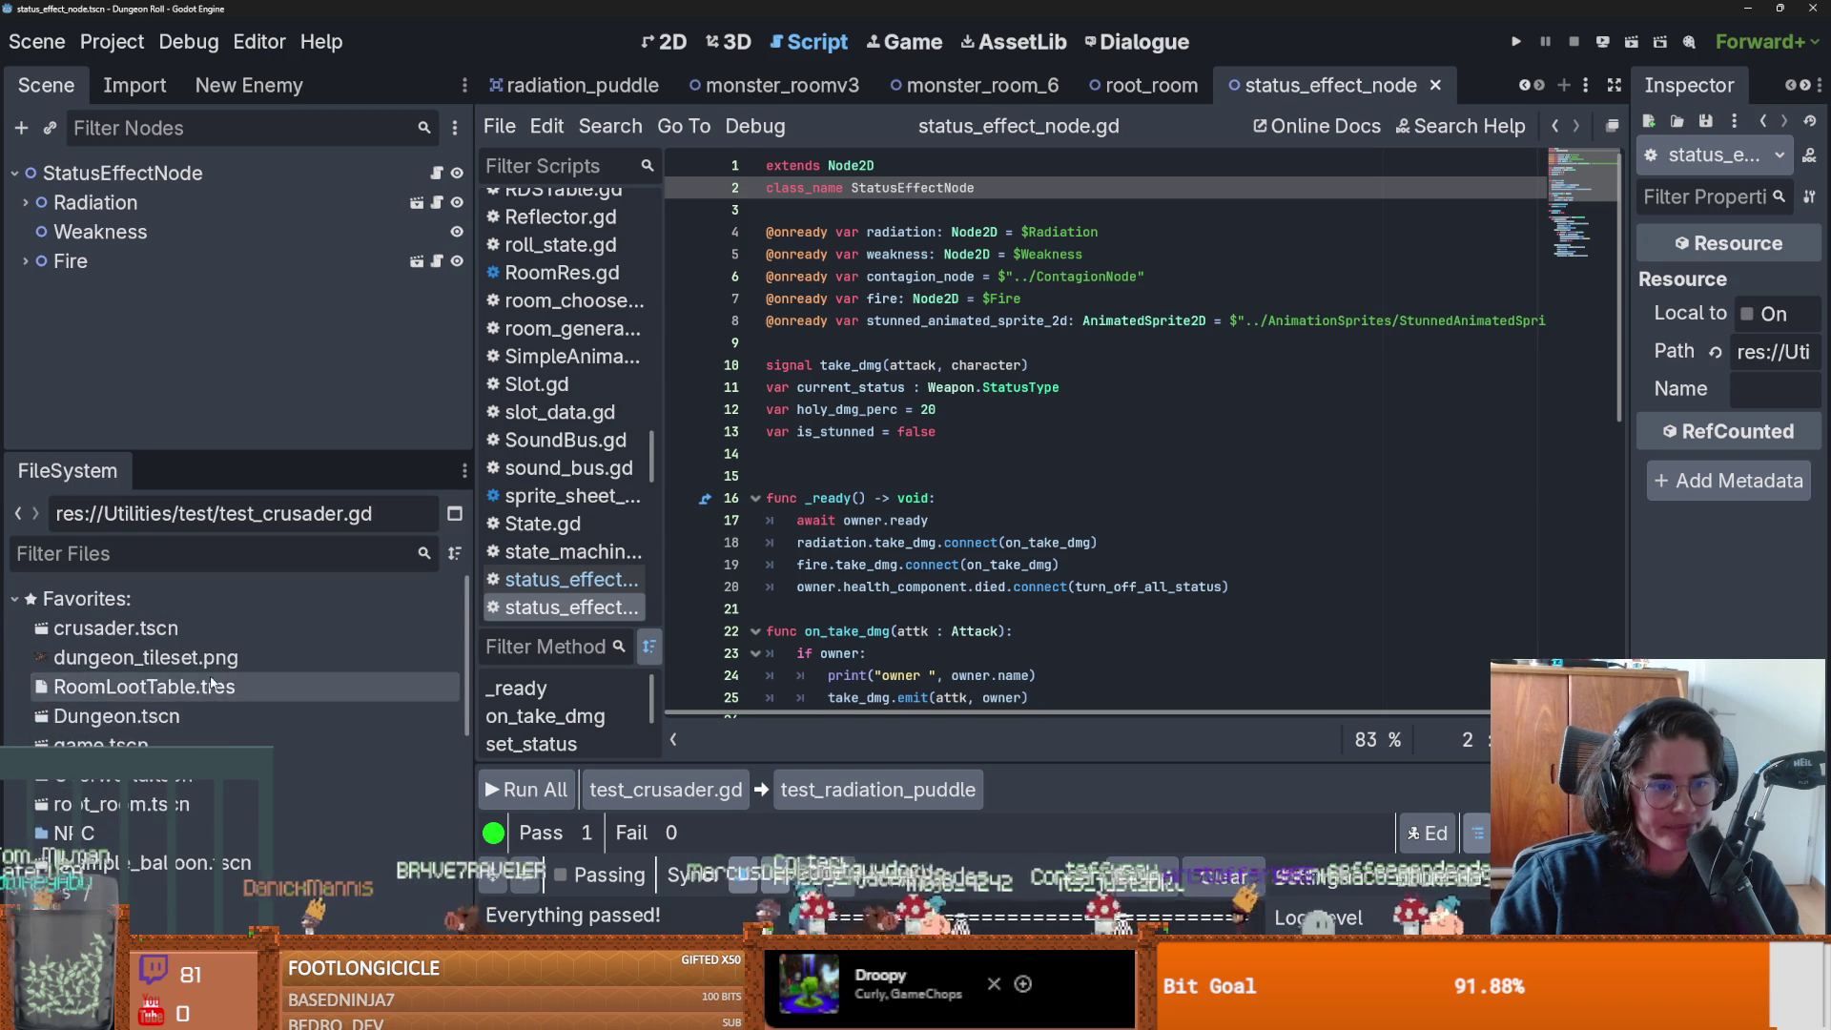
double_click(115, 628)
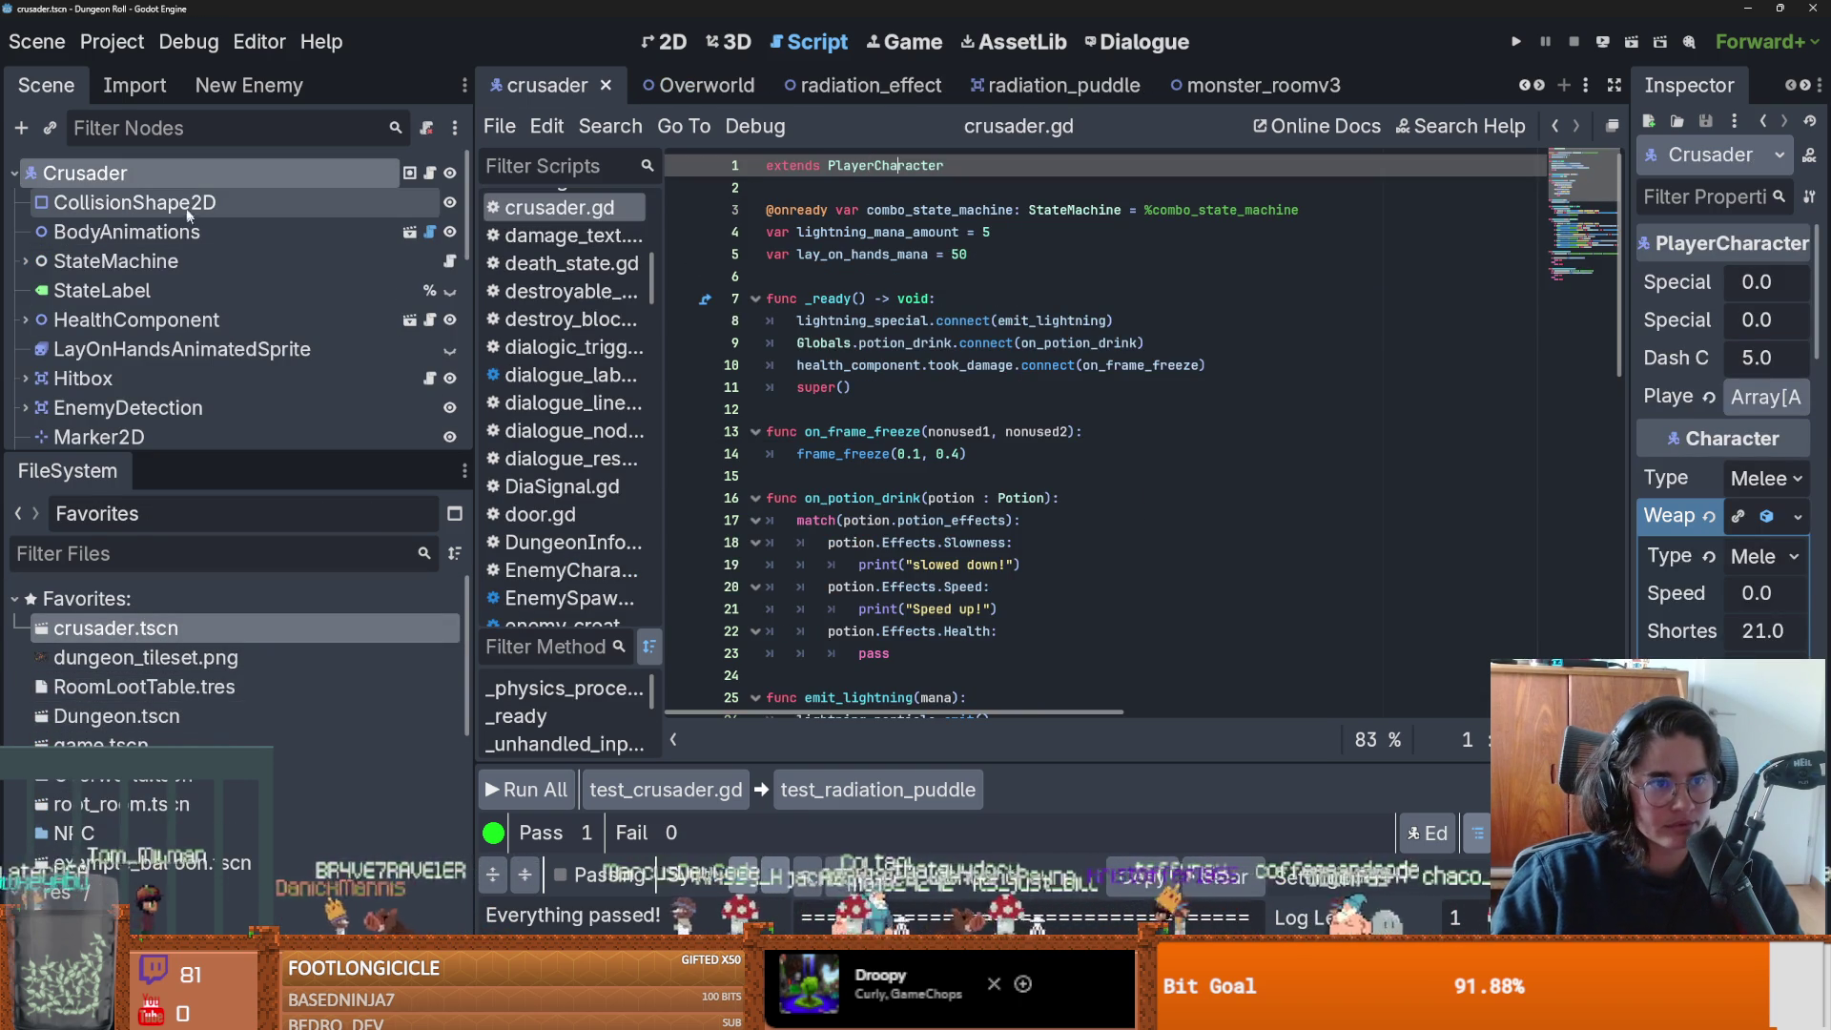
Save the crusader scene and follow its script up to the parent Character script, Characters.gd.
left_click(244, 200)
key("ctrl+s")
left_click(672, 51)
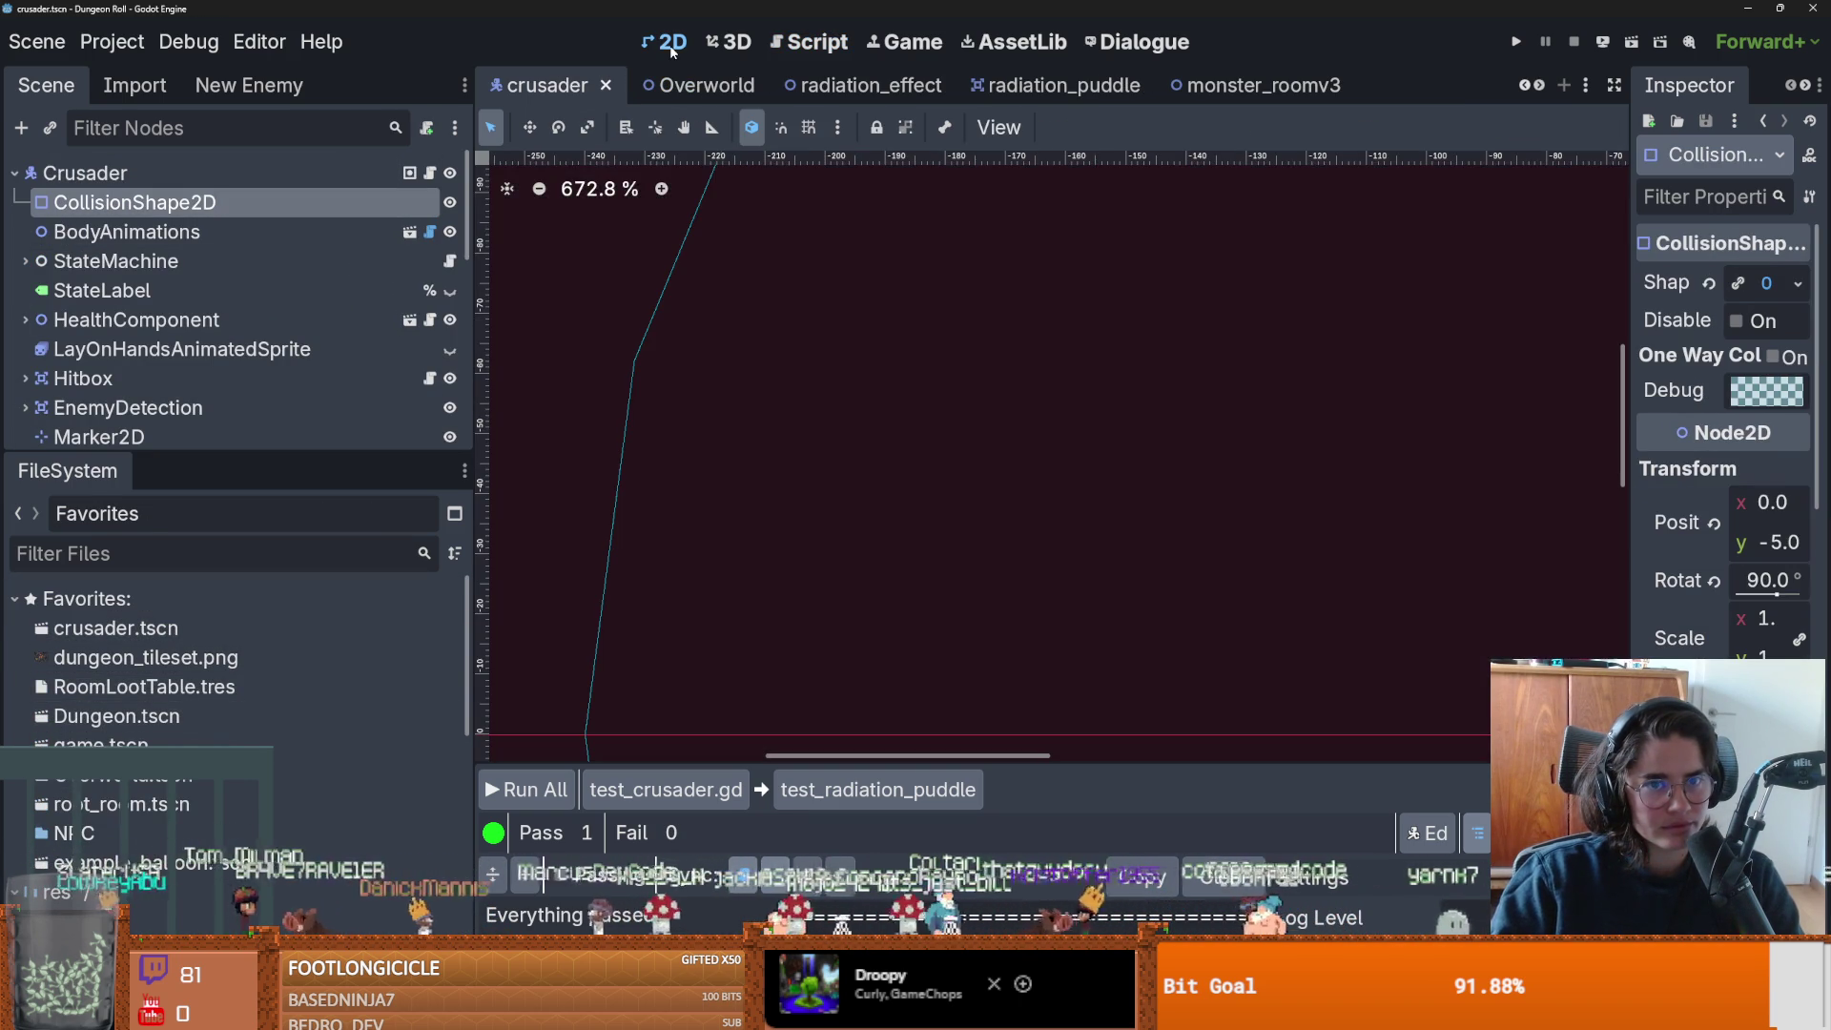
scroll(715, 392, "down", 10)
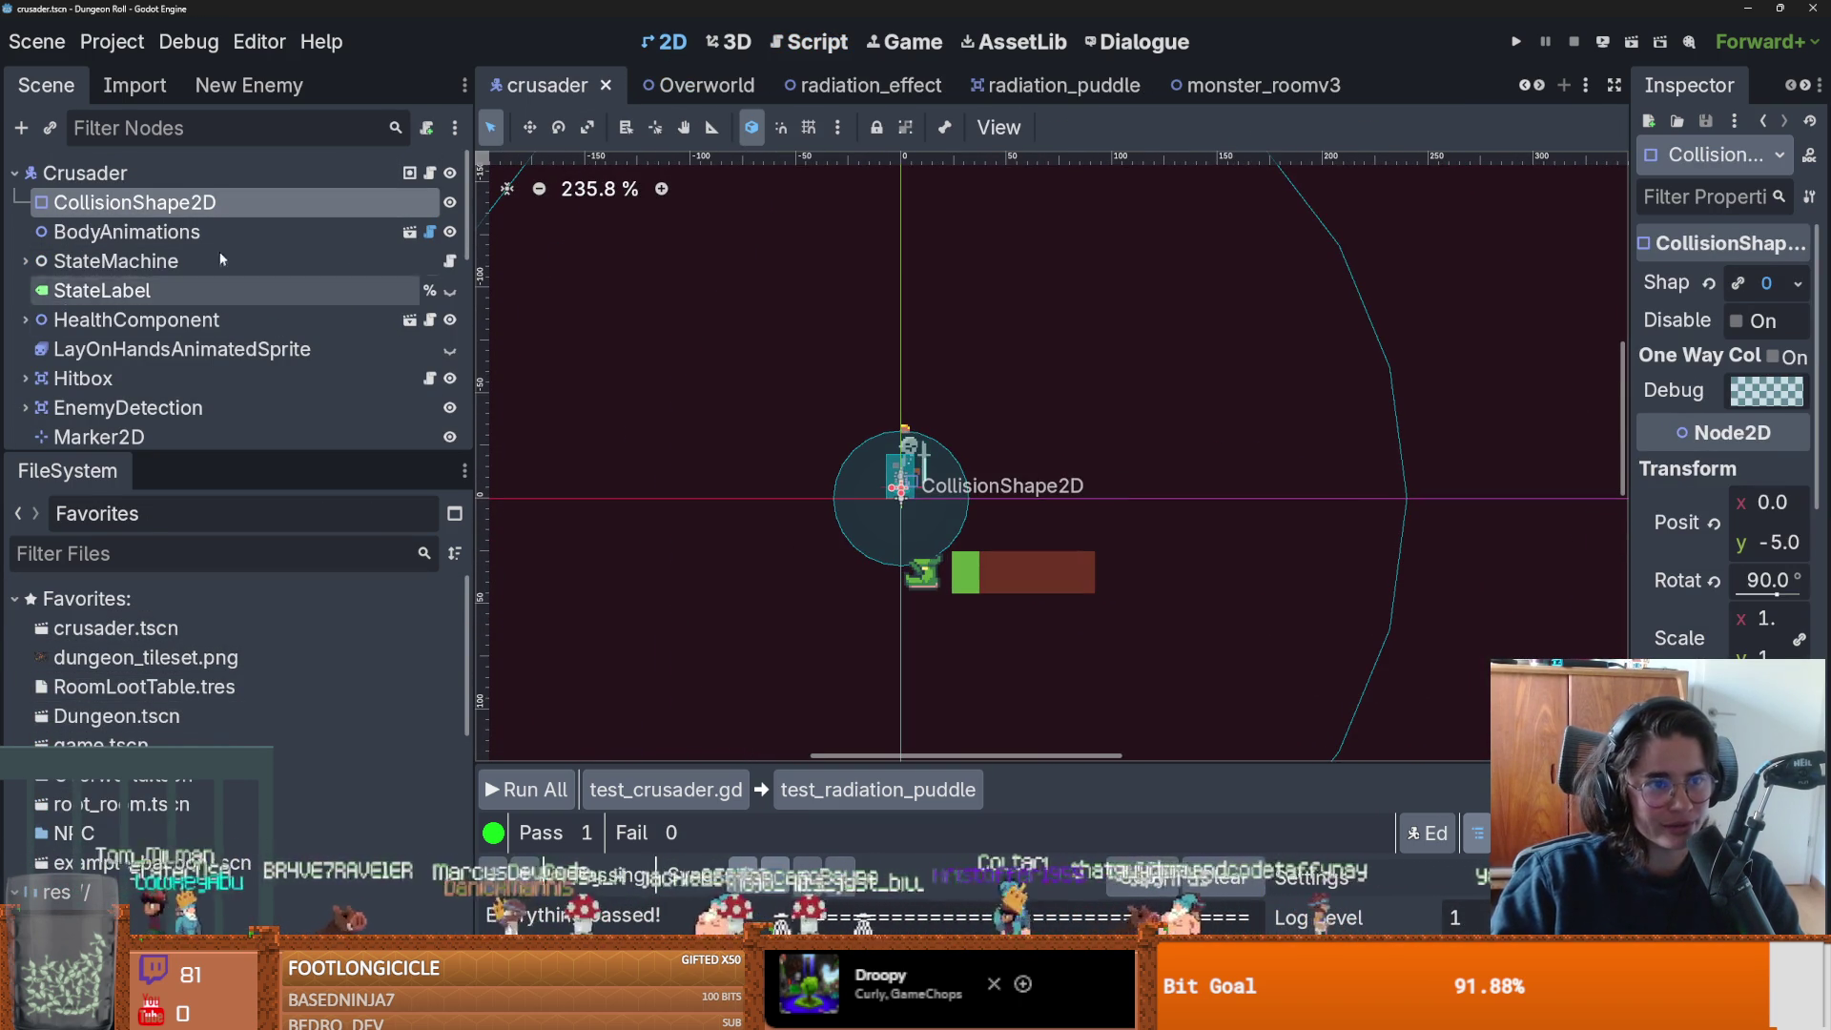
left_click_drag(221, 454, 221, 840)
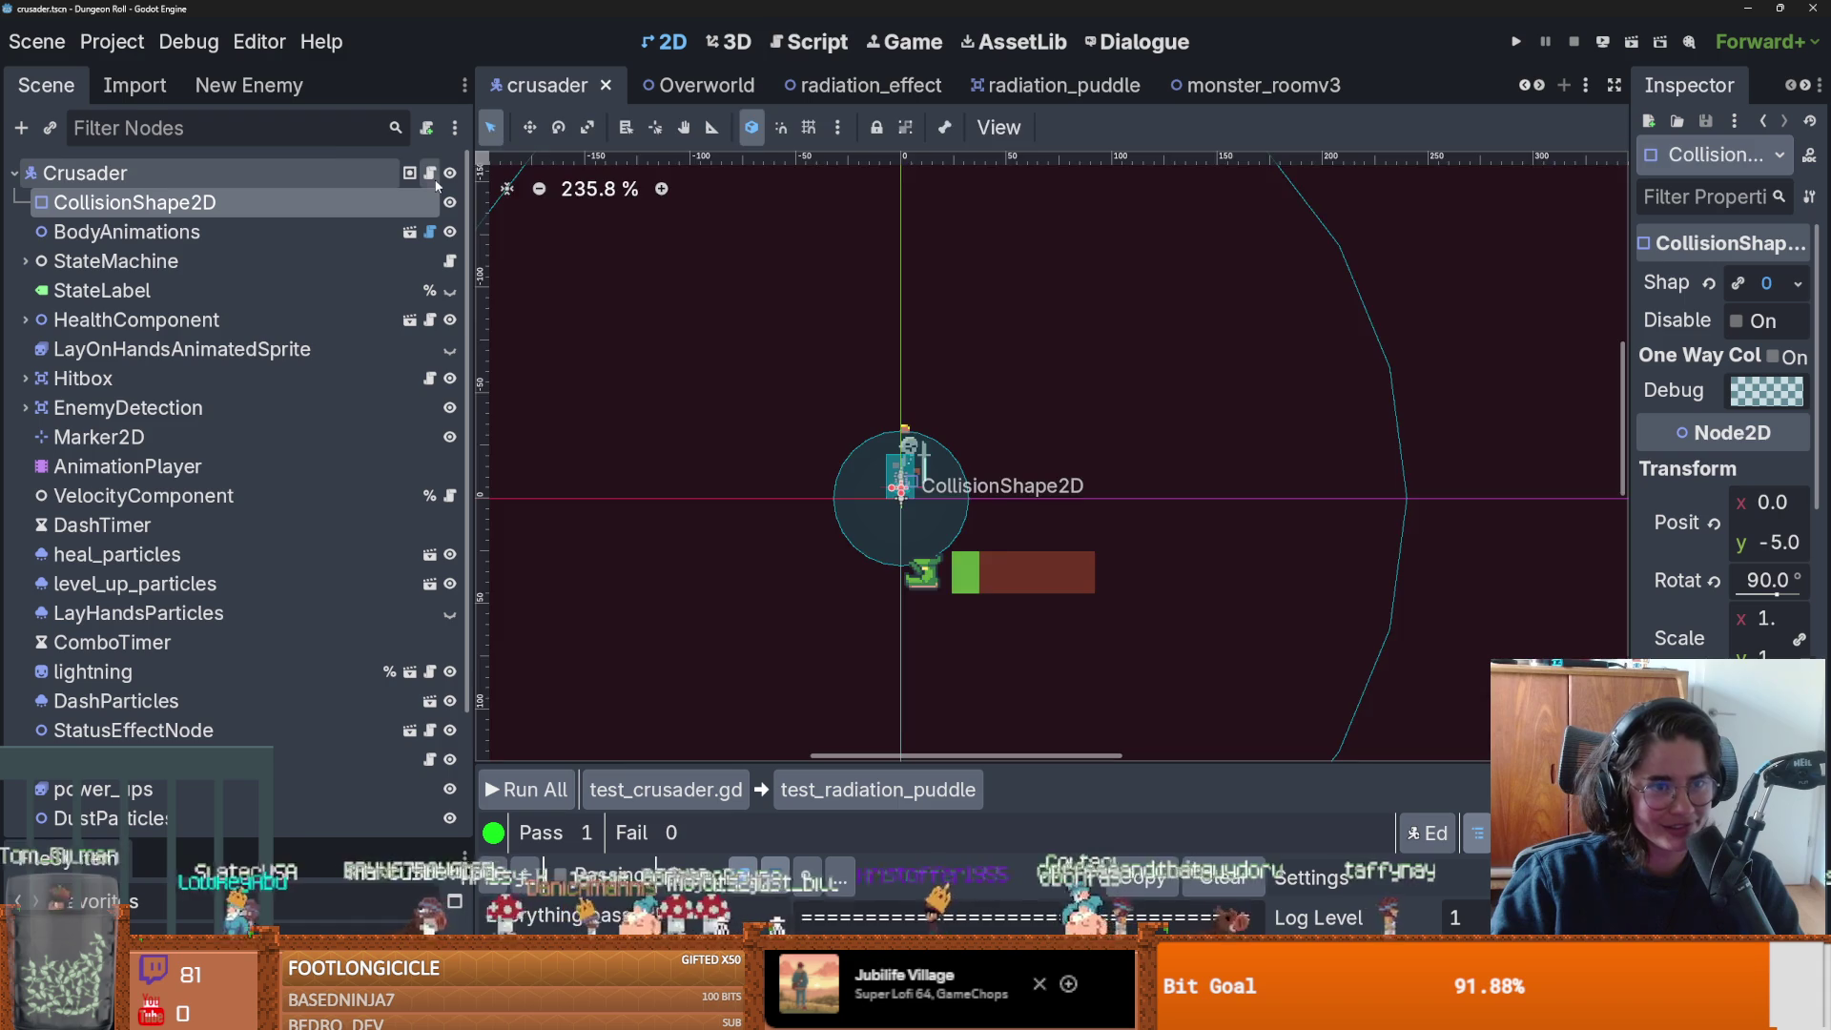
left_click(431, 173)
left_click(885, 166, "ctrl")
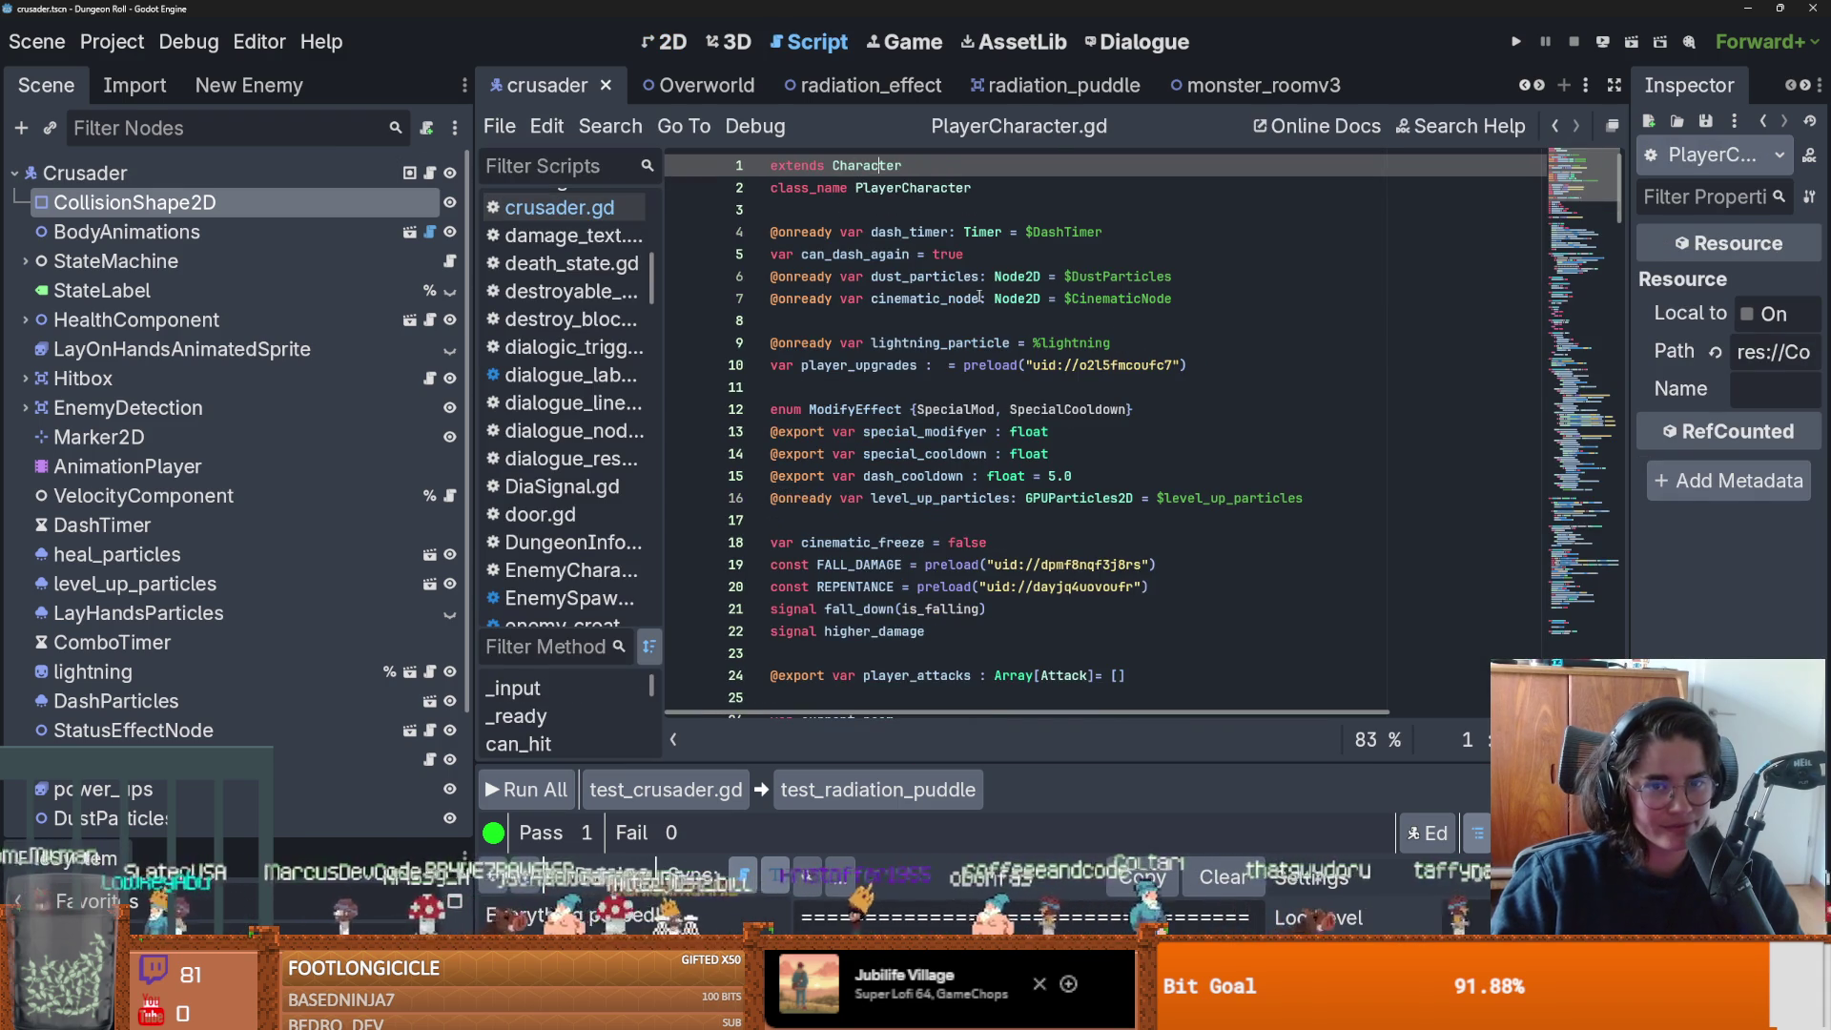
left_click(920, 218)
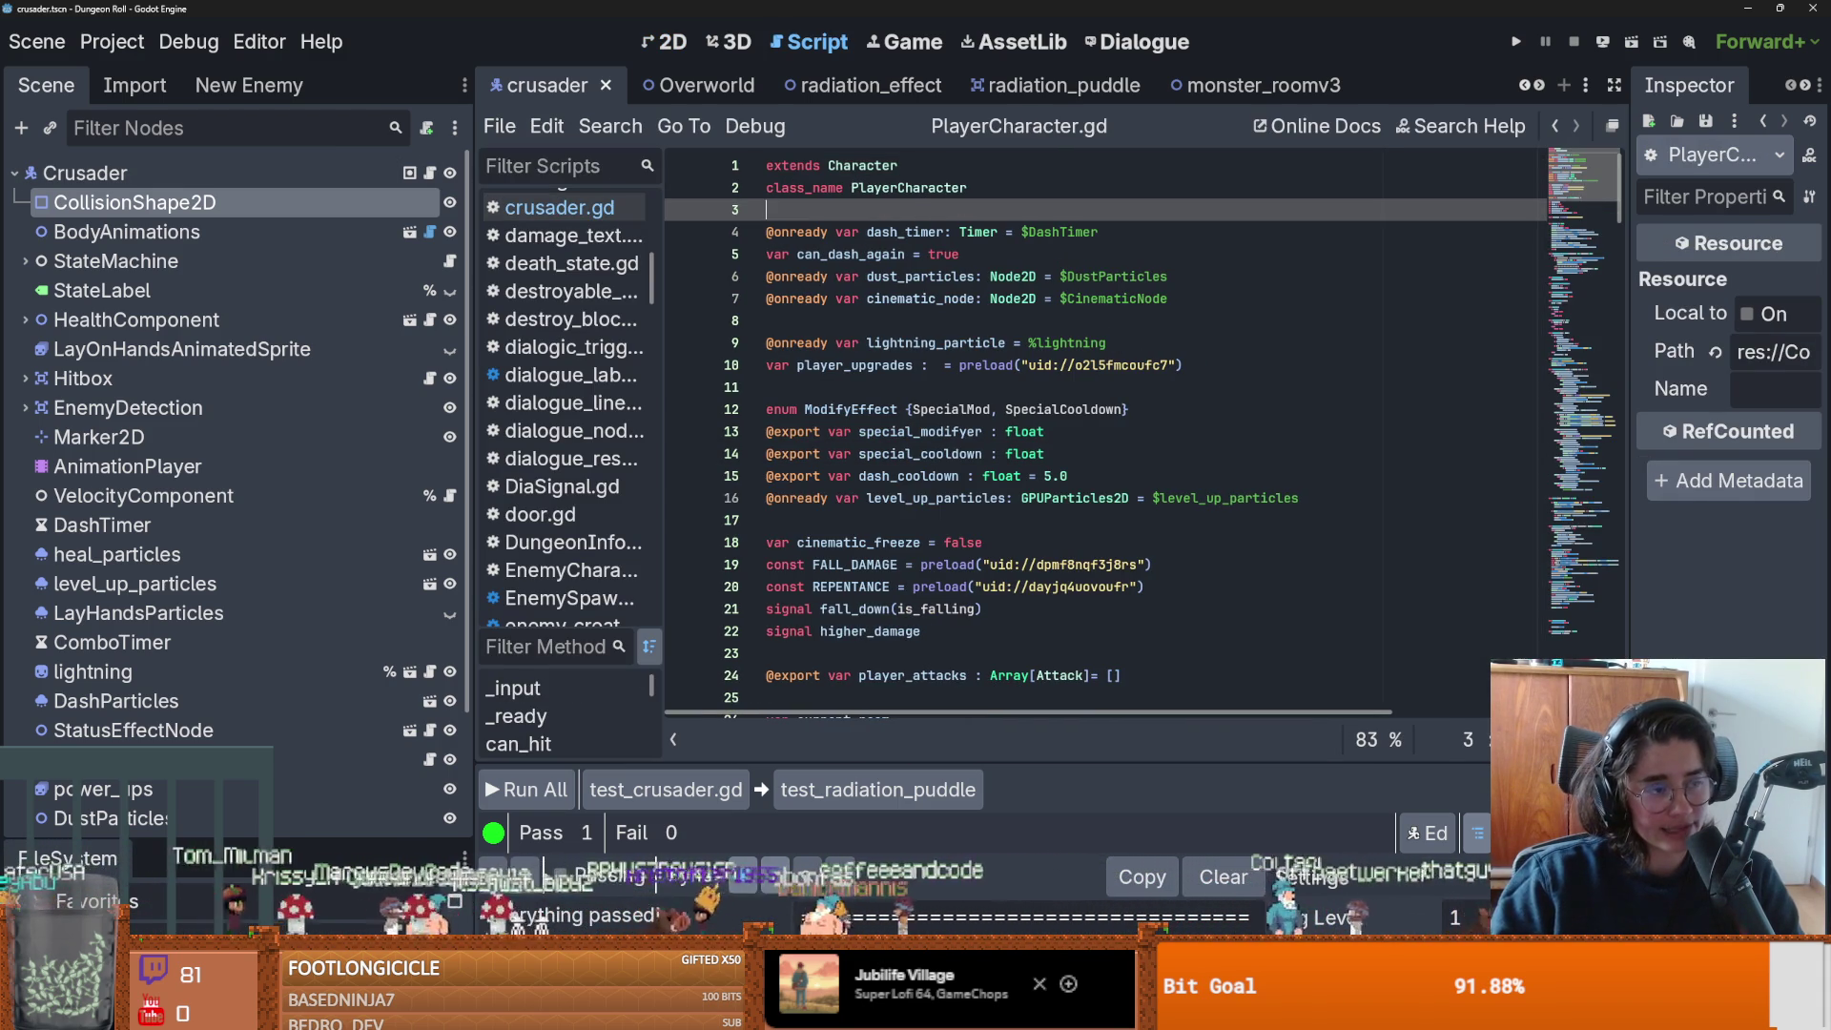
left_click(845, 168, "ctrl")
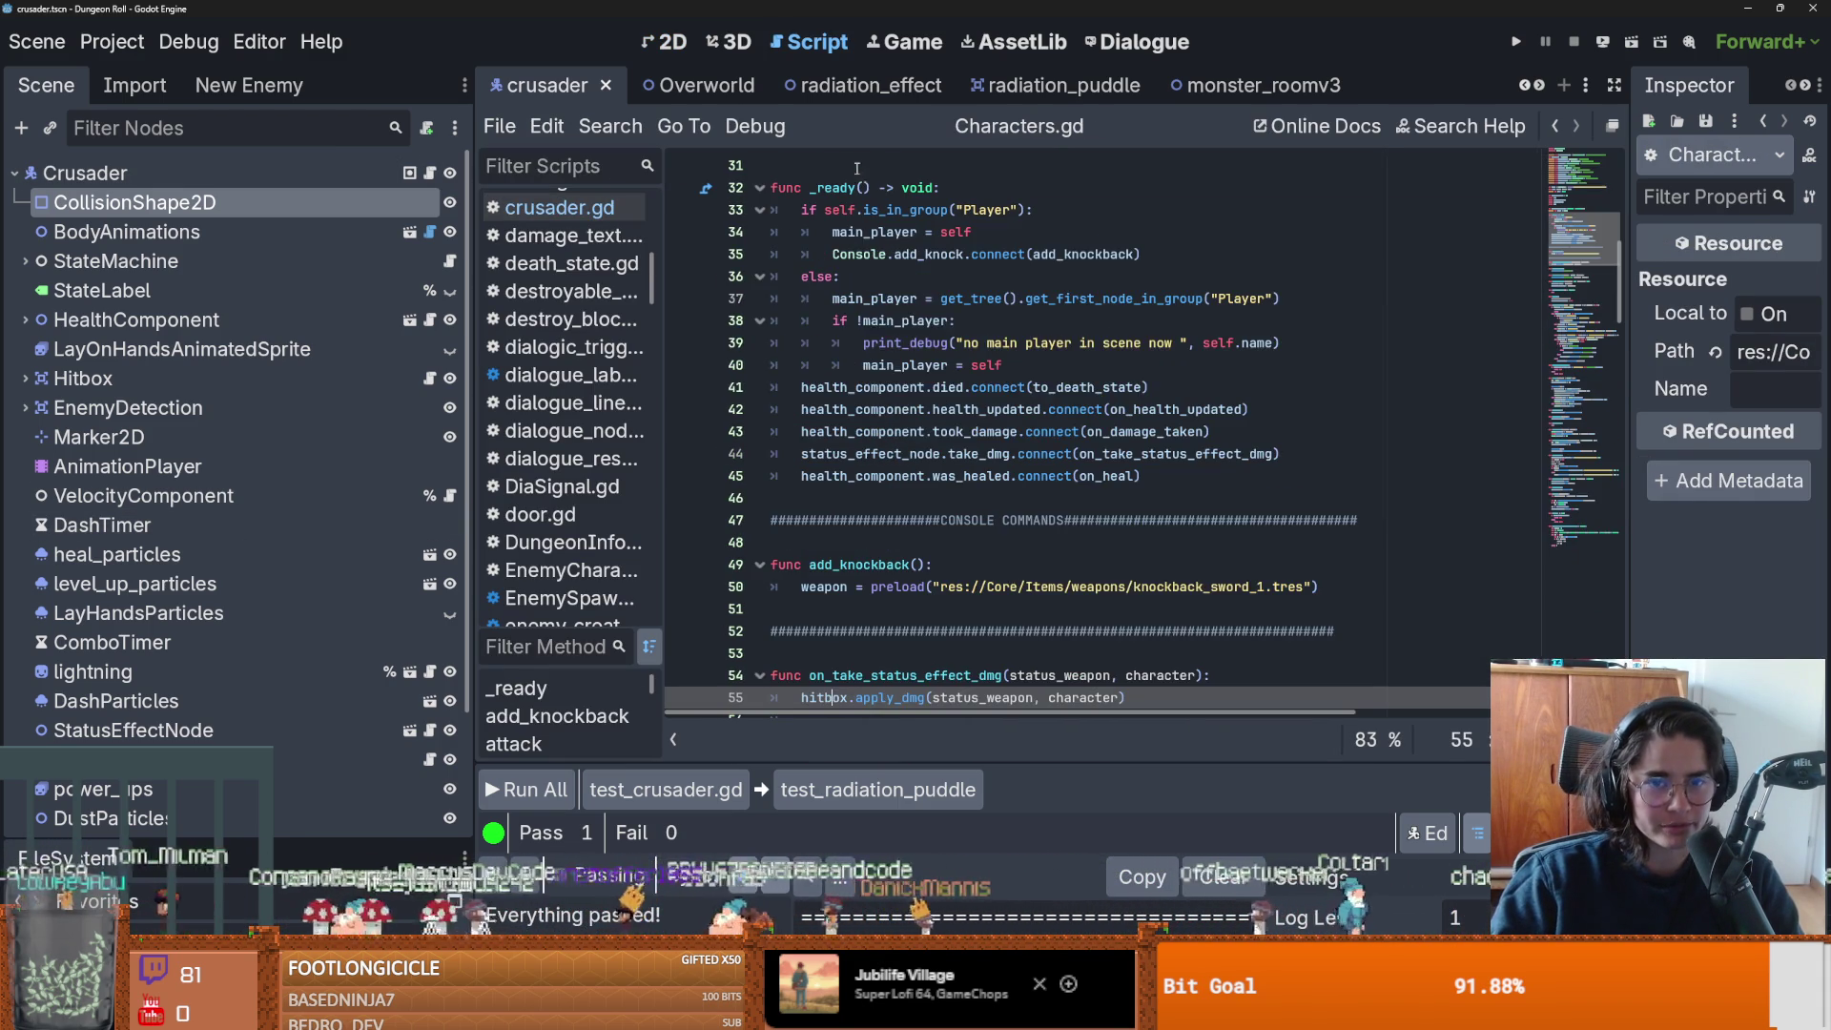
scroll(913, 496, "up", 8)
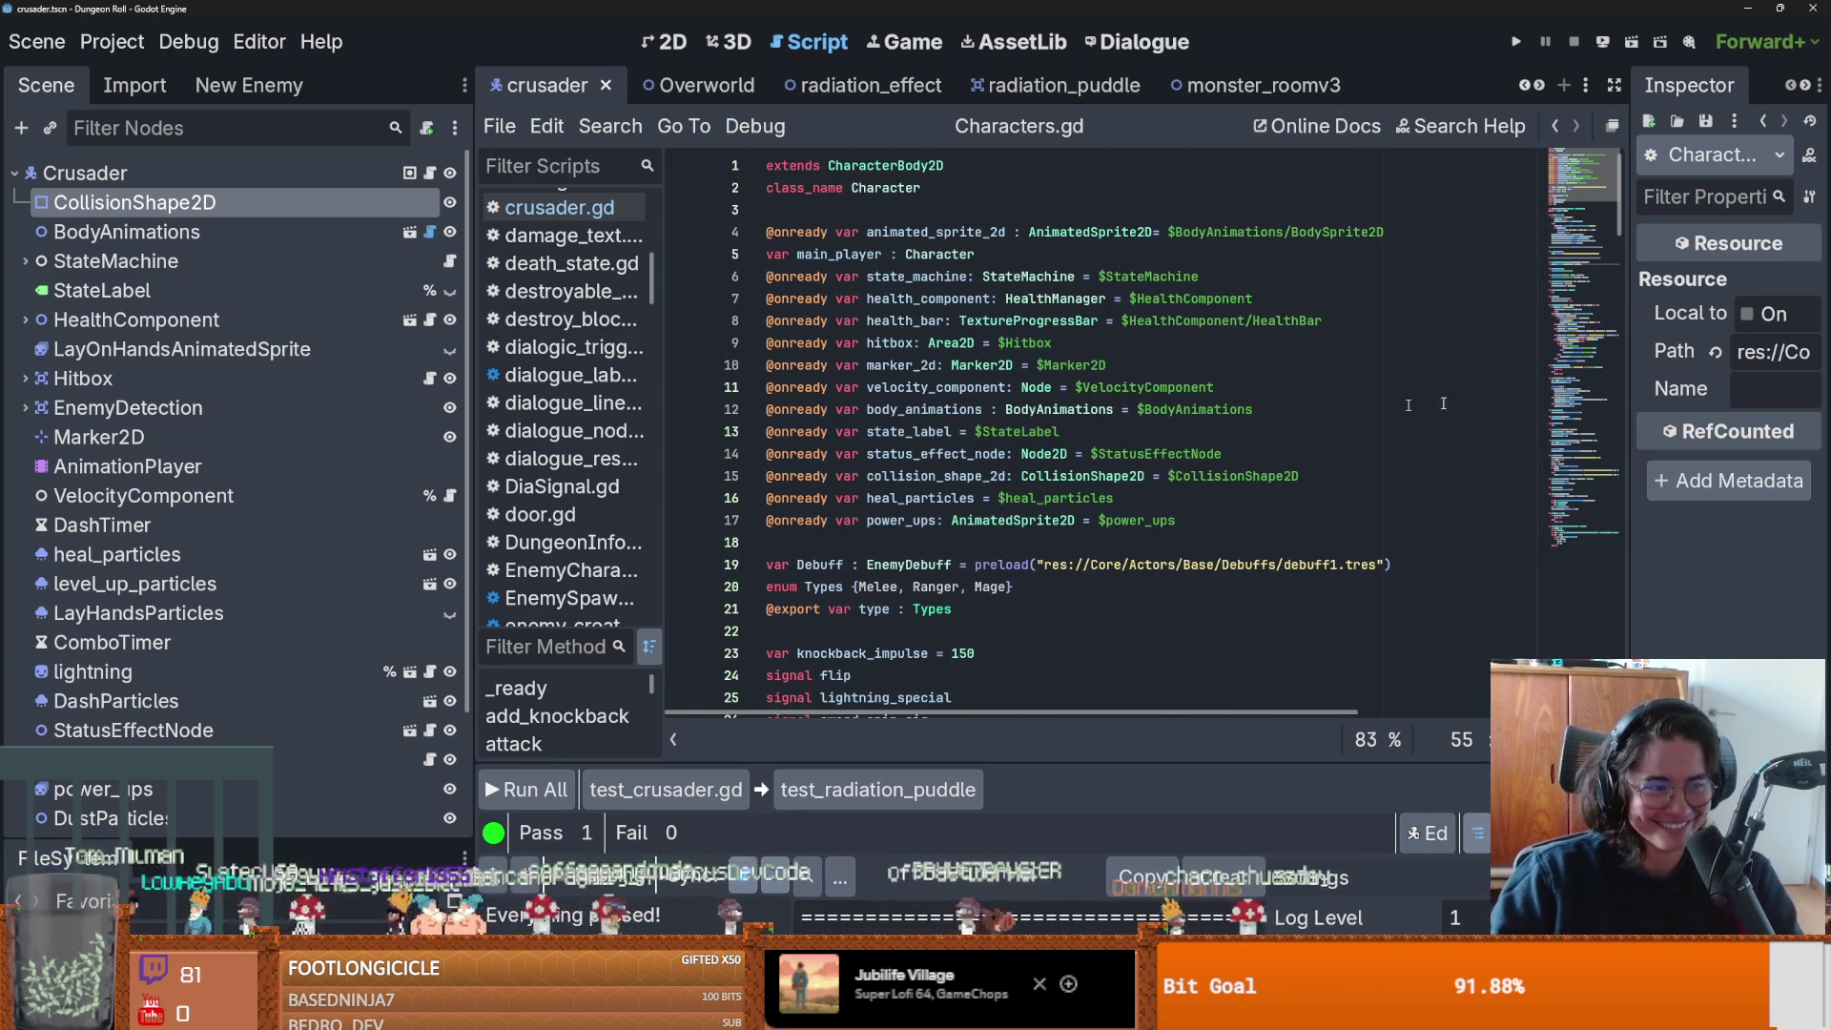
Retype status_effect_node from Node2D to StatusEffectNode on line 14 and save.
double_click(939, 453)
double_click(1044, 455)
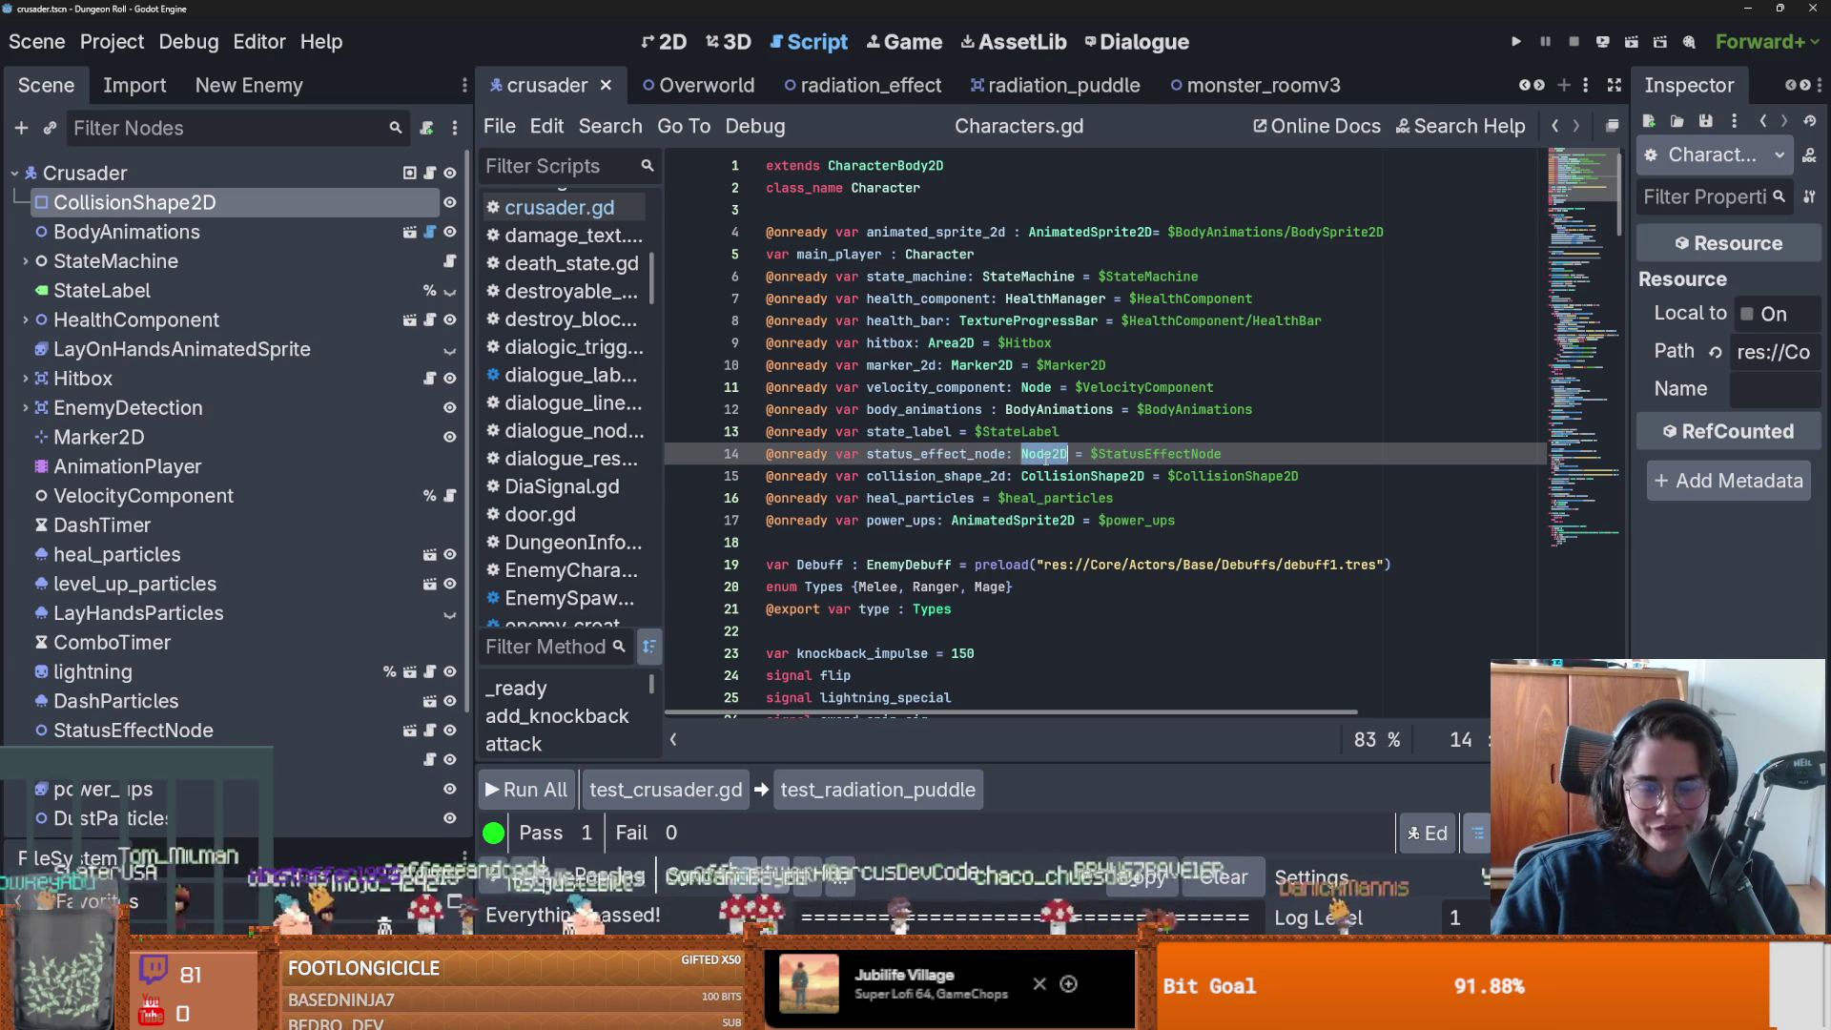
double_click(957, 456)
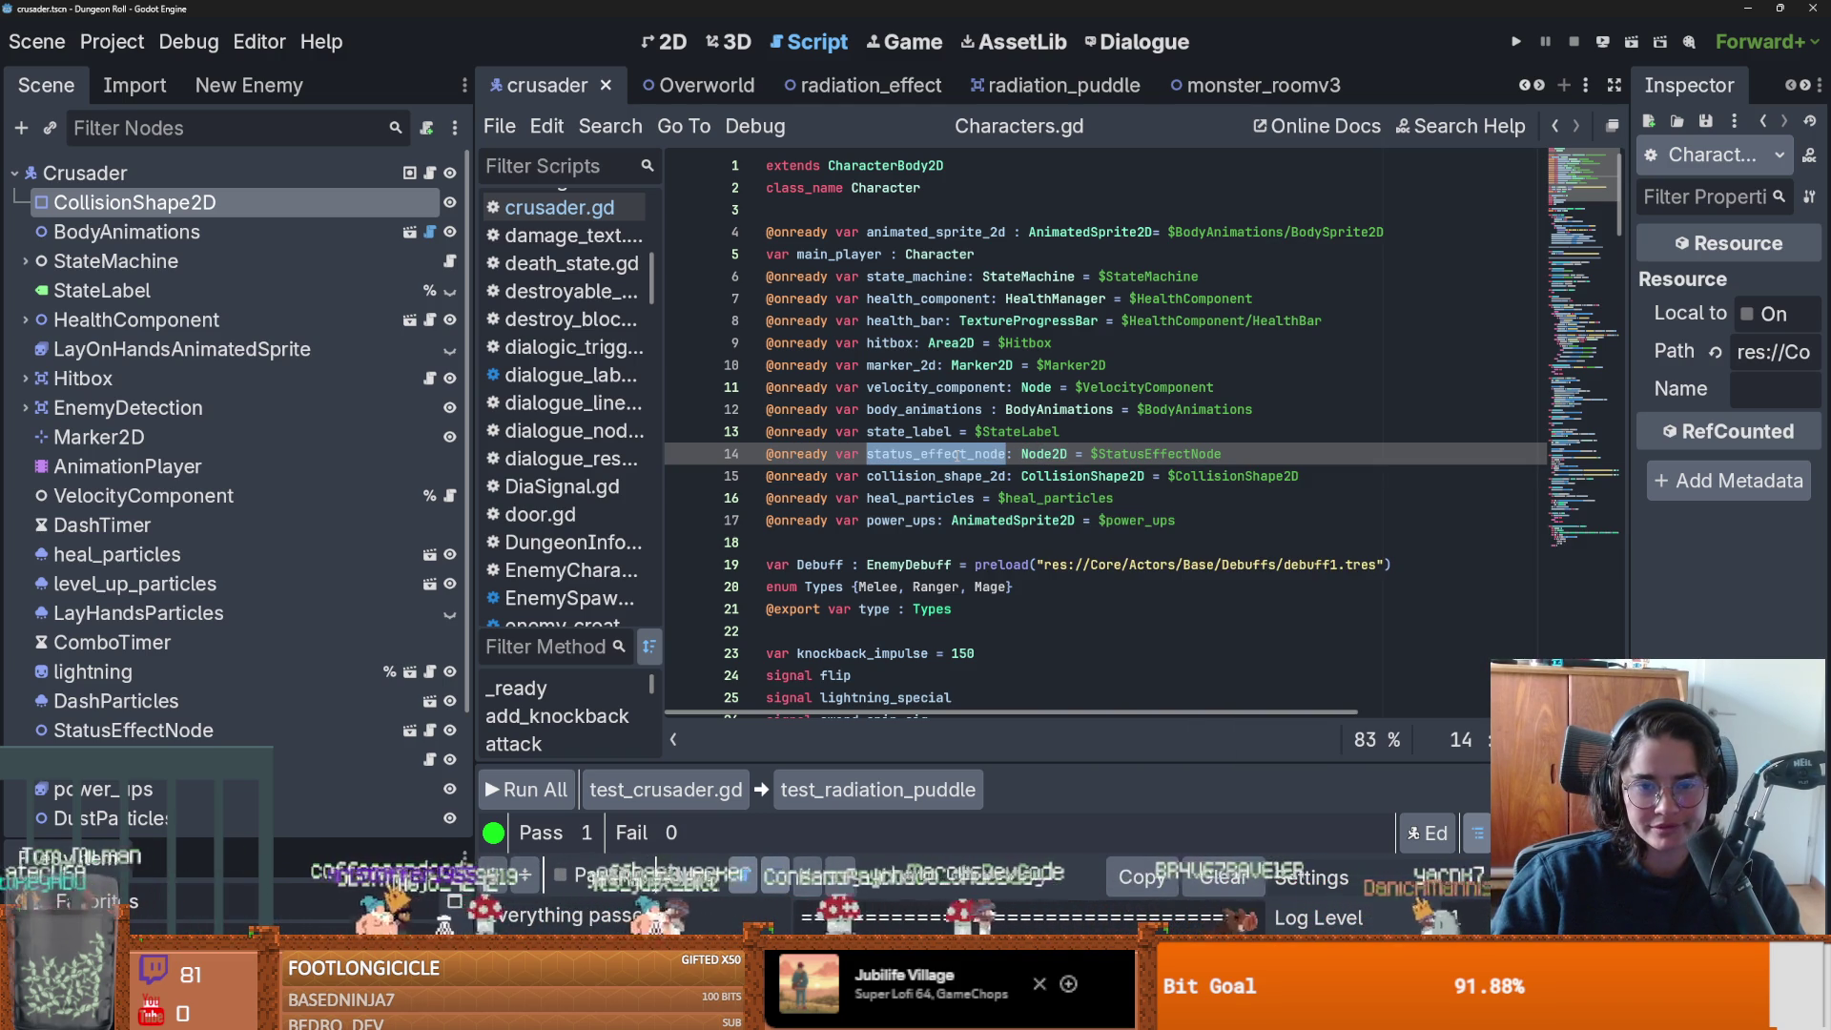
double_click(1044, 454)
type("Status")
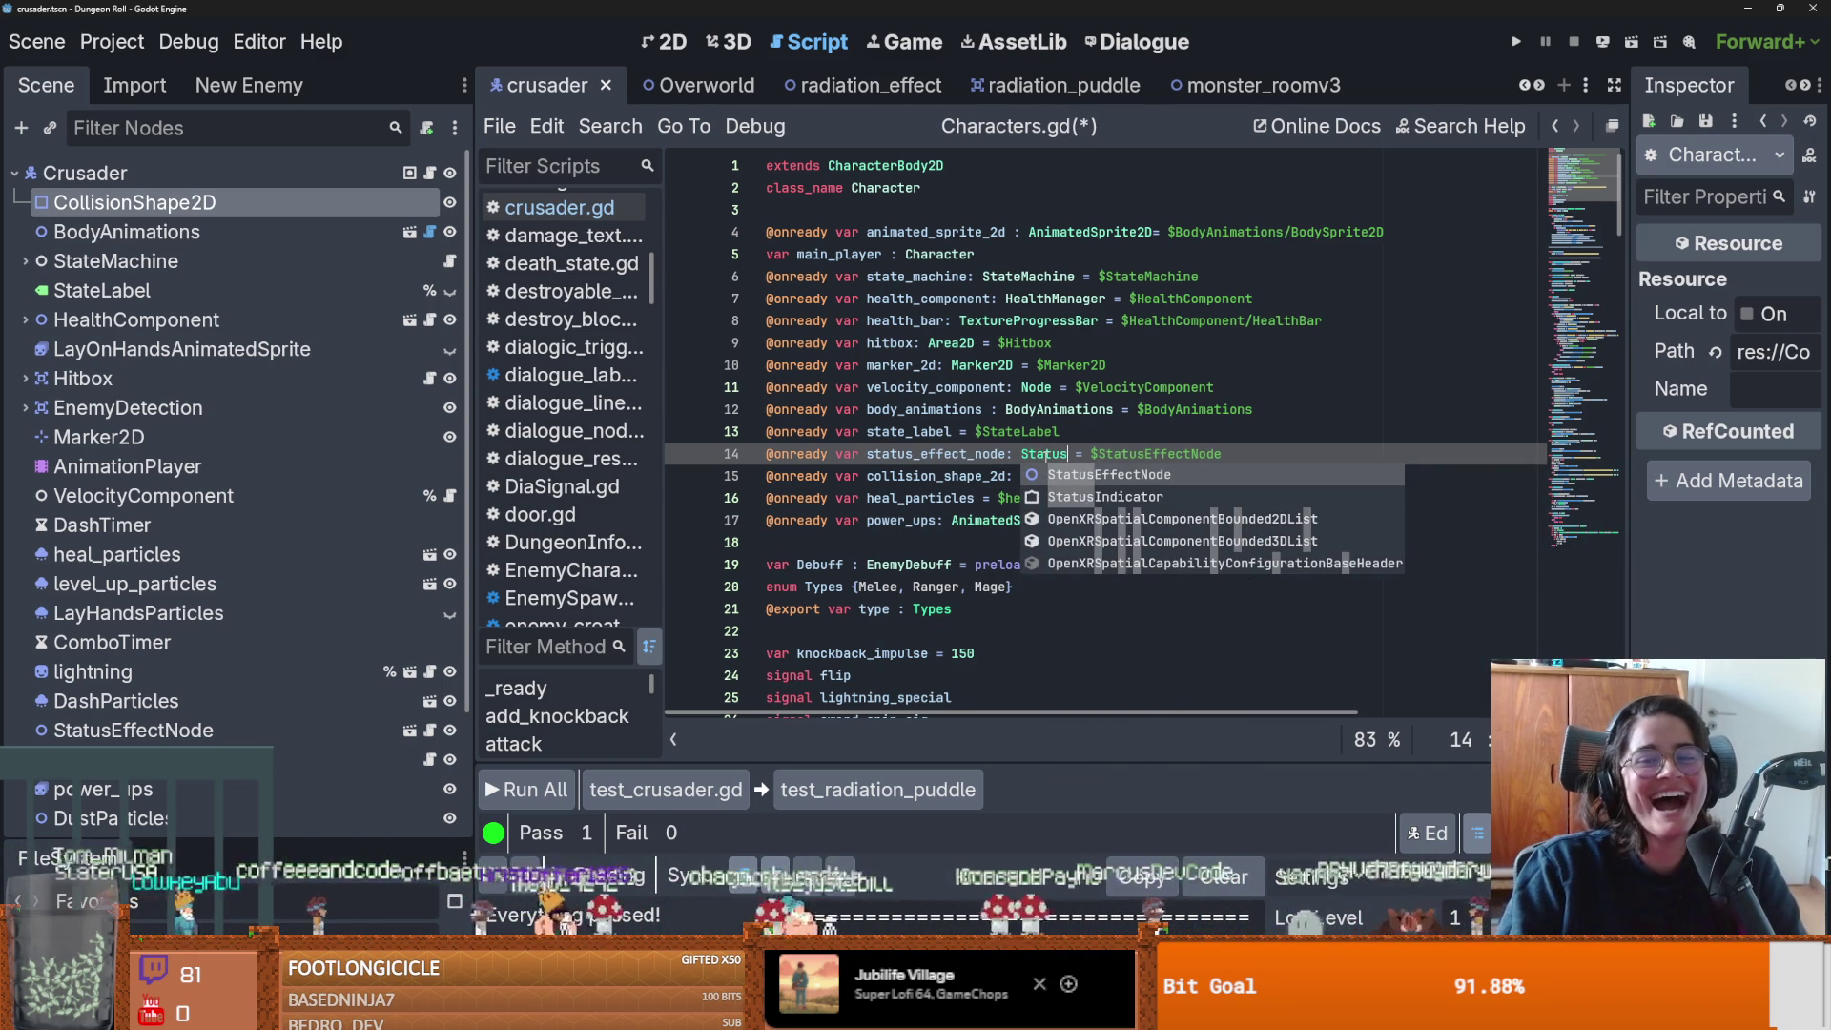
key("Return")
key("ctrl+s")
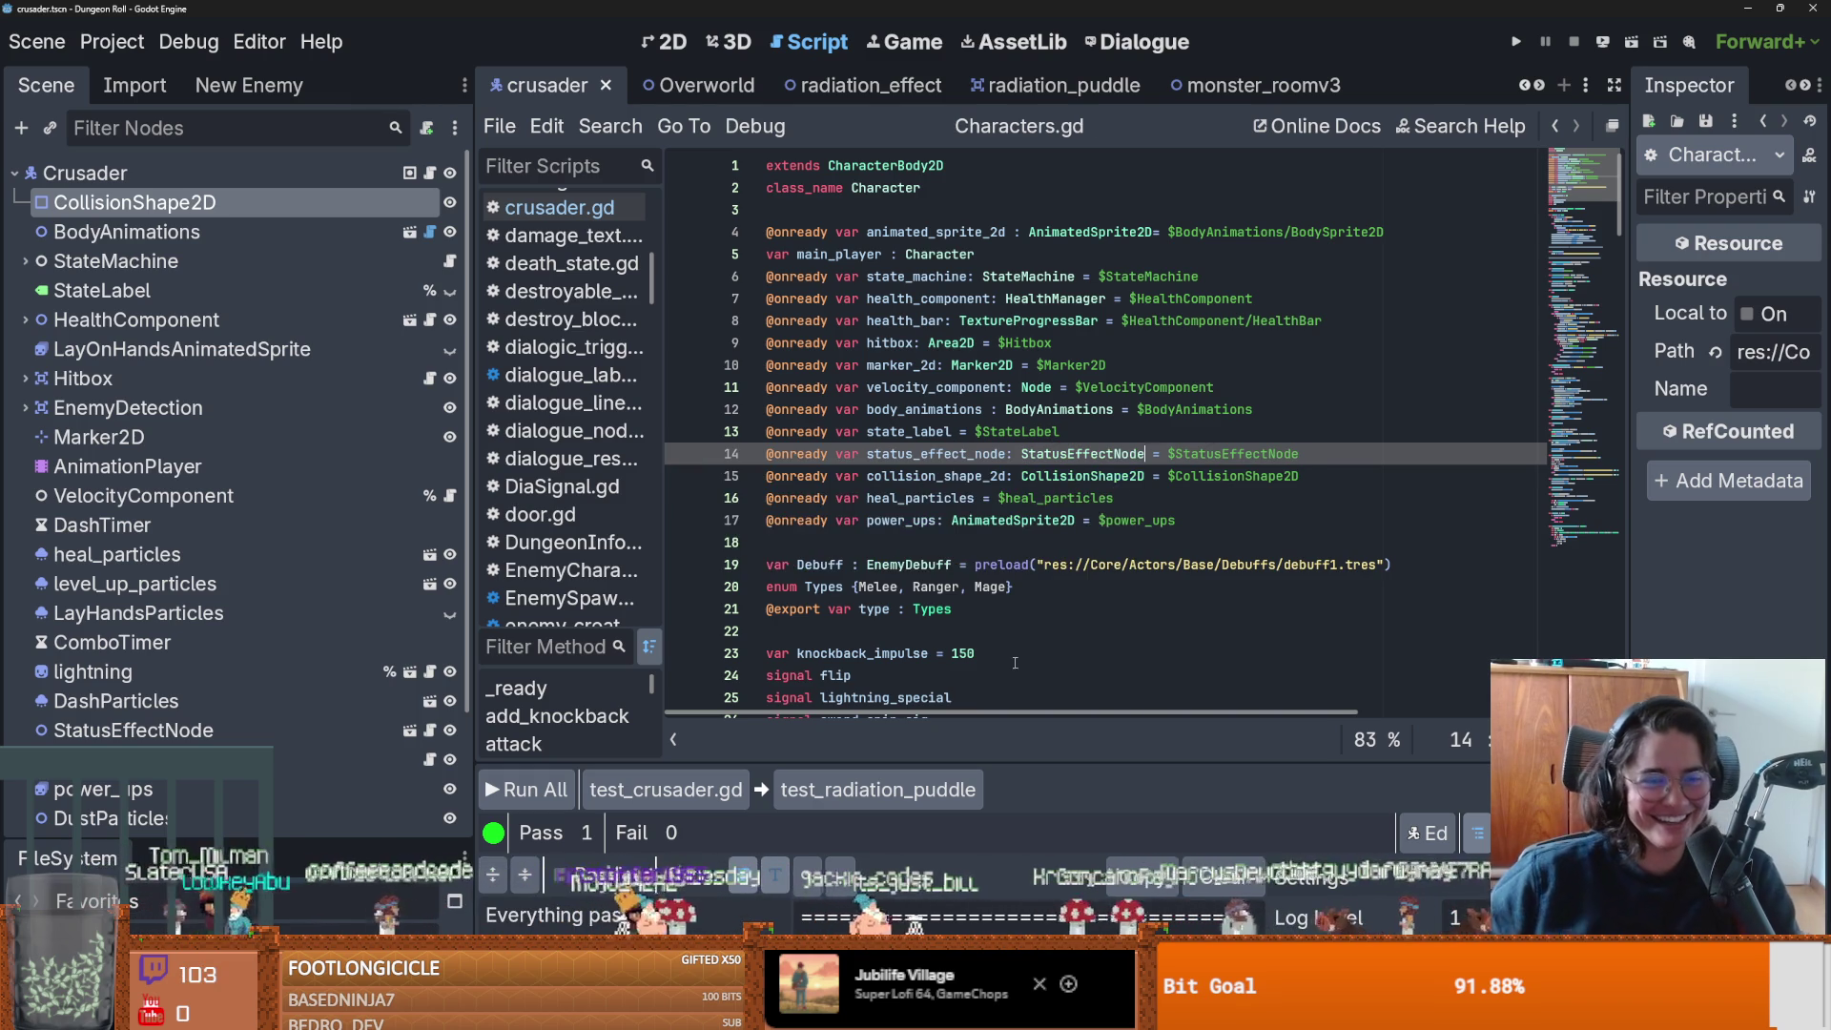
key("ctrl+s")
scroll(187, 697, "down", 3)
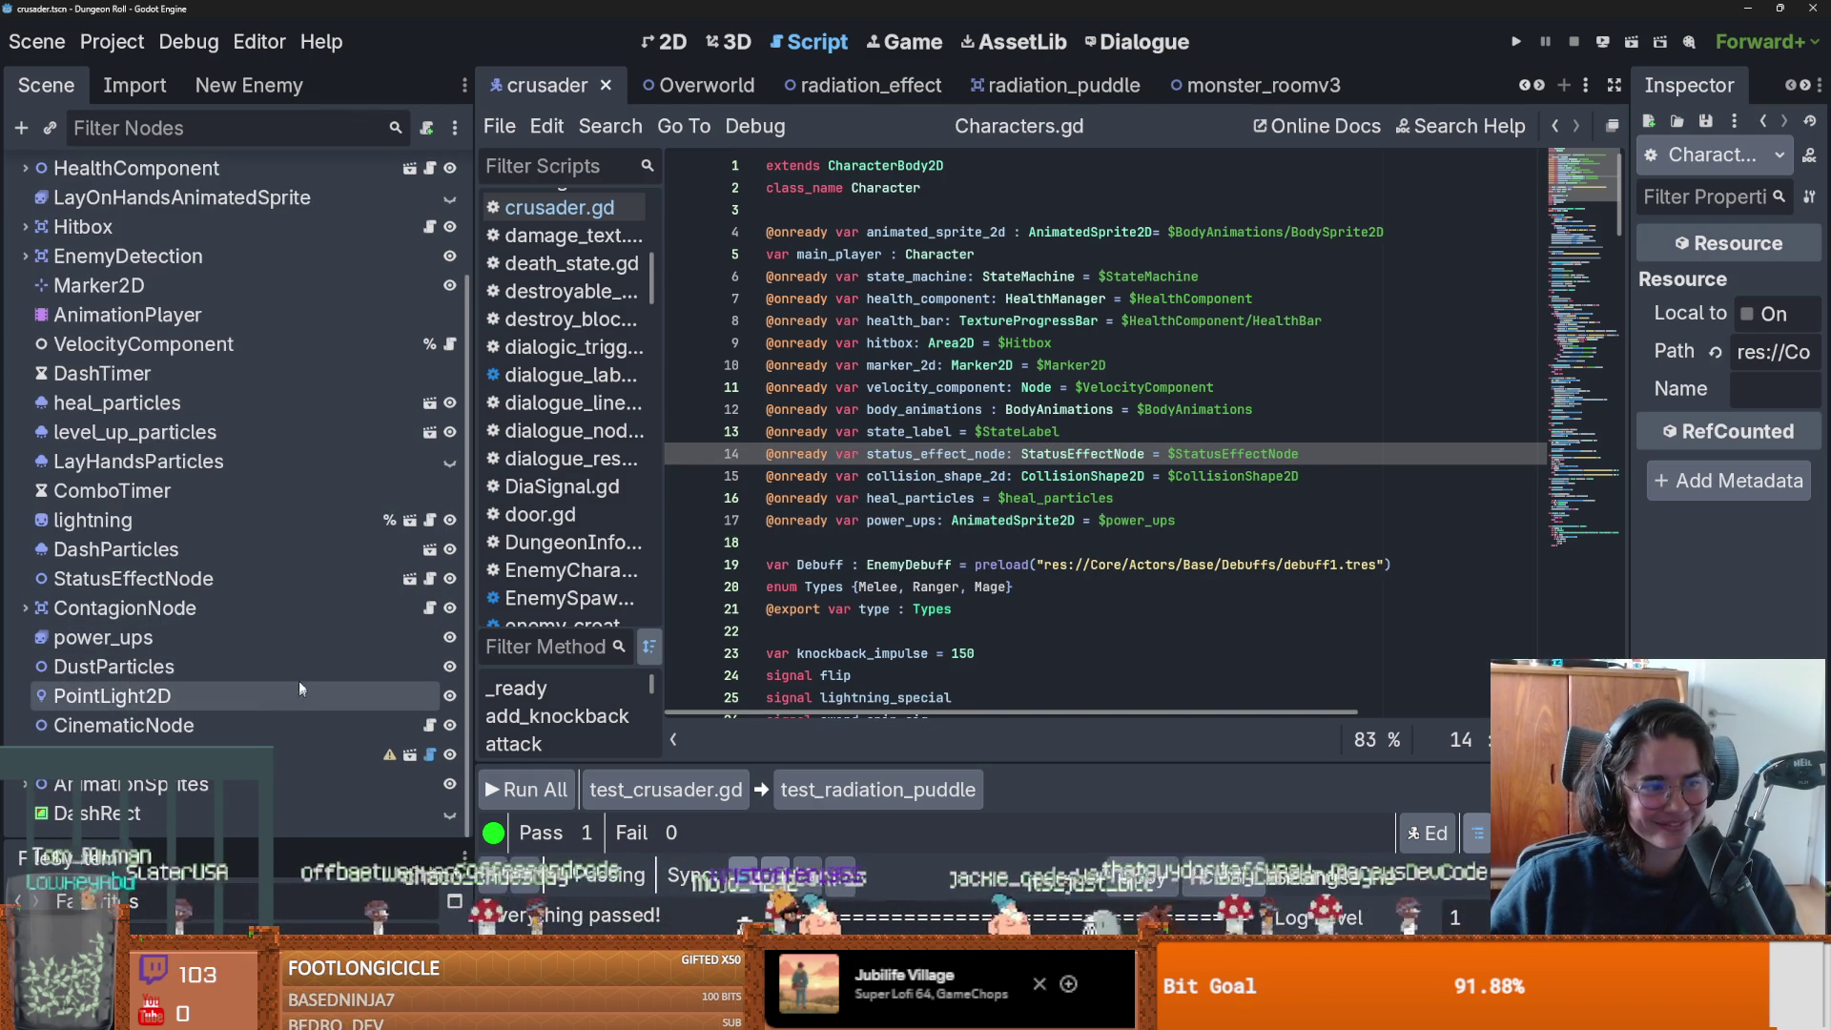
Inspect the crusader's ContagionNode children and enlarge the test results panel.
key("ctrl+s")
left_click(83, 608)
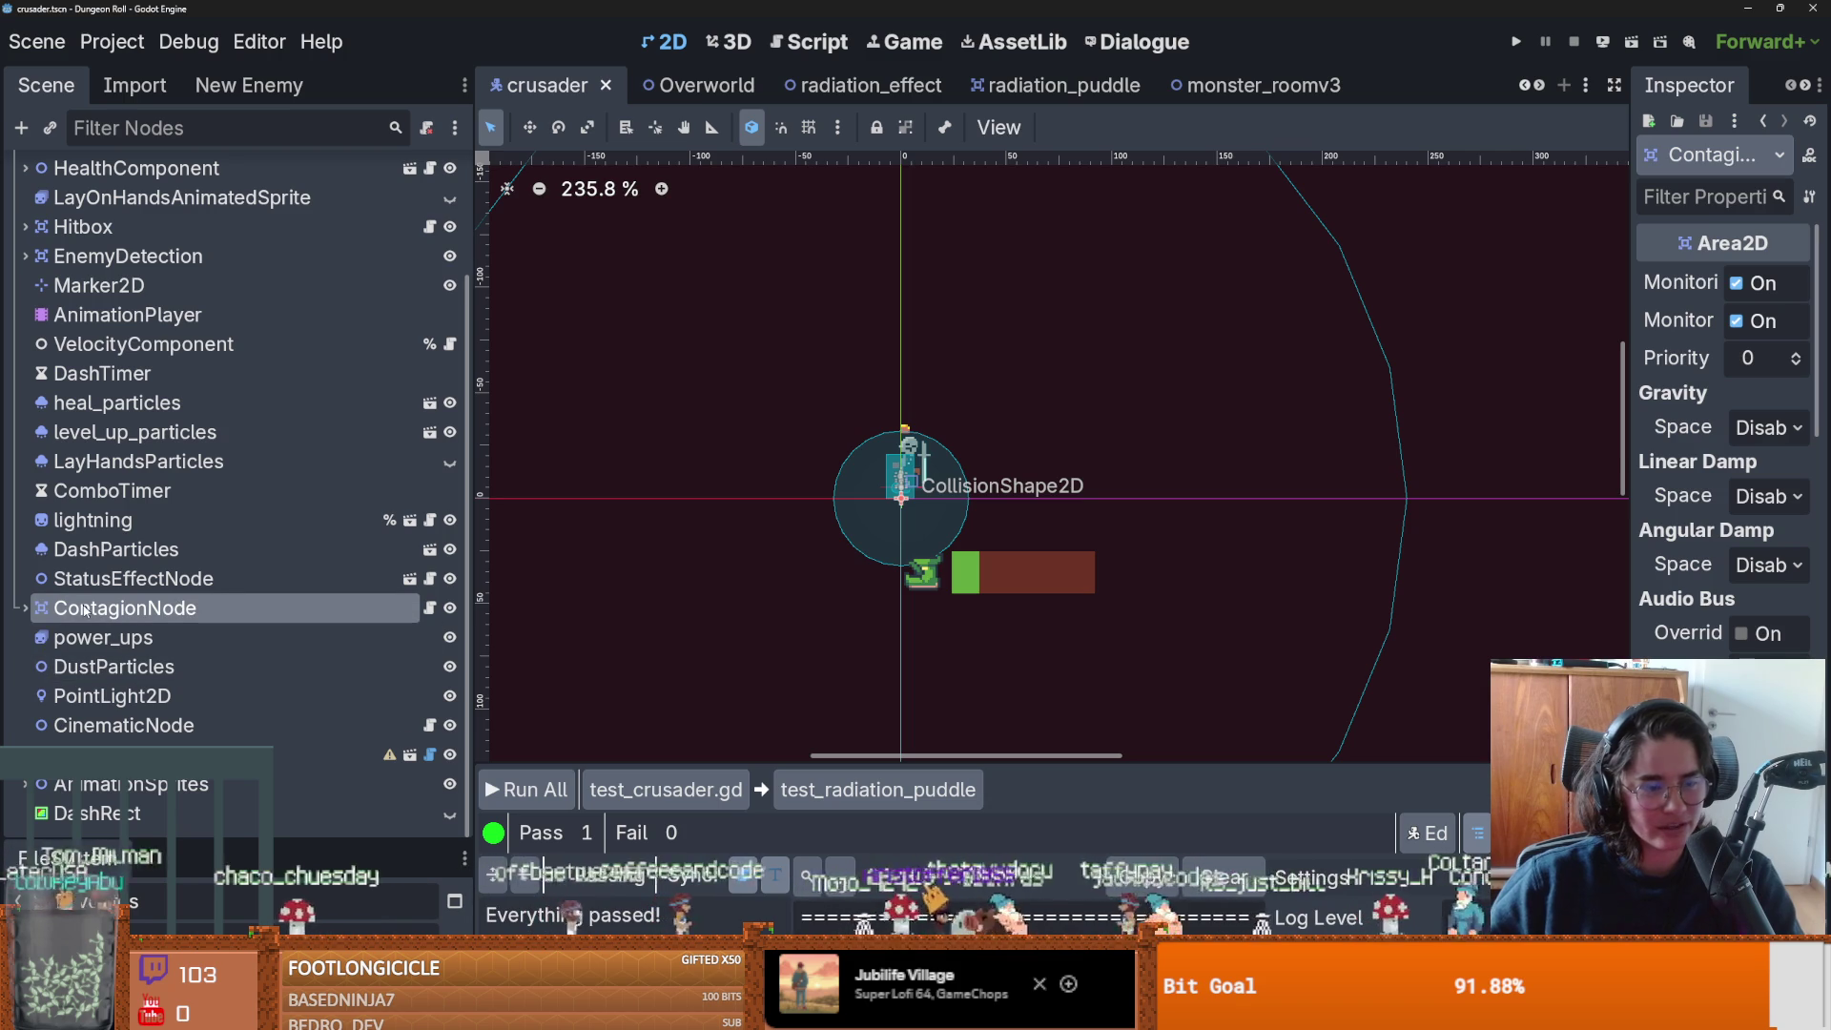
left_click(26, 610)
key("ctrl+s")
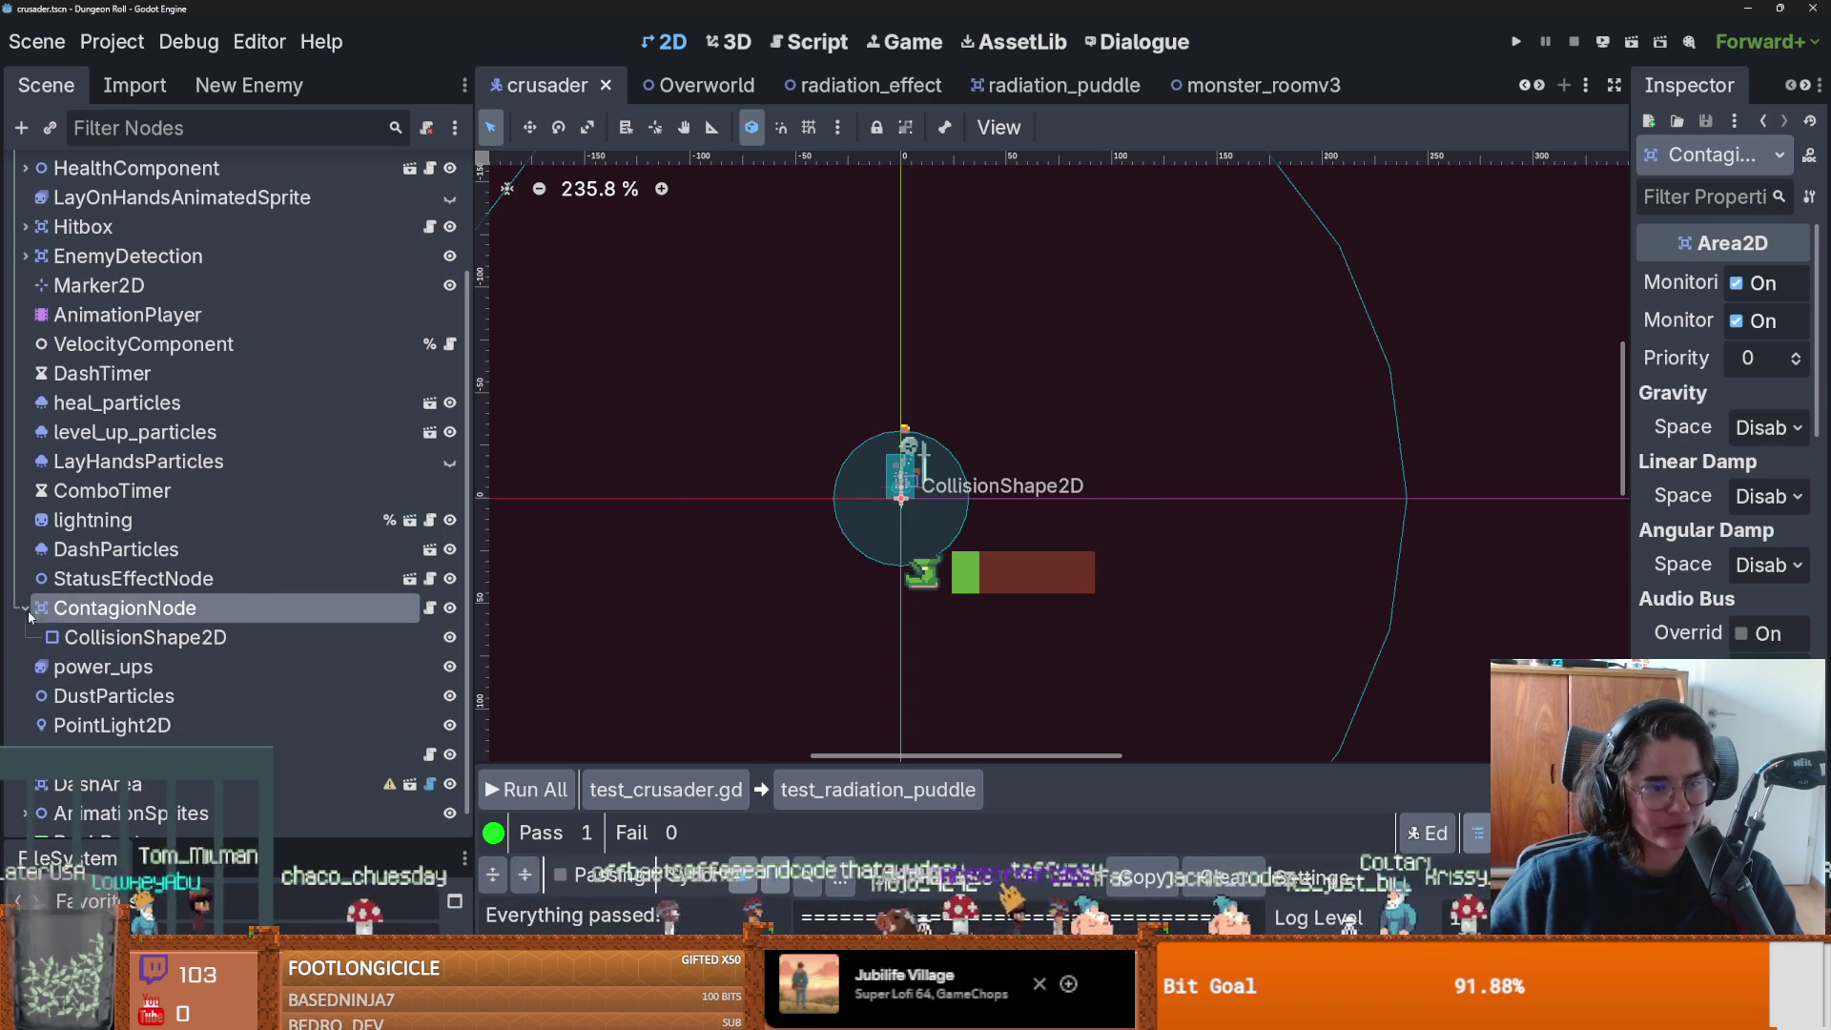
left_click(25, 609)
key("ctrl+s")
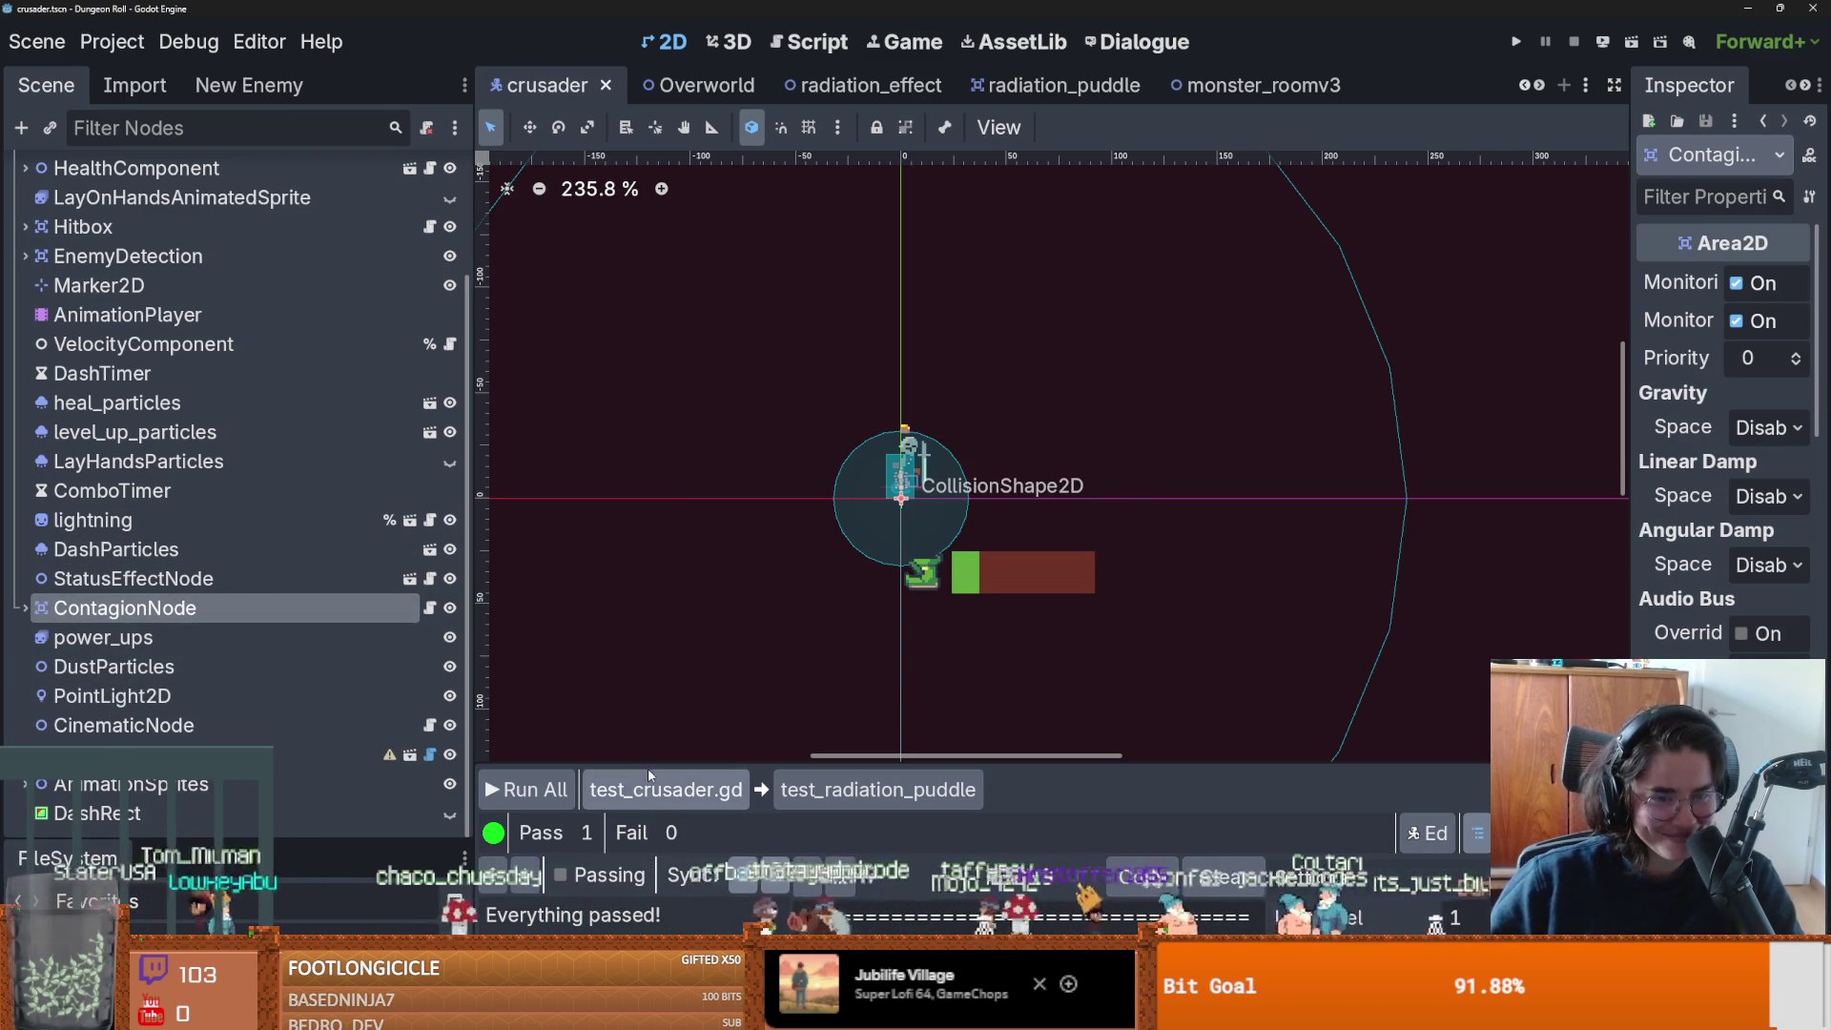
left_click_drag(649, 769, 650, 351)
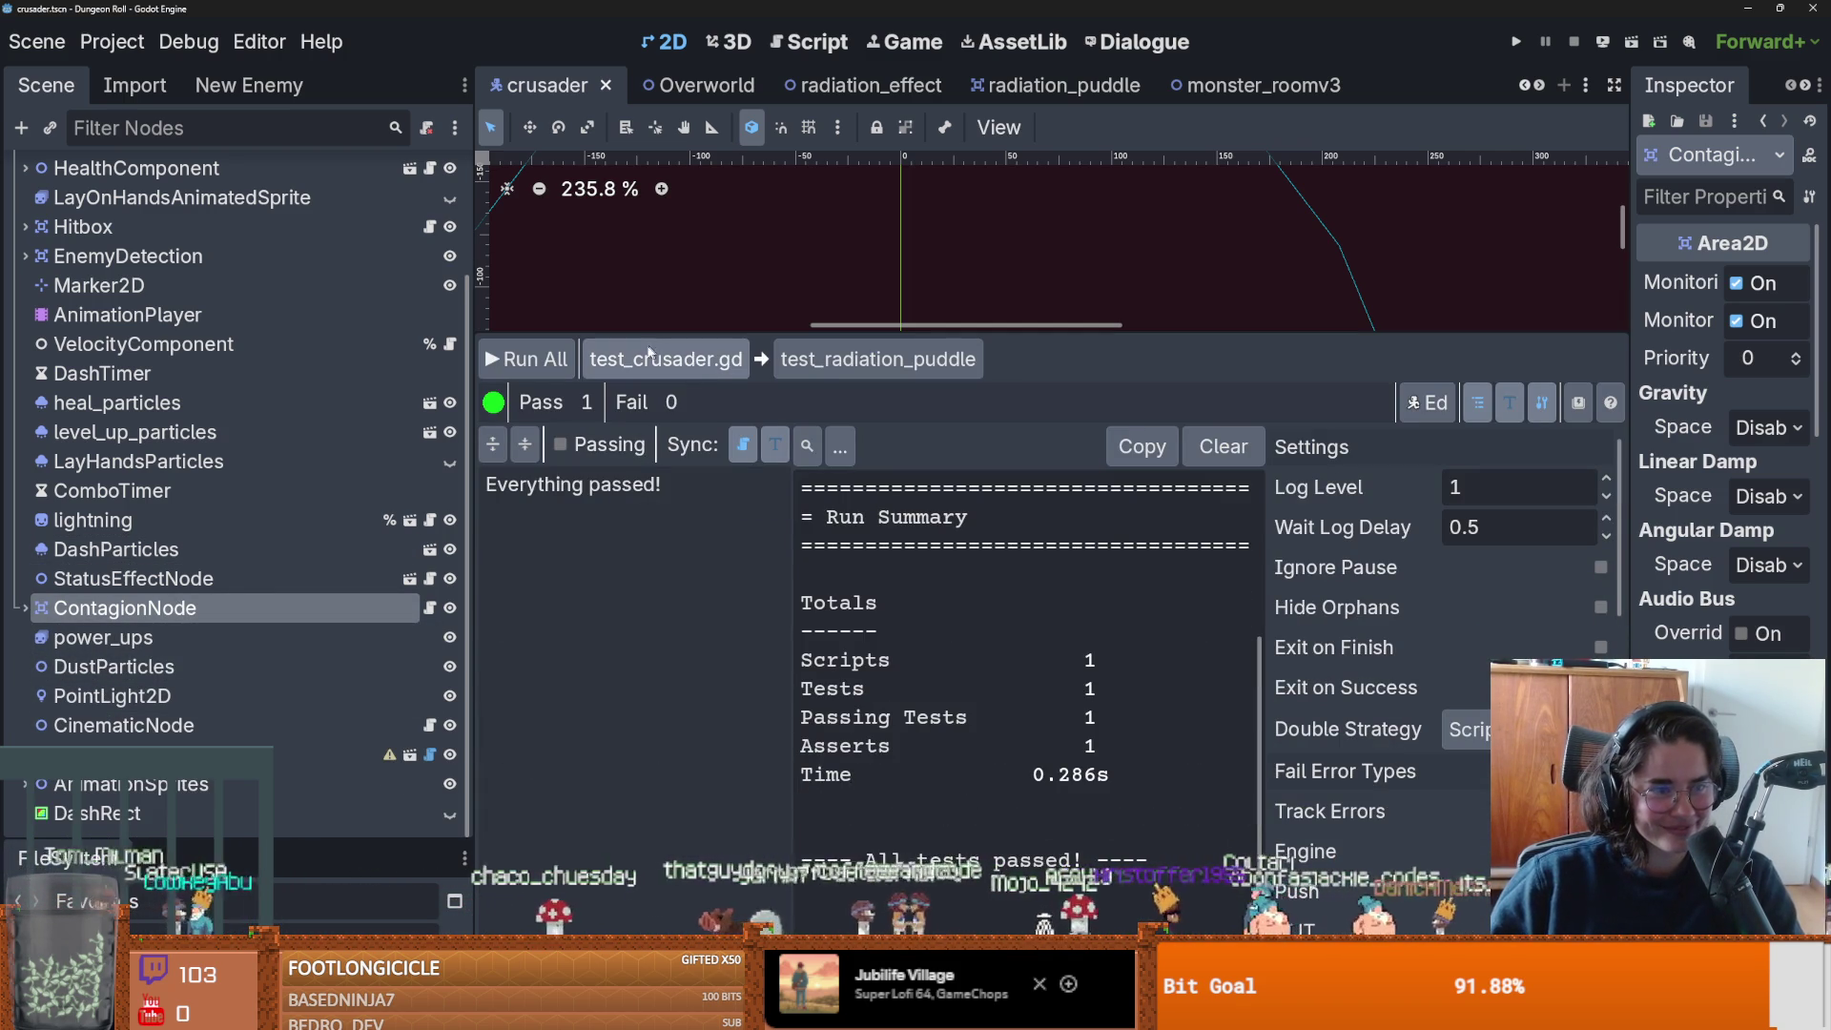
Check the radiation variable in StatusEffectNode's script and is_on() in status_effect_damage_node.gd.
left_click(430, 579)
key("ctrl+s")
left_click_drag(958, 342, 958, 500)
double_click(900, 232)
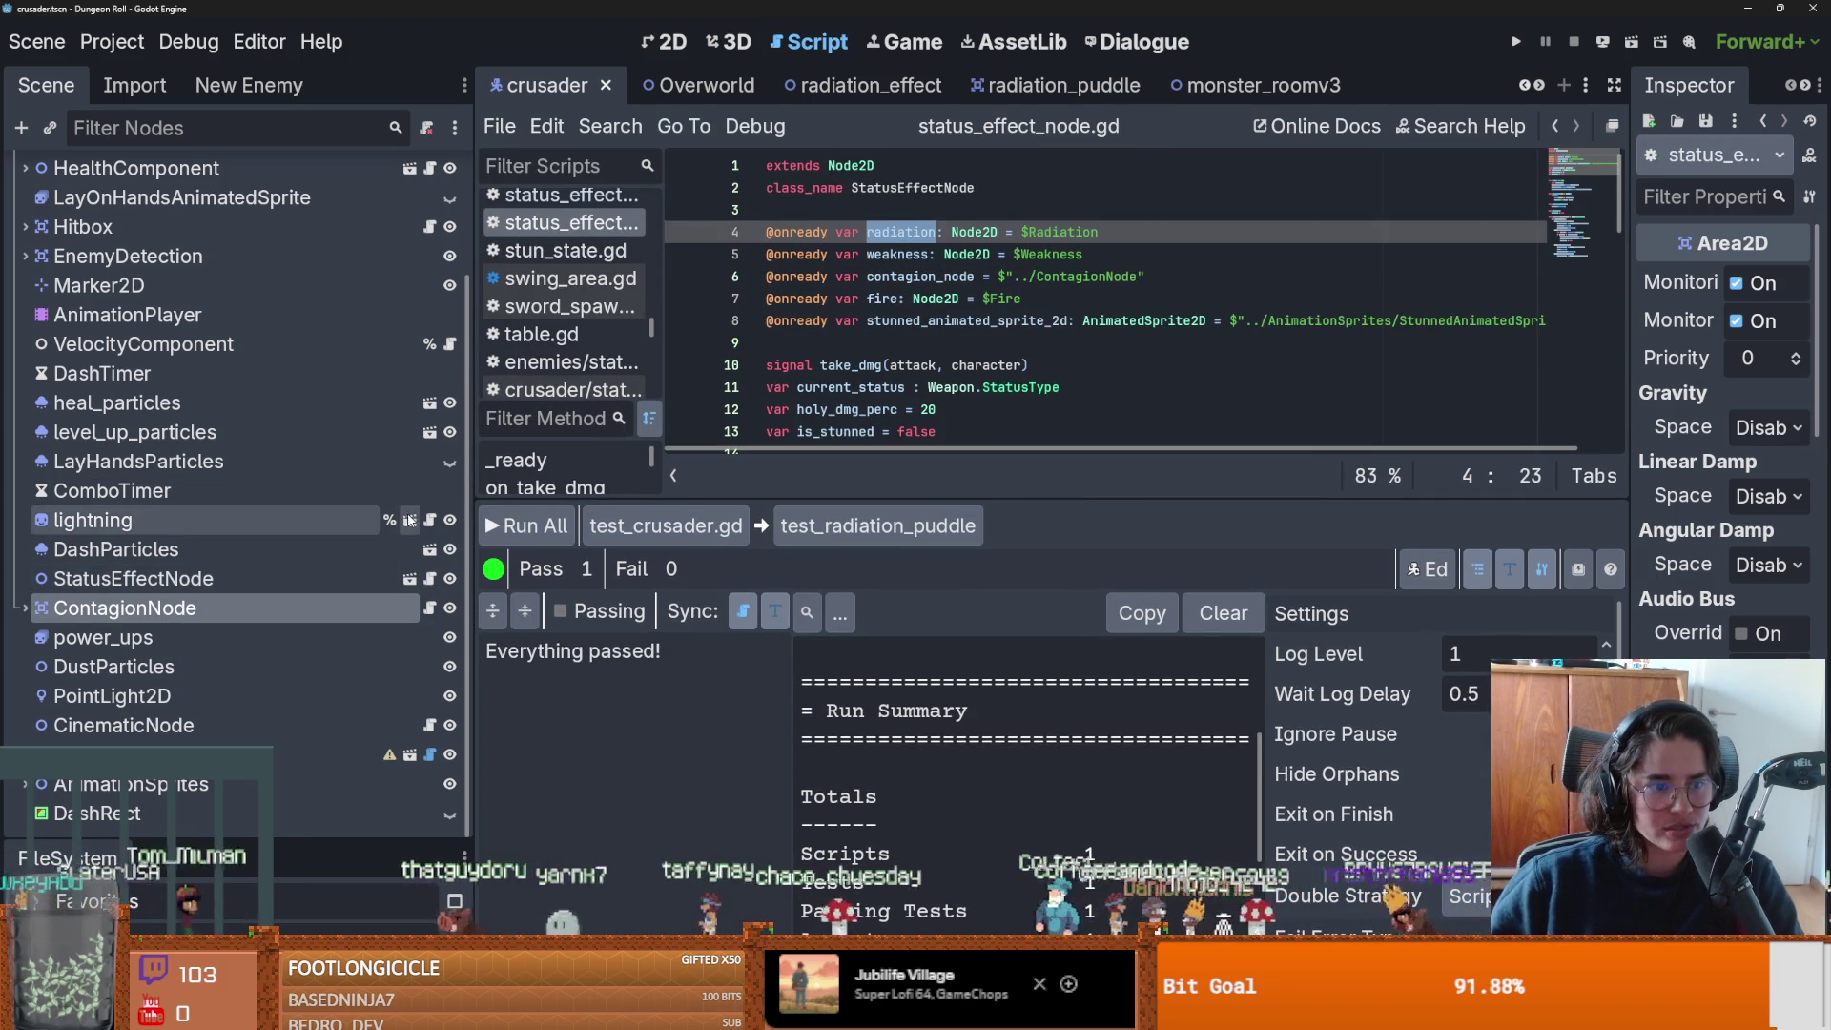
left_click(409, 579)
left_click(437, 202)
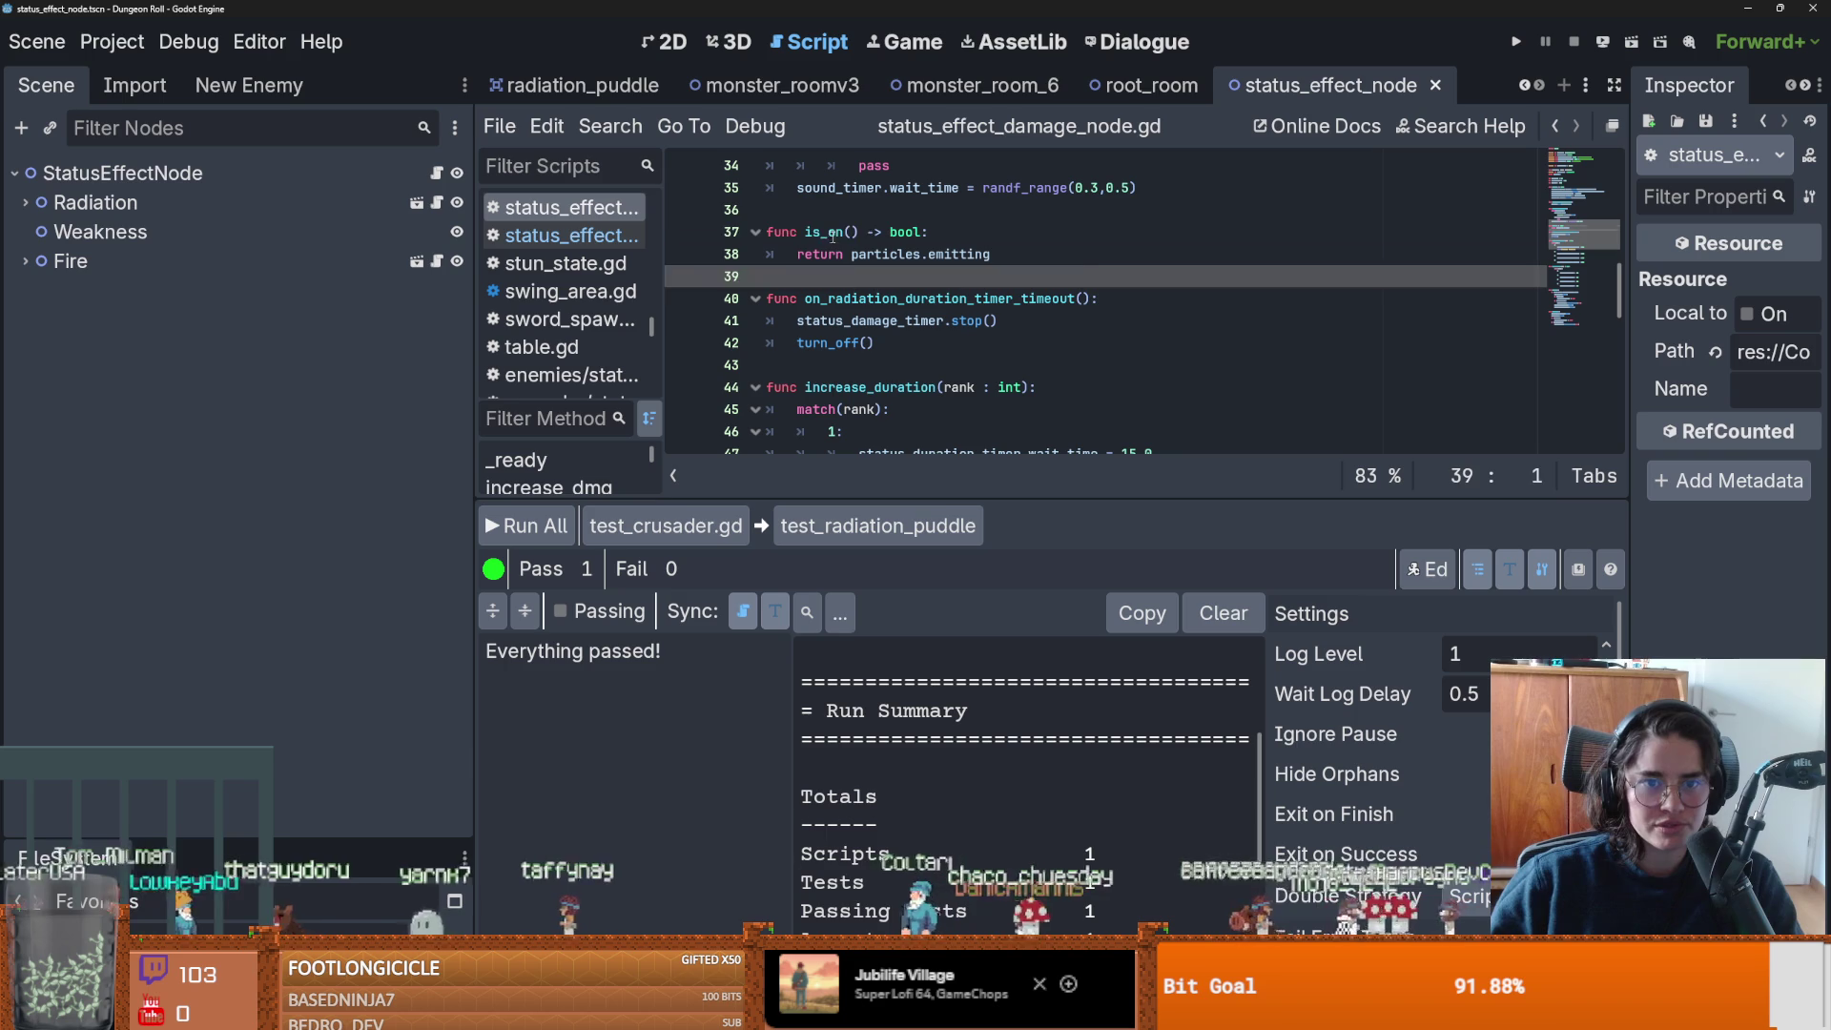
double_click(833, 231)
Reopen Utilities/test/test_crusader.gd from the FileSystem test folder.
mouse_move(238, 844)
left_mouse_down()
mouse_move(191, 258)
mouse_move(162, 226)
left_mouse_up()
scroll(140, 665, "down", 5)
double_click(150, 675)
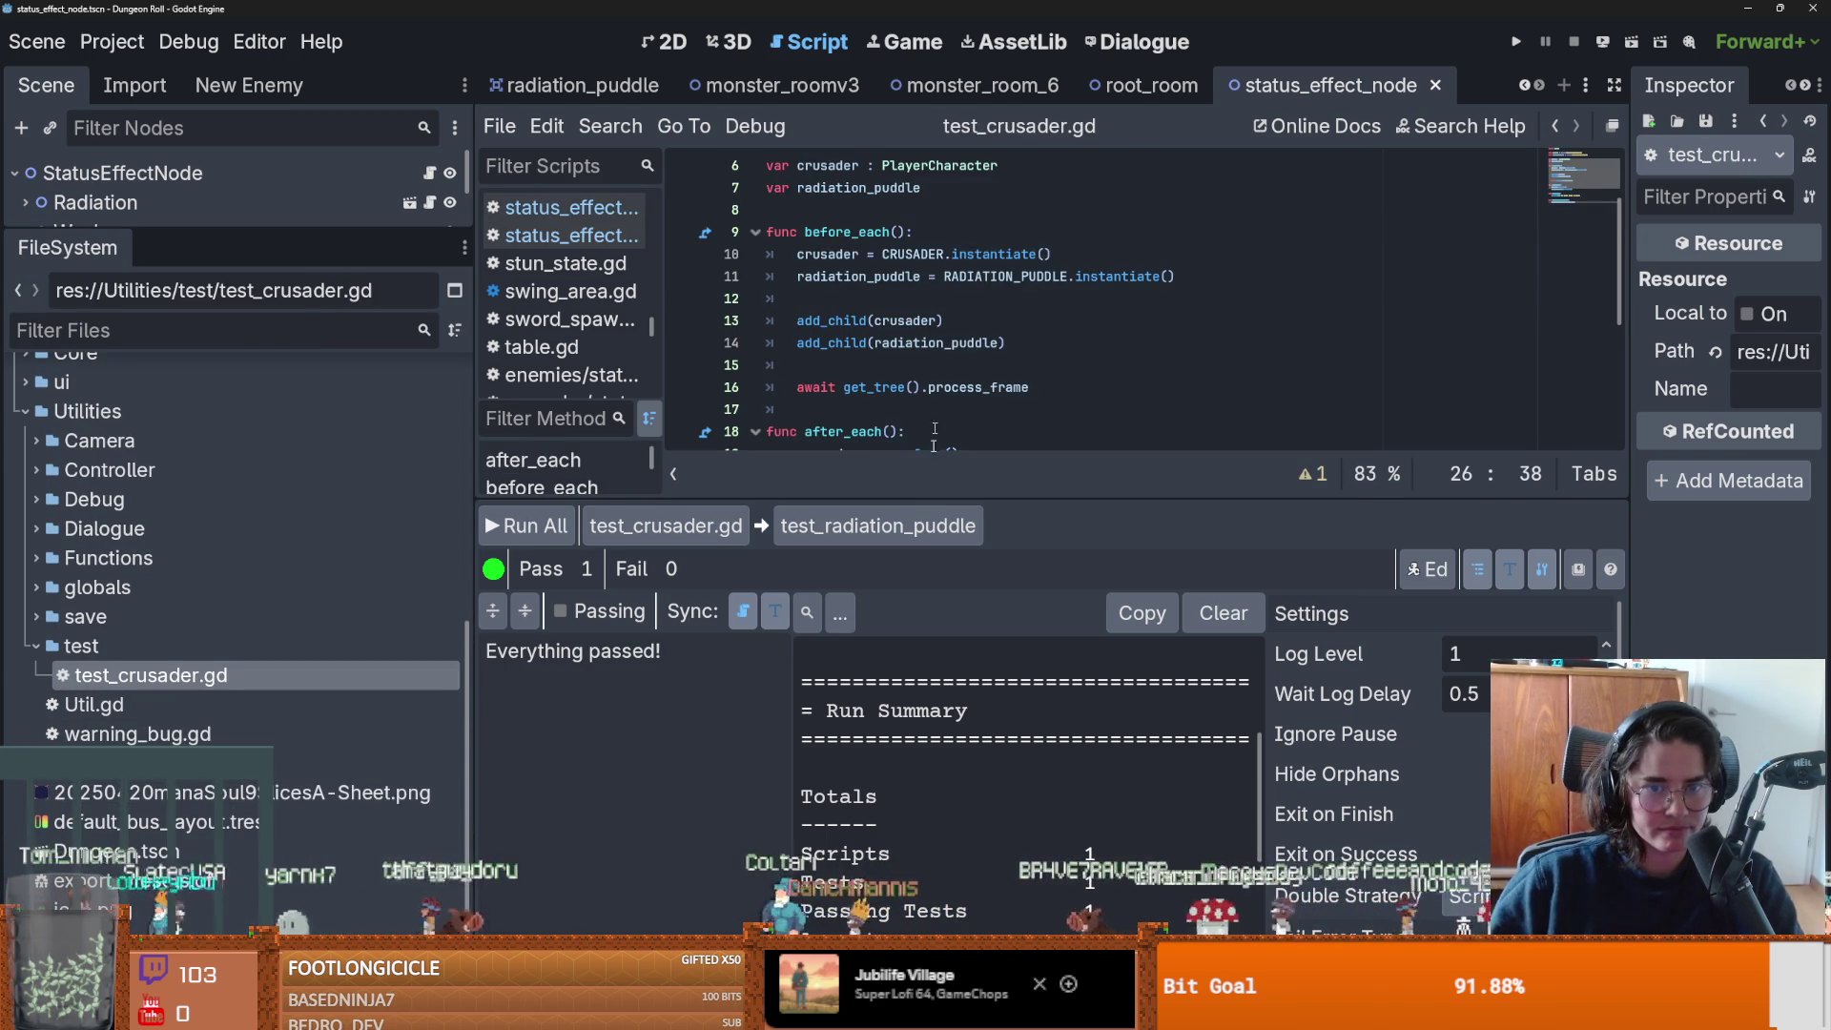
Complete the line as crusader.status_effect_node.radiation.is_on().
left_click_drag(940, 498, 1030, 768)
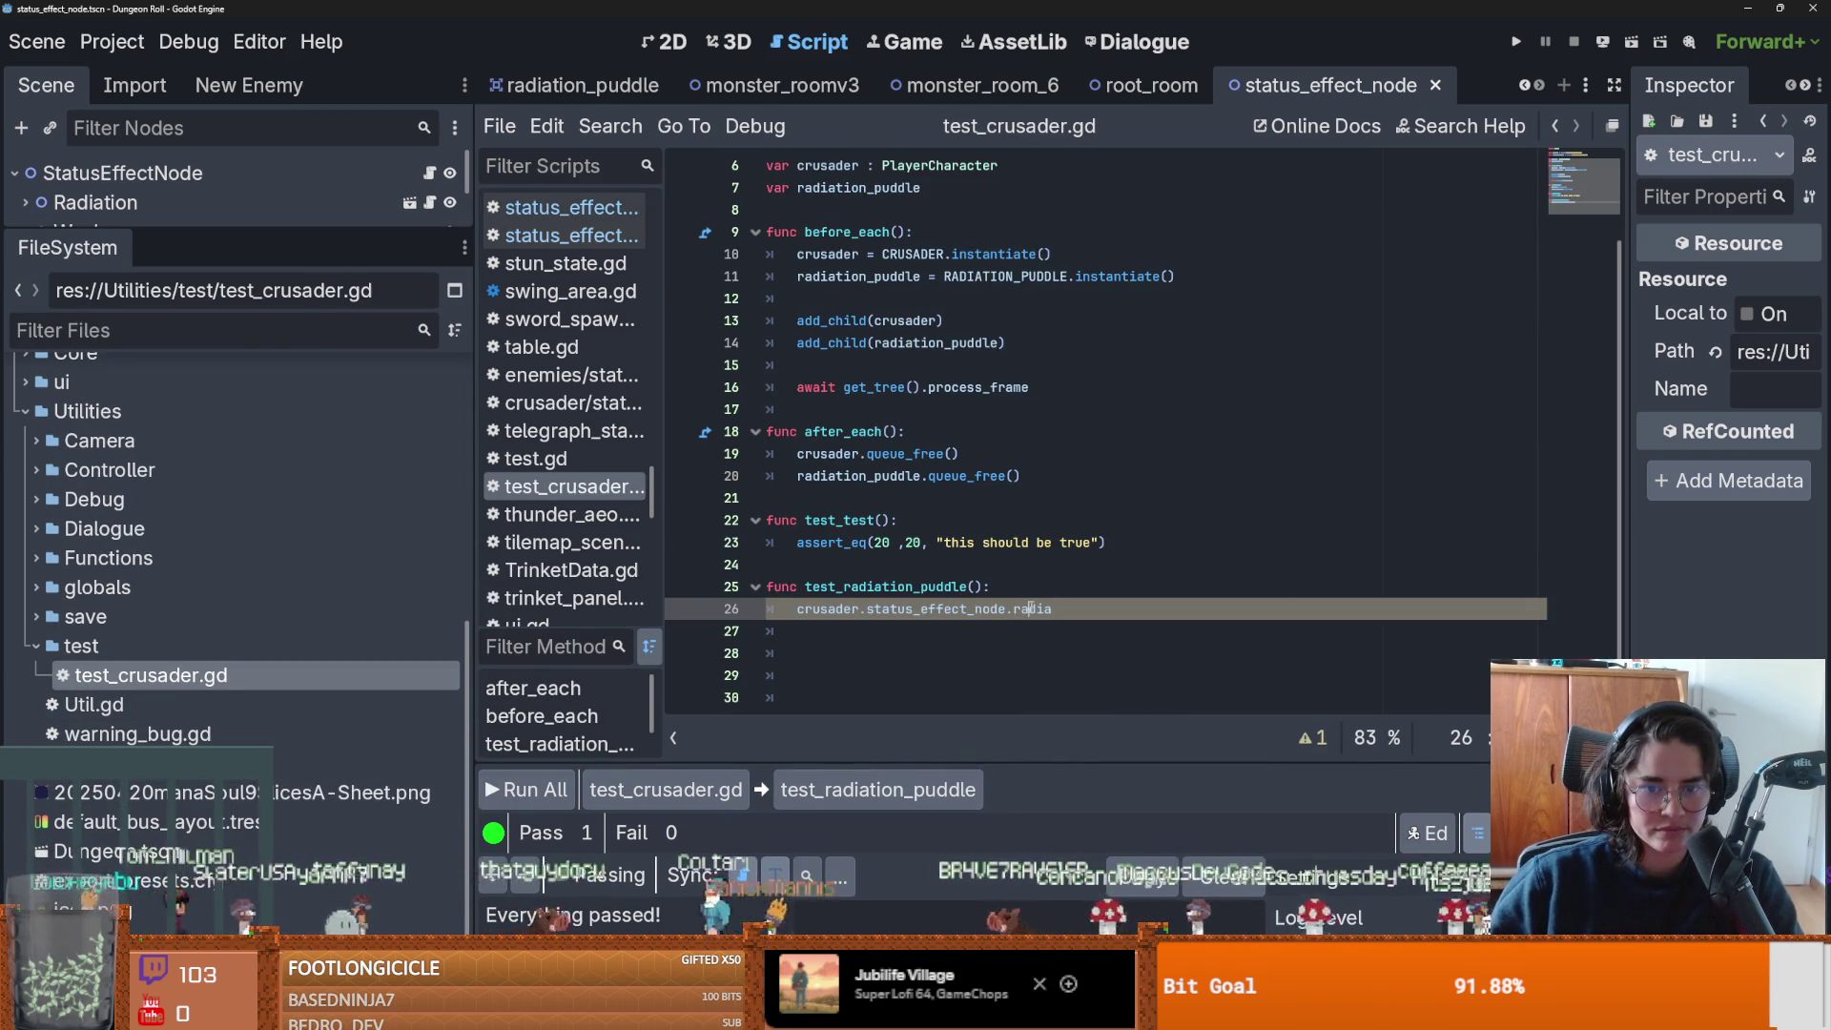
key("BackSpace")
key("BackSpace")
key("BackSpace")
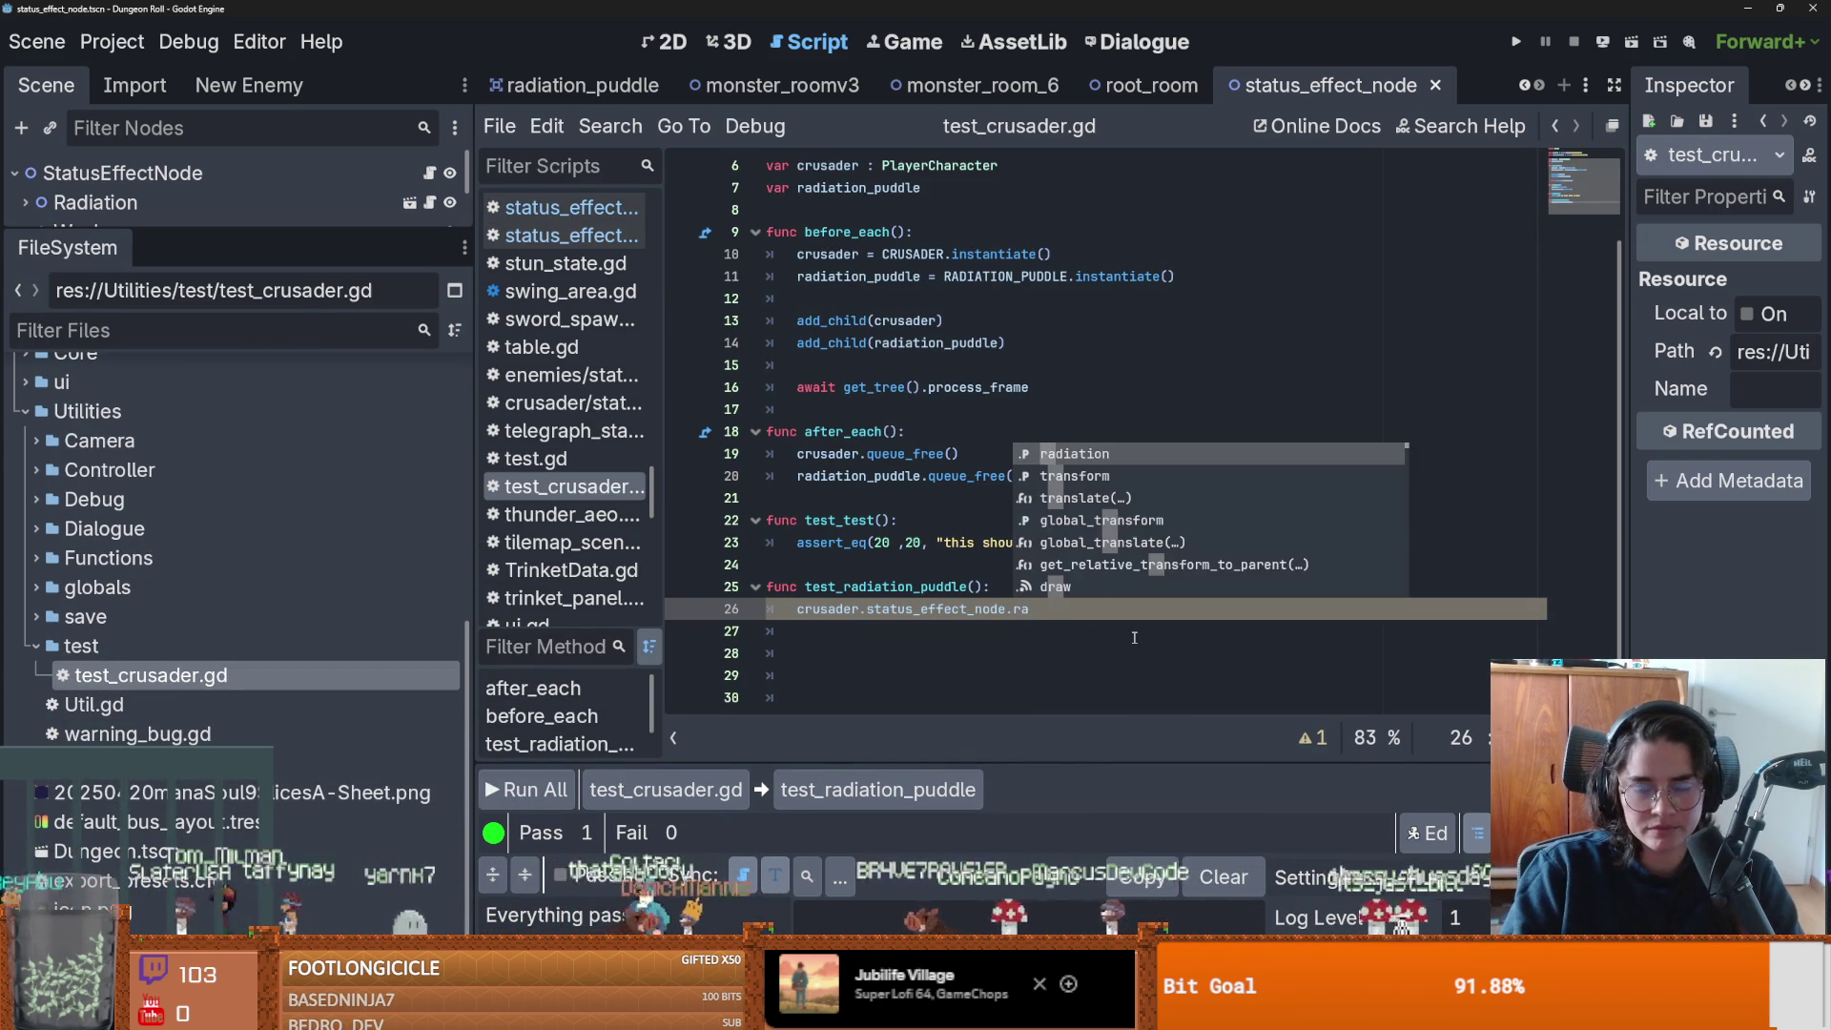
key("Return")
type(".is_on")
key("Return")
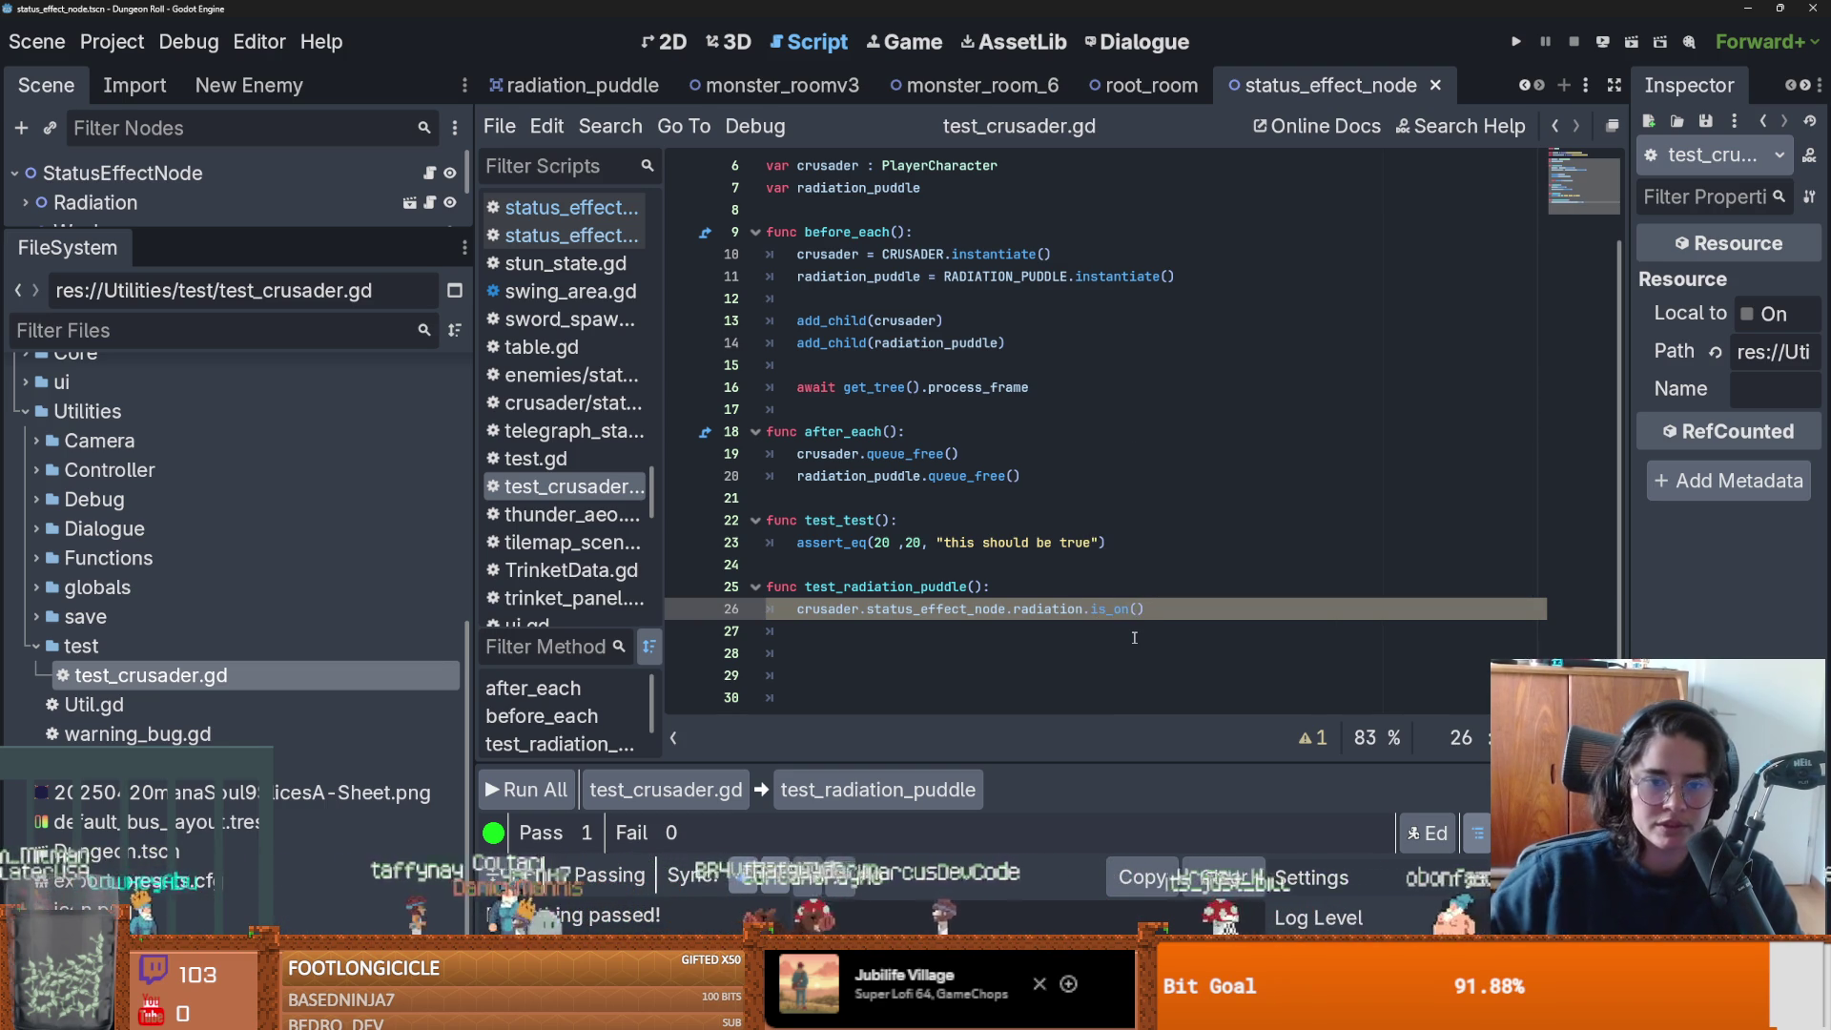
Copy test_test's assert_eq line into test_radiation_puddle and delete the standalone is_on() line.
left_click_drag(1108, 543, 820, 556)
key("ctrl+c")
left_click(992, 586)
key("Return")
key("ctrl+v")
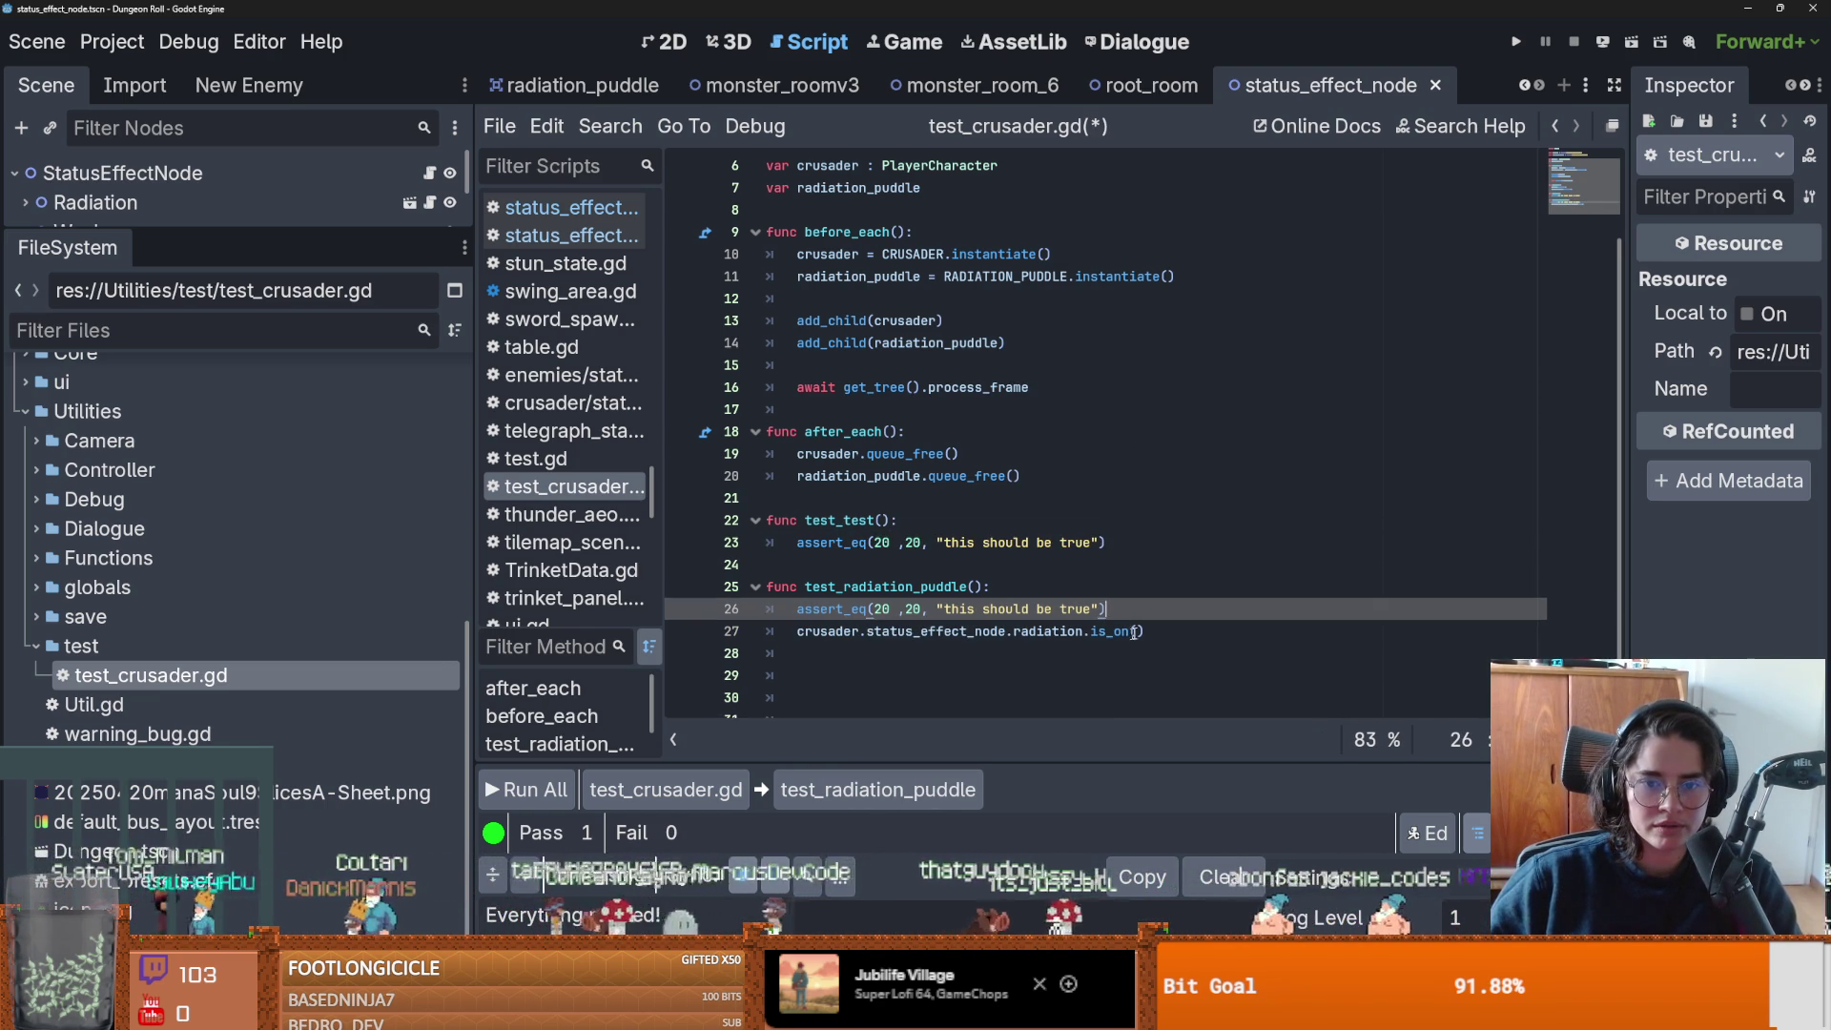
left_click_drag(1127, 634, 797, 632)
key("BackSpace")
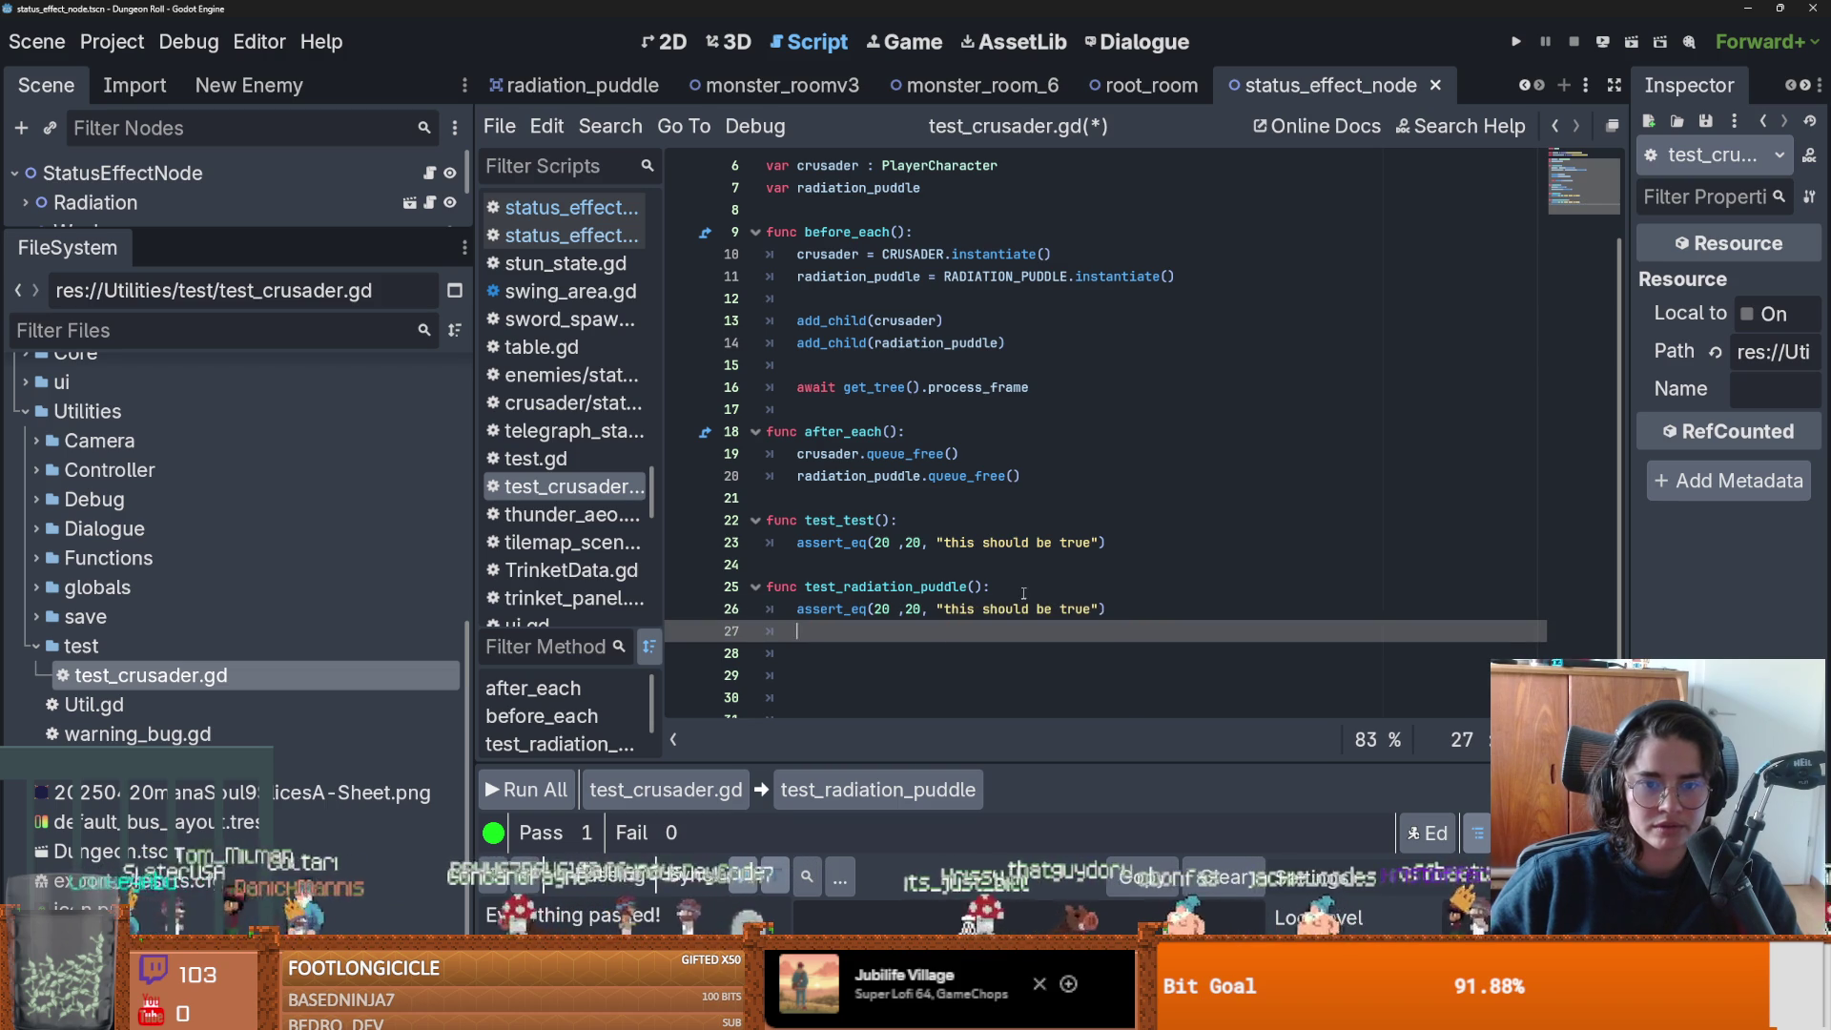
Declare var is_rad_on = crusader.status_effect_node.radiation.is_on() above the assert.
left_click(1023, 593)
key("Return")
type("var is_rad_on ")
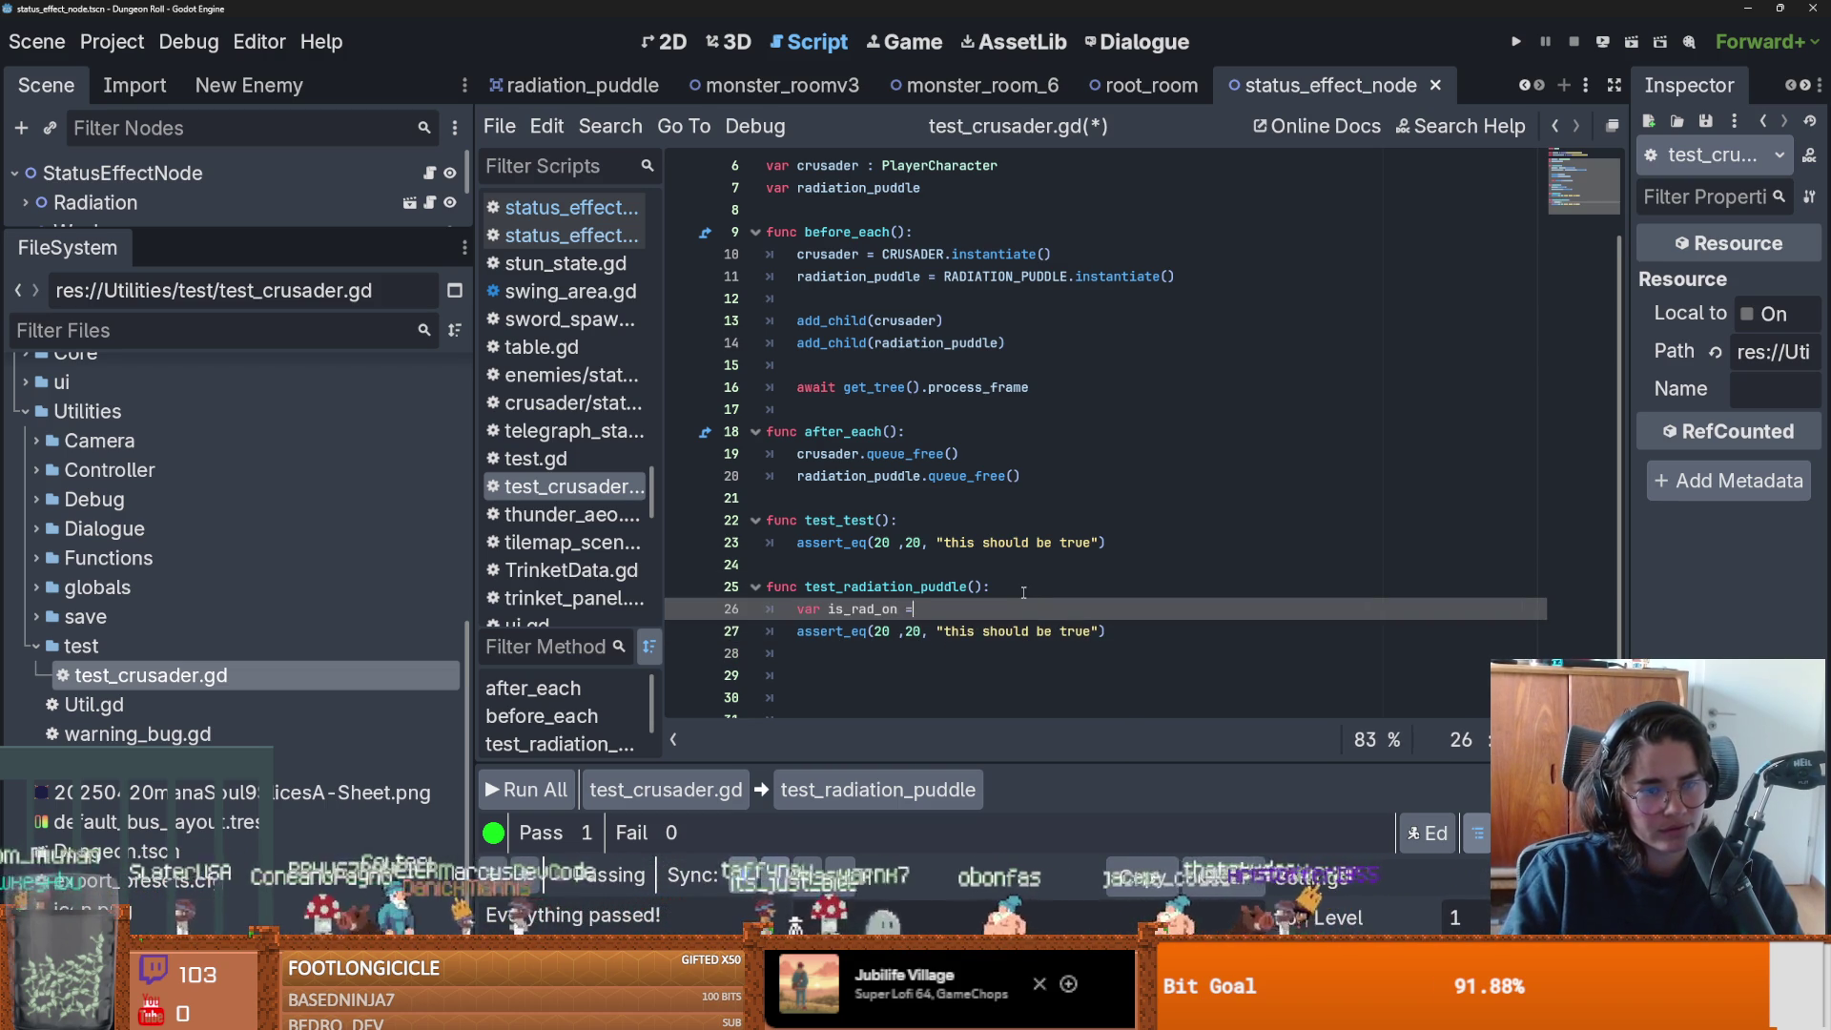
type("=")
key("ctrl+v")
key("Home")
key("Home")
key("shift+Down")
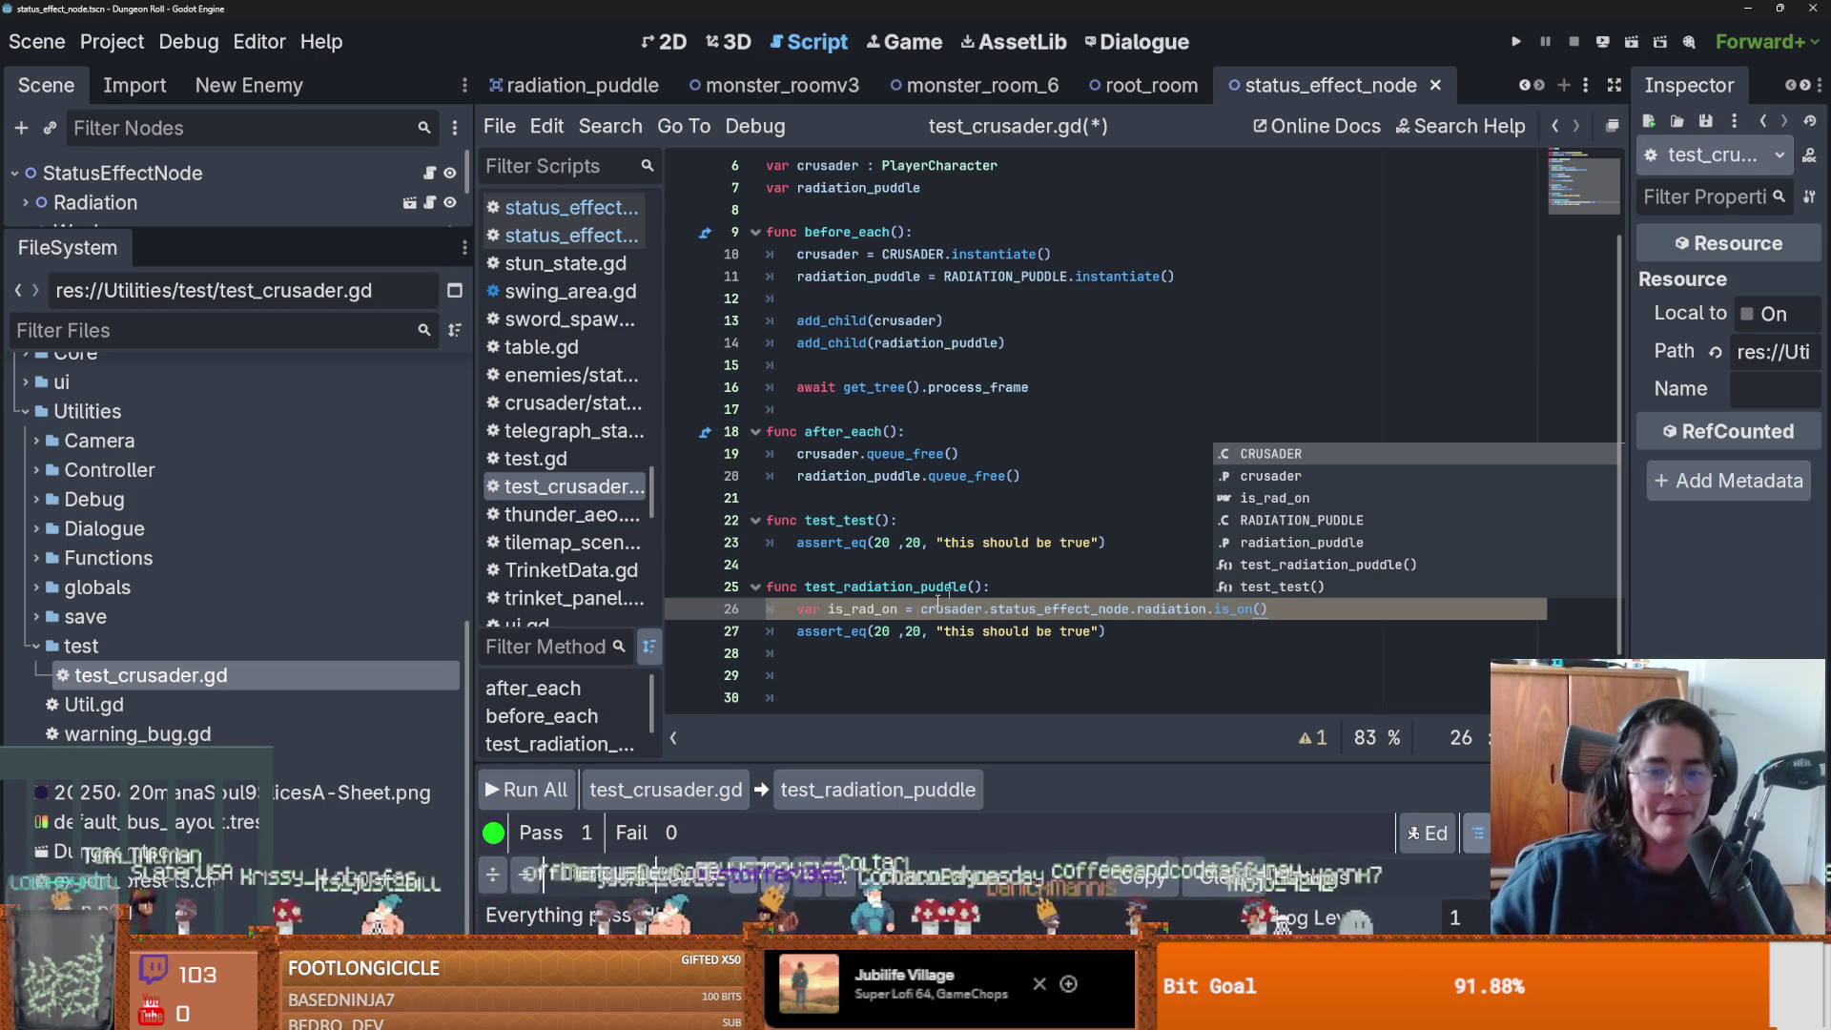
Make the assertion assert_eq(is_rad_on, true, ...) and save test_crusader.gd.
double_click(874, 608)
key("ctrl+c")
double_click(885, 632)
key("ctrl+v")
double_click(966, 631)
type("true")
key("ctrl+s")
left_click(1077, 564)
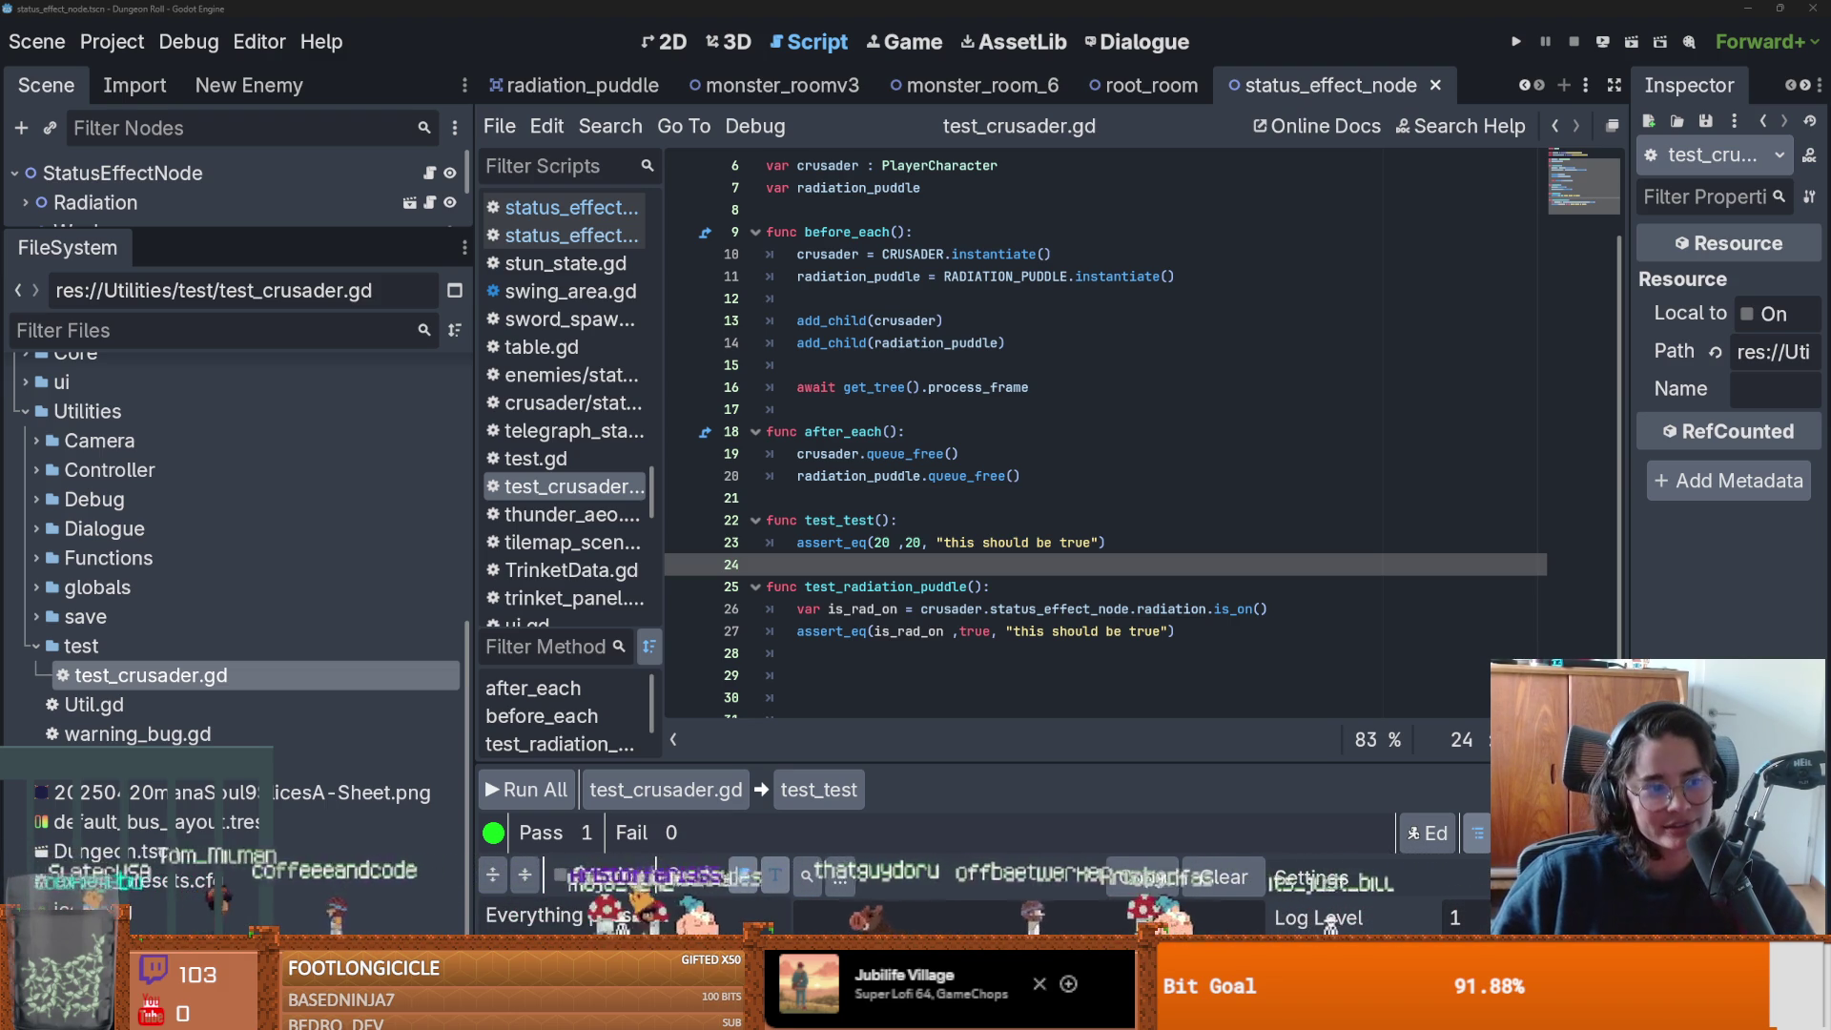
key("super+Tab")
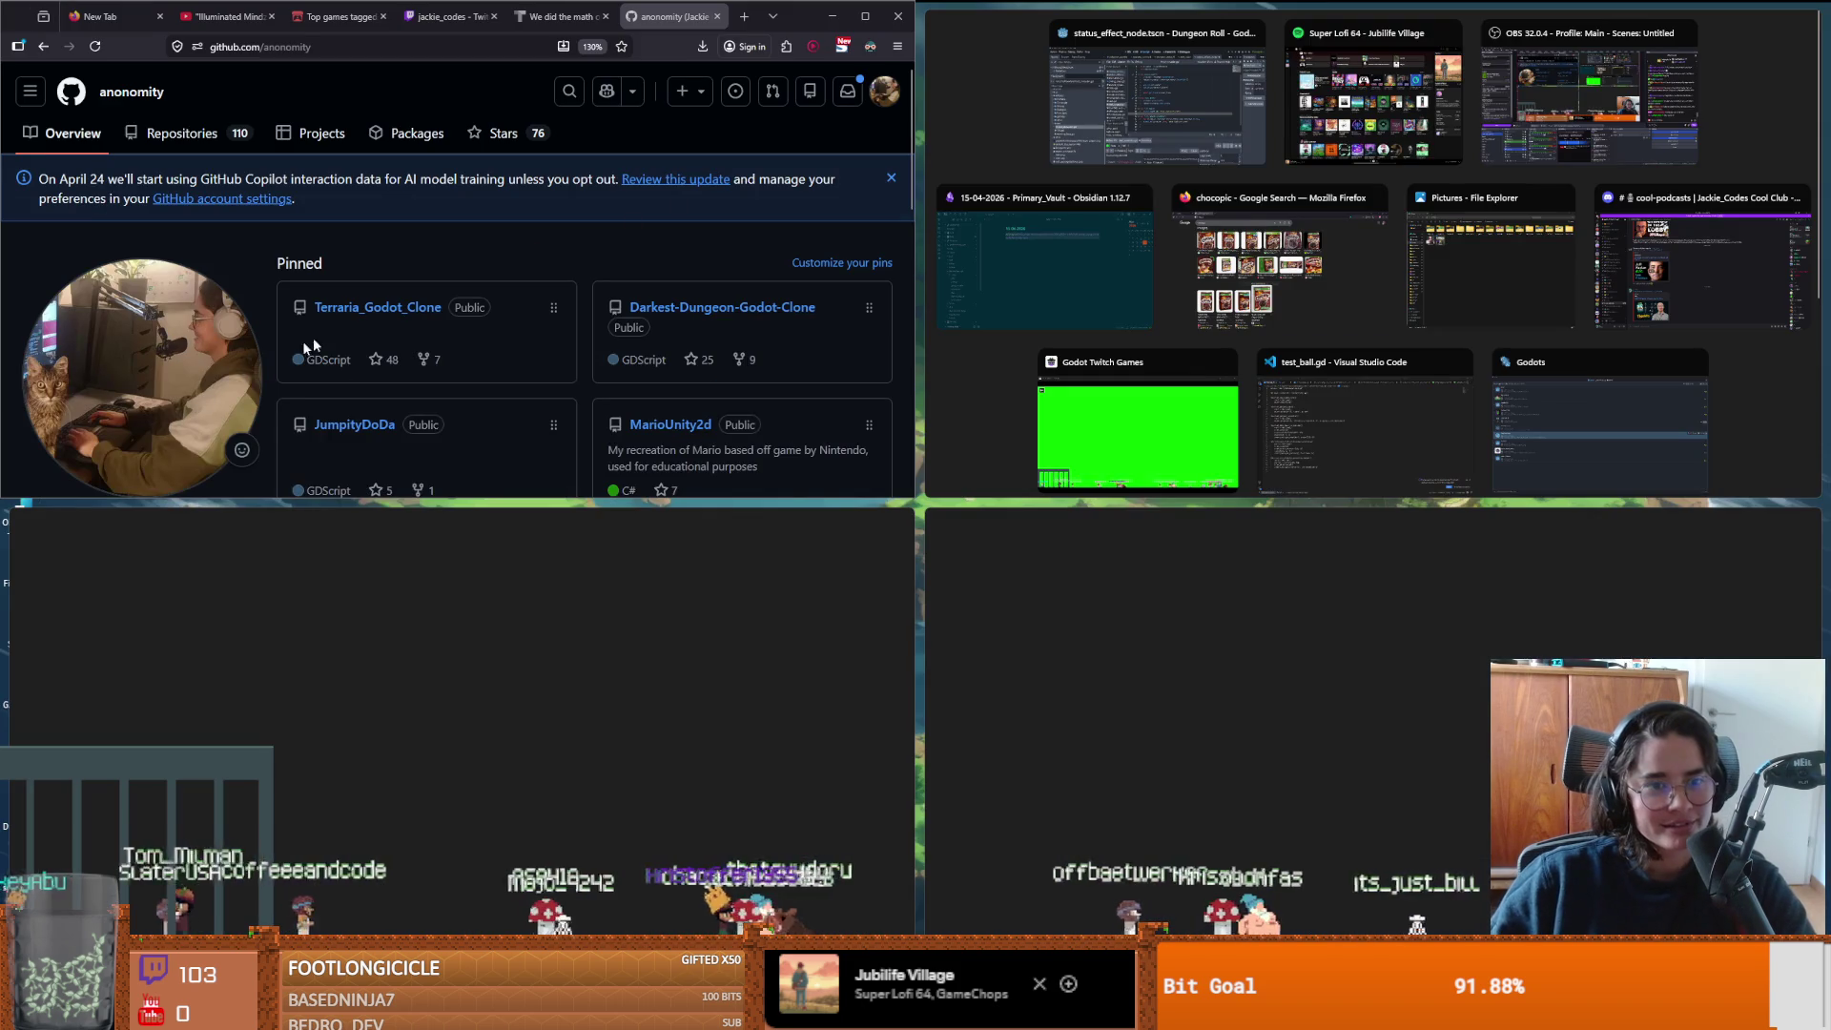
left_click(744, 334)
left_click(796, 289)
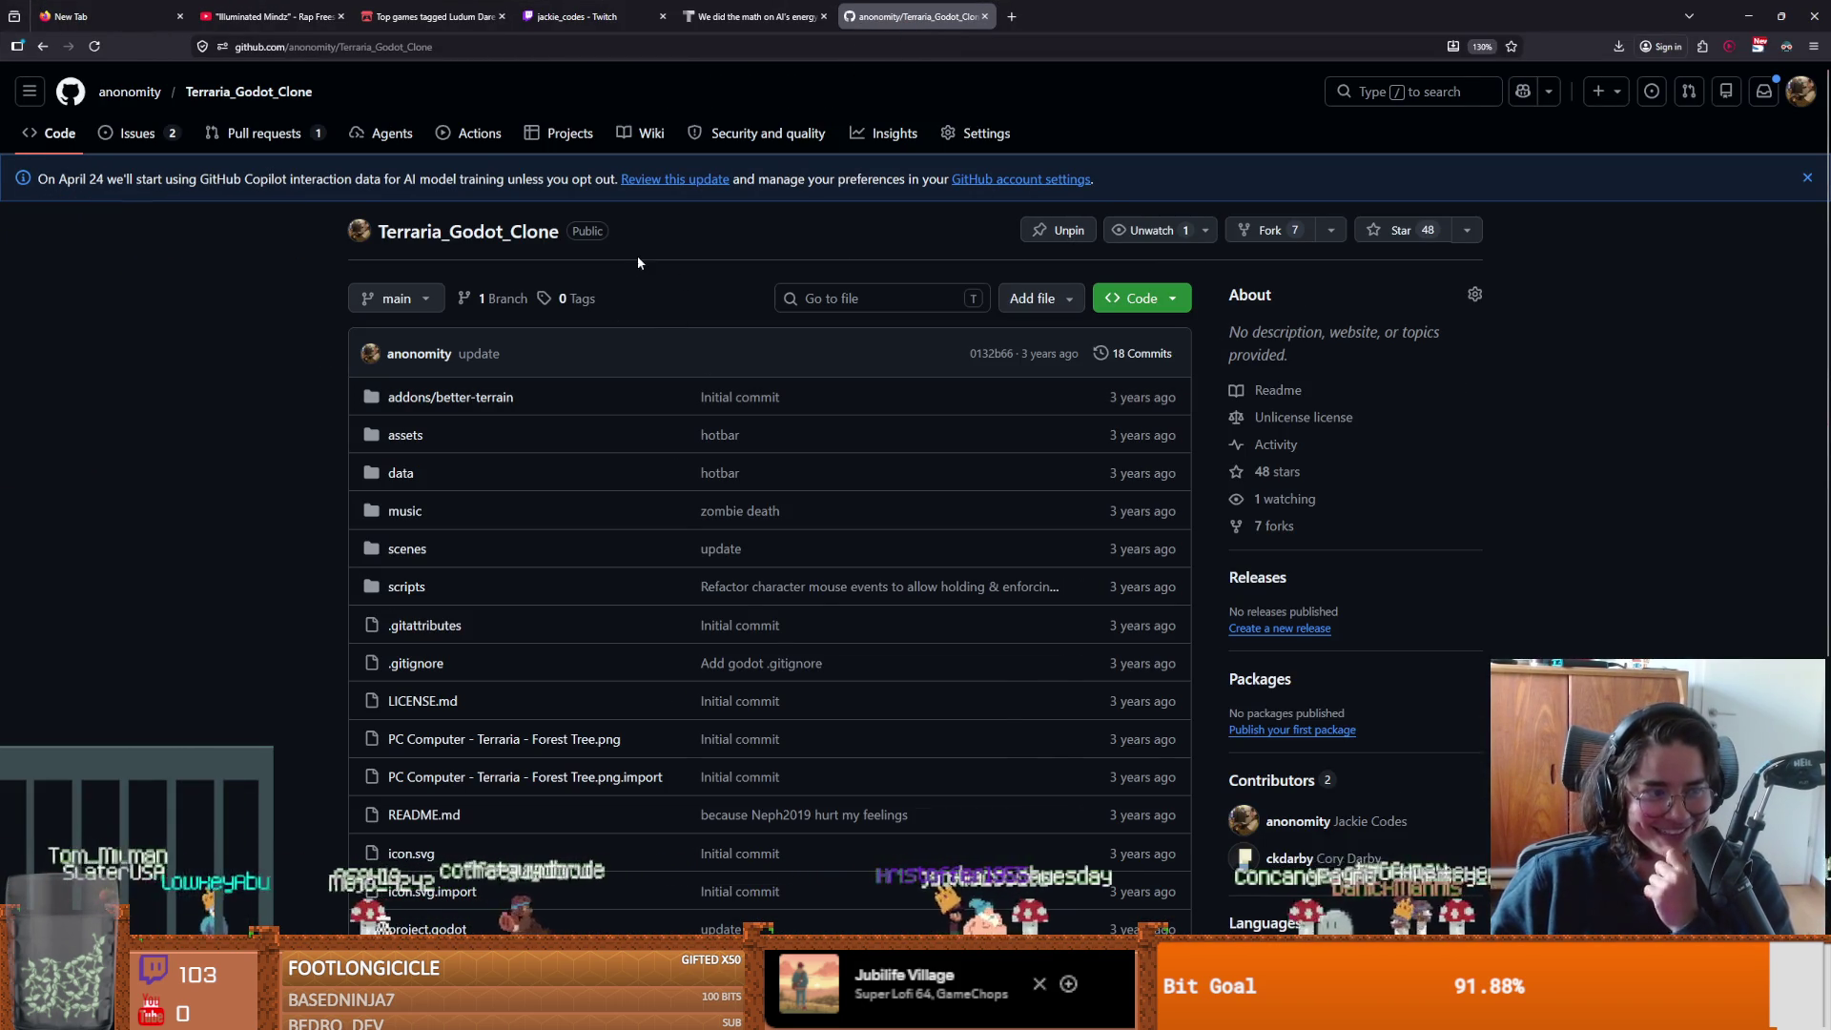
left_click(245, 139)
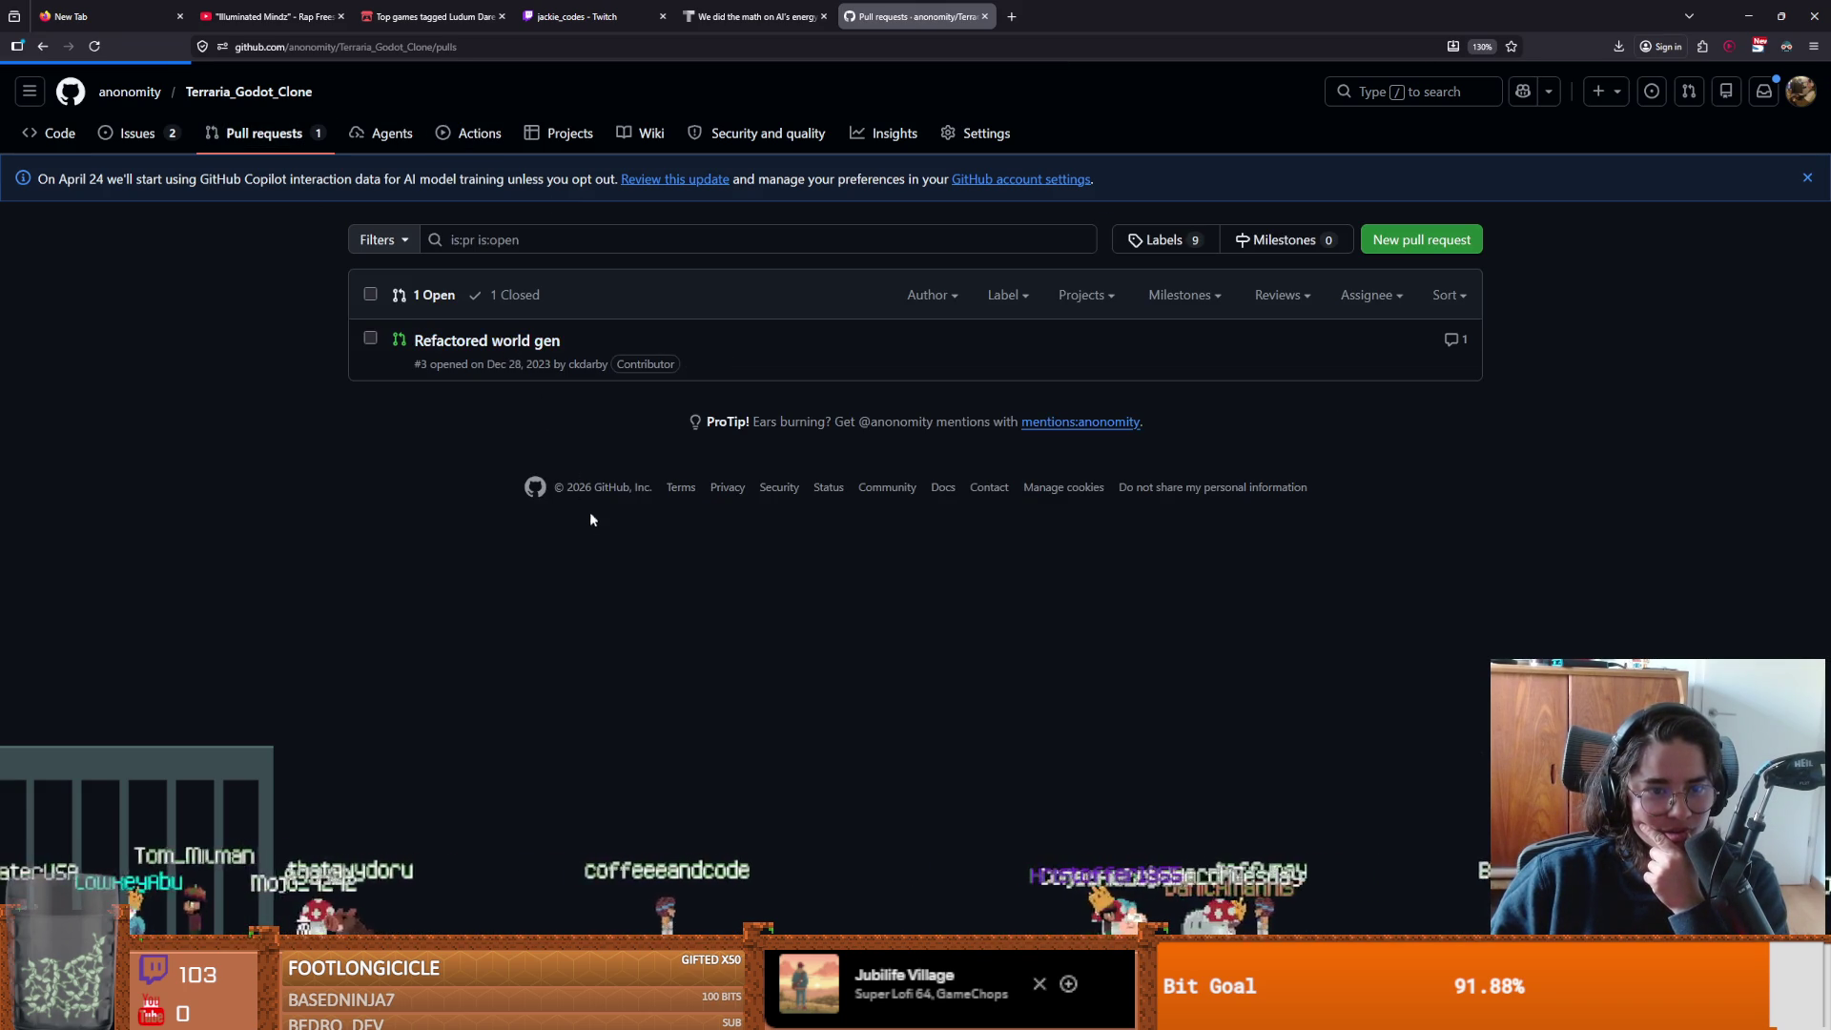
mouse_move(431, 428)
left_mouse_down()
mouse_move(591, 431)
mouse_move(569, 384)
left_mouse_up()
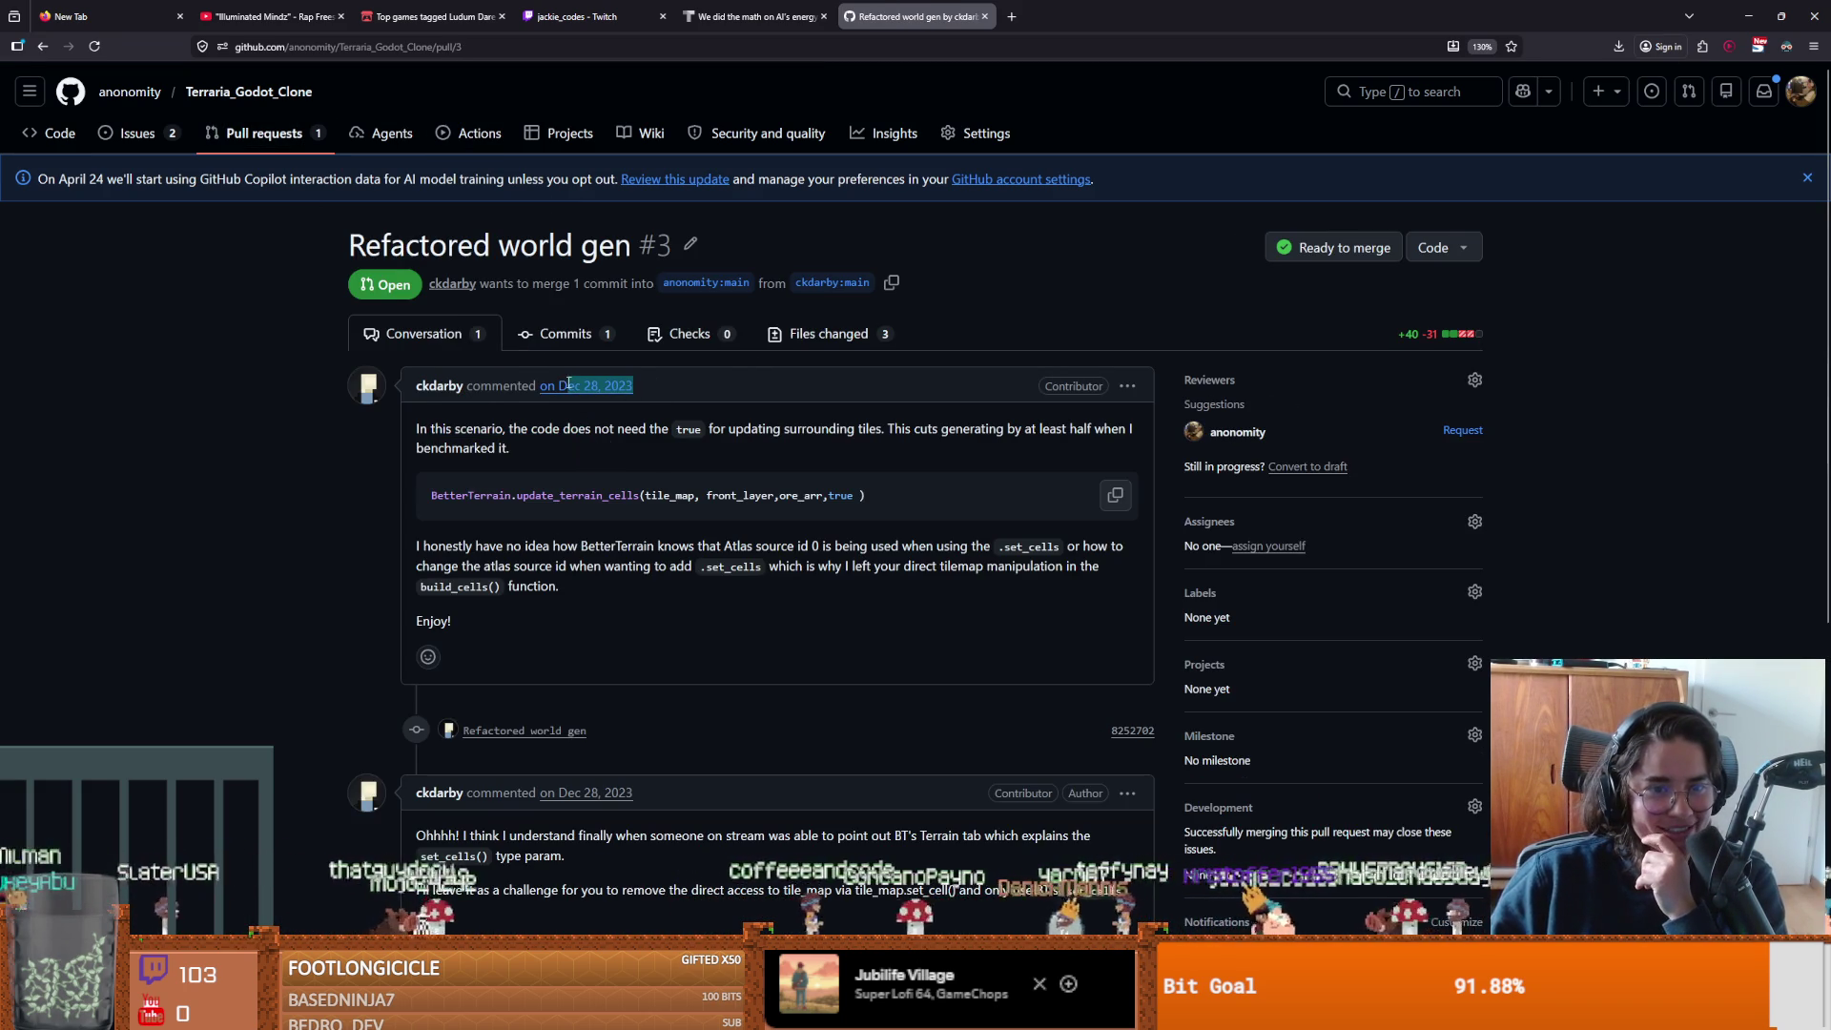
left_click(344, 493)
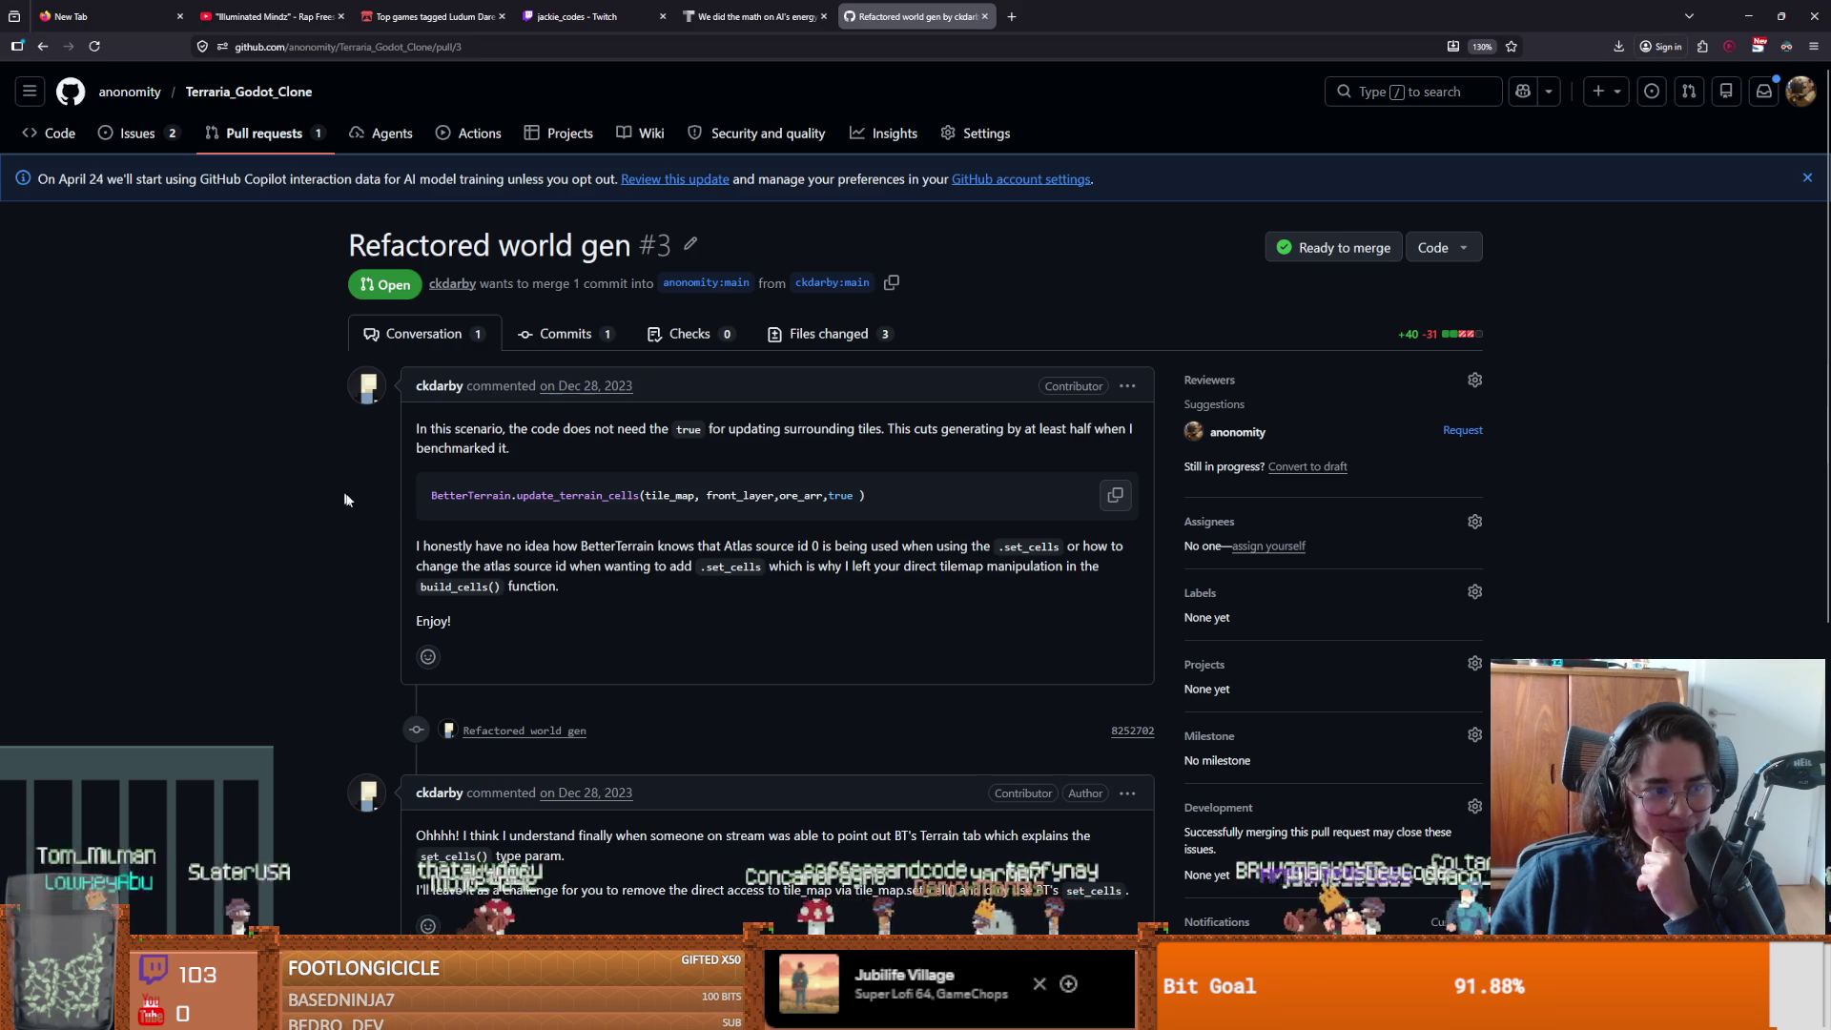
scroll(360, 522, "down", 4)
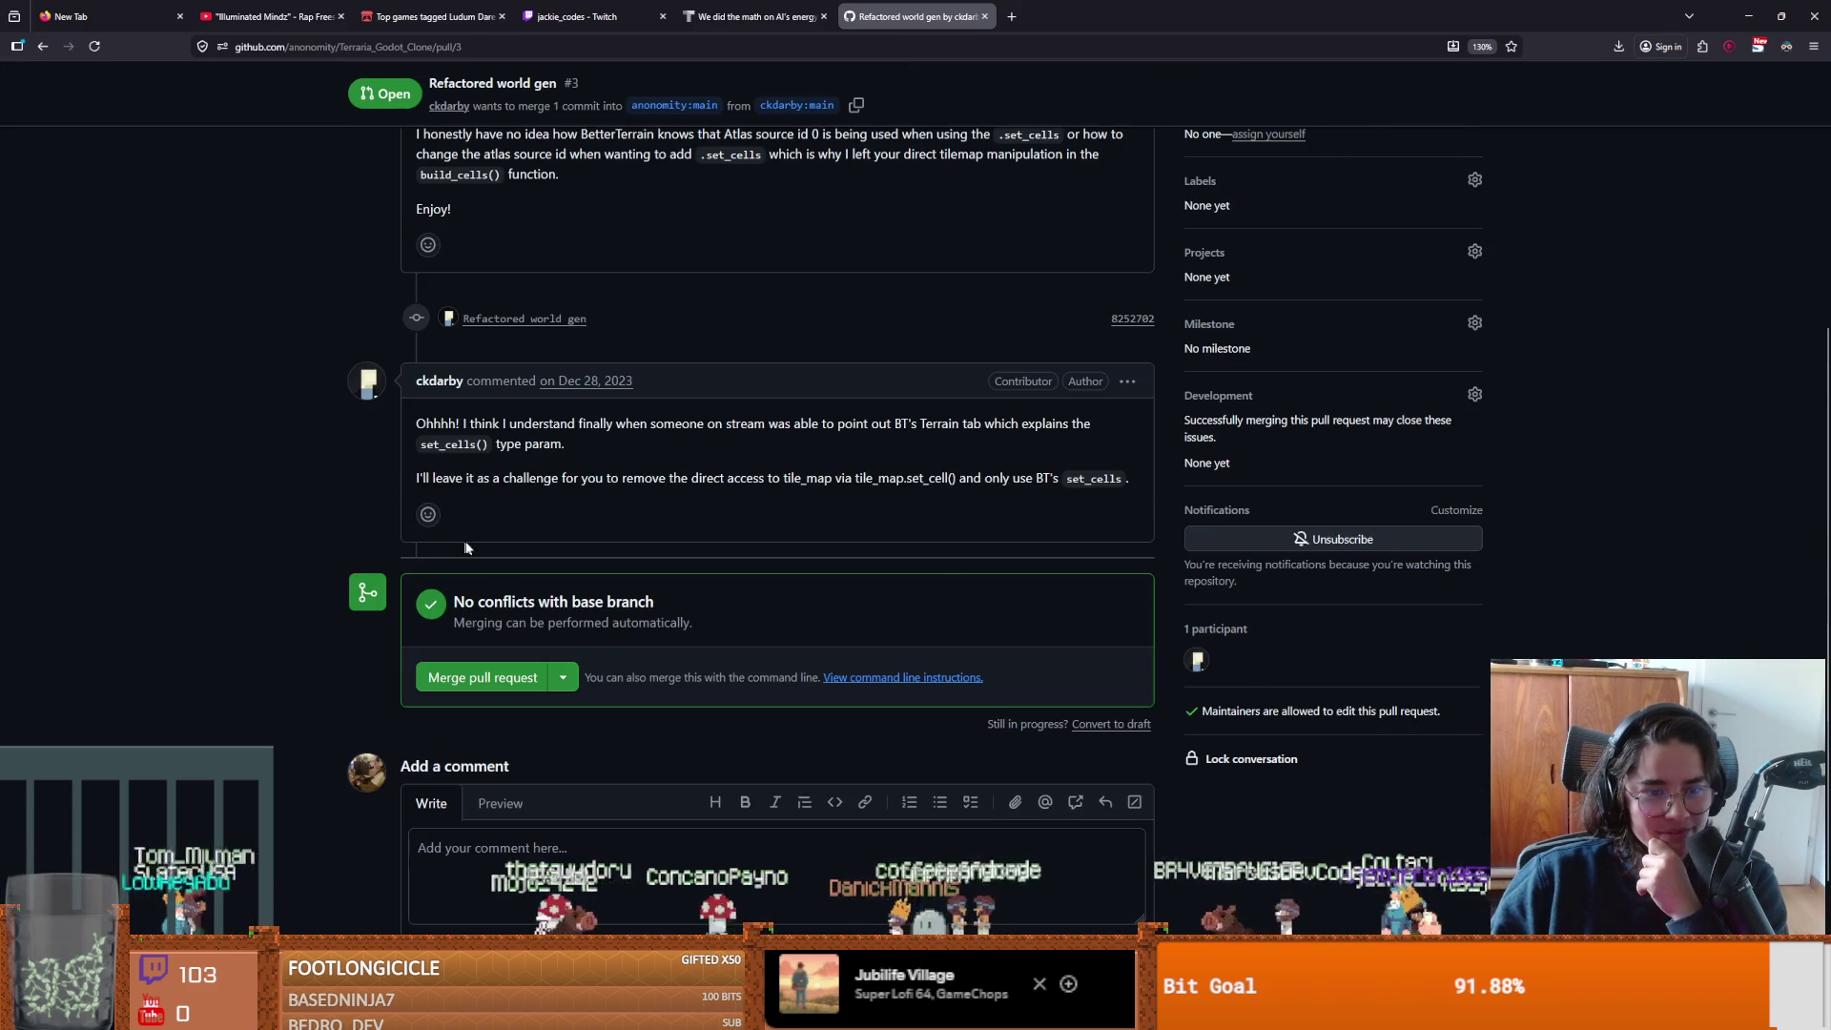
scroll(535, 535, "up", 1)
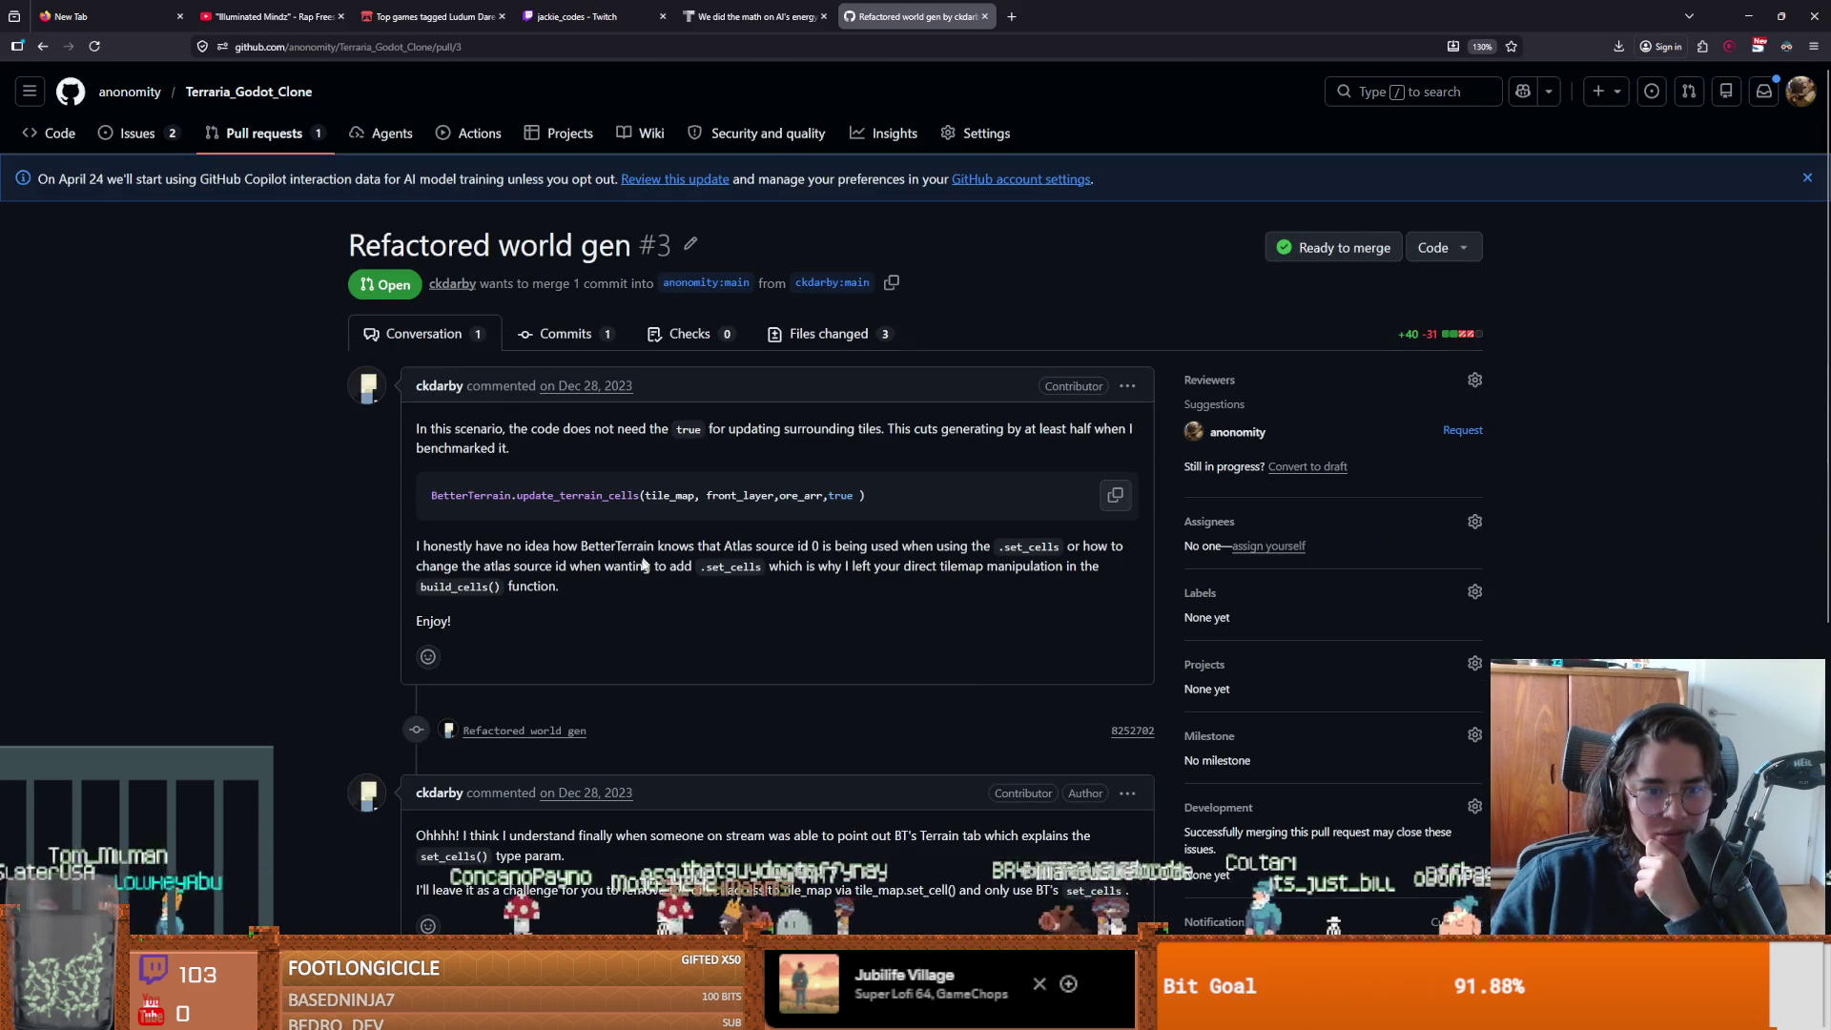
left_click(599, 339)
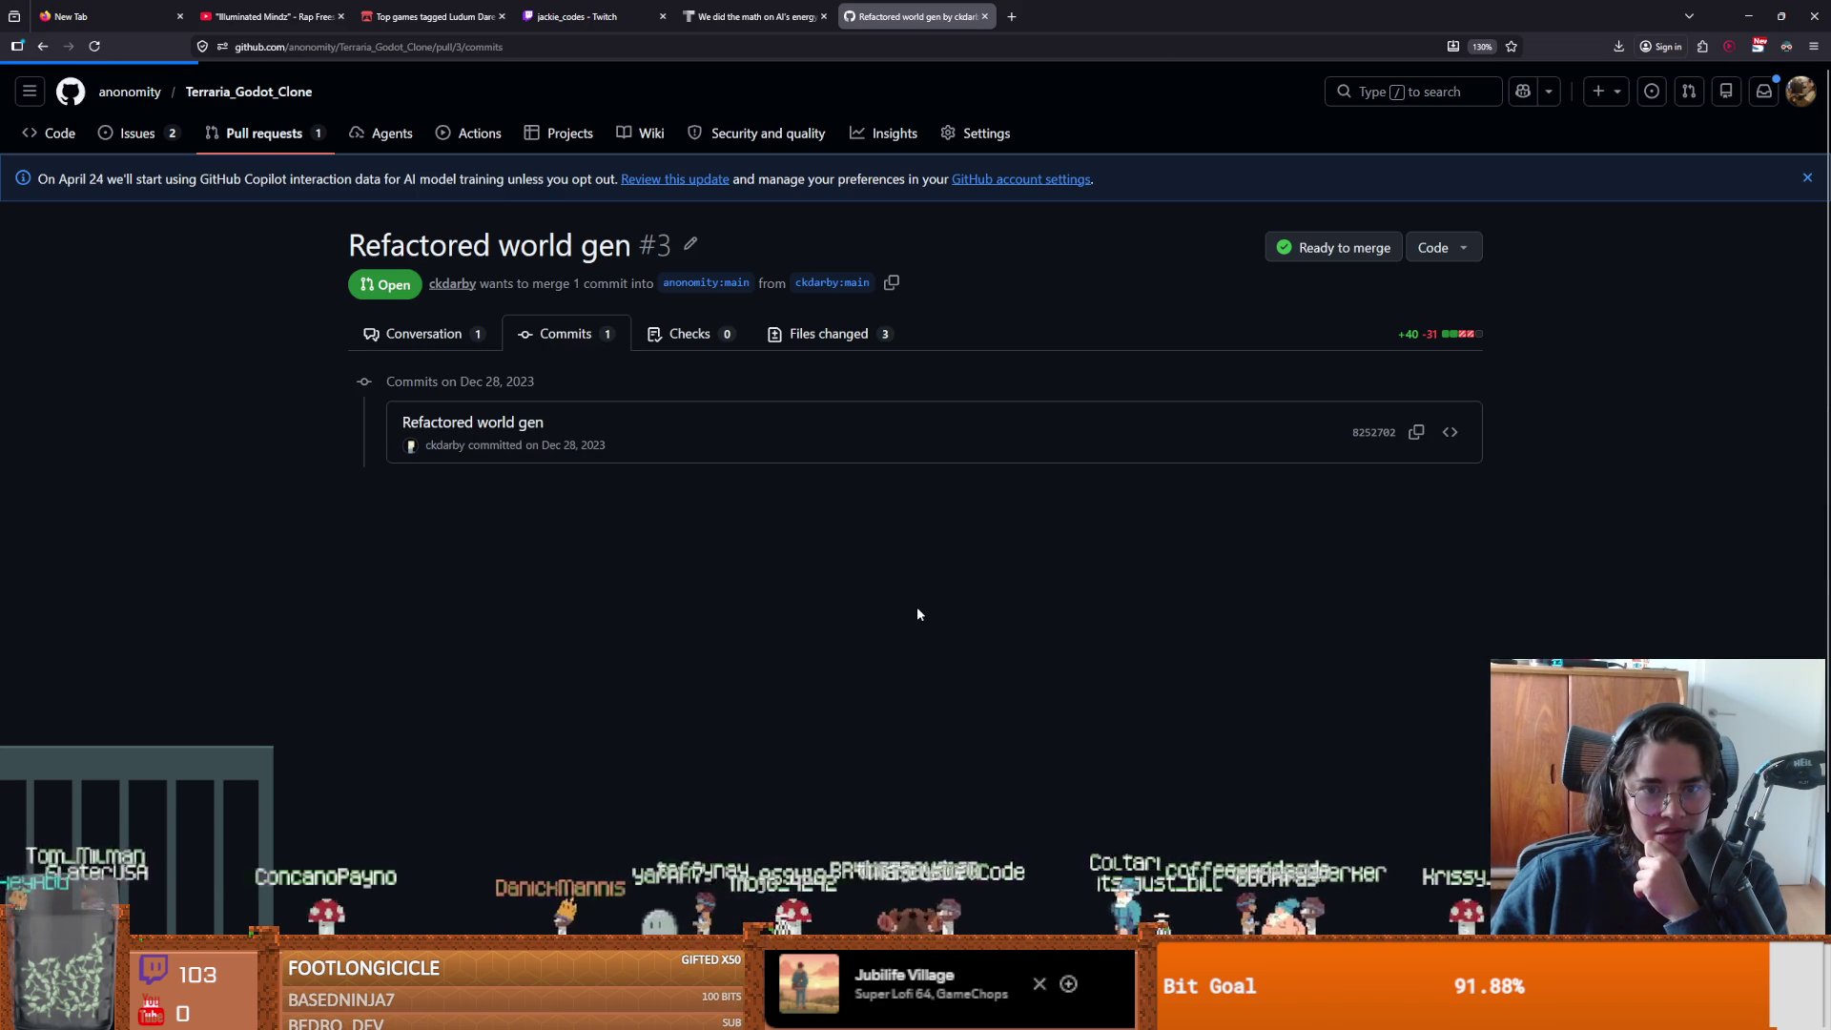
scroll(918, 614, "down", 5)
scroll(917, 614, "up", 10)
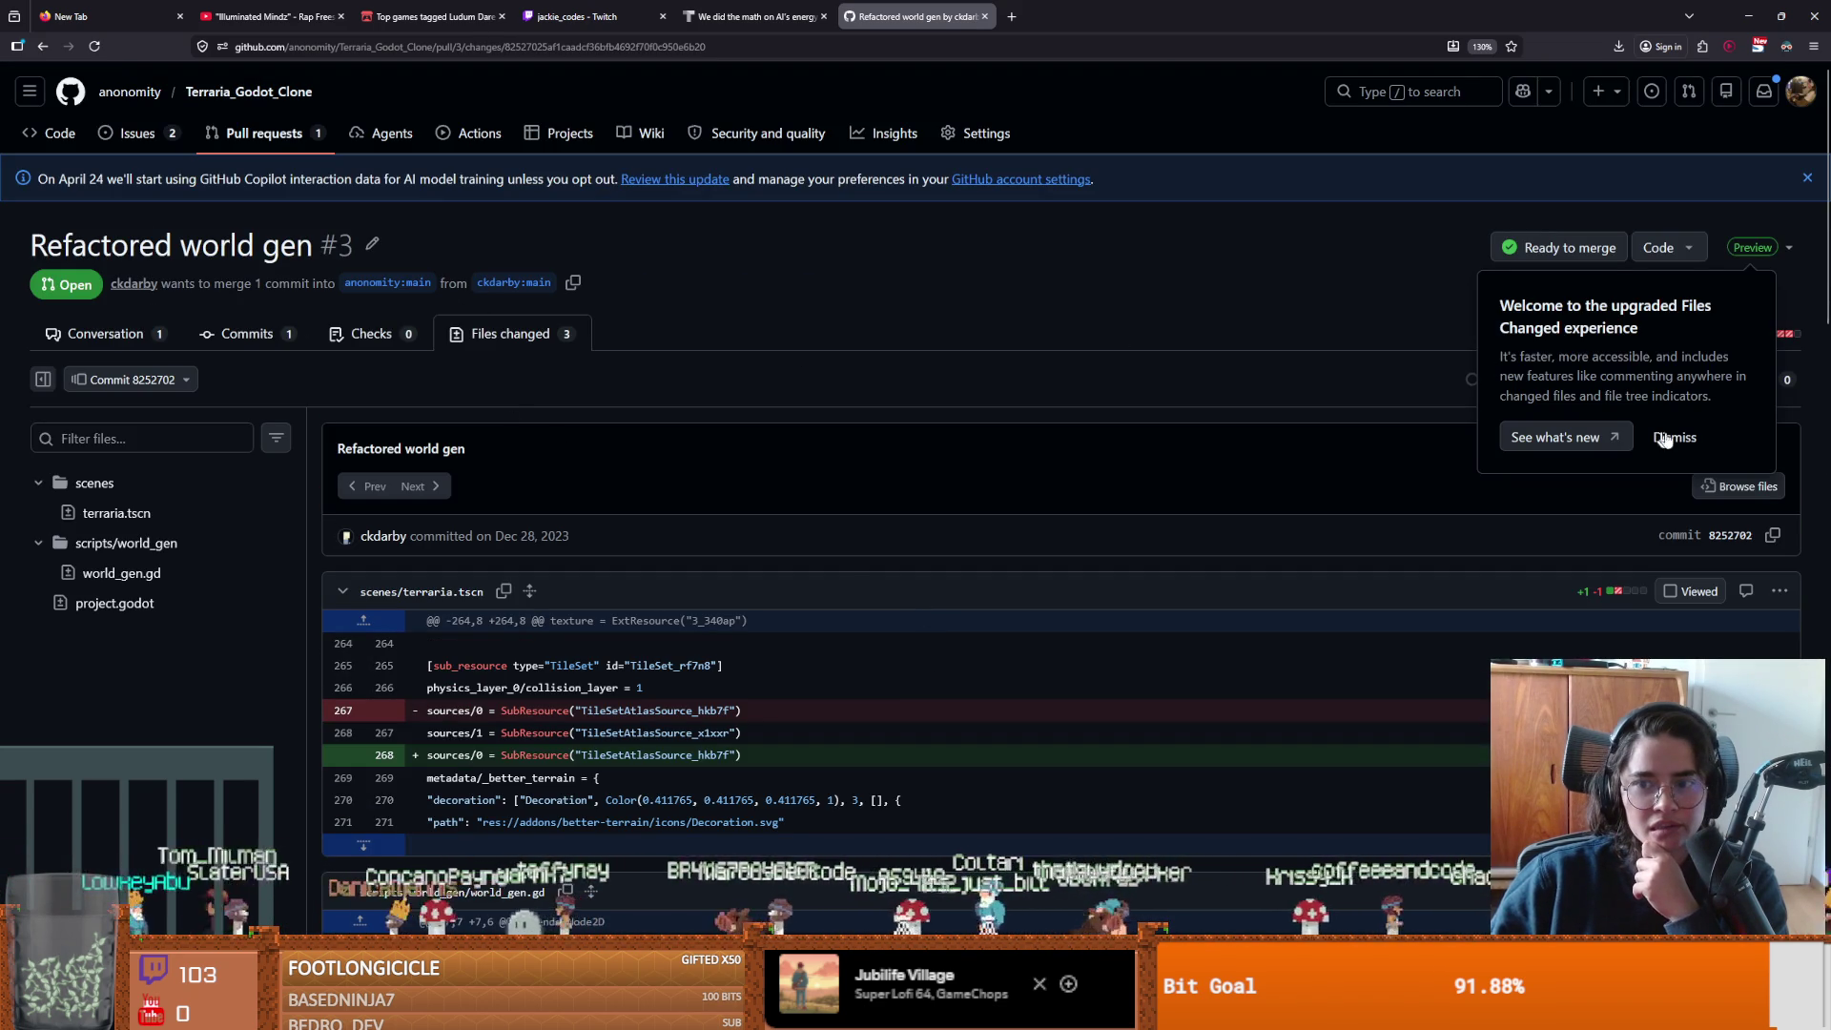
left_click(1674, 437)
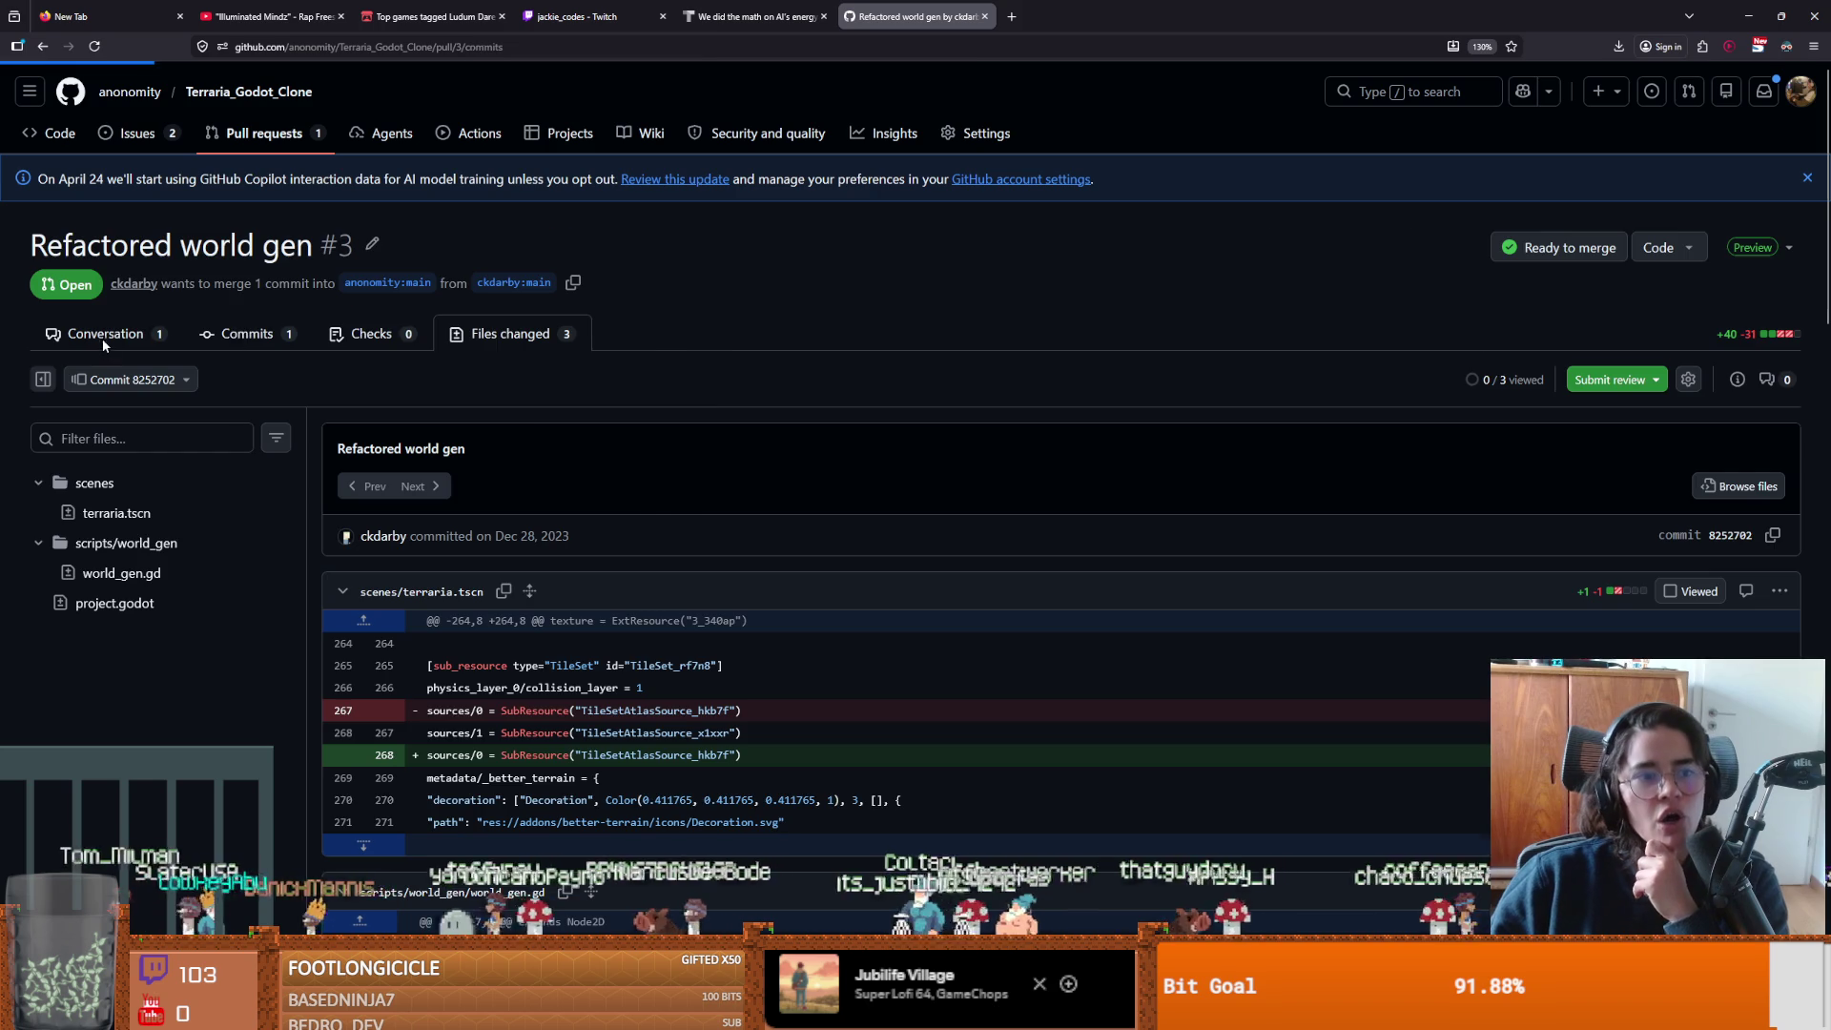
left_click(447, 333)
scroll(645, 530, "down", 6)
scroll(645, 530, "up", 3)
scroll(648, 538, "up", 3)
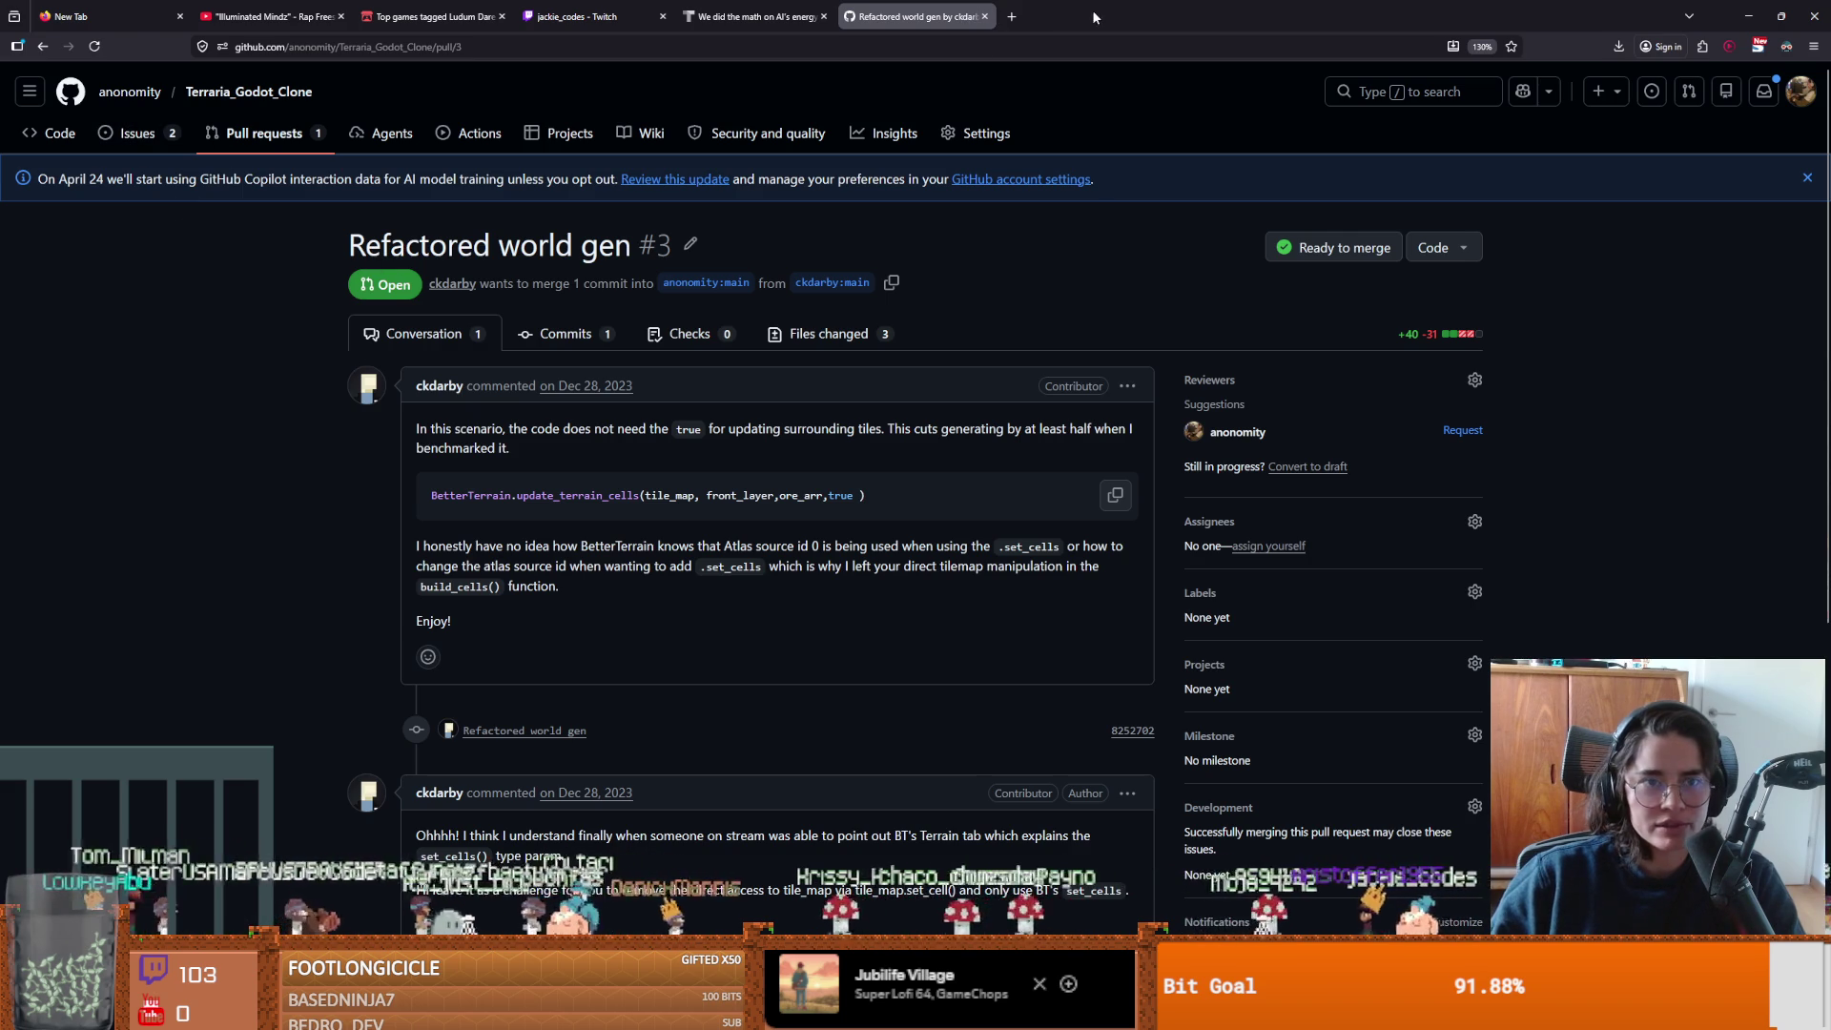
key("alt+Tab")
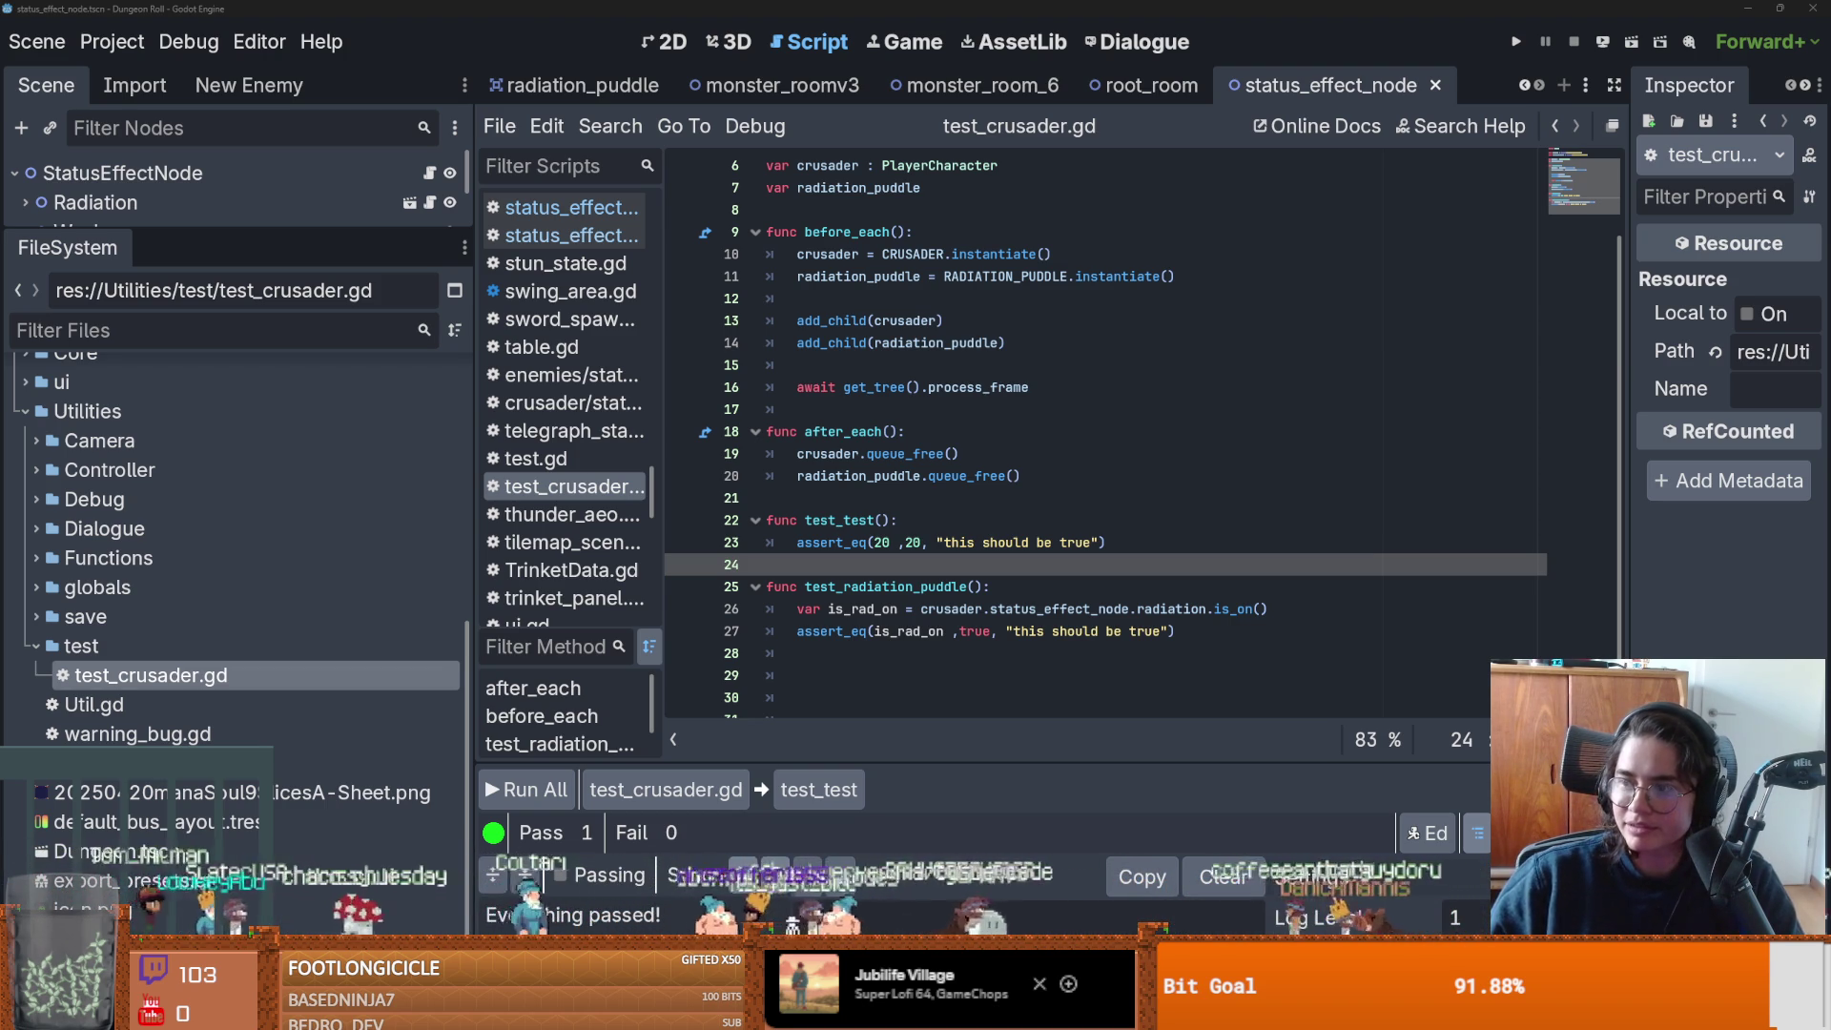
key("alt+Tab")
scroll(816, 558, "down", 3)
scroll(810, 558, "down", 3)
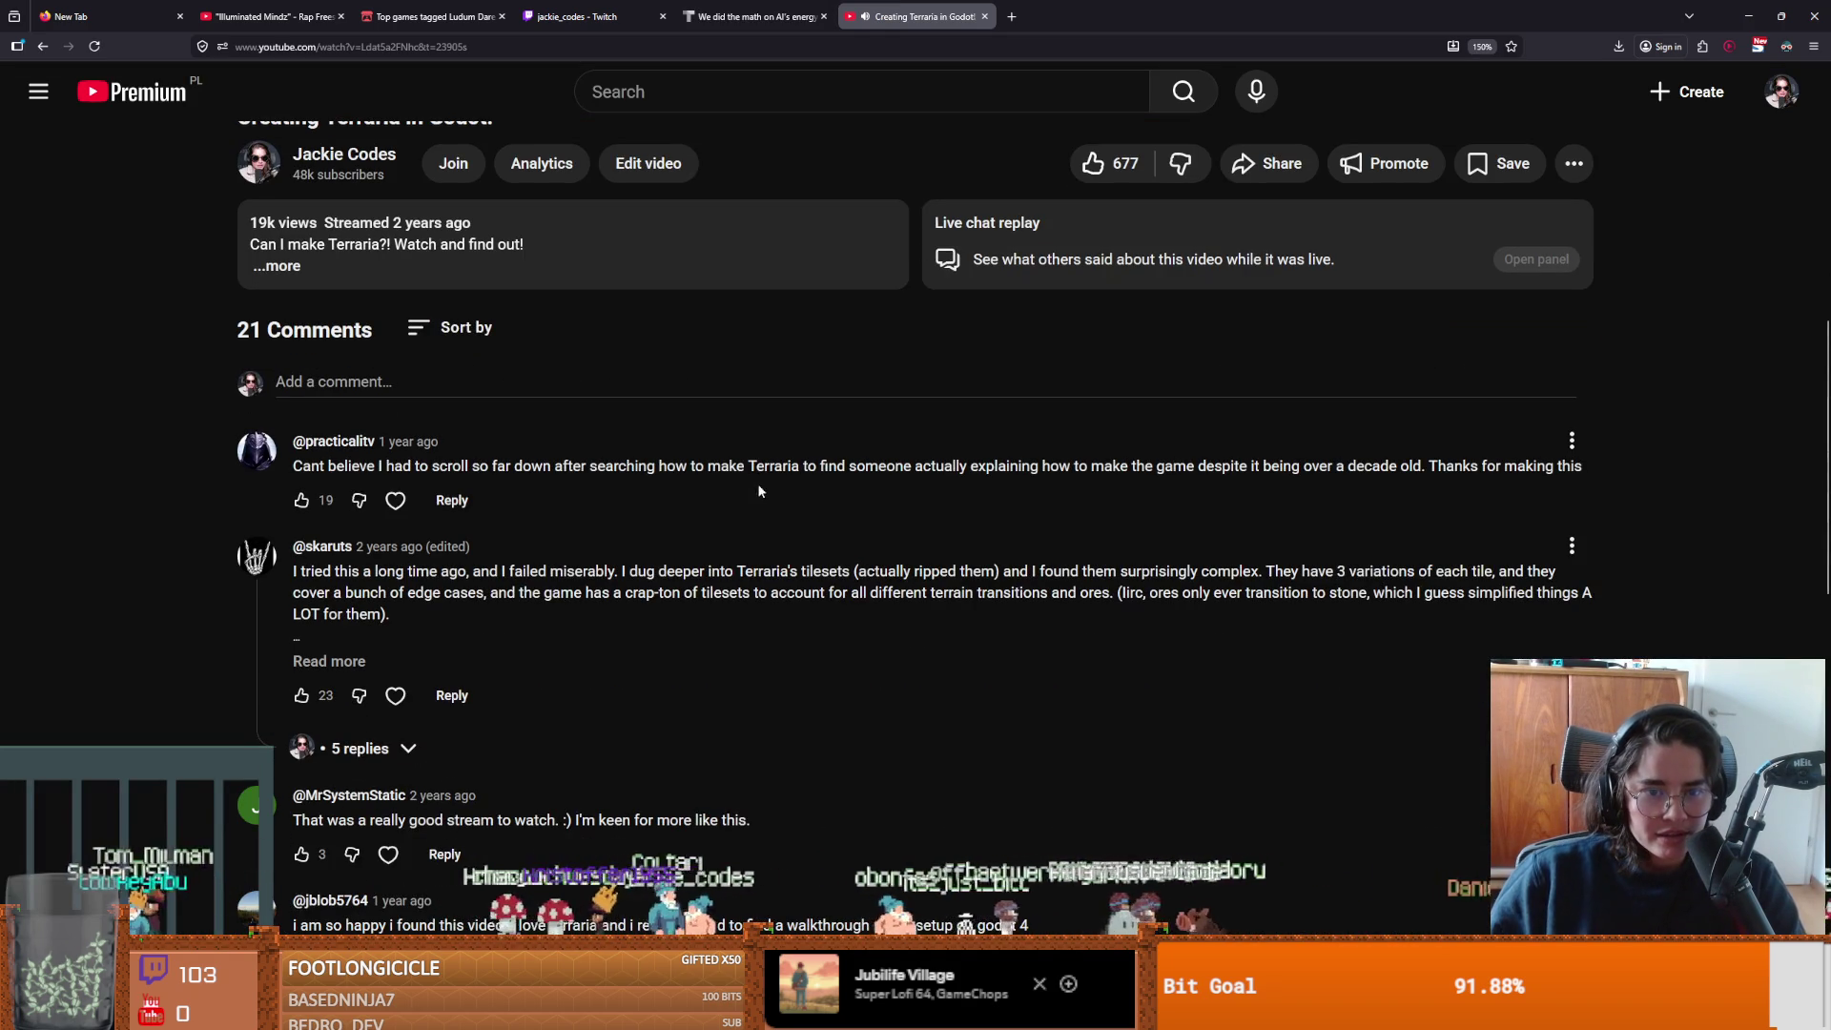
left_click_drag(291, 465, 621, 467)
left_click(906, 463)
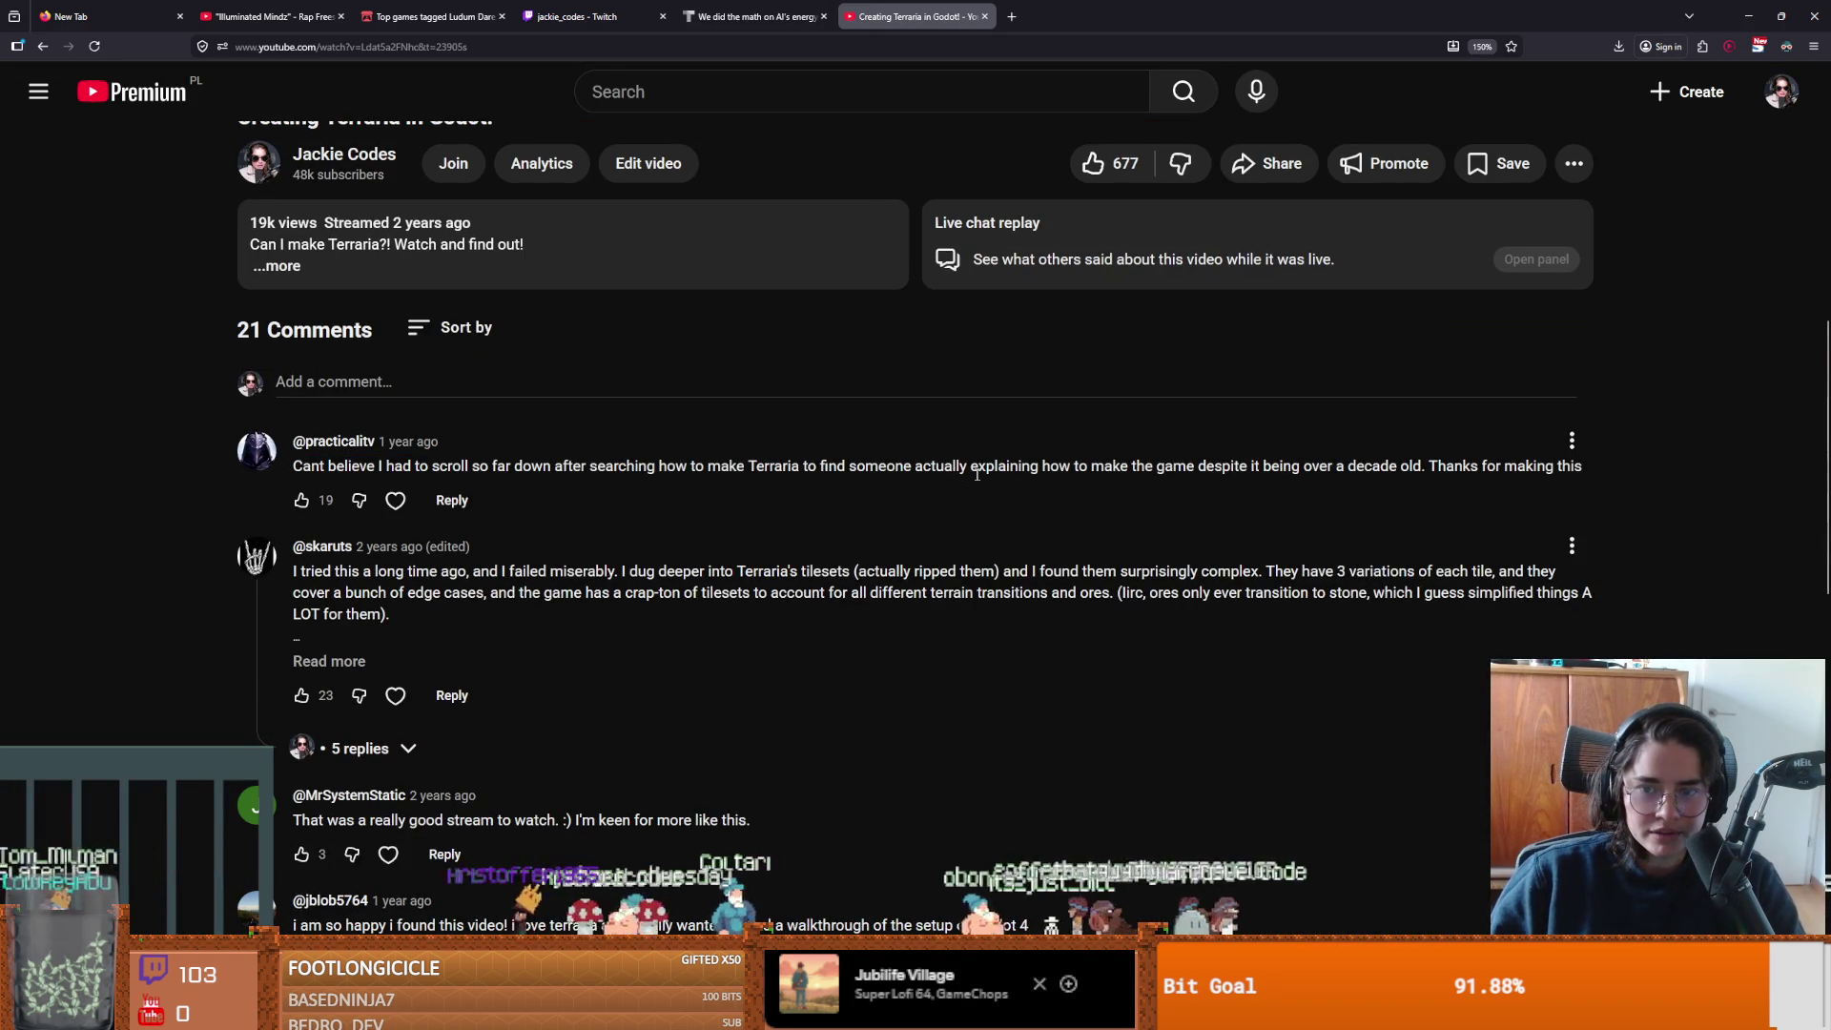
scroll(725, 530, "down", 4)
scroll(503, 566, "down", 5)
scroll(505, 567, "down", 5)
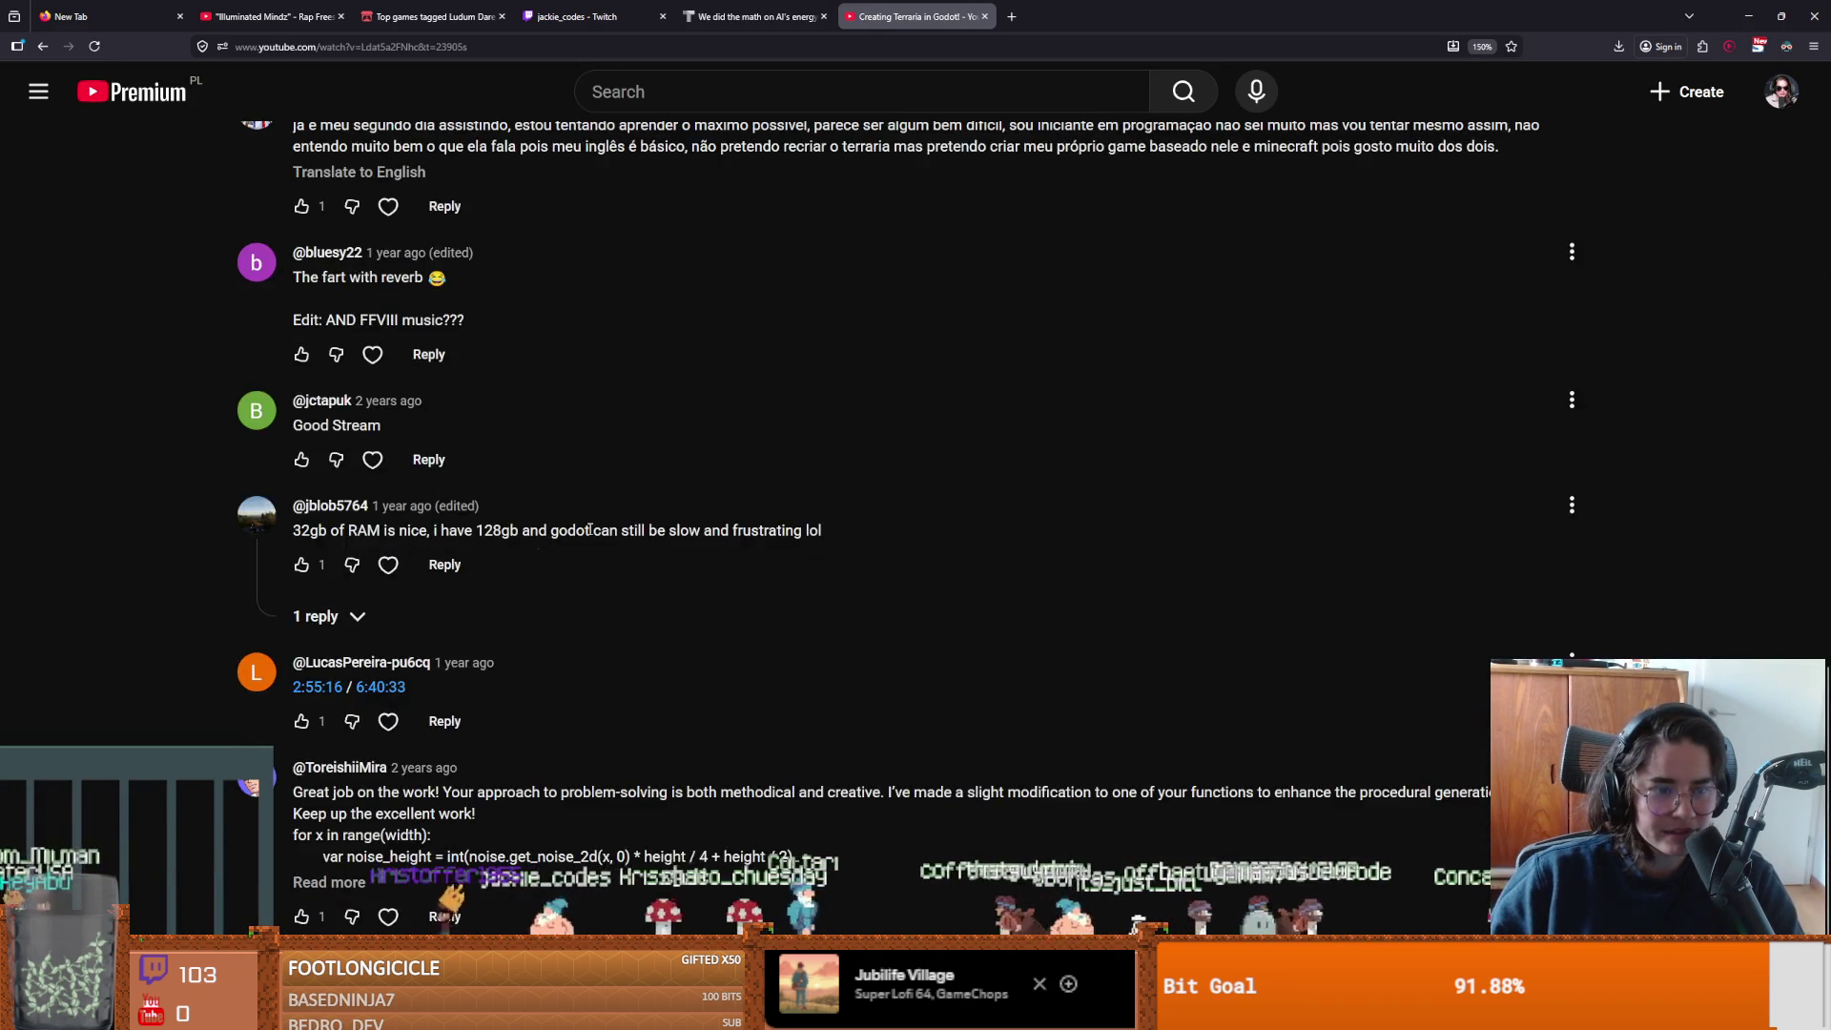
scroll(388, 836, "up", 6)
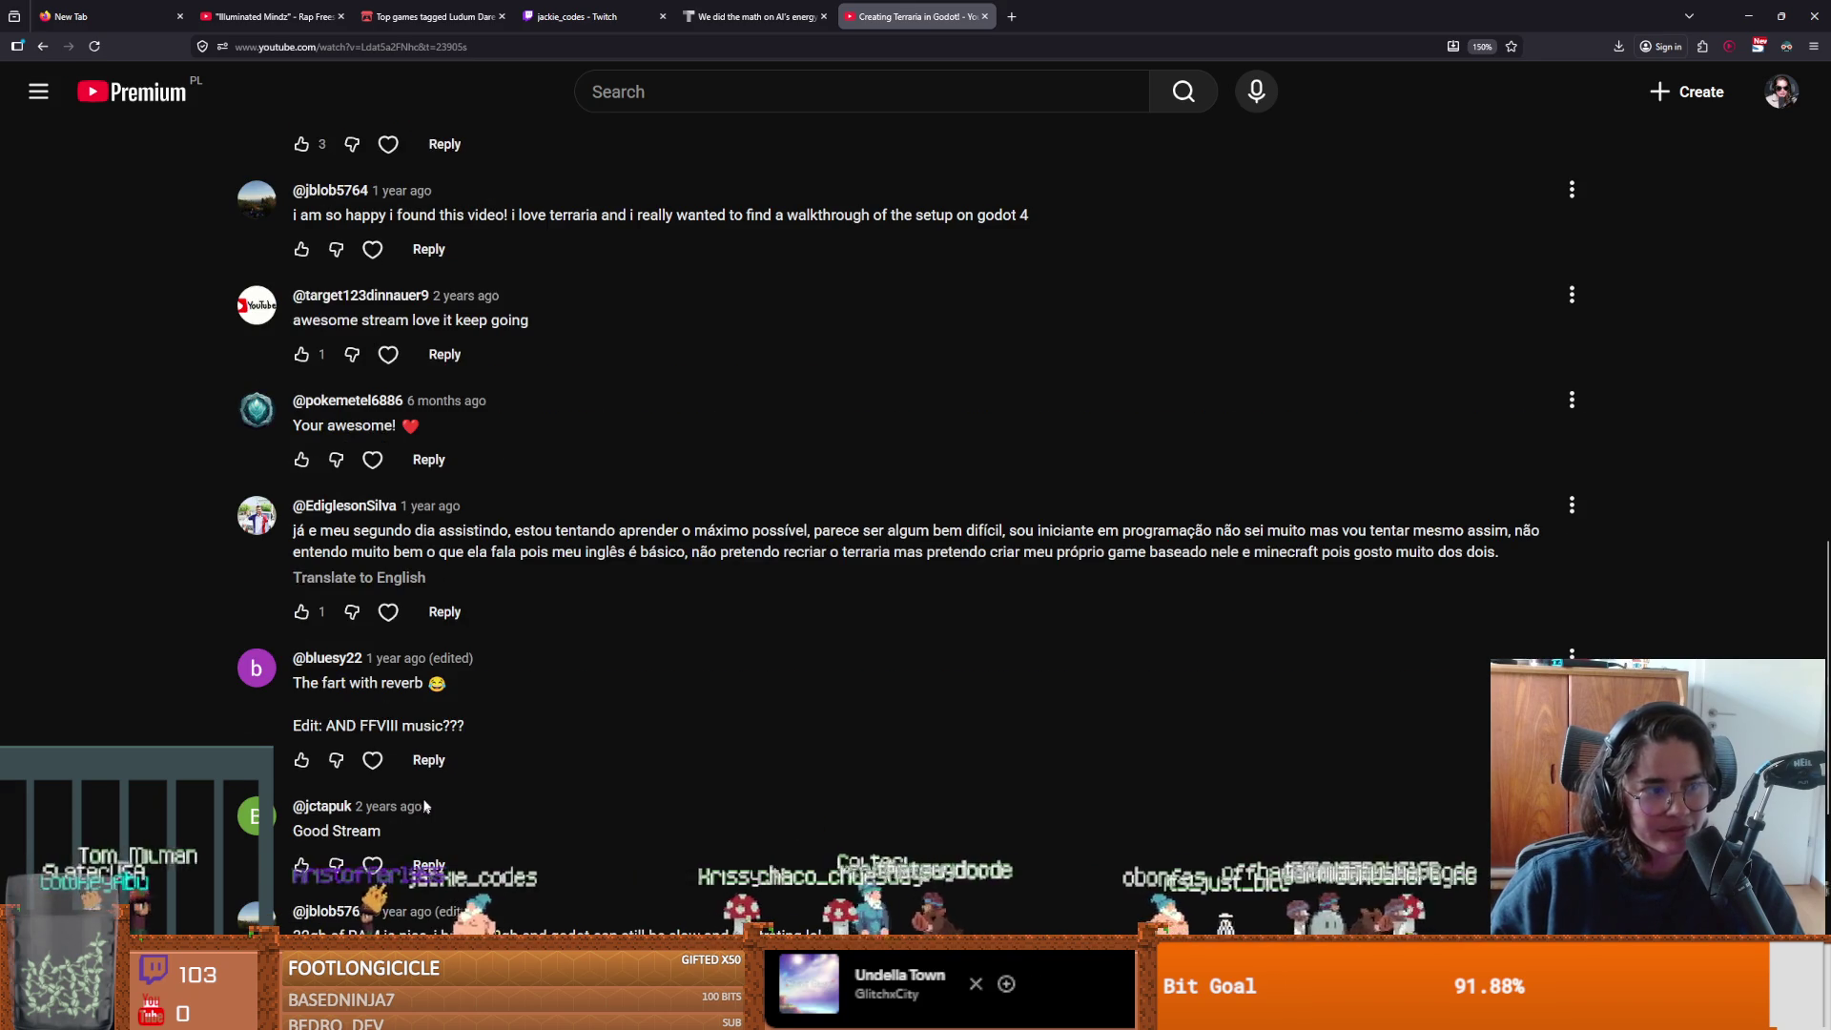
scroll(408, 673, "down", 1)
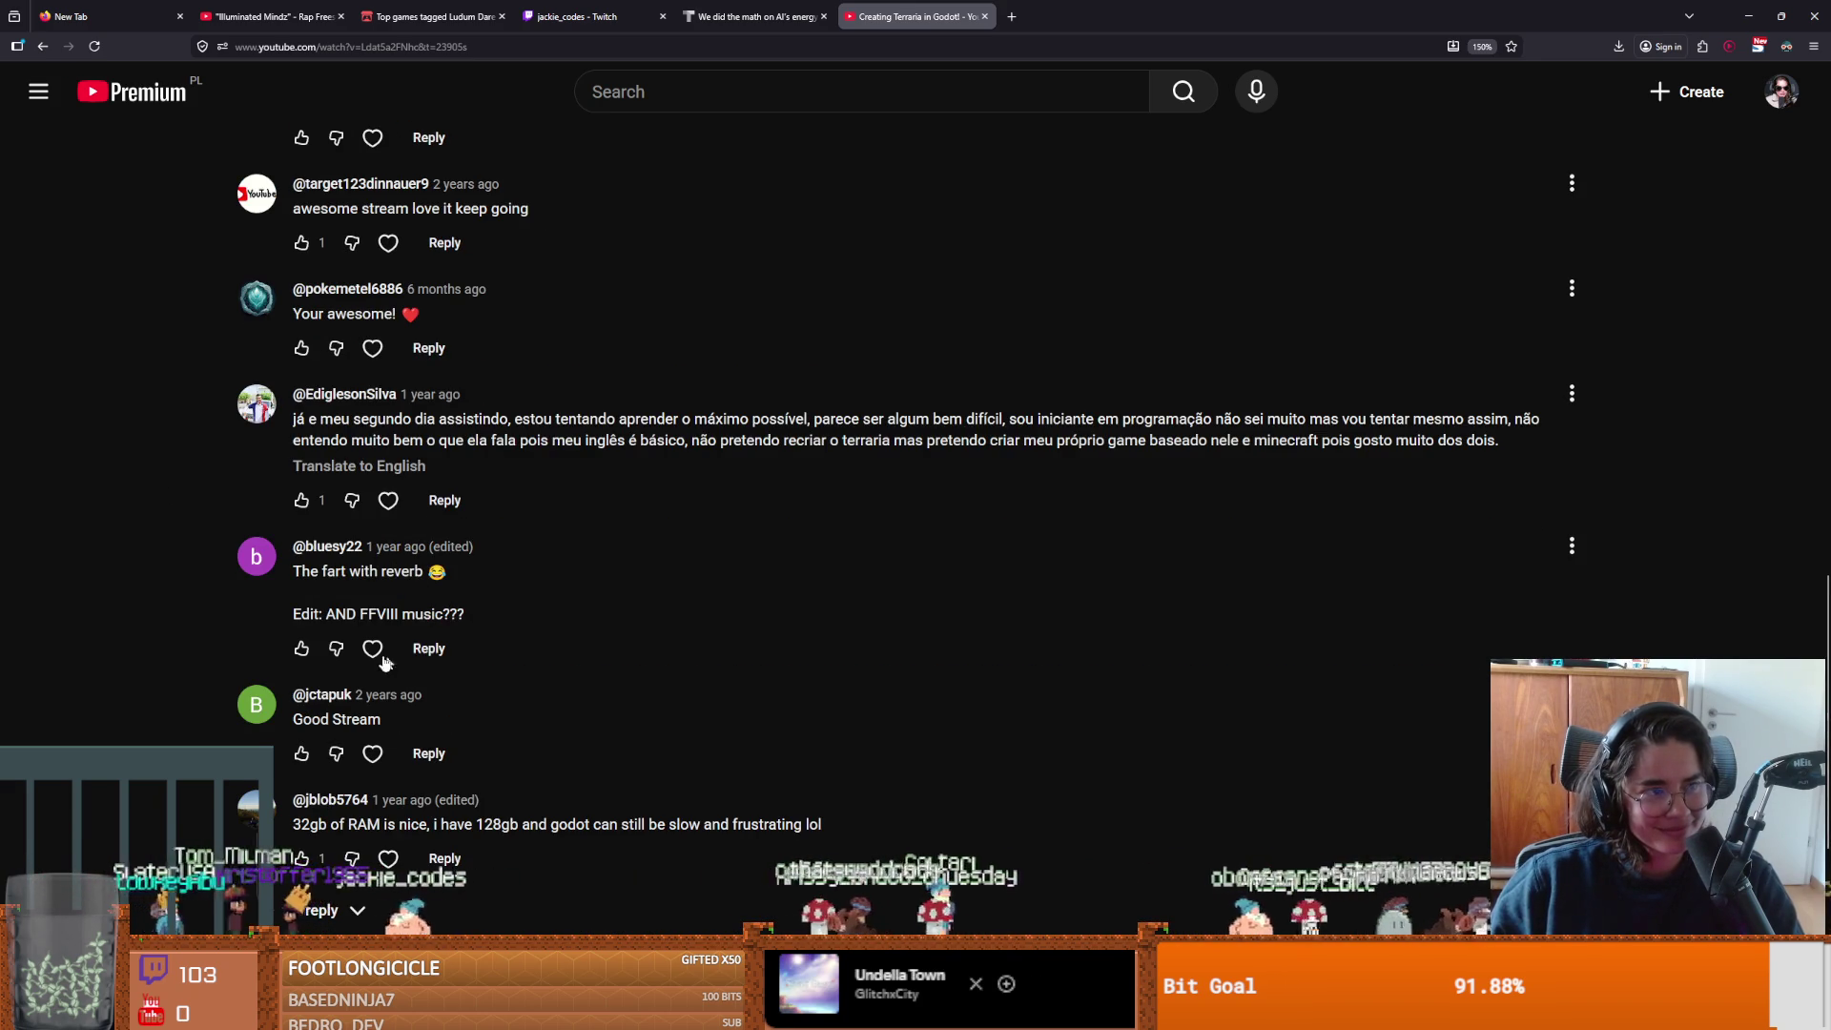
scroll(441, 600, "down", 4)
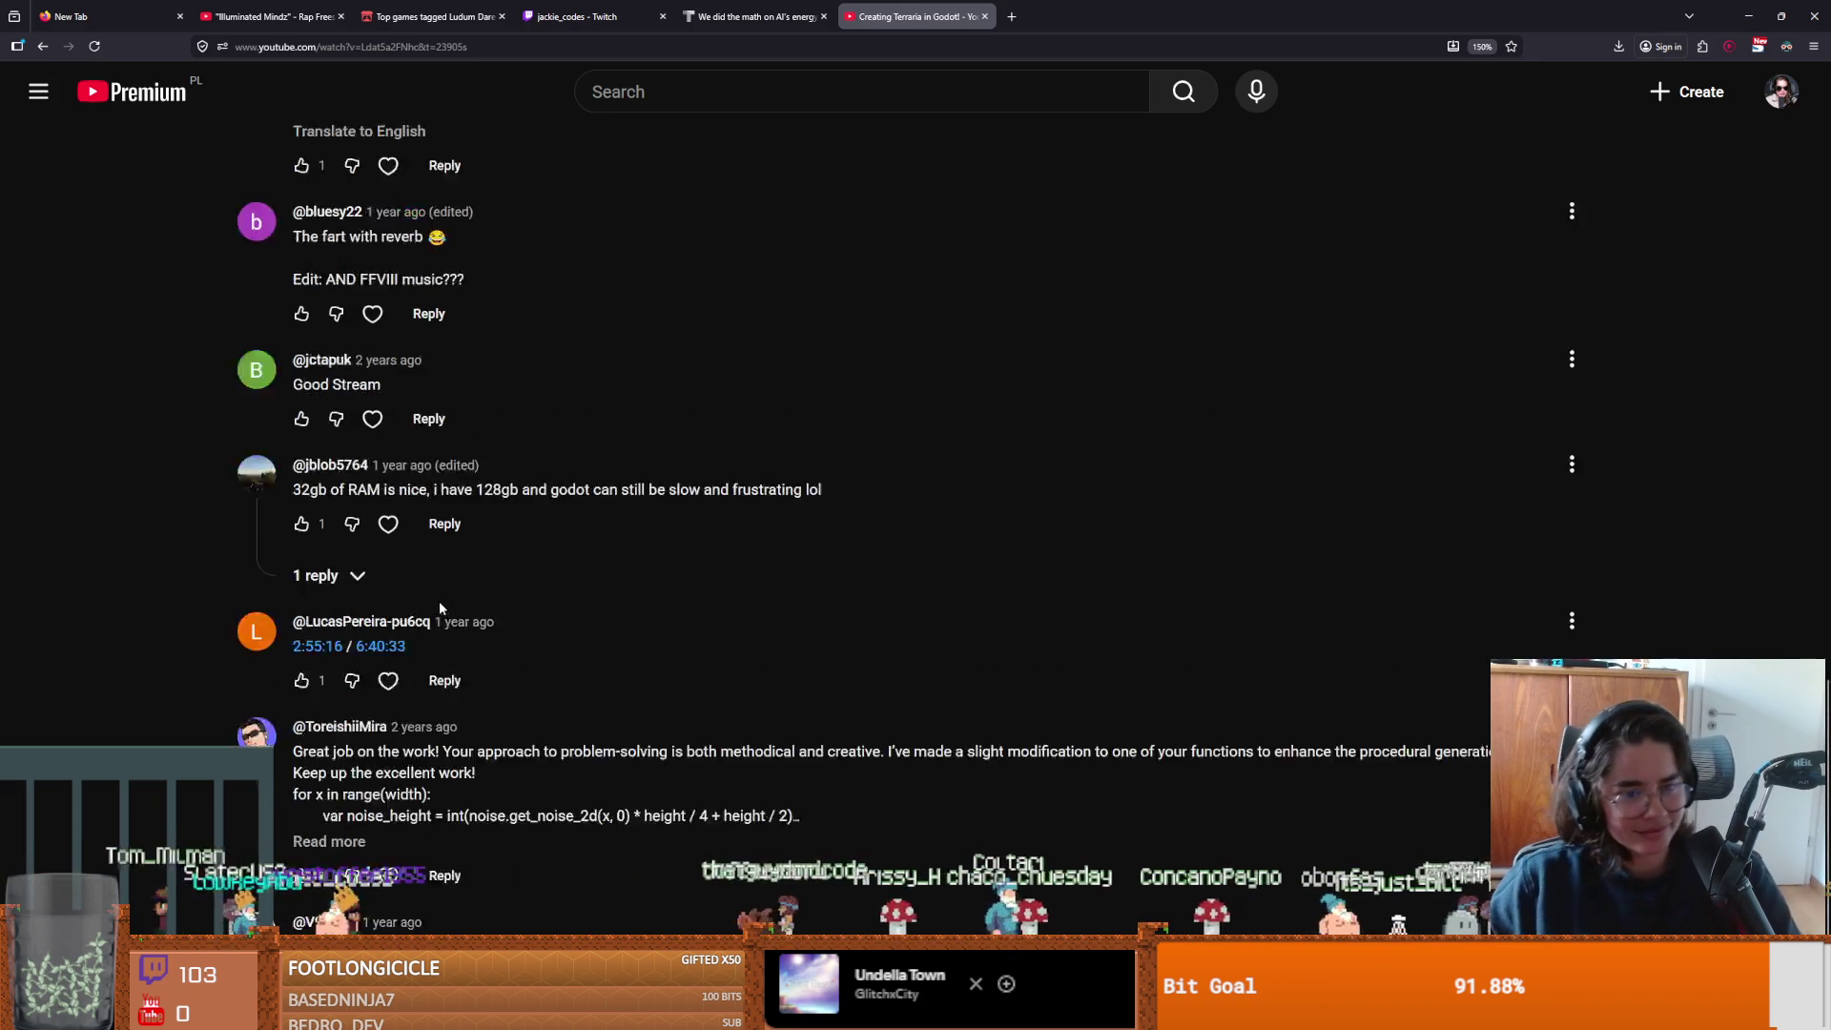
scroll(454, 697, "up", 5)
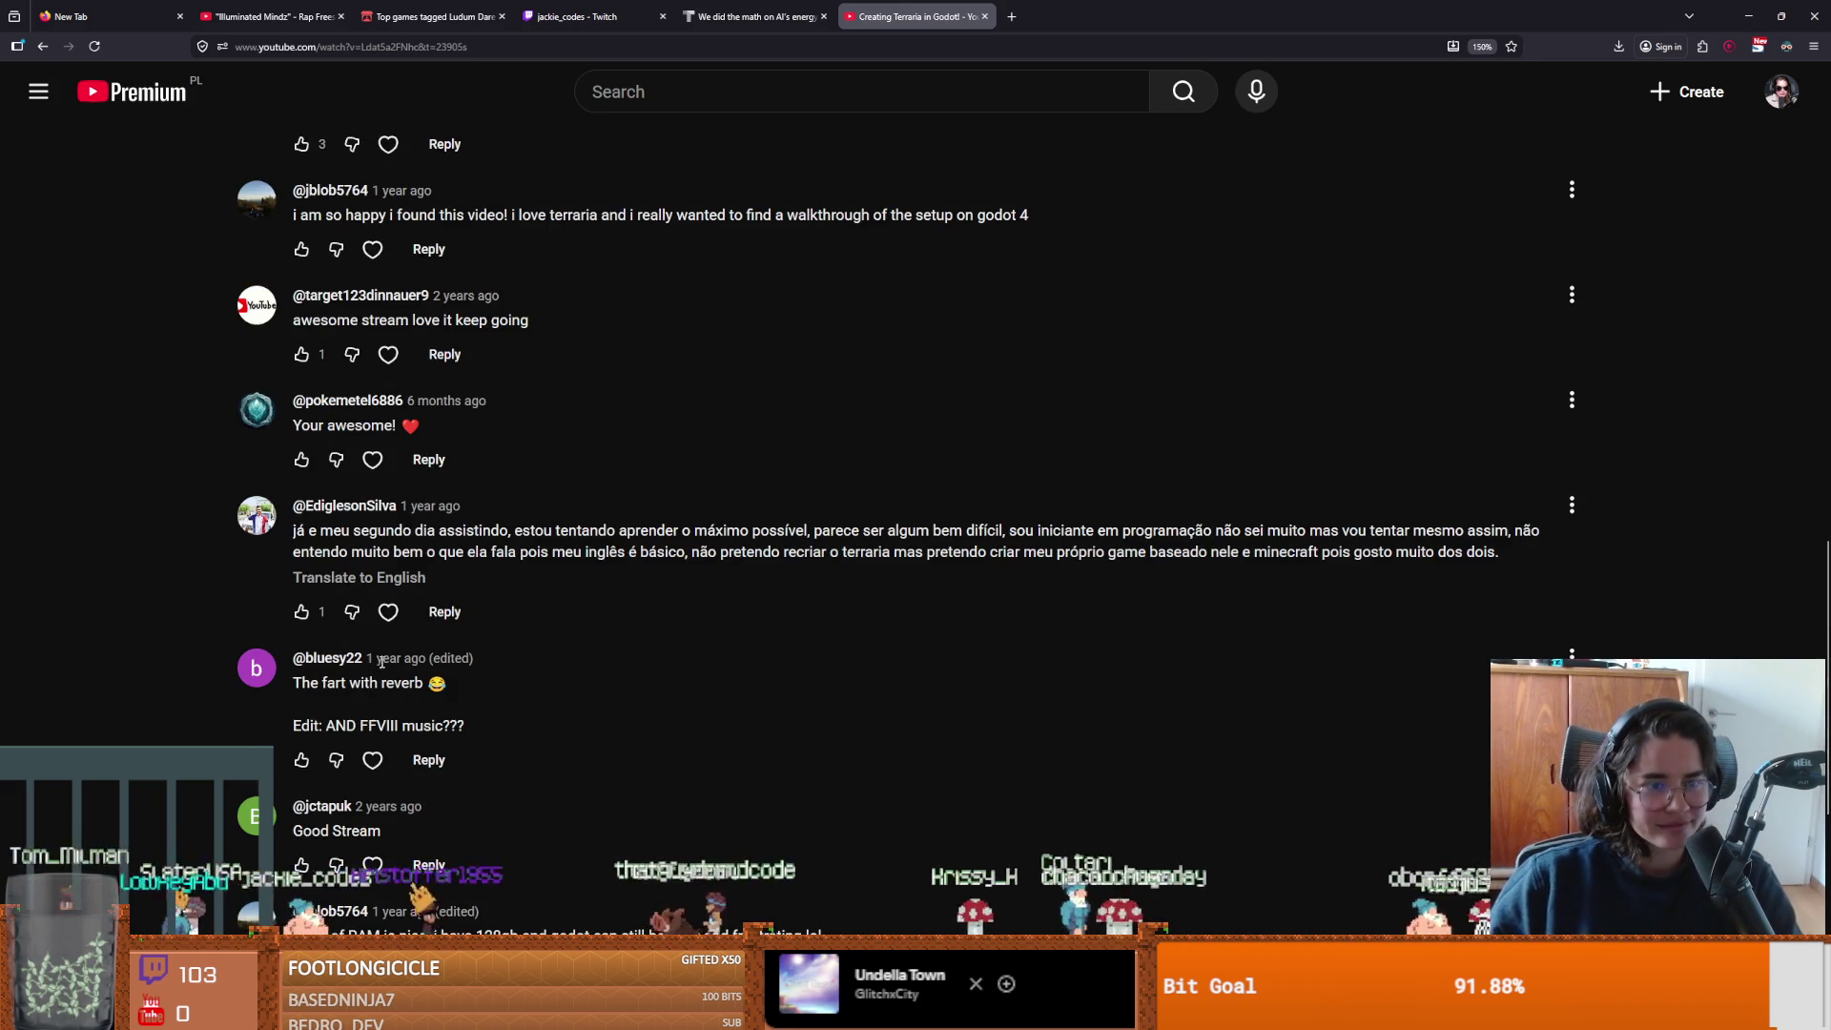
scroll(381, 645, "up", 3)
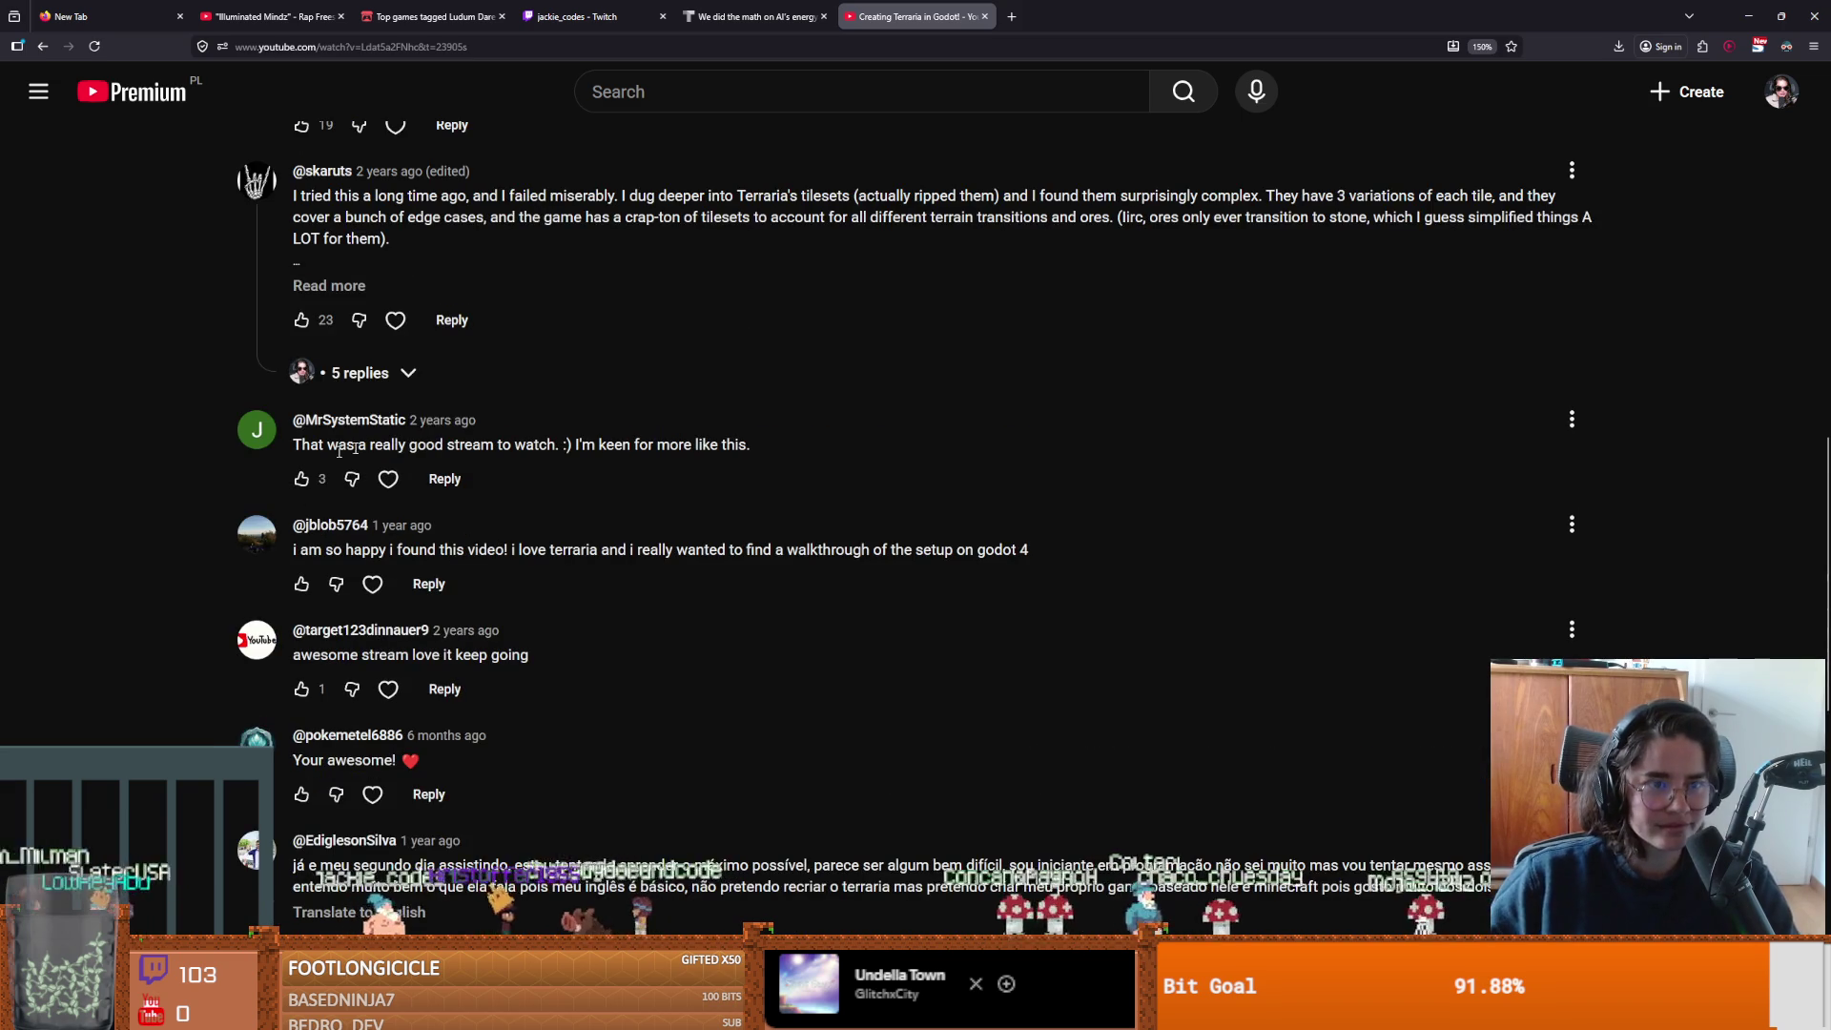
left_click(386, 373)
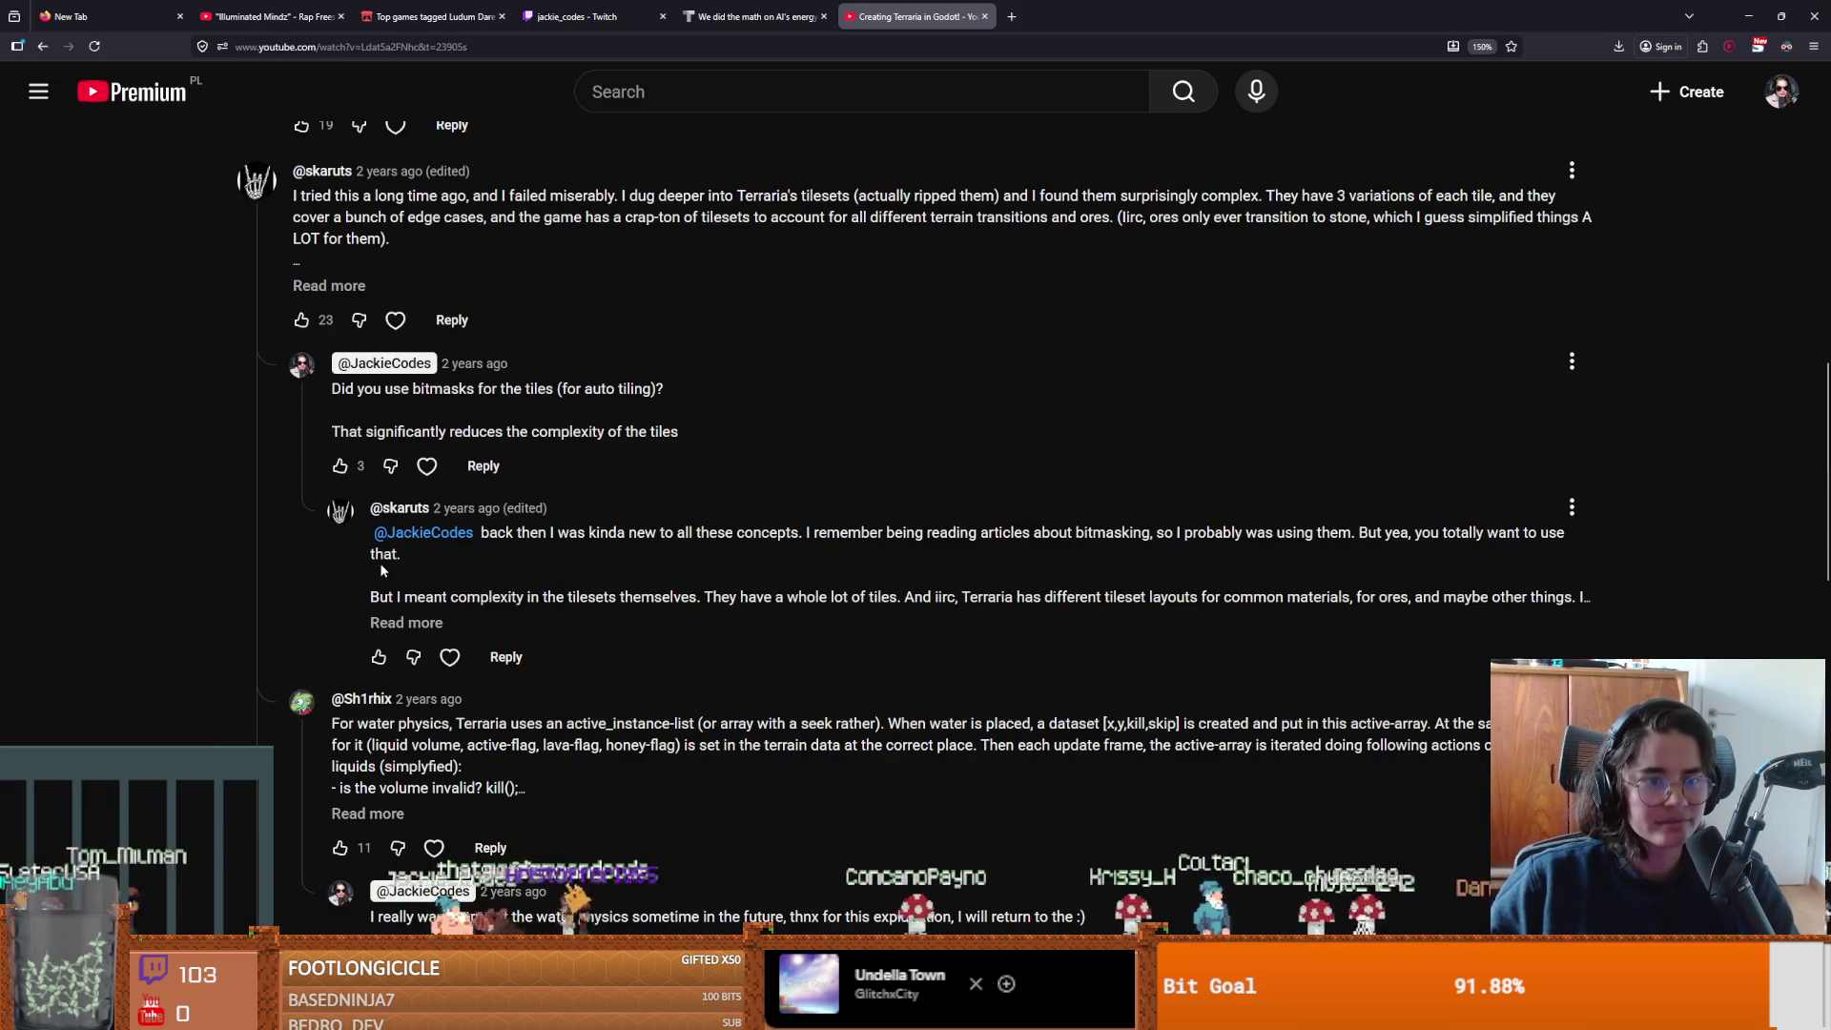
scroll(420, 601, "down", 2)
scroll(450, 625, "up", 10)
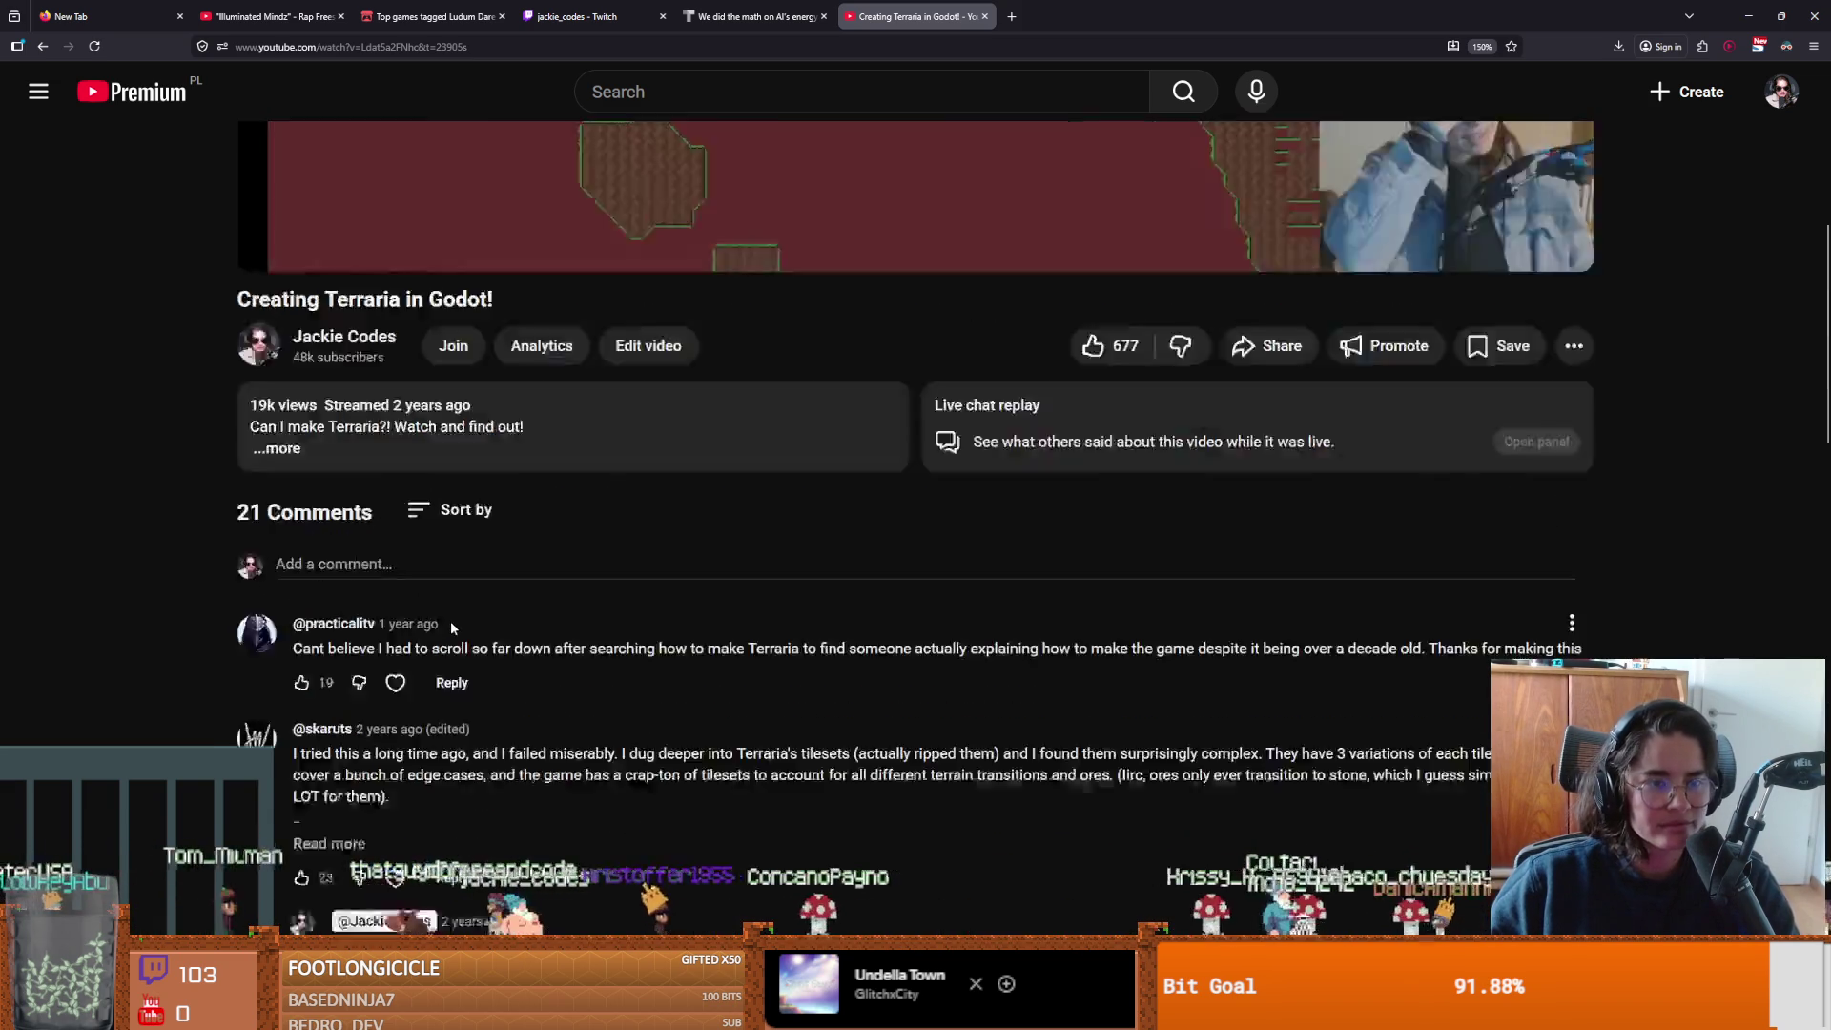
scroll(439, 638, "down", 3)
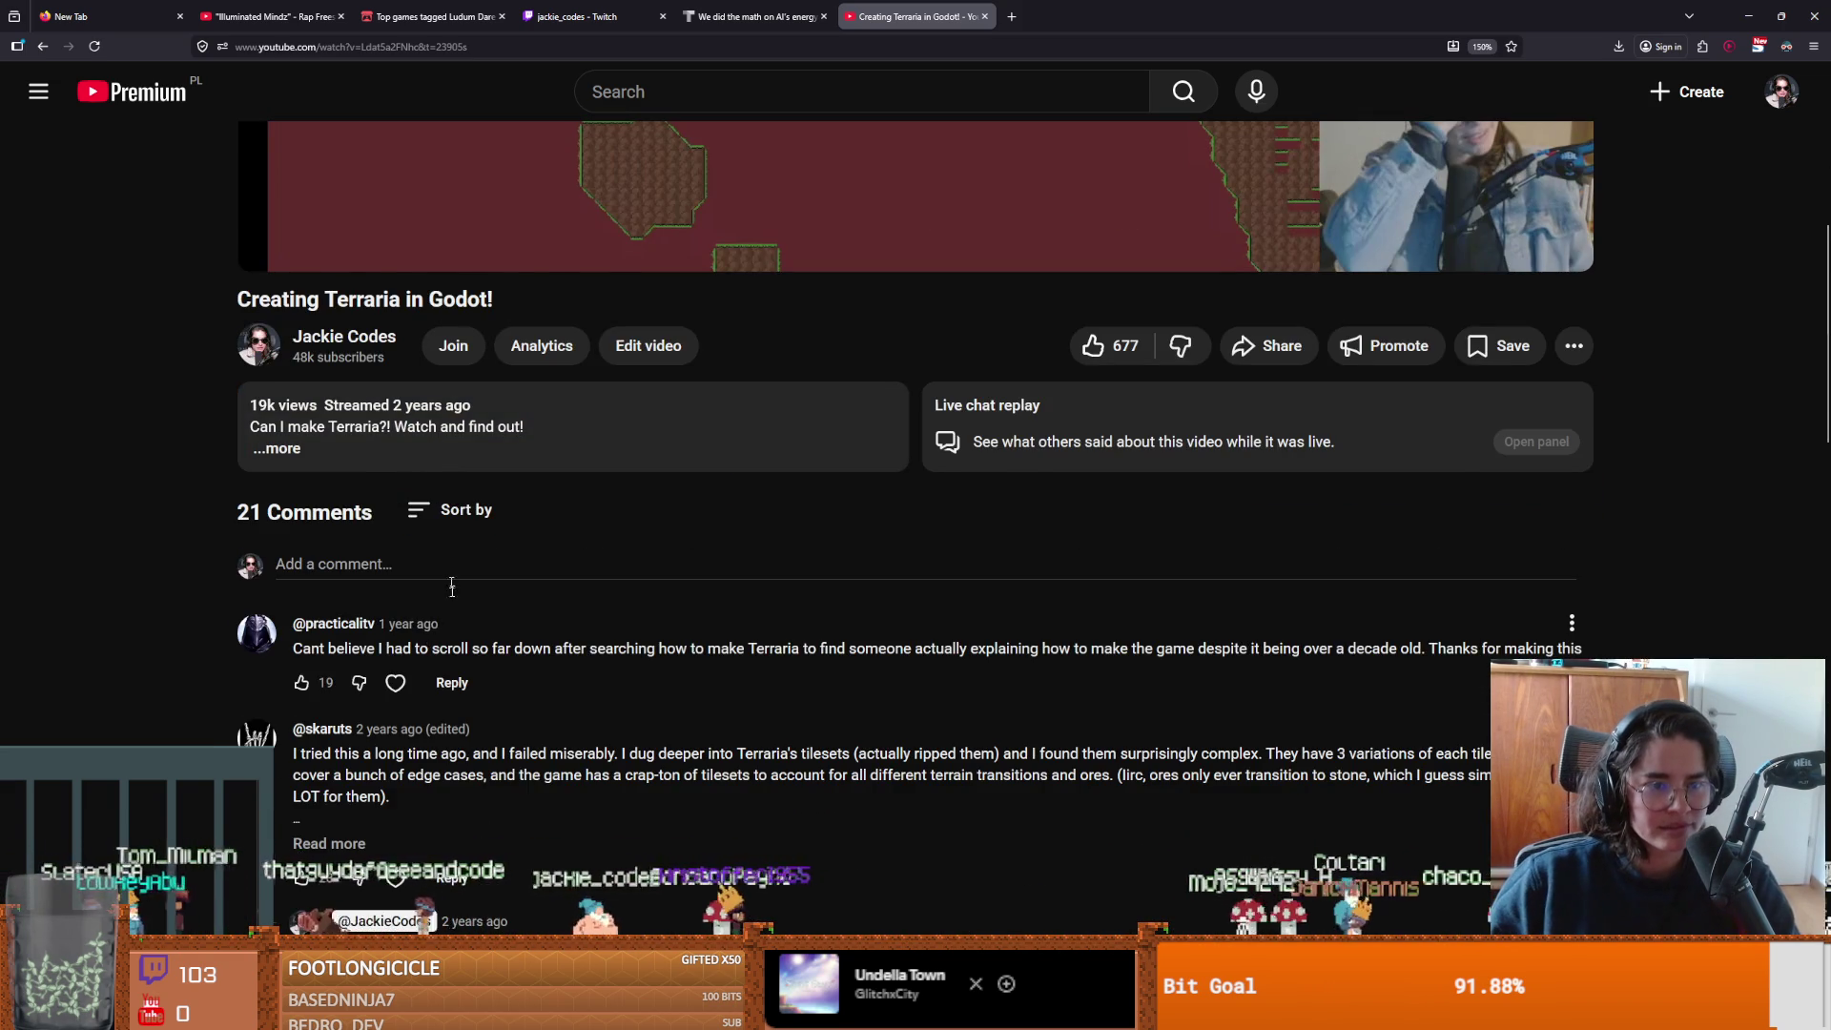
scroll(454, 609, "down", 15)
scroll(454, 609, "down", 6)
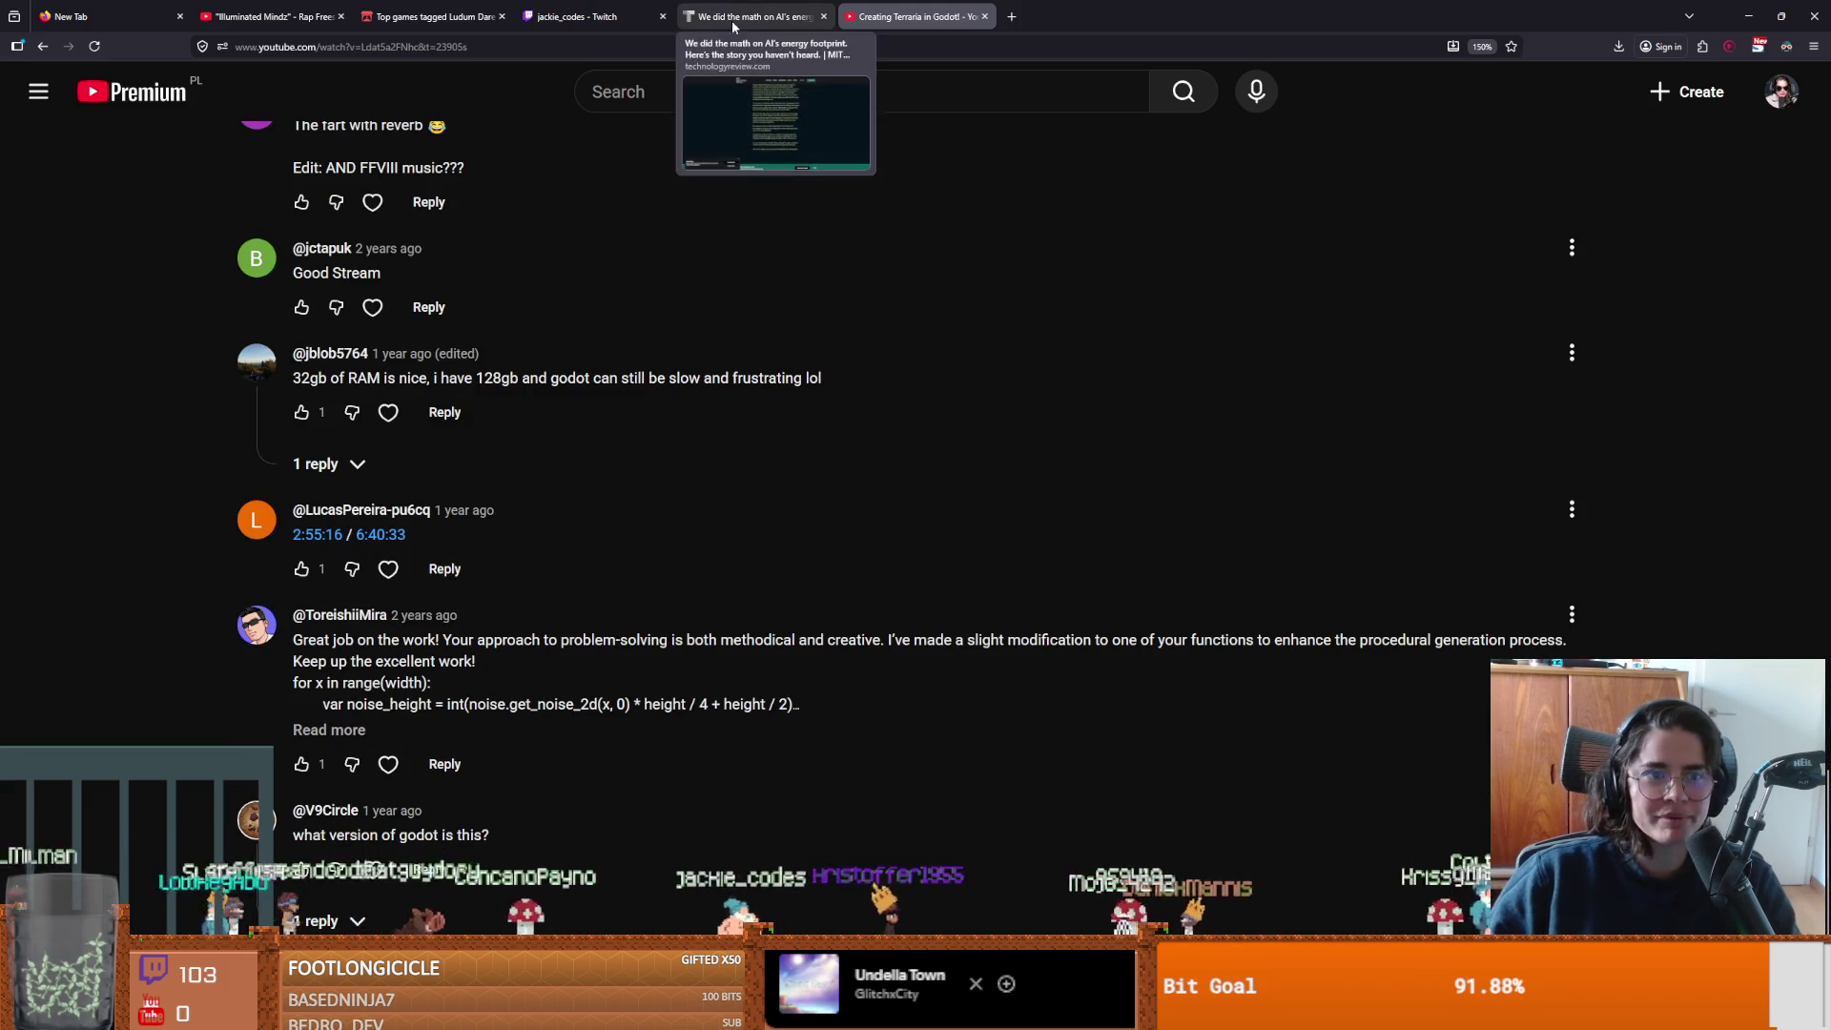
key("alt+Tab")
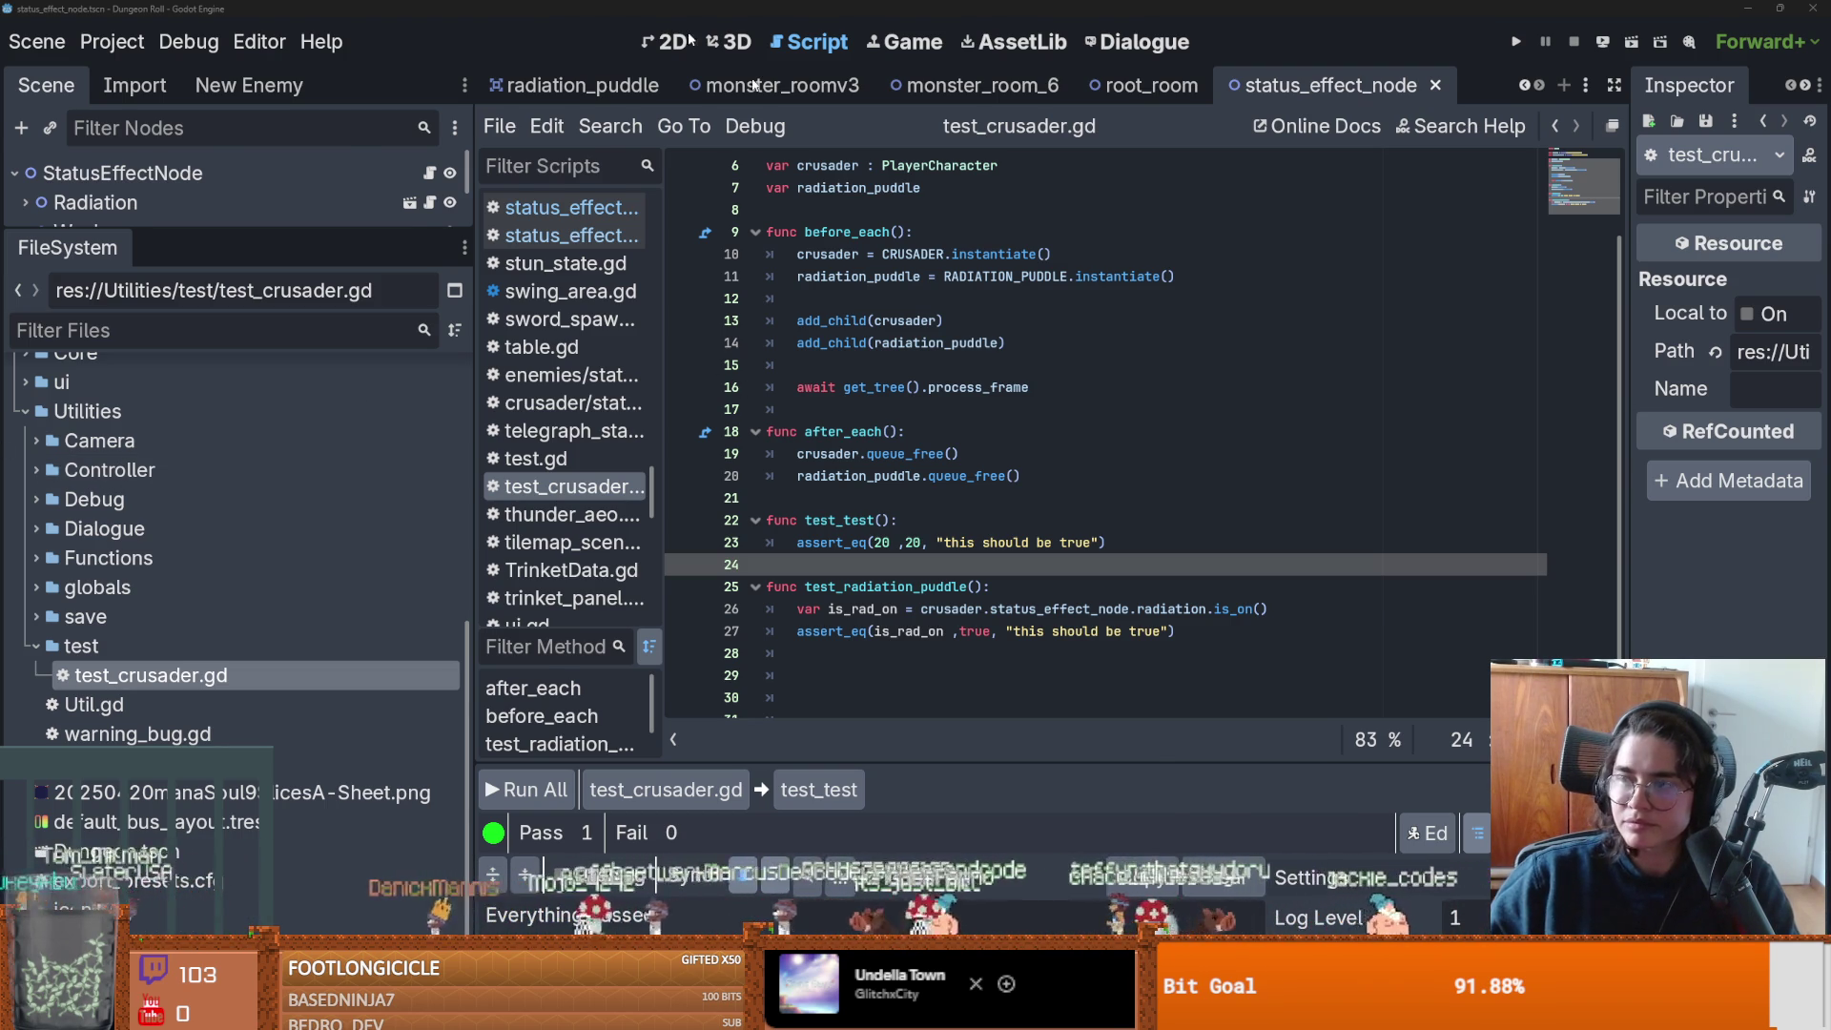
key("alt+Tab")
scroll(361, 448, "down", 5)
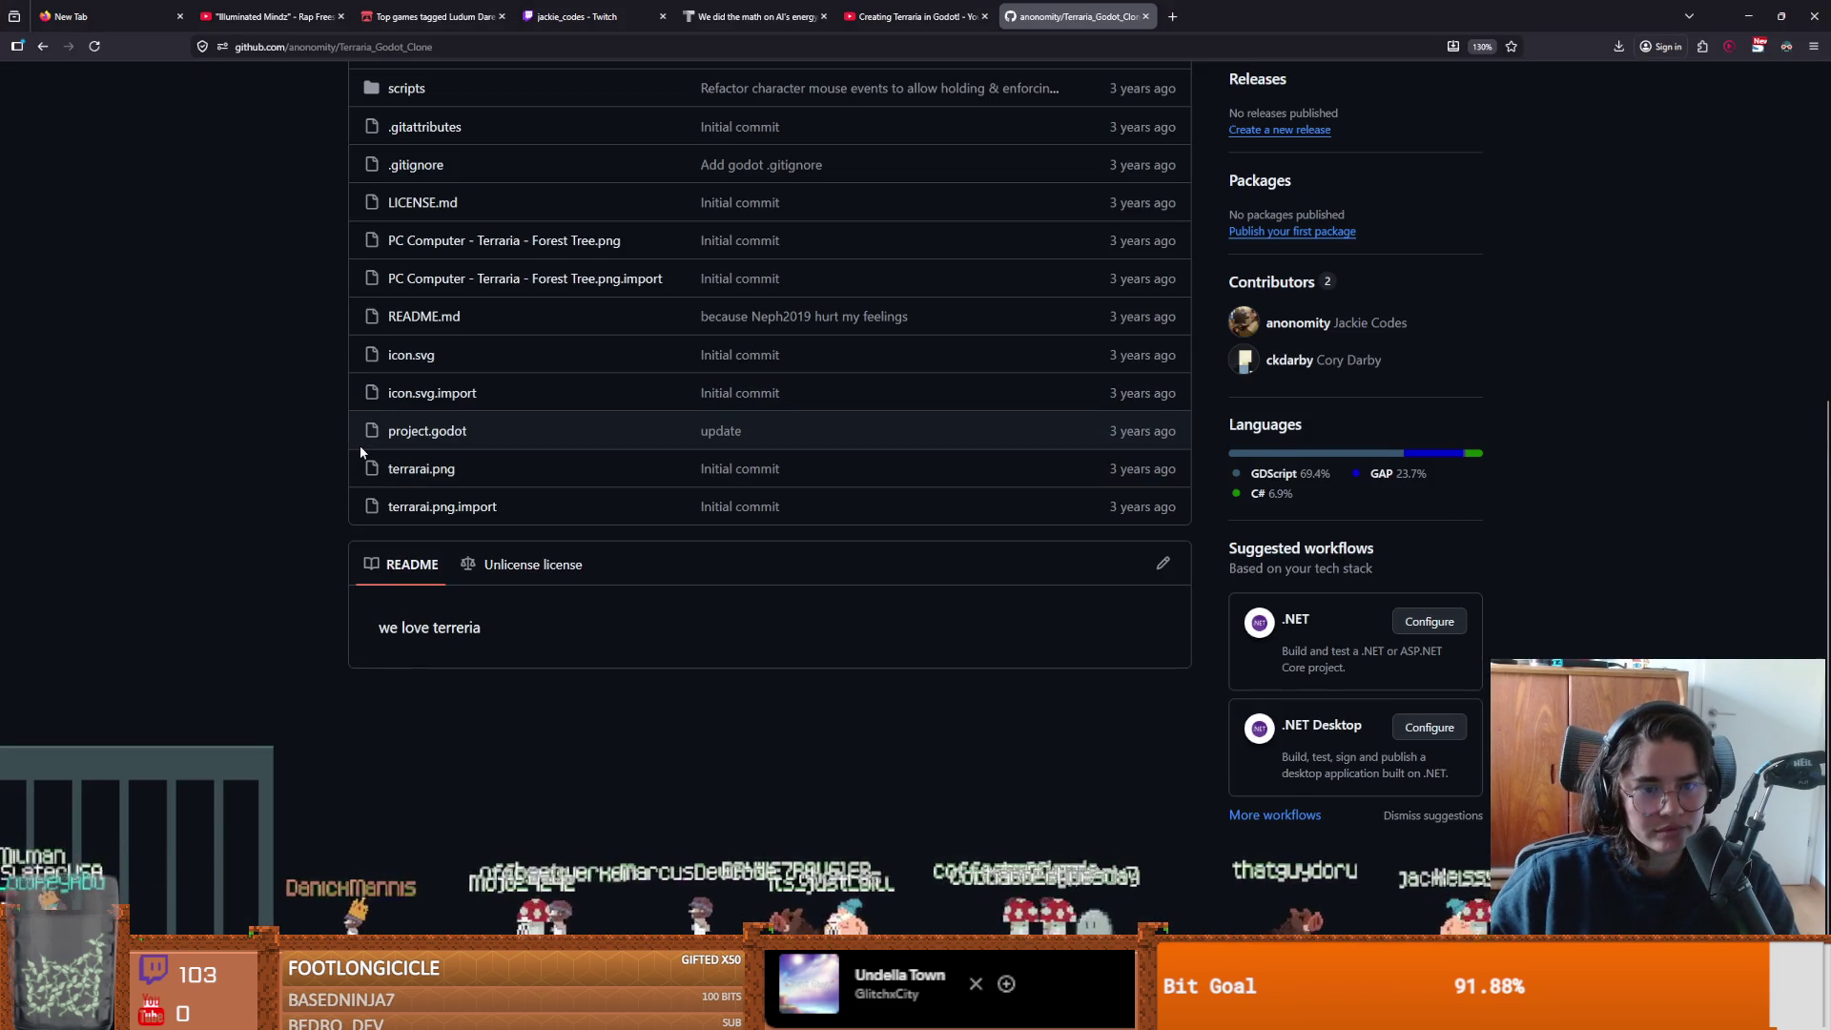
scroll(362, 501, "up", 3)
scroll(861, 568, "down", 2)
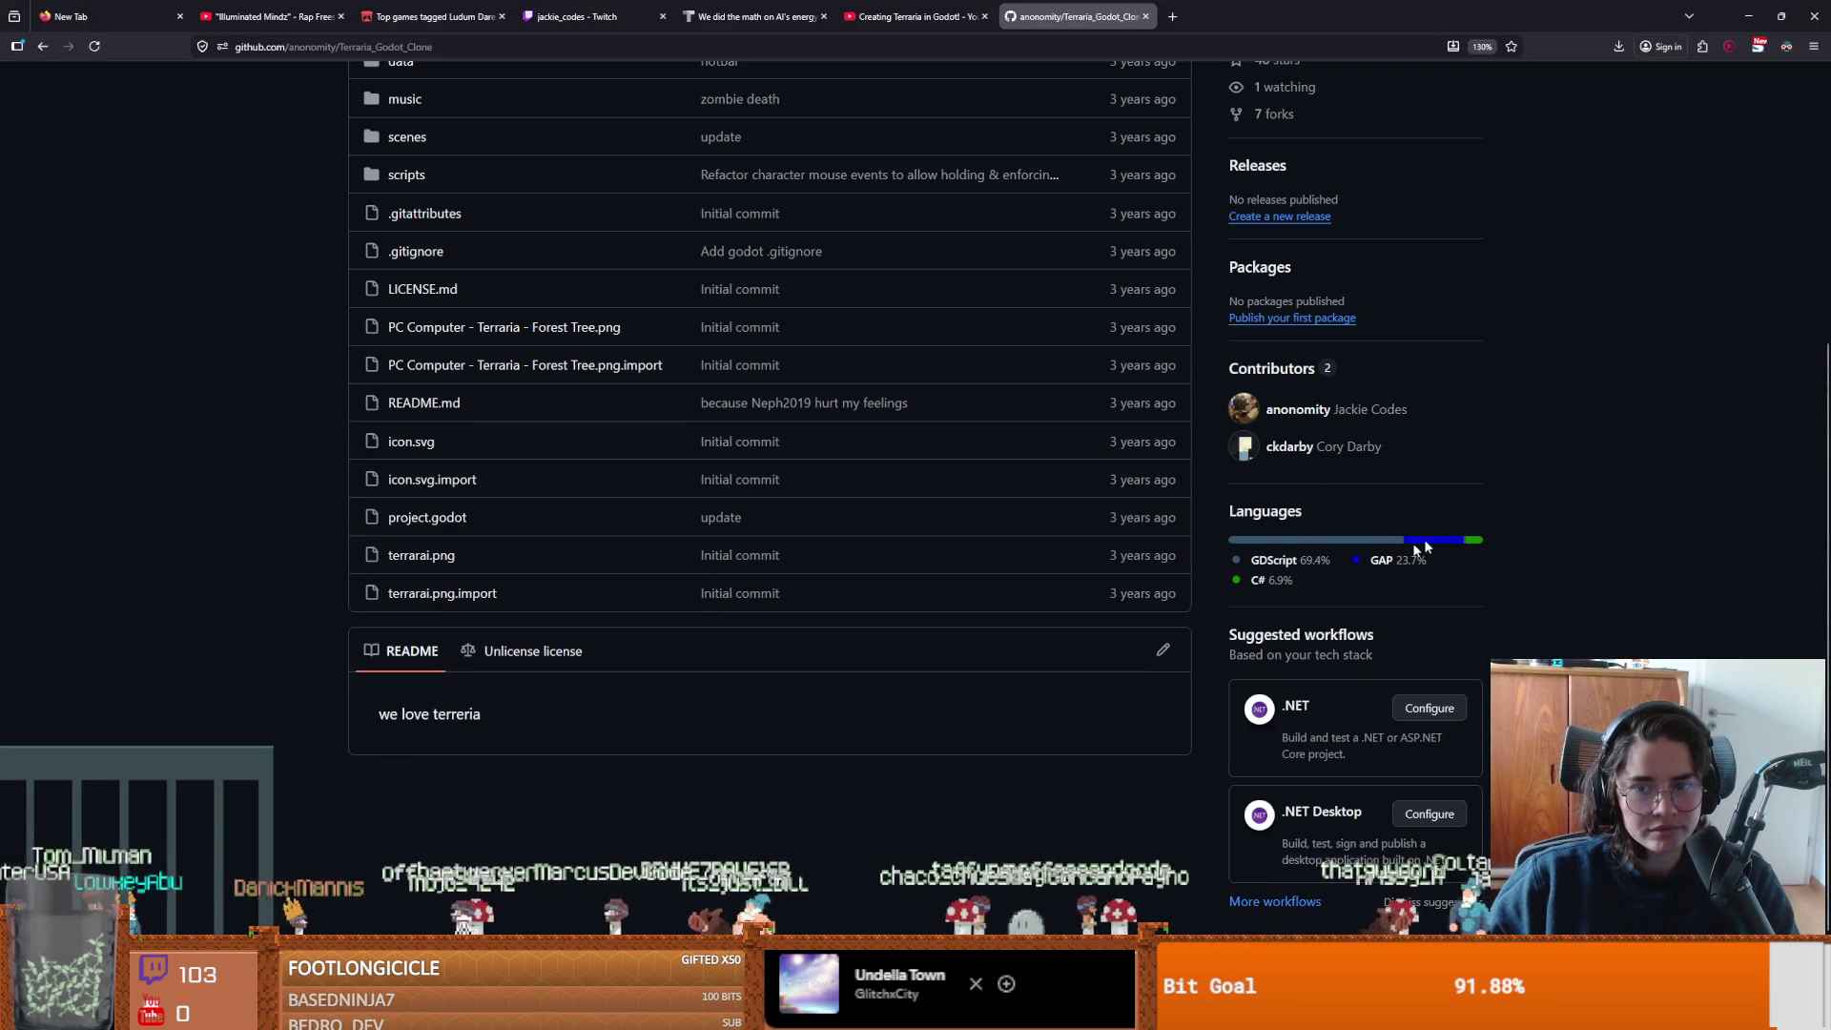
scroll(1324, 482, "up", 5)
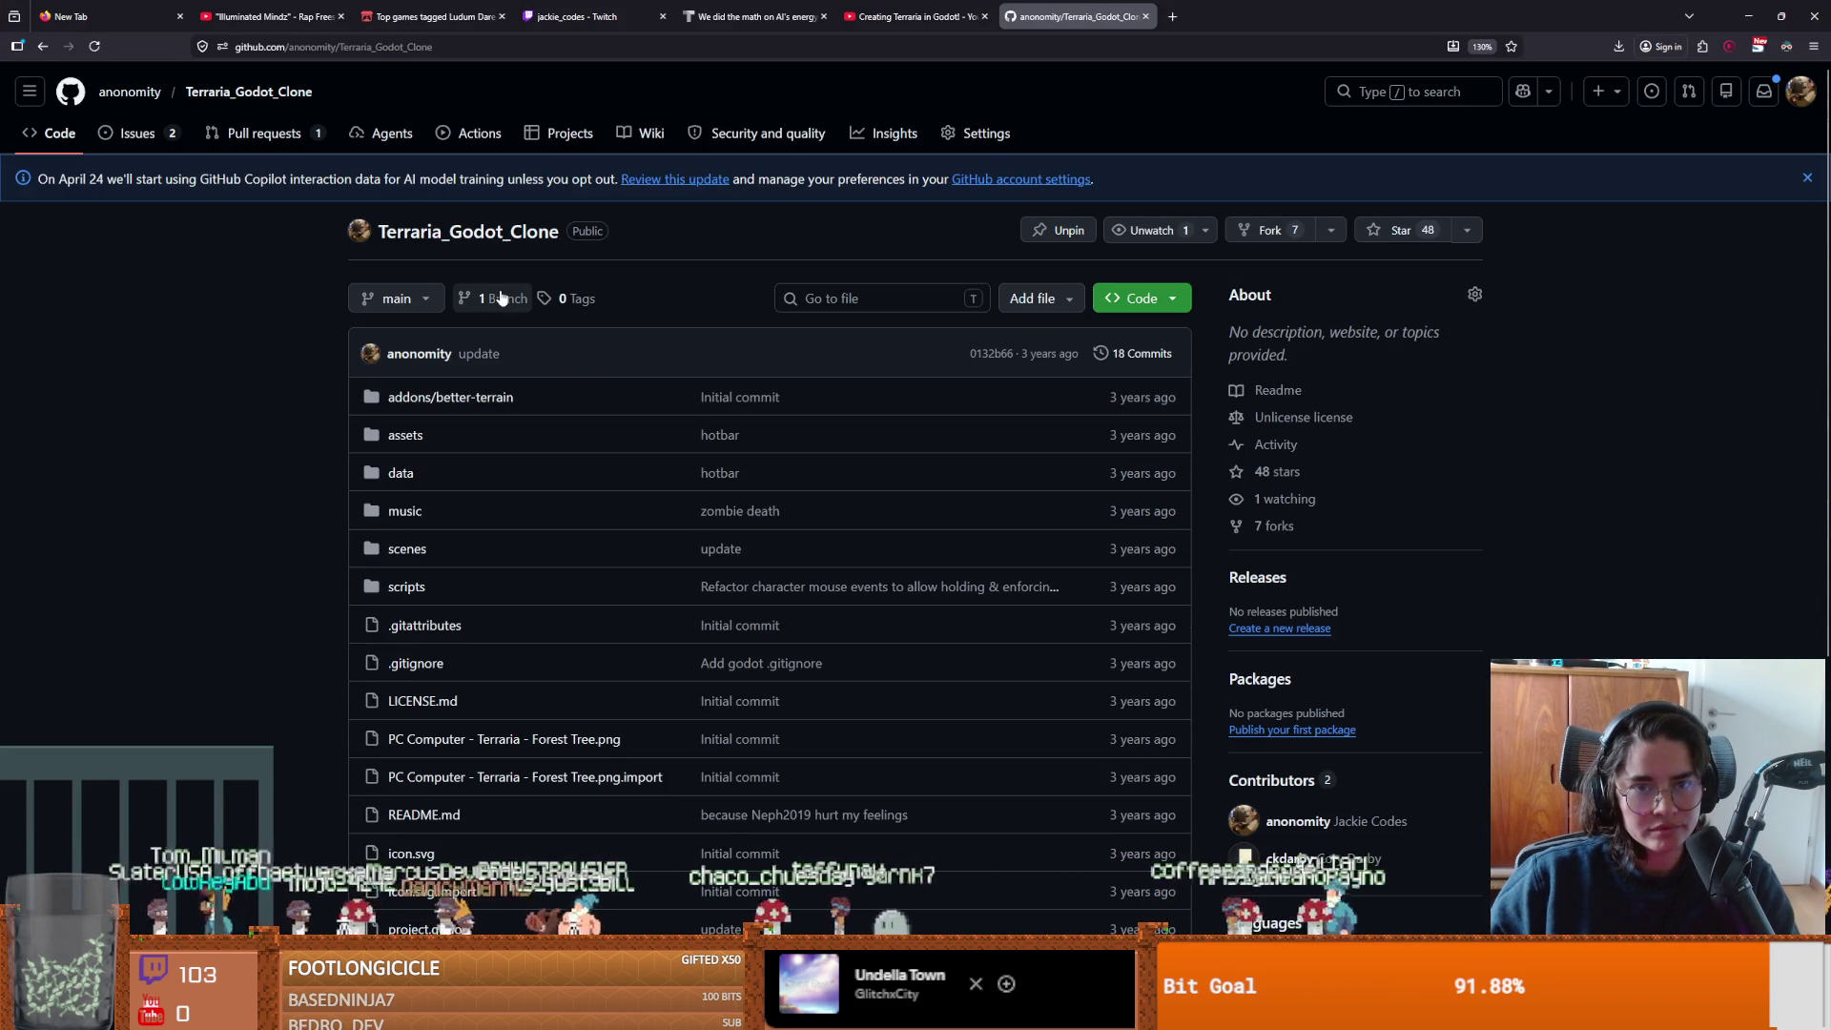
left_click(143, 140)
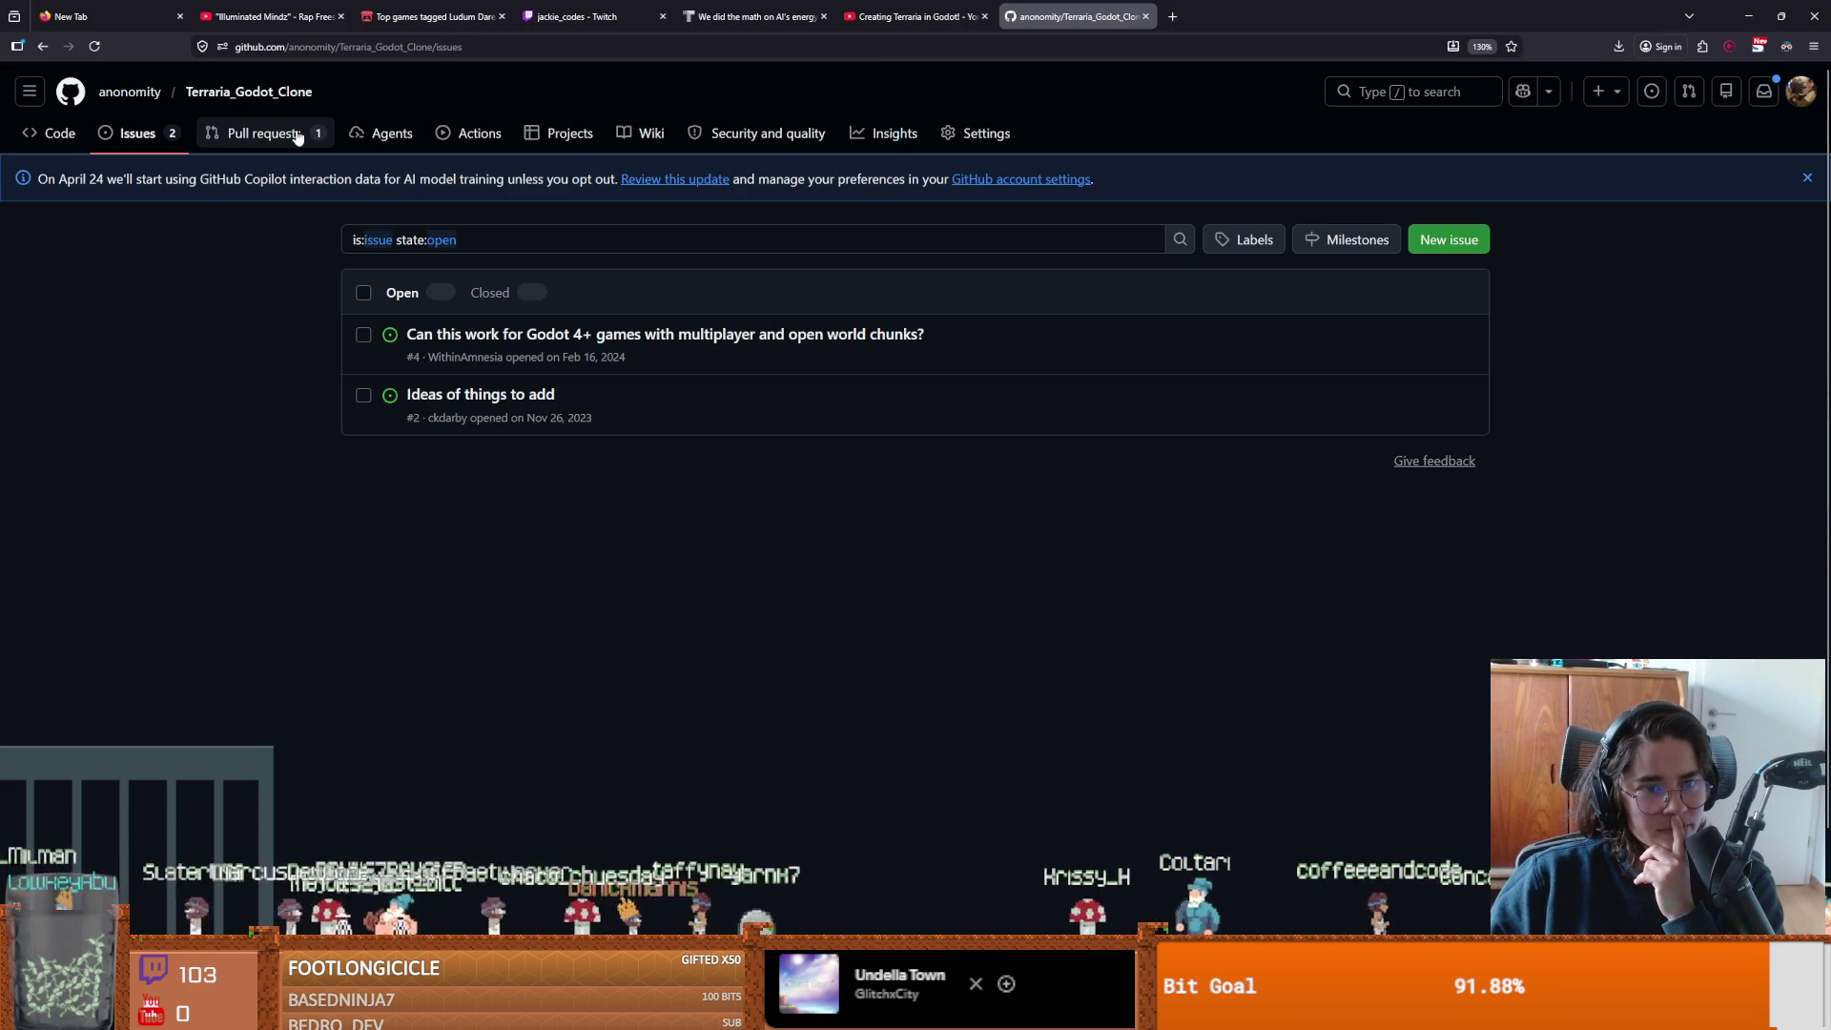
mouse_move(664, 349)
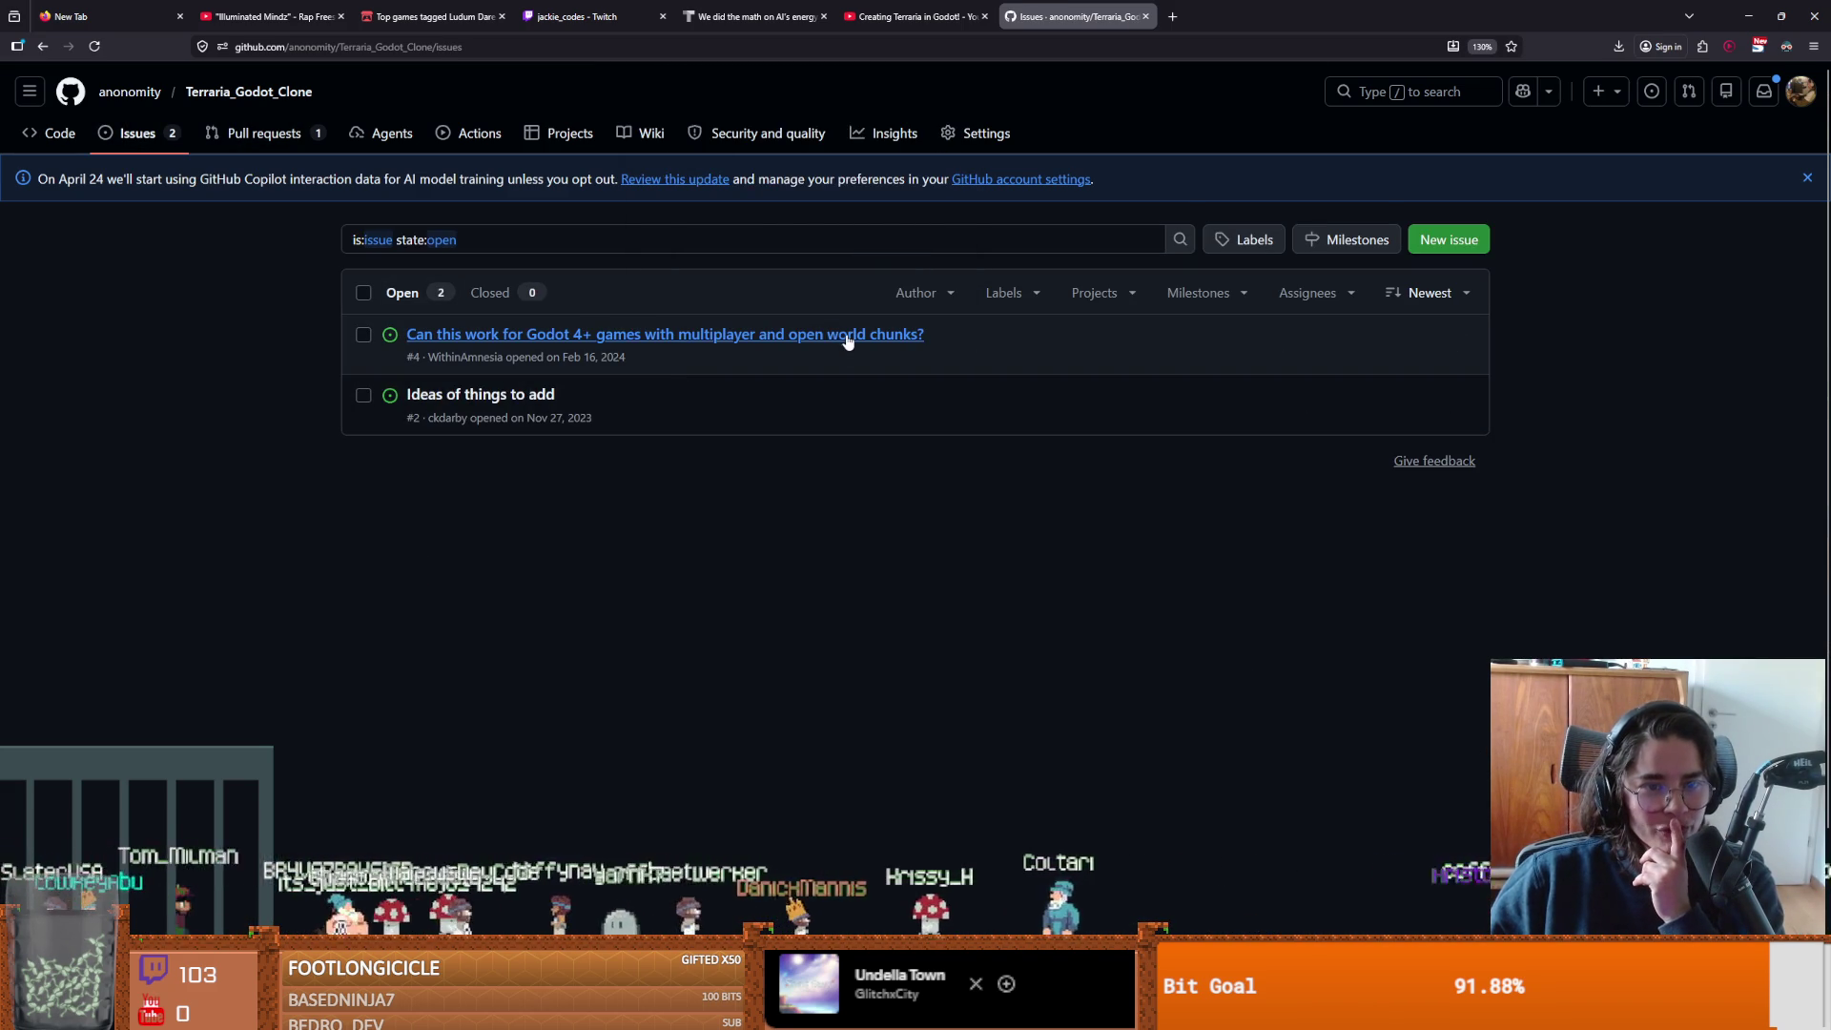
left_click(484, 394)
scroll(696, 481, "down", 3)
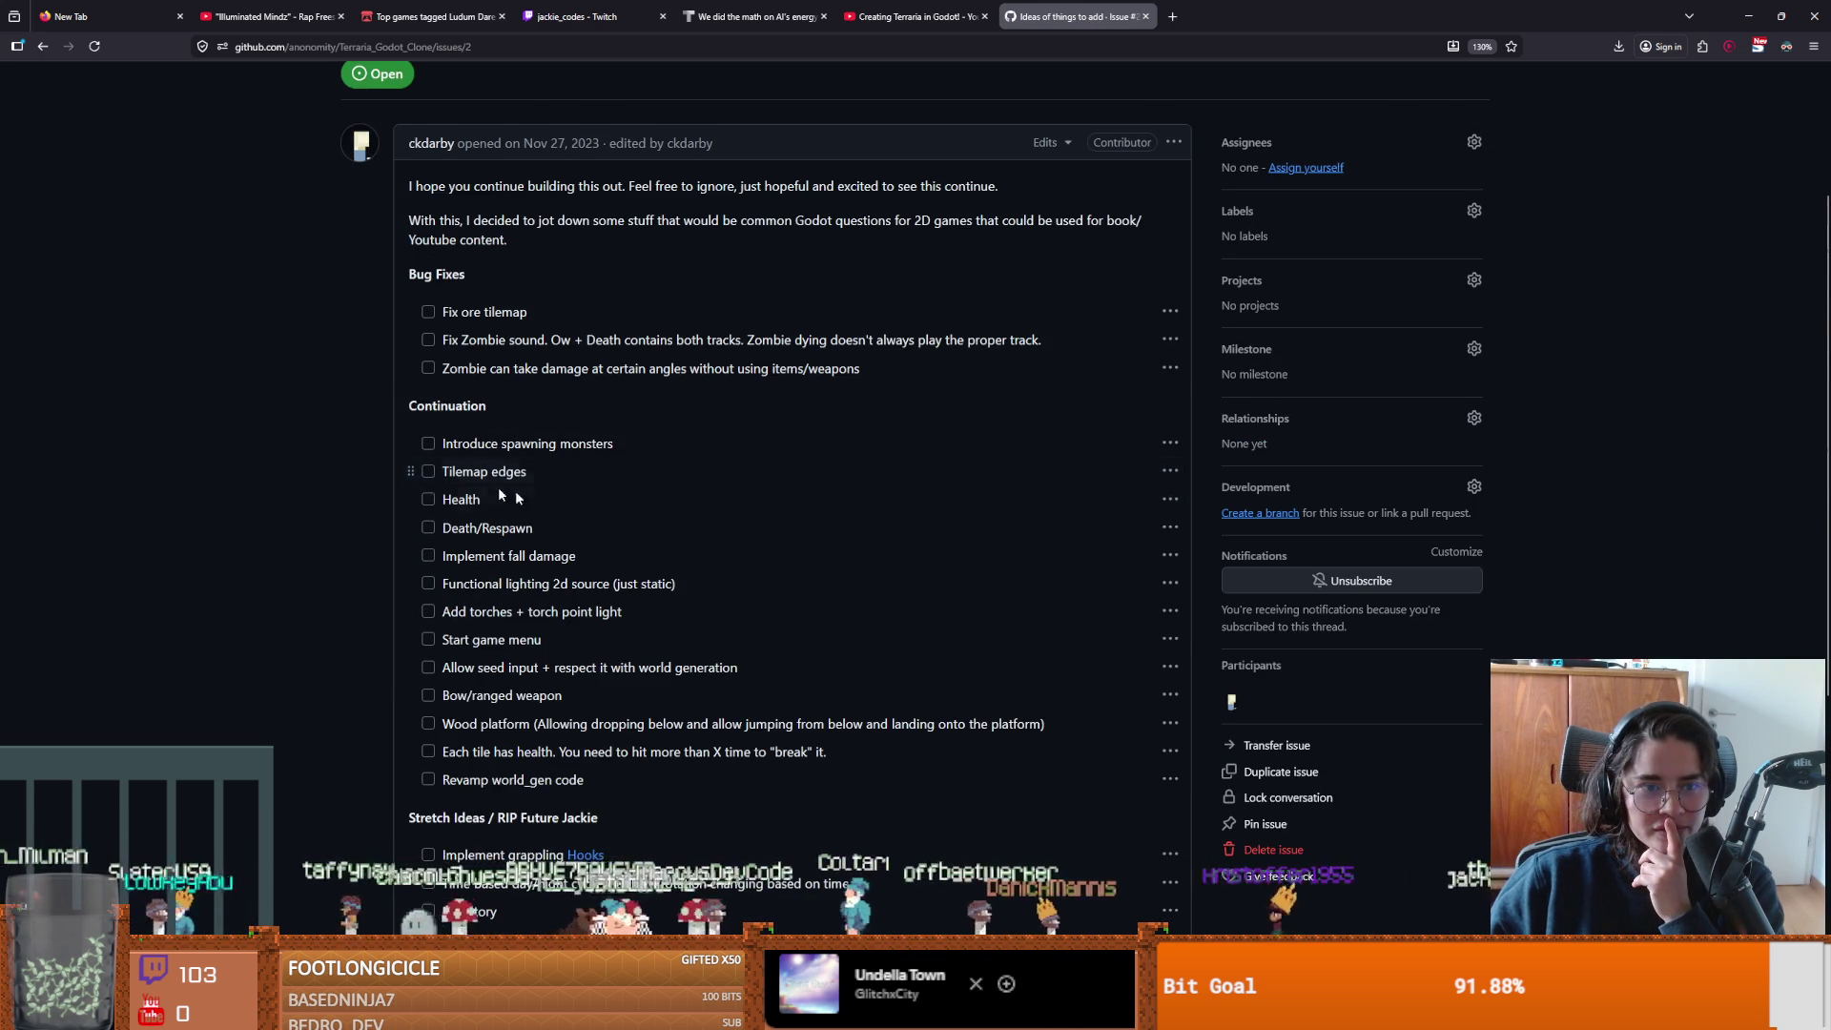
scroll(608, 517, "up", 3)
scroll(607, 515, "down", 5)
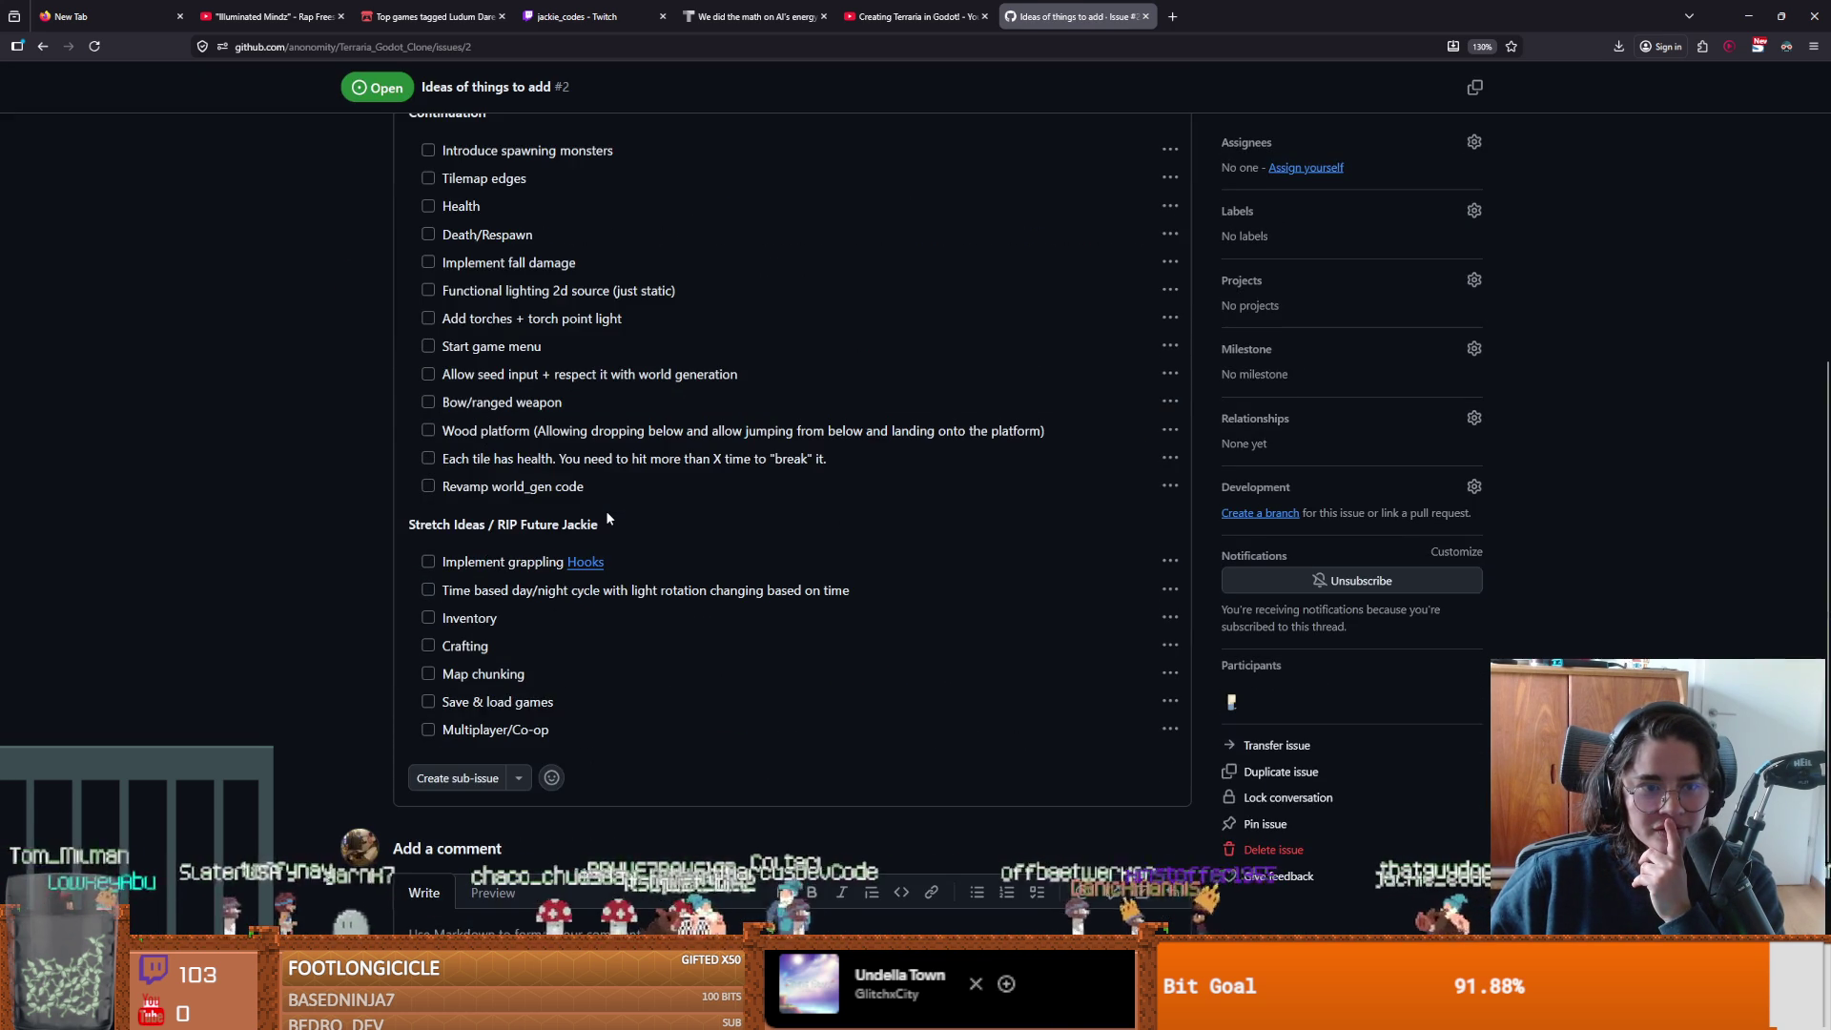
scroll(605, 512, "up", 5)
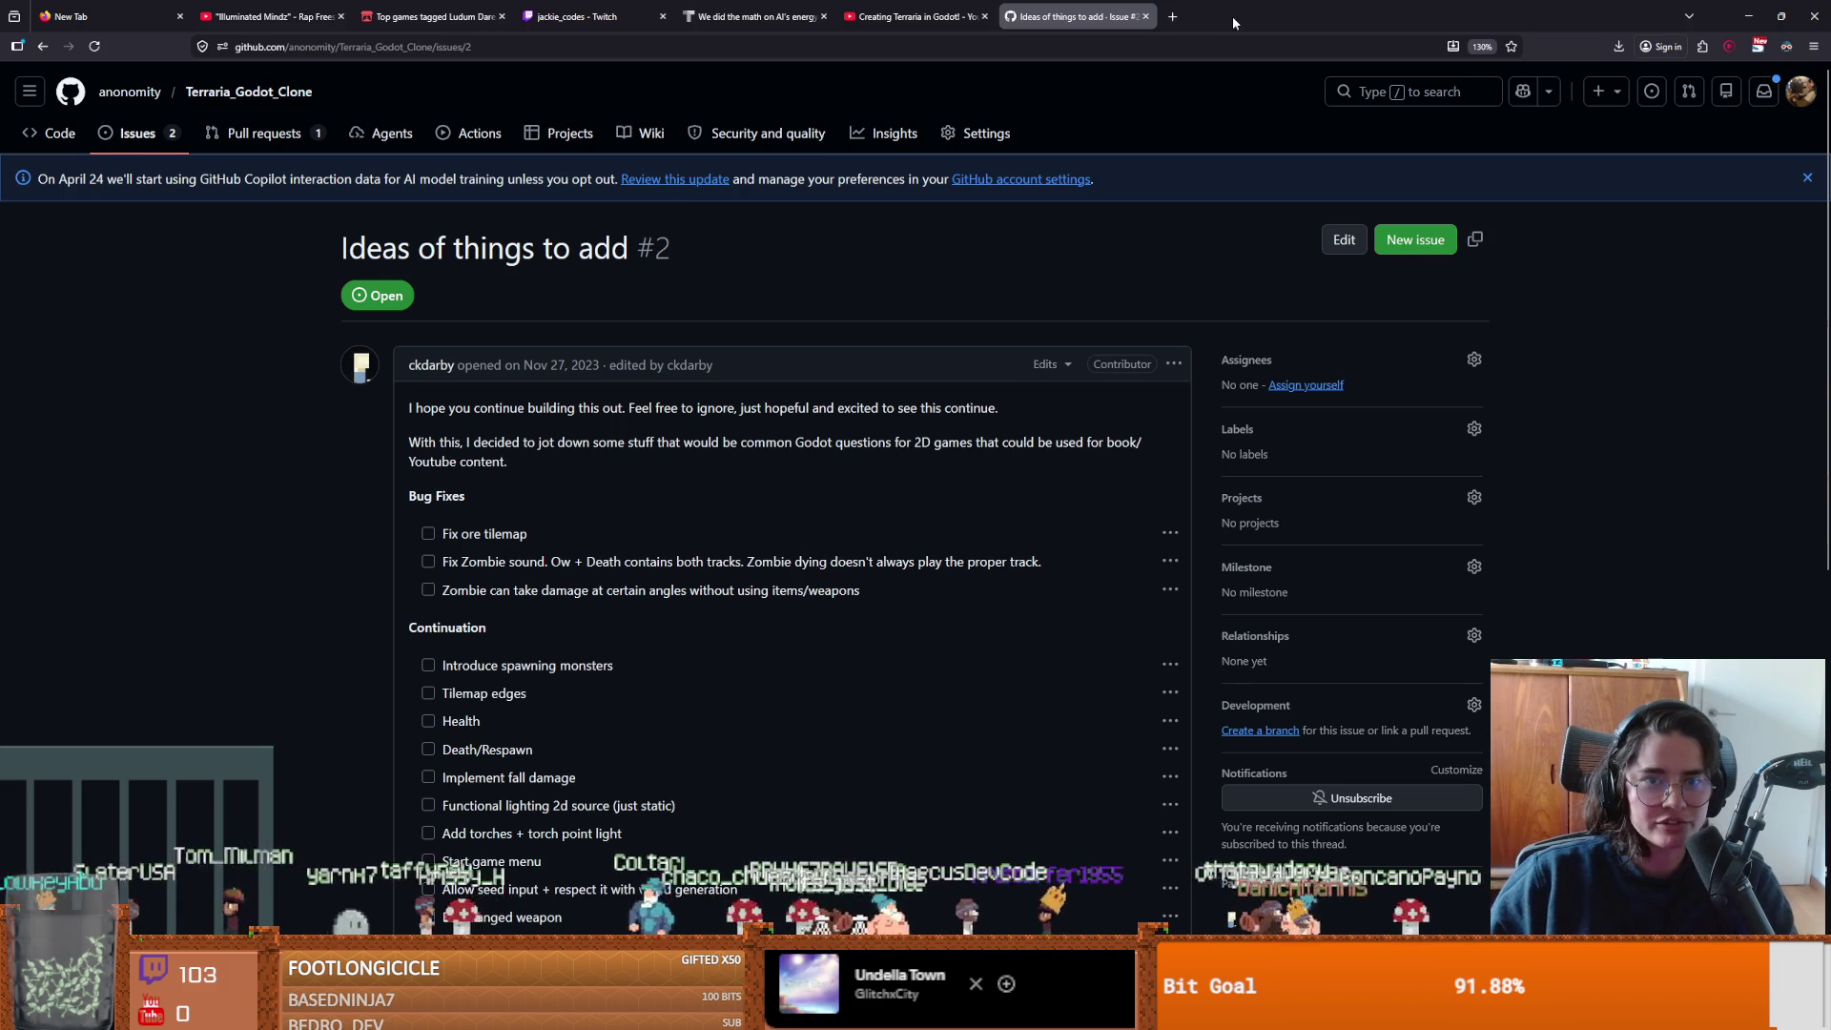
key("alt+Tab")
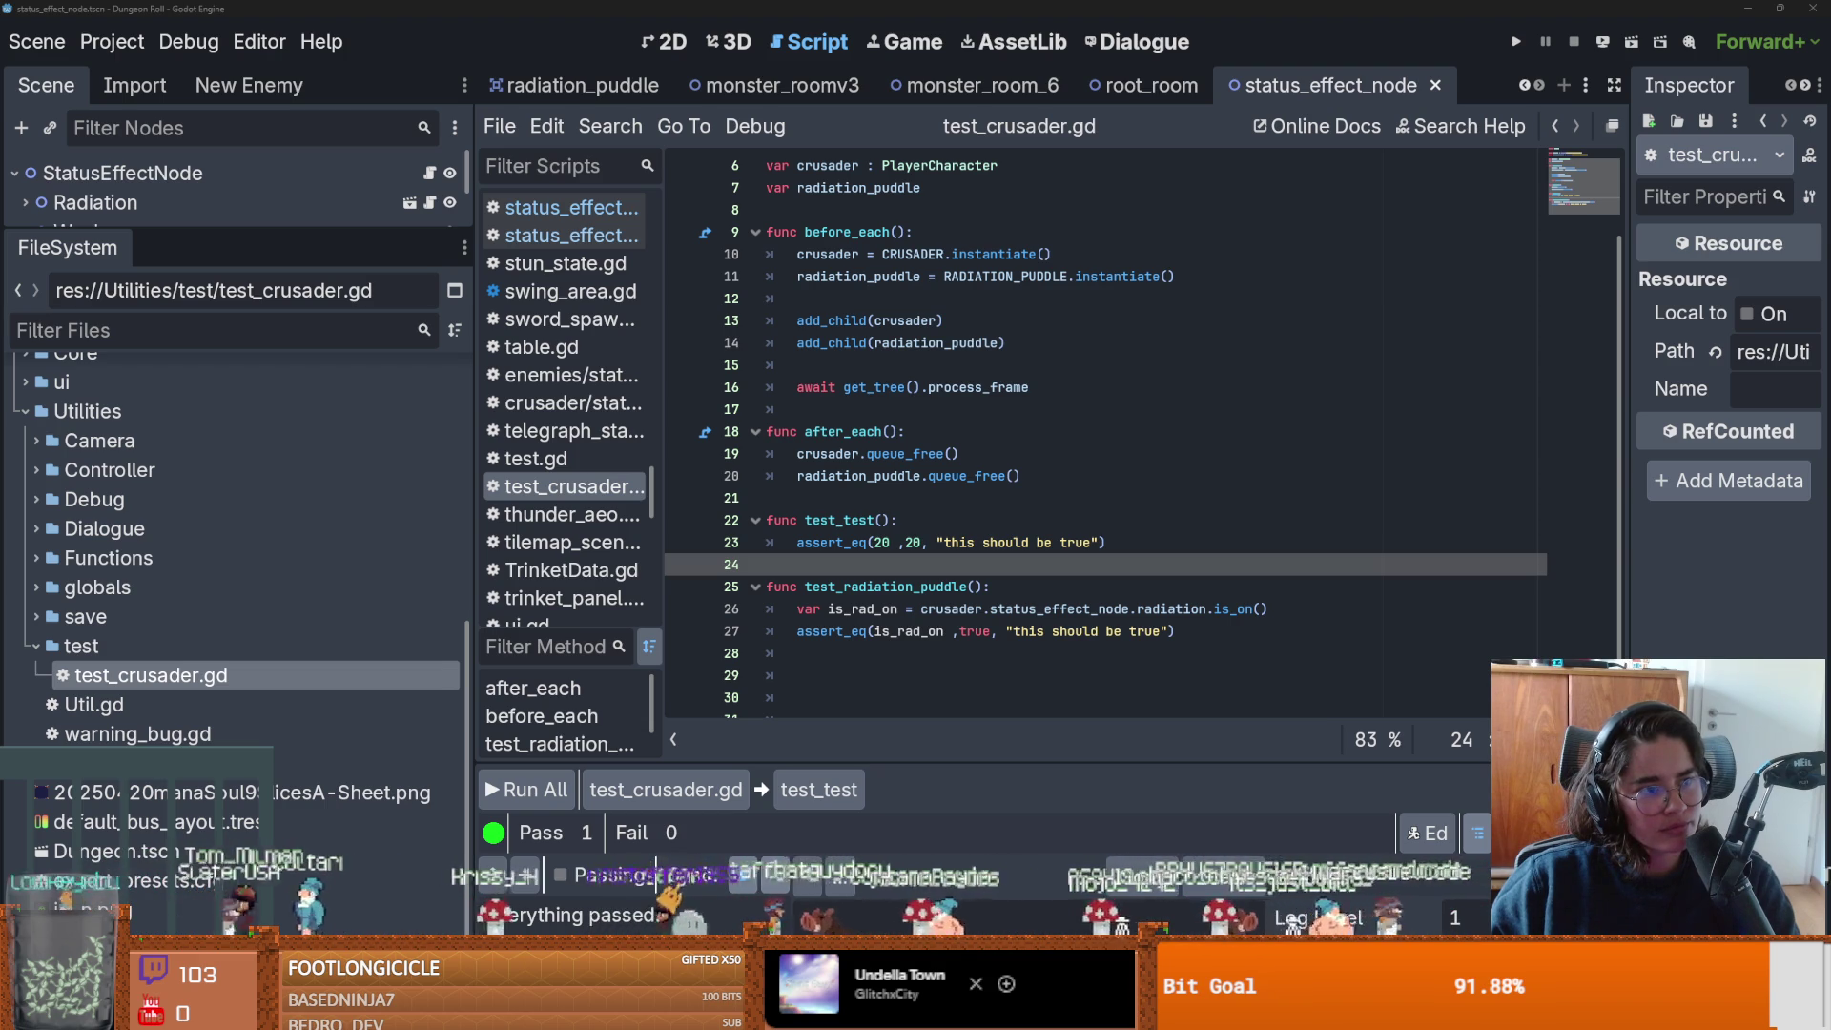
Save test_crusader.gd and review the is_rad_on assertion and its message in test_radiation_puddle.
left_click(920, 425)
key("ctrl+s")
left_click(819, 497)
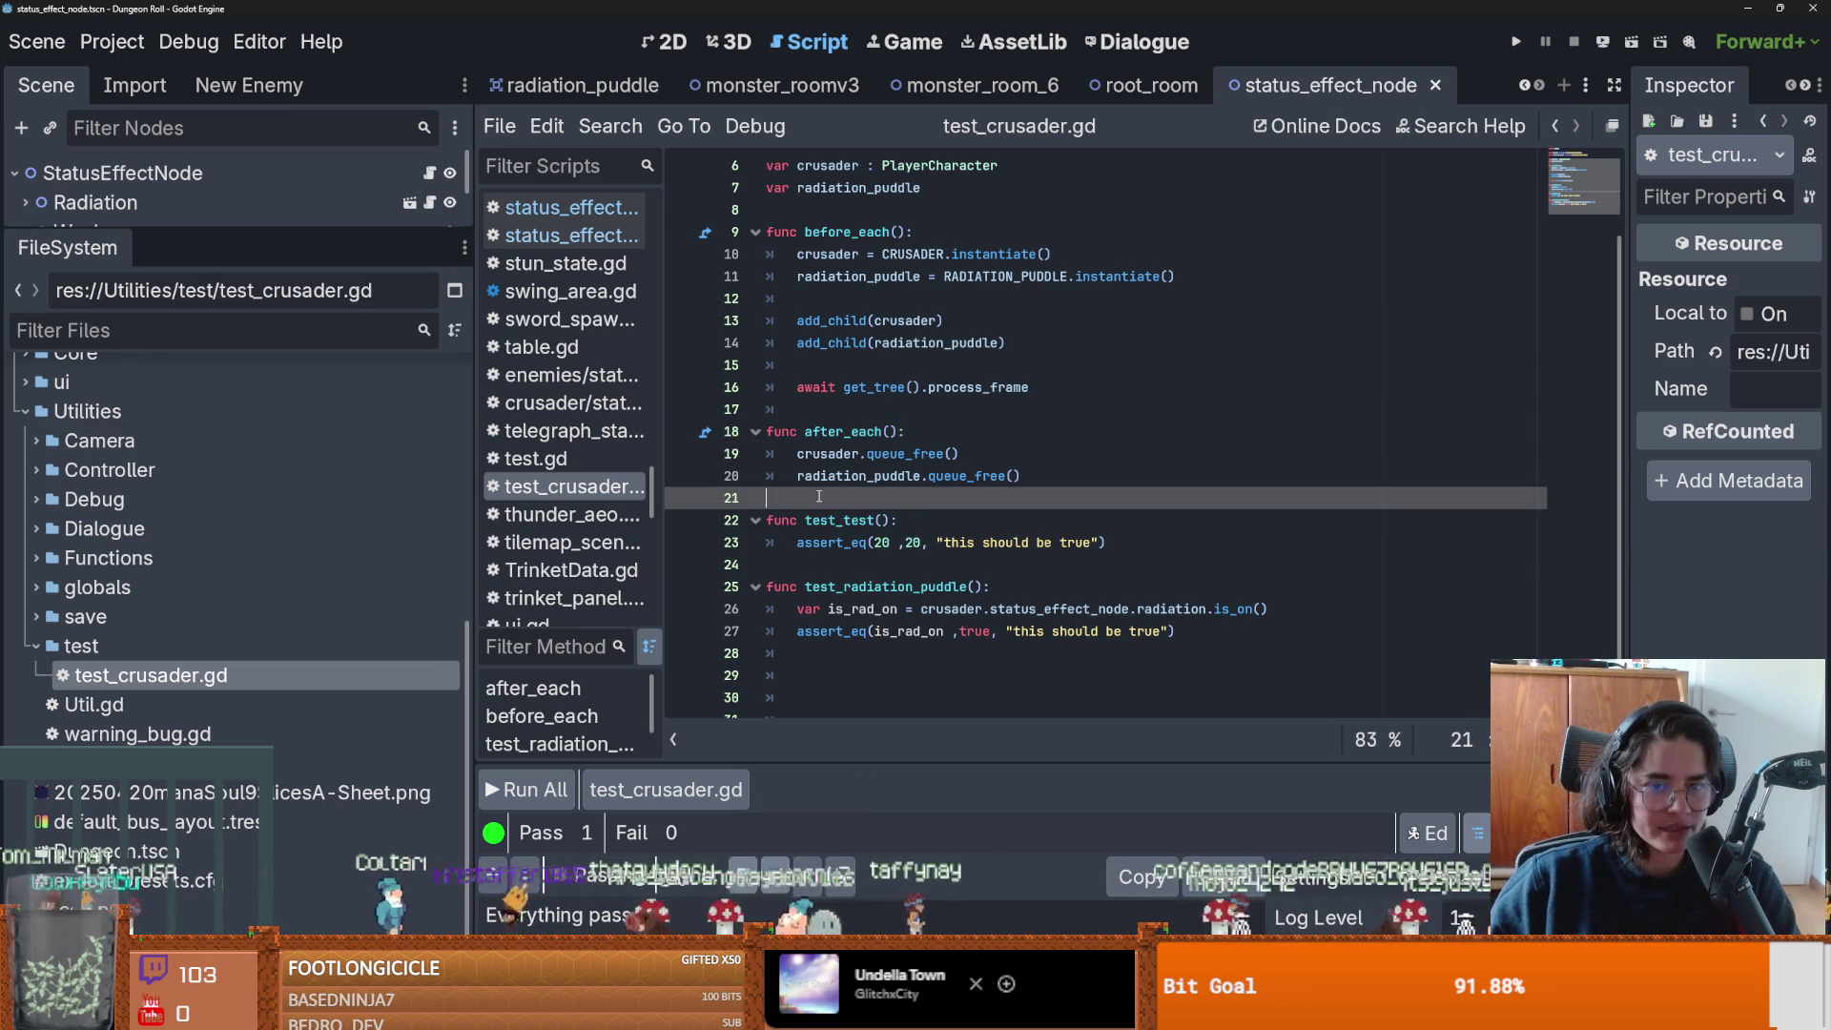
key("ctrl+s")
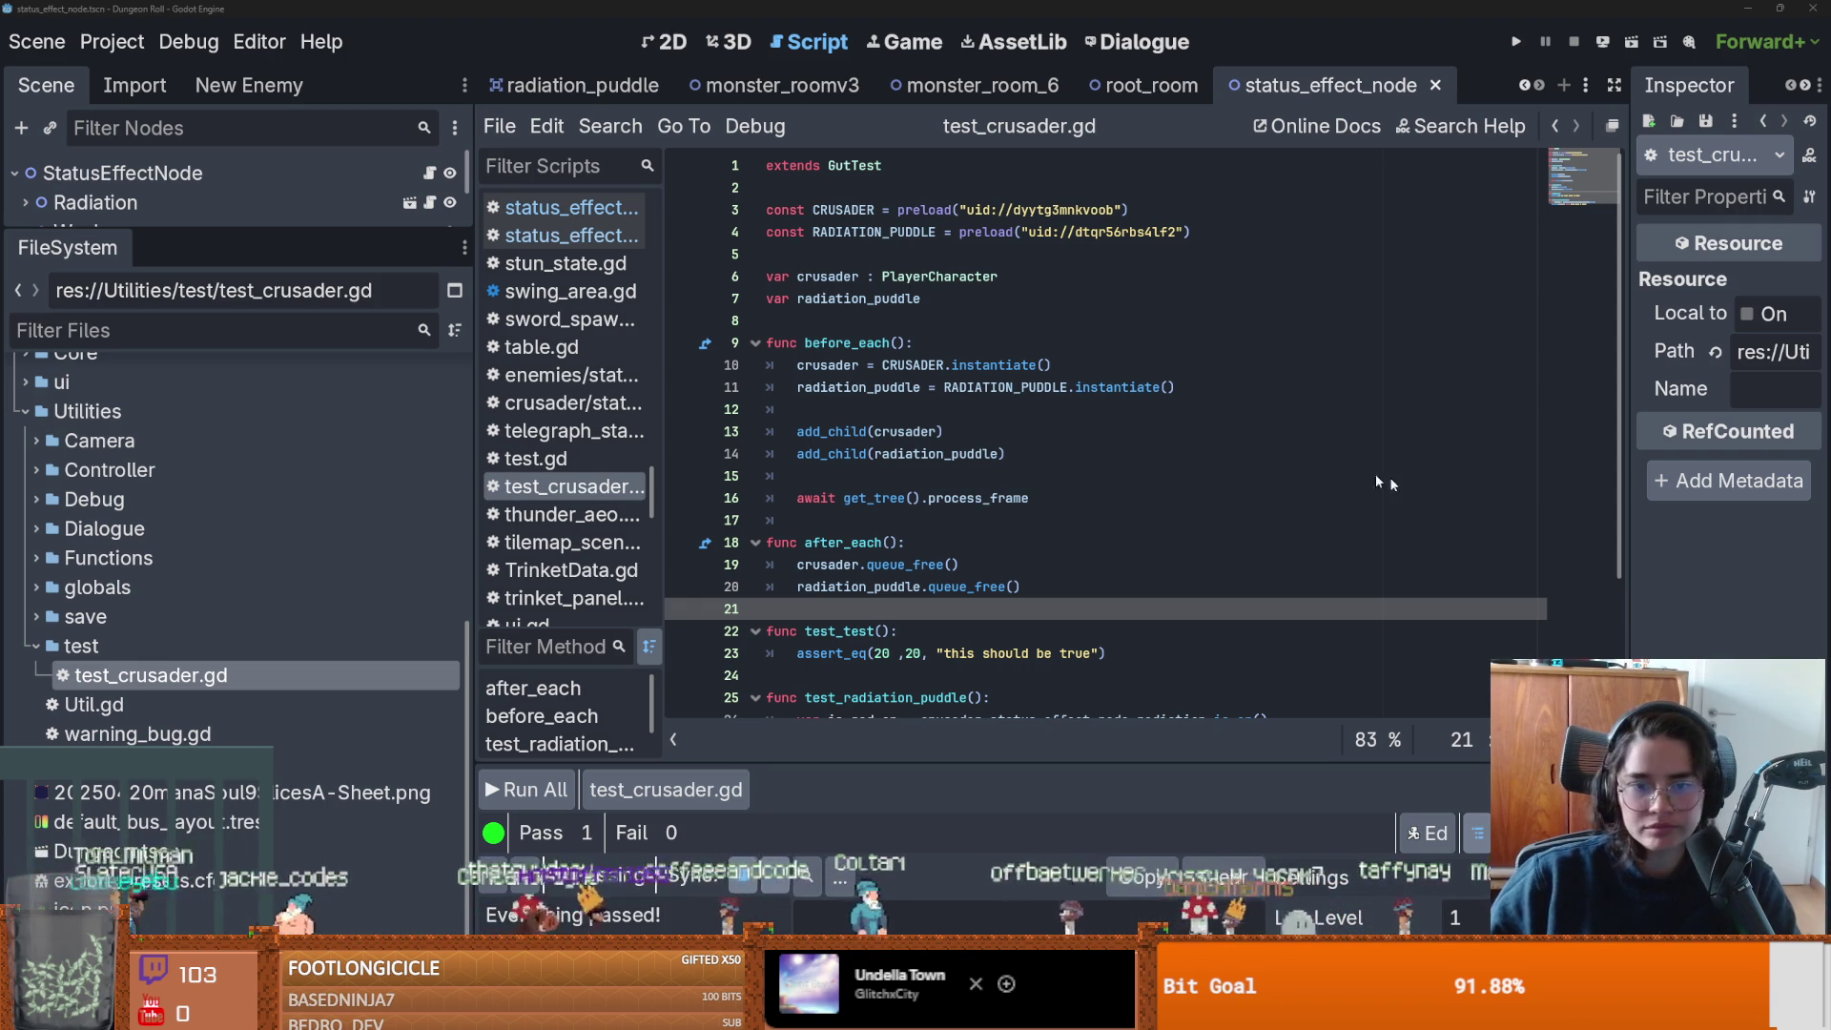
key("ctrl+s")
scroll(947, 477, "down", 3)
left_click(893, 524)
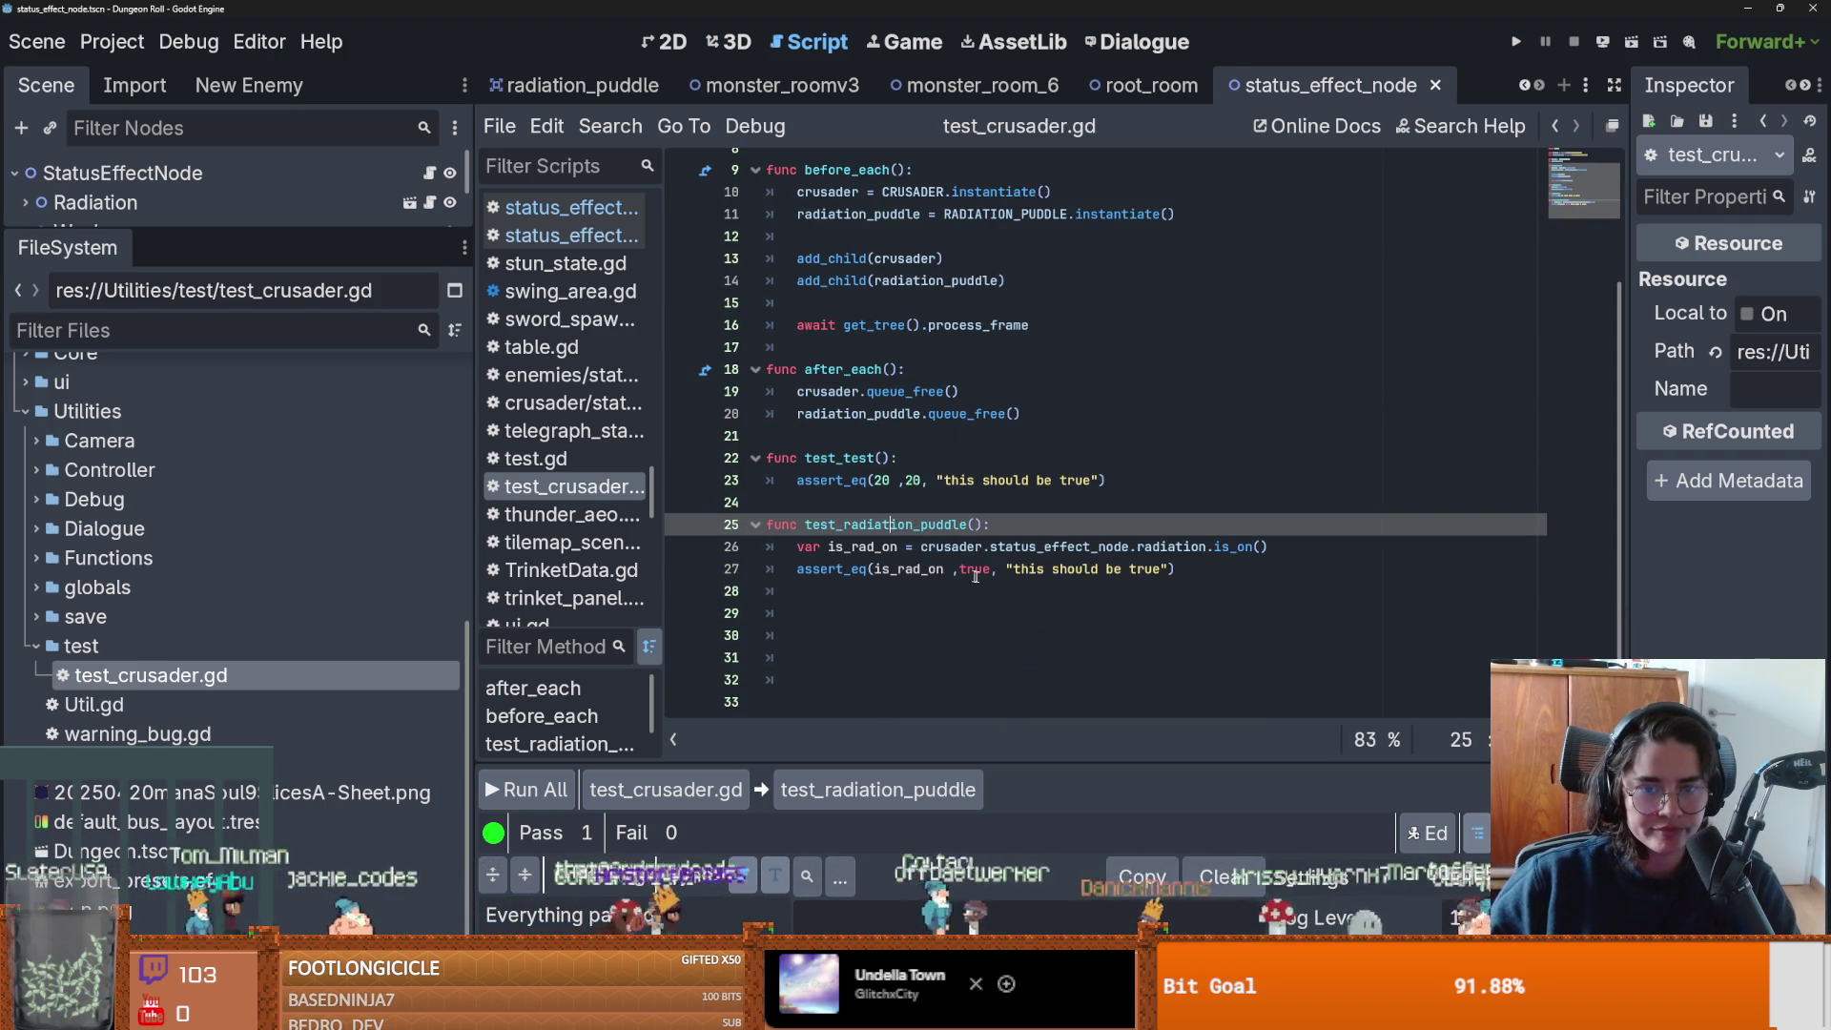
left_click(947, 568)
left_click(966, 570)
left_click(1172, 571)
left_click_drag(1172, 569, 1006, 570)
Delete the test_test function, rerun all tests, and close the passing results window.
left_click(875, 481)
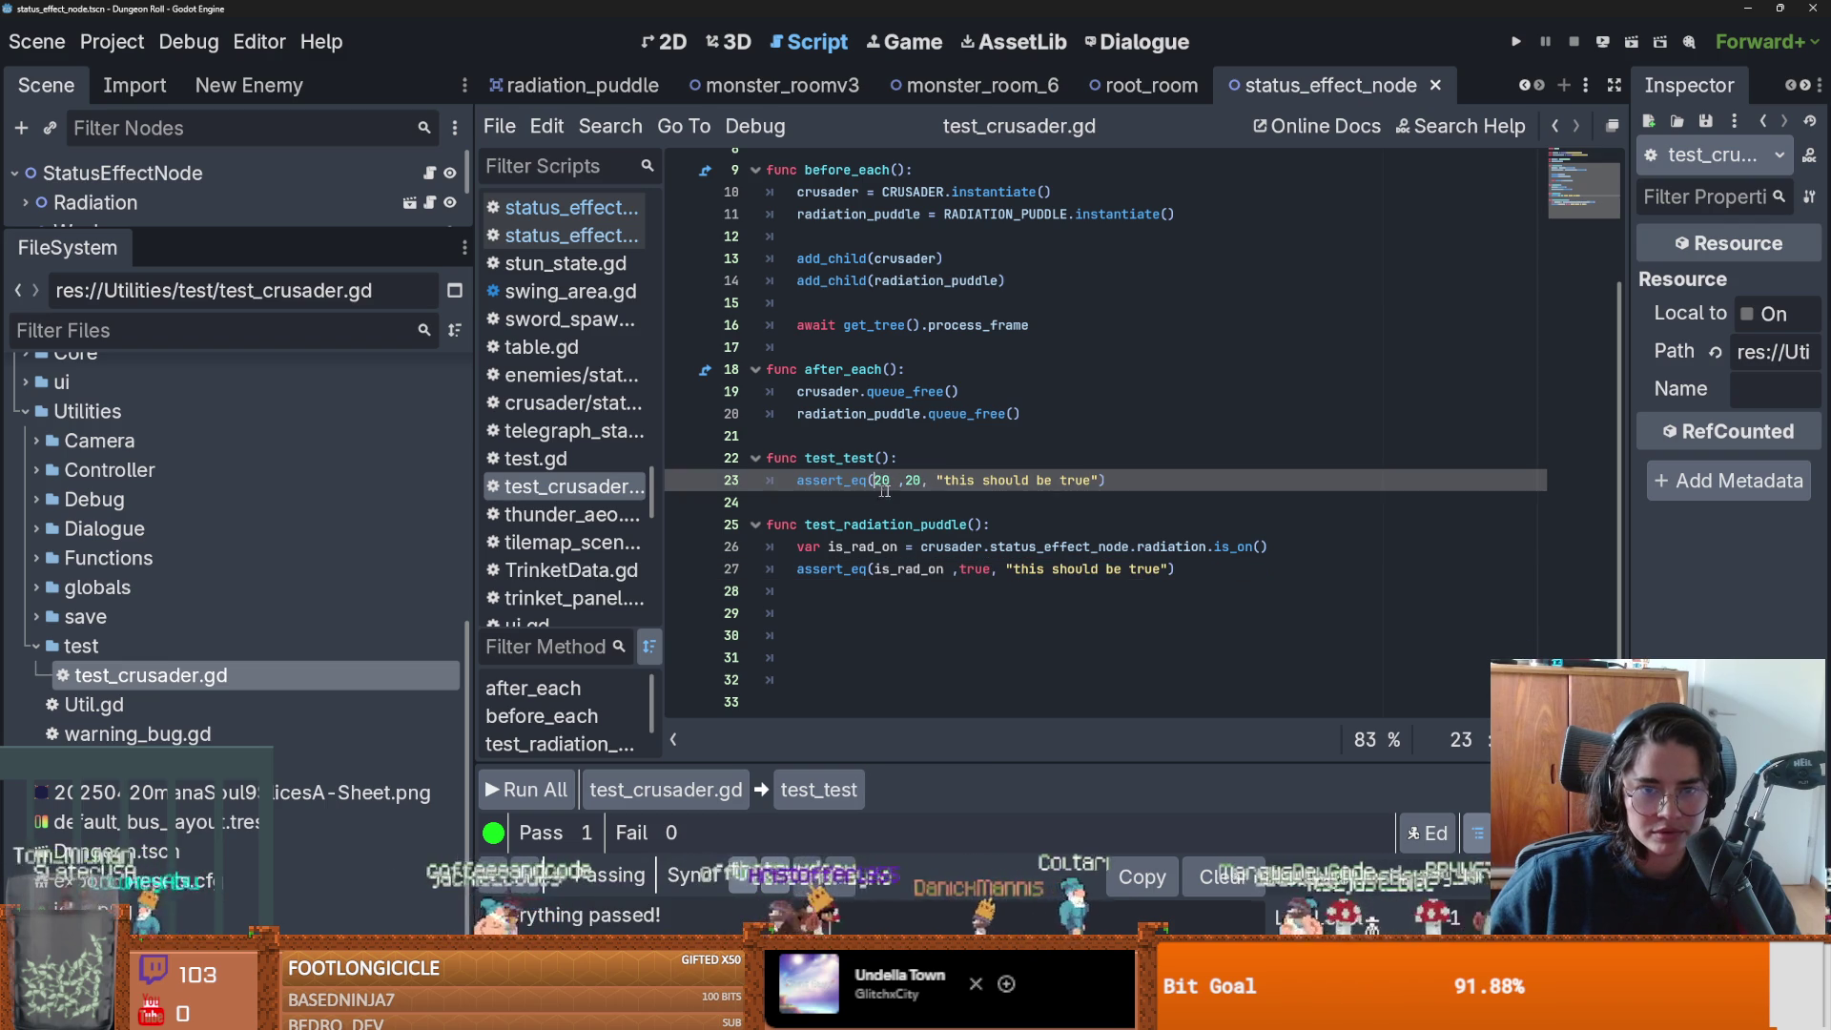
key("shift+Up")
key("BackSpace")
scroll(899, 474, "up", 1)
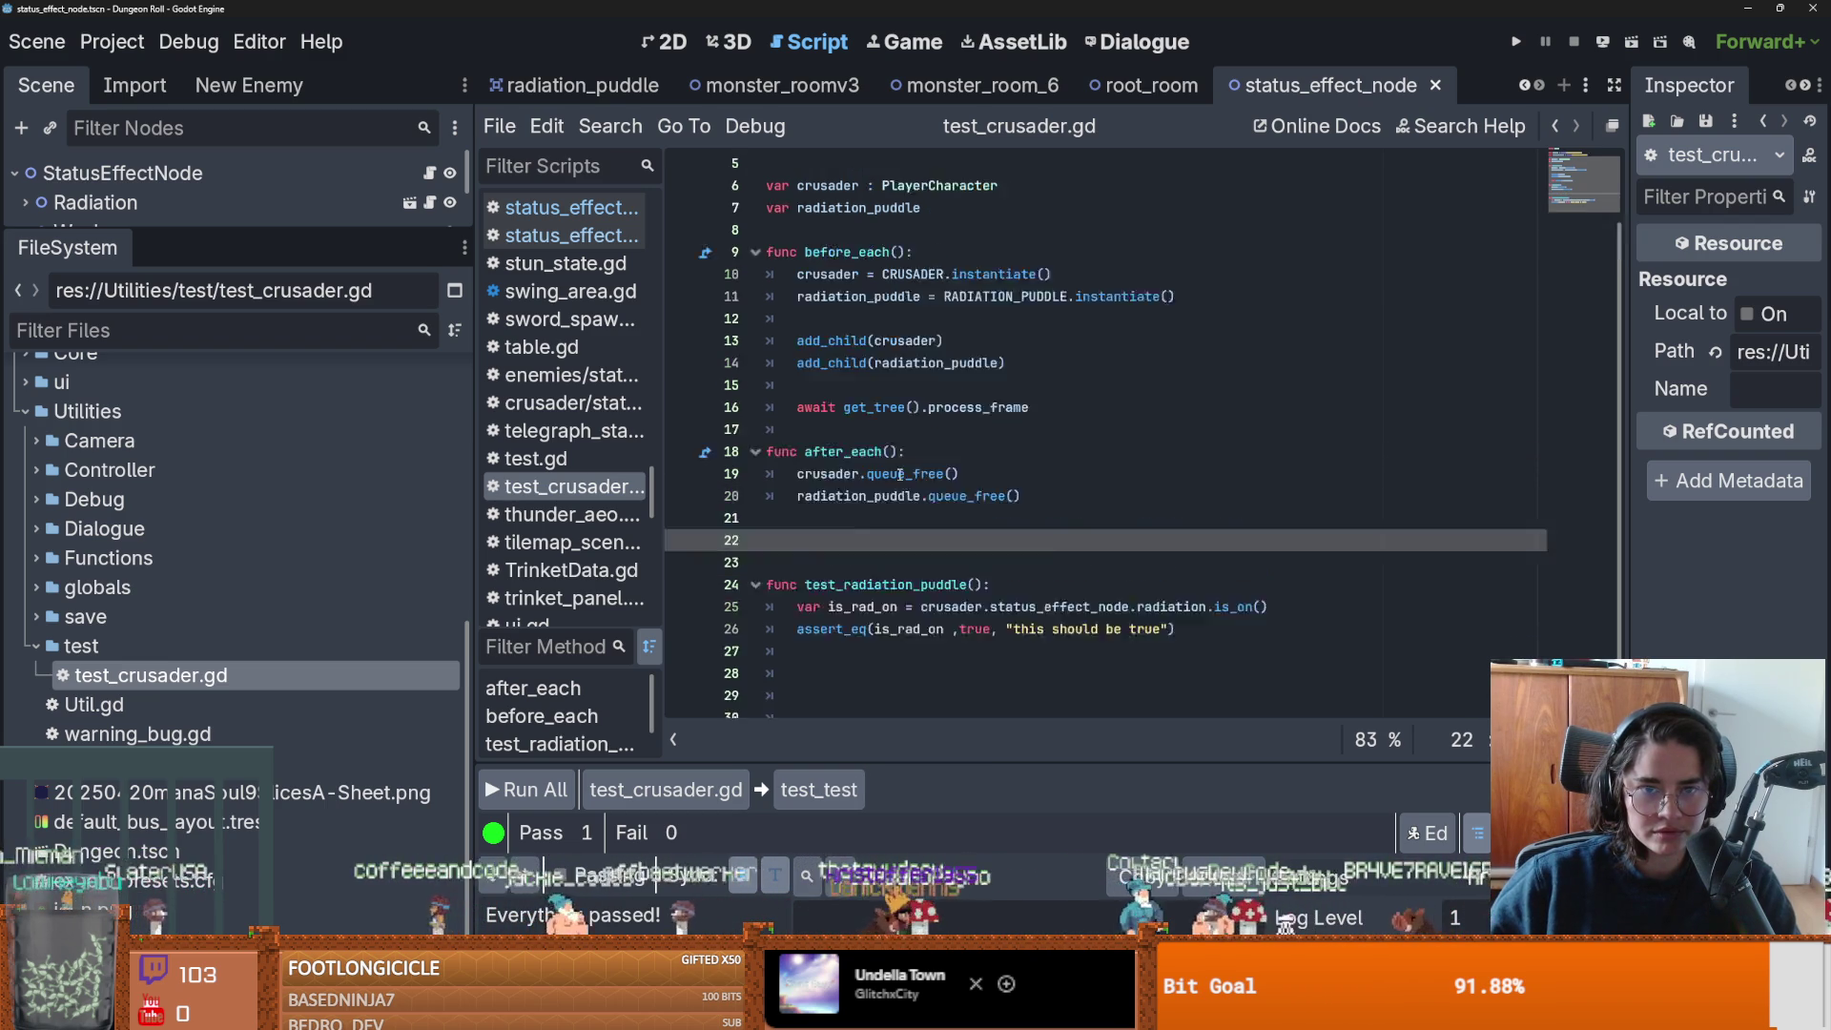
key("BackSpace")
scroll(899, 474, "up", 2)
left_click(559, 780)
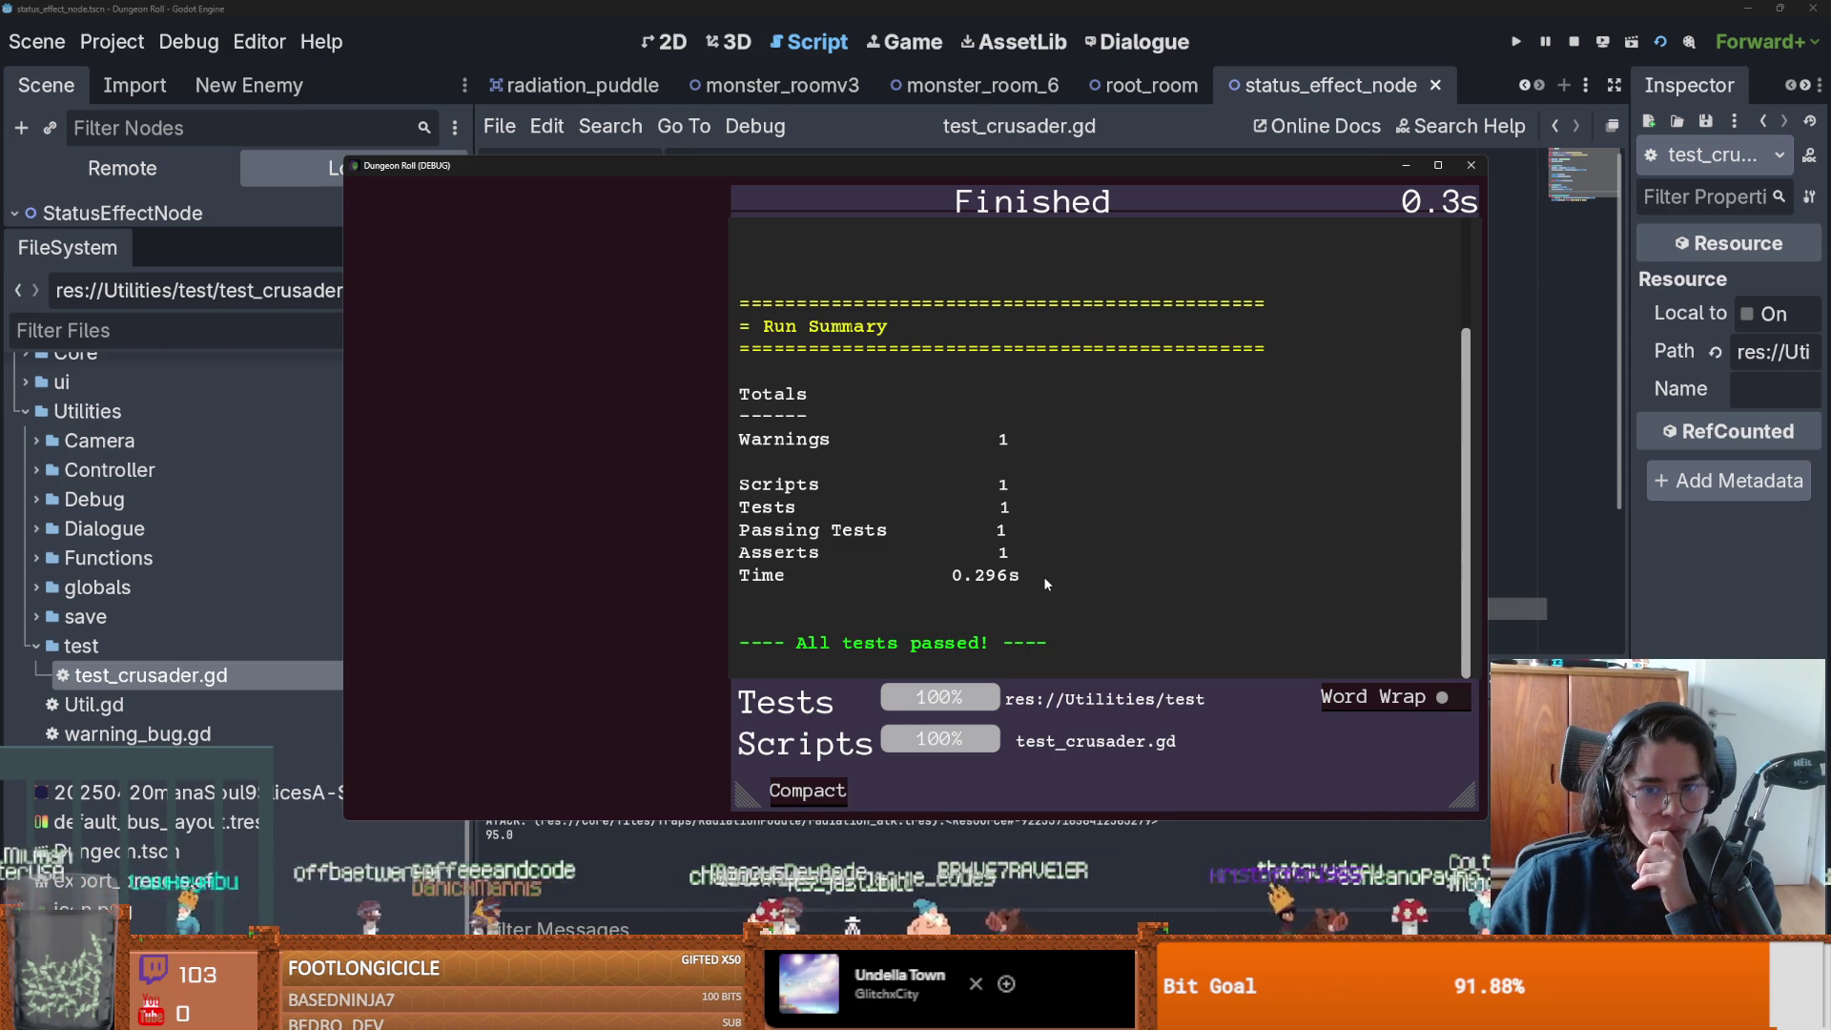
left_click(1472, 166)
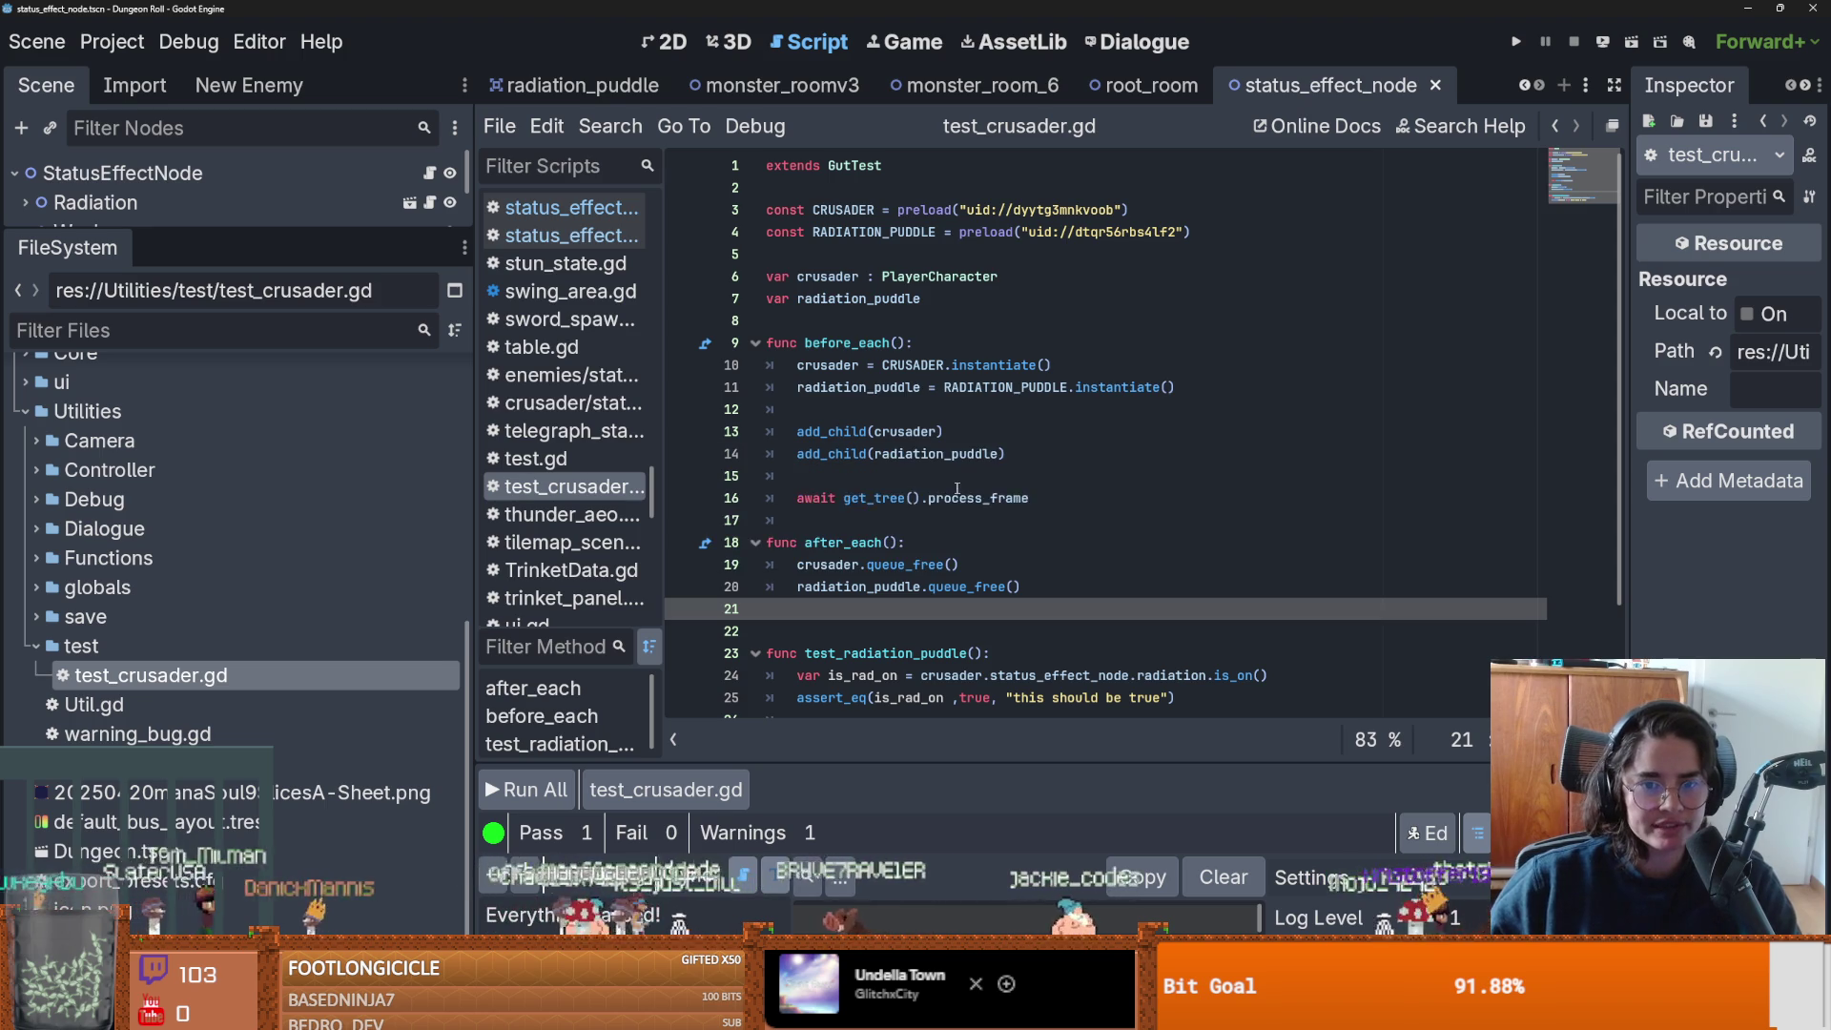
left_click_drag(234, 230, 235, 723)
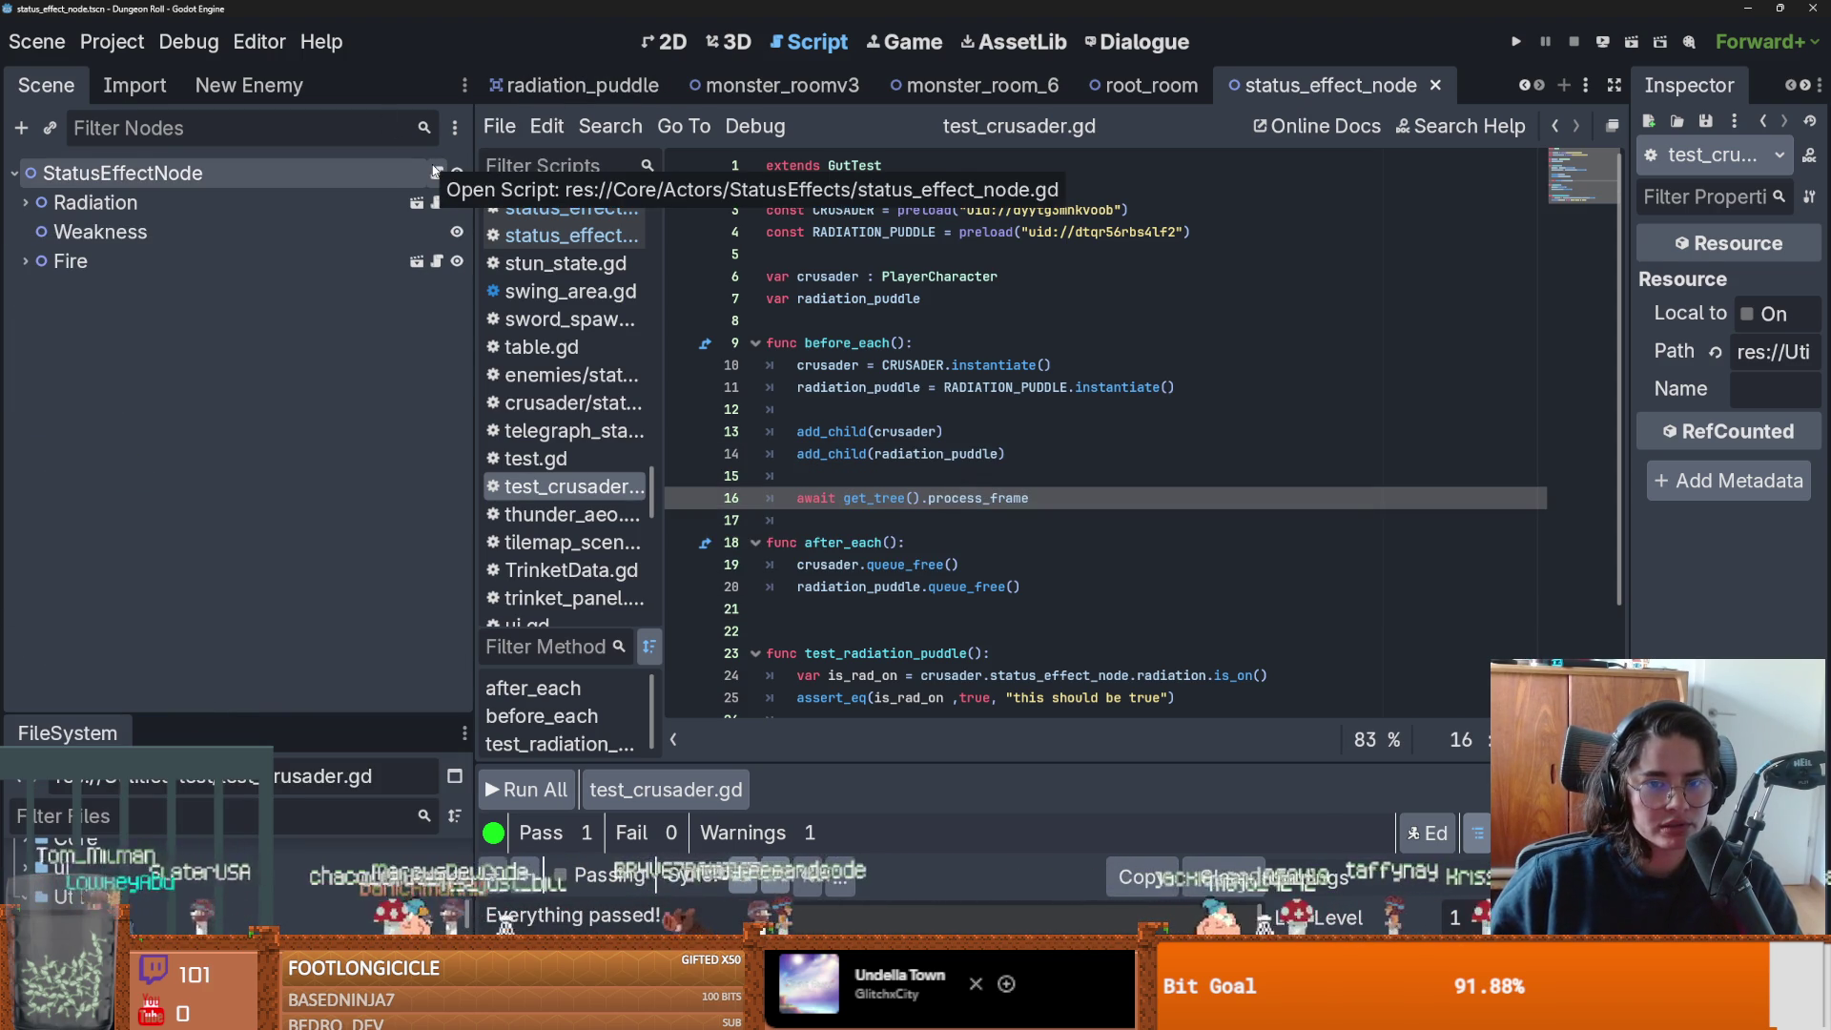
Switch to the crusader scene tab and open the StatusEffectNode's script.
left_click(1524, 86)
left_click(1524, 86)
left_click(1524, 86)
left_click(1524, 86)
left_click(1524, 86)
left_click(1524, 86)
left_click(977, 86)
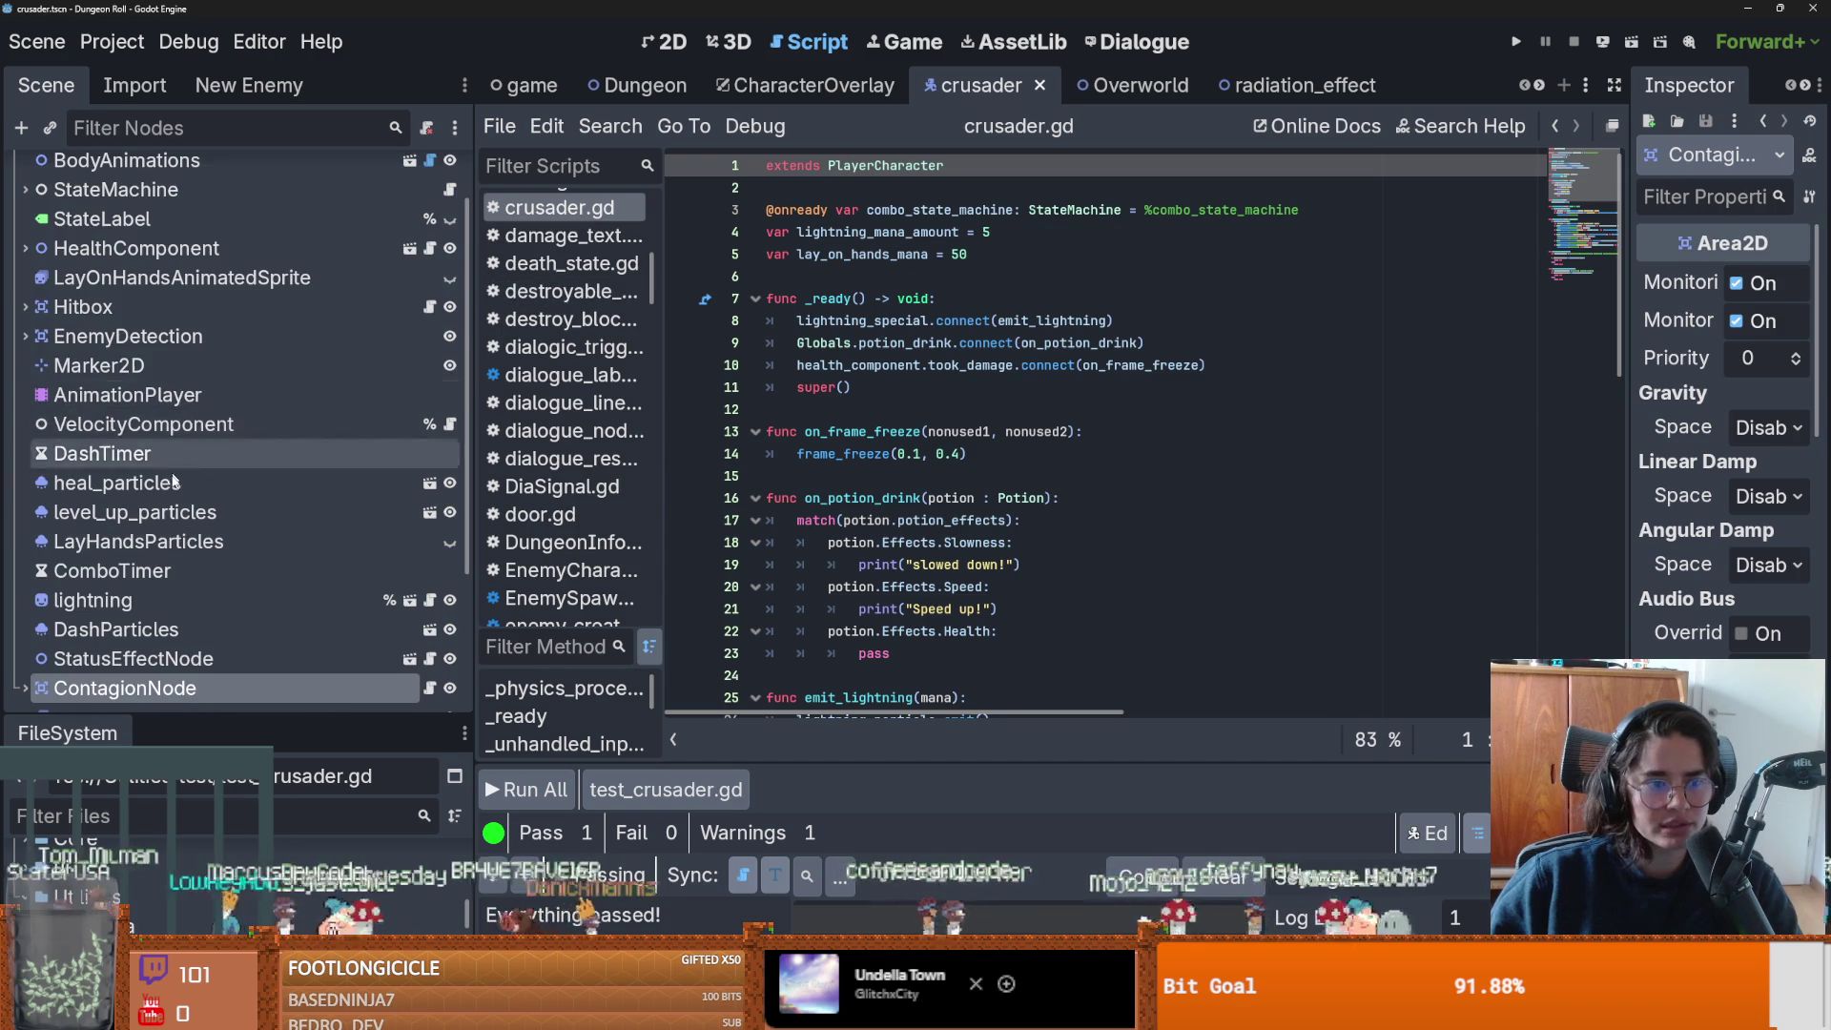
scroll(427, 461, "down", 3)
left_click(428, 455)
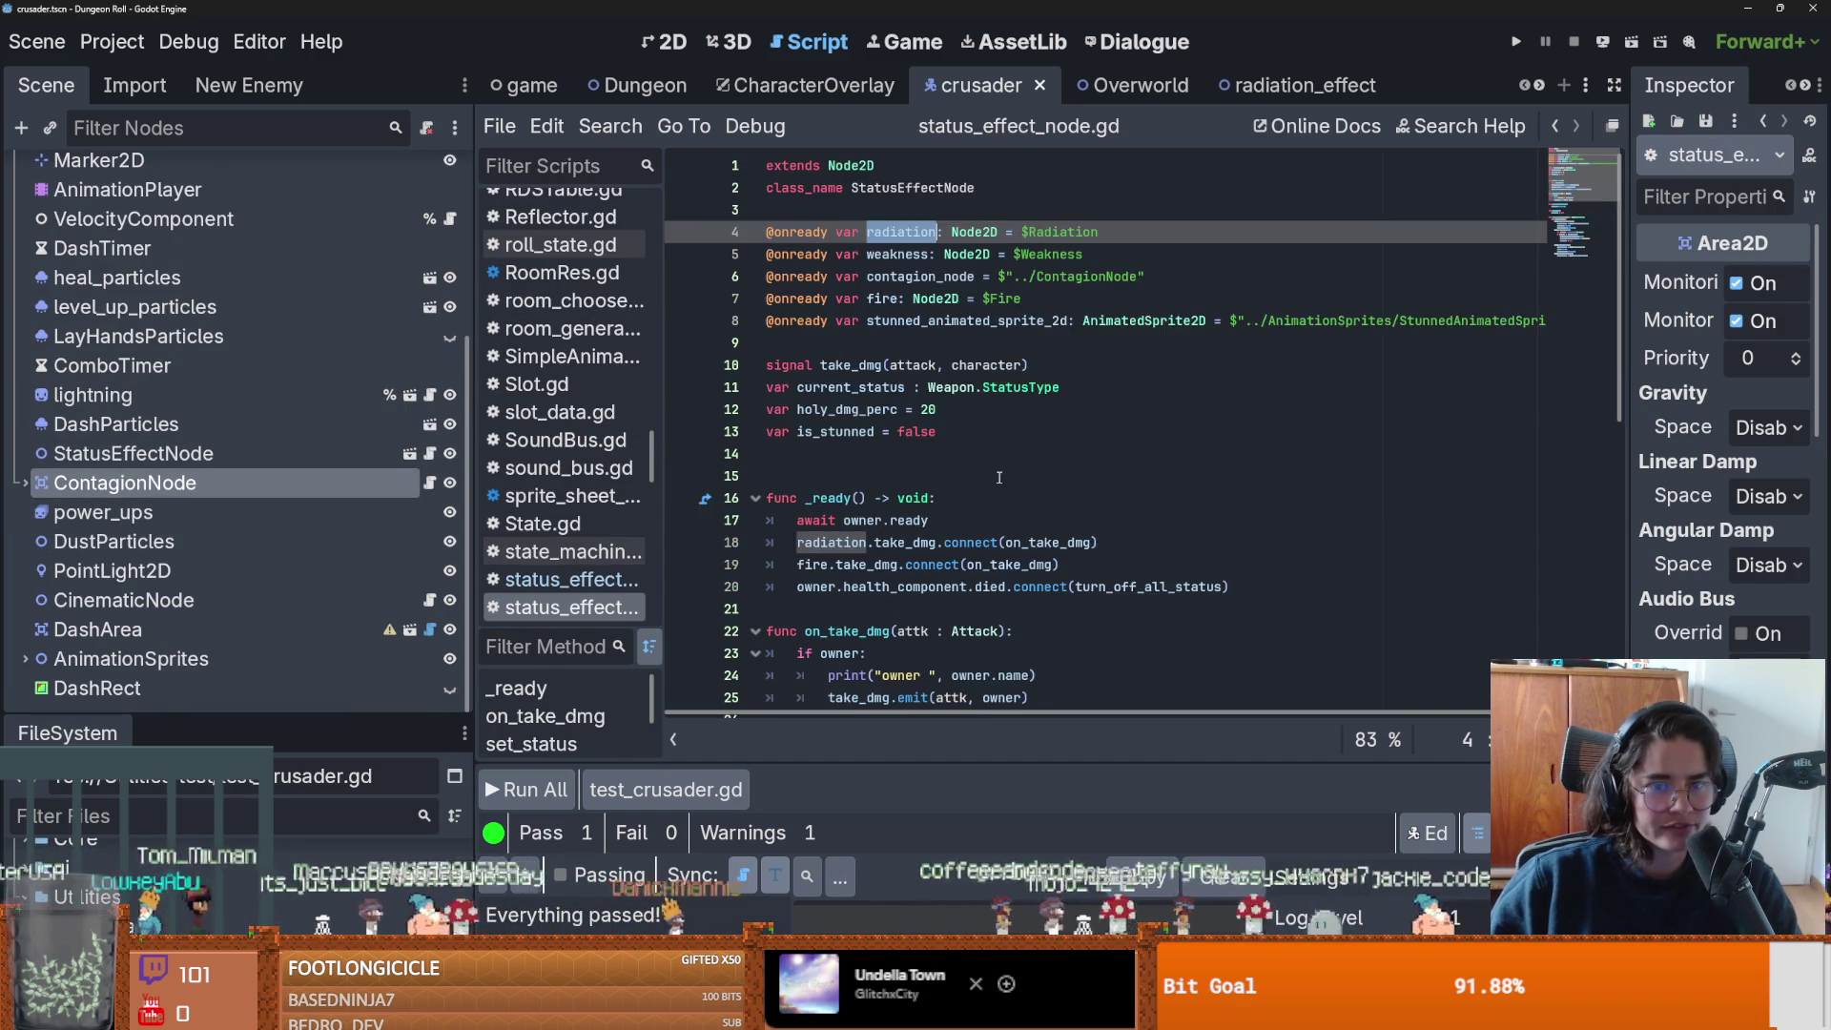
scroll(957, 470, "down", 7)
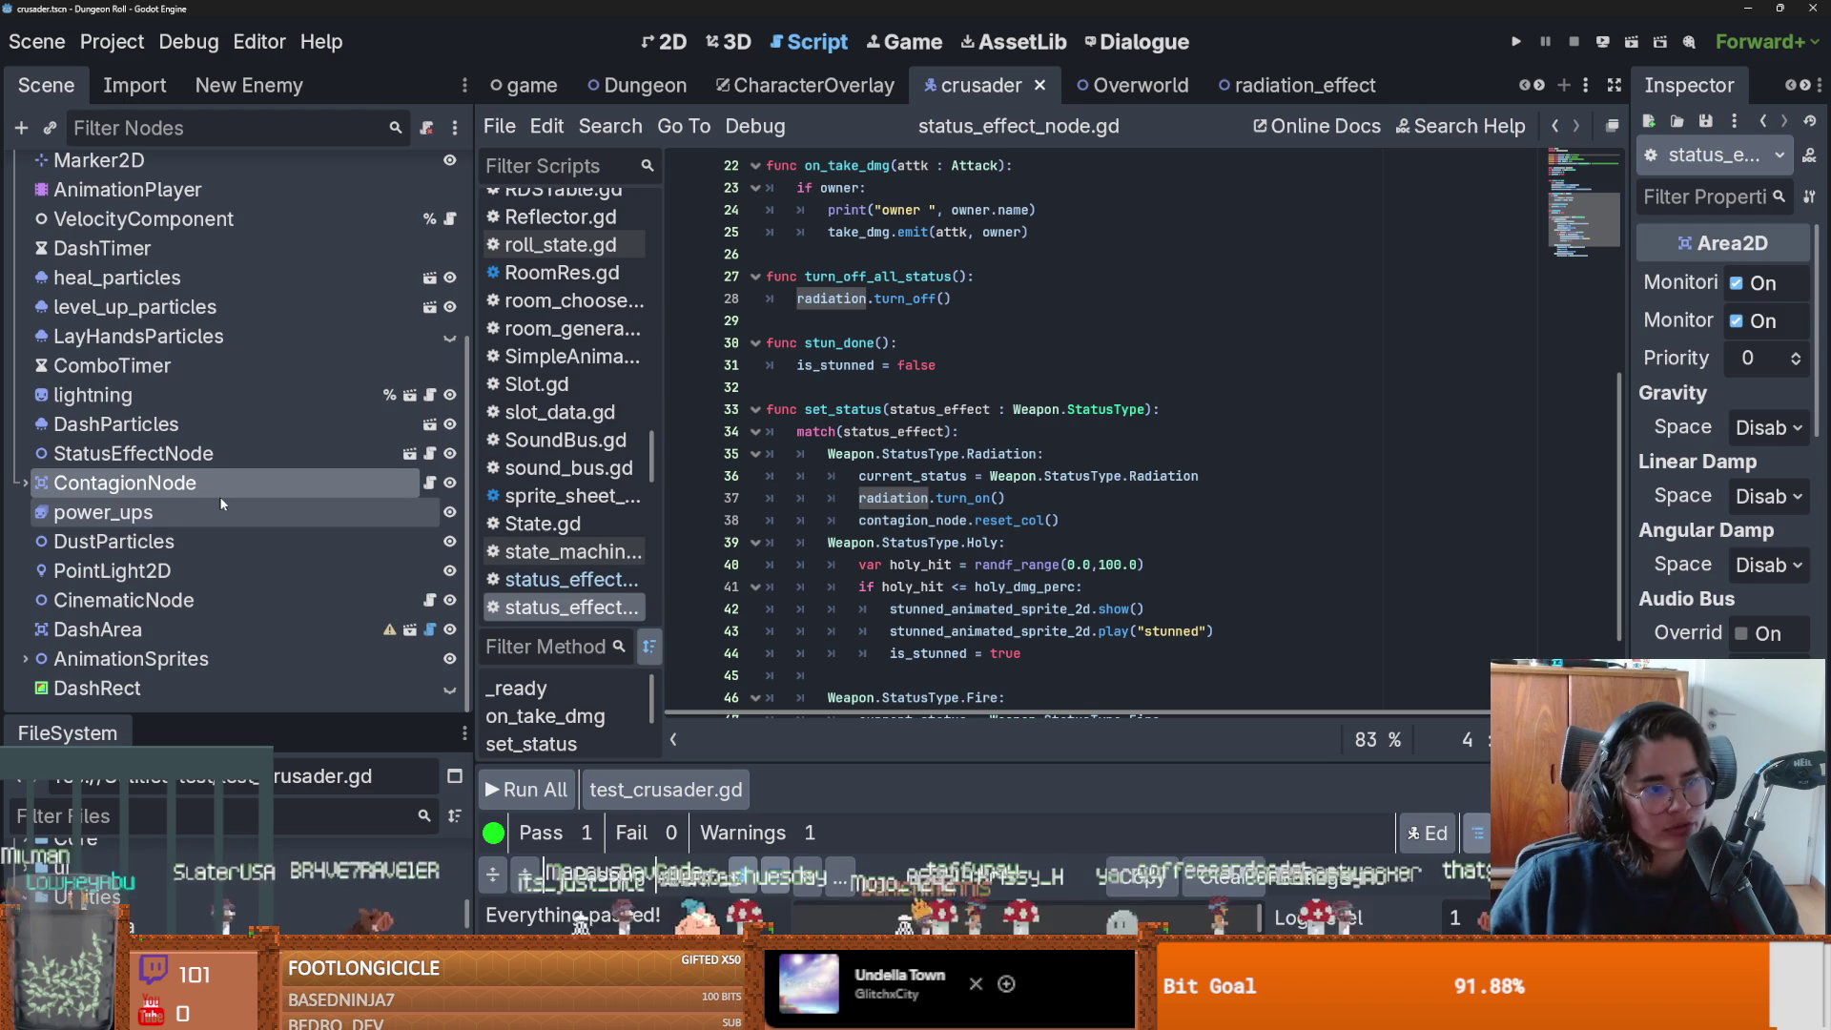
scroll(315, 558, "up", 5)
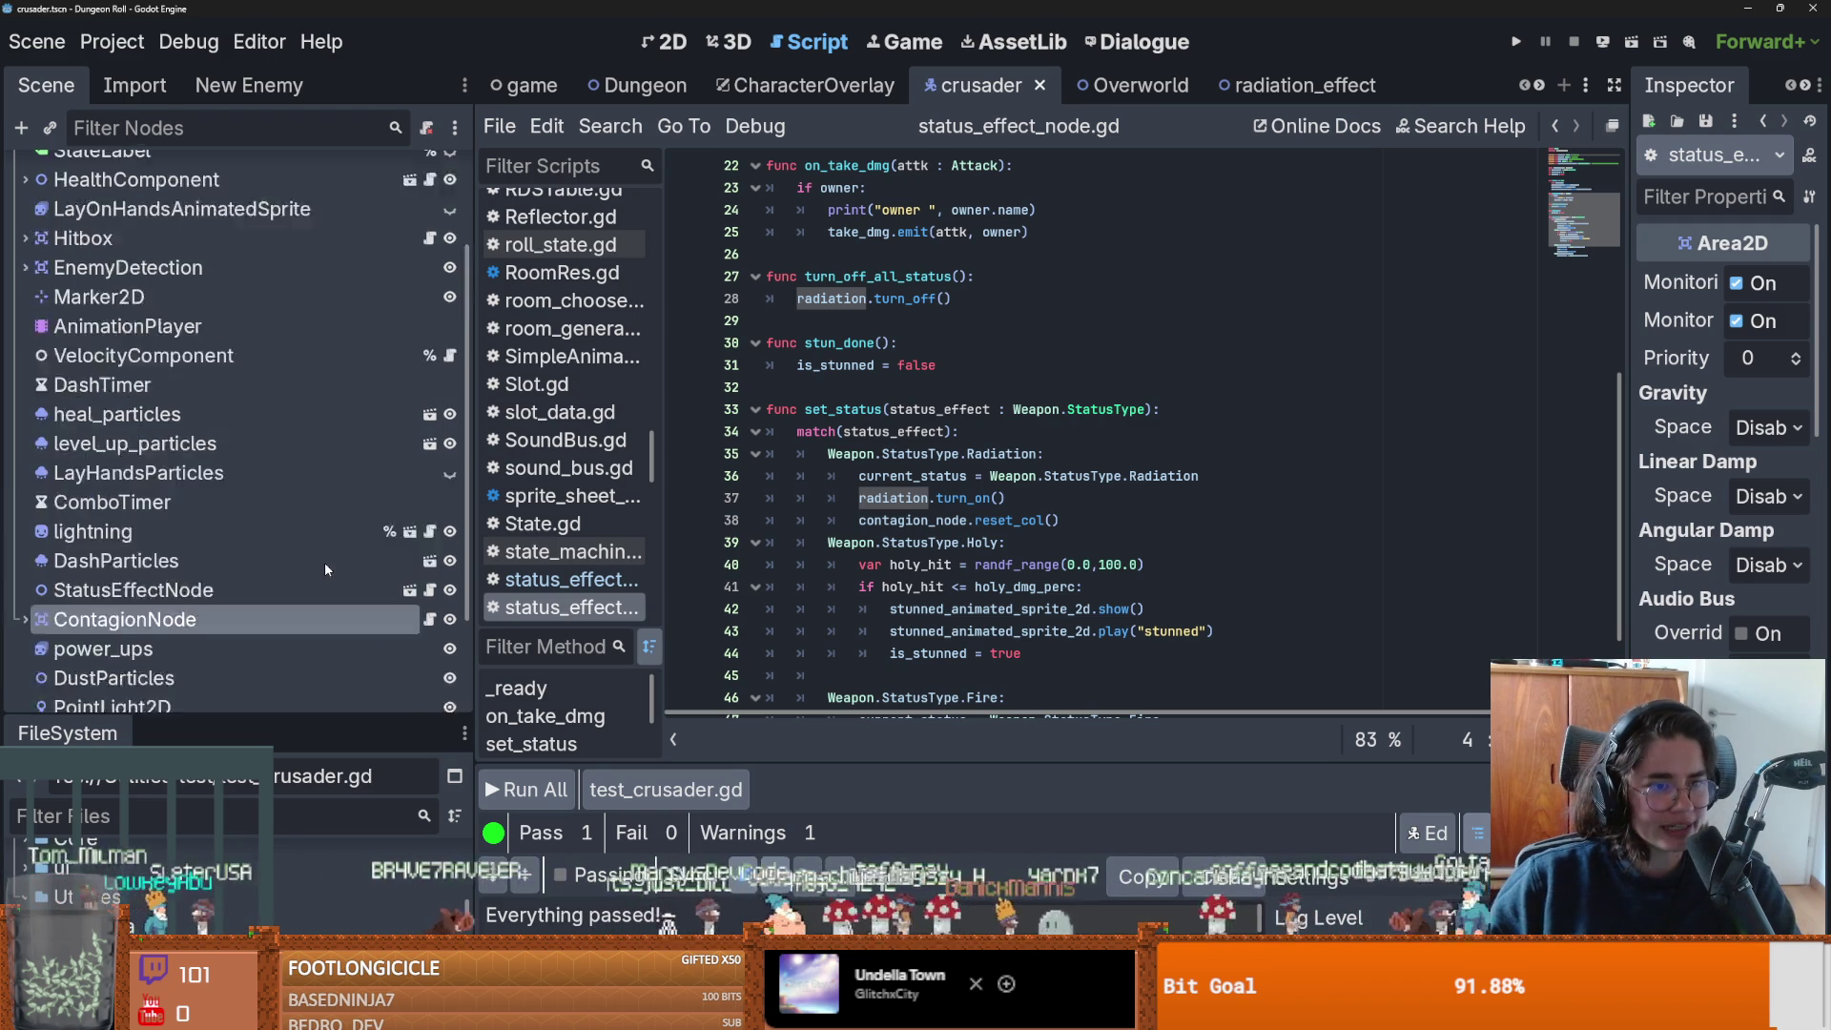
Comment out the else branch on lines 62–64 of enemy_hitbox.gd and rerun the tests.
key("alt+Left")
scroll(1213, 484, "down", 1)
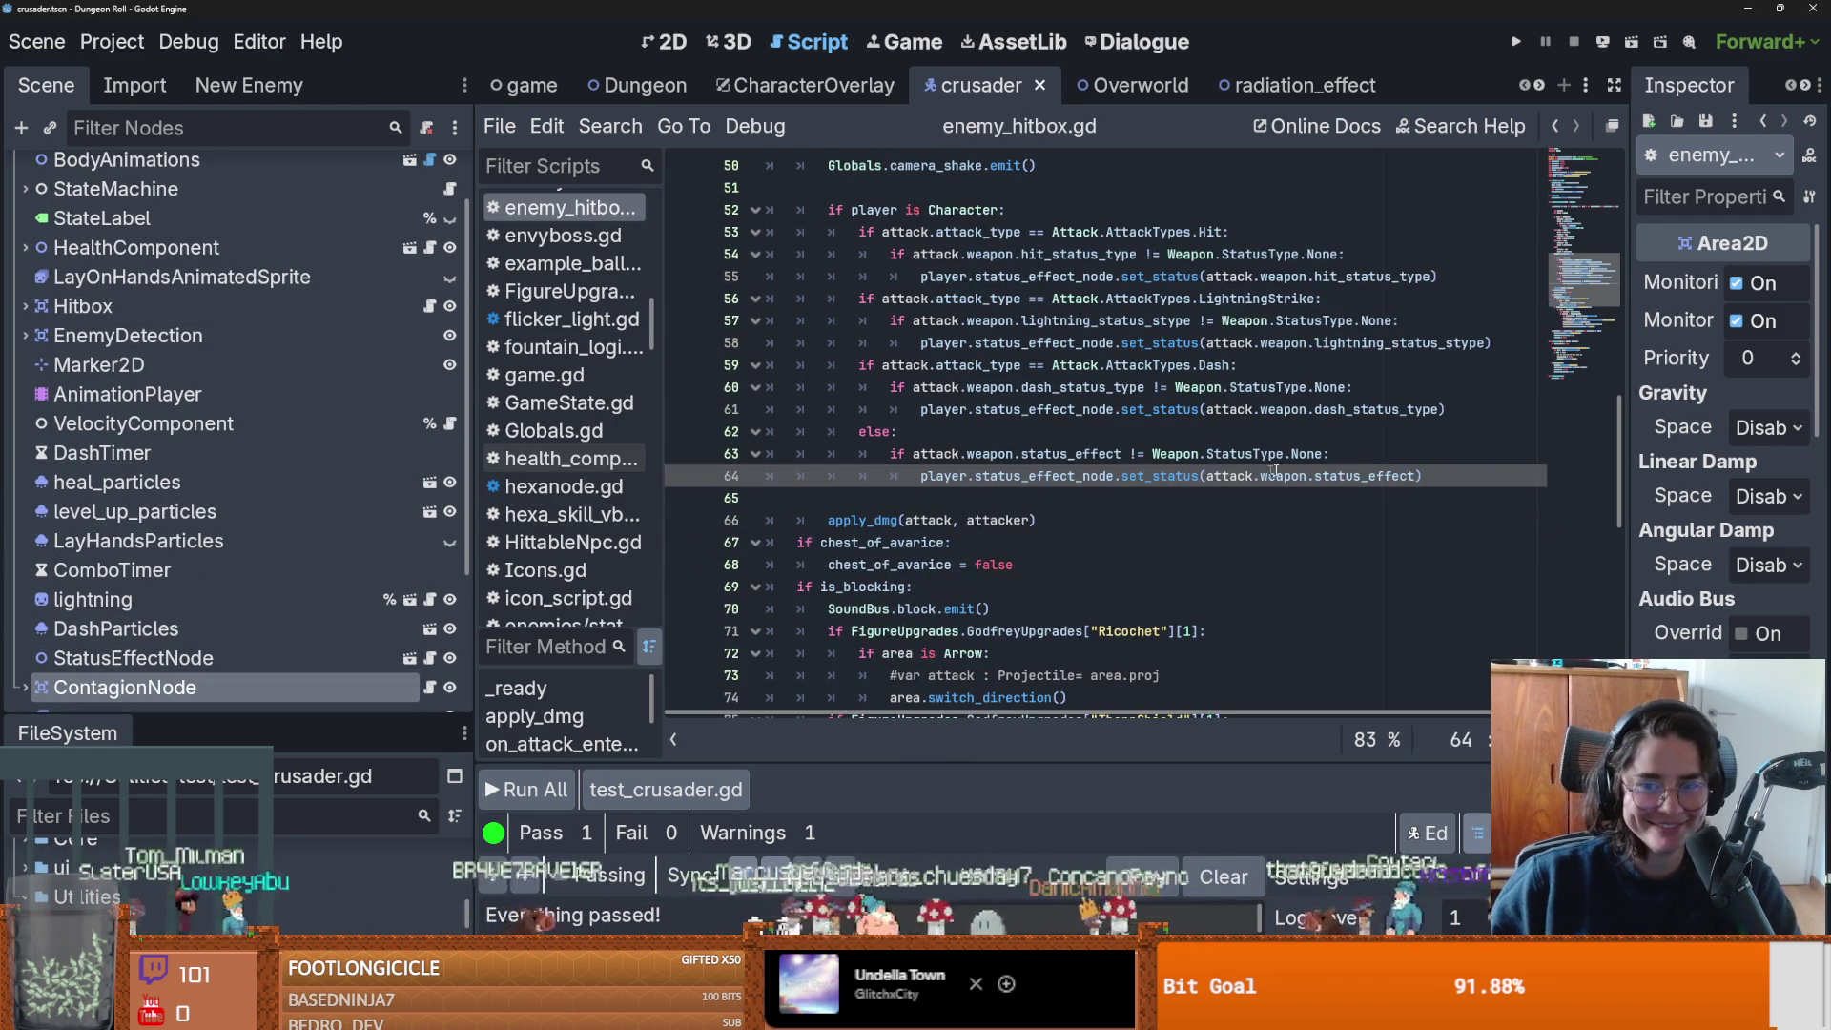
mouse_move(1435, 480)
left_mouse_down()
mouse_move(768, 454)
mouse_move(770, 436)
left_mouse_up()
key("ctrl+k")
key("ctrl+s")
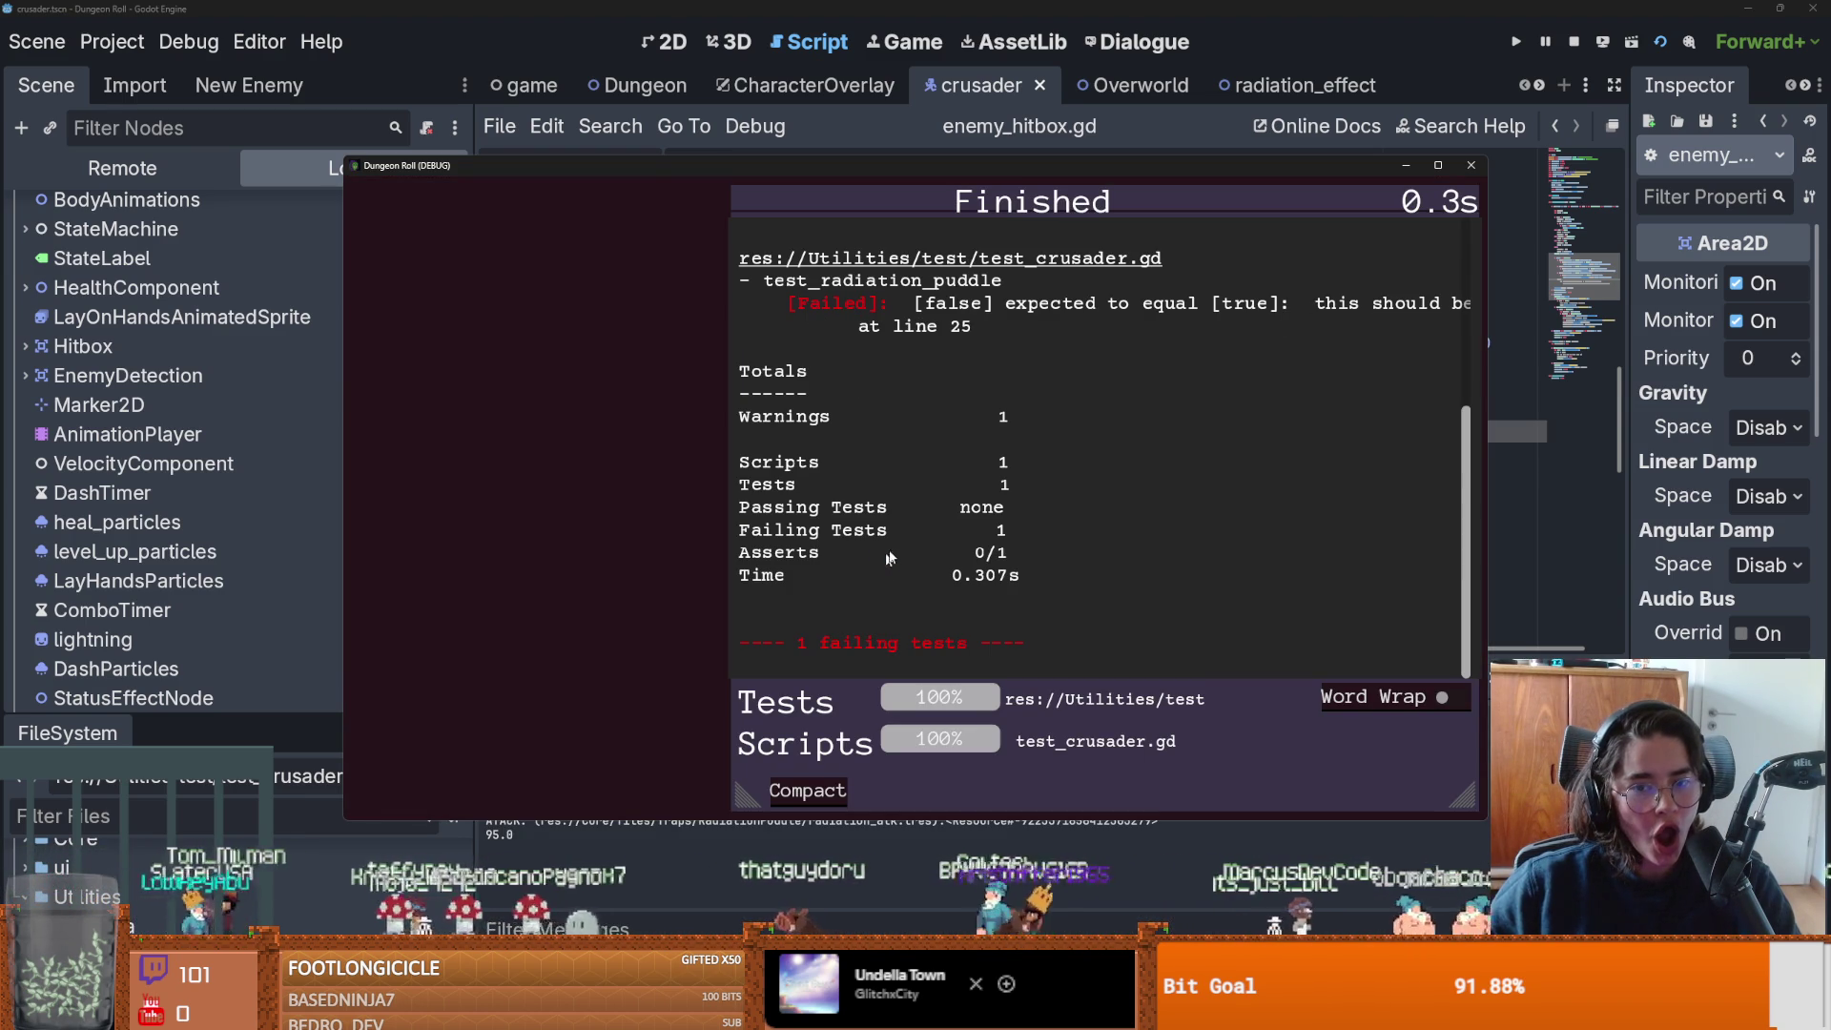
Close the failing results and uncomment lines 62–64 in enemy_hitbox.gd, then save.
key("F8")
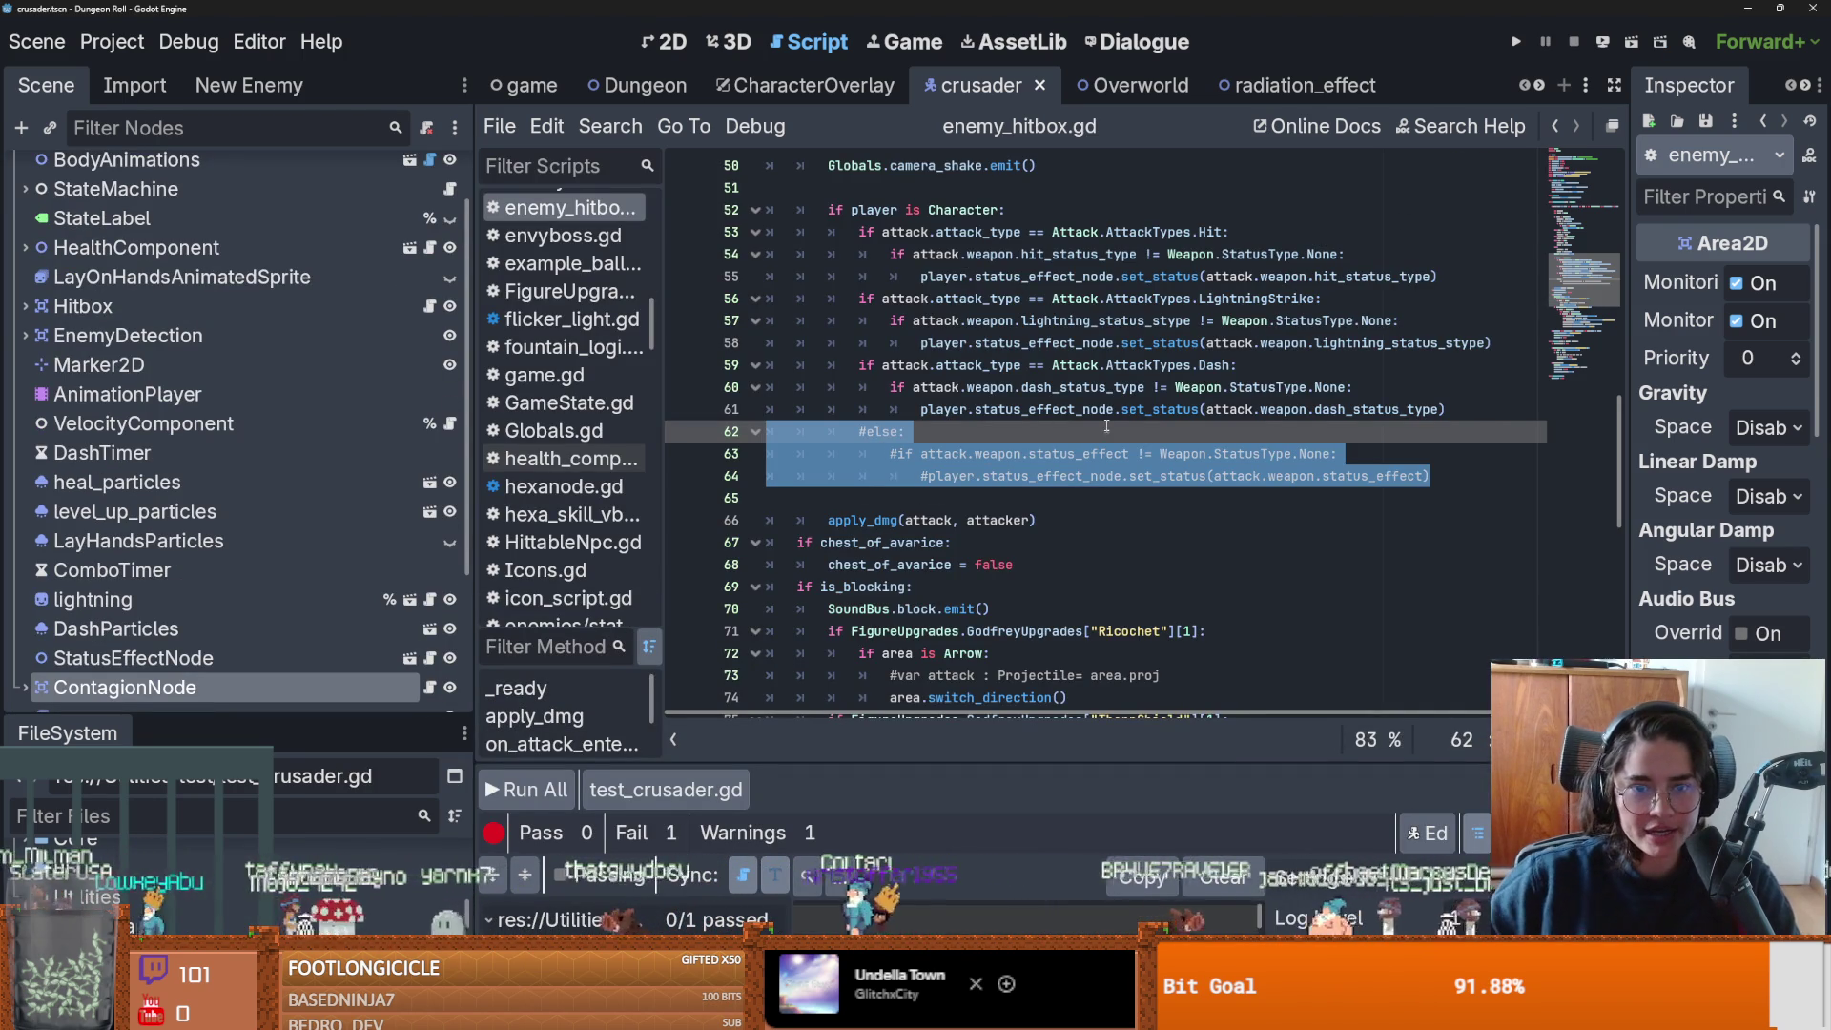
left_click(1090, 454, "shift")
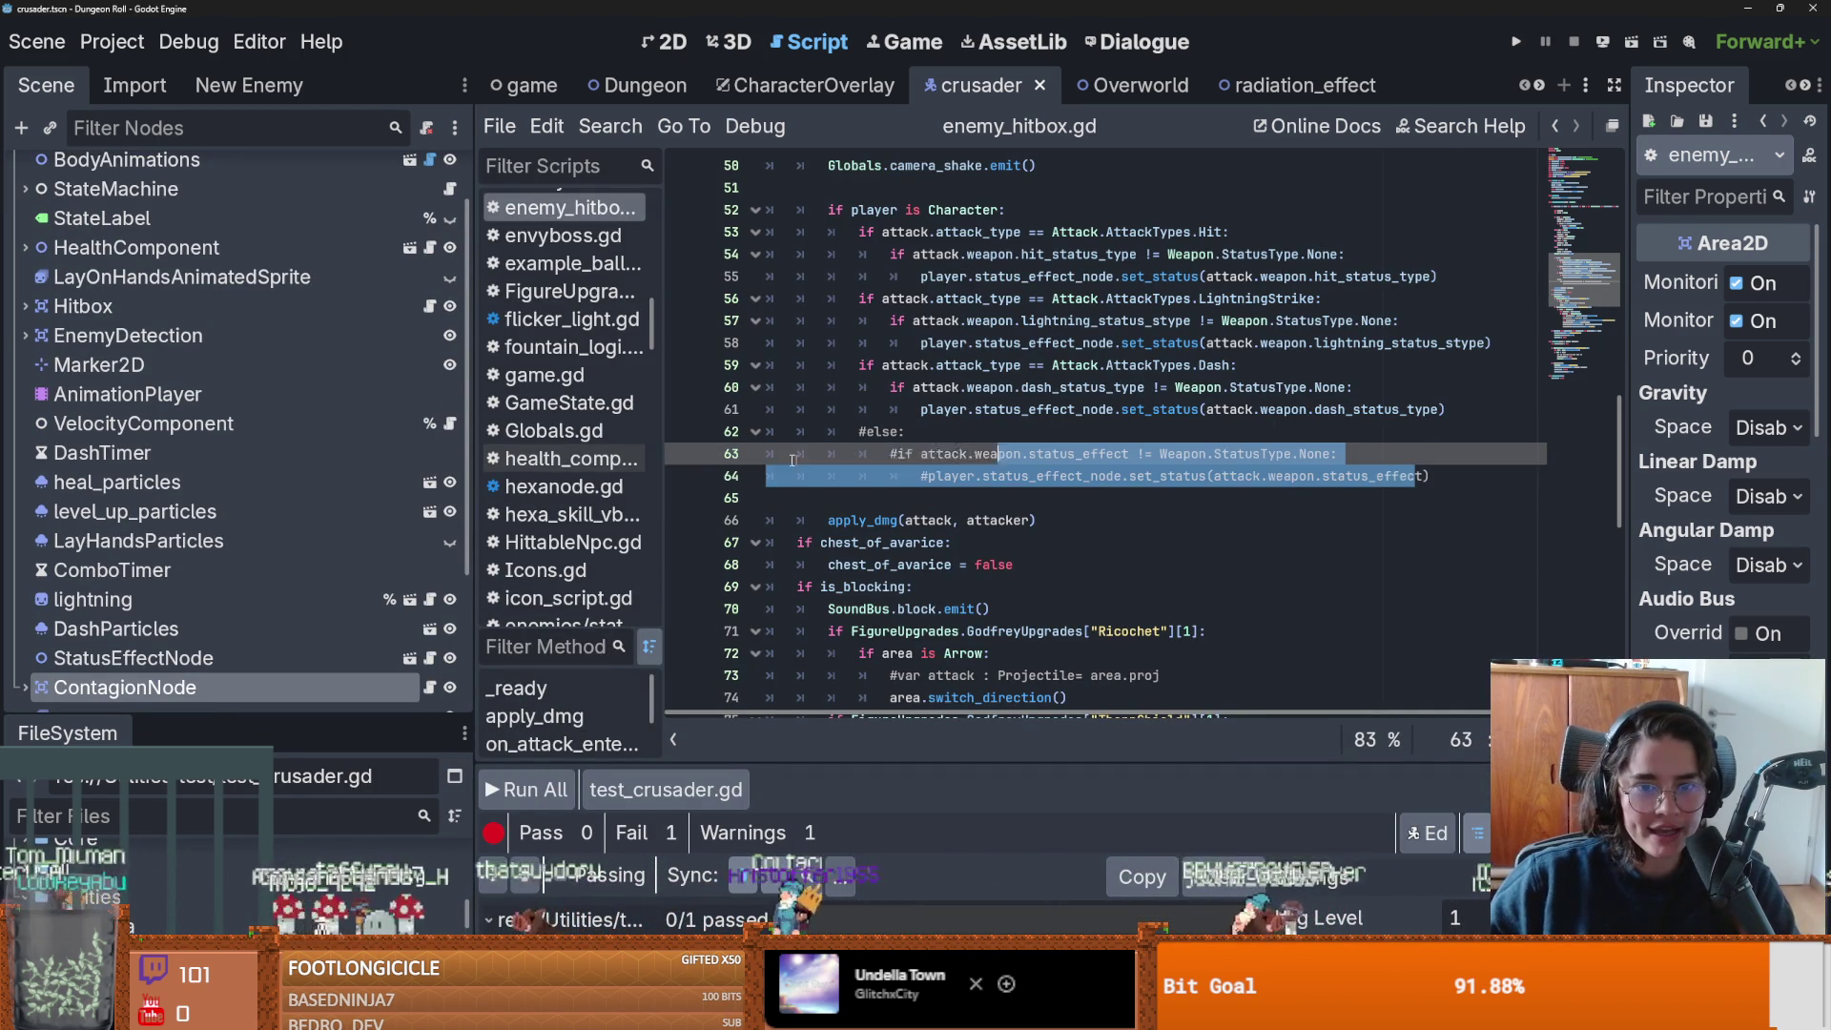
left_click(671, 438, "shift")
key("ctrl+k")
key("ctrl+s")
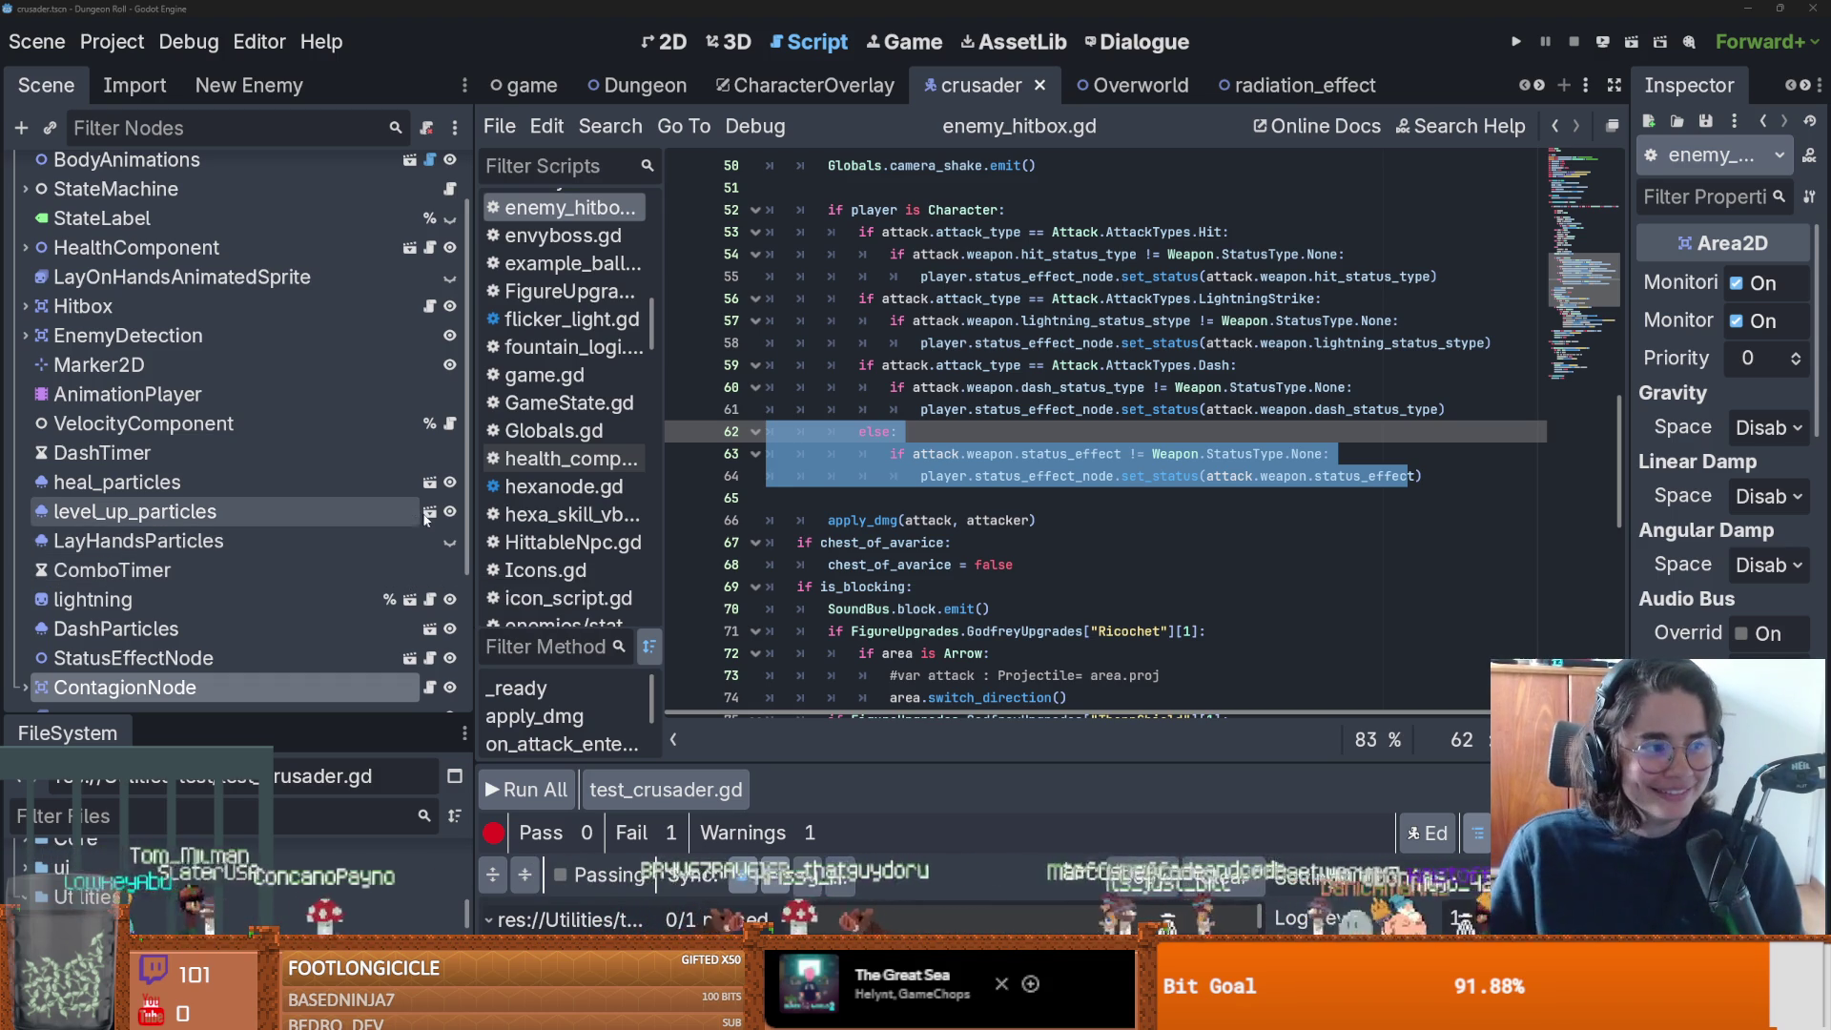
Save the script again and run all tests from the GUT panel.
key("ctrl+s")
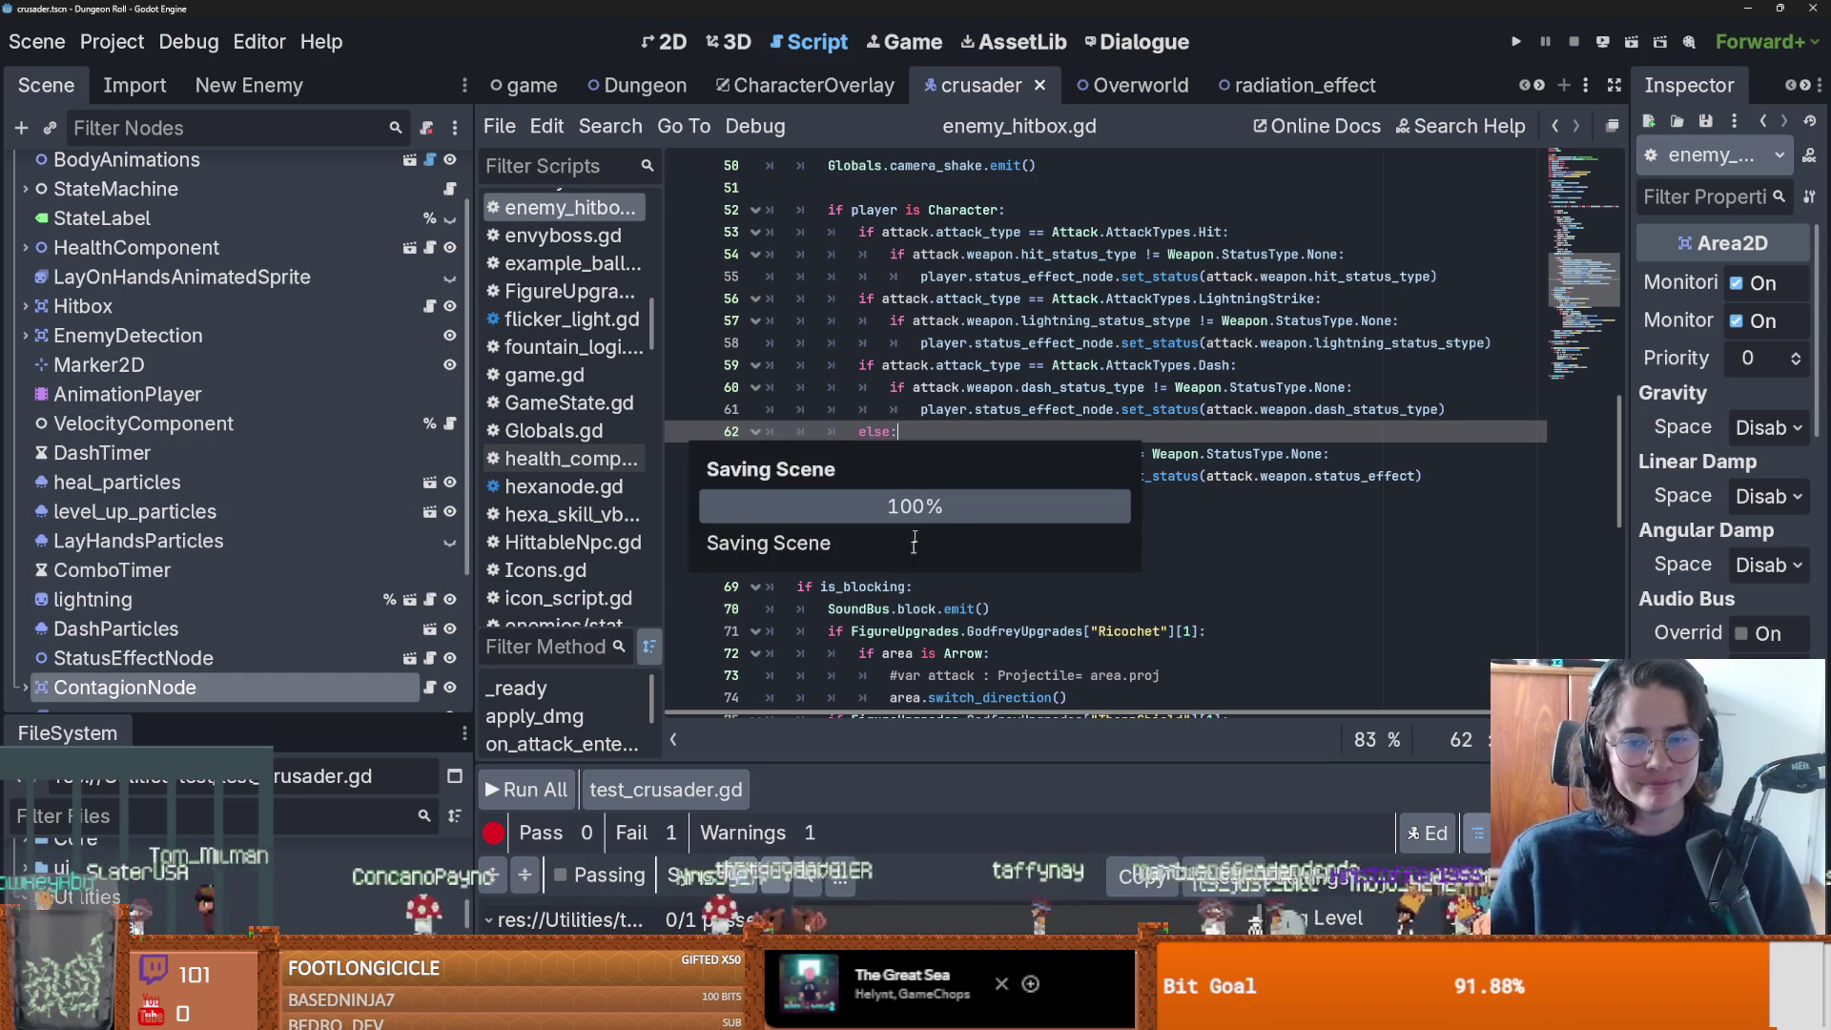
scroll(911, 586, "down", 3)
scroll(911, 587, "down", 2)
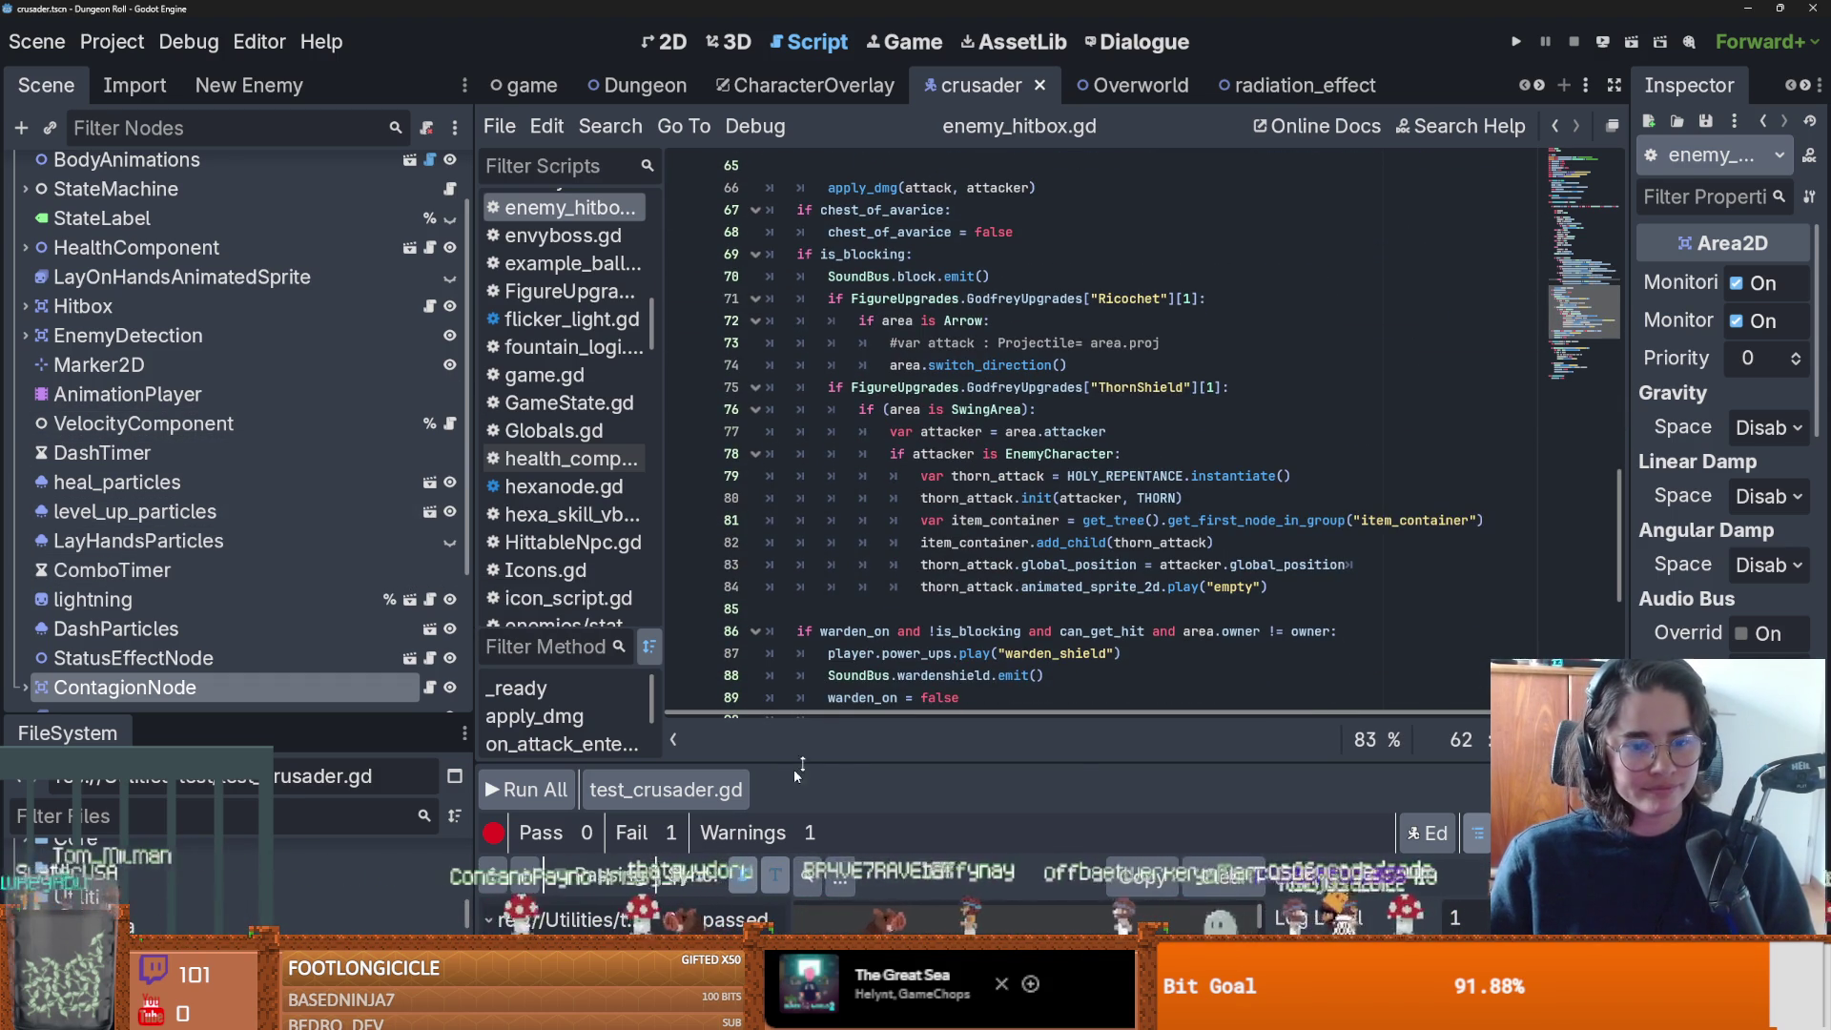
left_click_drag(793, 763, 515, 611)
left_click(528, 649)
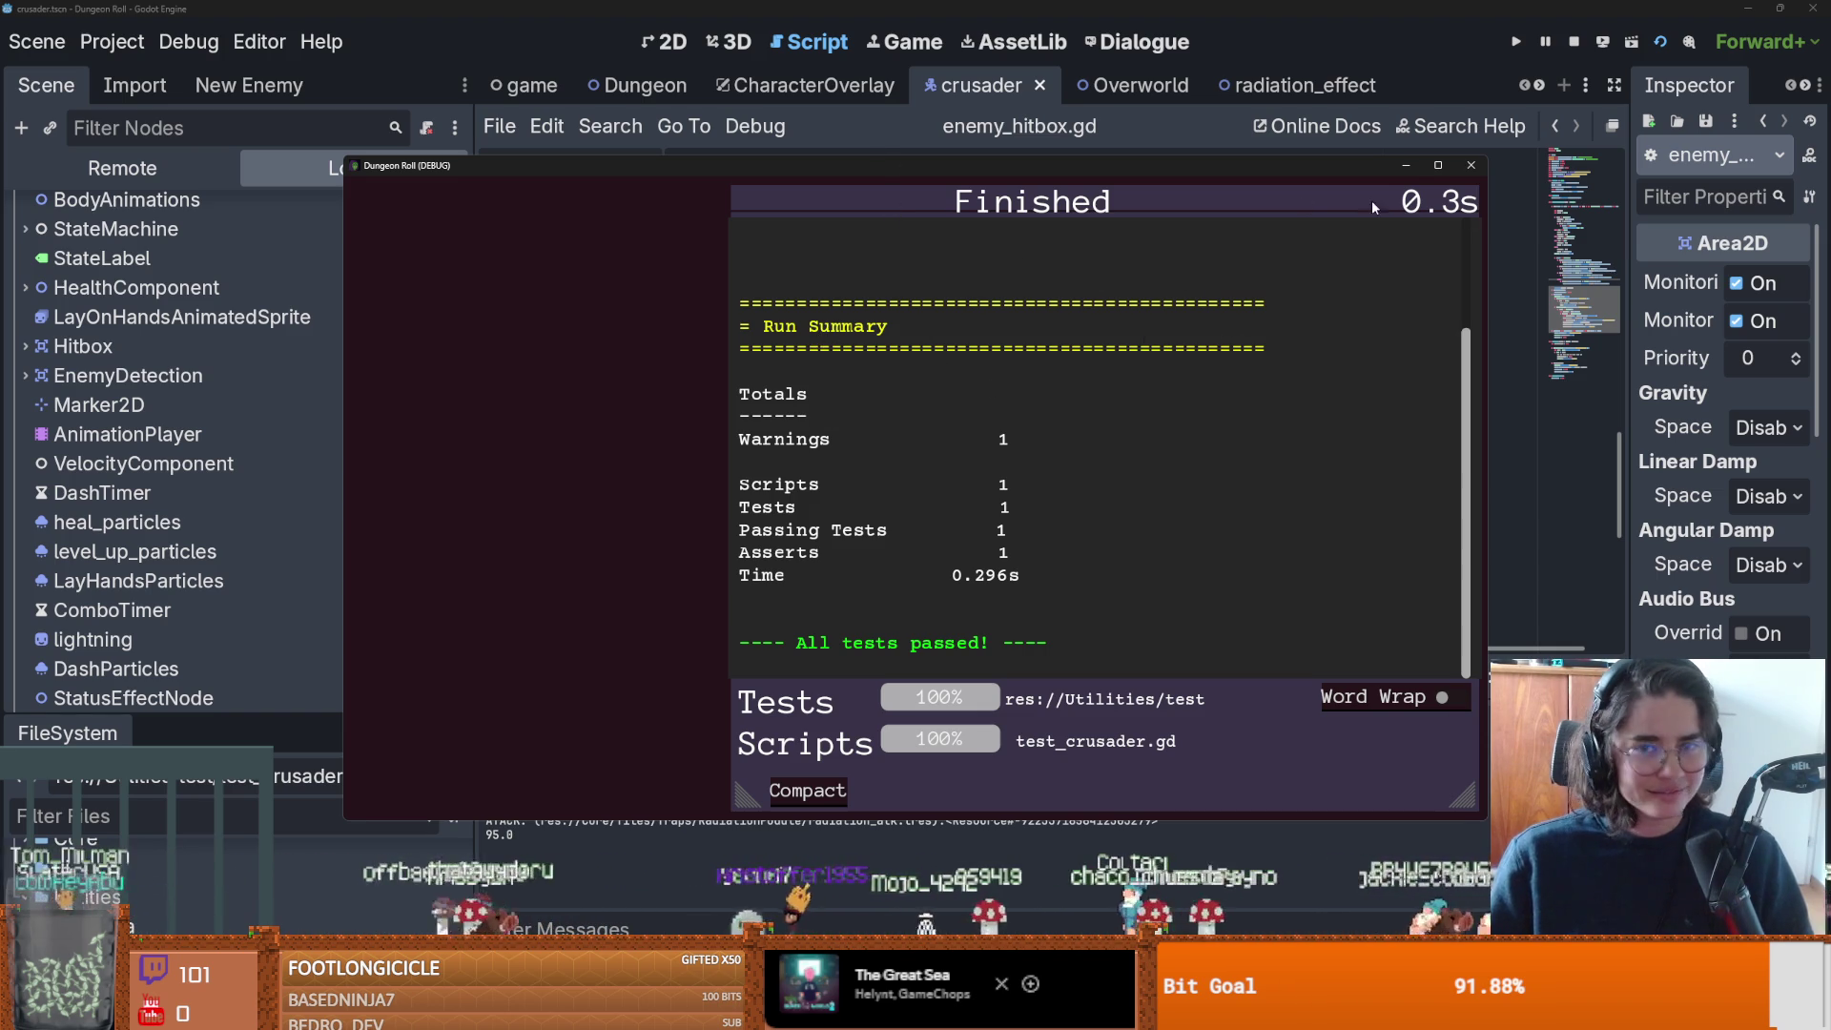
Close the results window and enlarge the GUT panel showing test_radiation_puddle passing 1/1.
left_click(1469, 167)
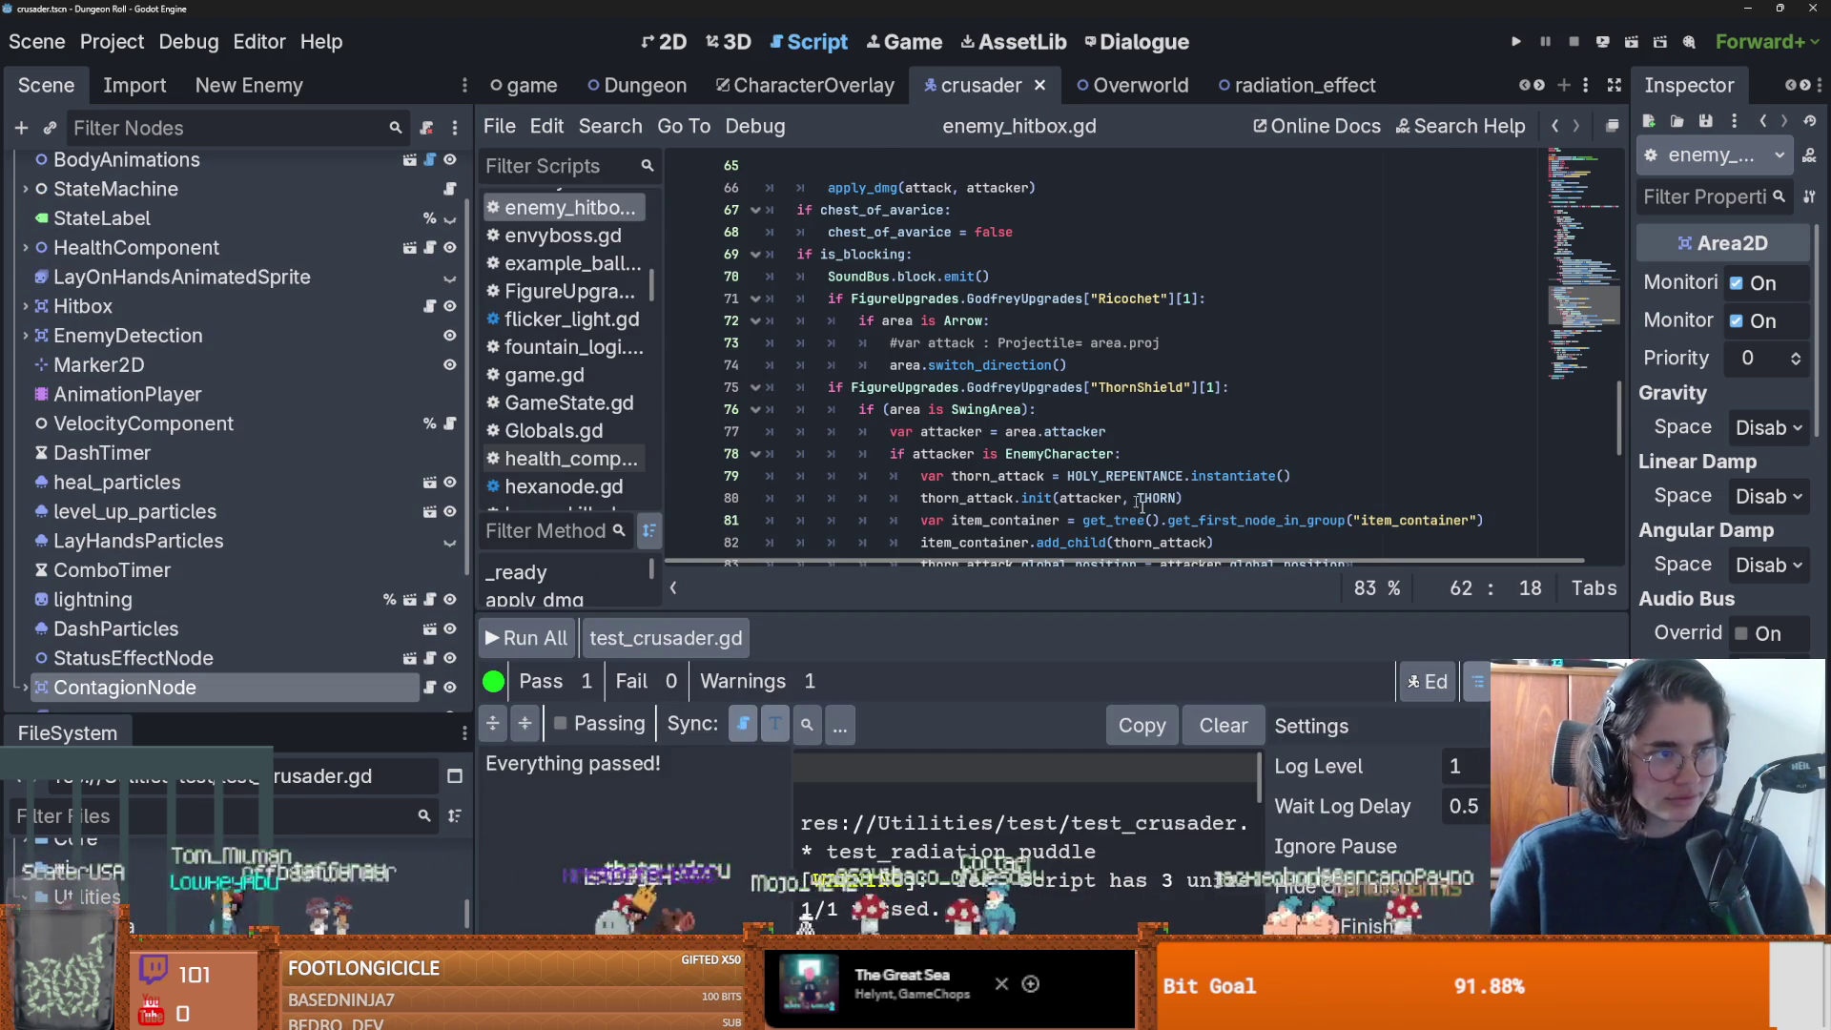
scroll(1111, 481, "down", 4)
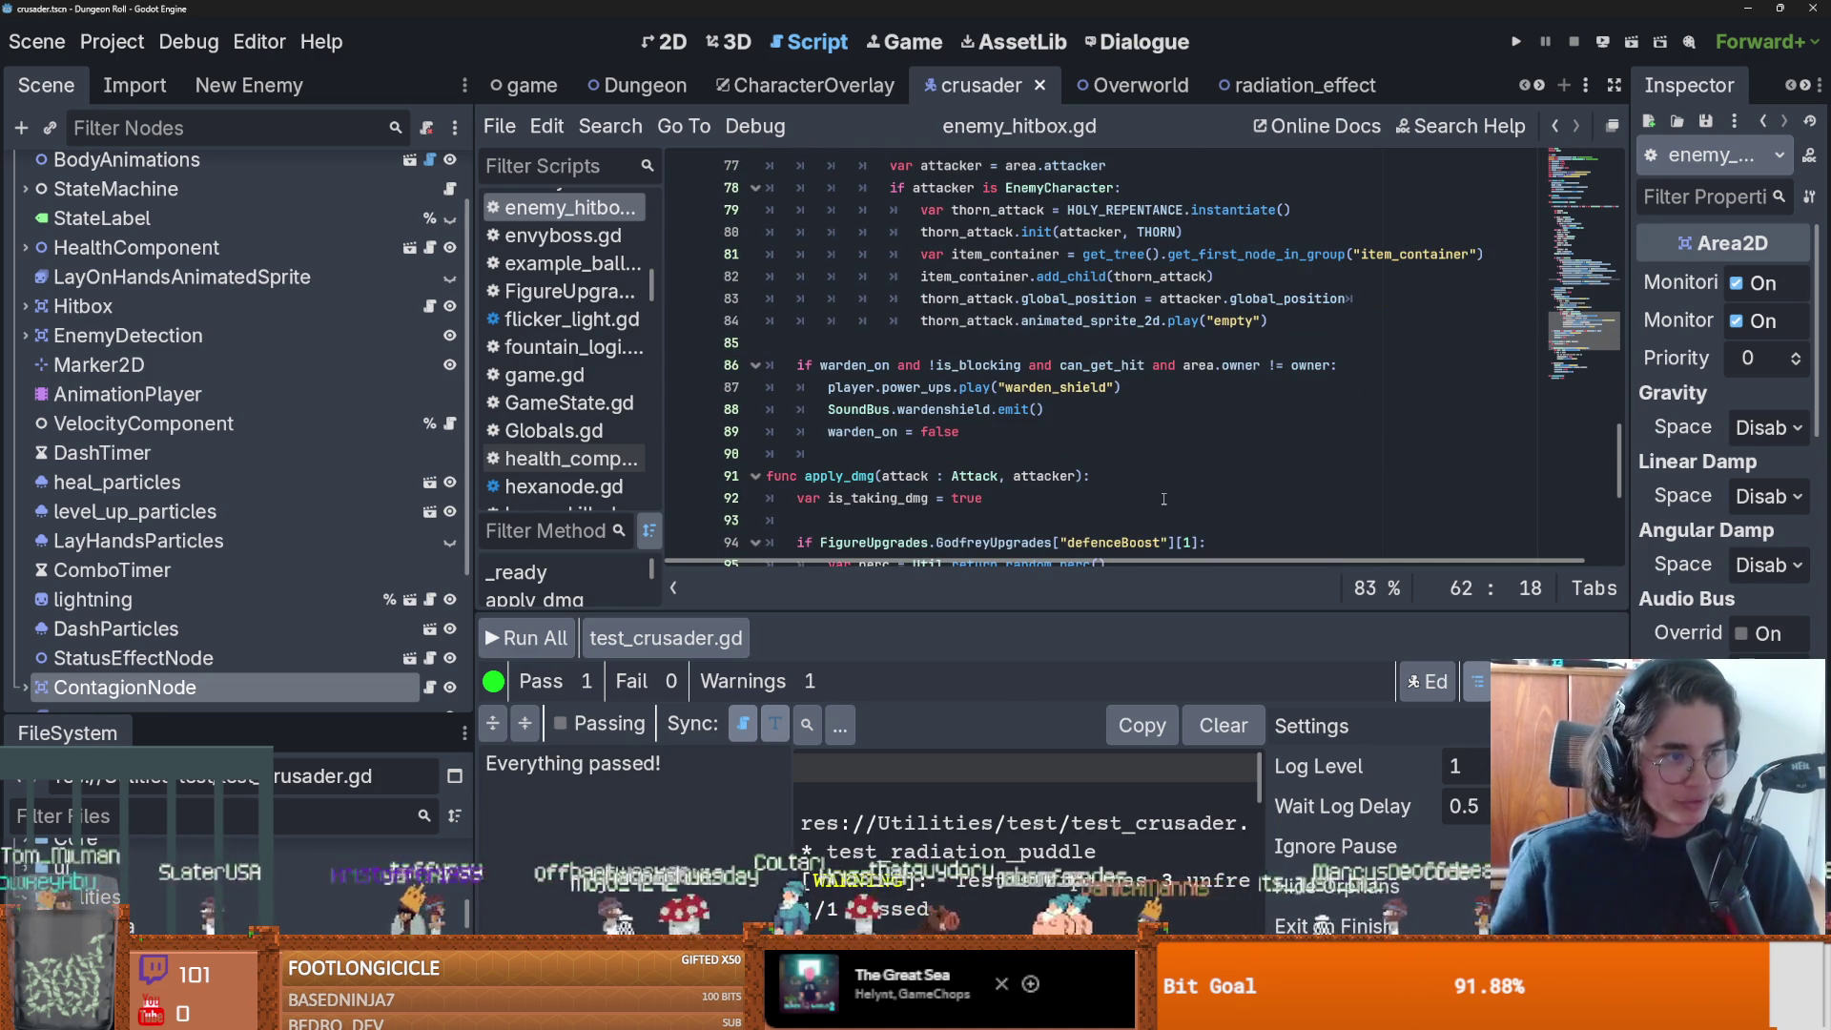
left_click_drag(1047, 611, 1044, 341)
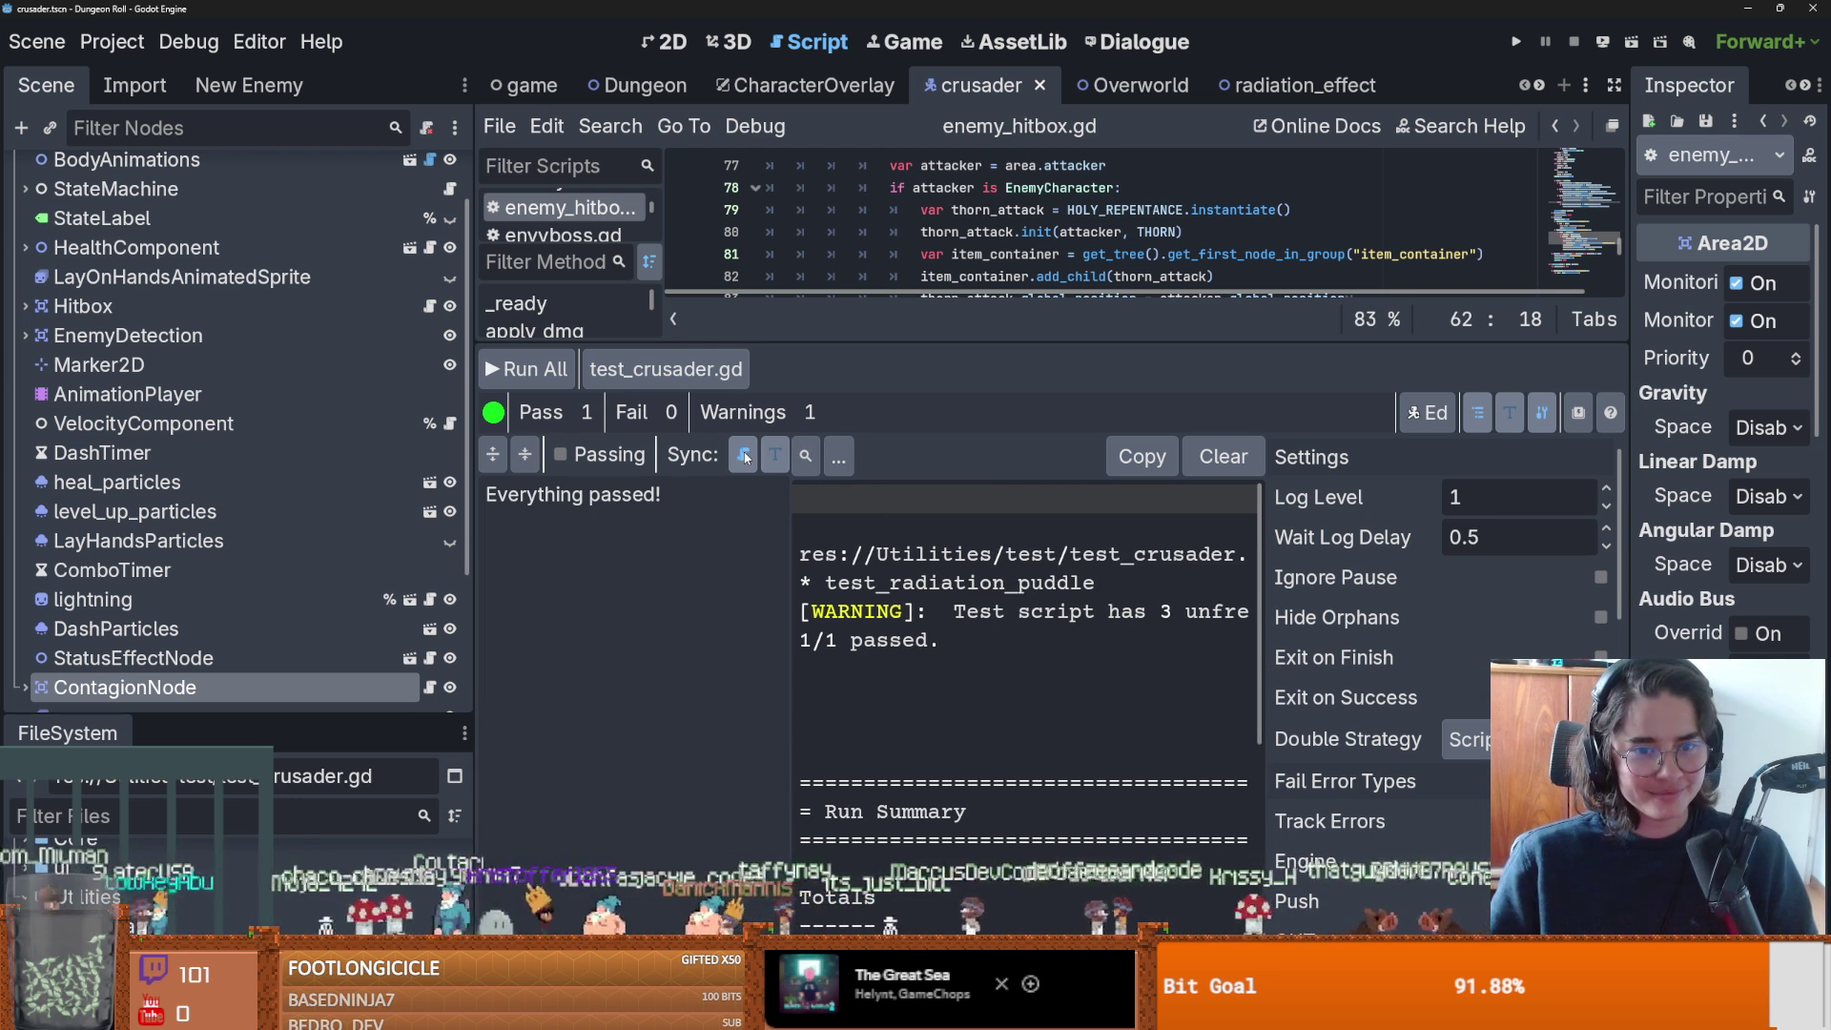
Turn on syncing of the test output and show its font settings.
left_click(745, 458)
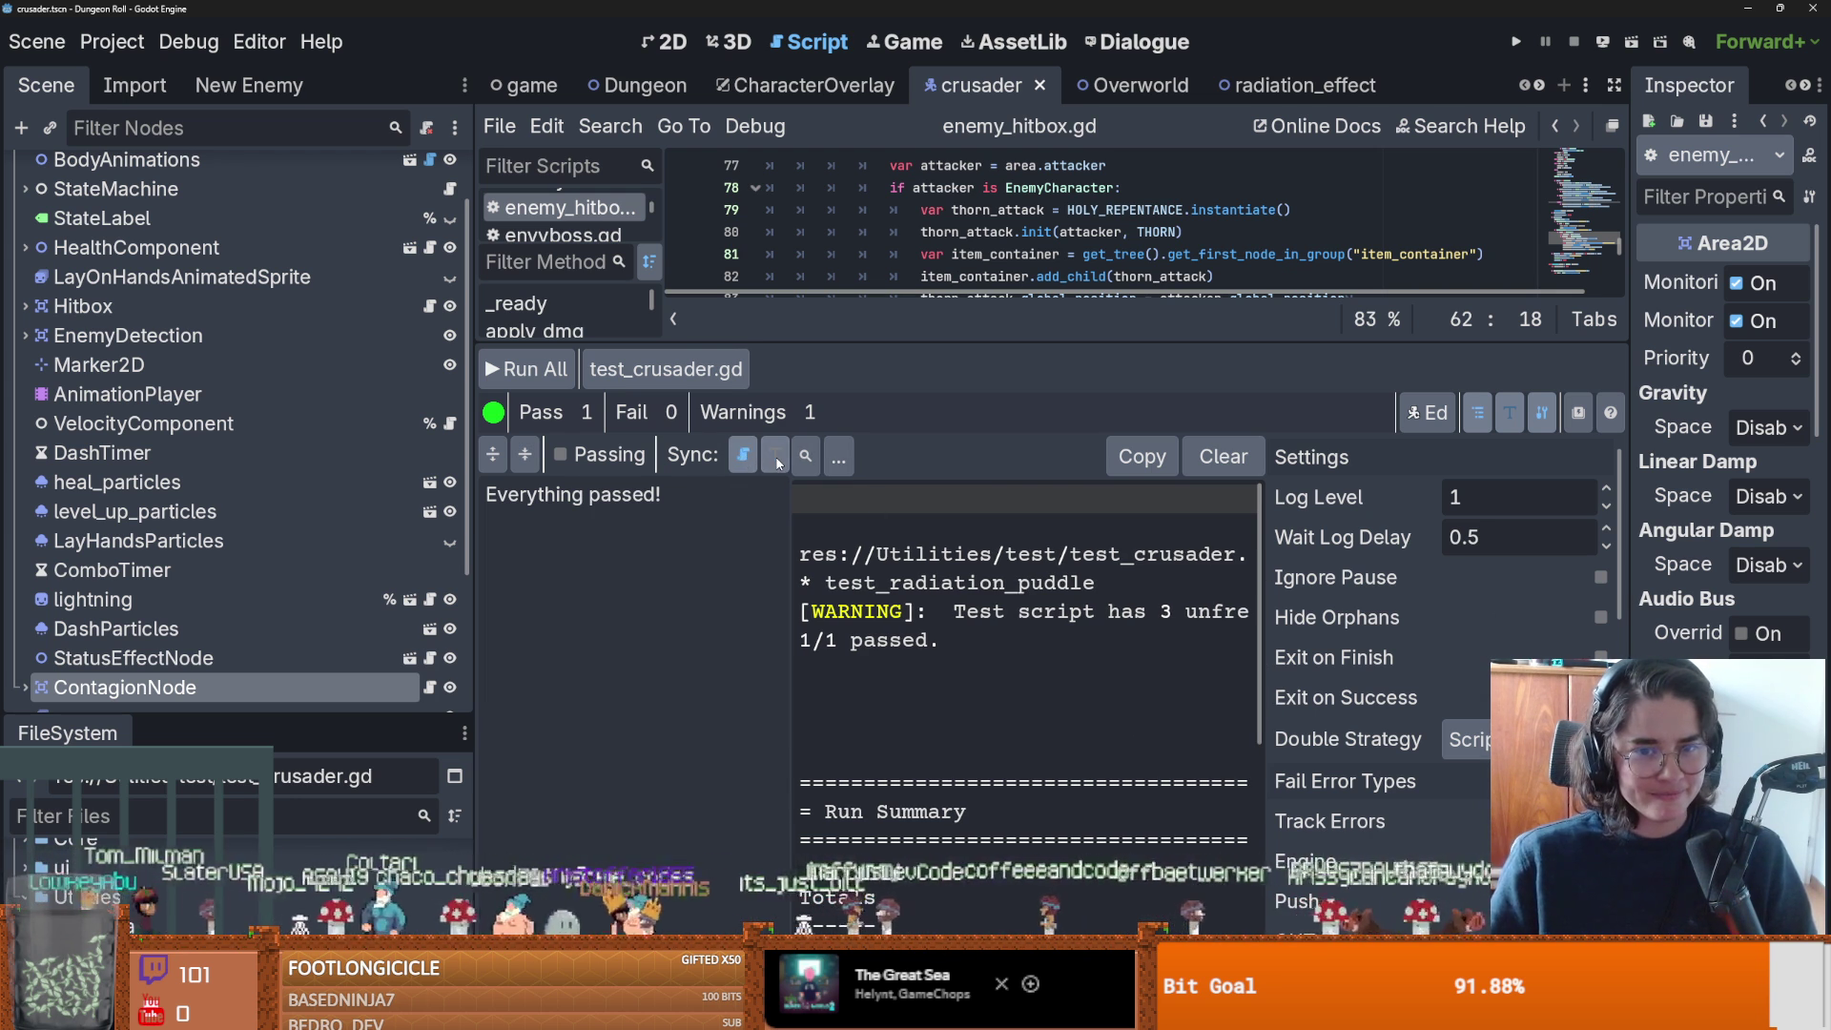
left_click(838, 458)
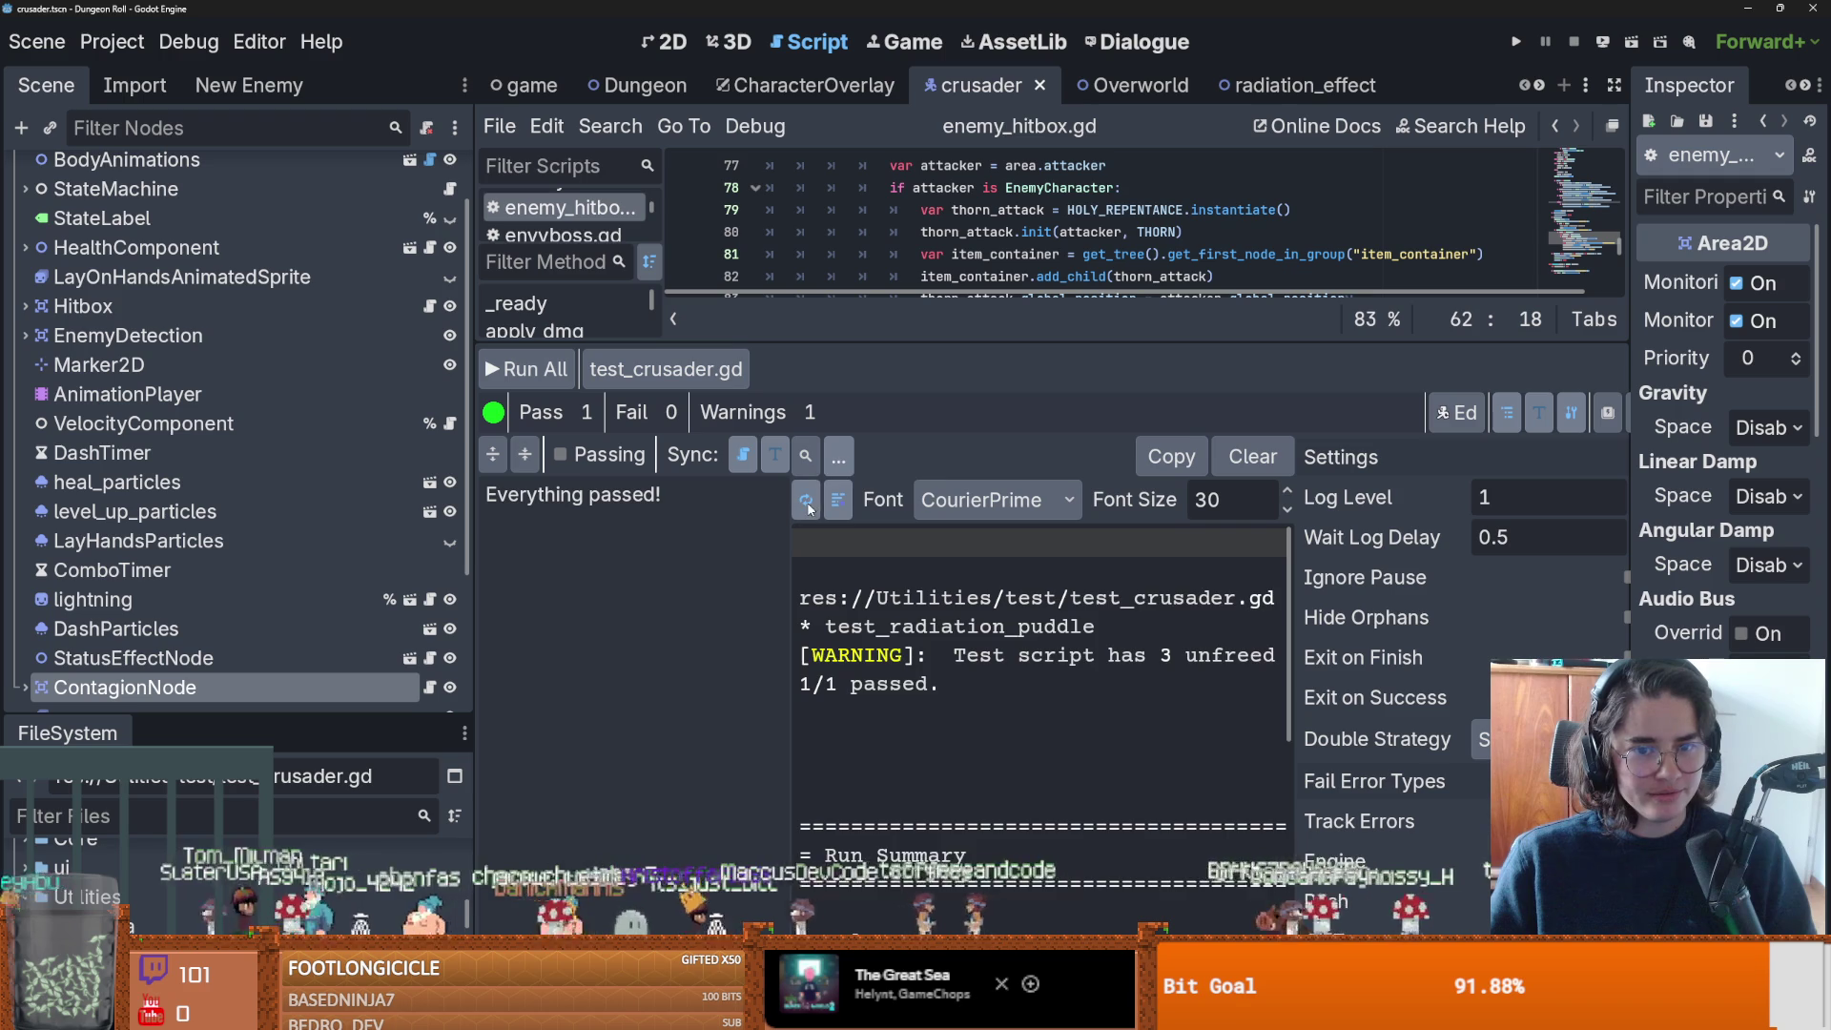
scroll(1000, 659, "down", 2)
scroll(925, 651, "up", 1)
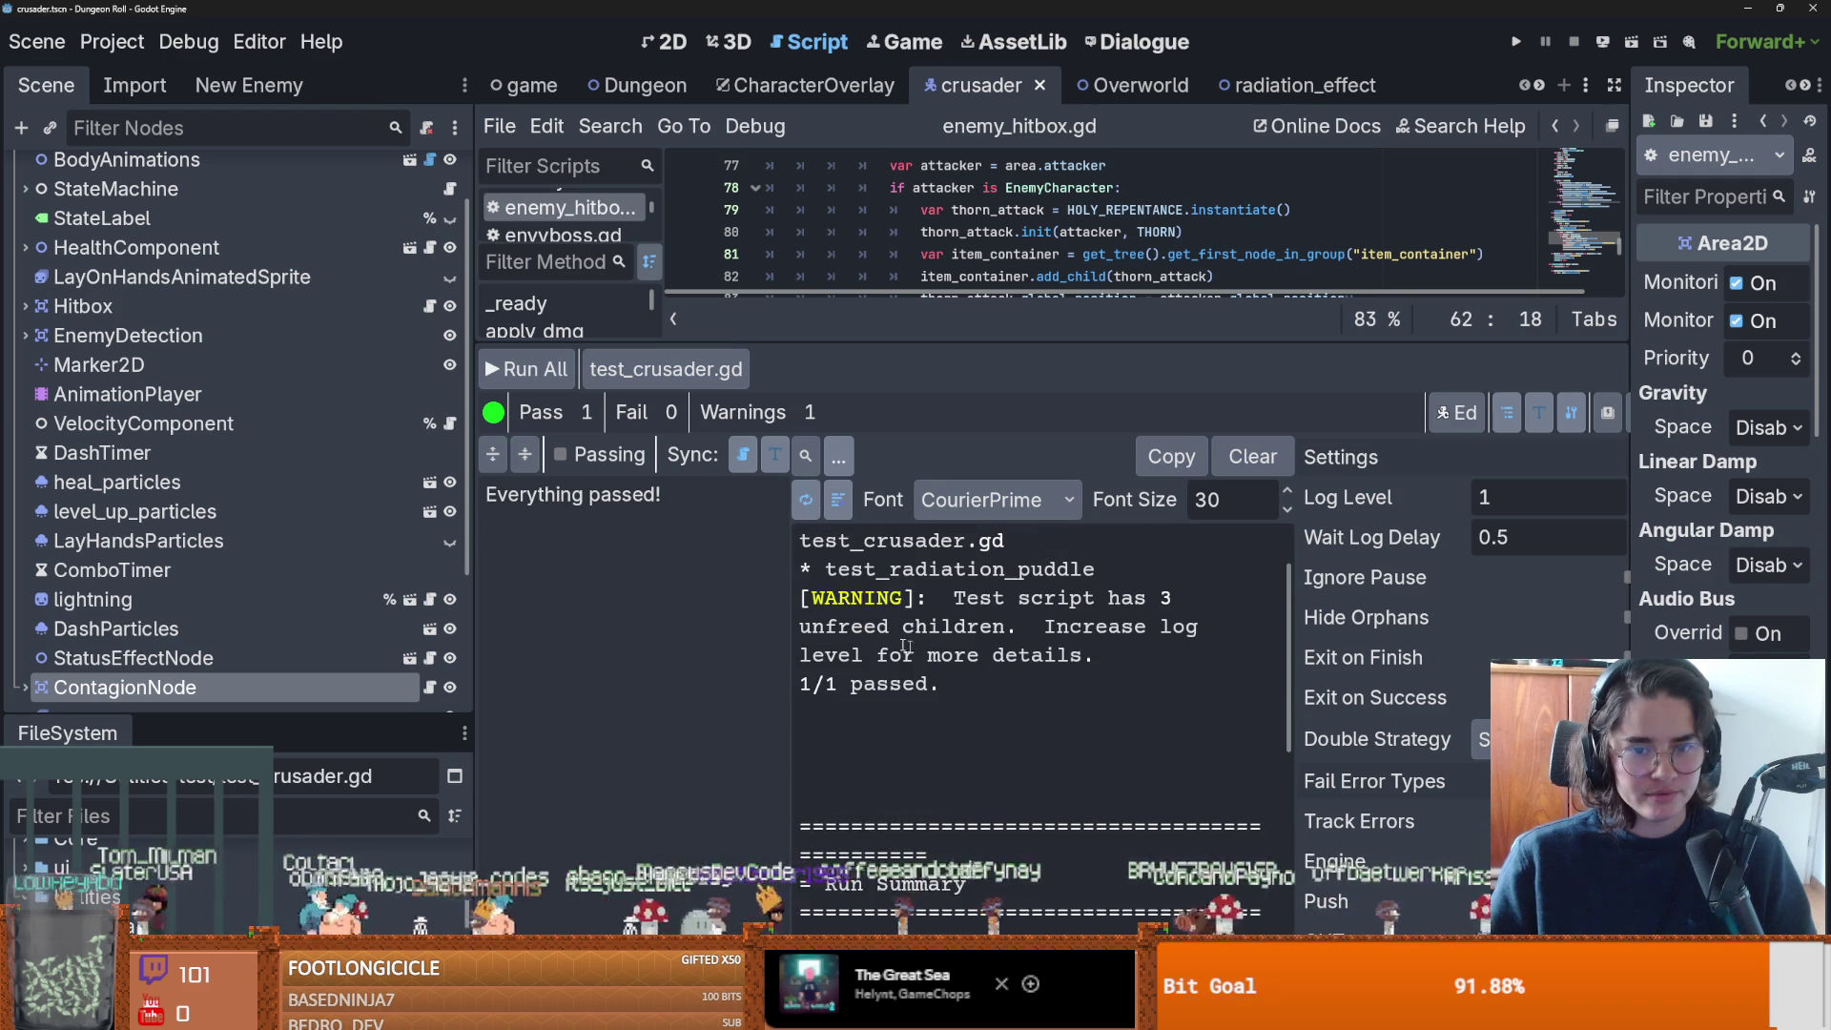
Select the 3 unfreed children warning, then shrink the GUT panel so the script gets most of the space.
left_click_drag(954, 599, 1183, 599)
mouse_move(954, 599)
left_mouse_down()
mouse_move(959, 629)
mouse_move(1028, 629)
mouse_move(1030, 658)
mouse_move(911, 658)
mouse_move(879, 702)
left_mouse_up()
scroll(879, 702, "down", 5)
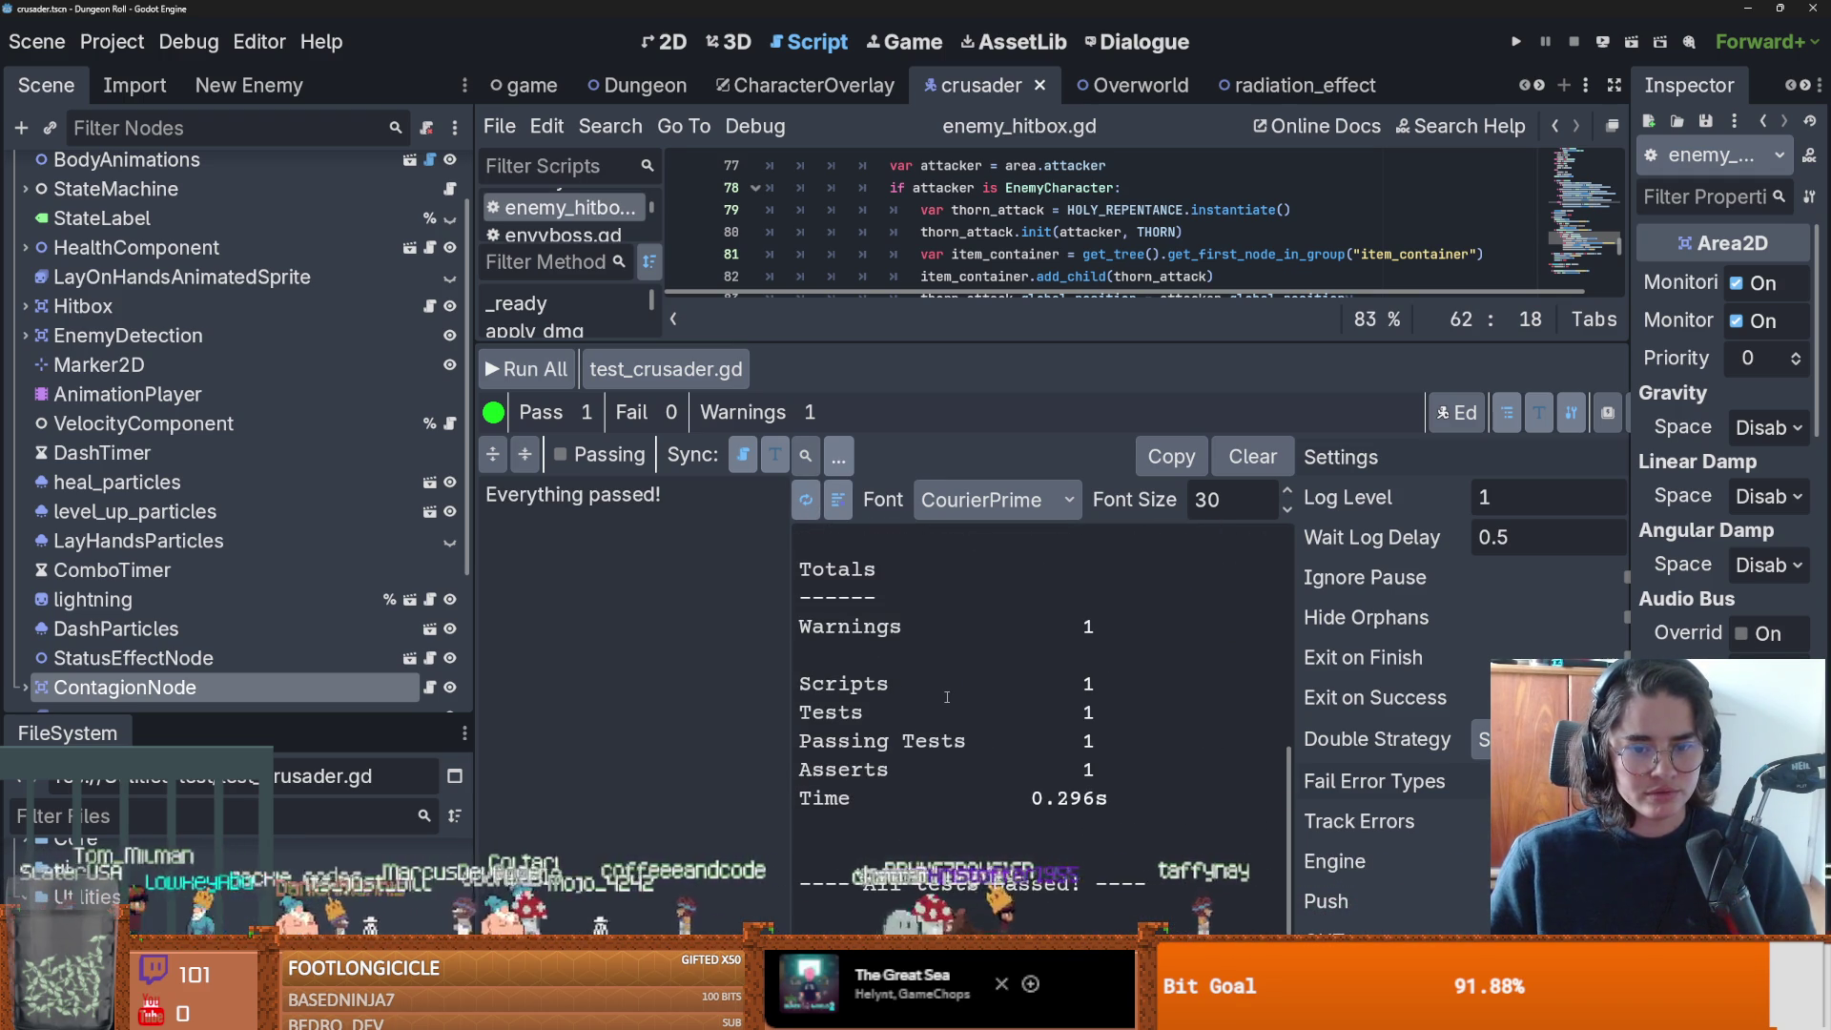
scroll(947, 697, "up", 5)
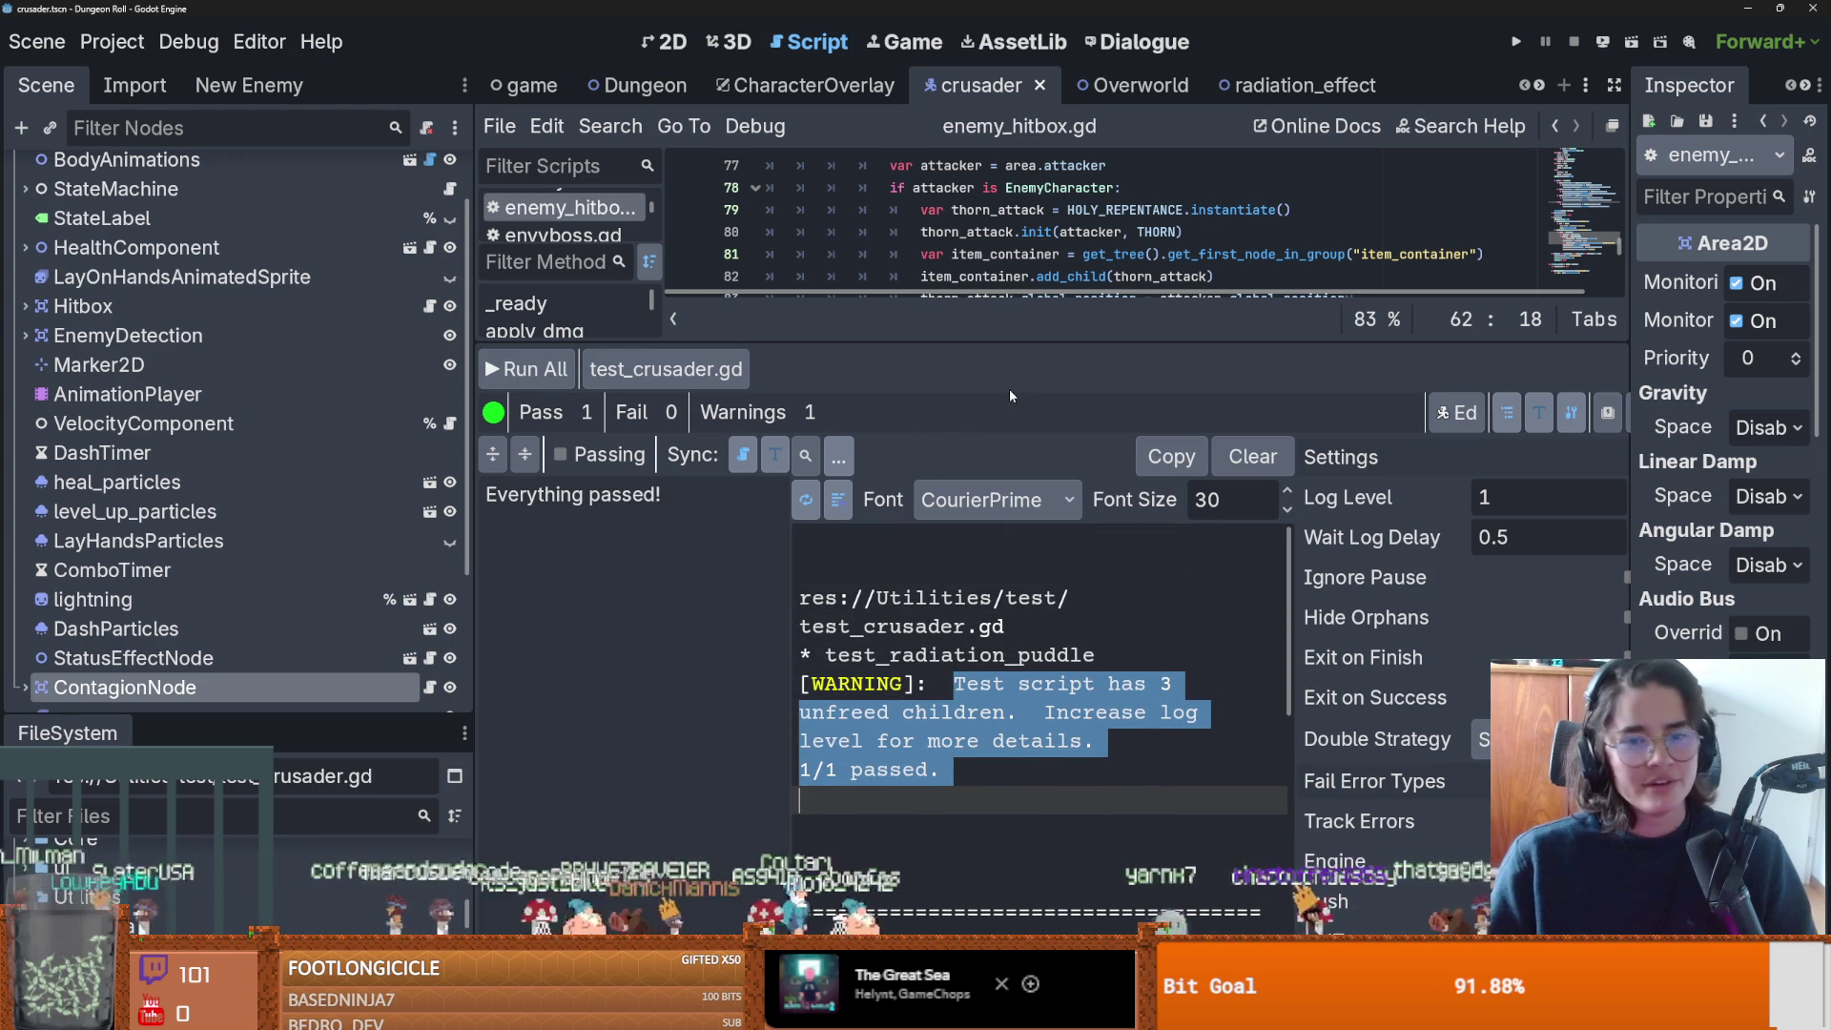
left_click_drag(1022, 340, 1163, 825)
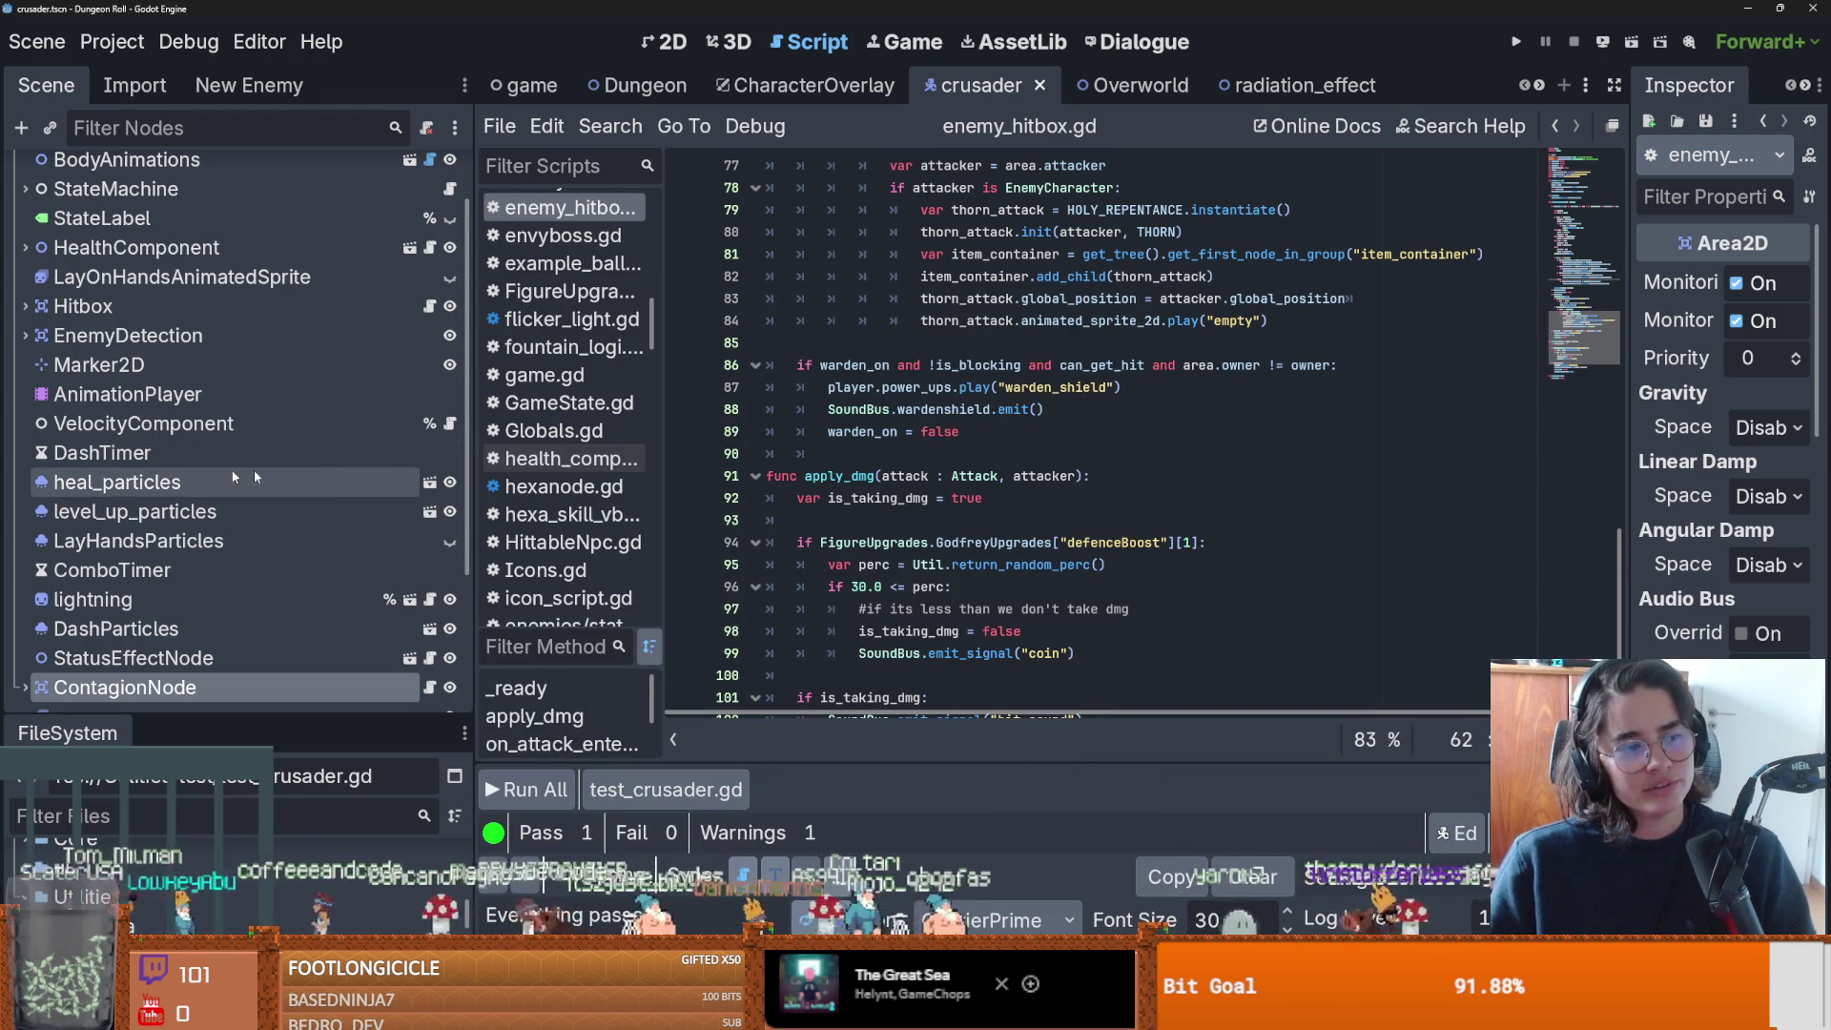
Open test_crusader.gd and select the 'this should be true' message in the test_radiation_puddle assertion.
left_click(953, 453)
scroll(954, 453, "down", 3)
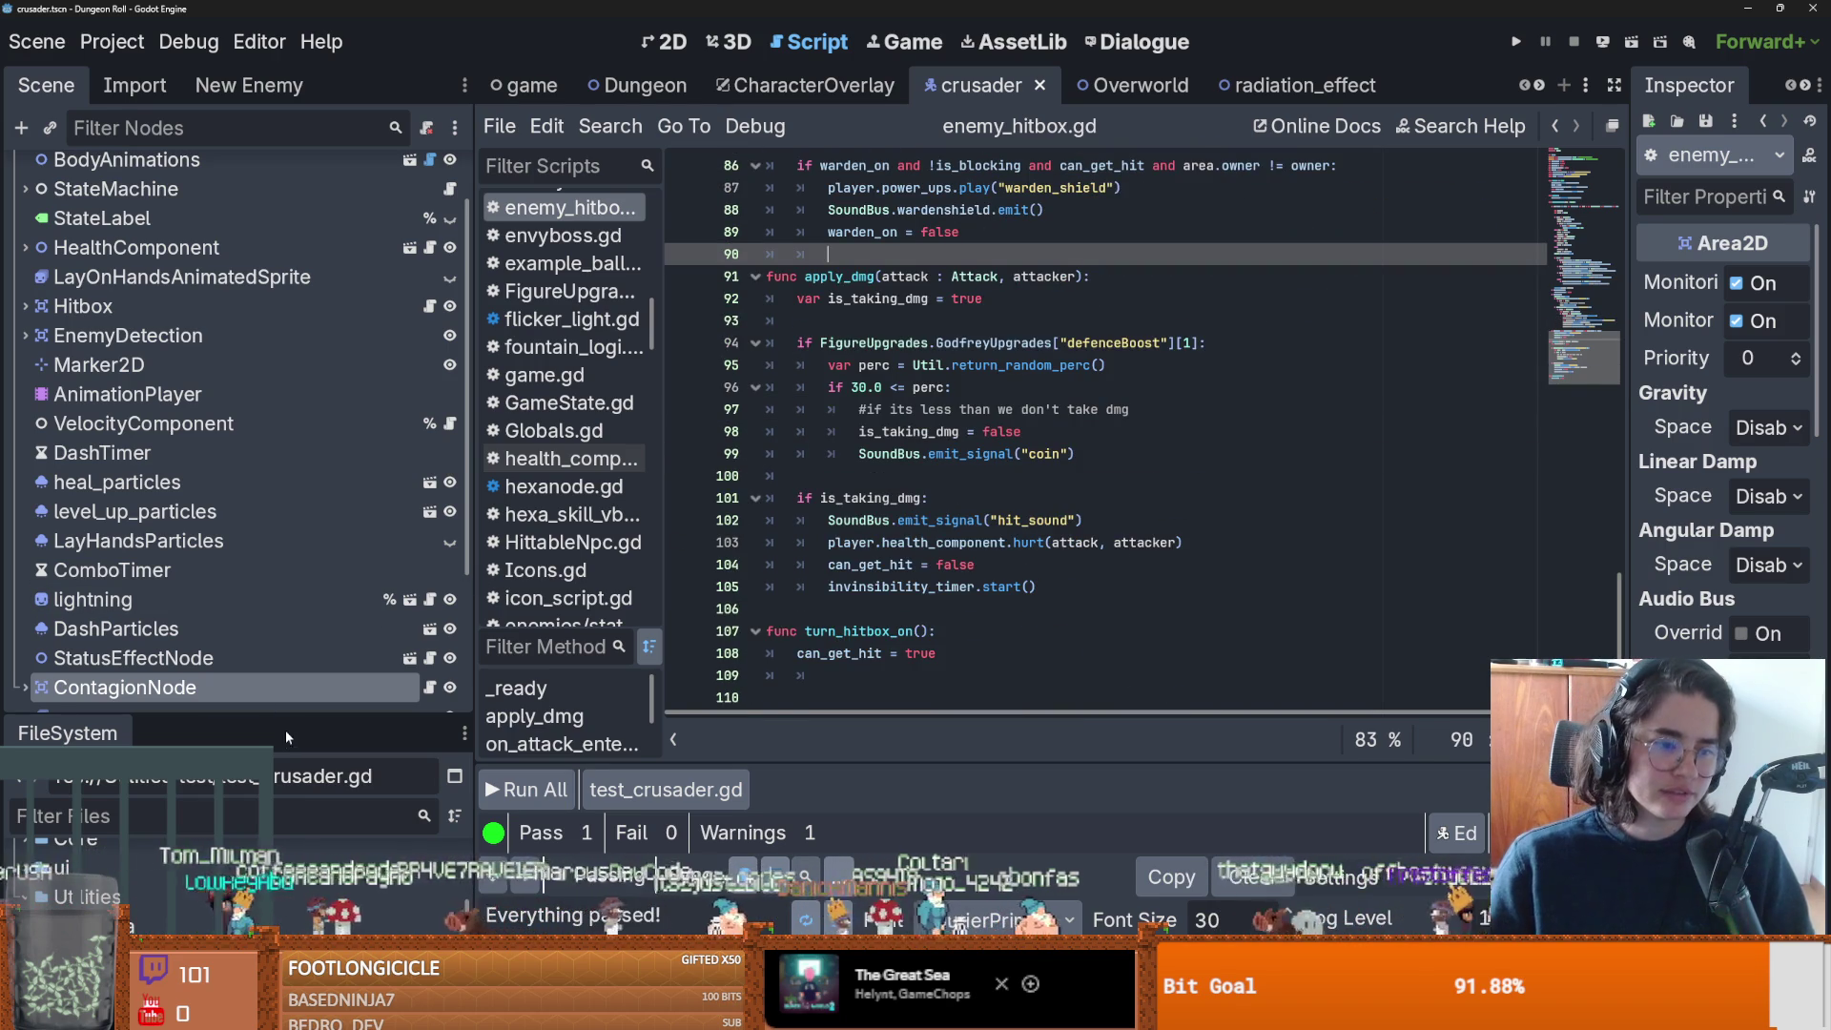
mouse_move(283, 717)
left_mouse_down()
mouse_move(283, 791)
mouse_move(283, 329)
left_mouse_up()
scroll(210, 661, "down", 3)
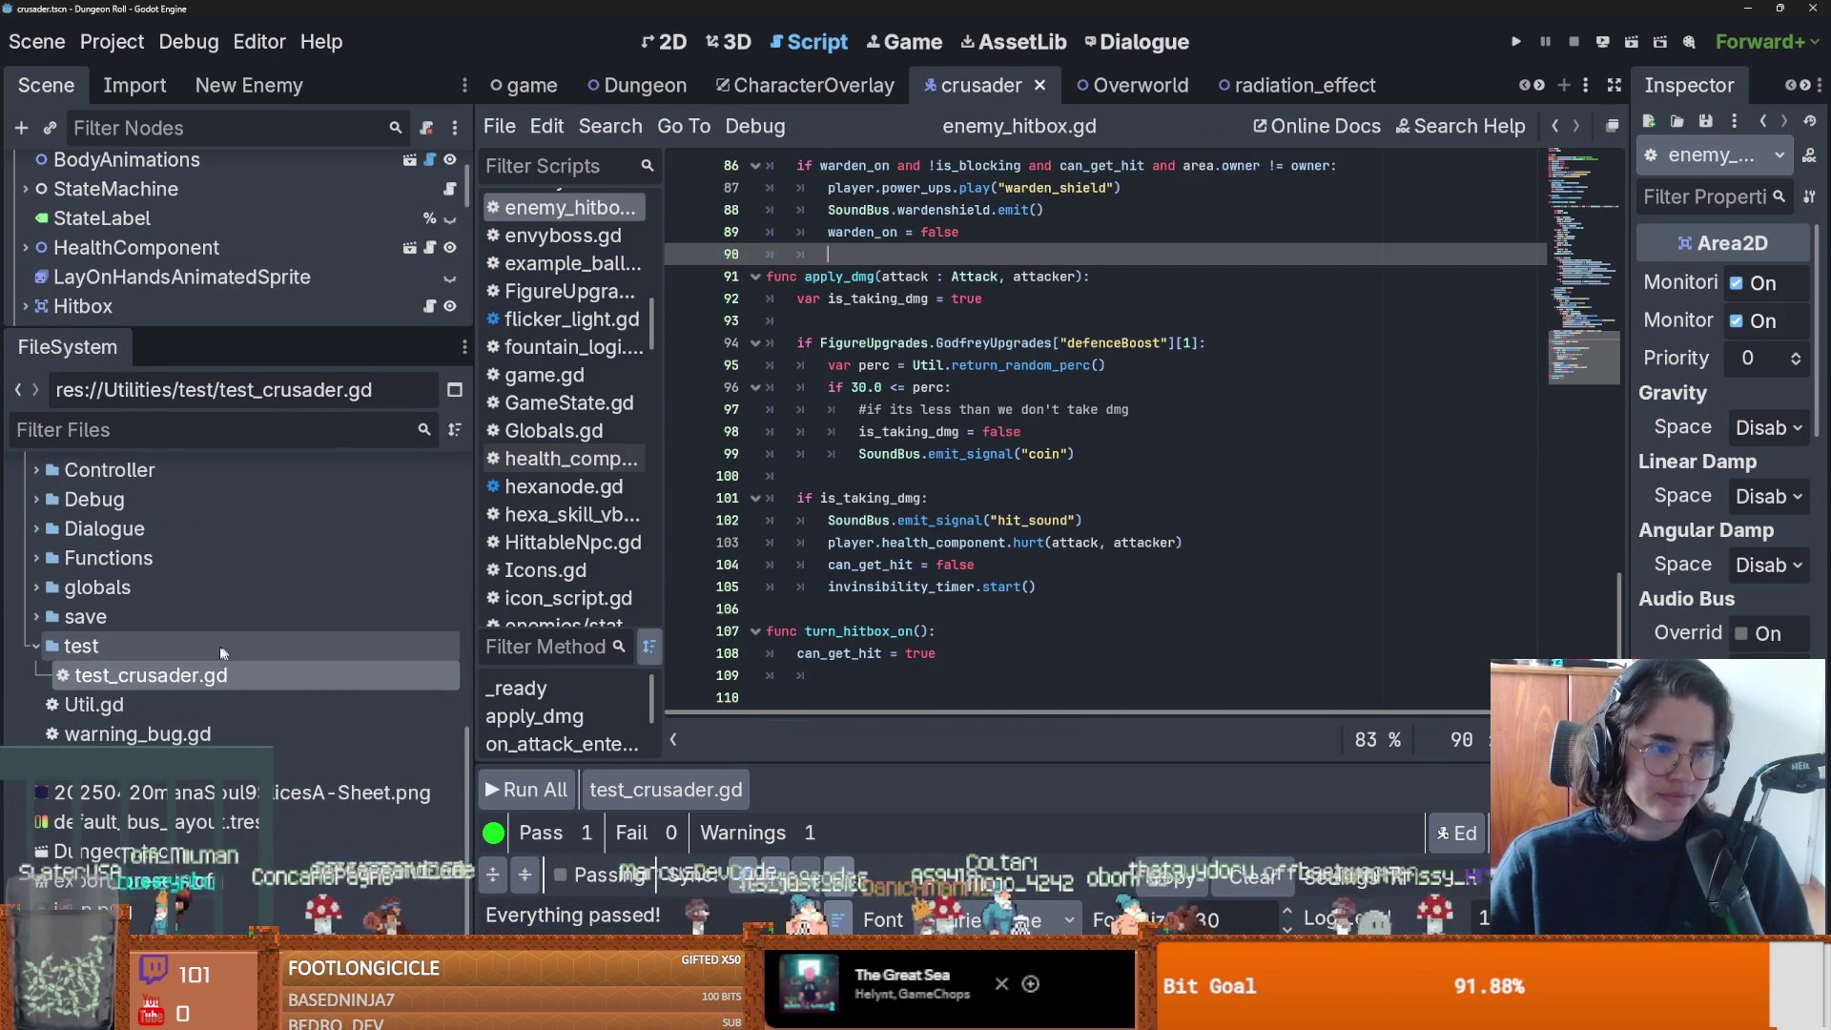
double_click(151, 675)
double_click(1067, 568)
left_click(1156, 570)
left_click_drag(1156, 570, 1018, 570)
left_click(1156, 572)
left_click_drag(1156, 572, 1014, 571)
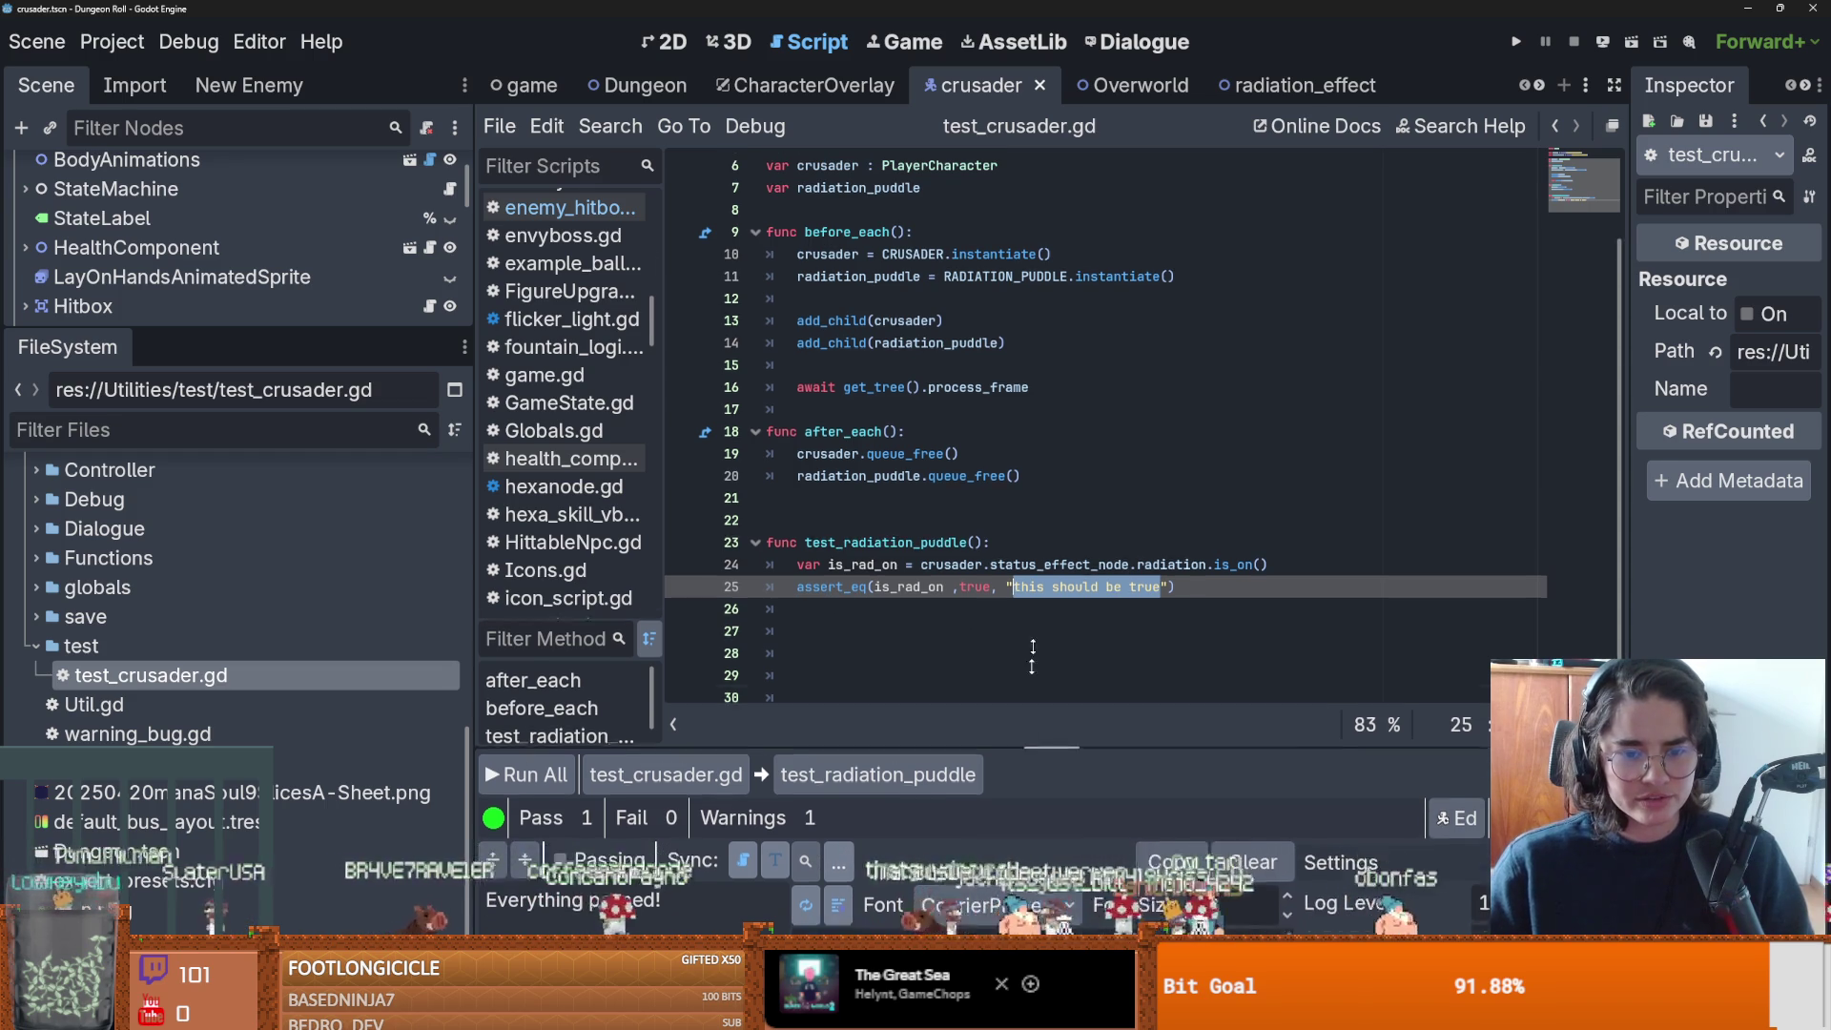
Enlarge the GUT output panel and switch its font to AnonymousPro.
left_click_drag(1015, 761, 953, 340)
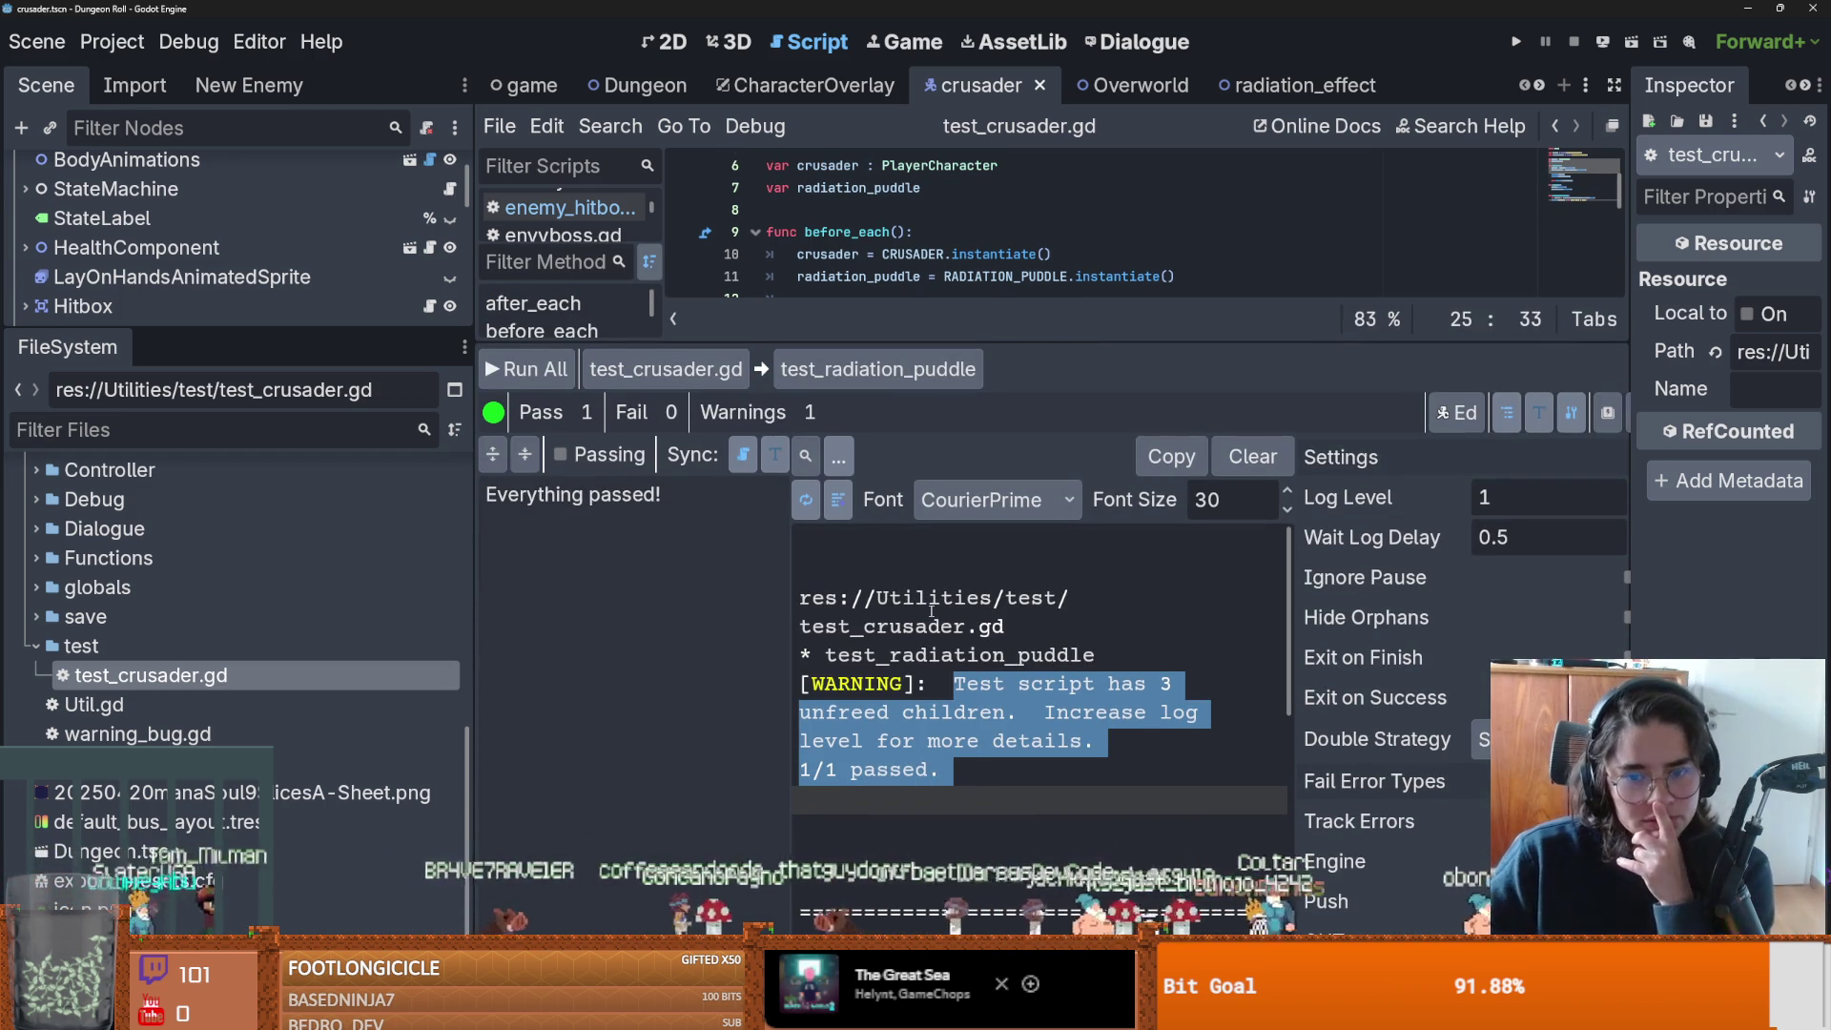
left_click(973, 501)
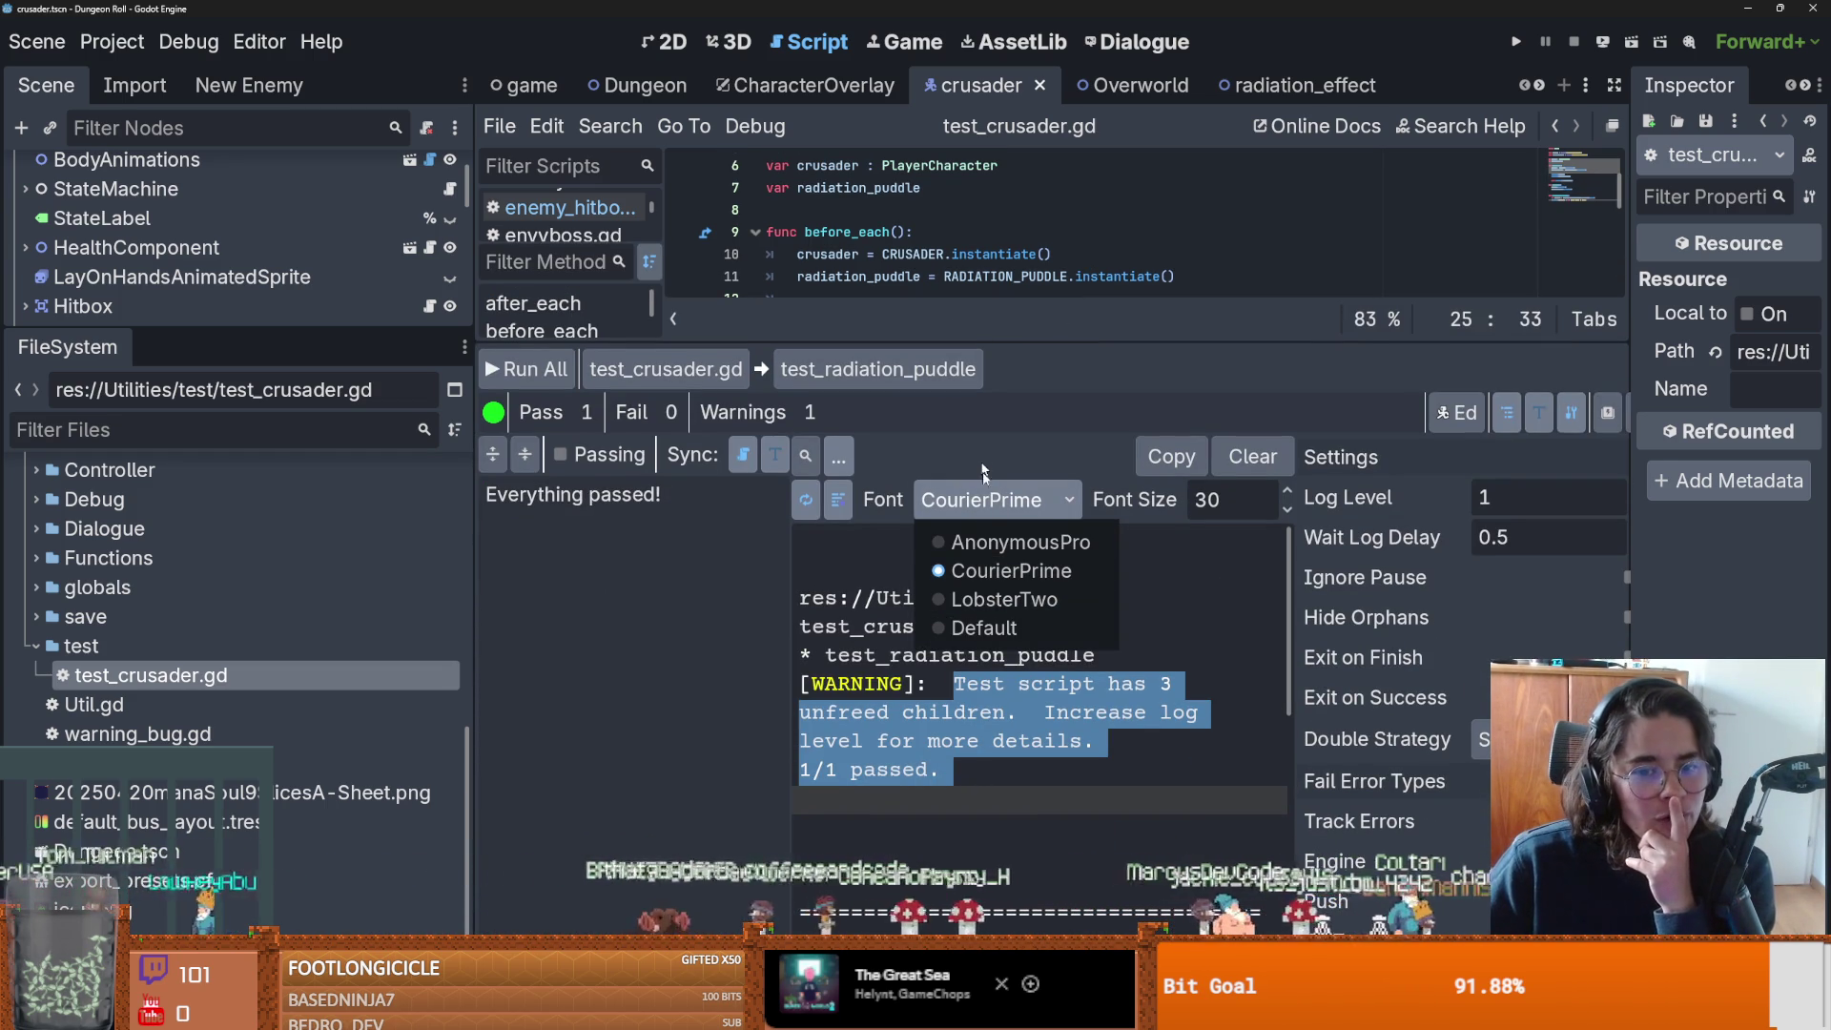
left_click(1021, 542)
left_click(998, 503)
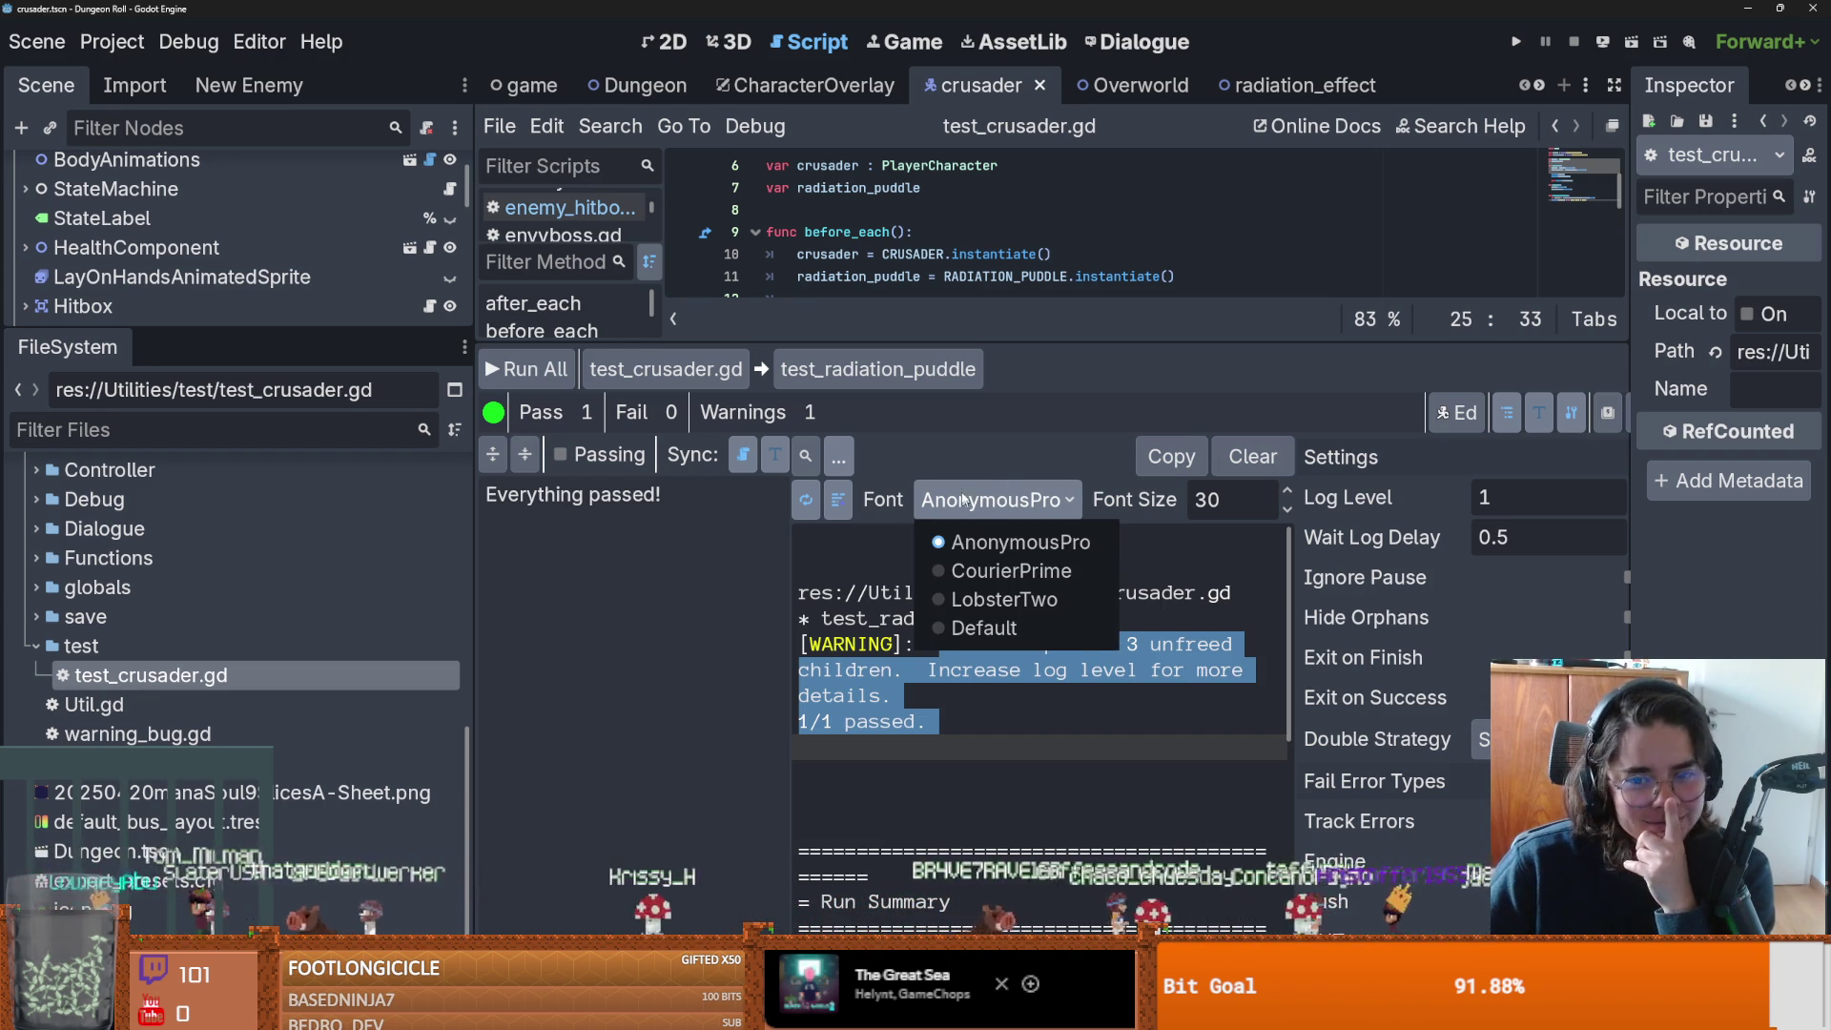
left_click(997, 493)
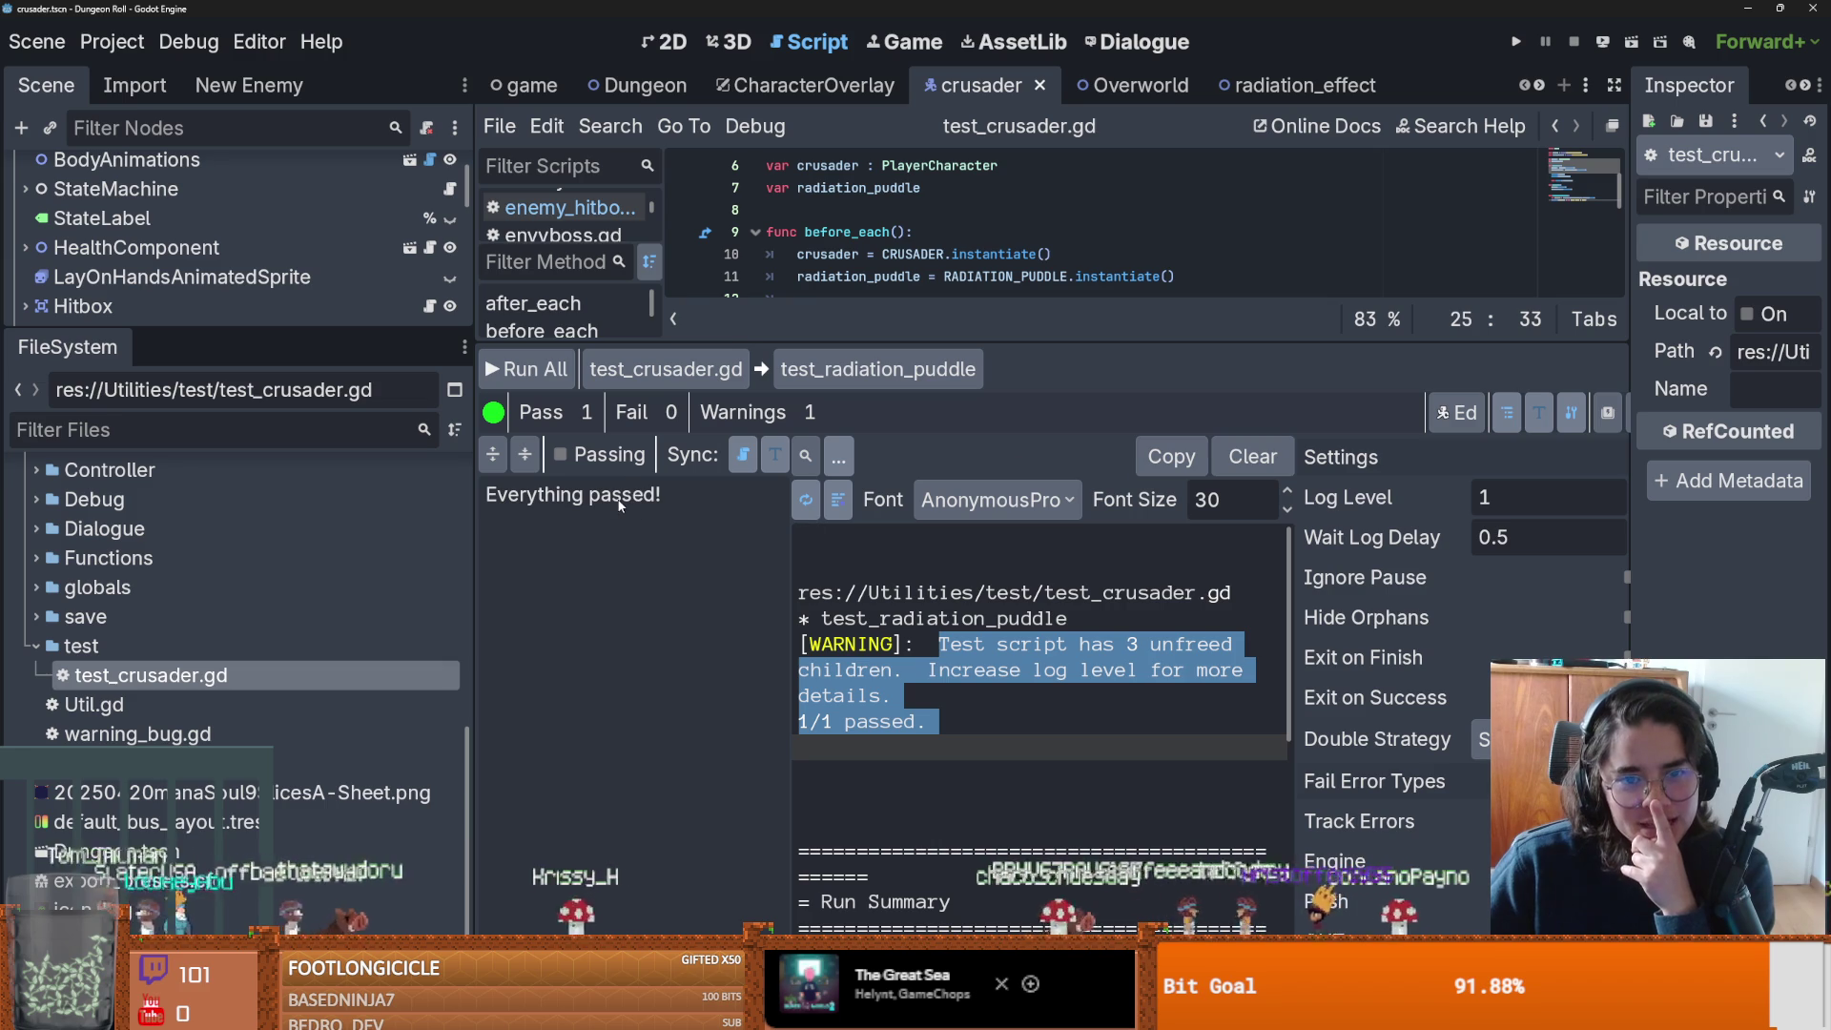
Check the passing tests list, then shrink the GUT panel back to show the code at line 21.
left_click(560, 457)
left_click(559, 457)
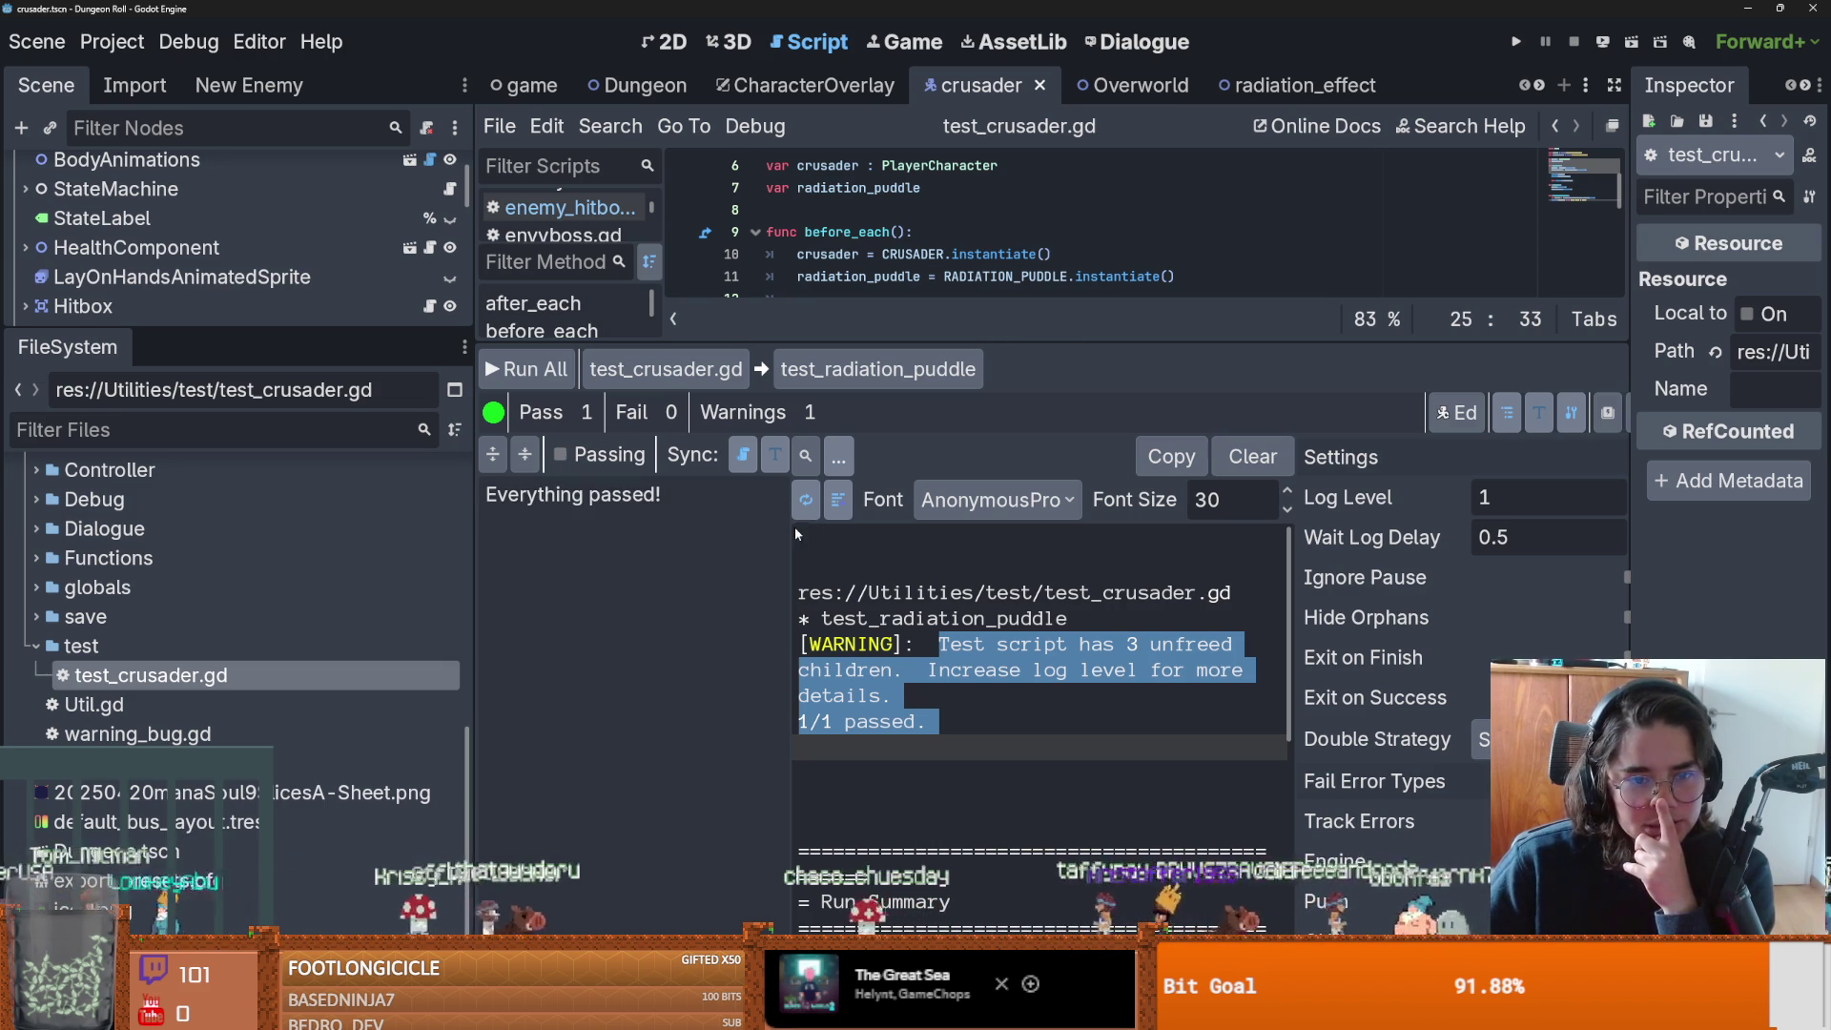
mouse_move(871, 342)
left_mouse_down()
mouse_move(870, 687)
mouse_move(870, 343)
left_mouse_up()
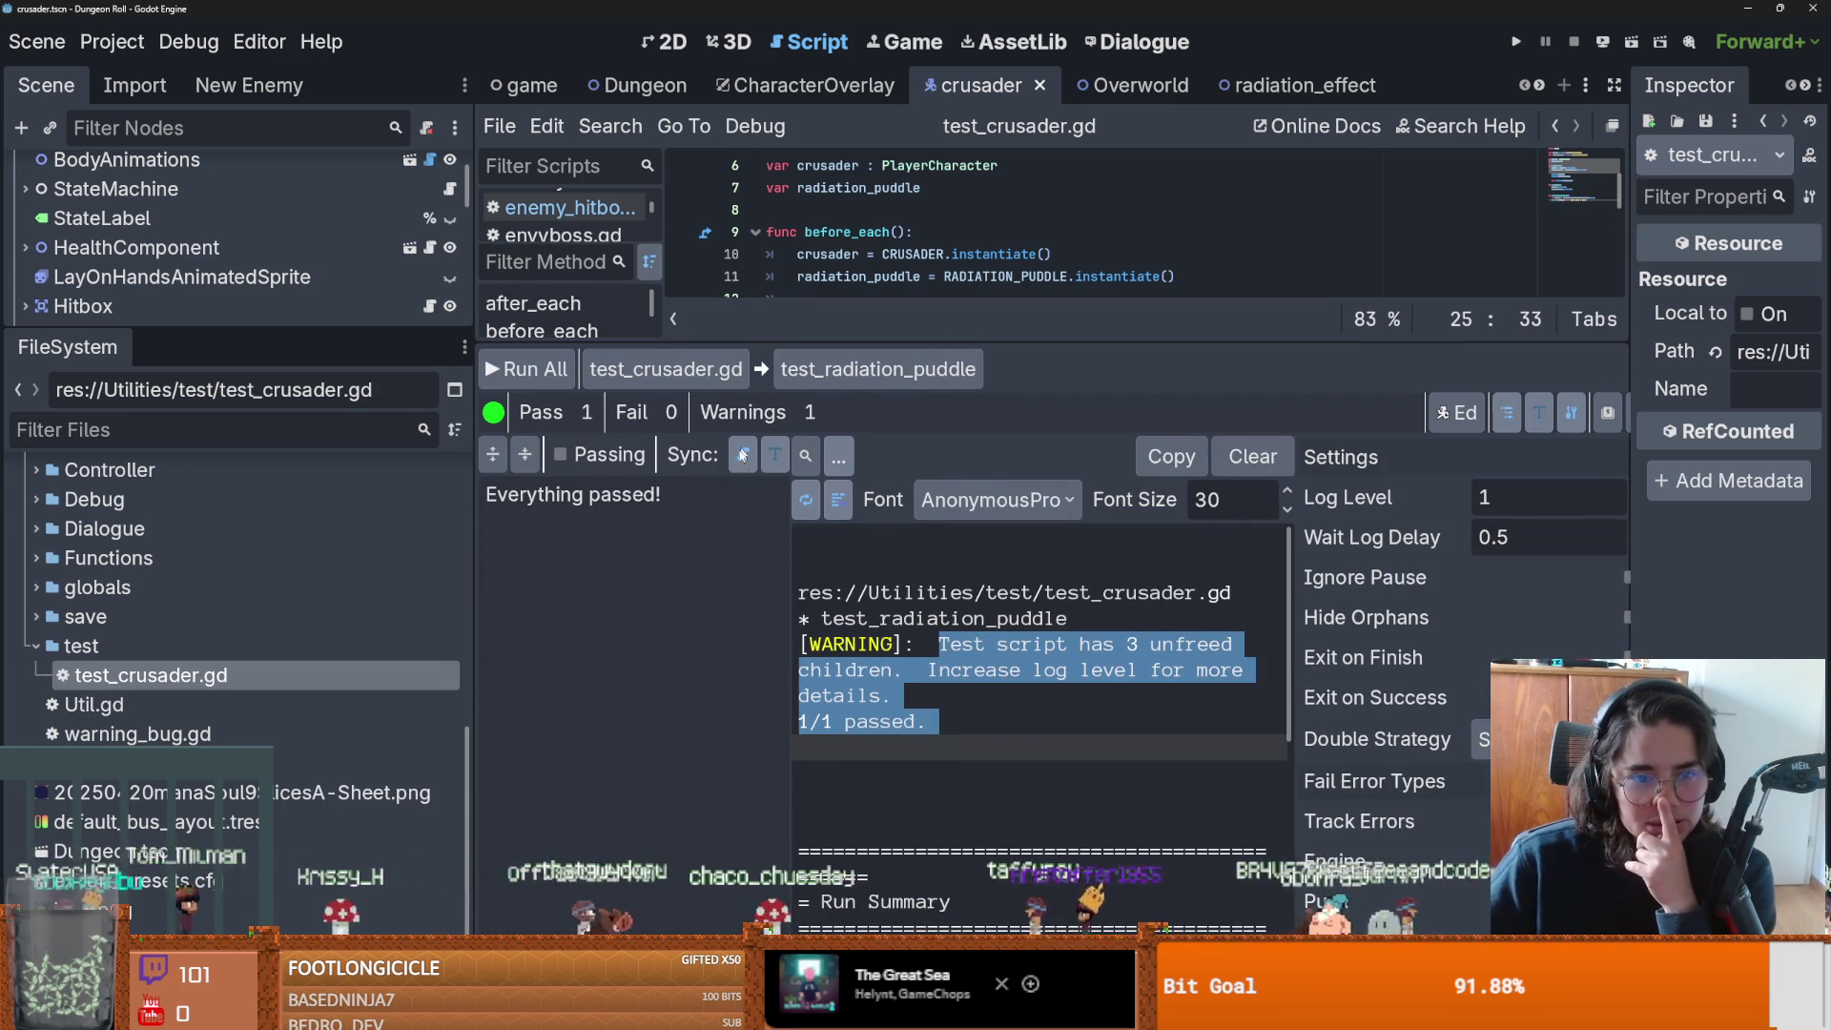
scroll(904, 652, "down", 5)
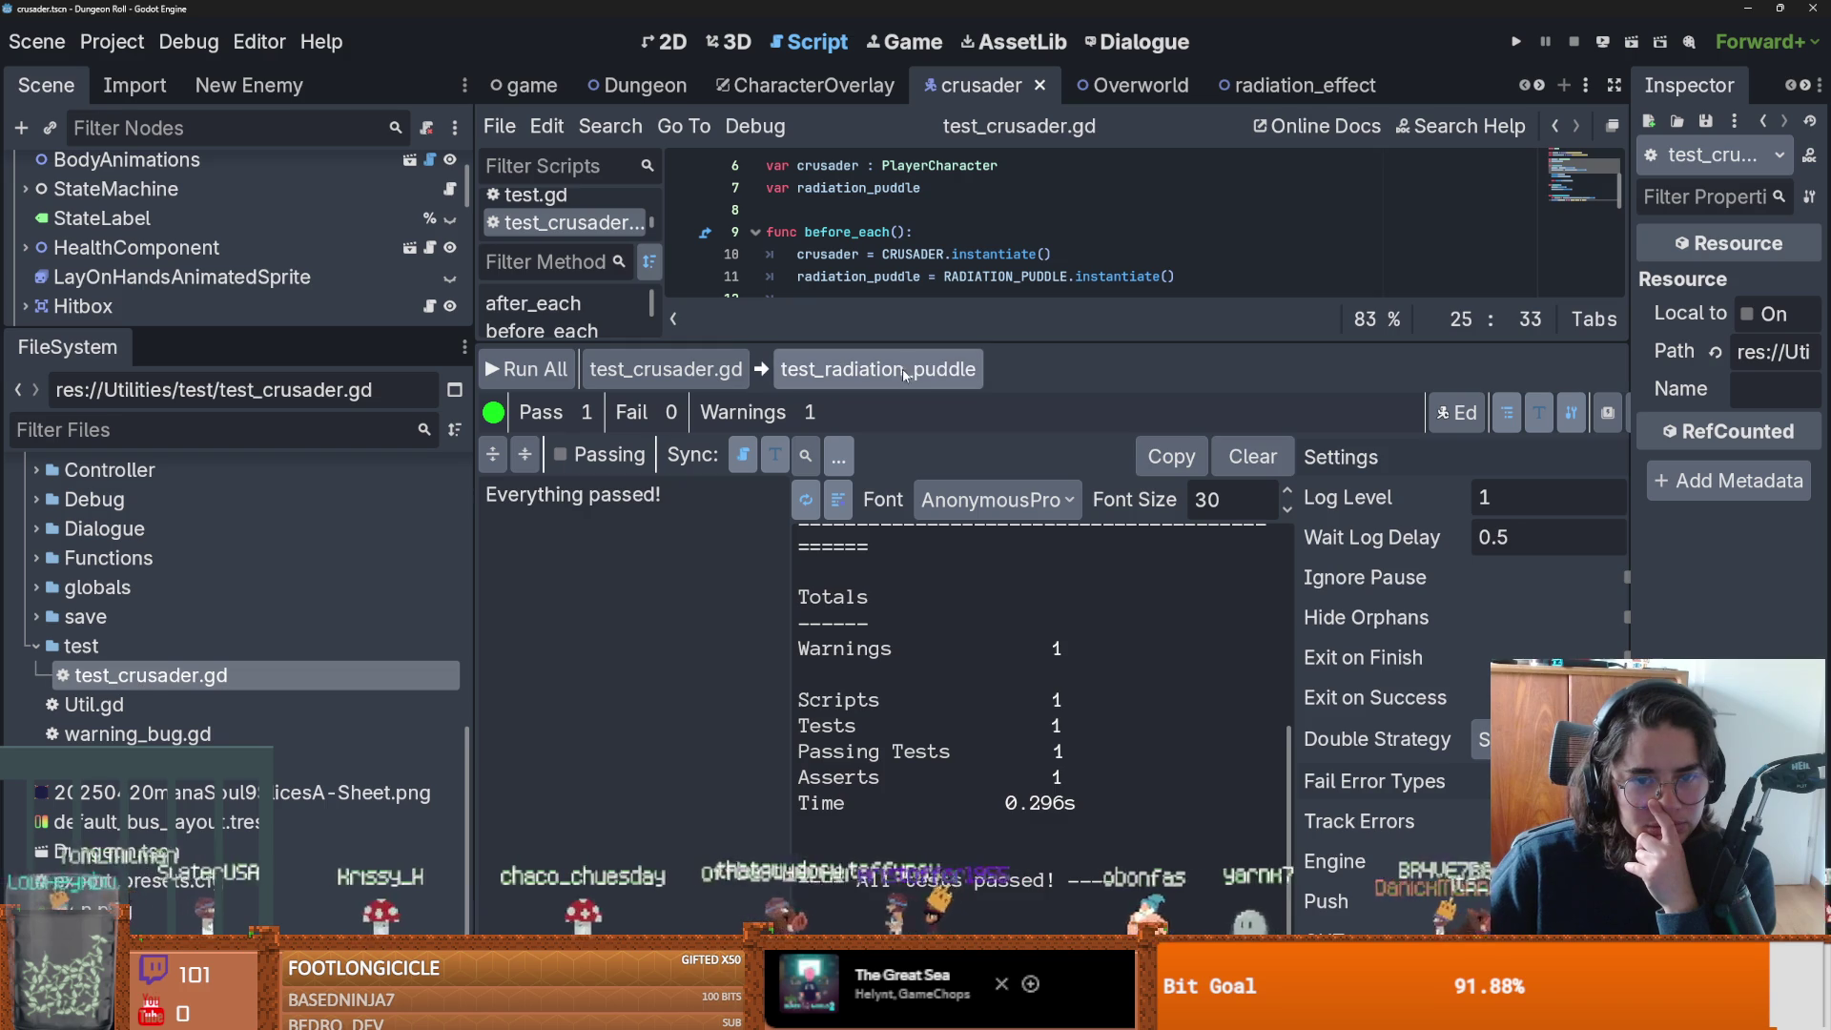
left_click_drag(871, 343, 871, 763)
left_click(852, 503)
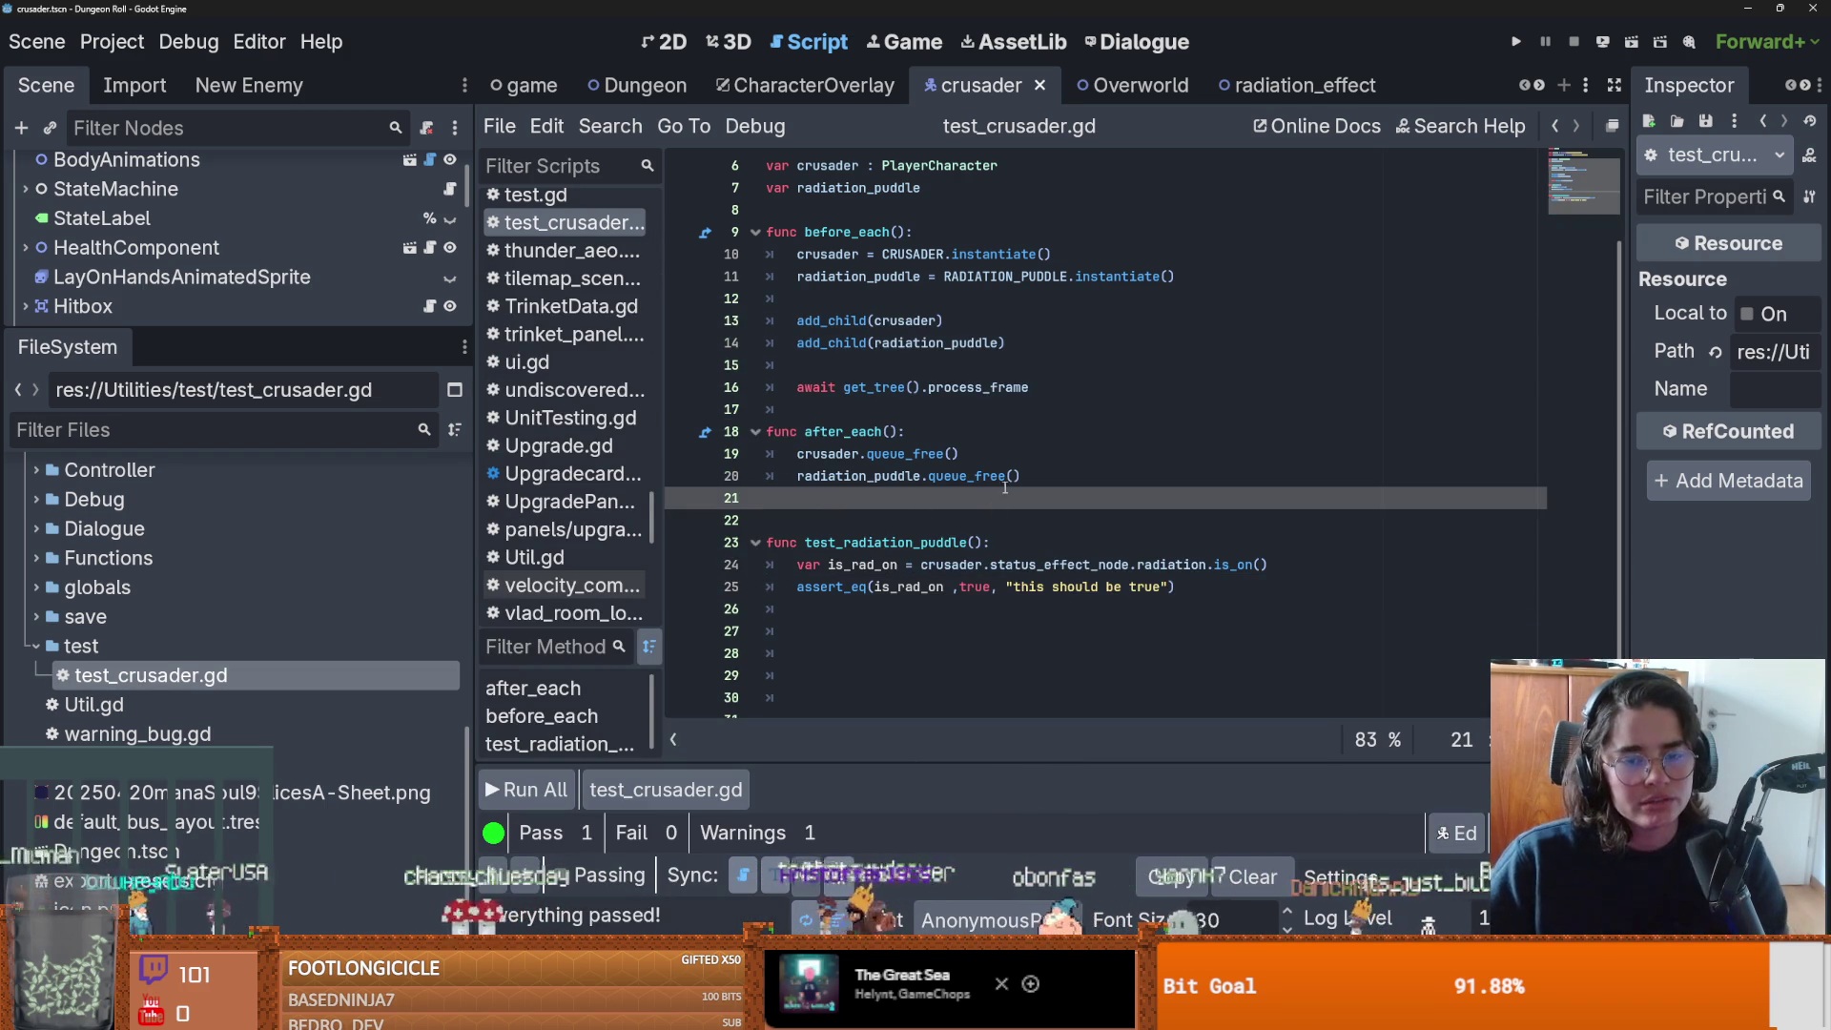
Save the project with Ctrl+S and switch to GitHub Desktop.
key("ctrl+s")
scroll(1043, 546, "down", 1)
mouse_move(1042, 547)
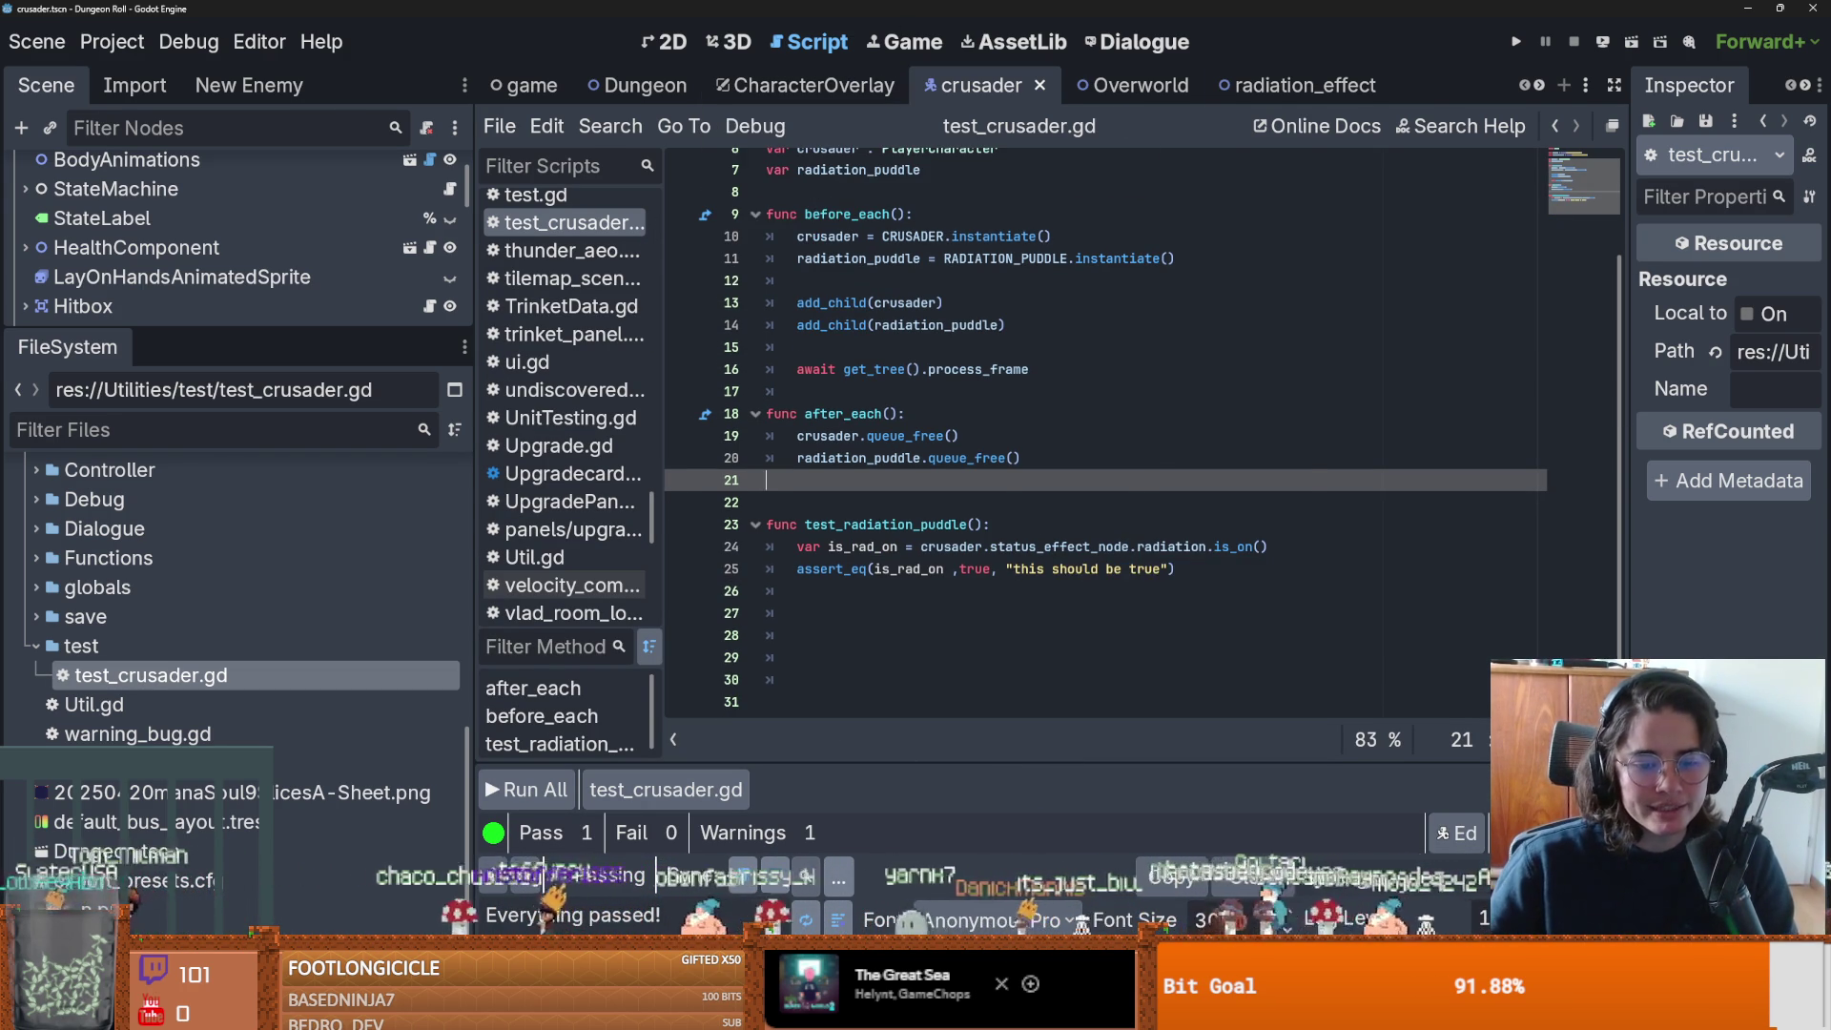
key("alt+Tab")
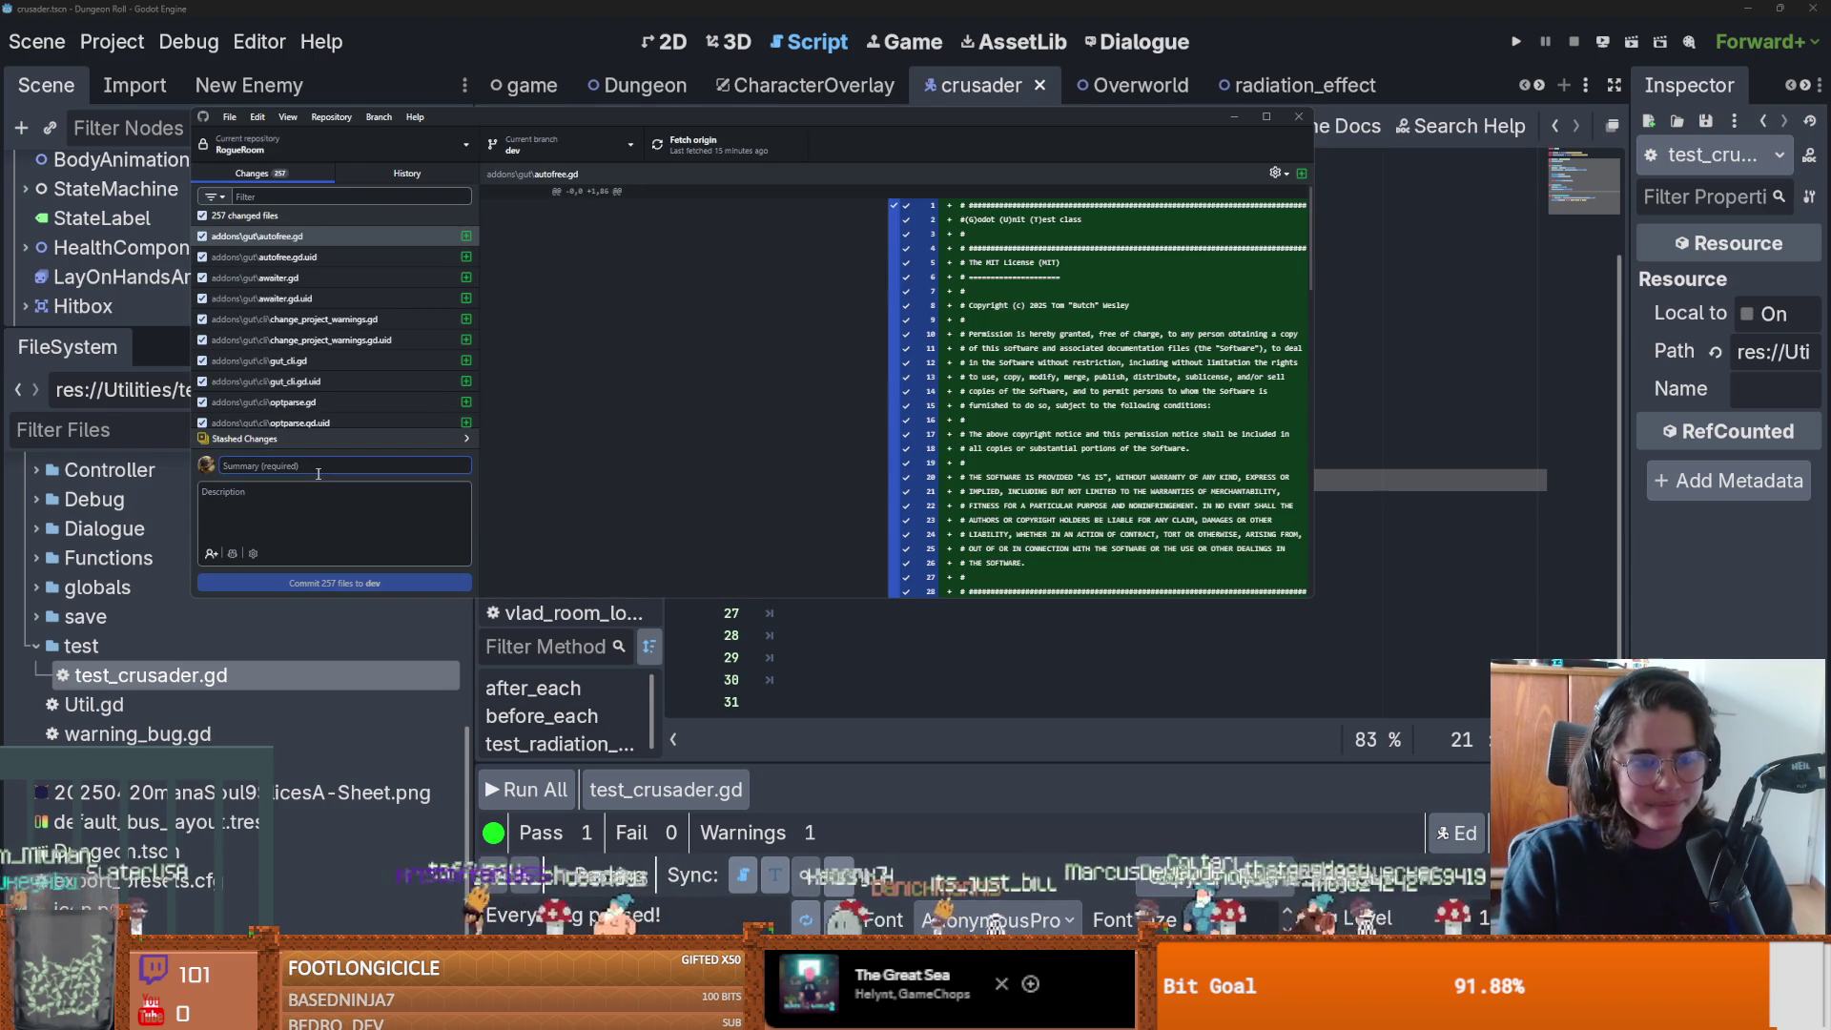
Commit all 257 files to dev with a radiation puddle status effect test summary, then return to Godot.
type("test suit")
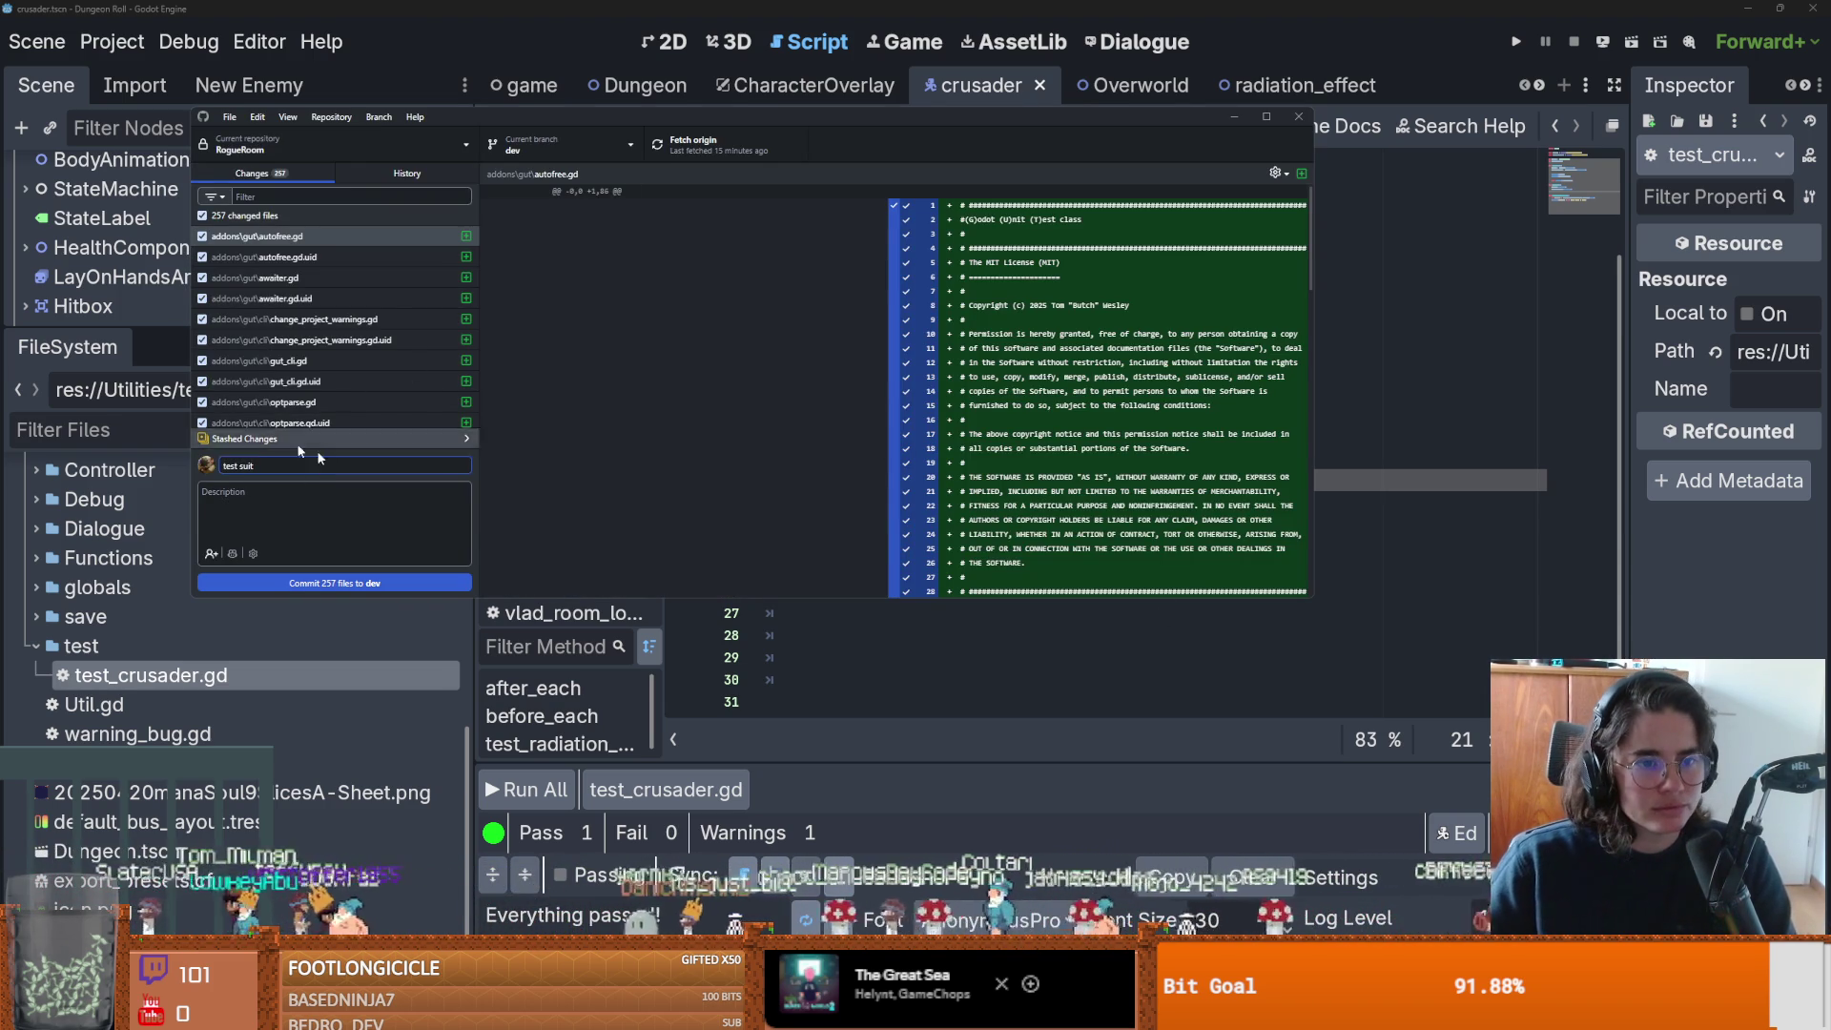
key("ctrl+a")
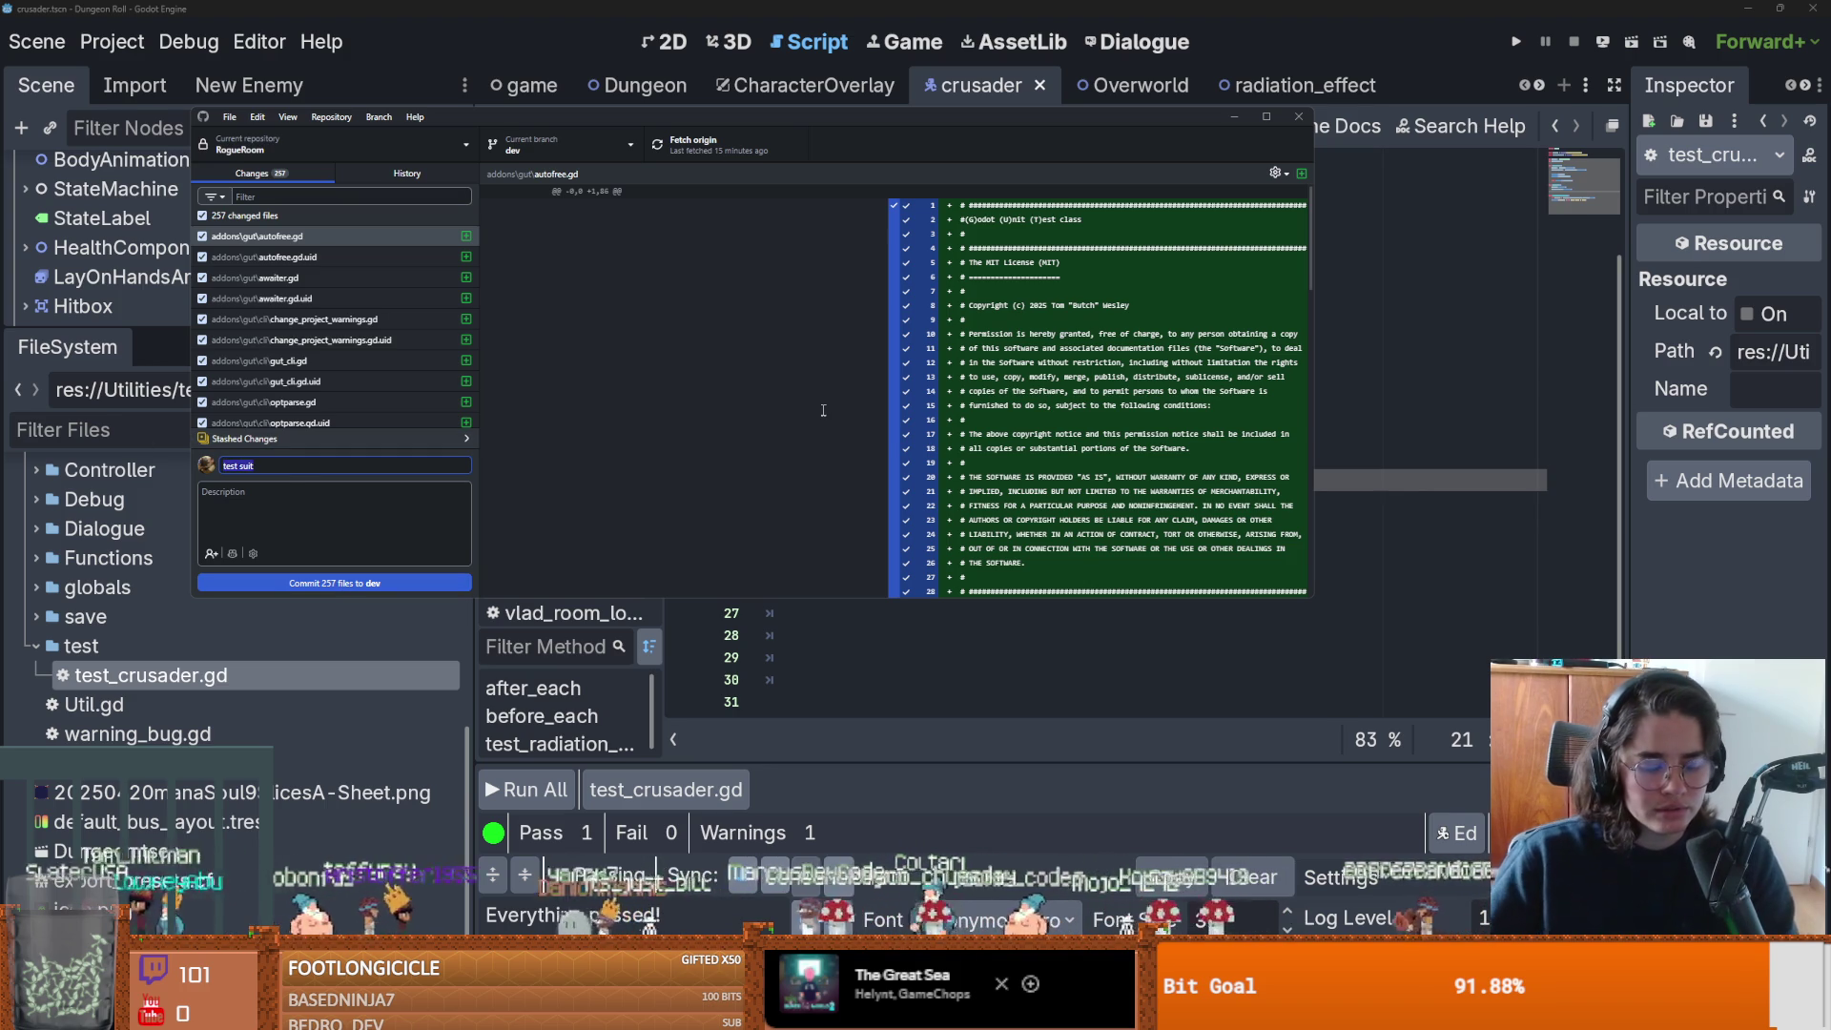
key("BackSpace")
type("tes")
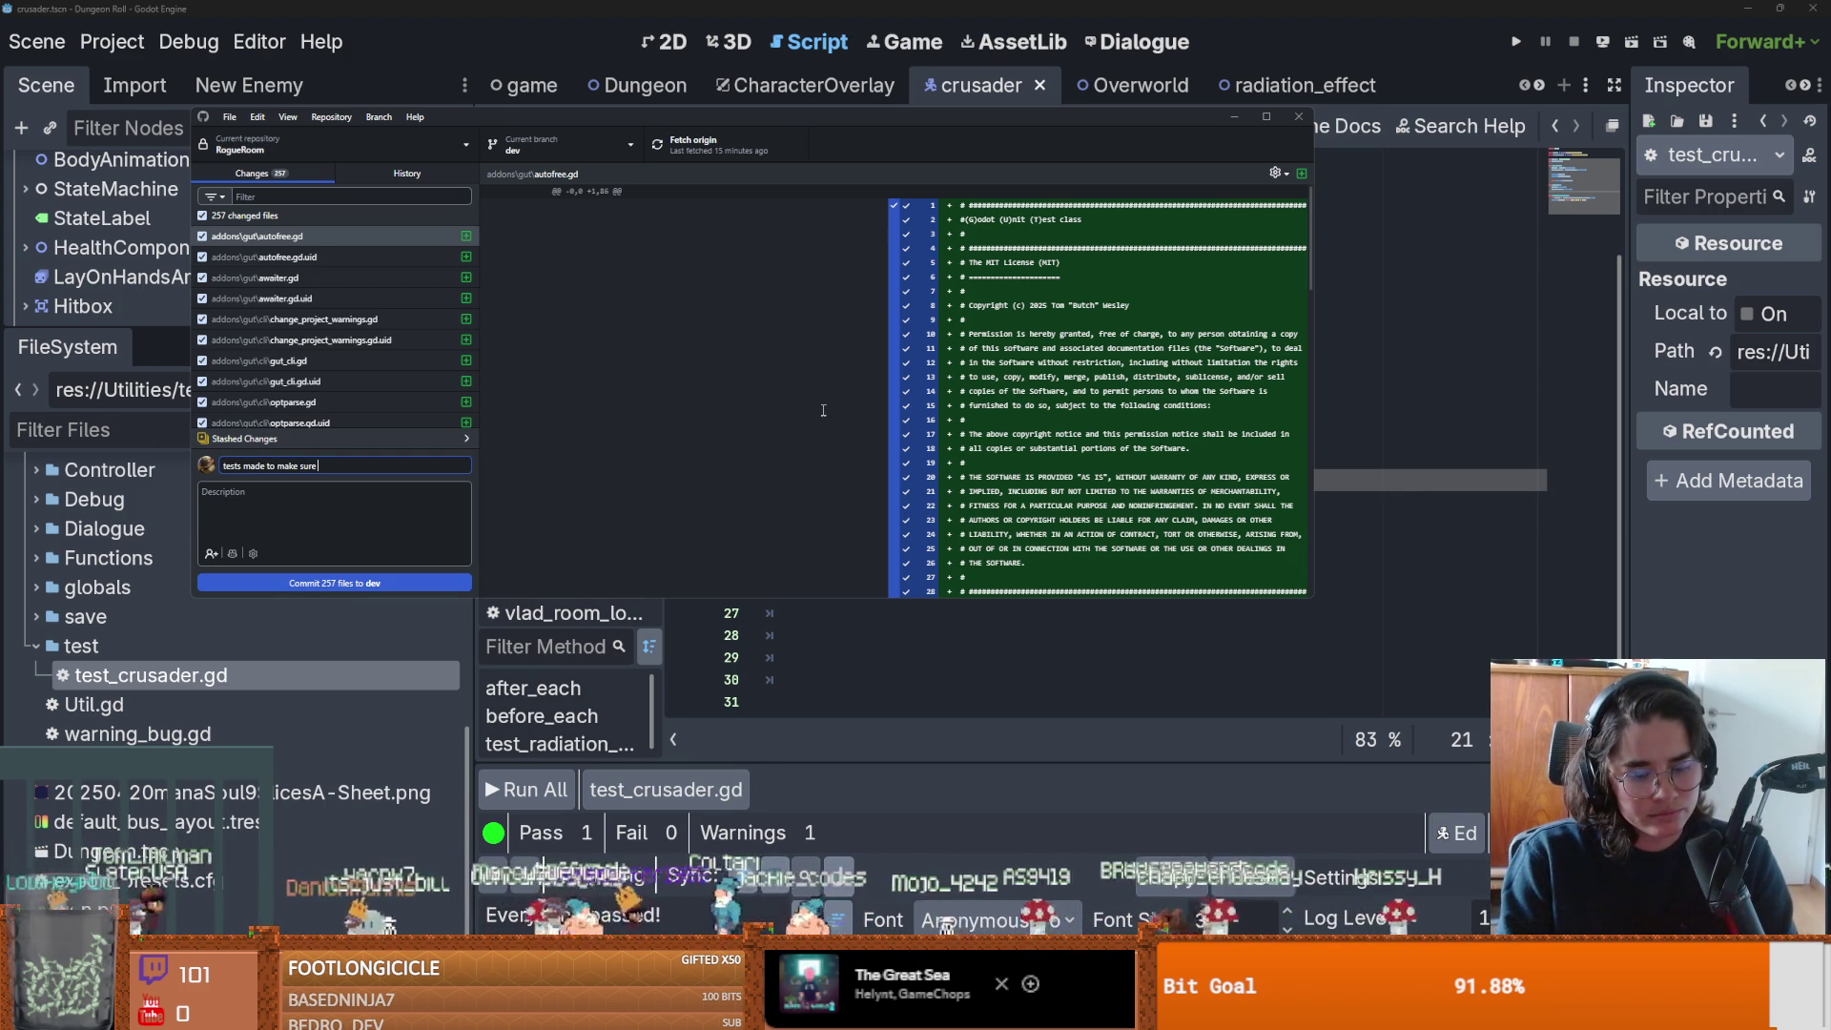
type("puddle activates")
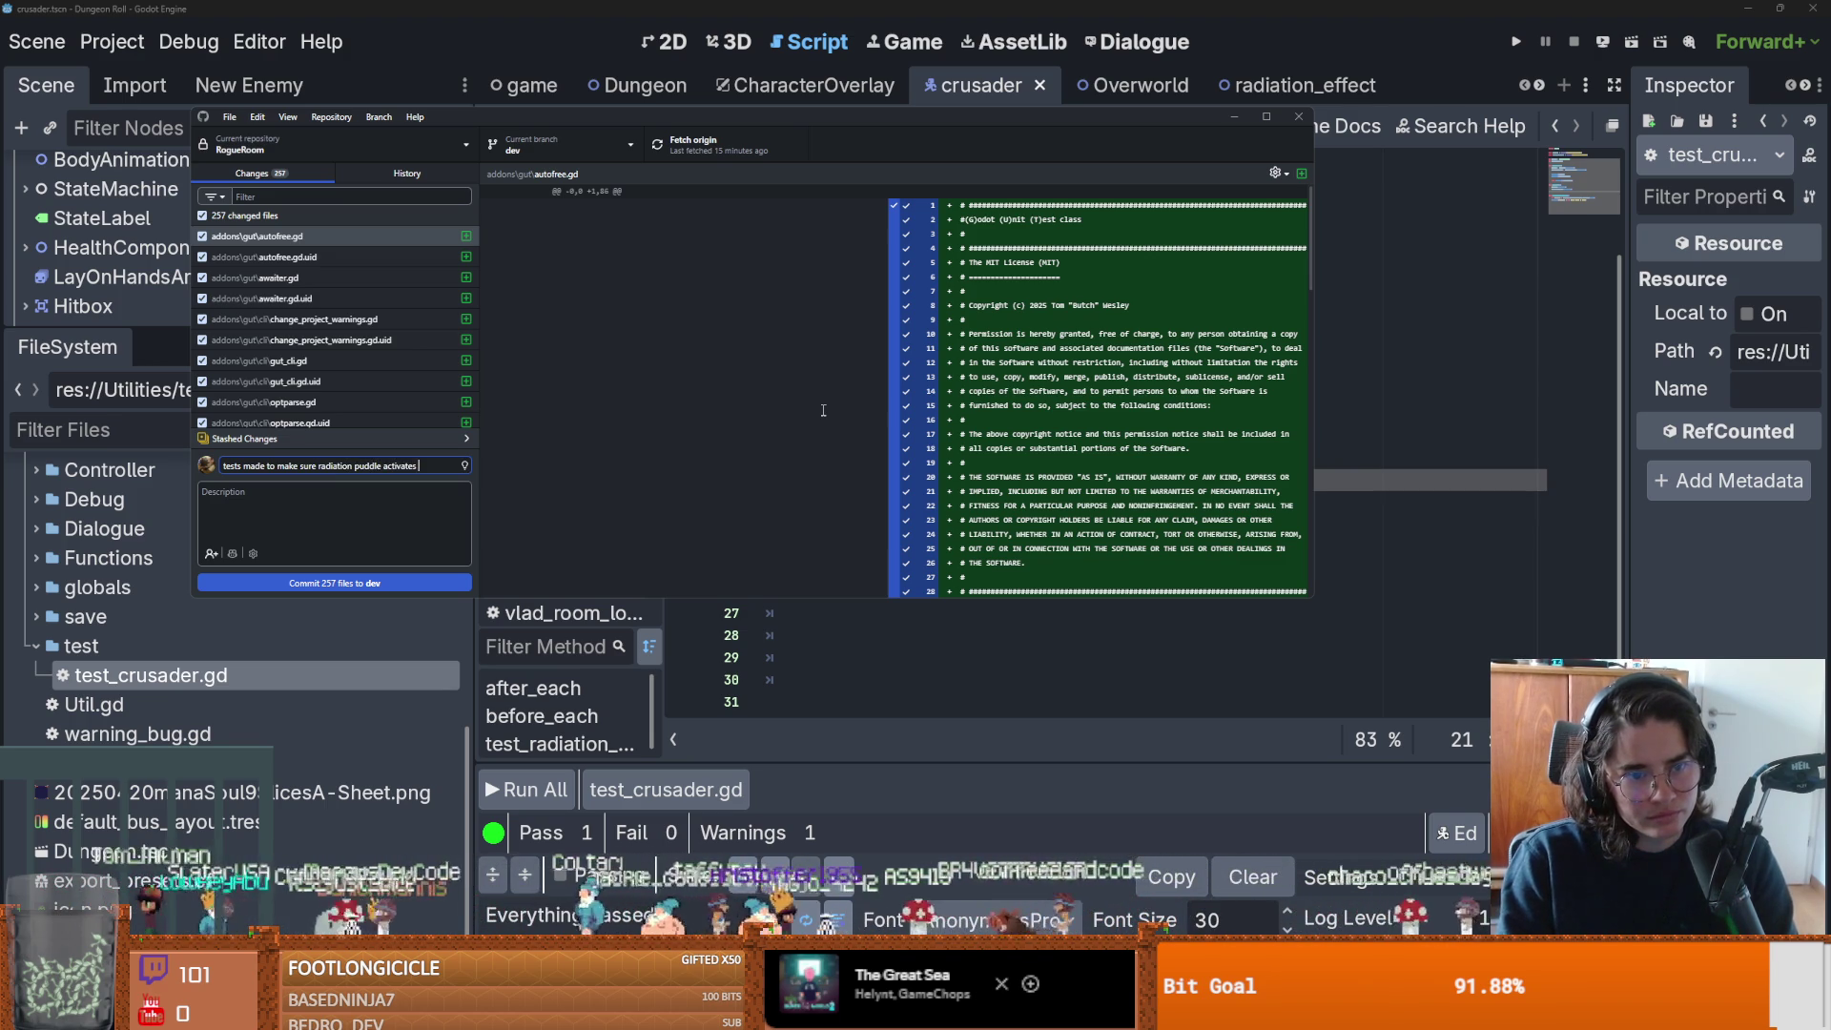
type(" effect")
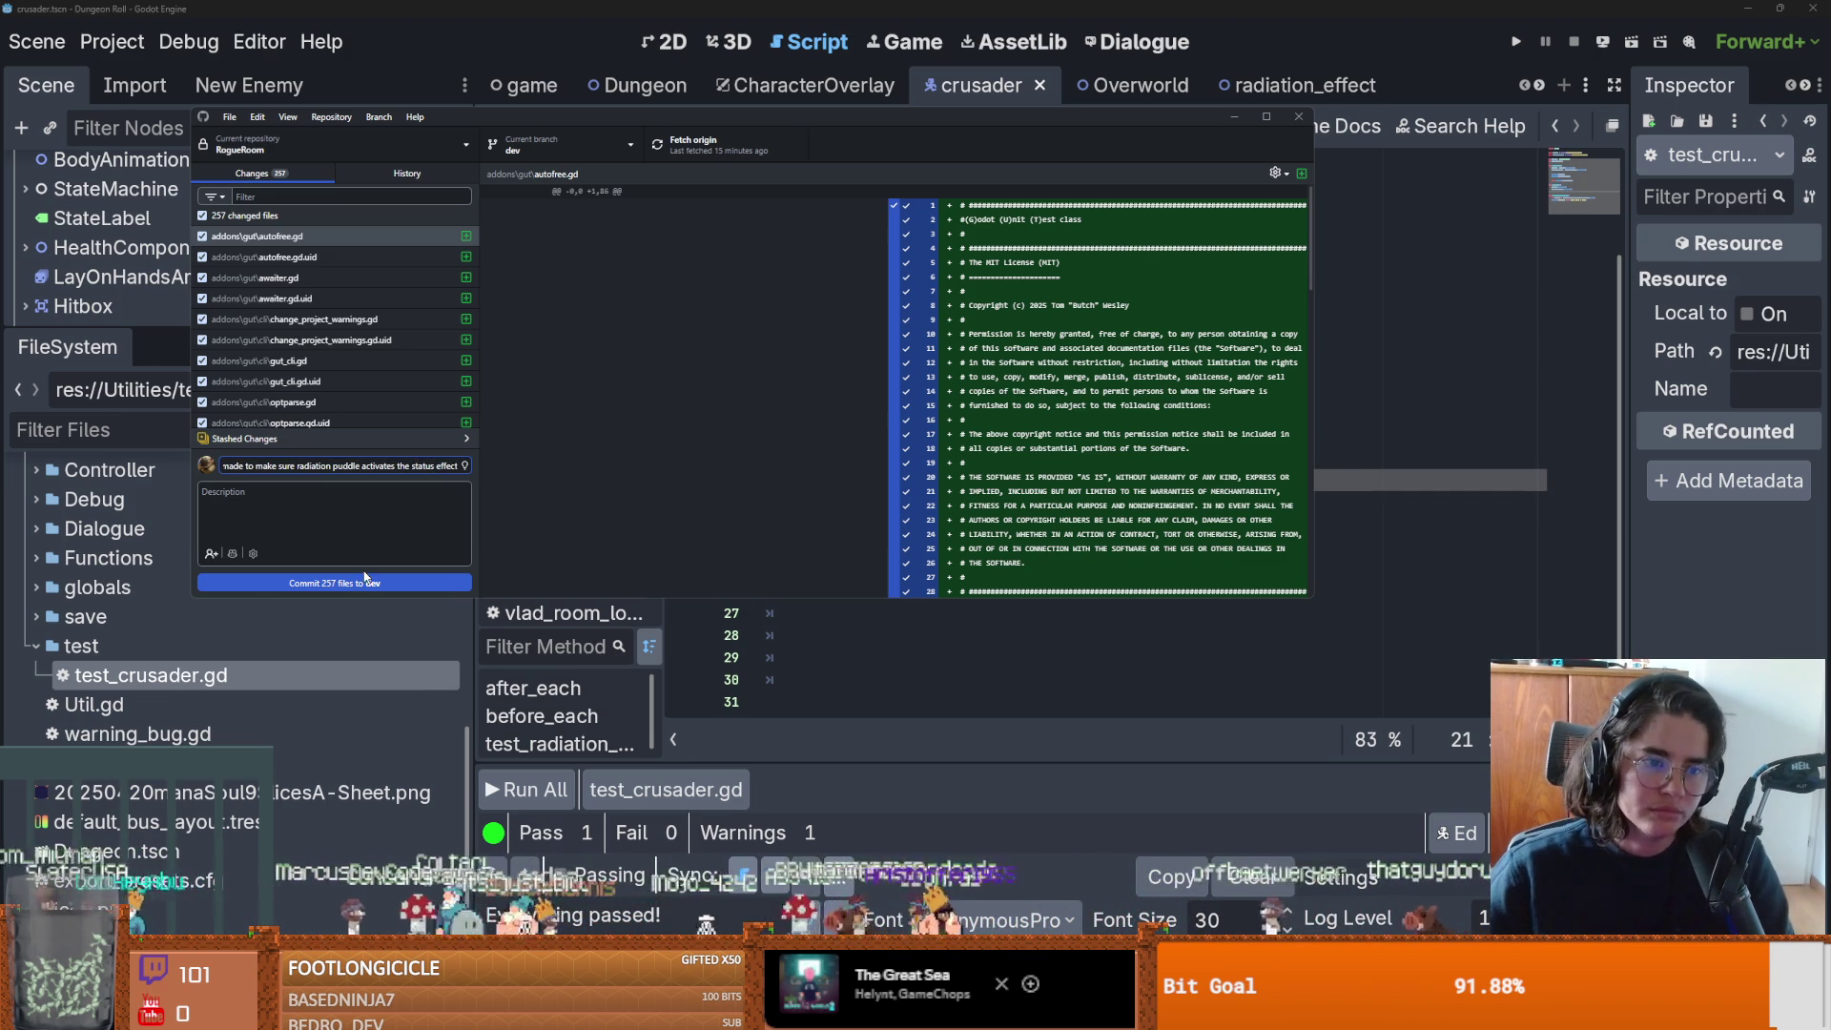
left_click(365, 581)
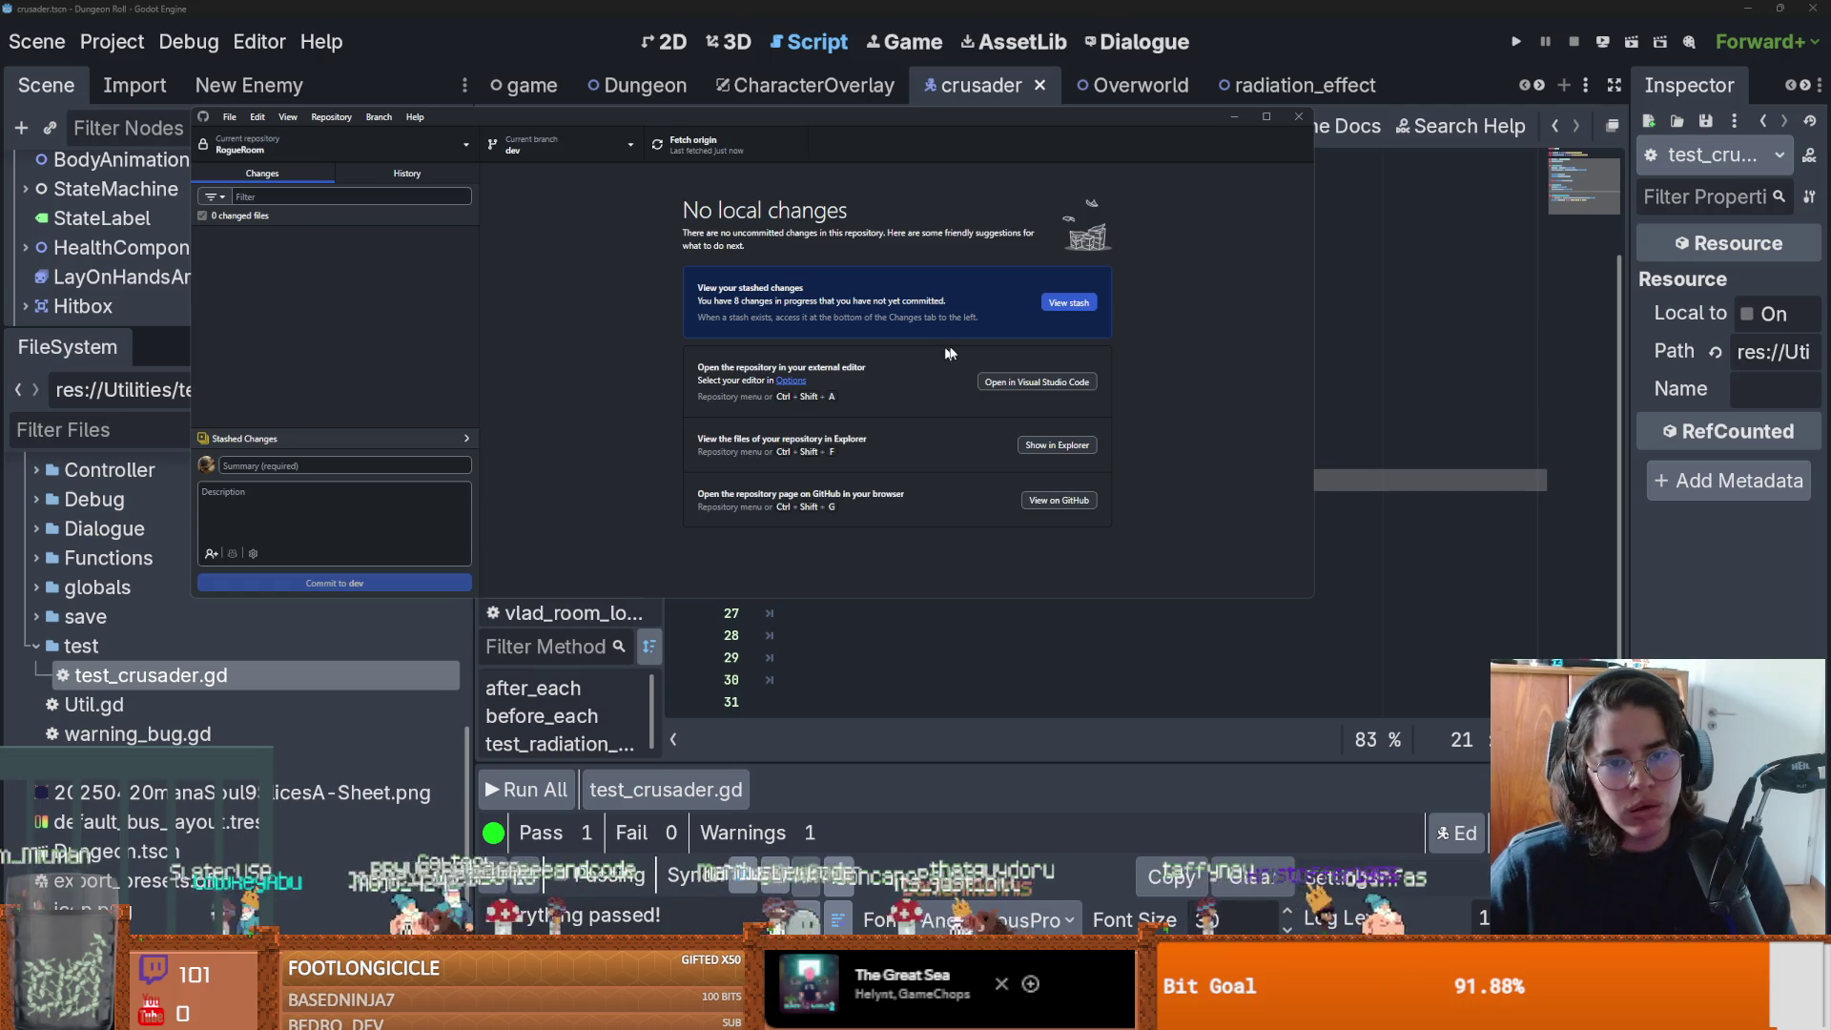
left_click(355, 597)
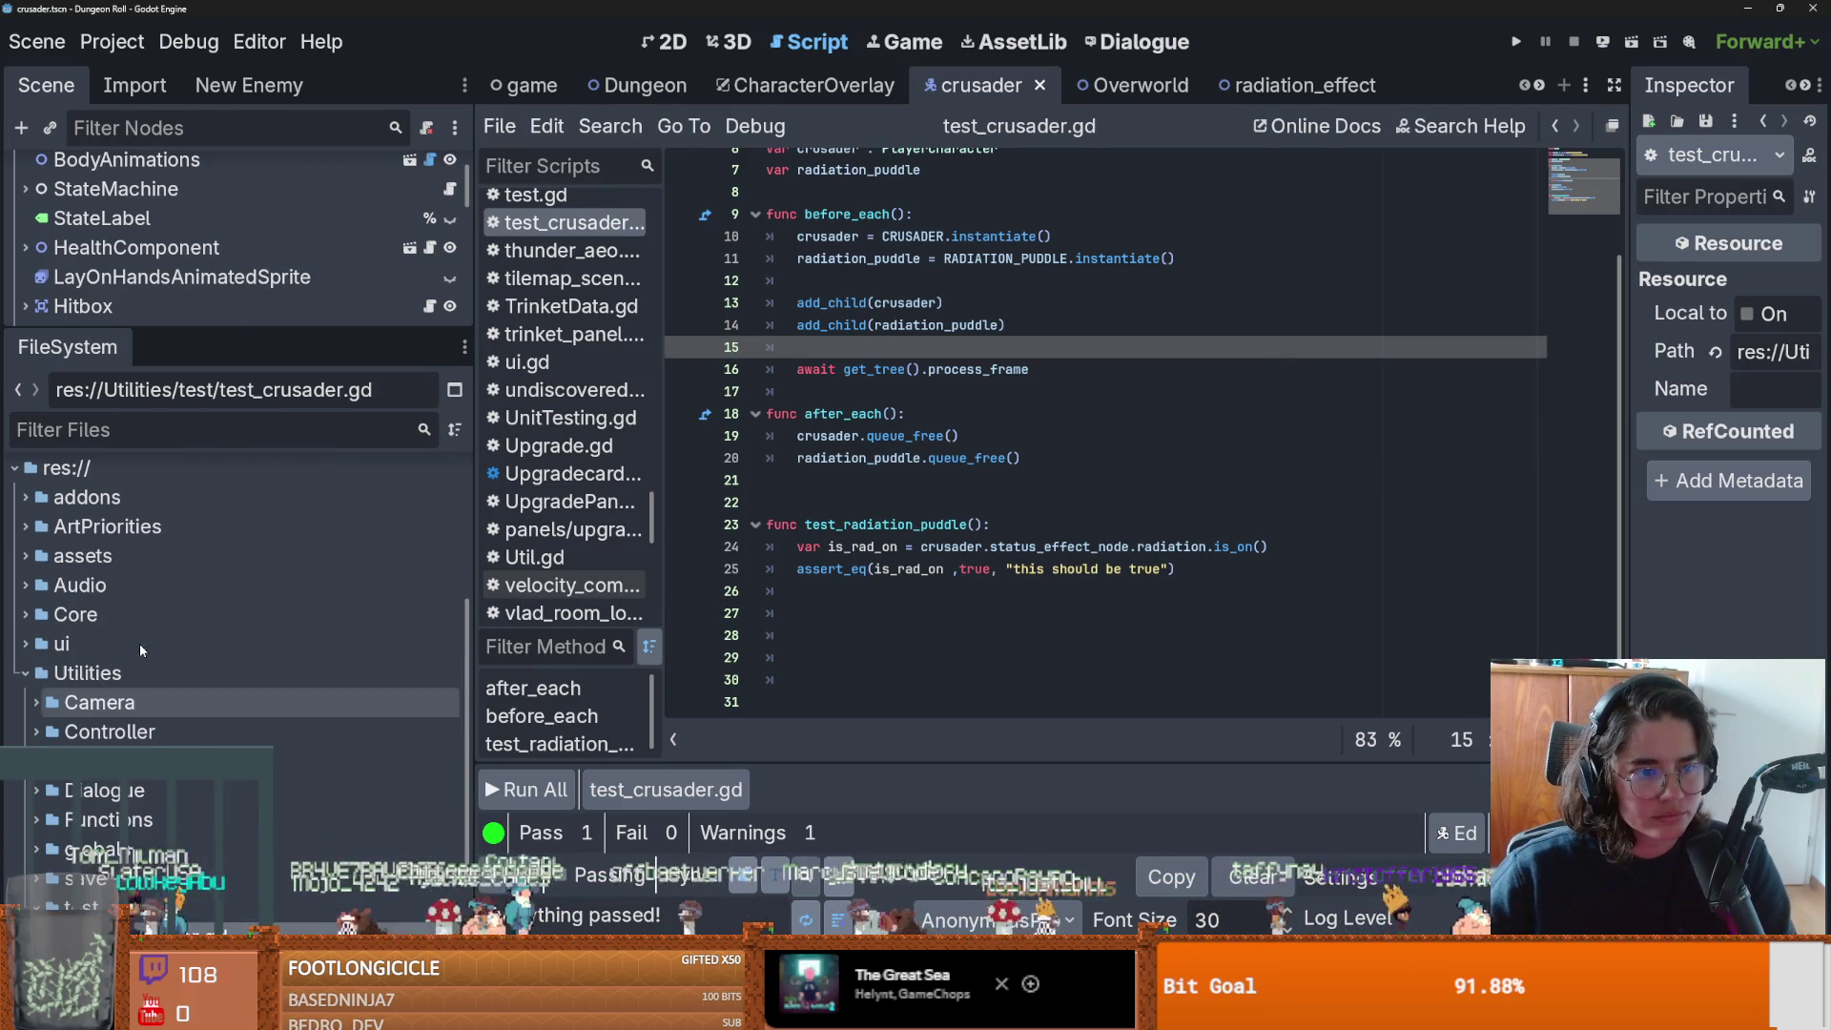
left_click(201, 920)
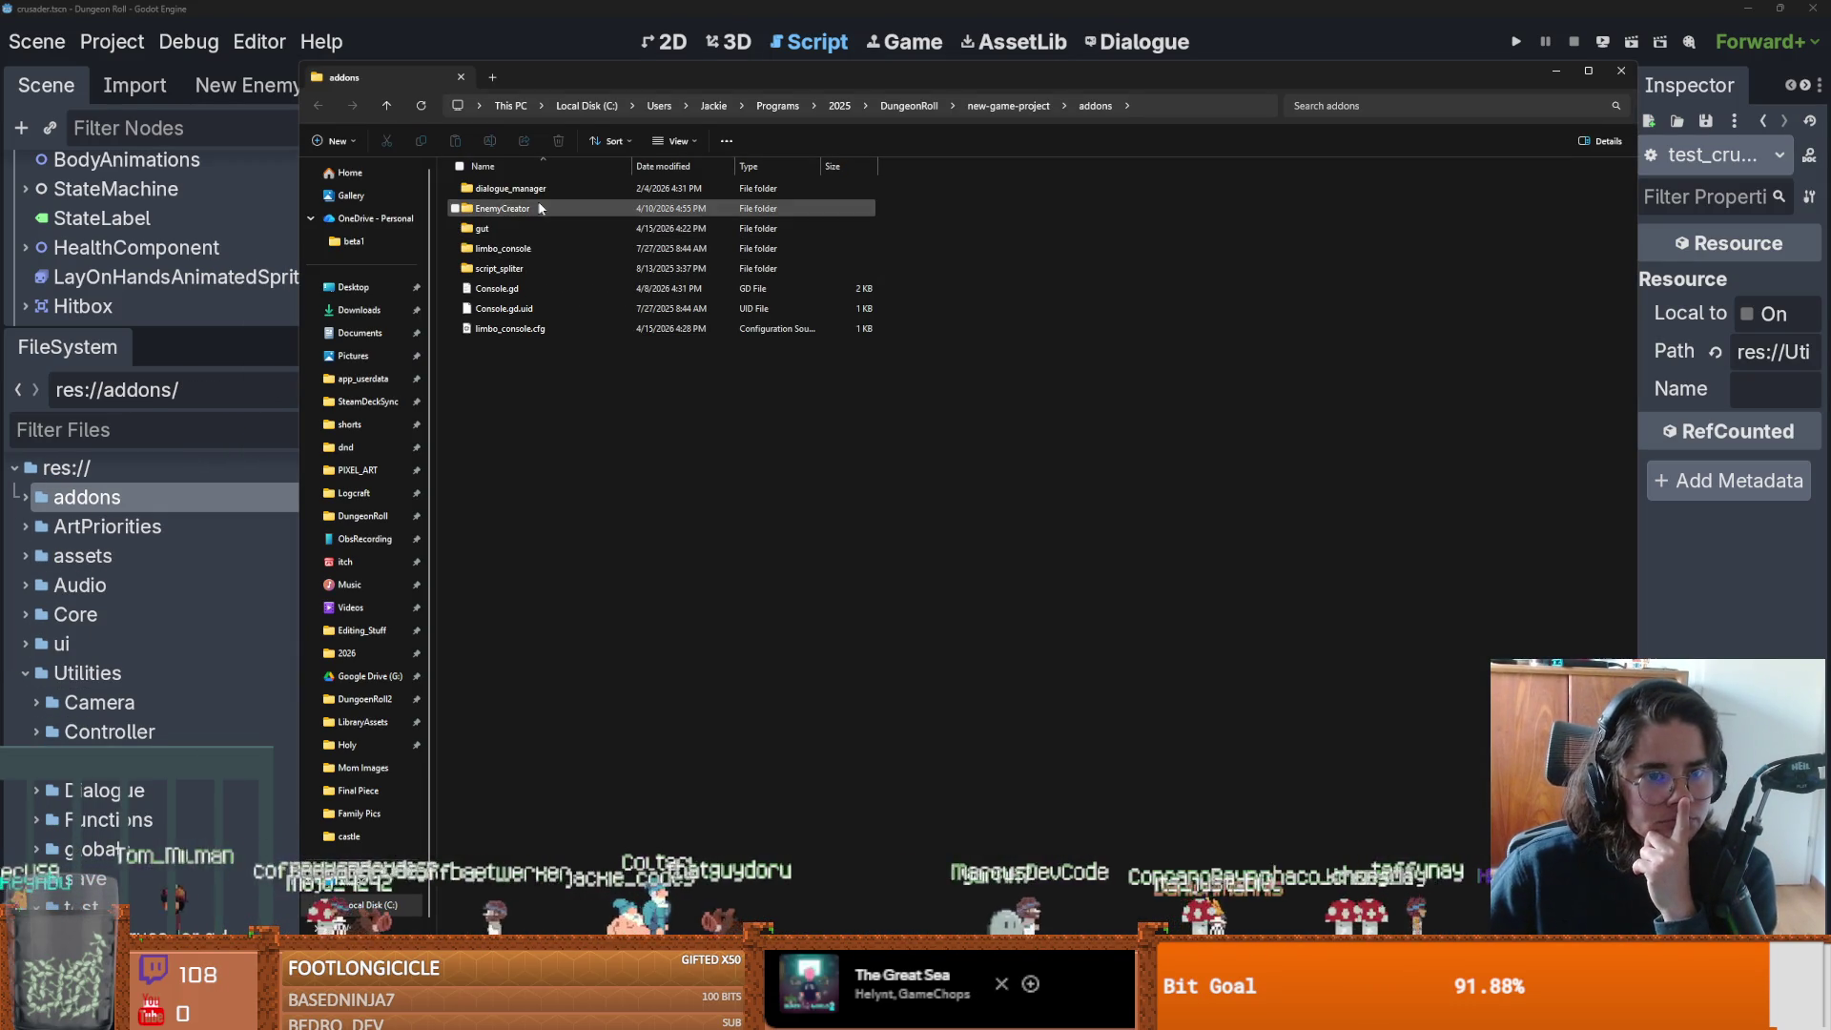
right_click(494, 227)
left_click(481, 229)
right_click(482, 230)
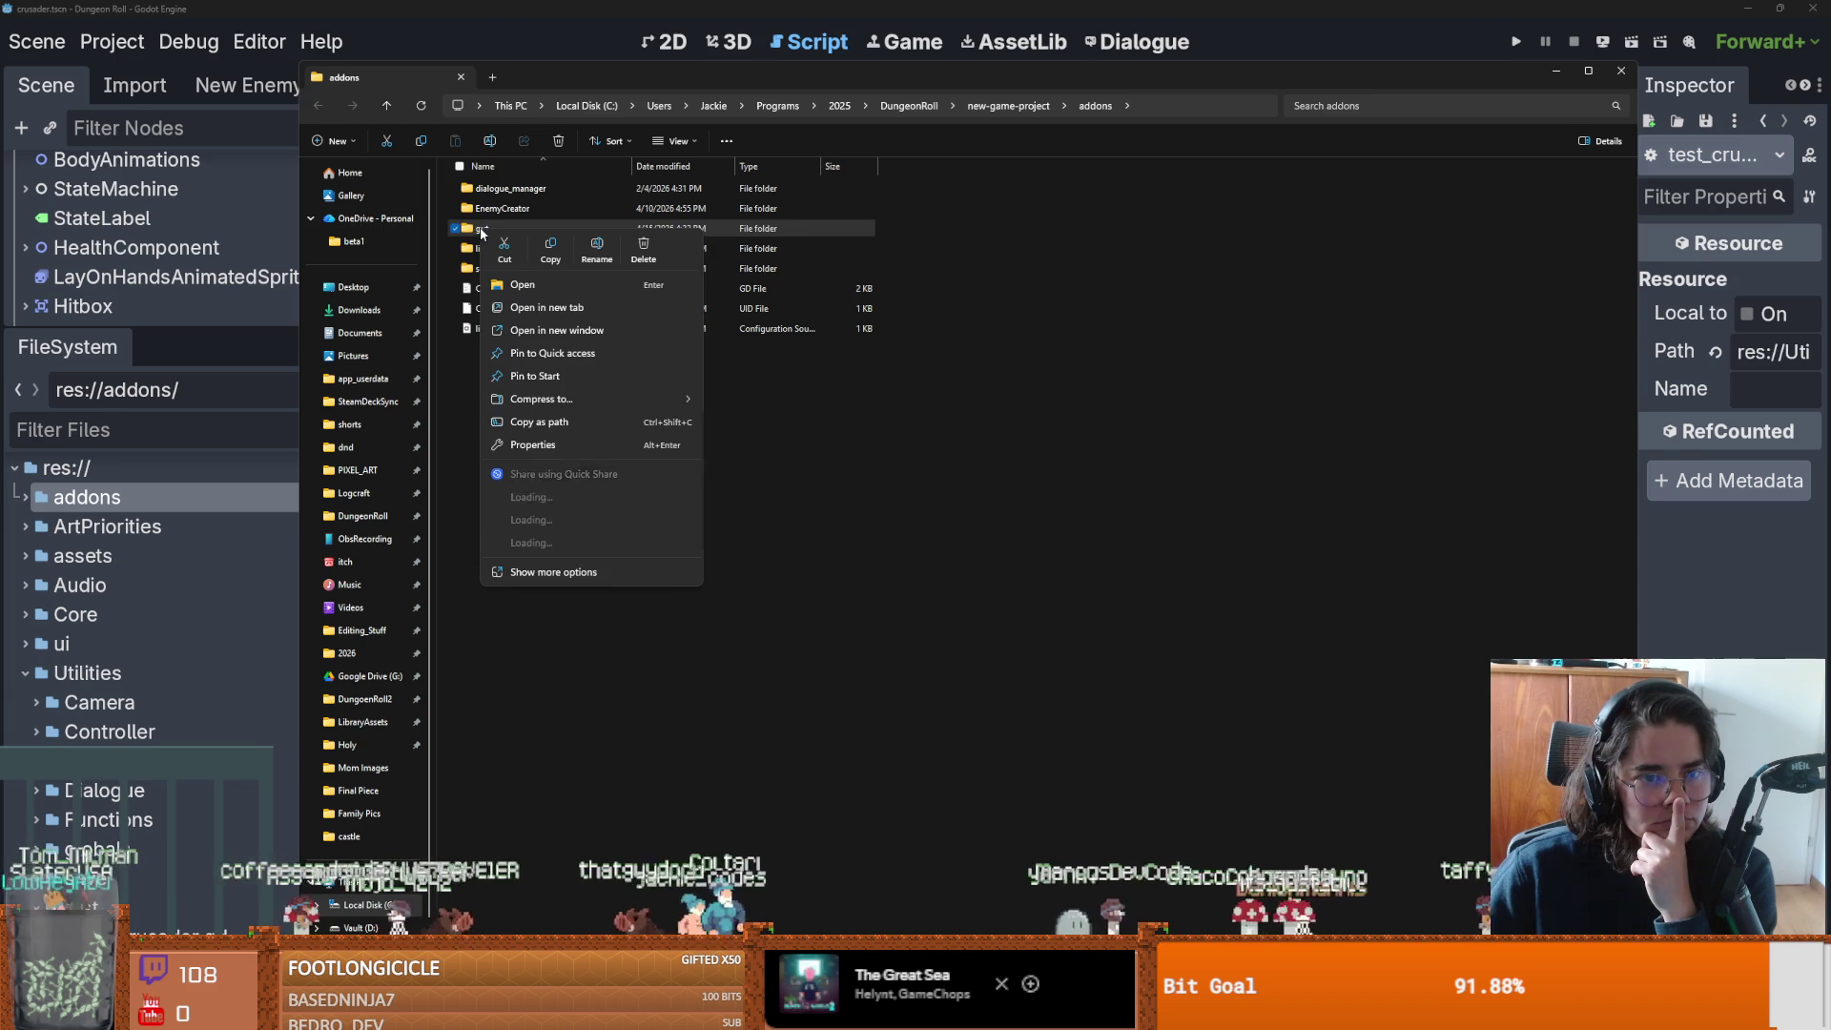
left_click(534, 445)
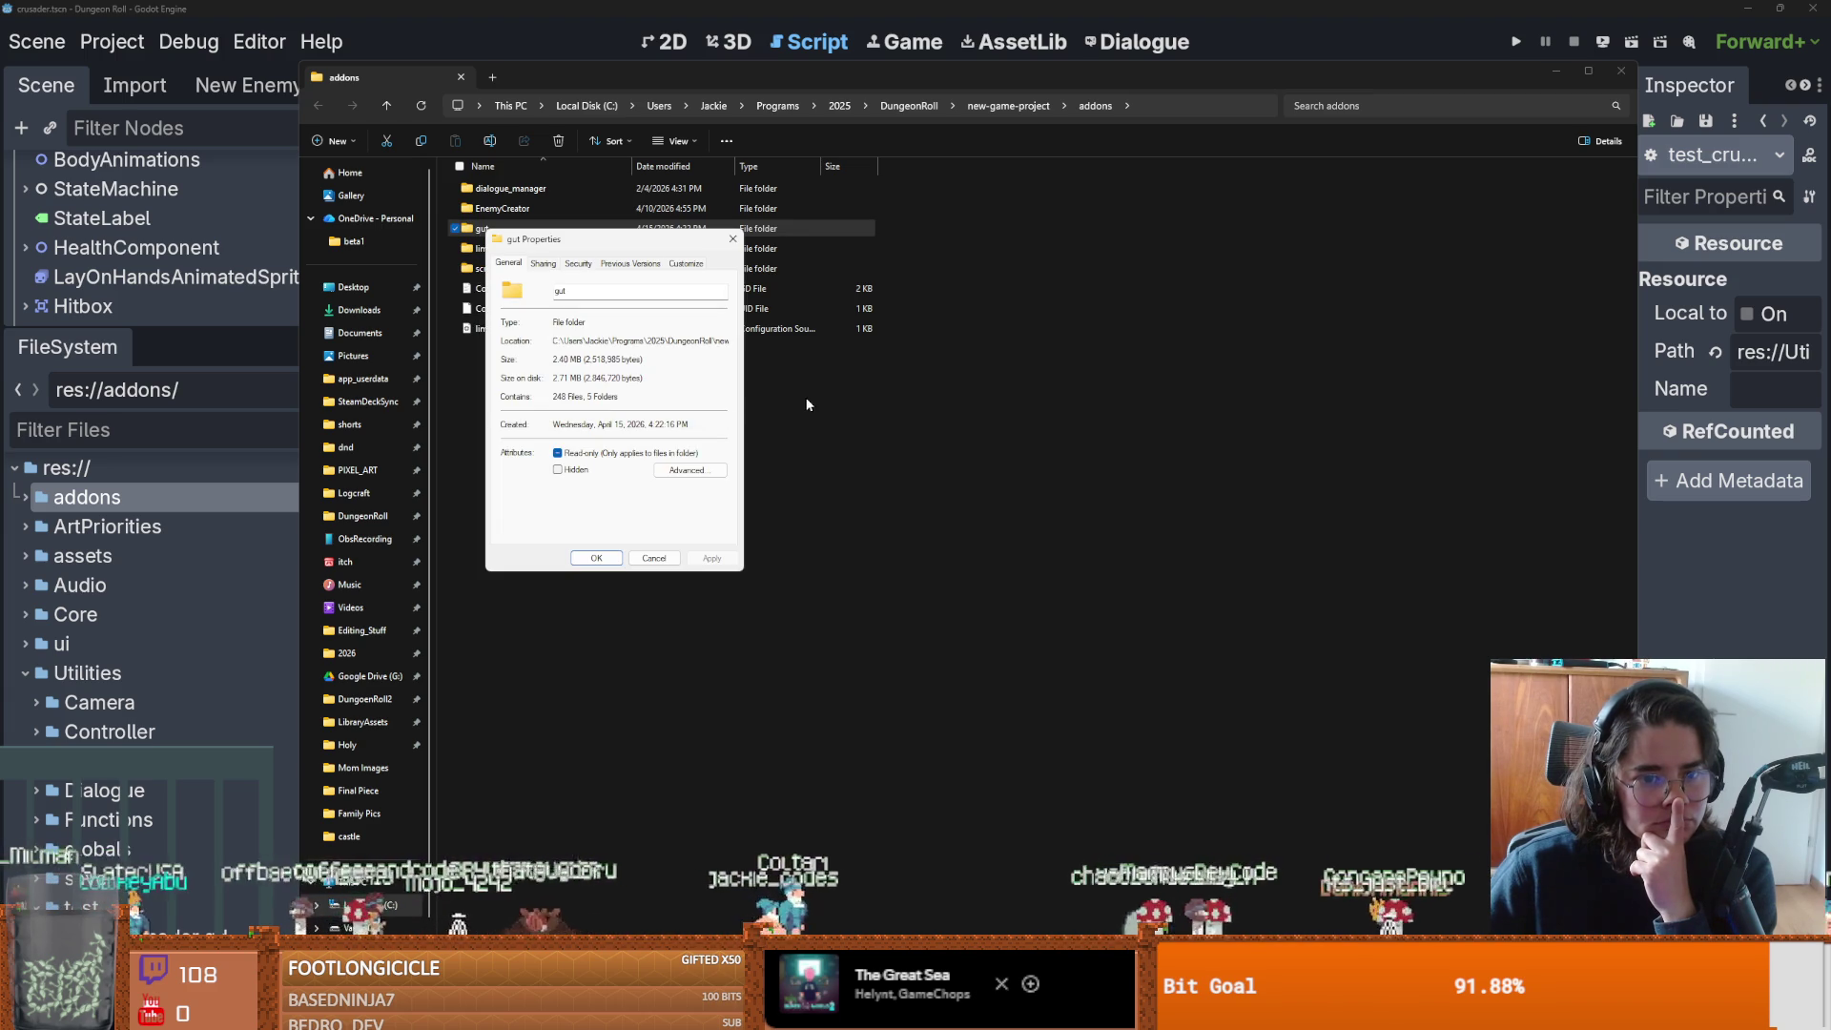
double_click(561, 359)
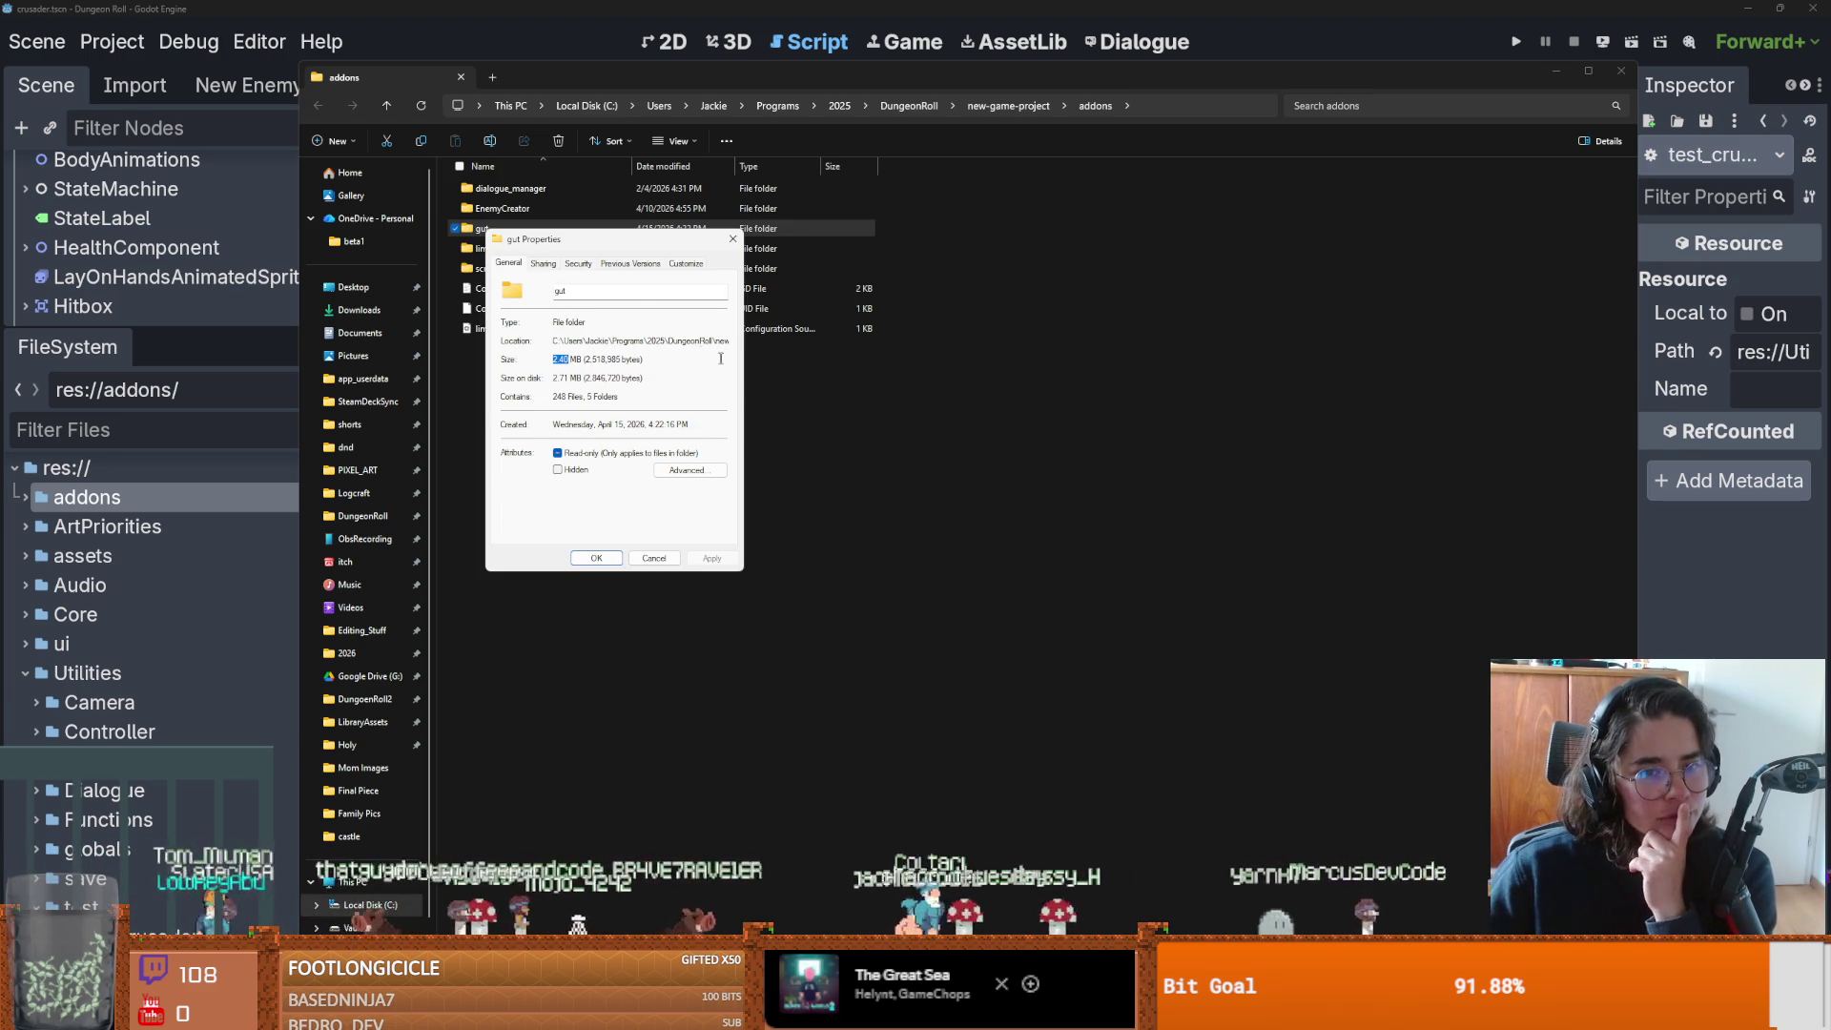
left_click(733, 238)
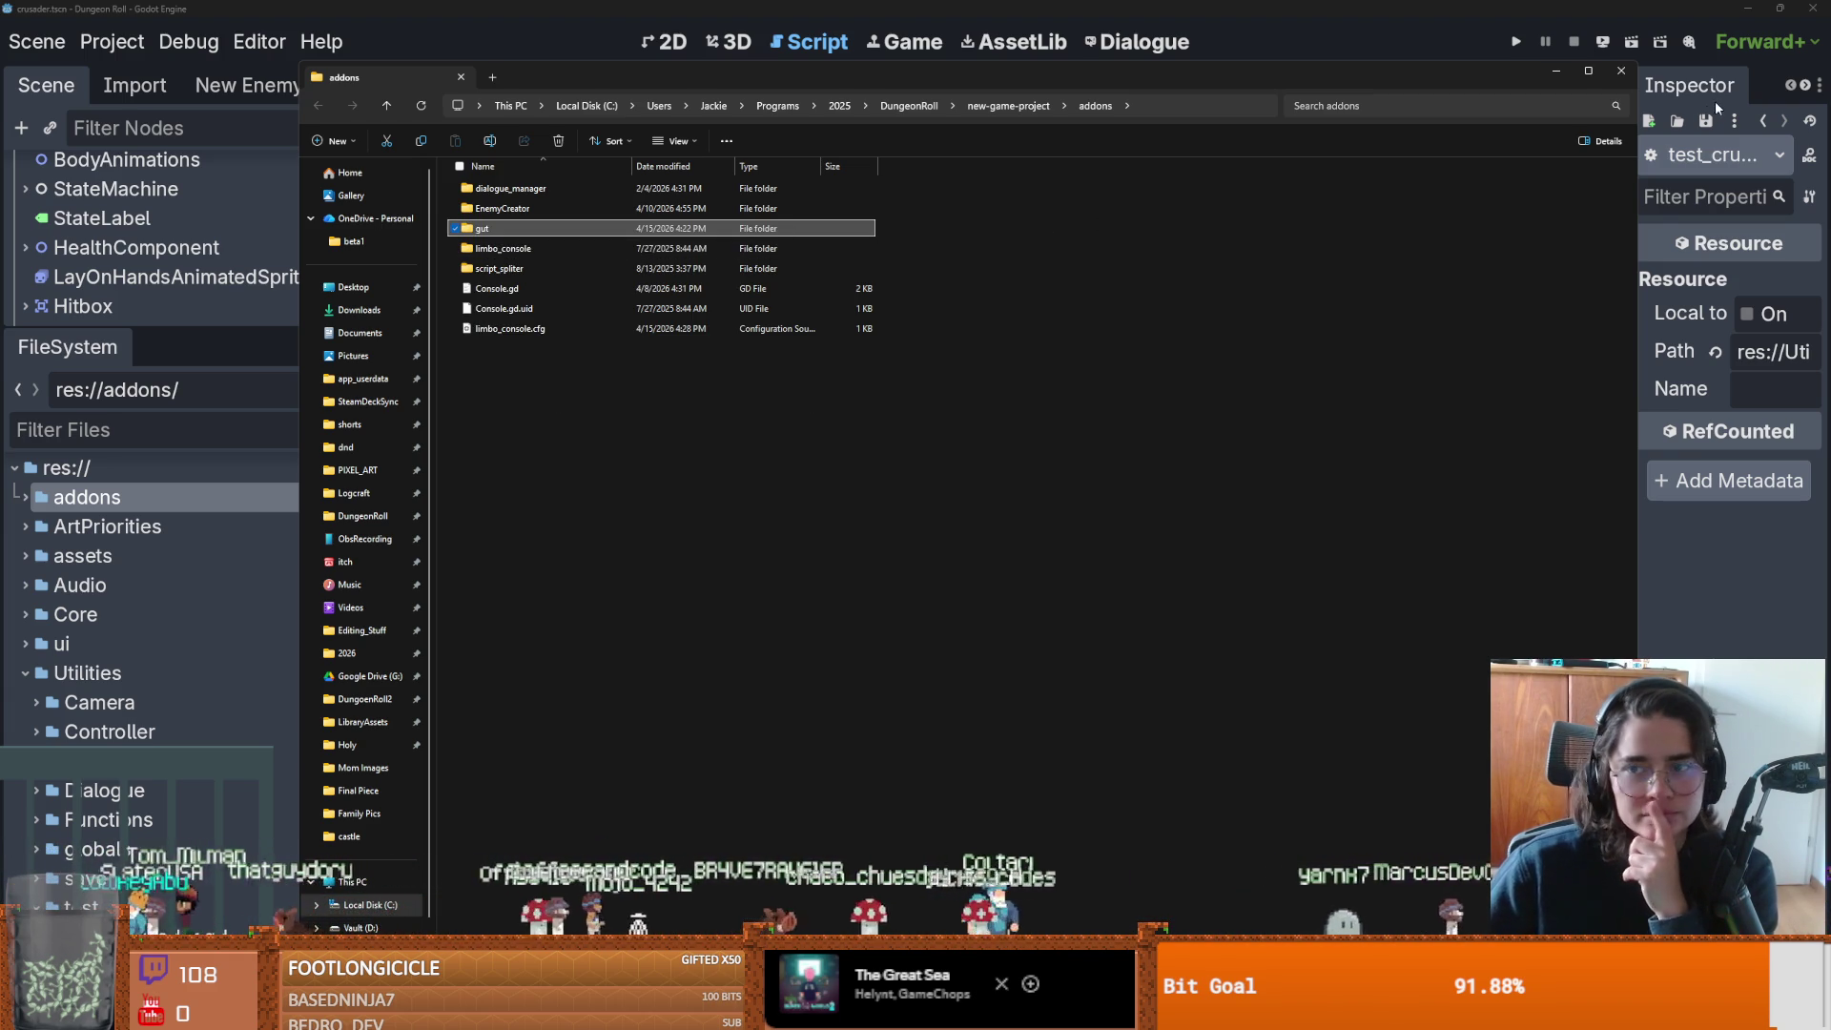
left_click(1621, 70)
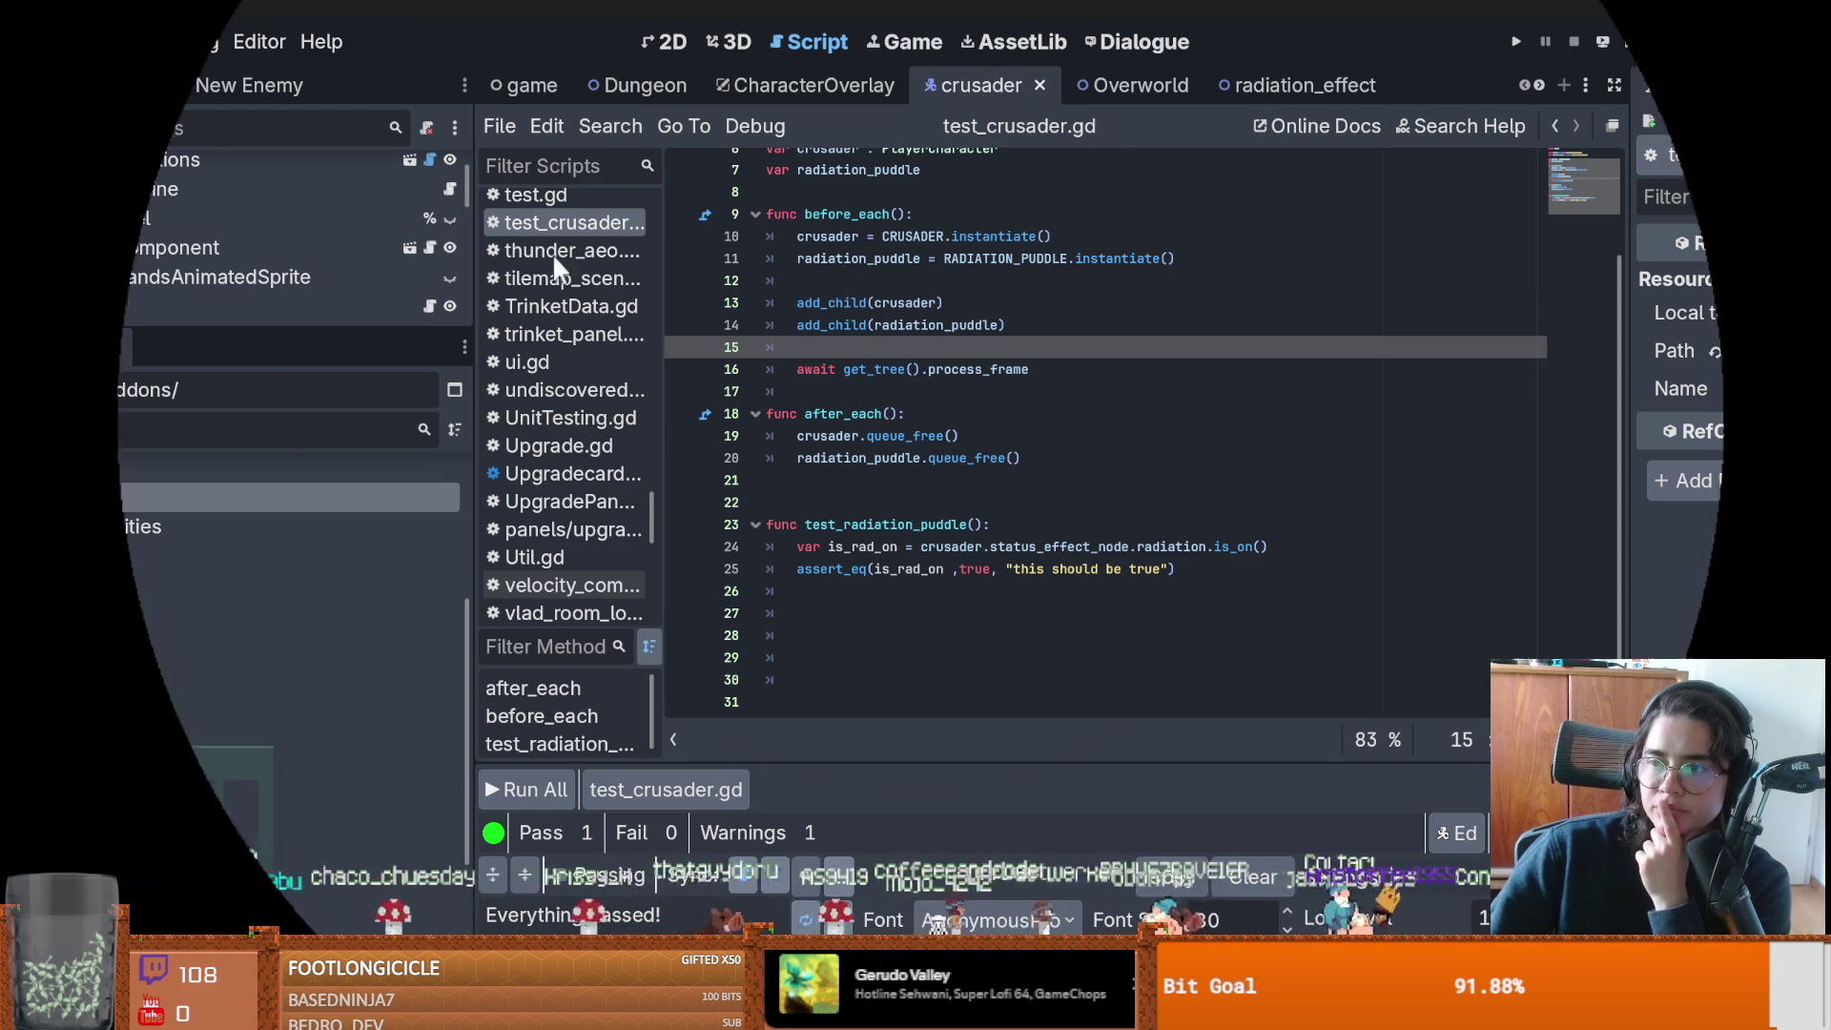
Switch from Godot to the full-screen Cannon ball-launching game.
key("alt+Tab")
left_click(748, 462)
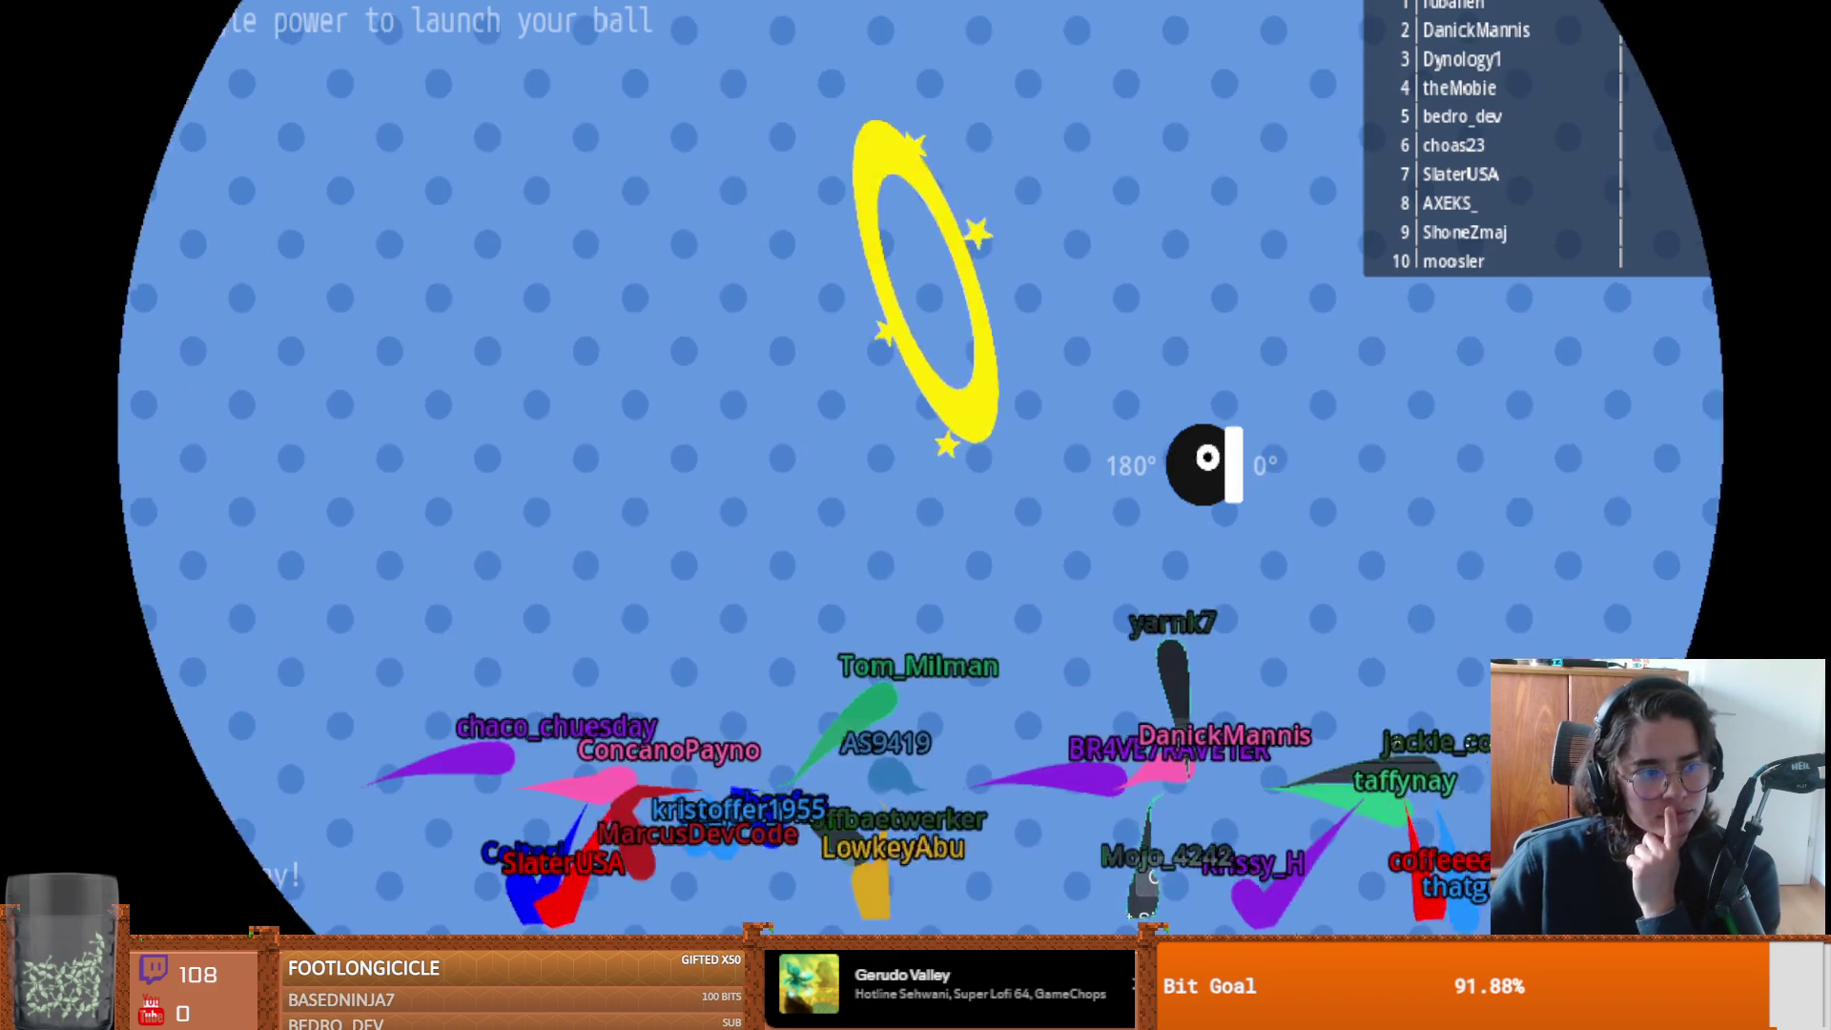
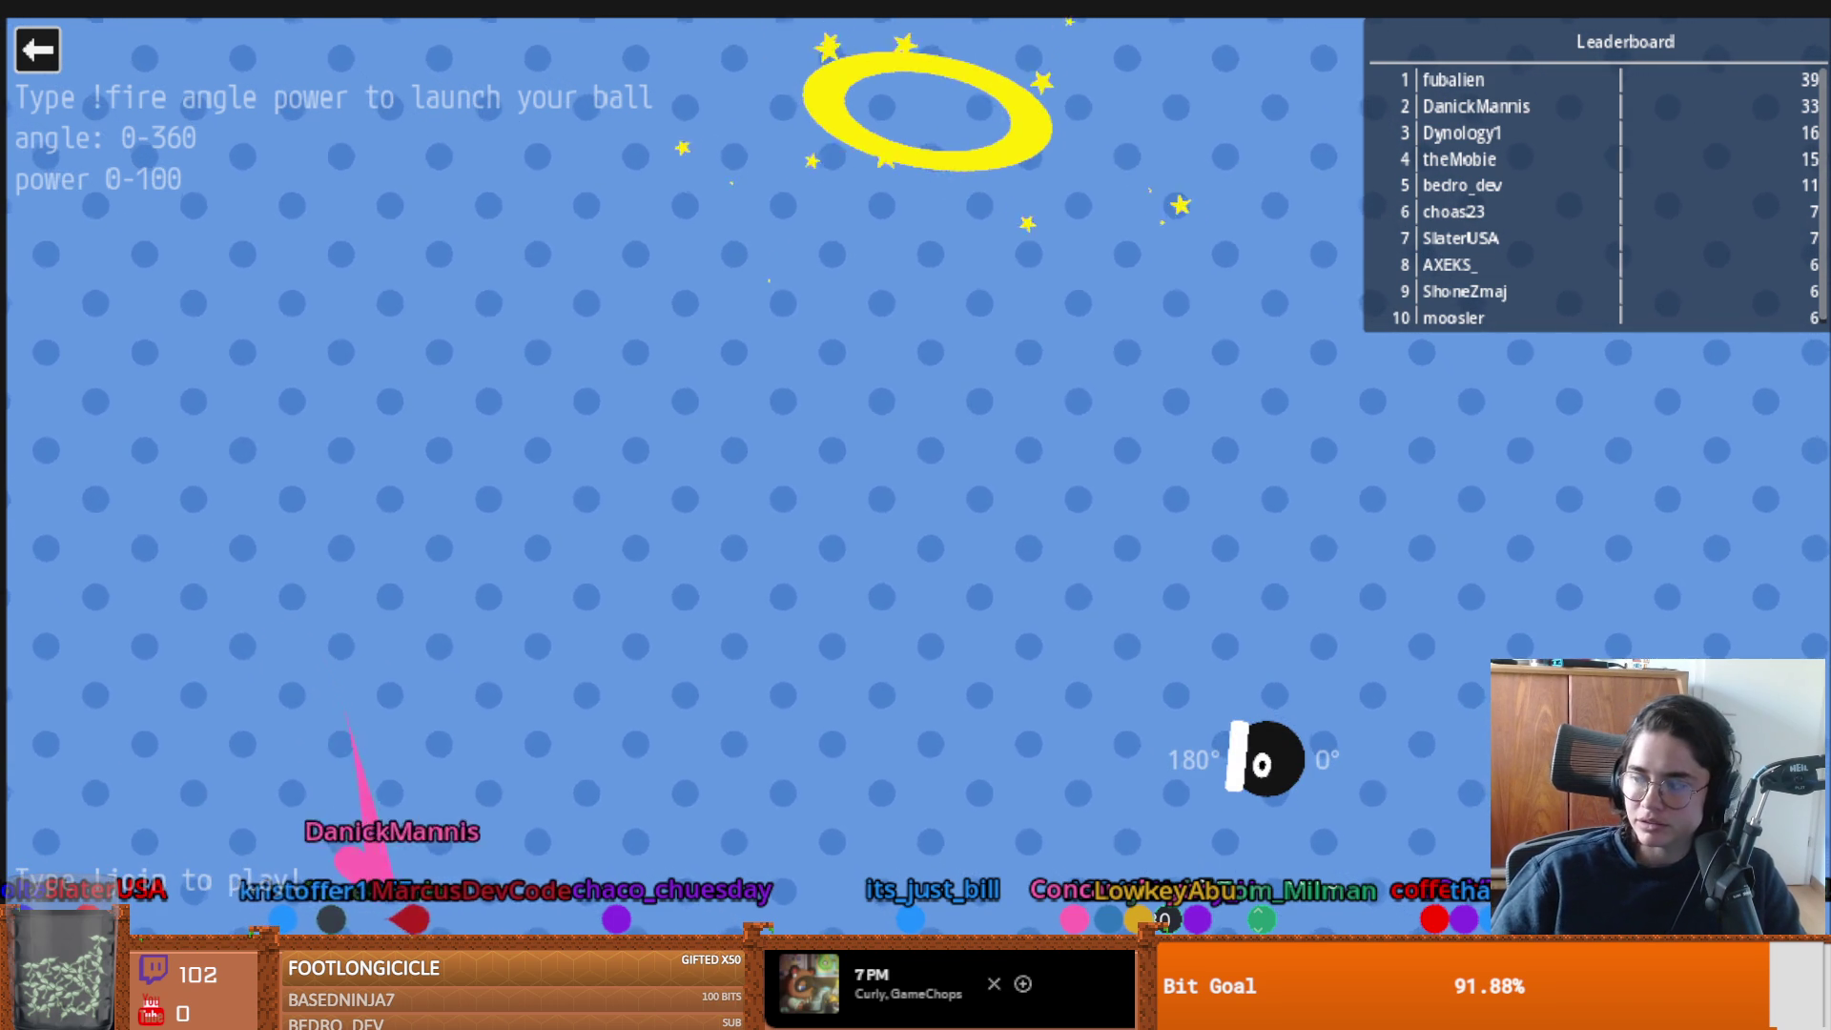
Exit the Cannon game through the game selector, returning to character_overlay.gd in Godot.
left_click(38, 49)
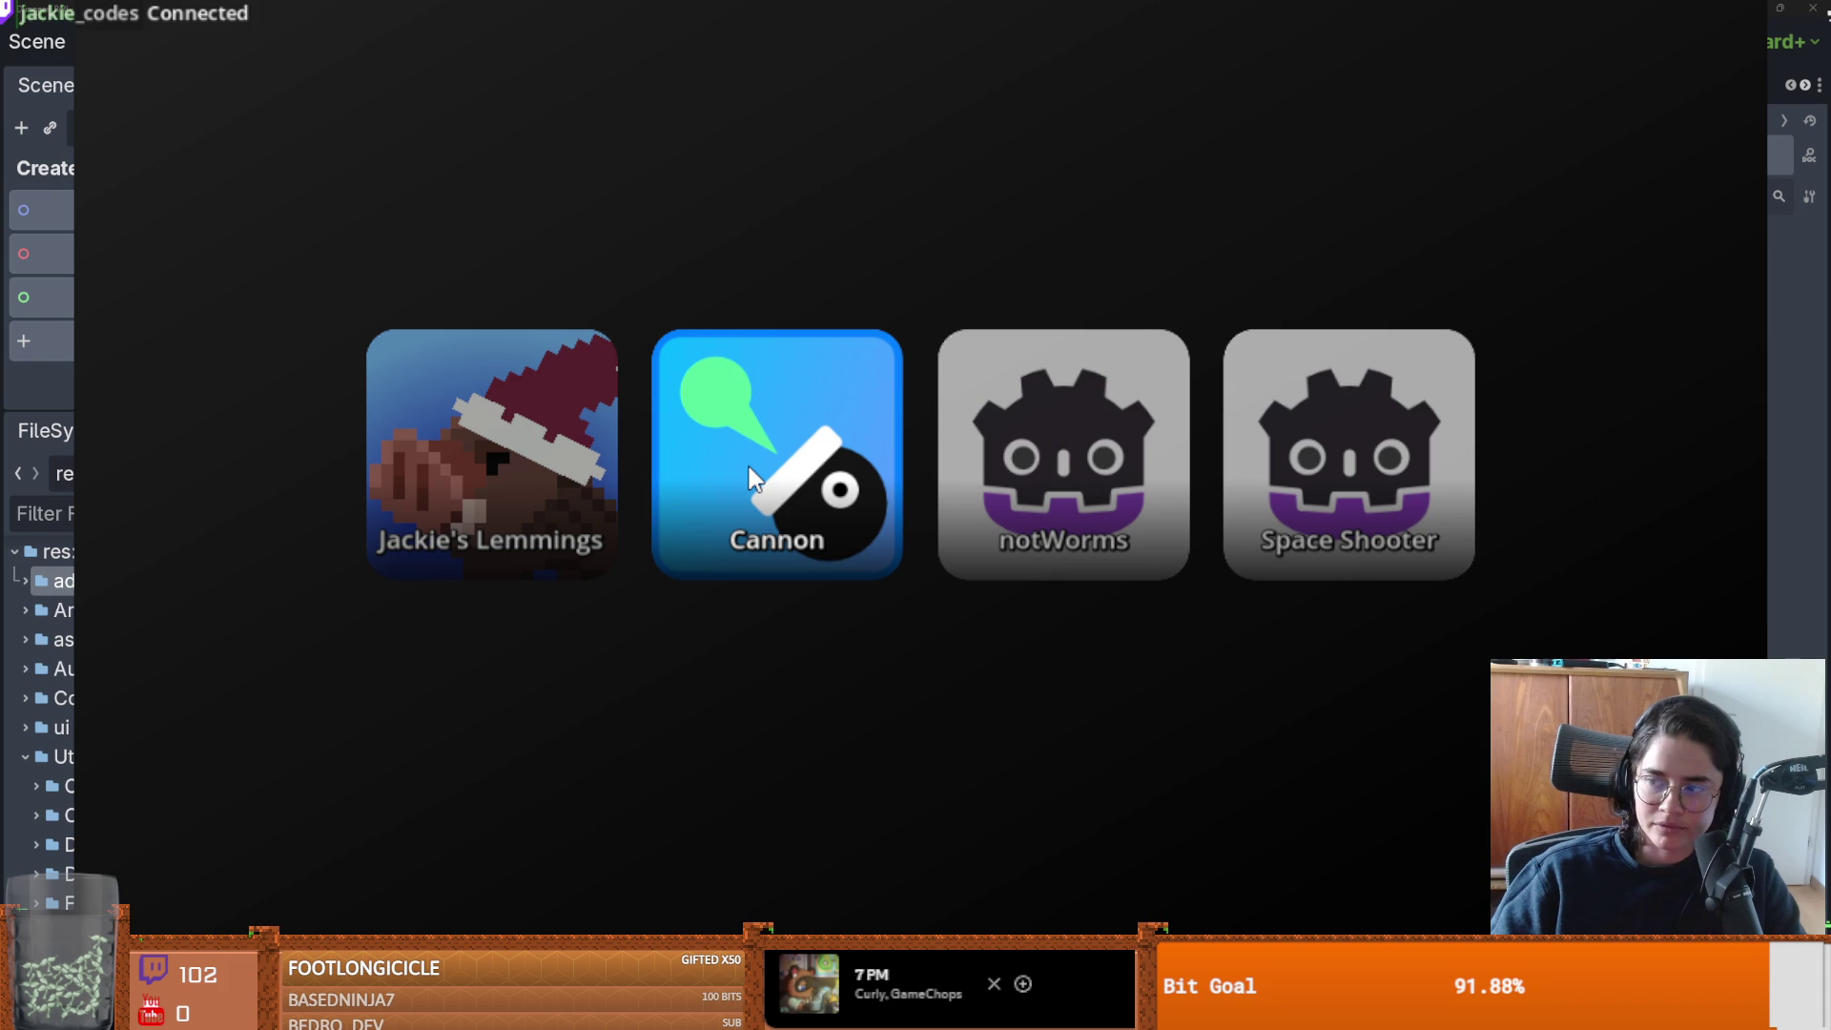
left_click(712, 470)
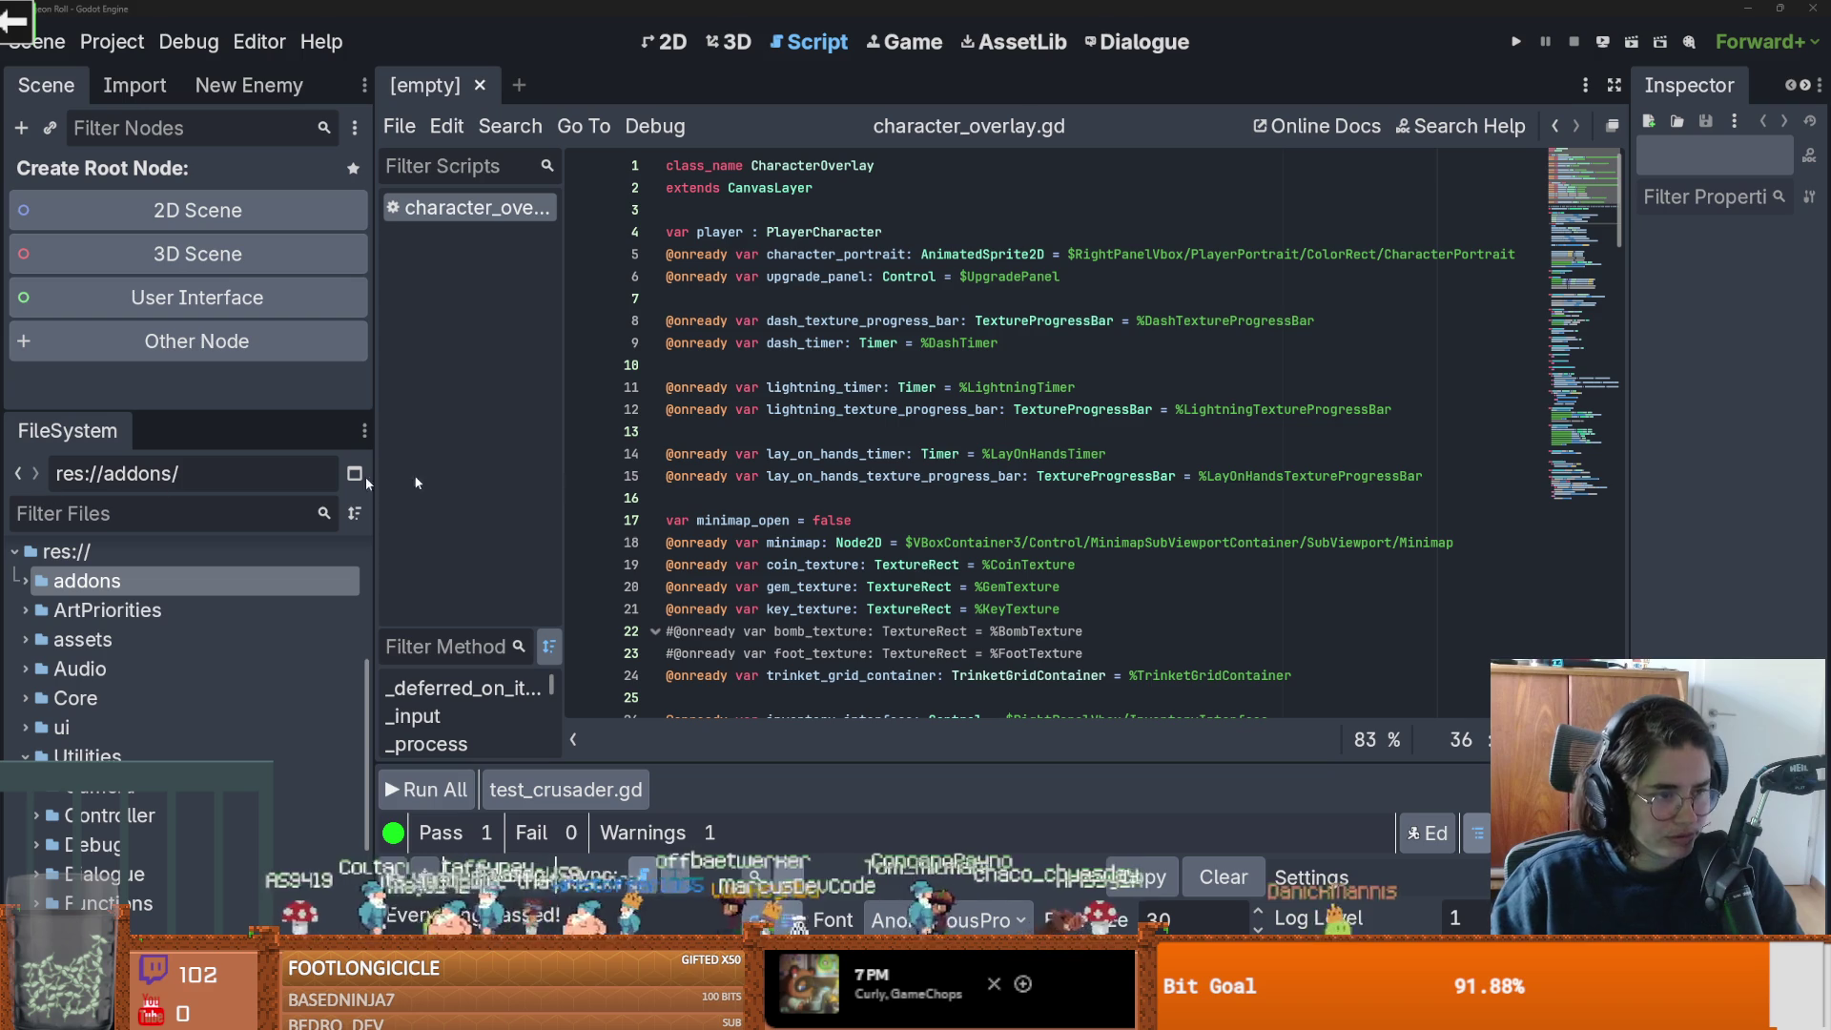
Place the caret in character_overlay.gd and resize the Scene and FileSystem docks.
left_click(747, 477)
left_click_drag(257, 422, 258, 403)
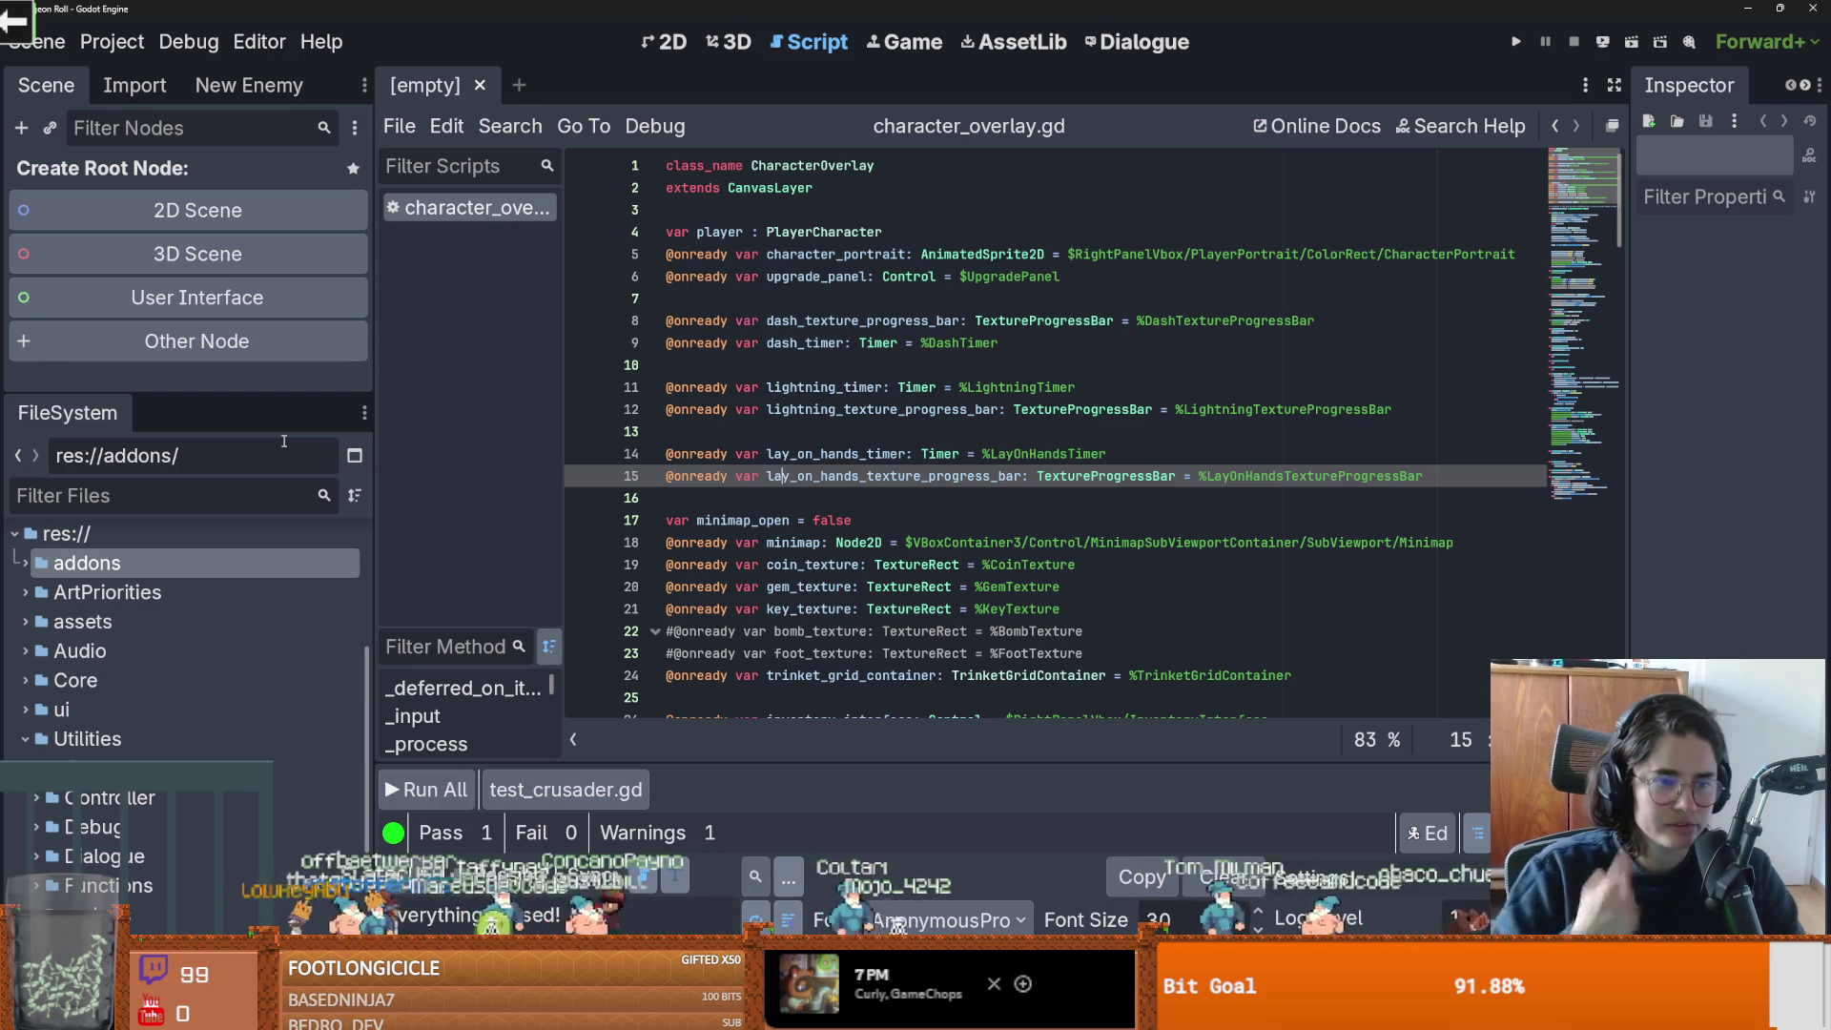
key("Down")
key("Down")
key("Down")
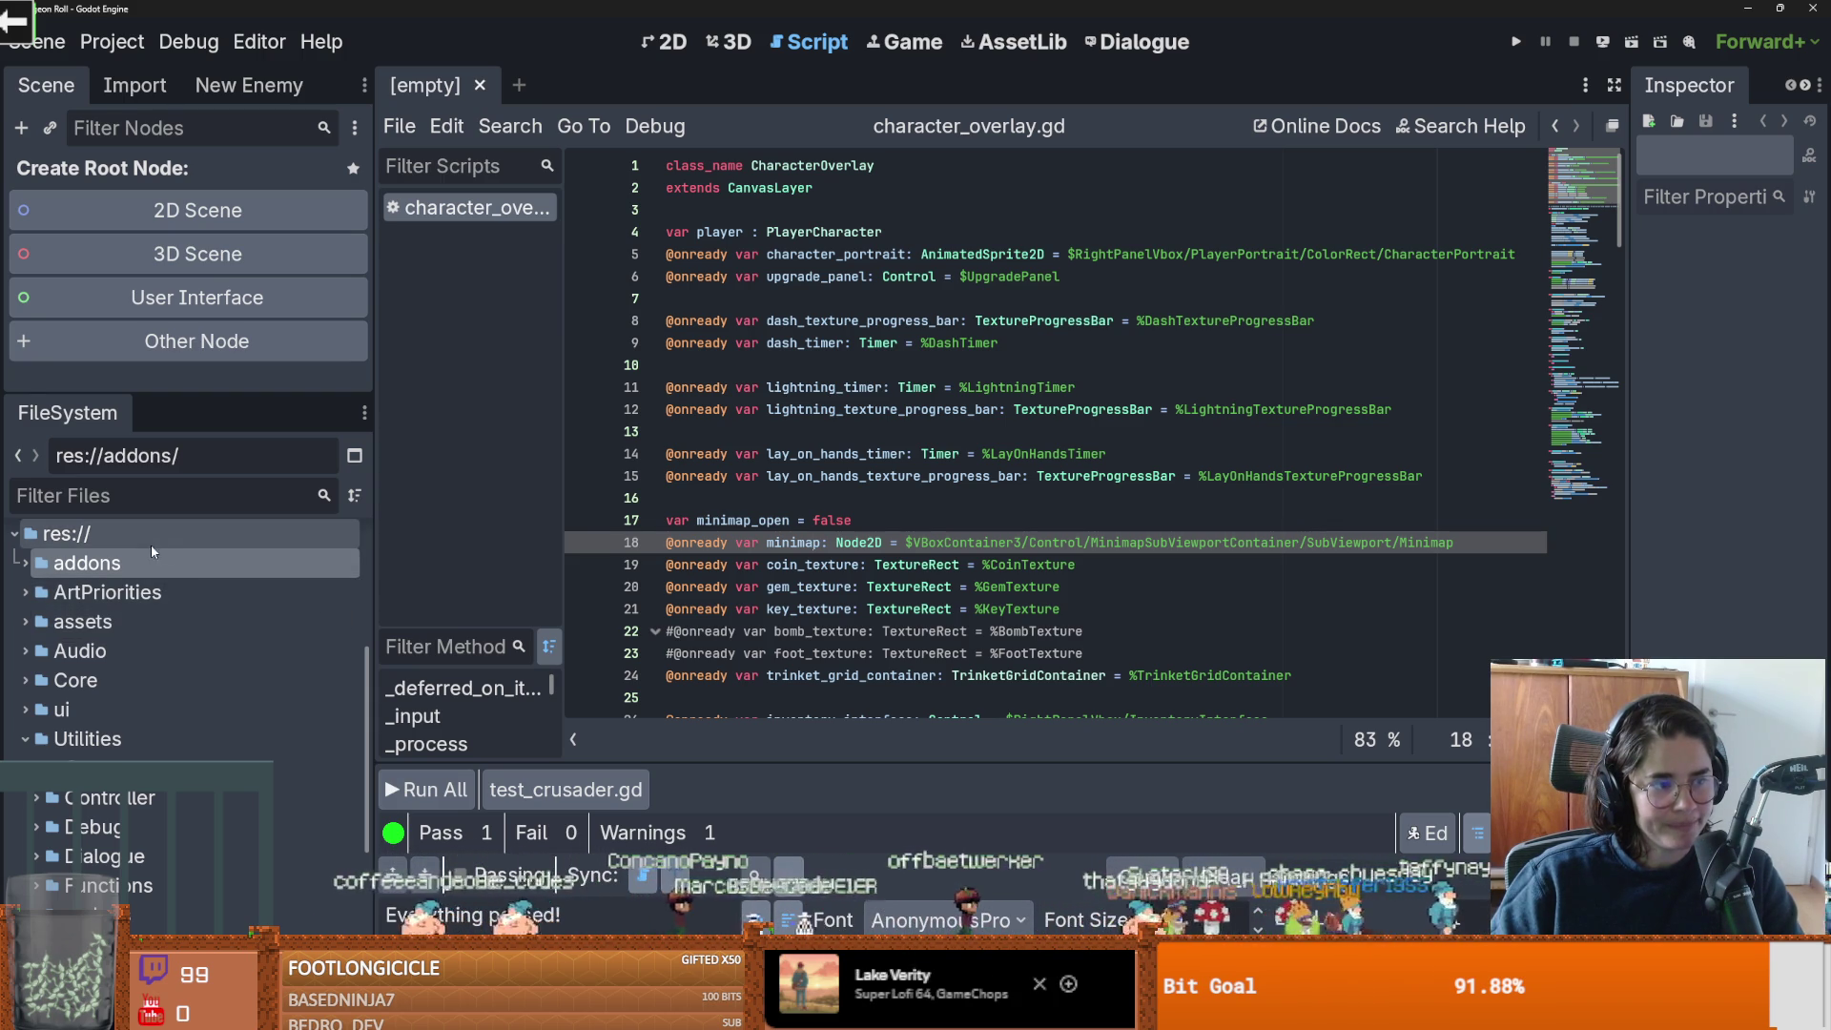
mouse_move(189, 391)
left_mouse_down()
mouse_move(241, 475)
mouse_move(241, 457)
left_mouse_up()
mouse_move(371, 451)
left_mouse_down()
mouse_move(336, 450)
mouse_move(362, 450)
left_mouse_up()
Collapse the Utilities folder in FileSystem and switch to the 2D workspace.
scroll(201, 667, "down", 3)
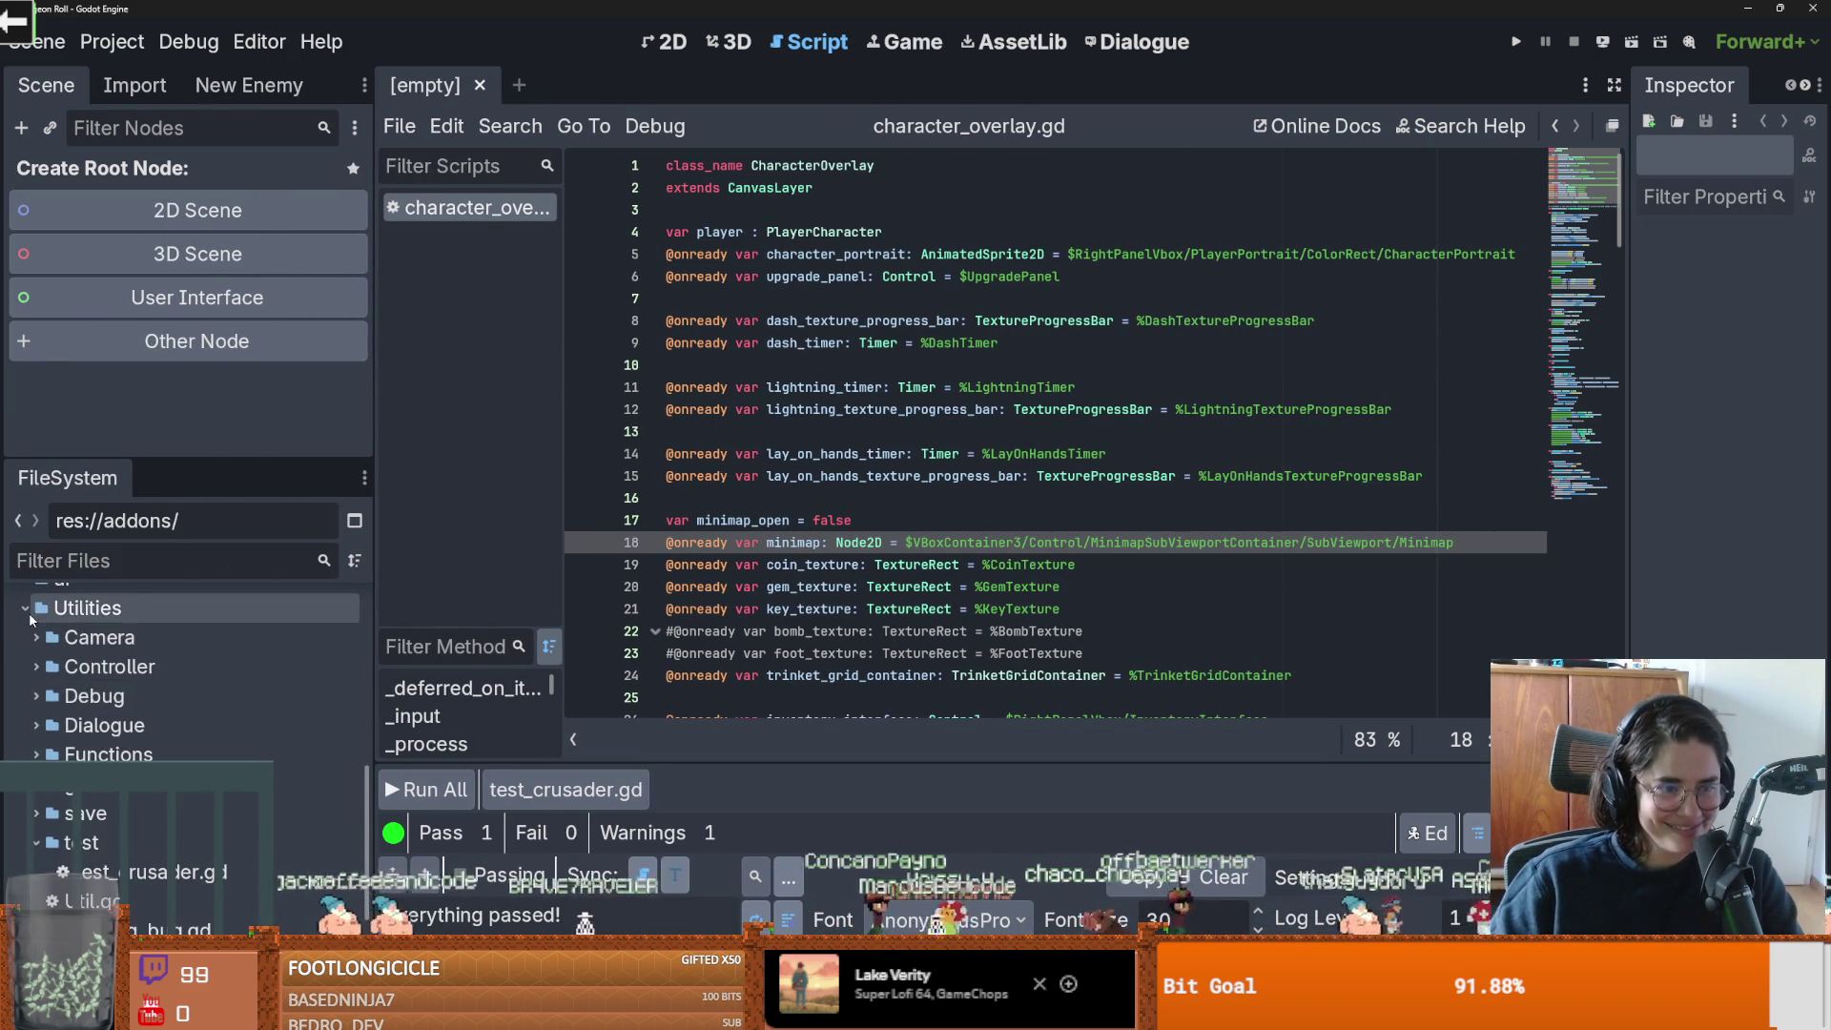
double_click(200, 613)
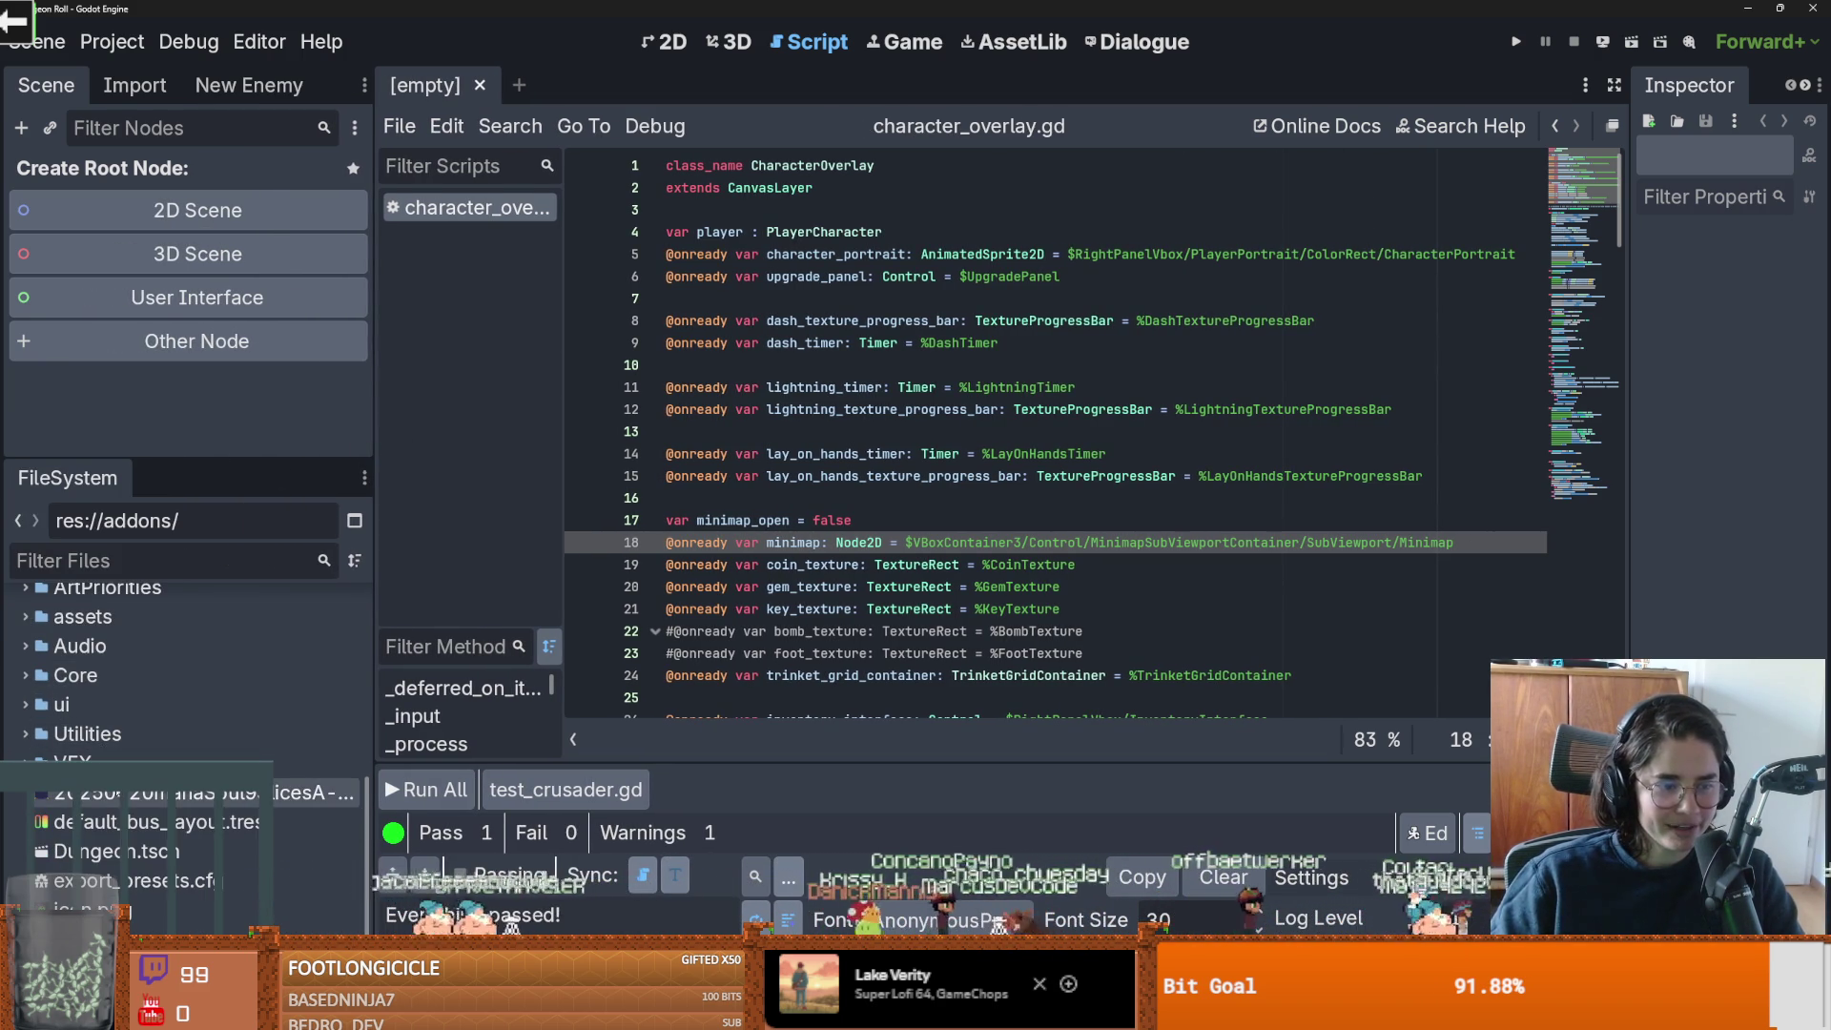
left_click(672, 42)
scroll(906, 448, "down", 1)
scroll(1001, 474, "up", 4)
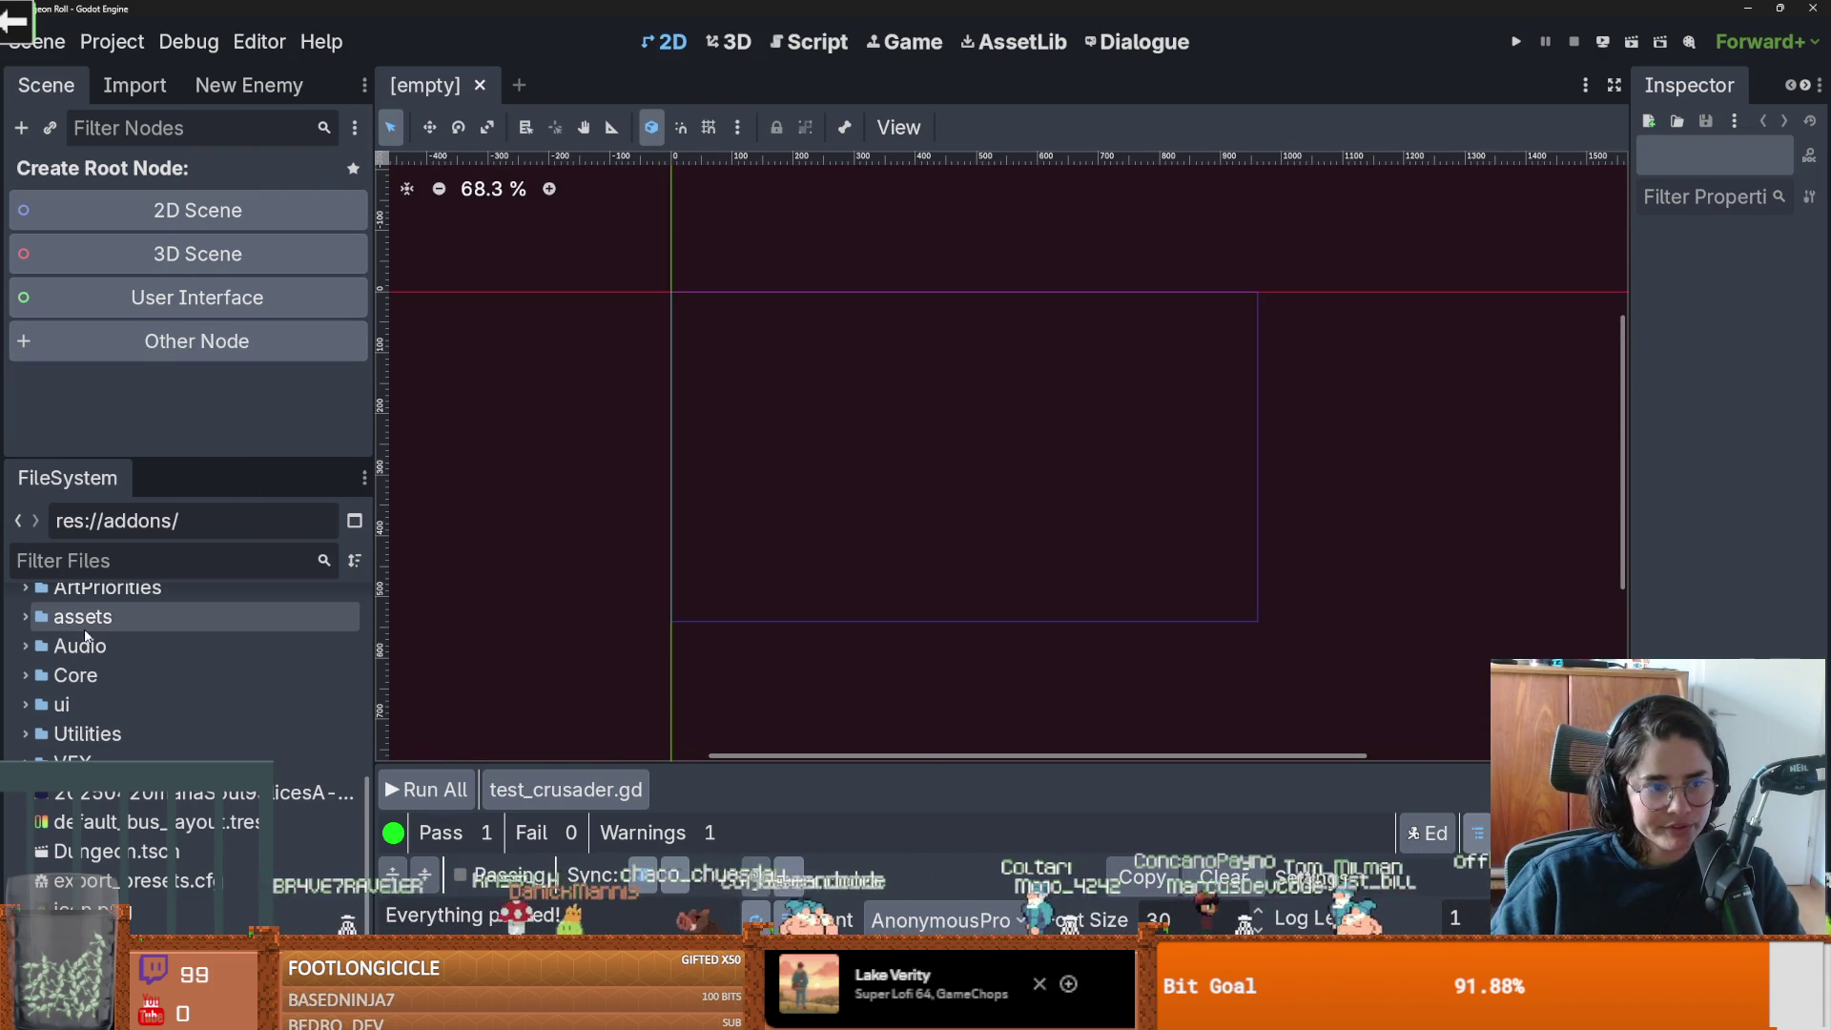
Open Dungeon.tscn from Favorites, select CanvasLayer, and open CharacterOverlay in its own tab.
scroll(138, 763, "up", 5)
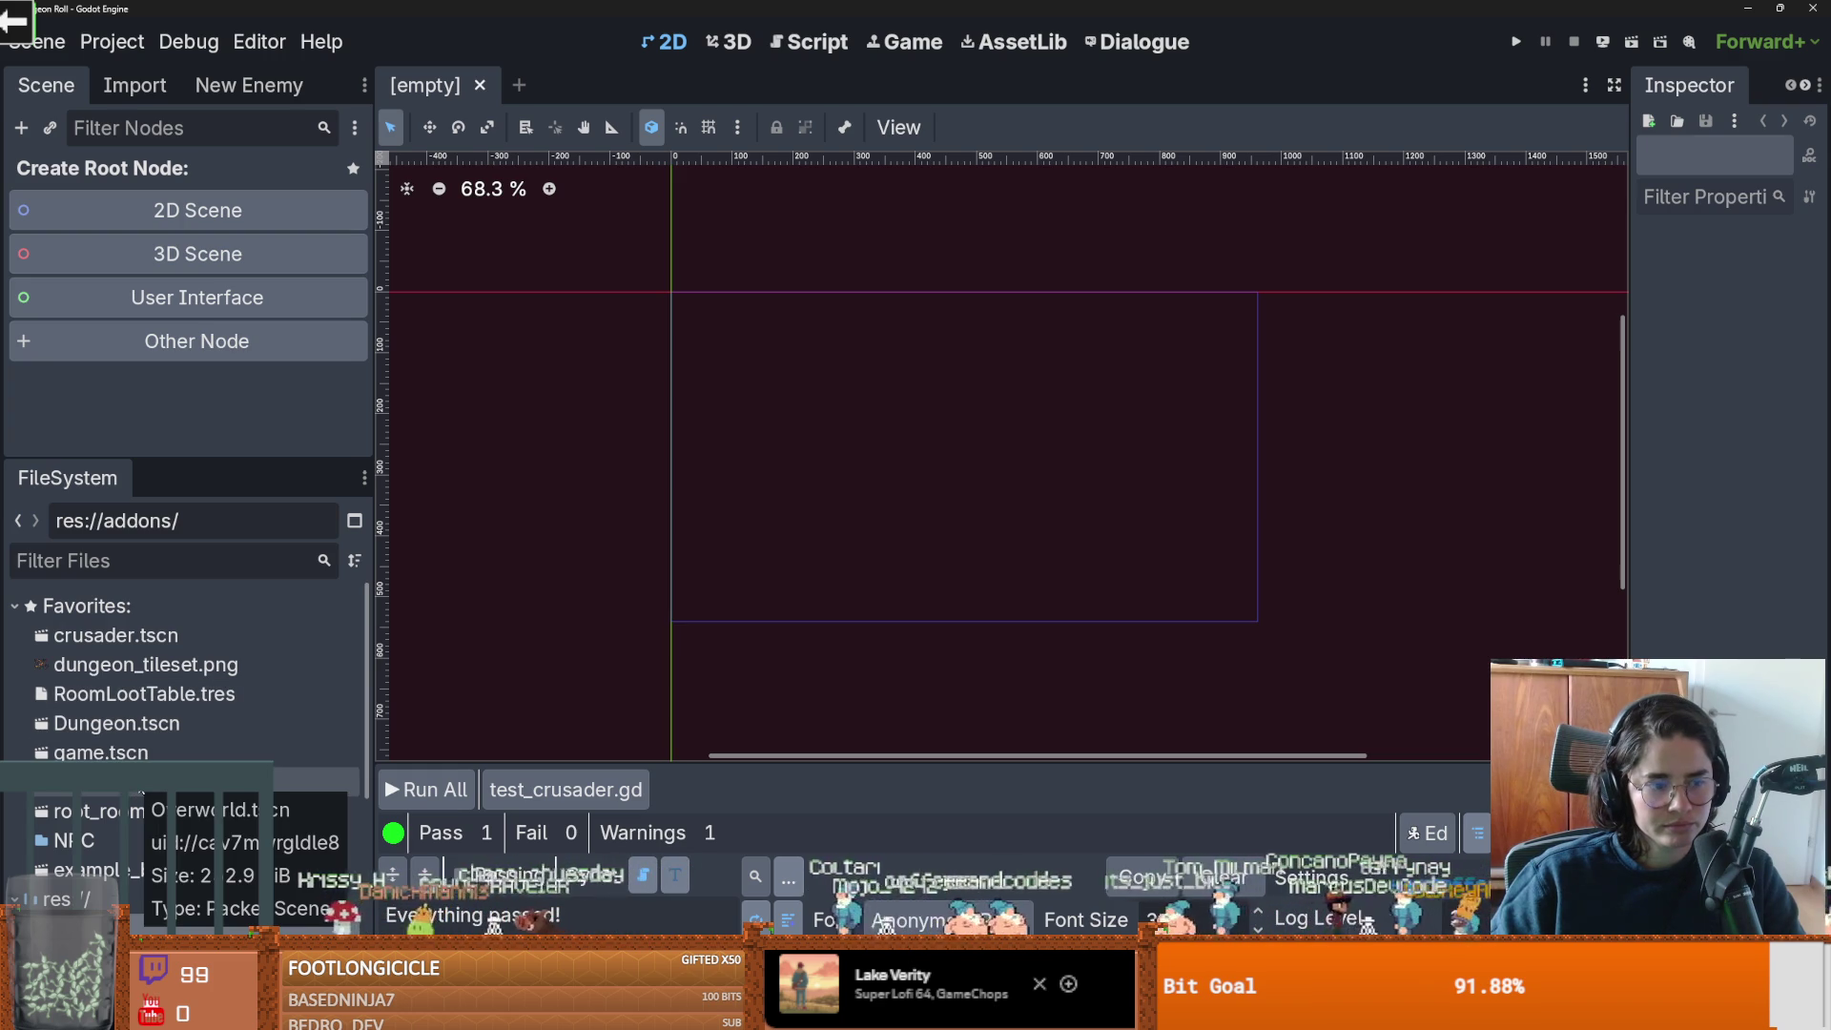
double_click(148, 725)
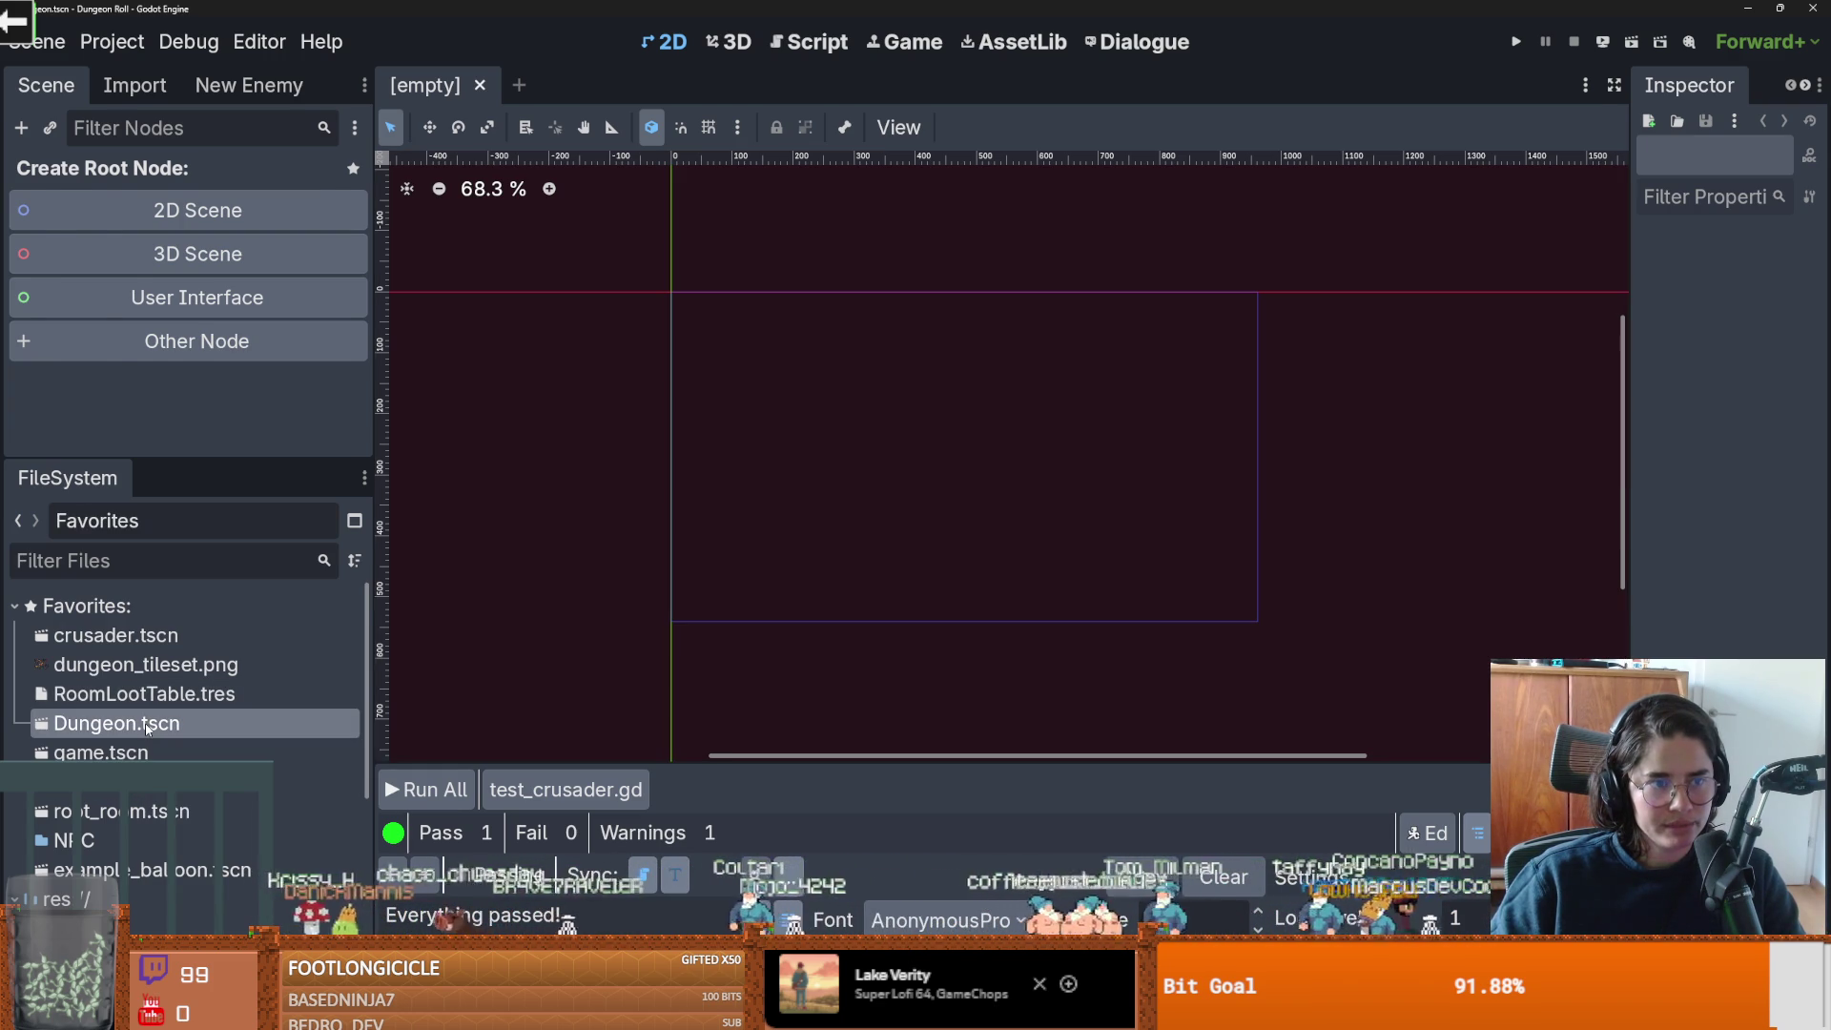
left_click(181, 344)
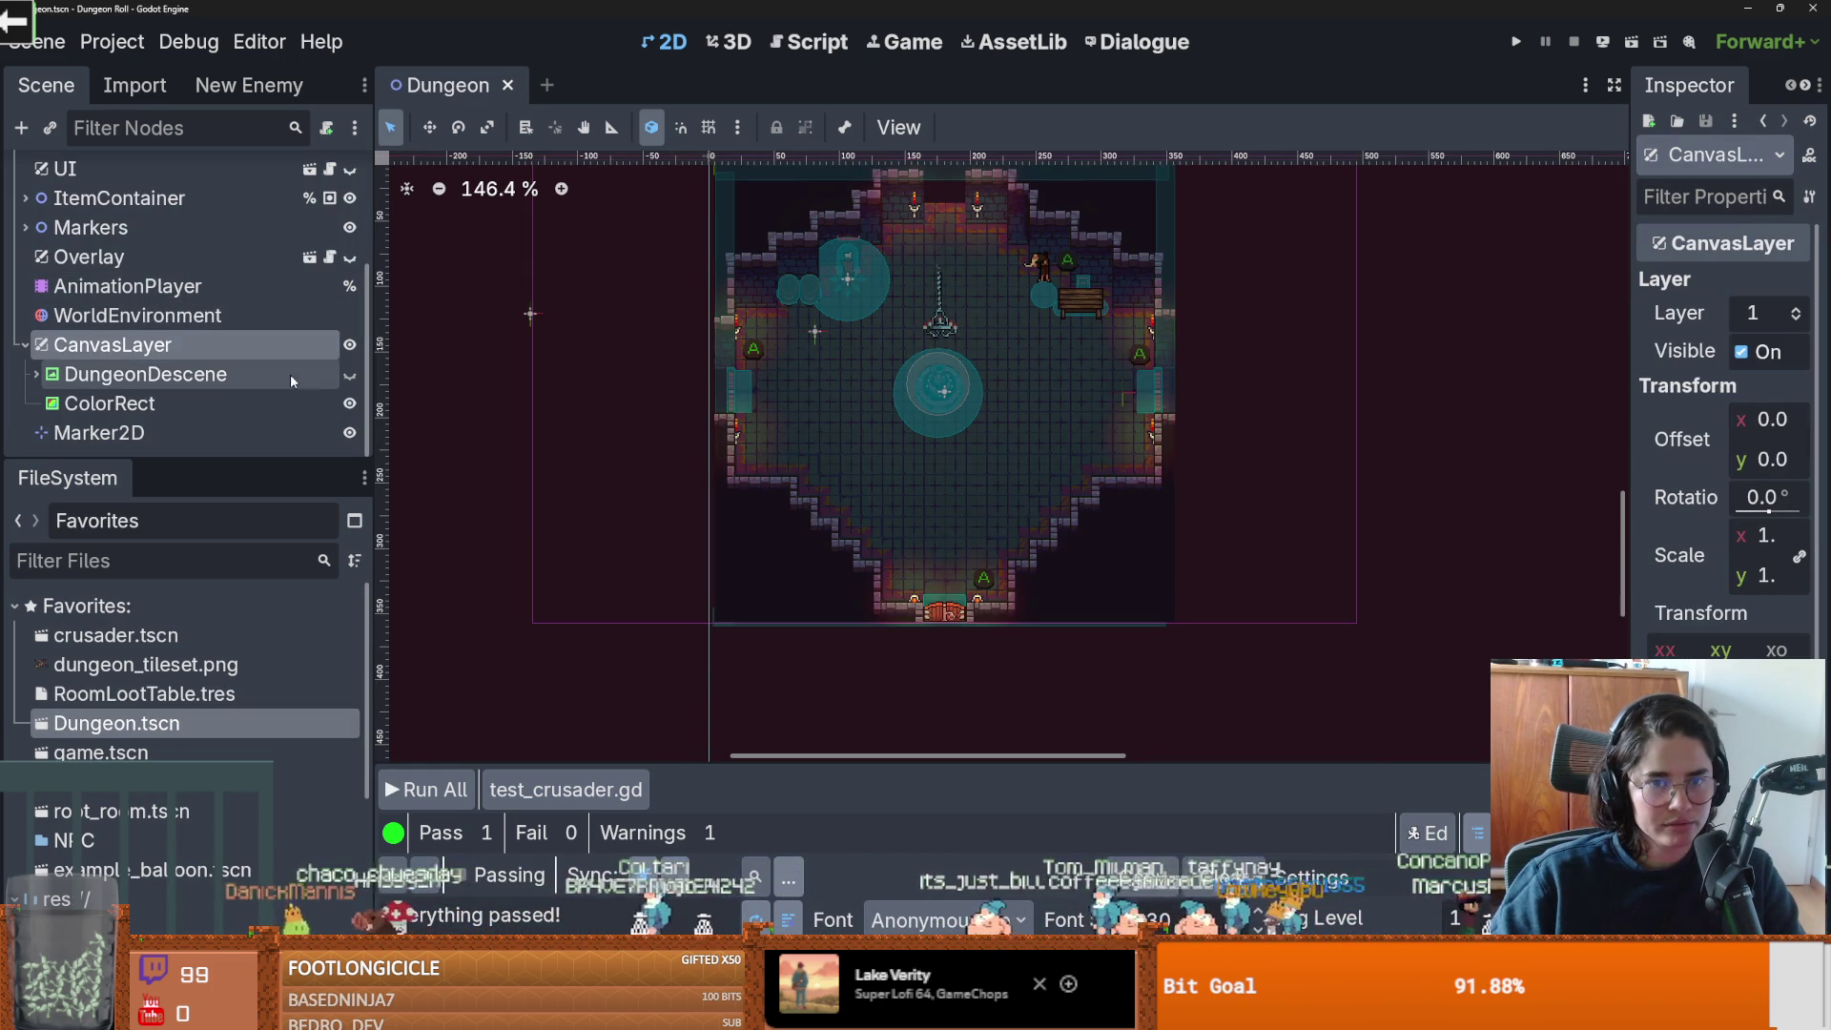
scroll(1077, 544, "down", 2)
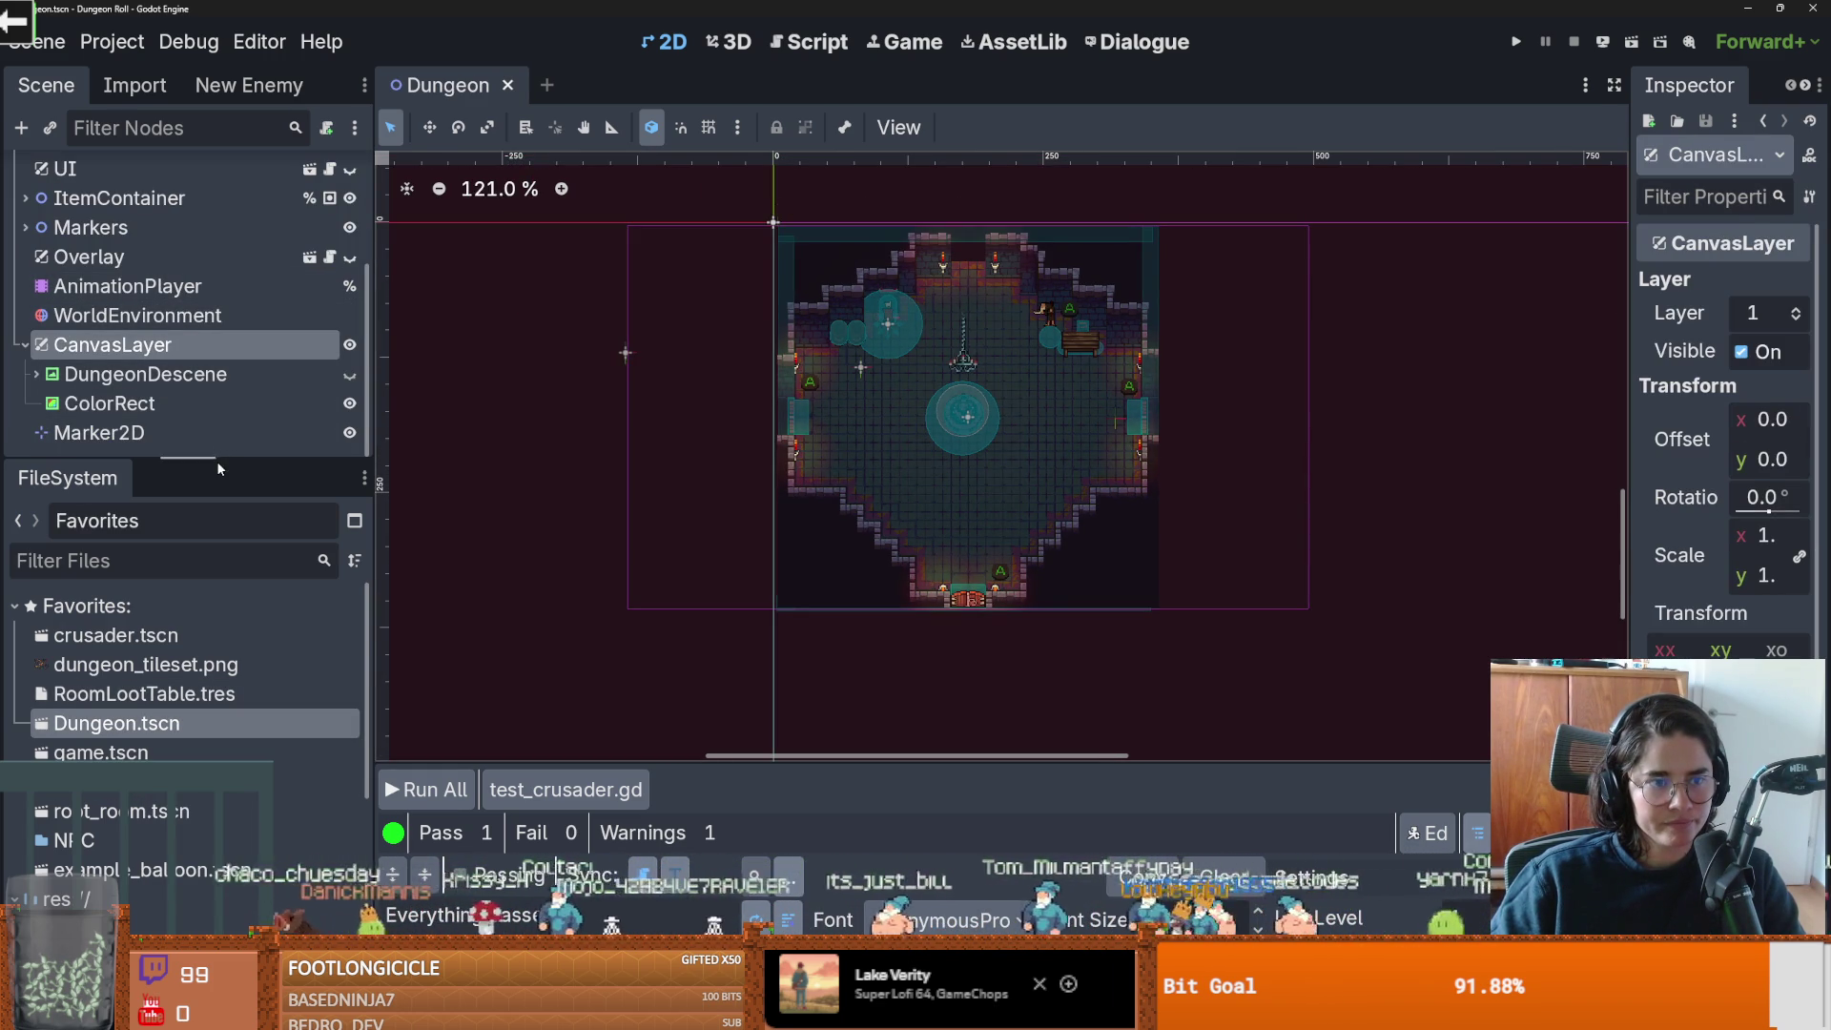
left_click_drag(220, 458, 219, 598)
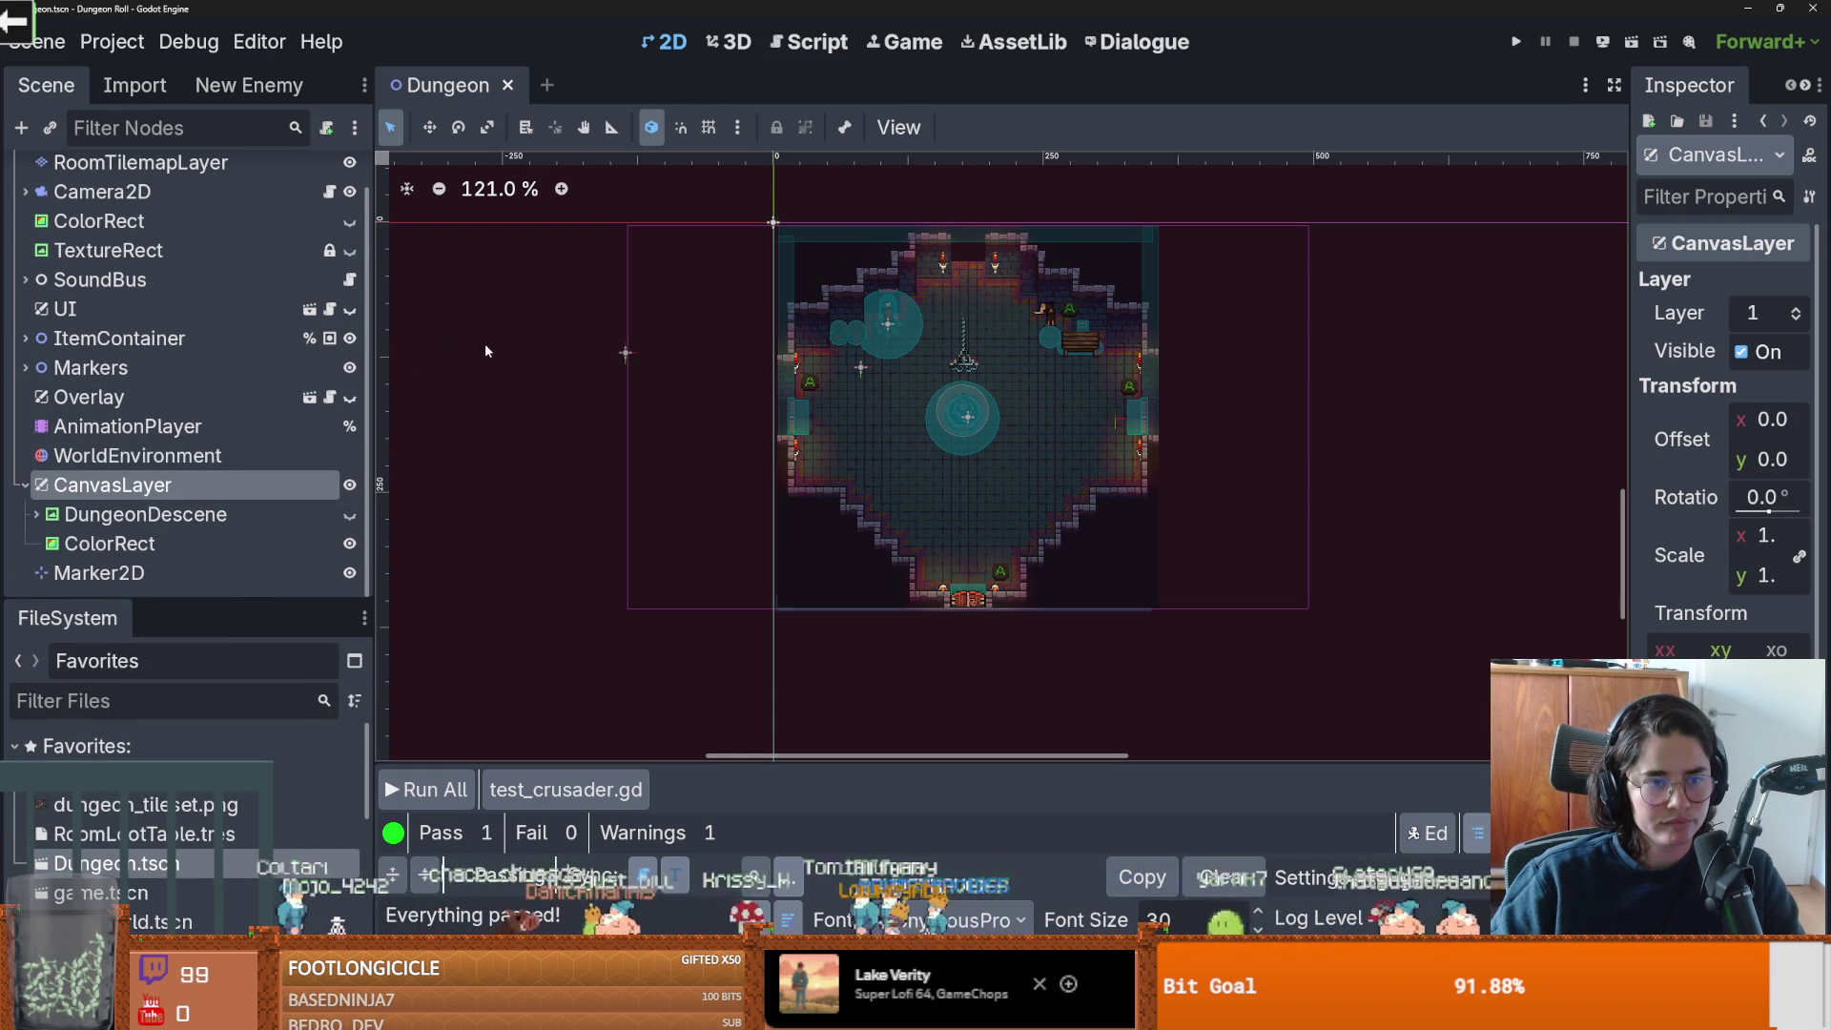
left_click(312, 398)
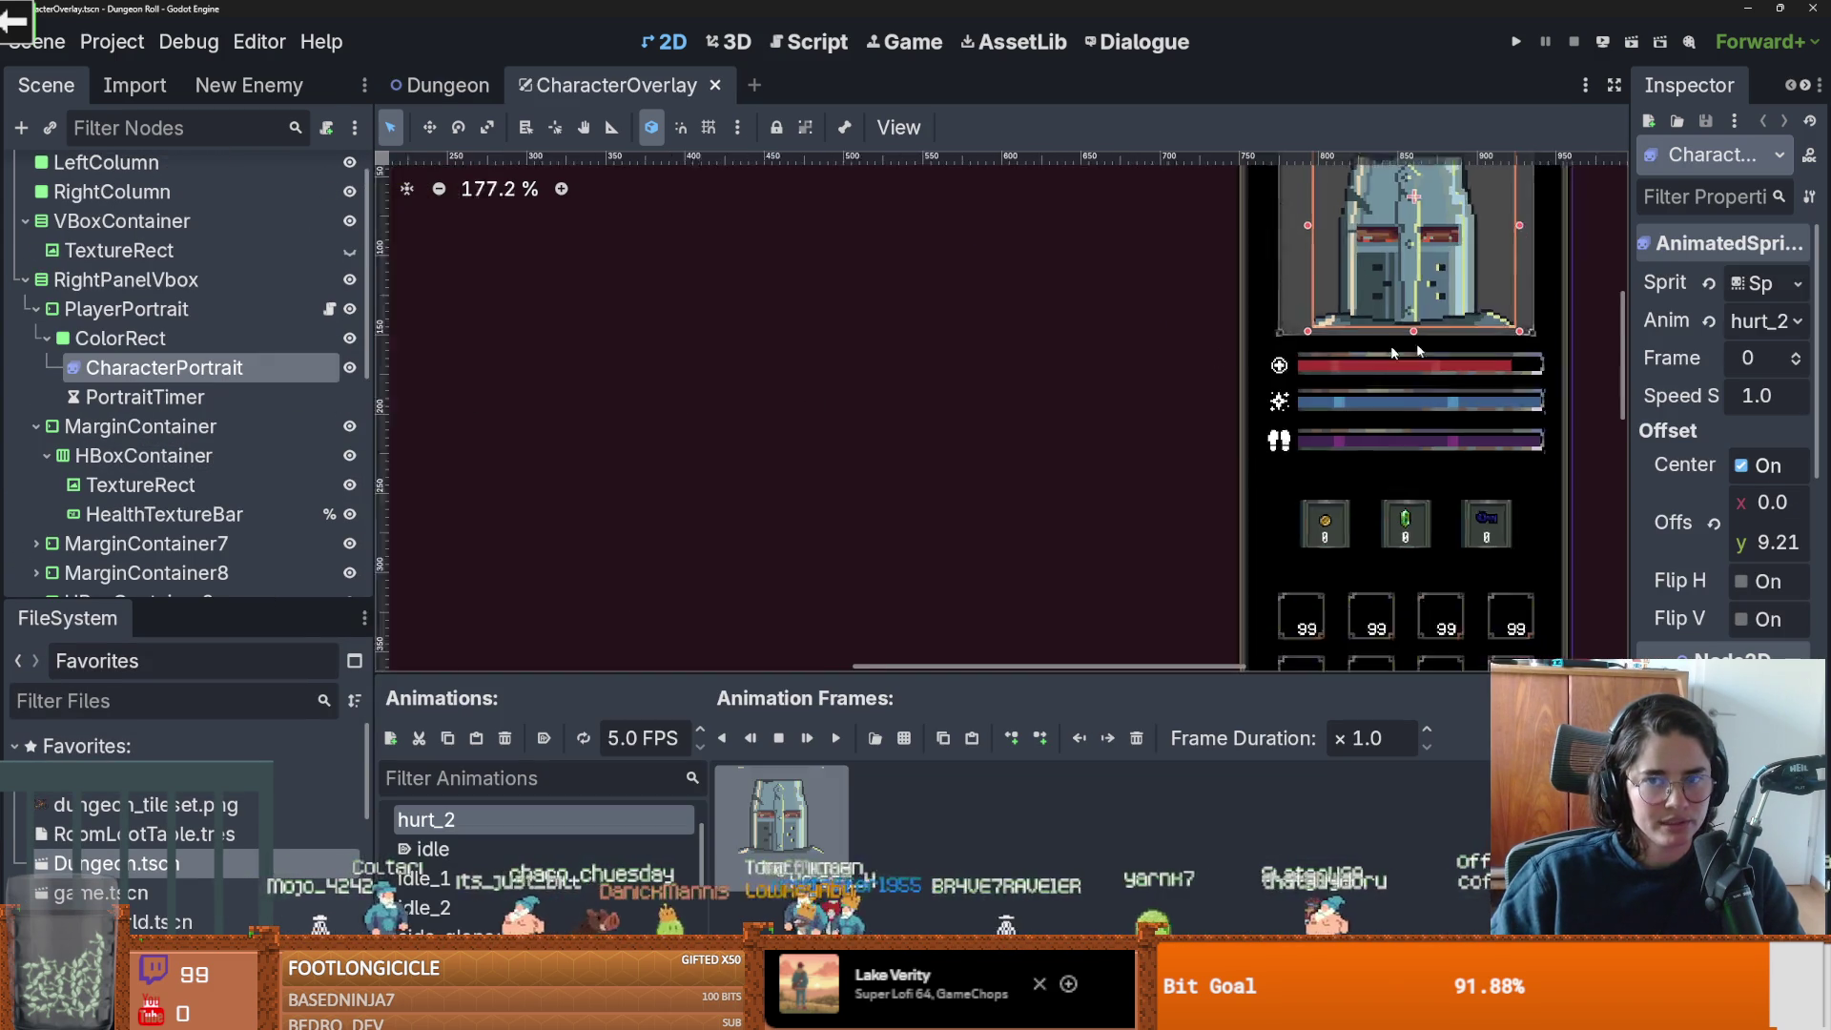
Select RightPanelVbox and PlayerPortrait and widen the Inspector panel.
scroll(898, 497, "up", 3)
scroll(982, 532, "down", 3)
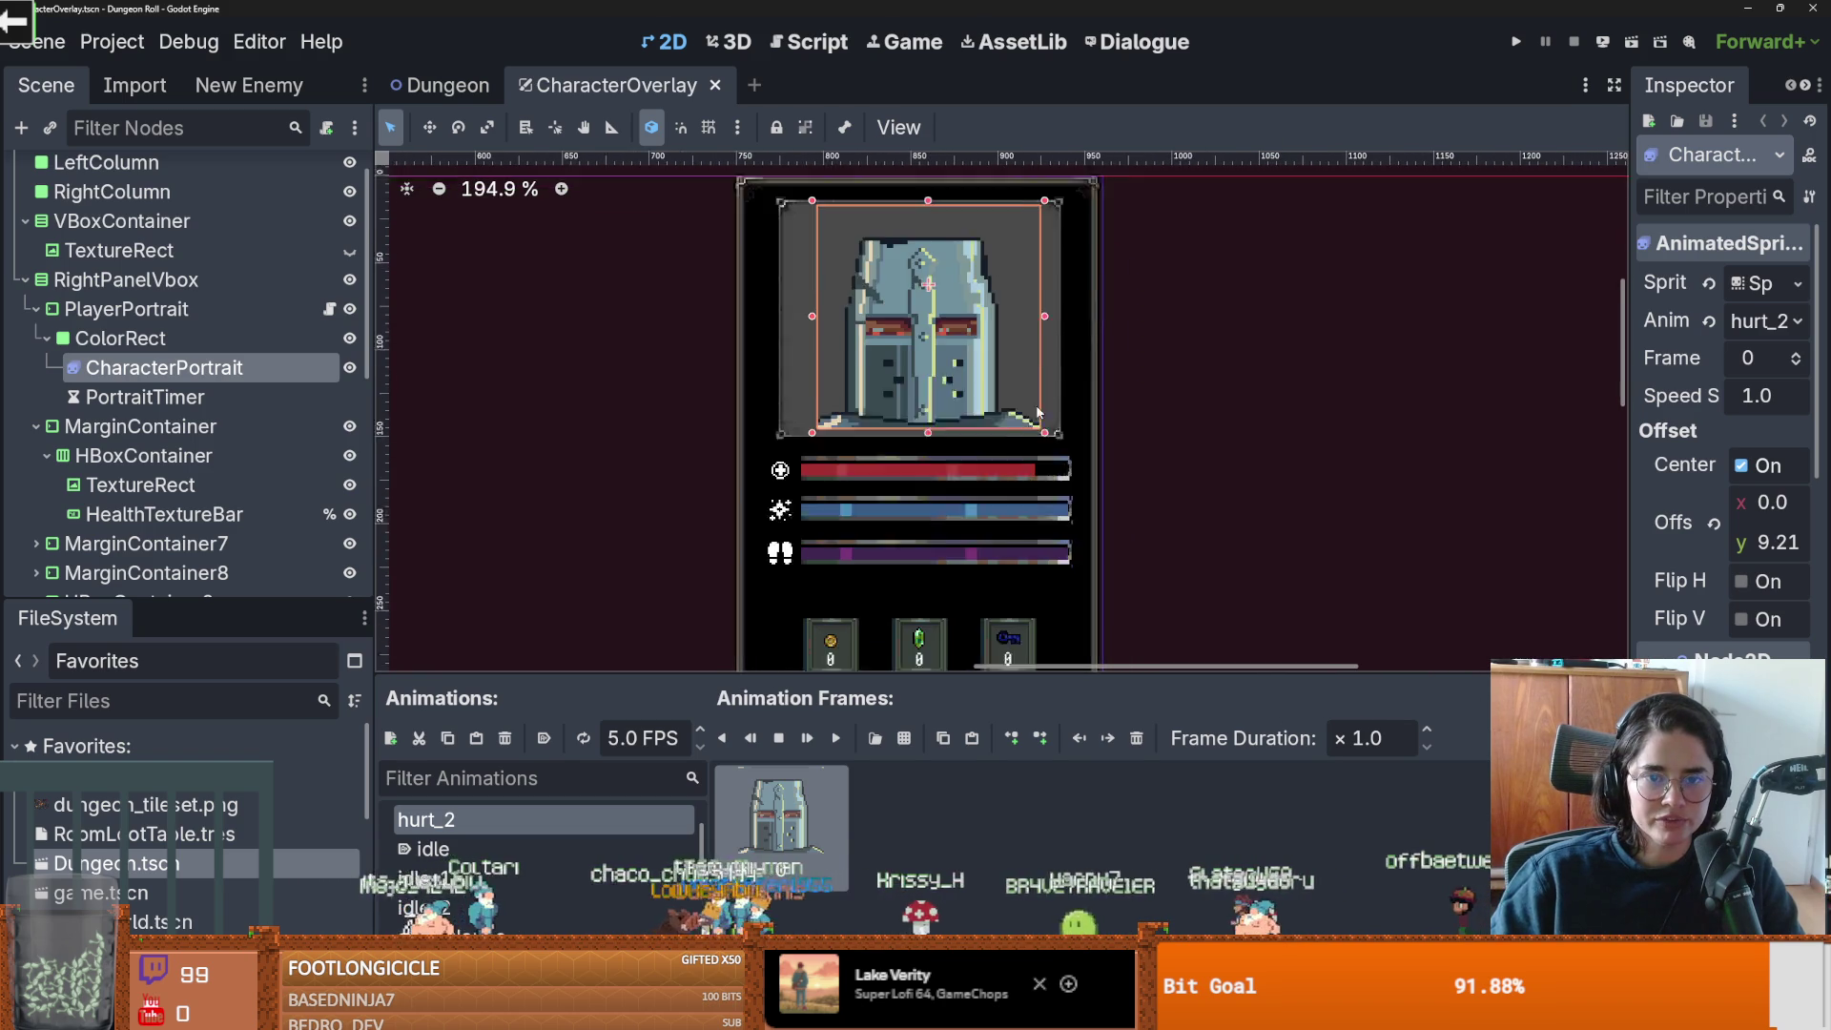
scroll(981, 532, "down", 1)
left_click(136, 281)
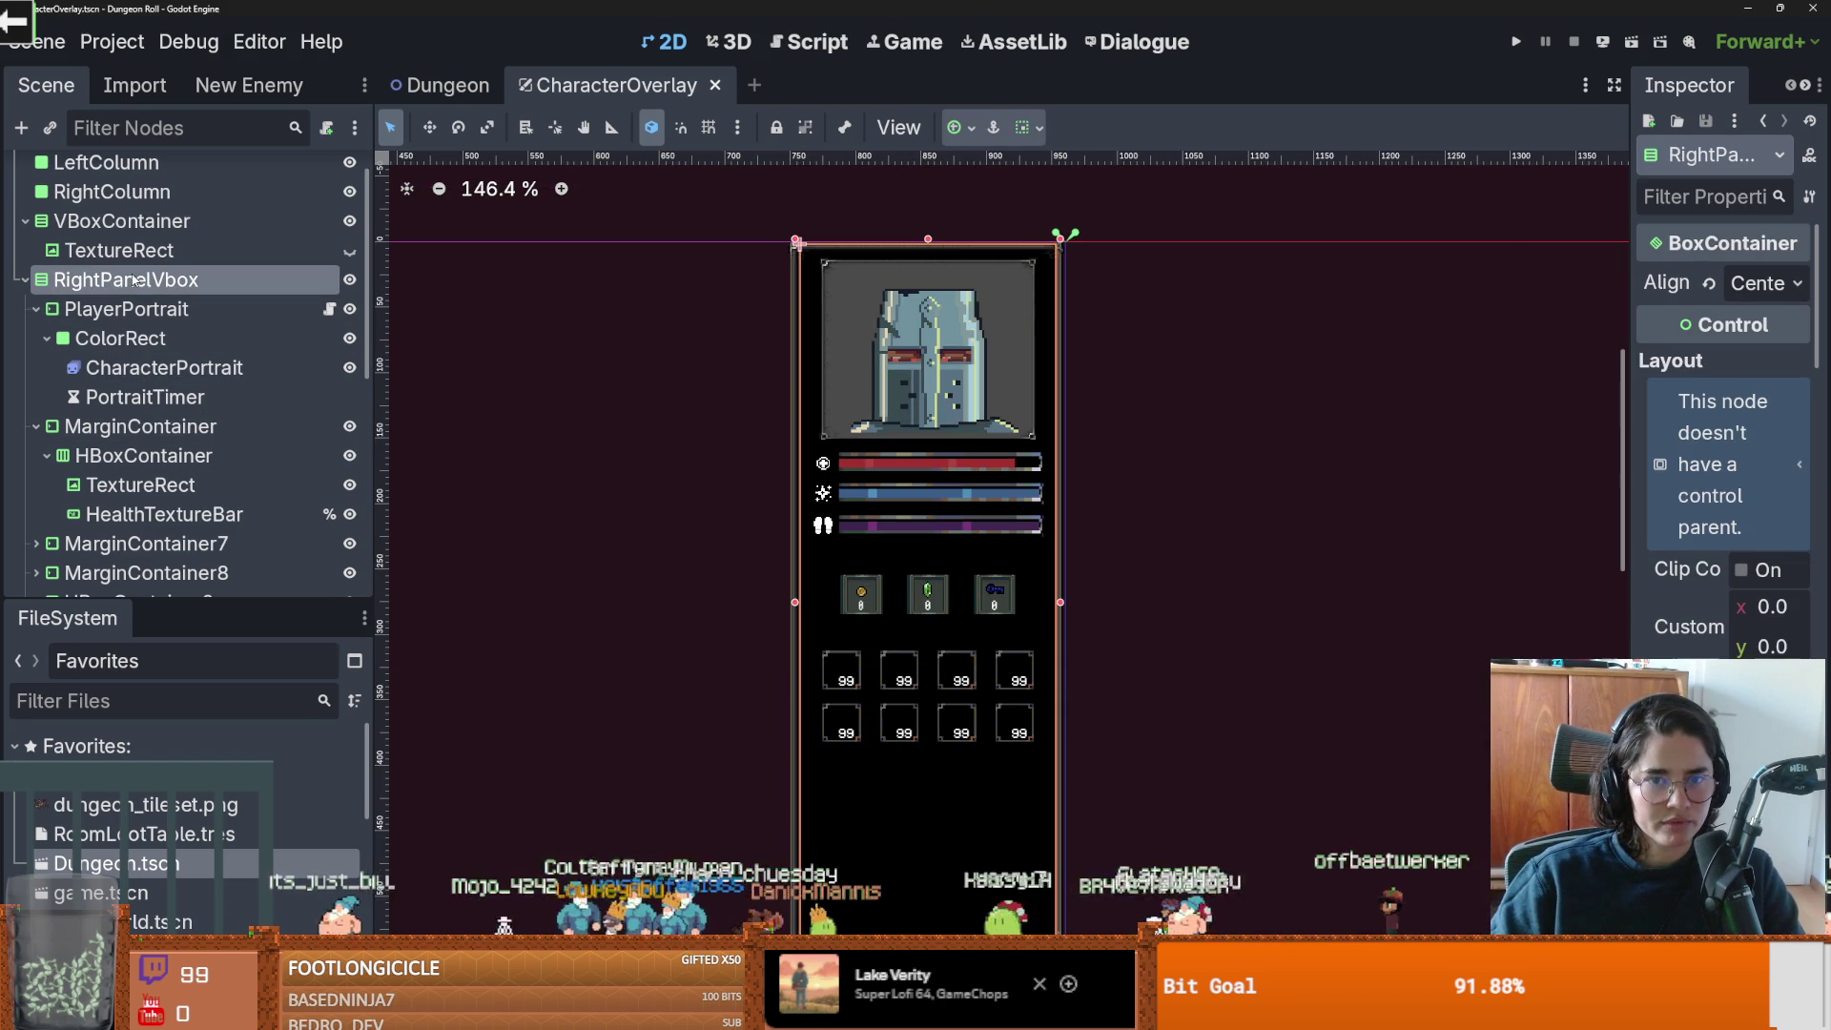
left_click(140, 310)
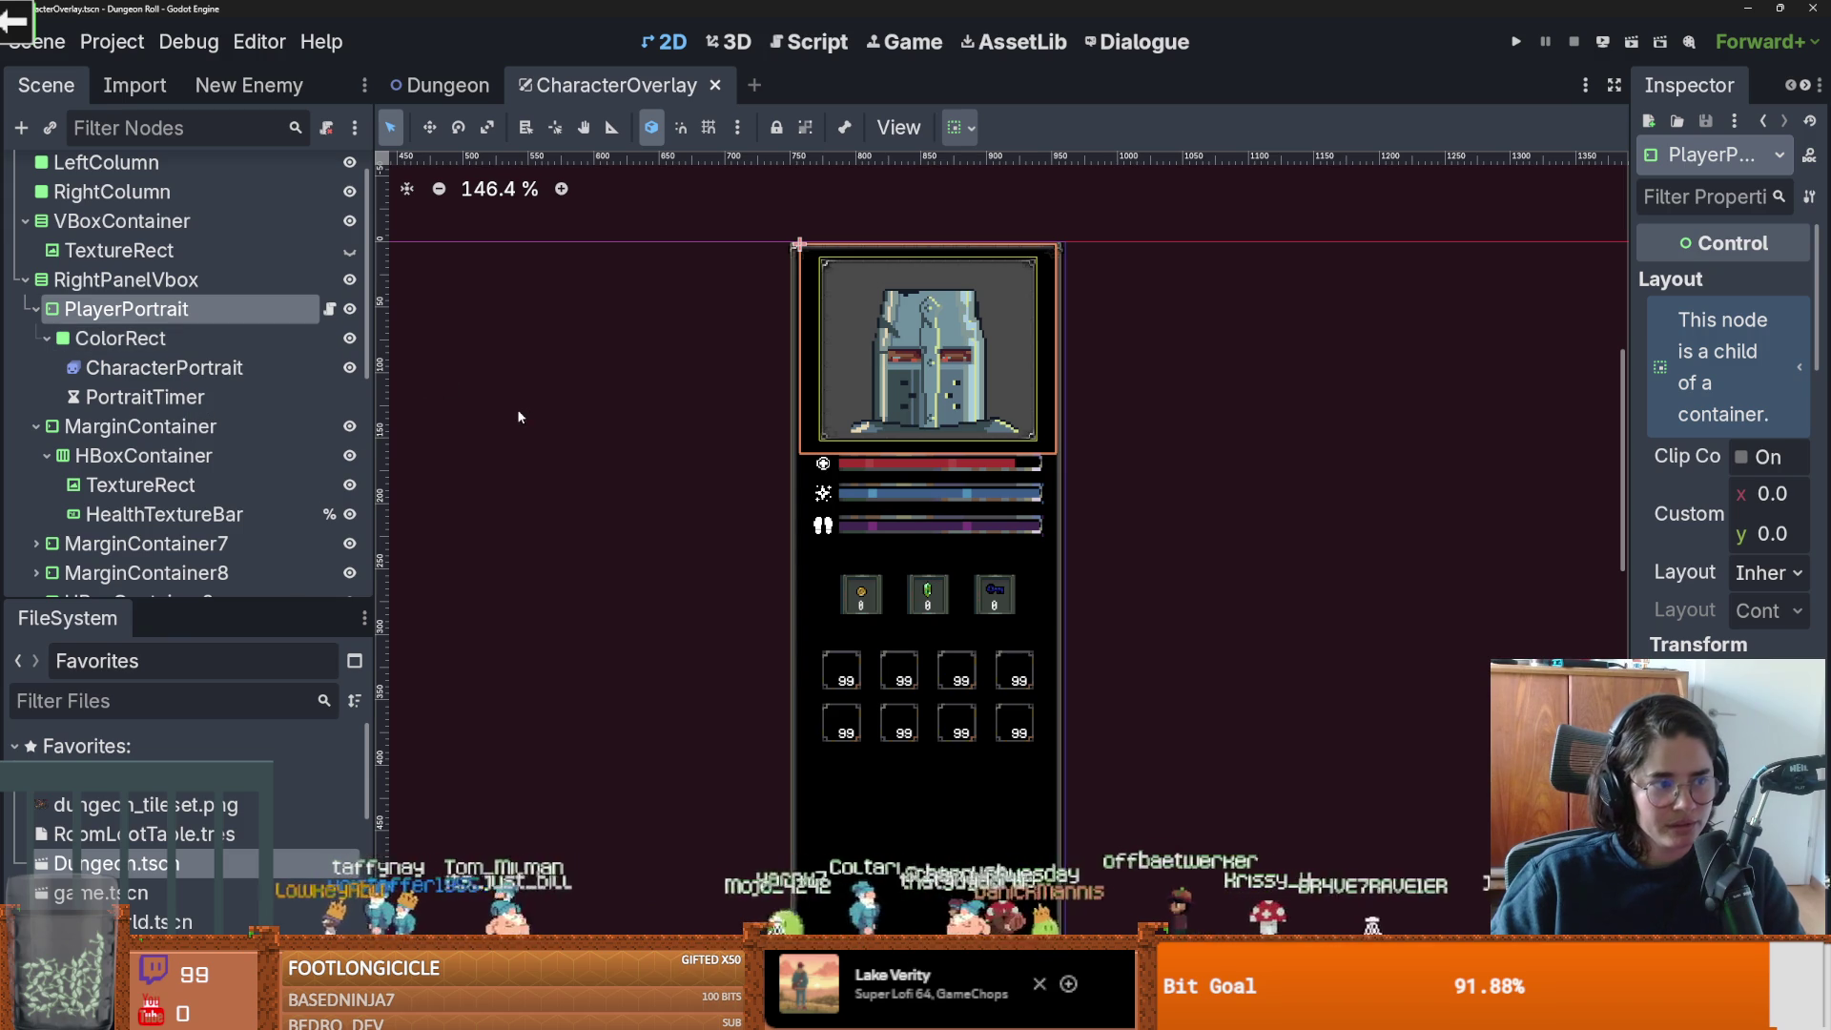
left_click_drag(1626, 540, 1438, 517)
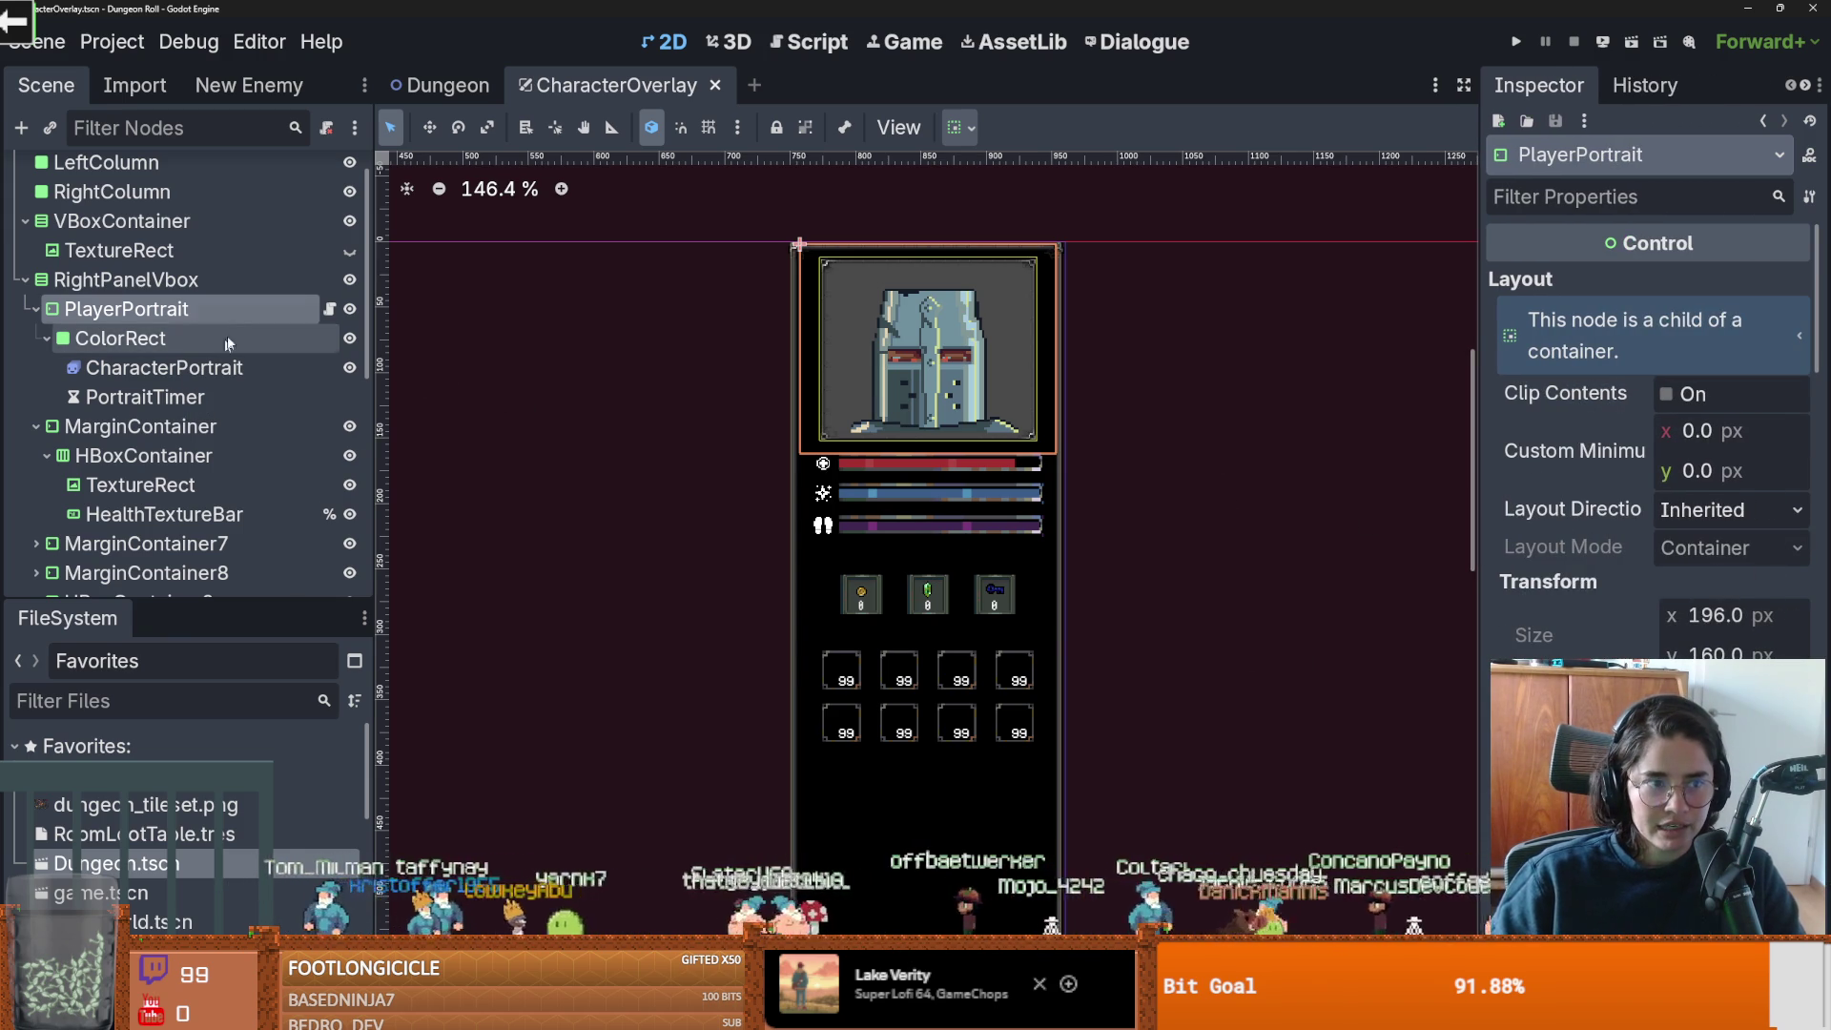
scroll(1645, 542, "down", 2)
scroll(1622, 547, "up", 2)
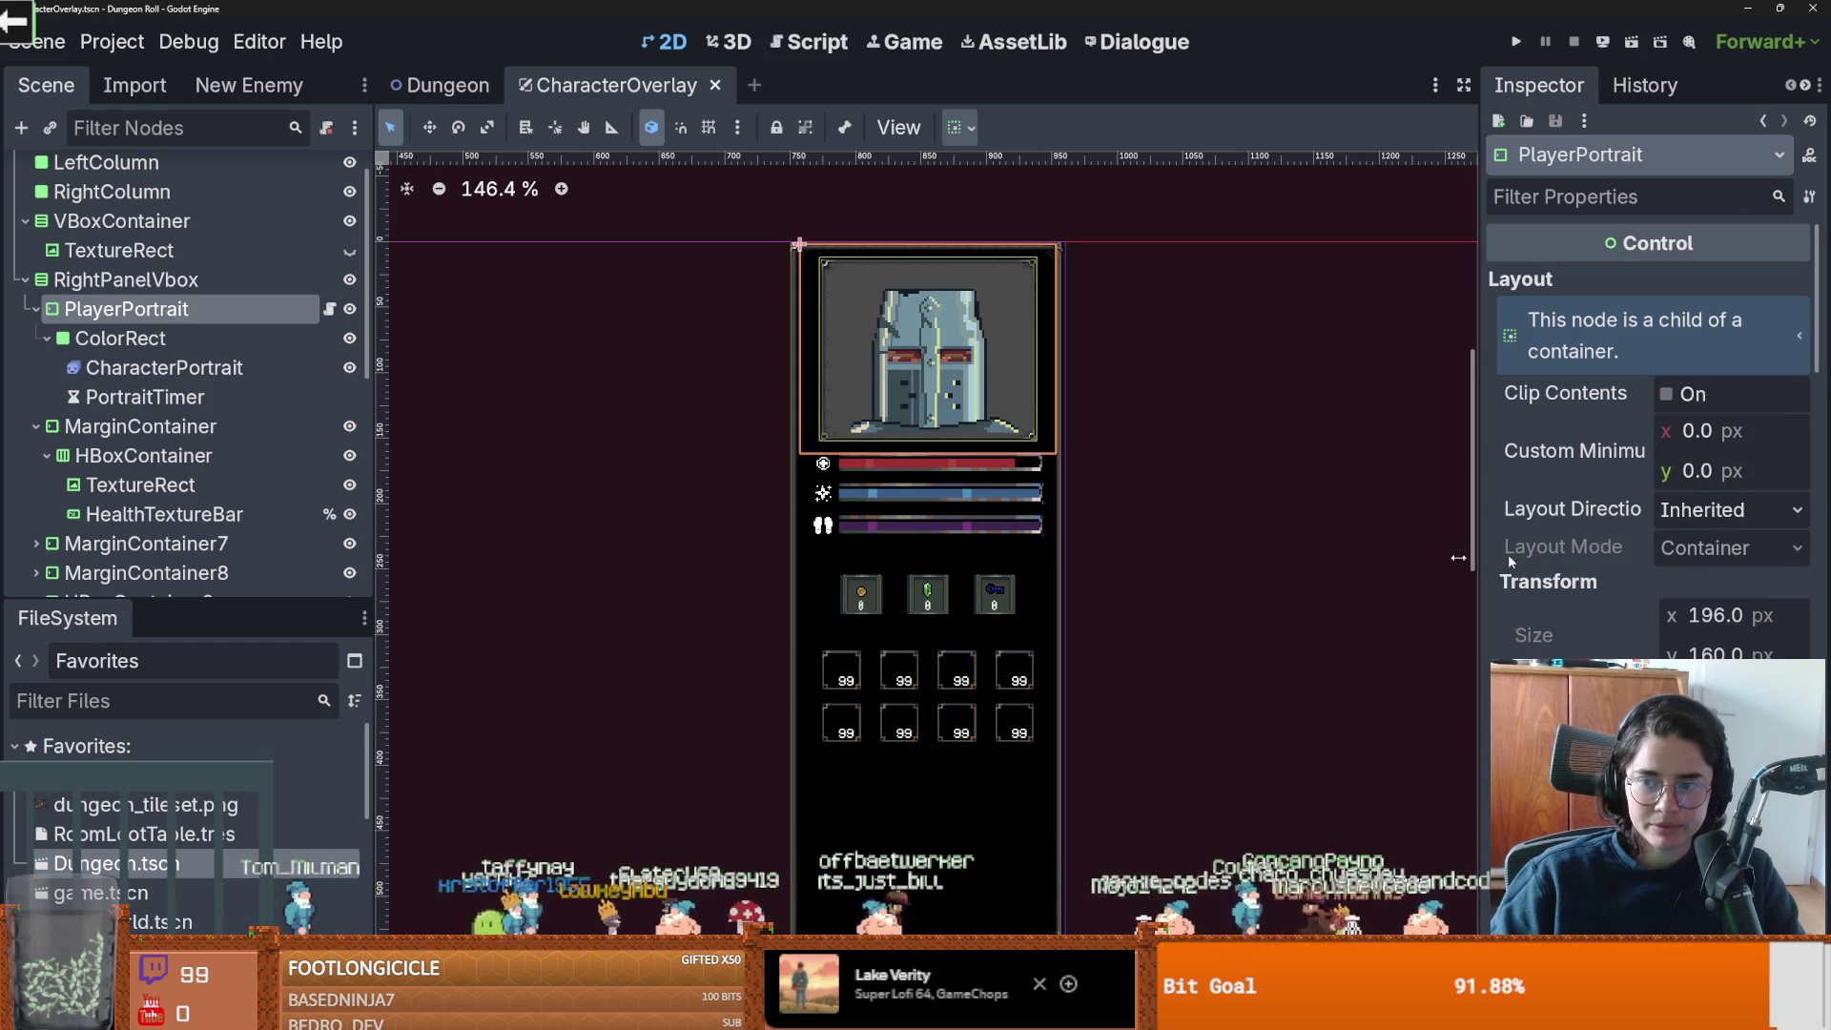
Try a 160 px minimum height on the portrait ColorRect, then undo the change.
left_click(80, 331)
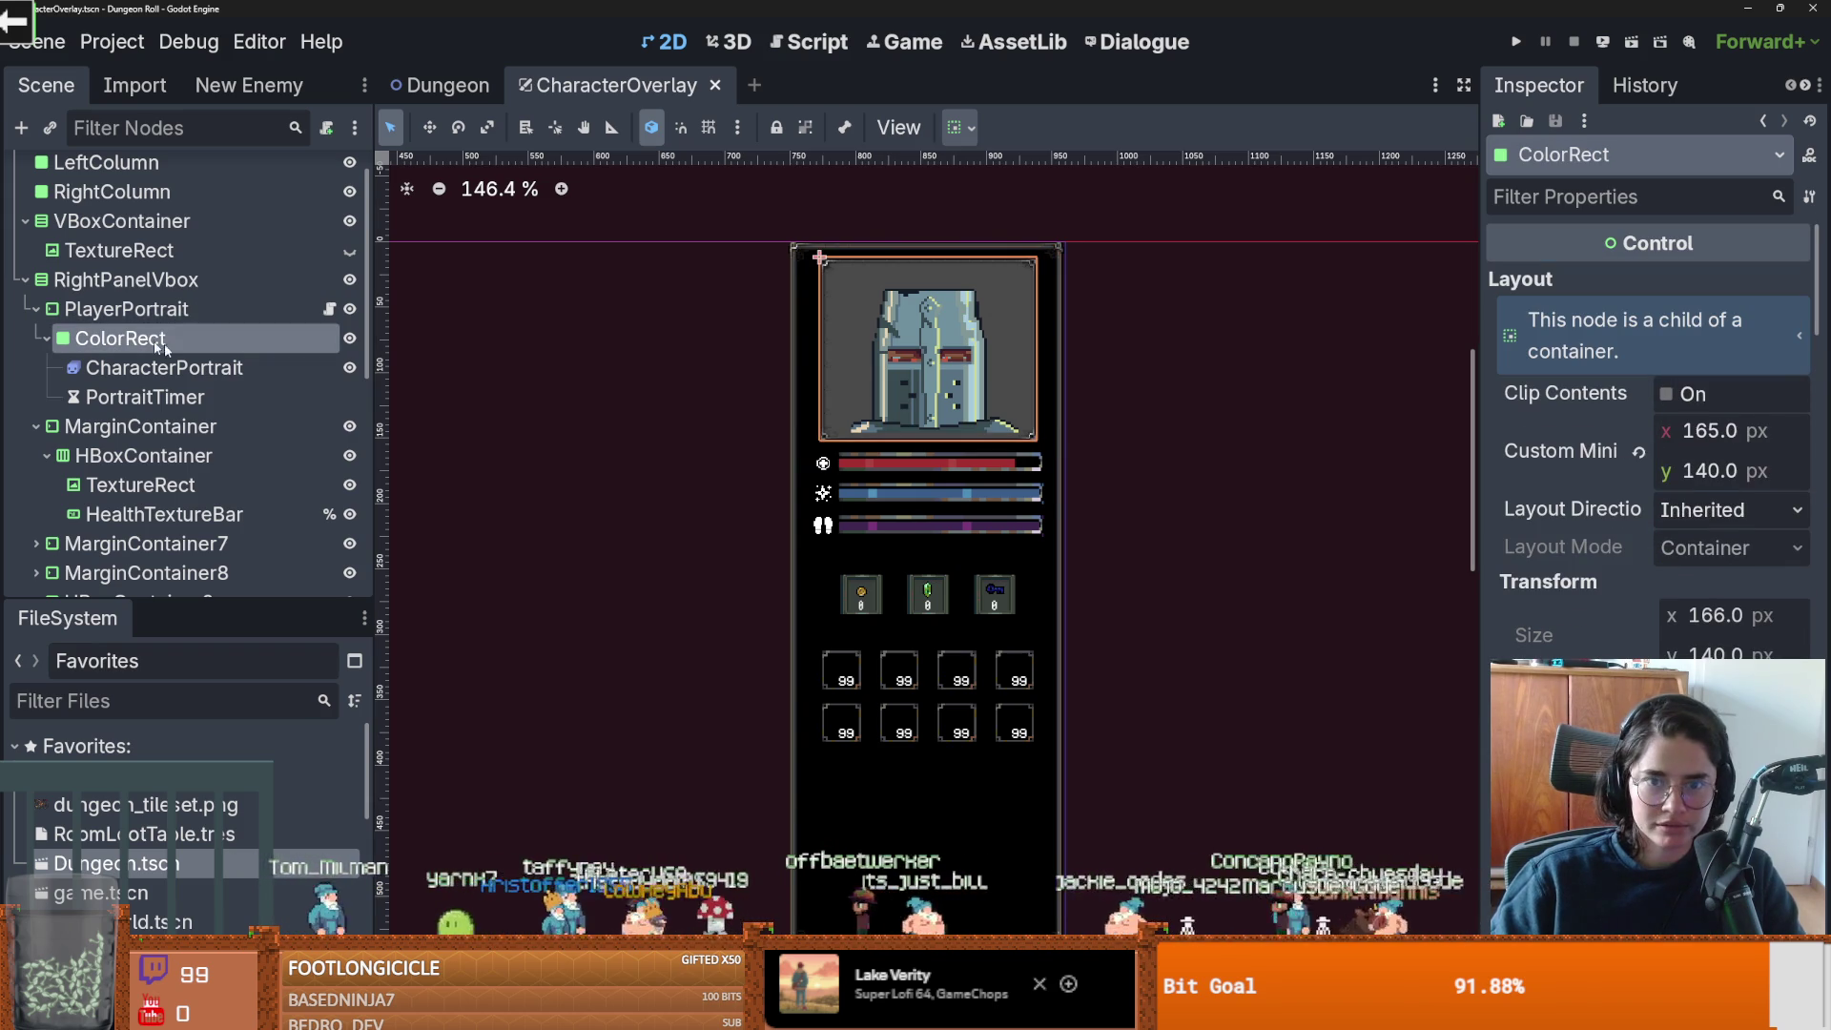
left_click(1702, 473)
type("160")
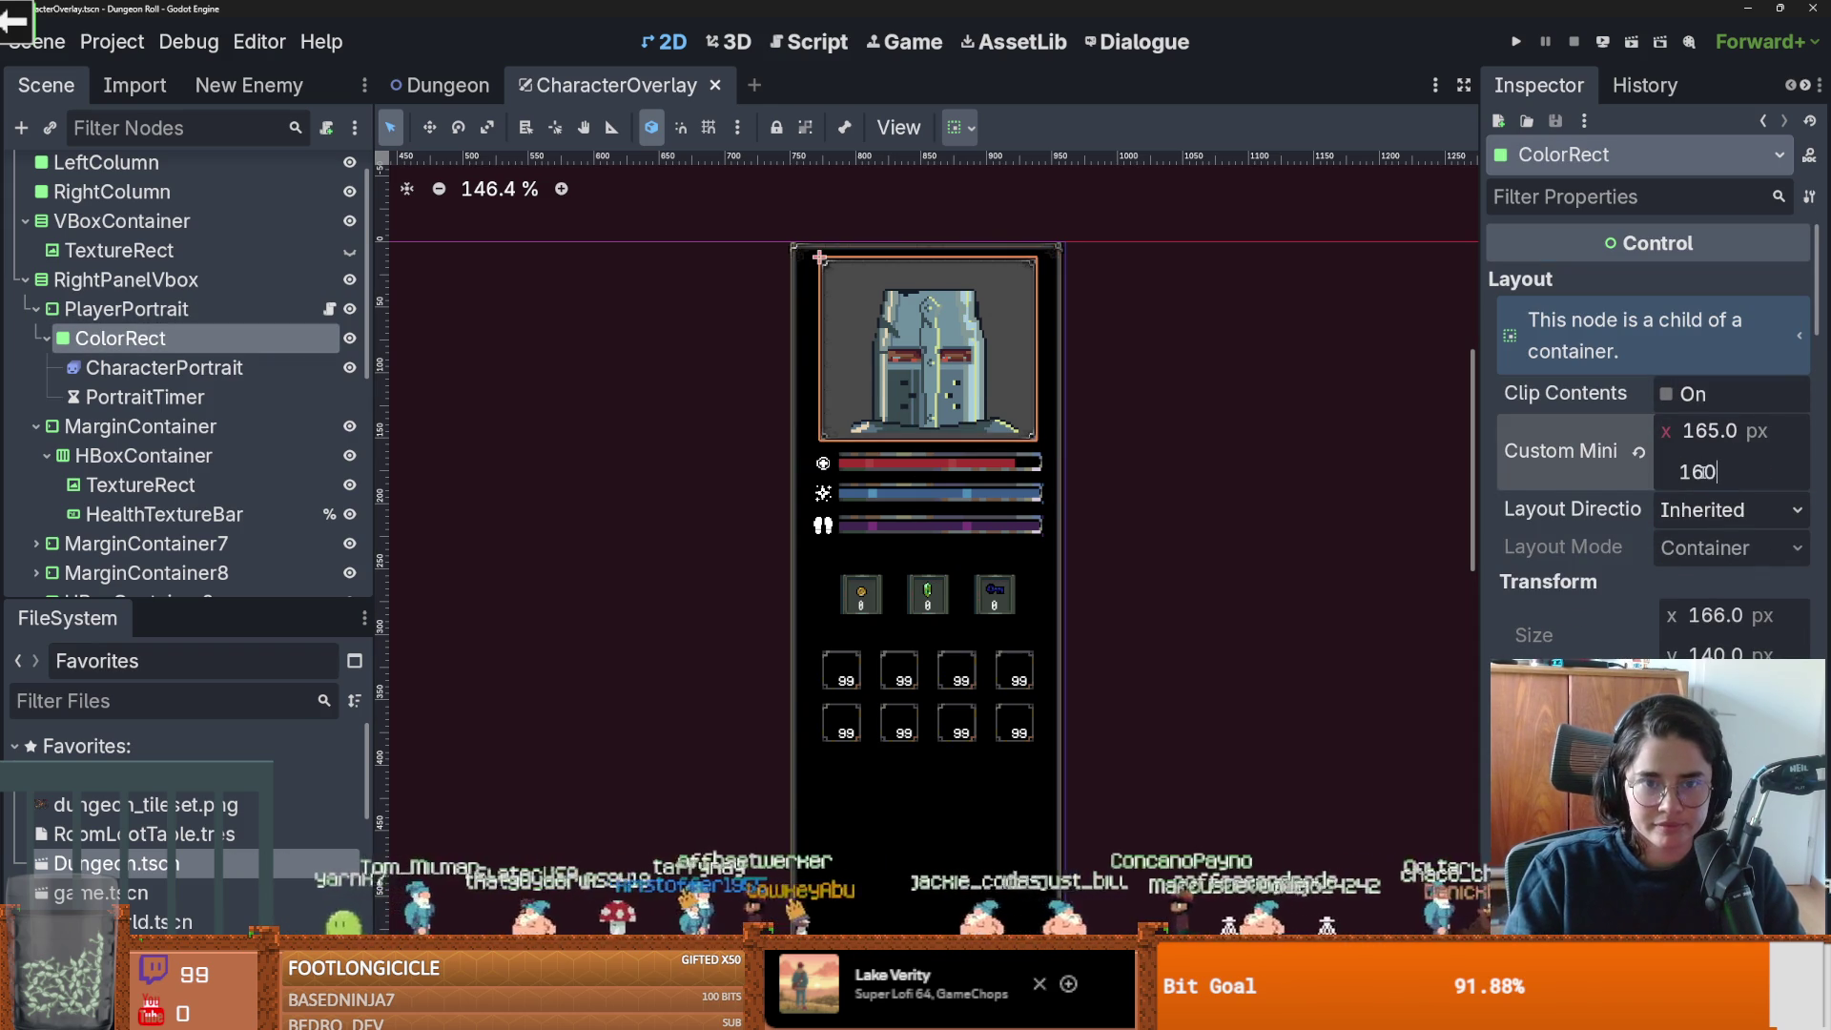
key("Return")
scroll(1101, 457, "down", 1)
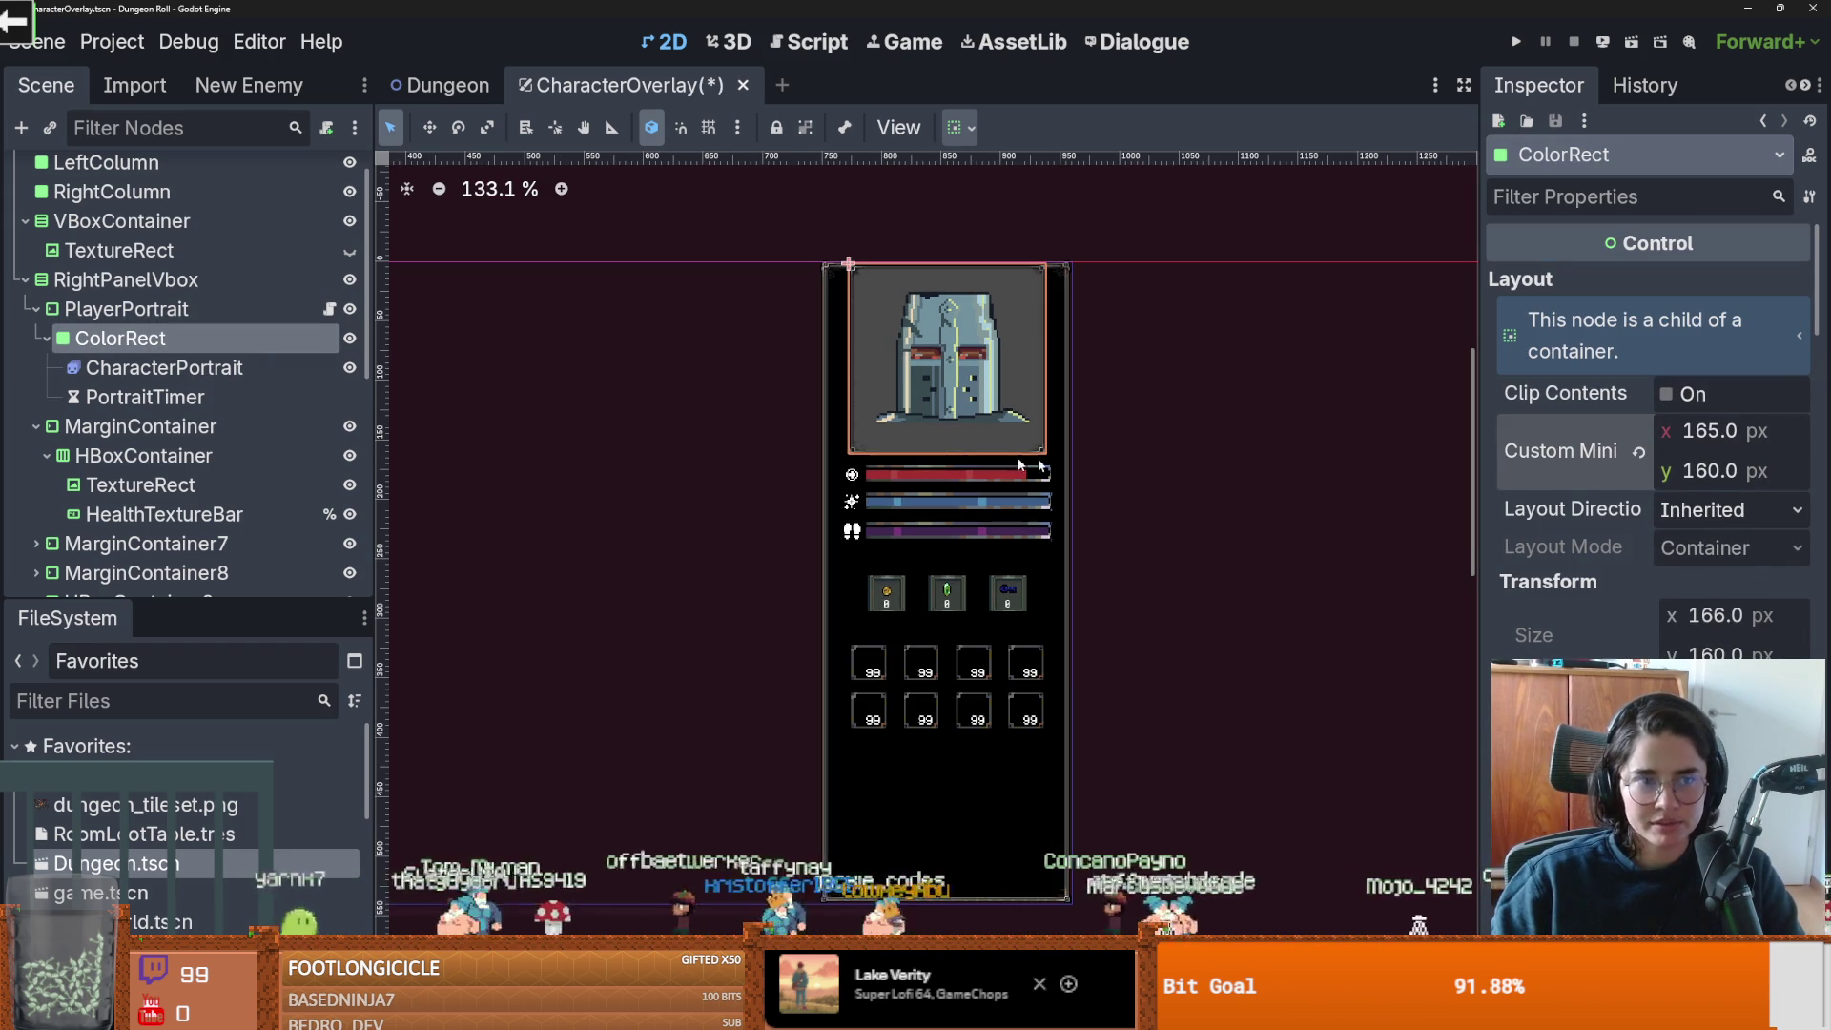
left_click(208, 305)
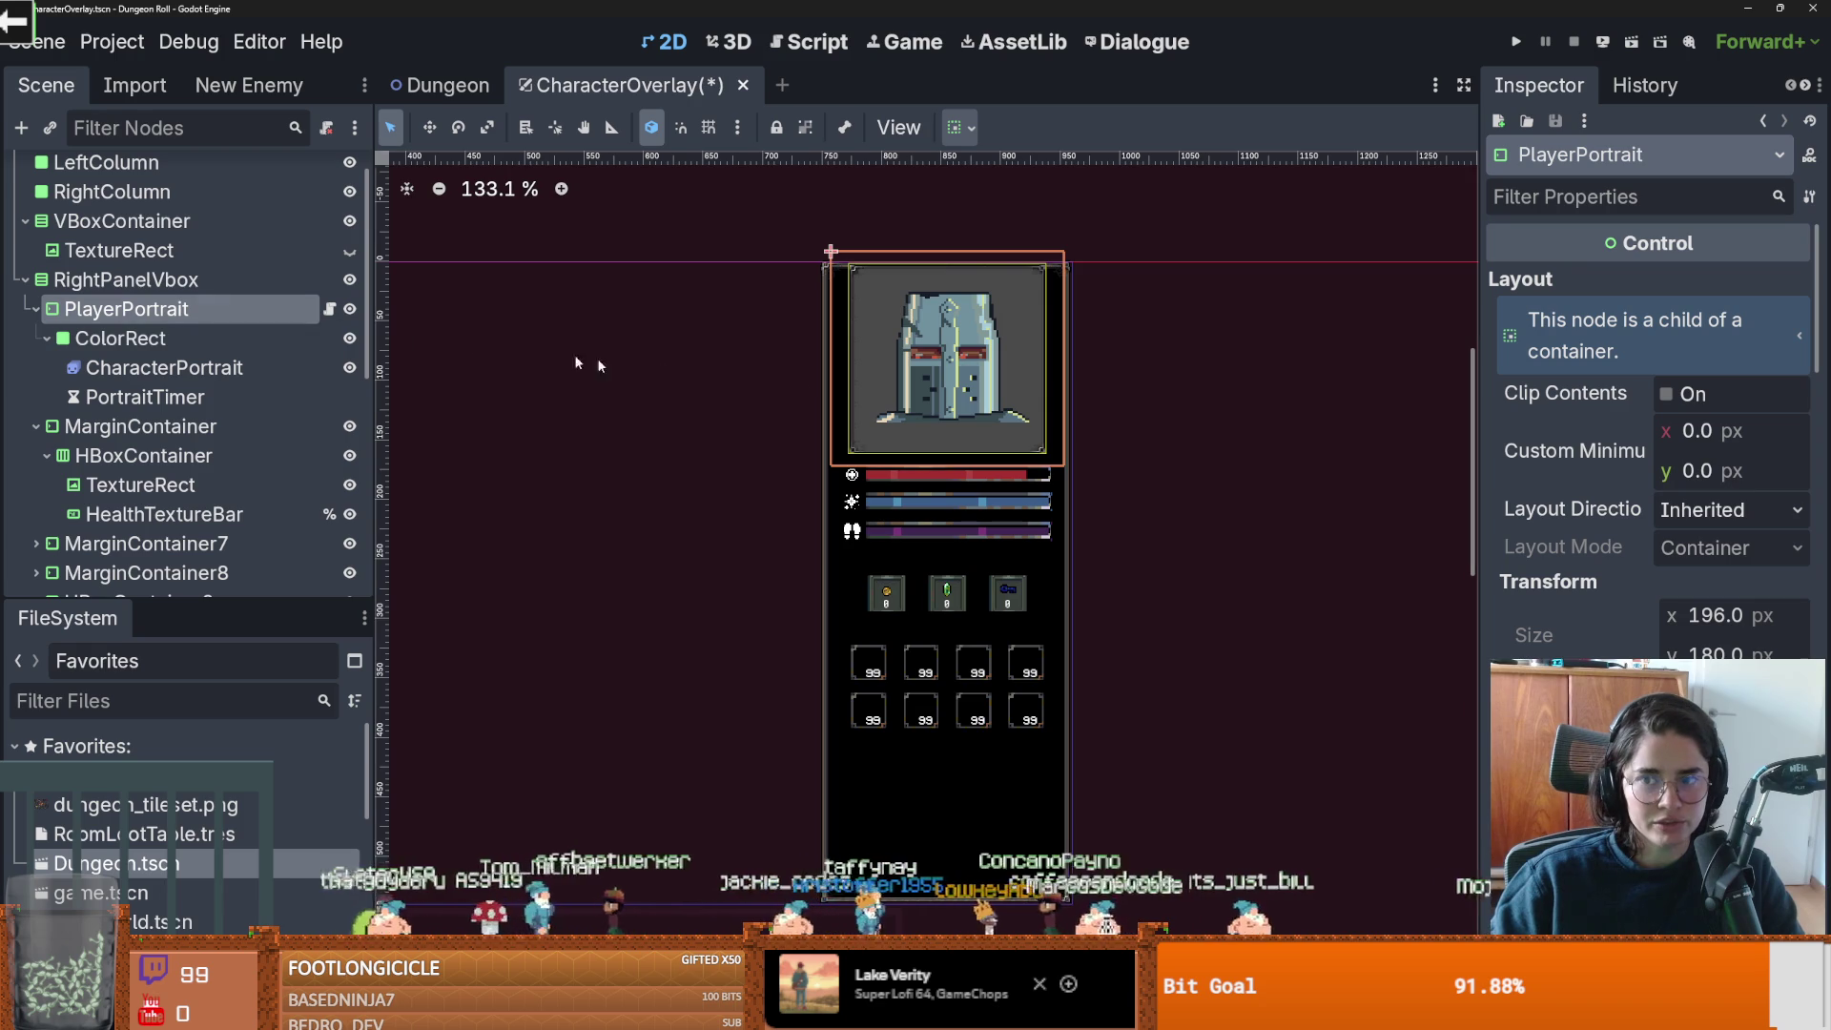
key("ctrl+z")
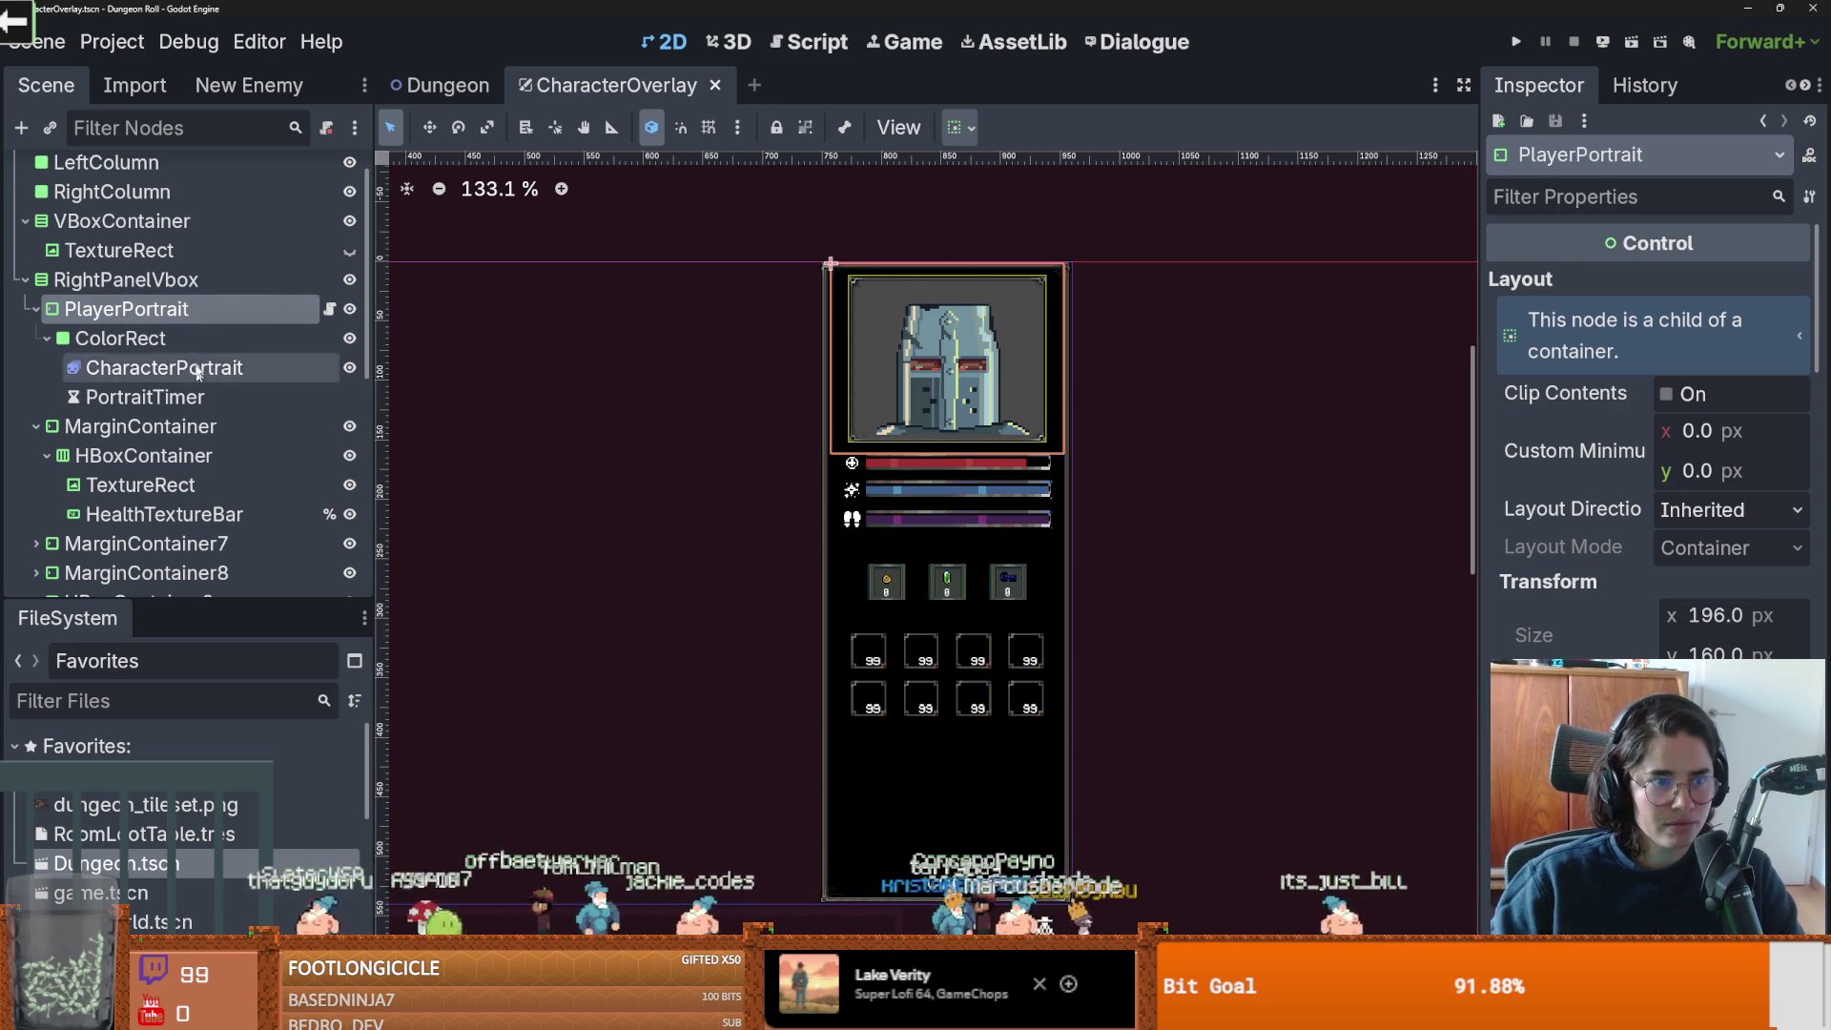
right_click(200, 286)
left_click(225, 305)
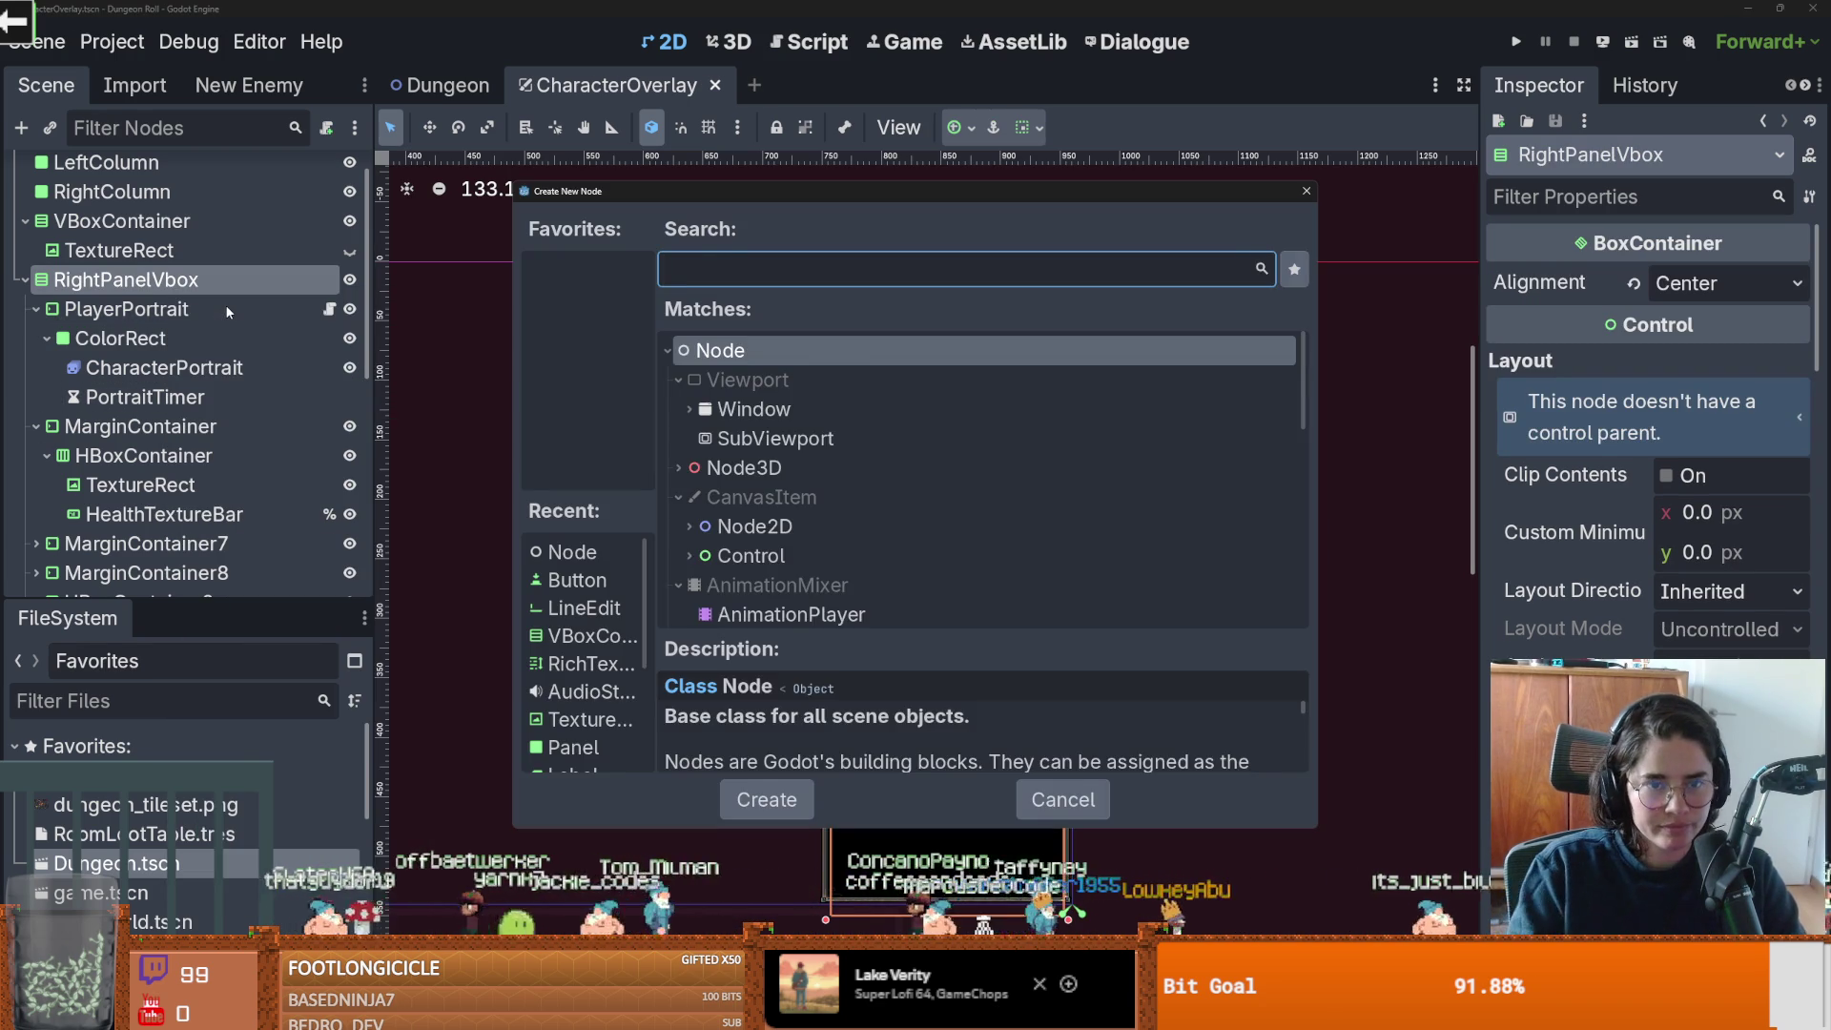
type("margin")
key("Return")
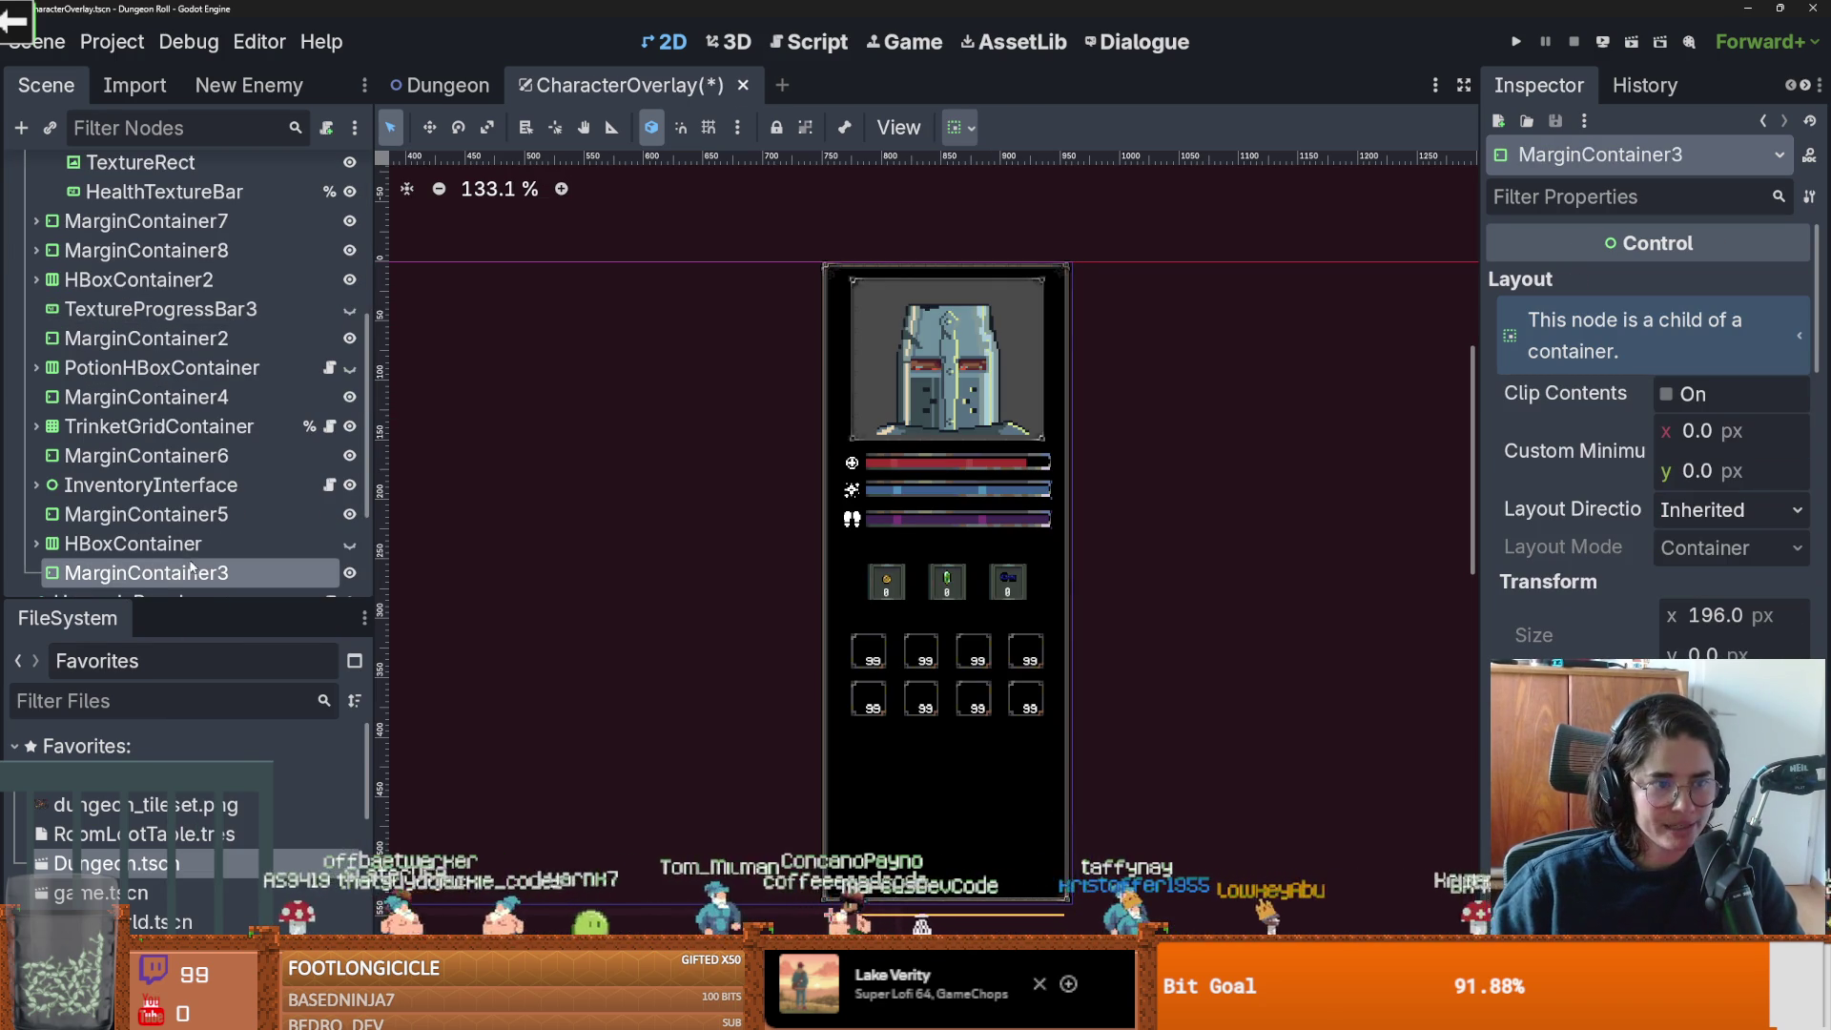
mouse_move(170, 586)
left_mouse_down()
mouse_move(205, 295)
mouse_move(233, 295)
mouse_move(137, 246)
left_mouse_up()
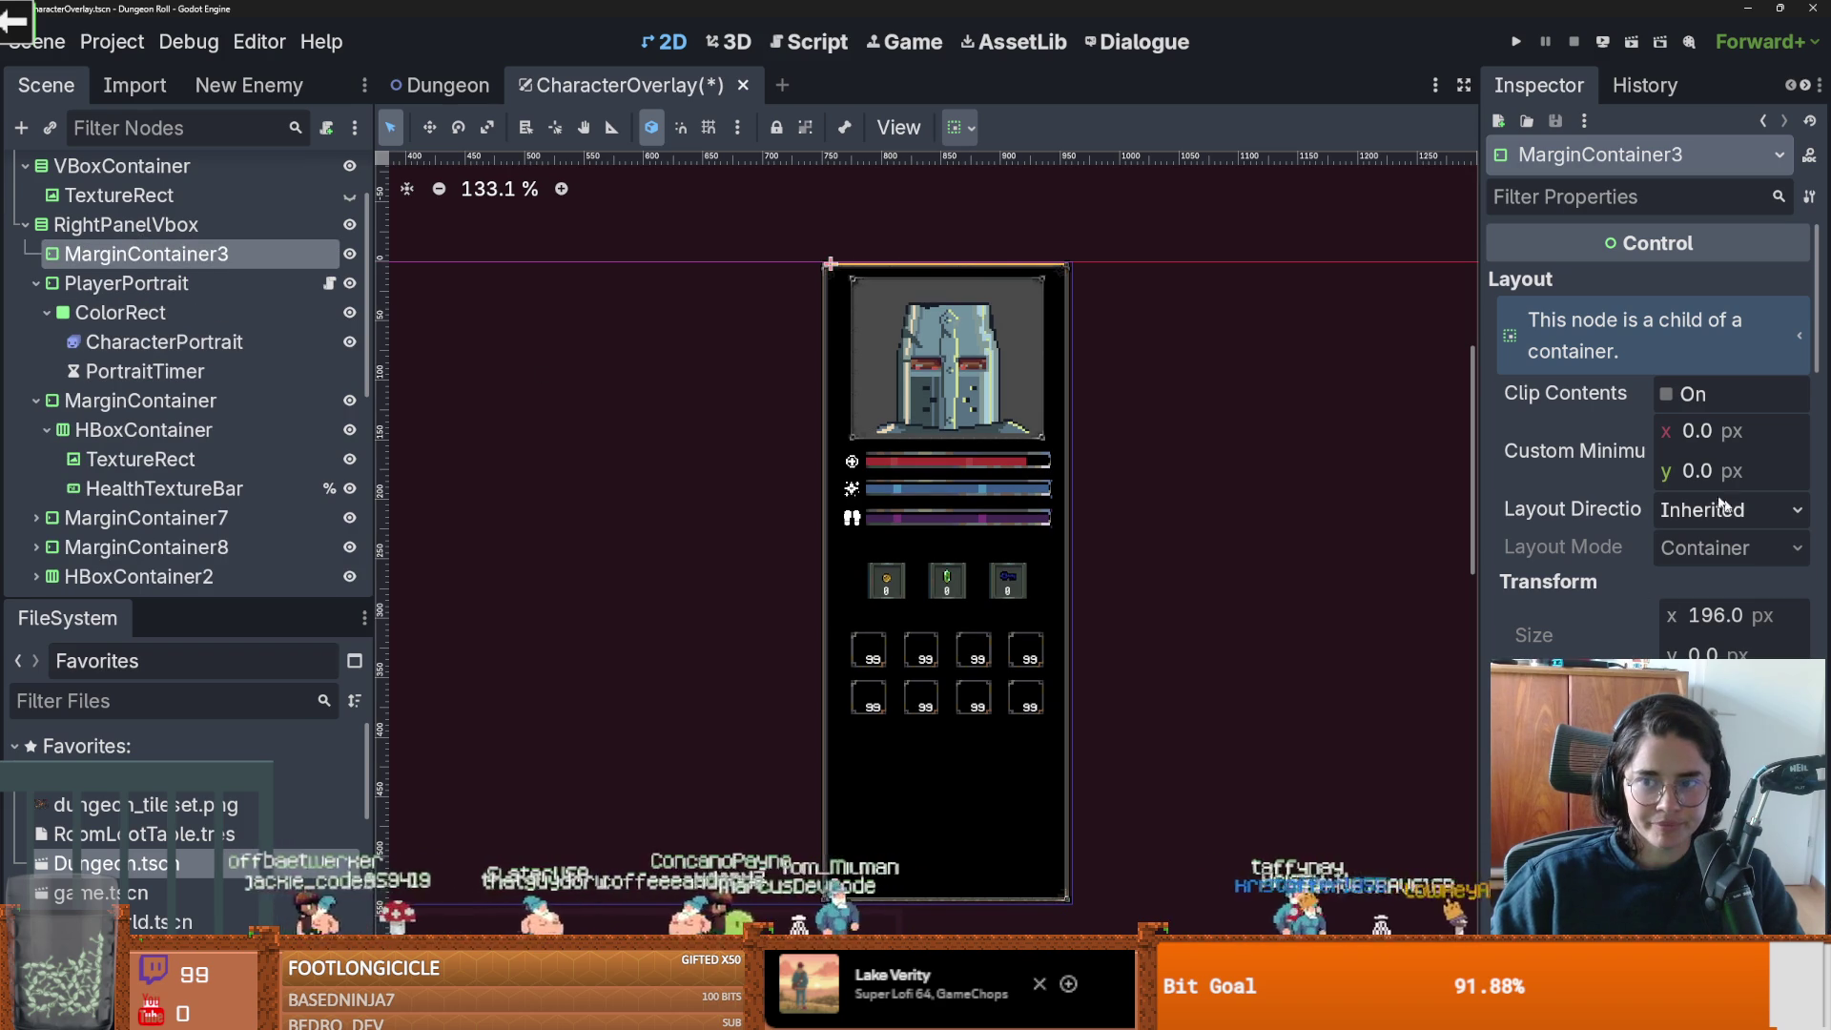
left_click(1694, 472)
type("20")
key("Return")
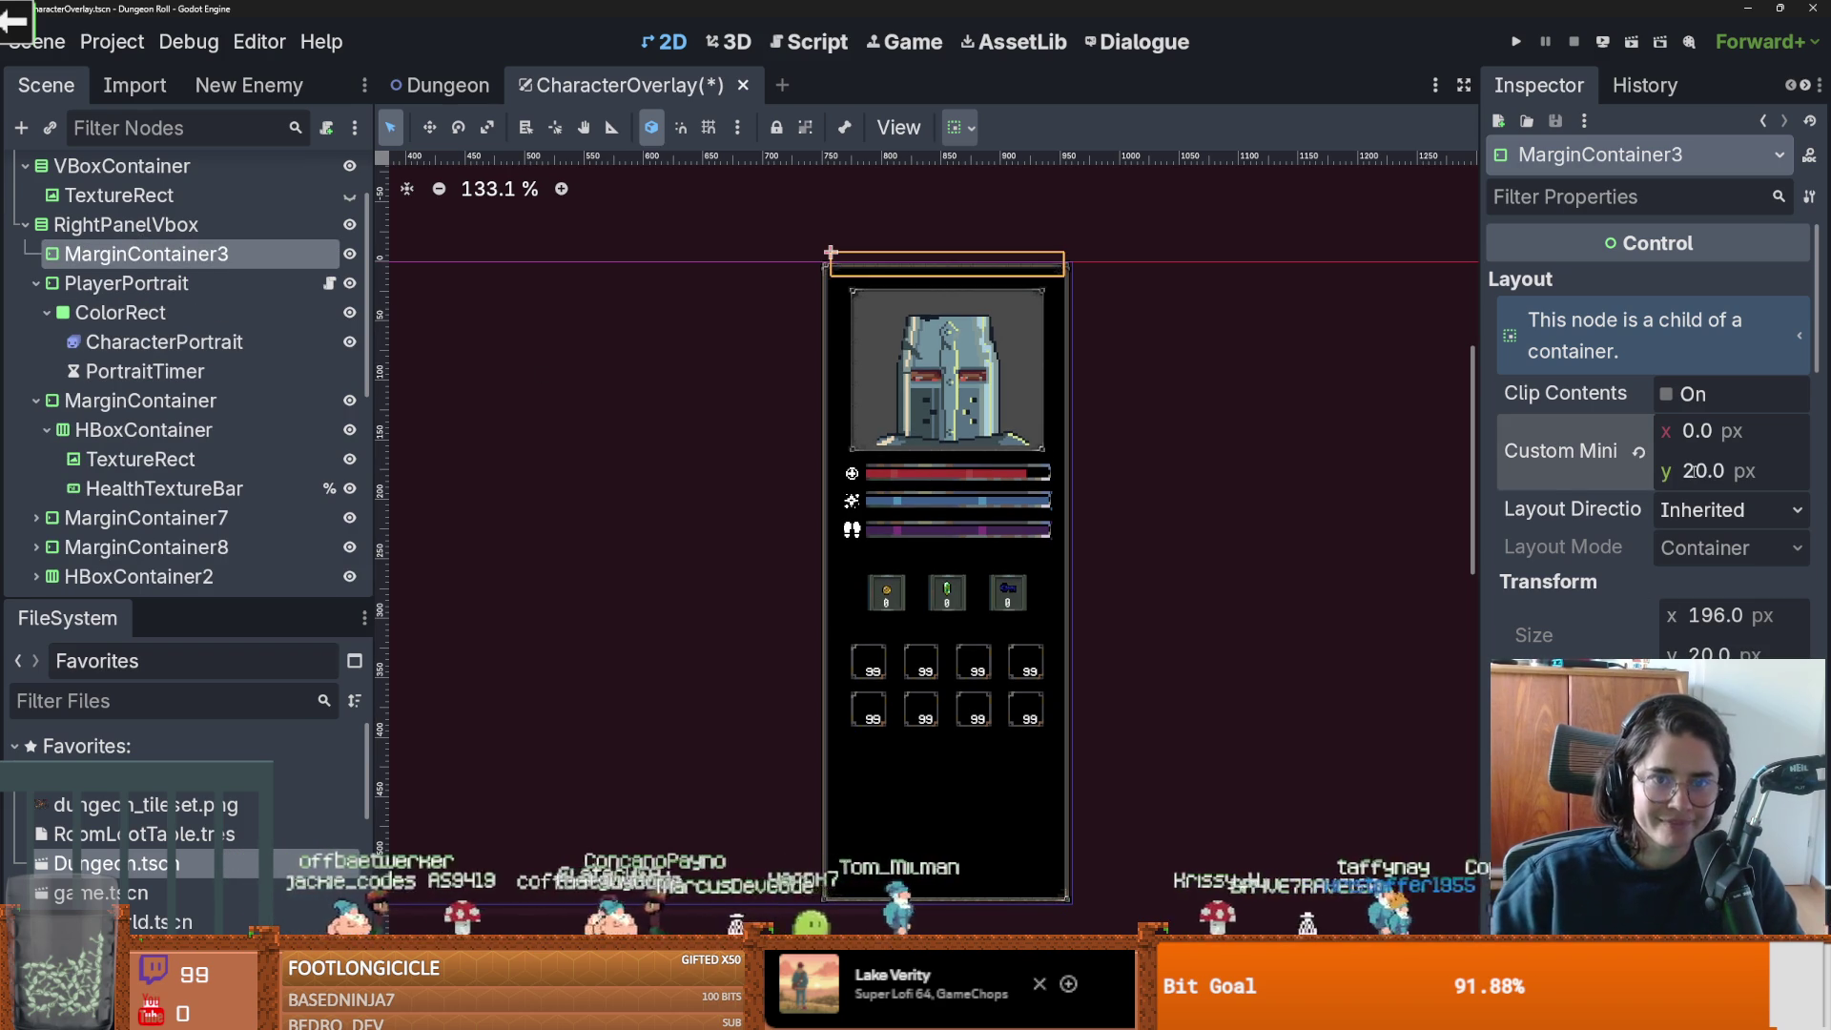
left_click(286, 225)
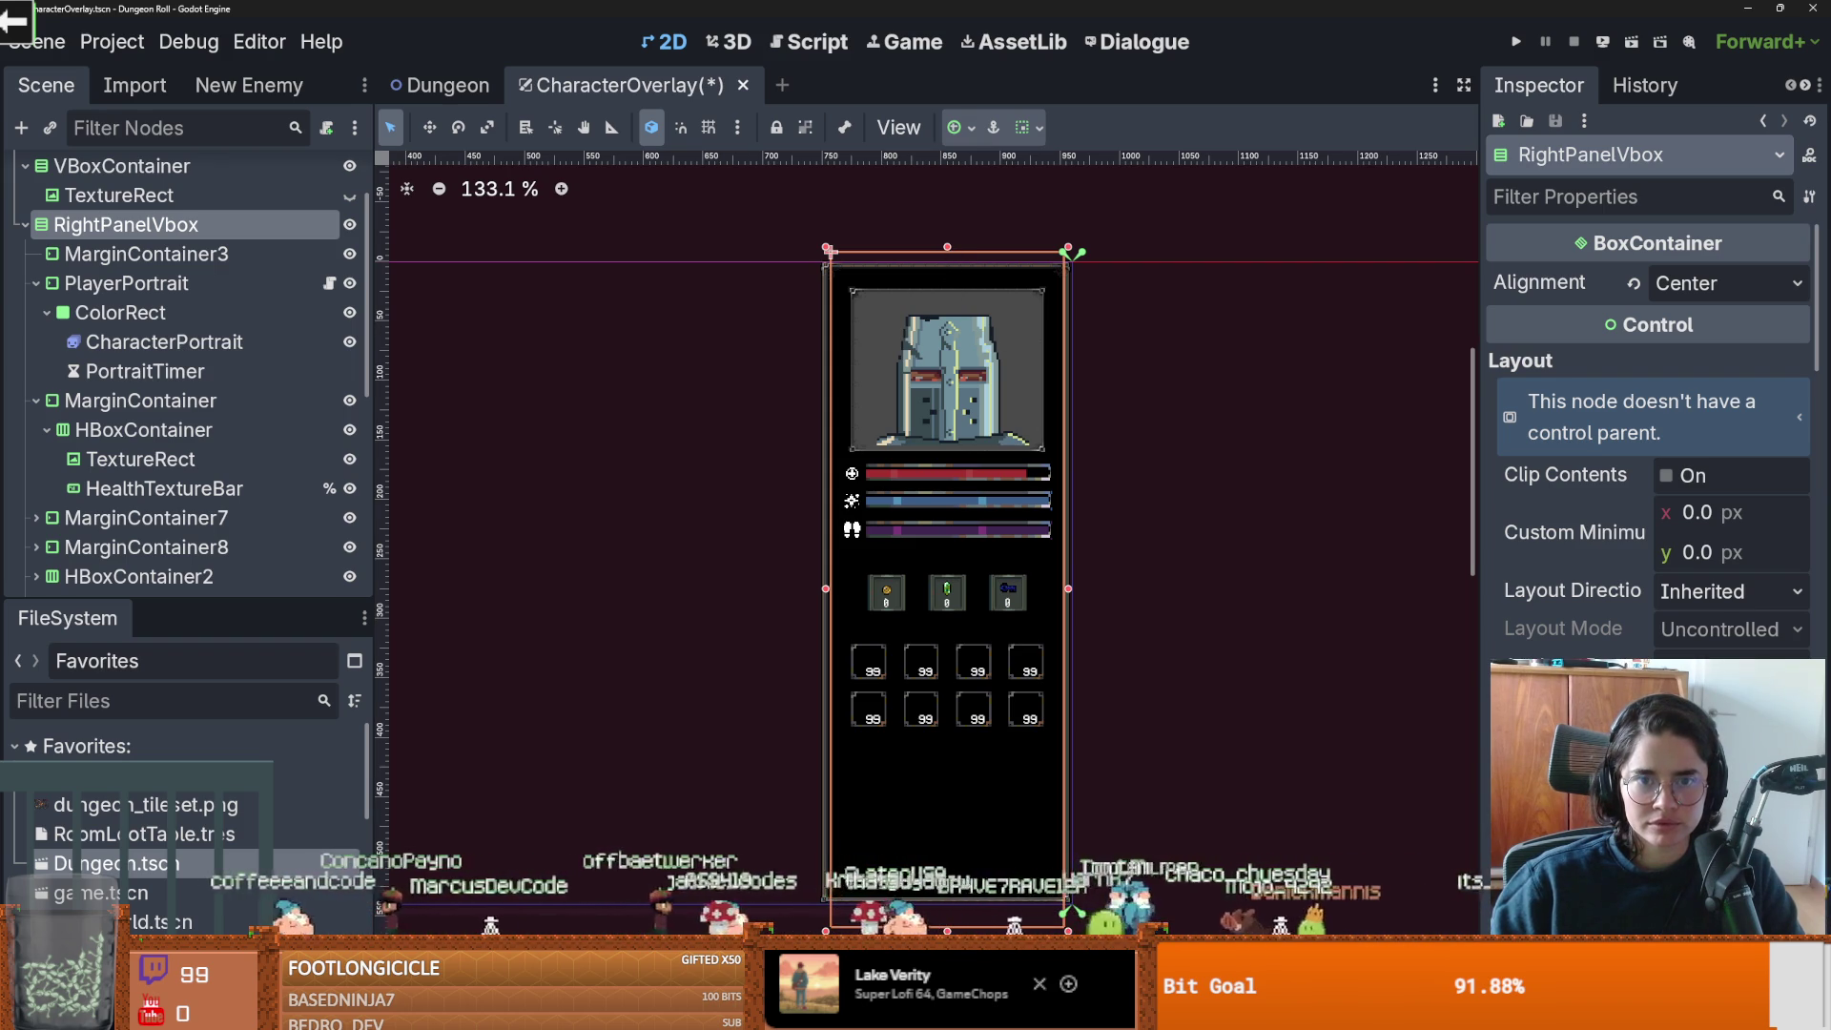
scroll(908, 621, "down", 1)
scroll(908, 621, "down", 3)
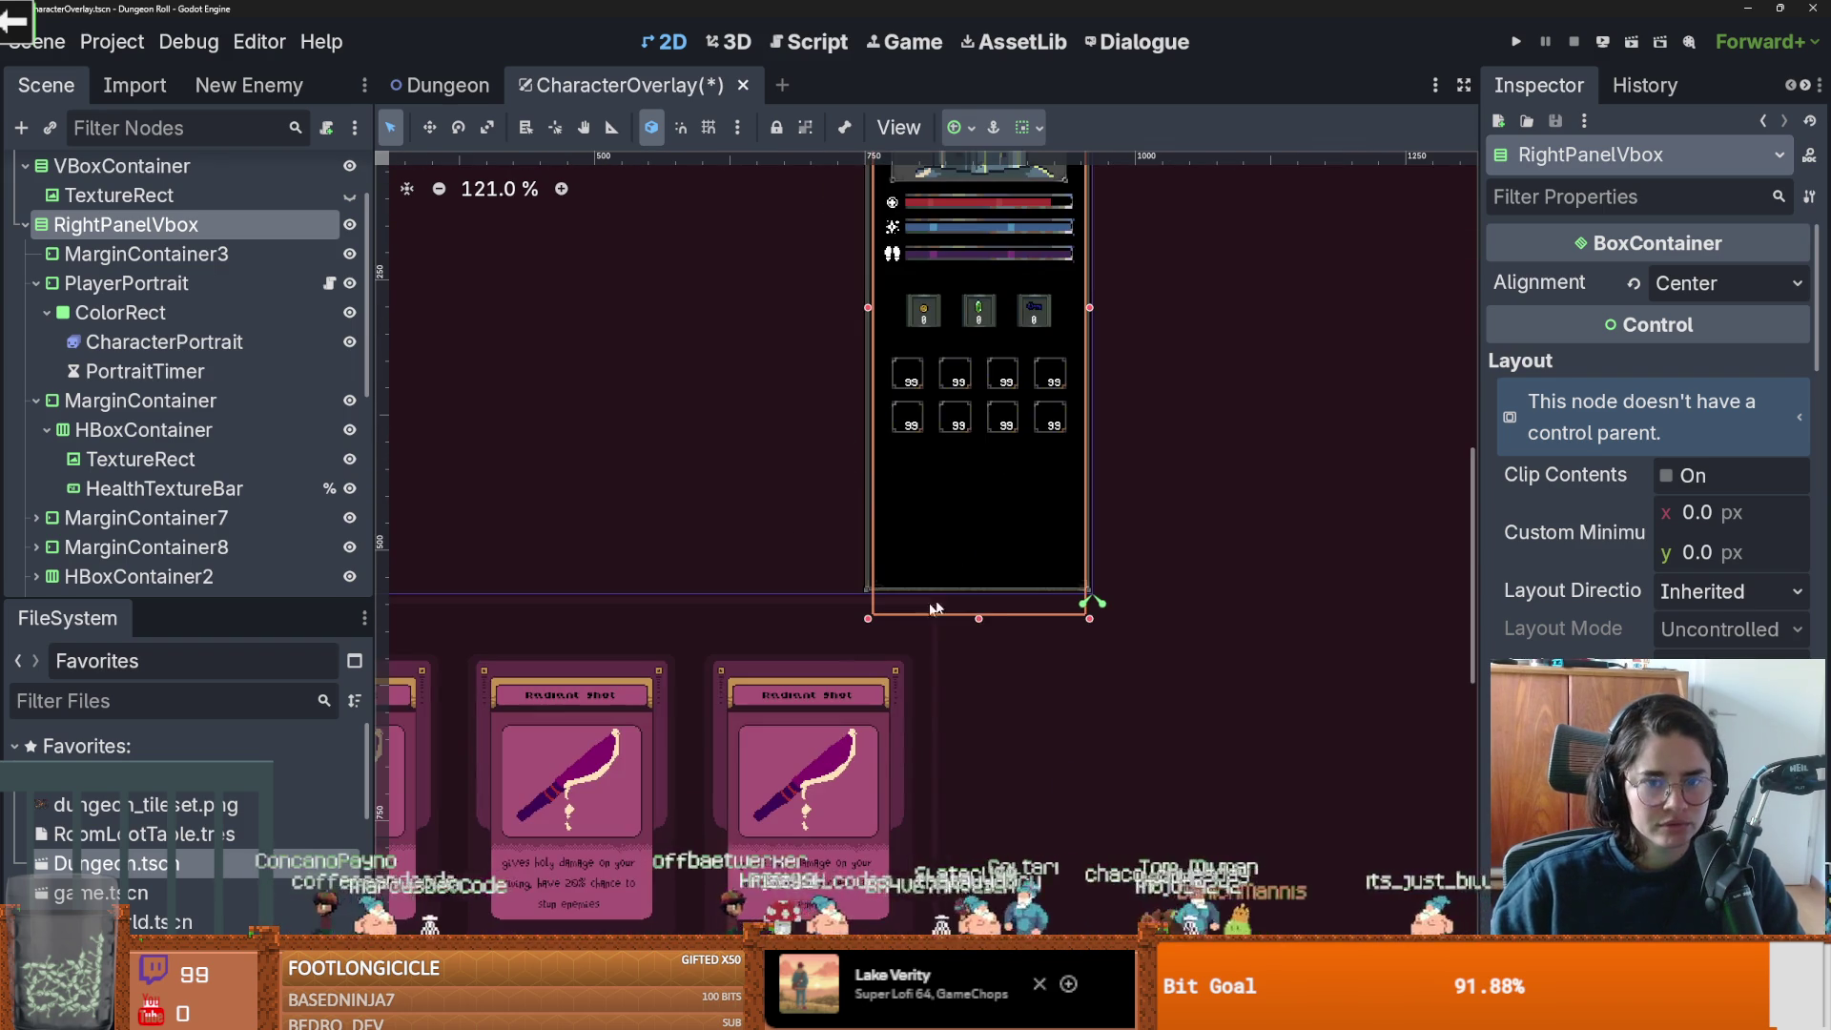
scroll(214, 240, "up", 2)
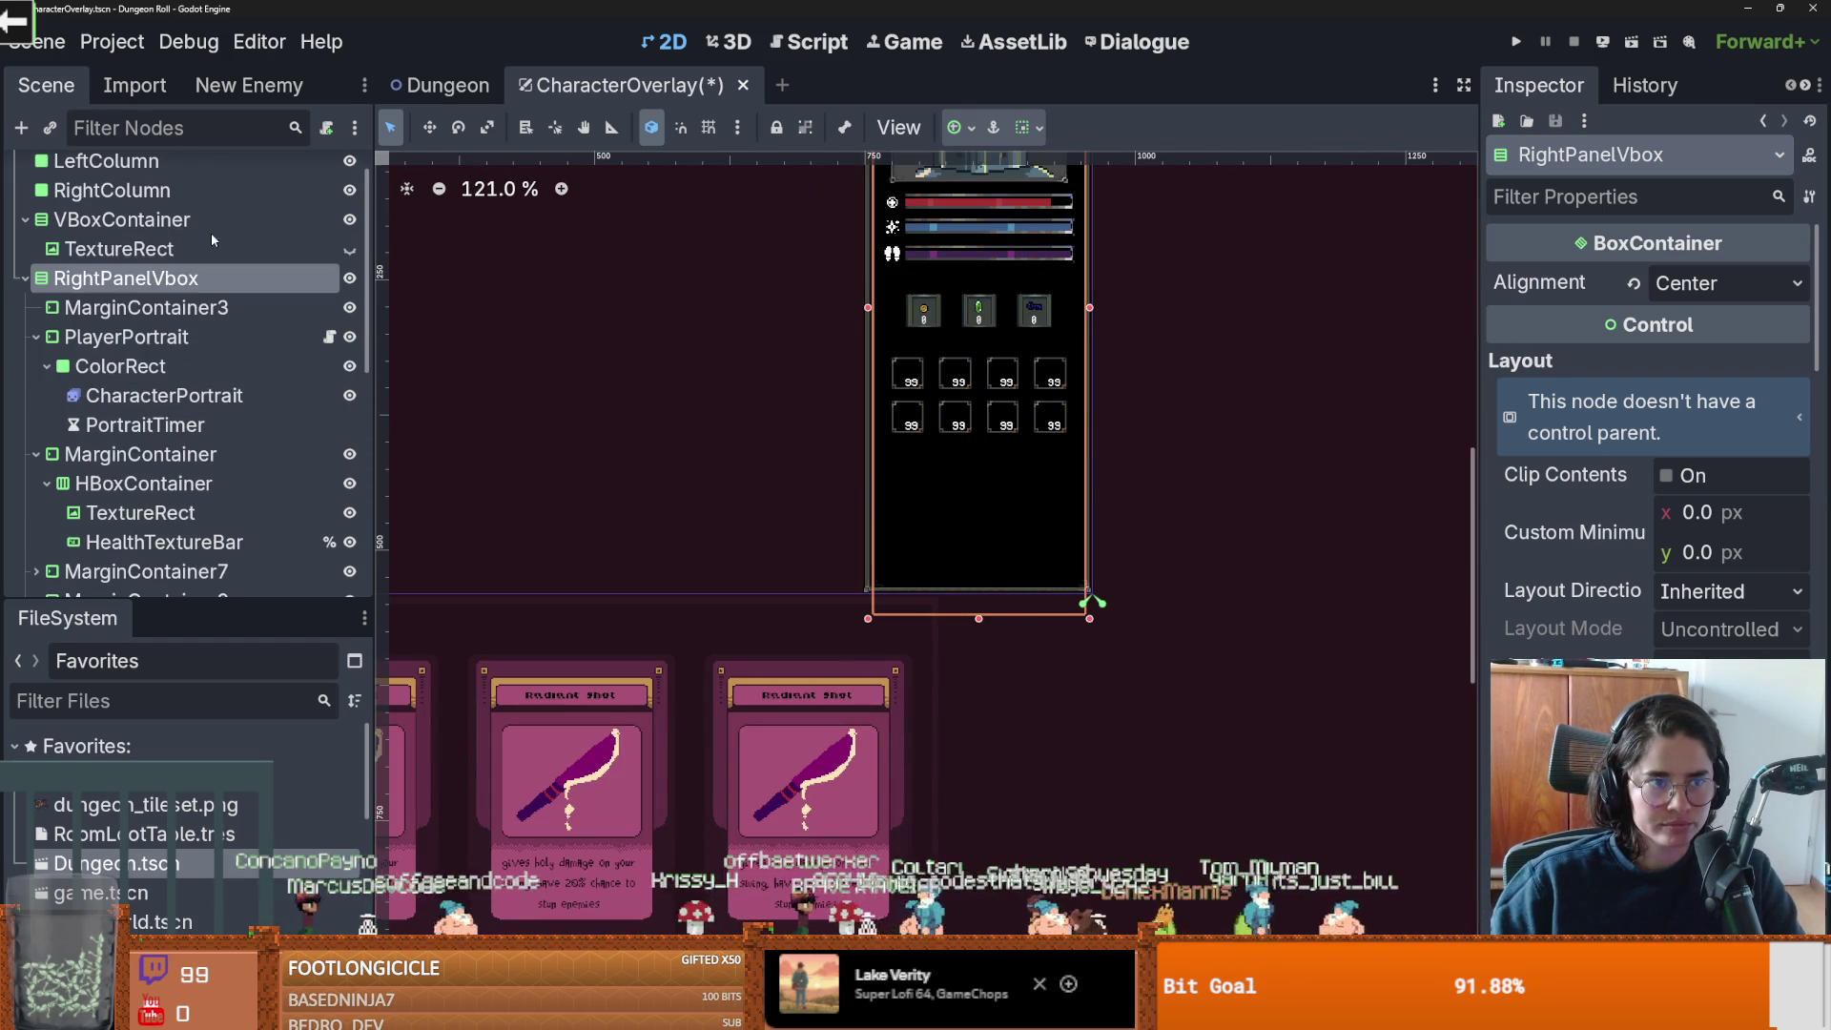
scroll(177, 279, "up", 1)
left_click(23, 263)
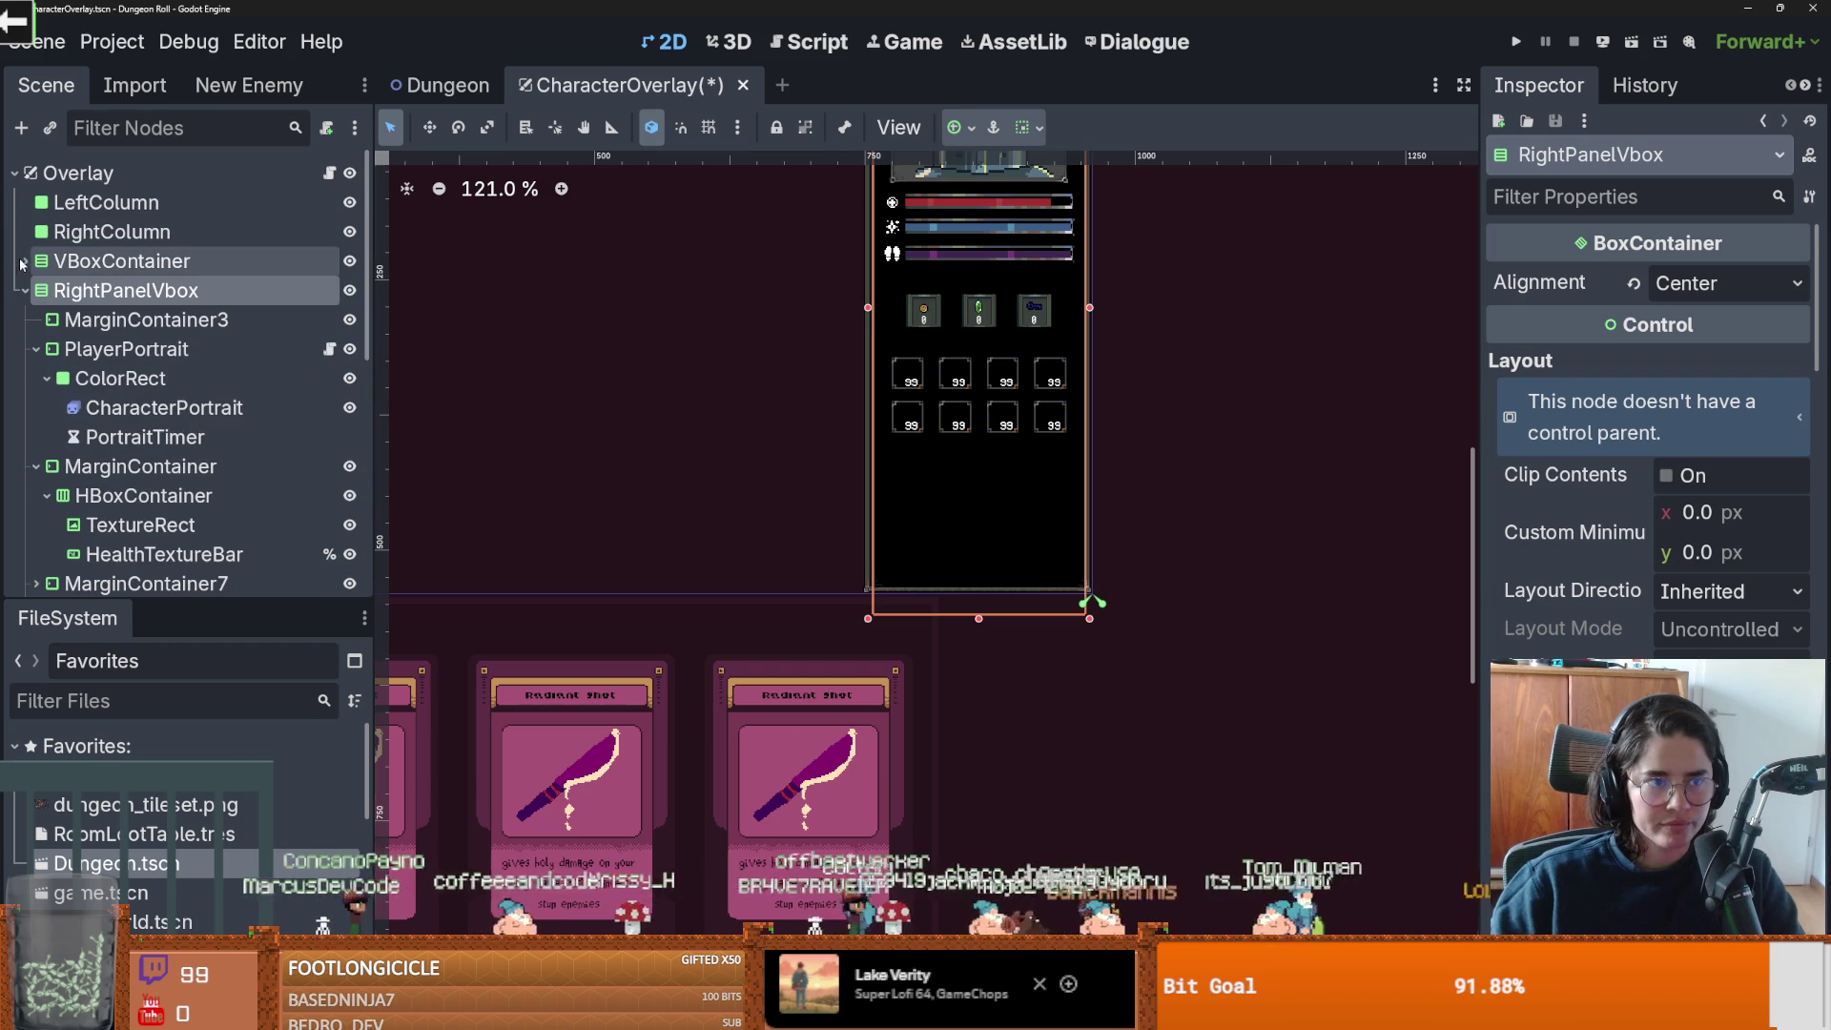
left_click(87, 234)
scroll(810, 668, "down", 1)
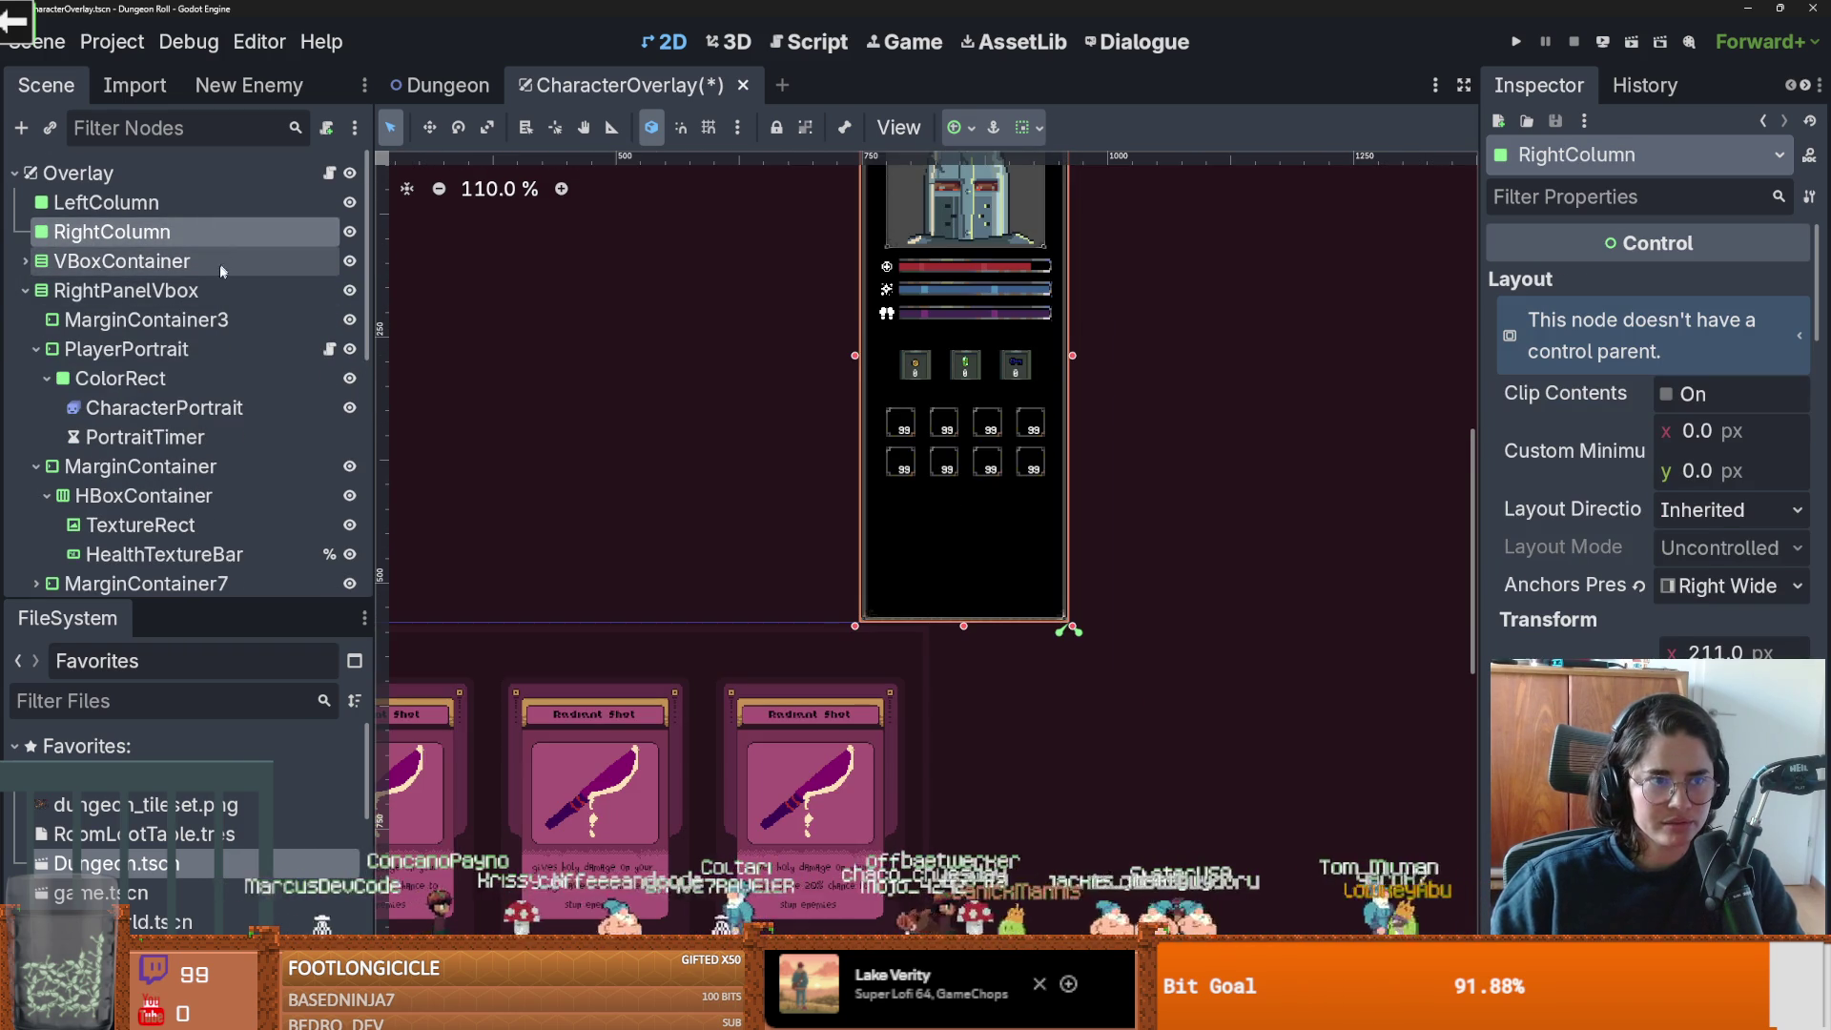
left_click(126, 290)
scroll(805, 445, "down", 3)
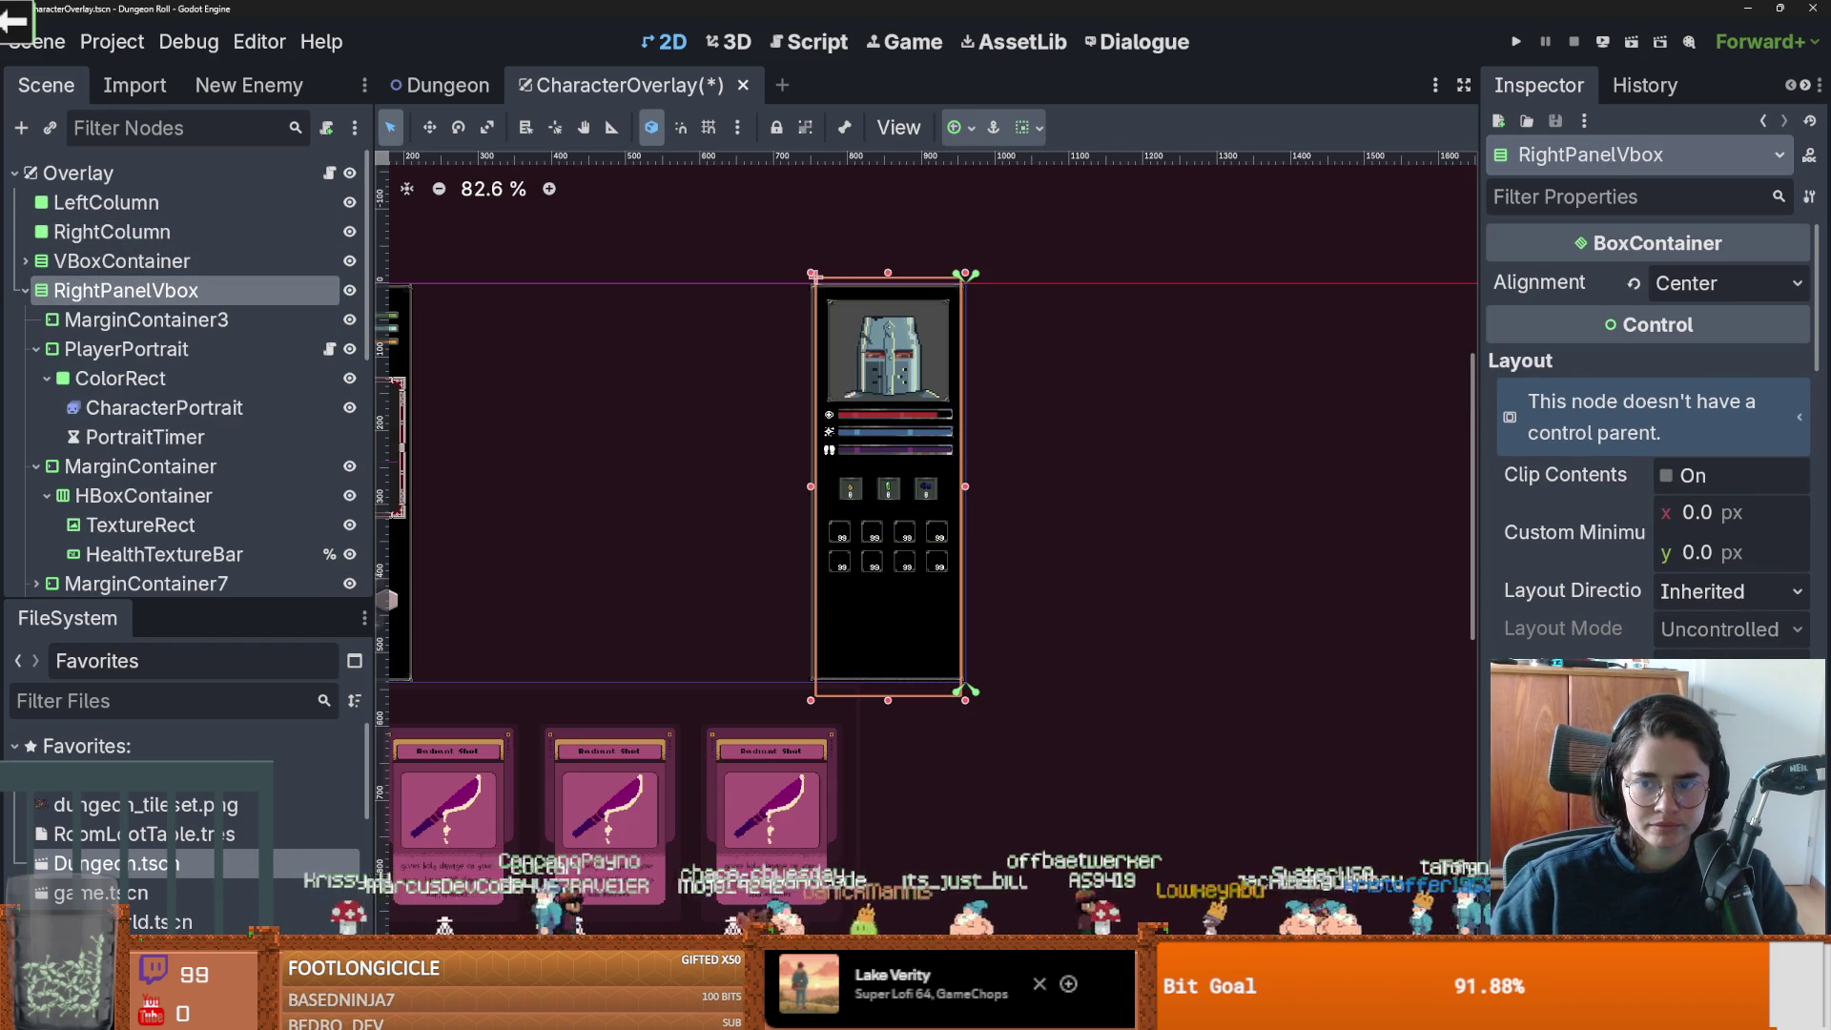
scroll(1066, 601, "up", 3)
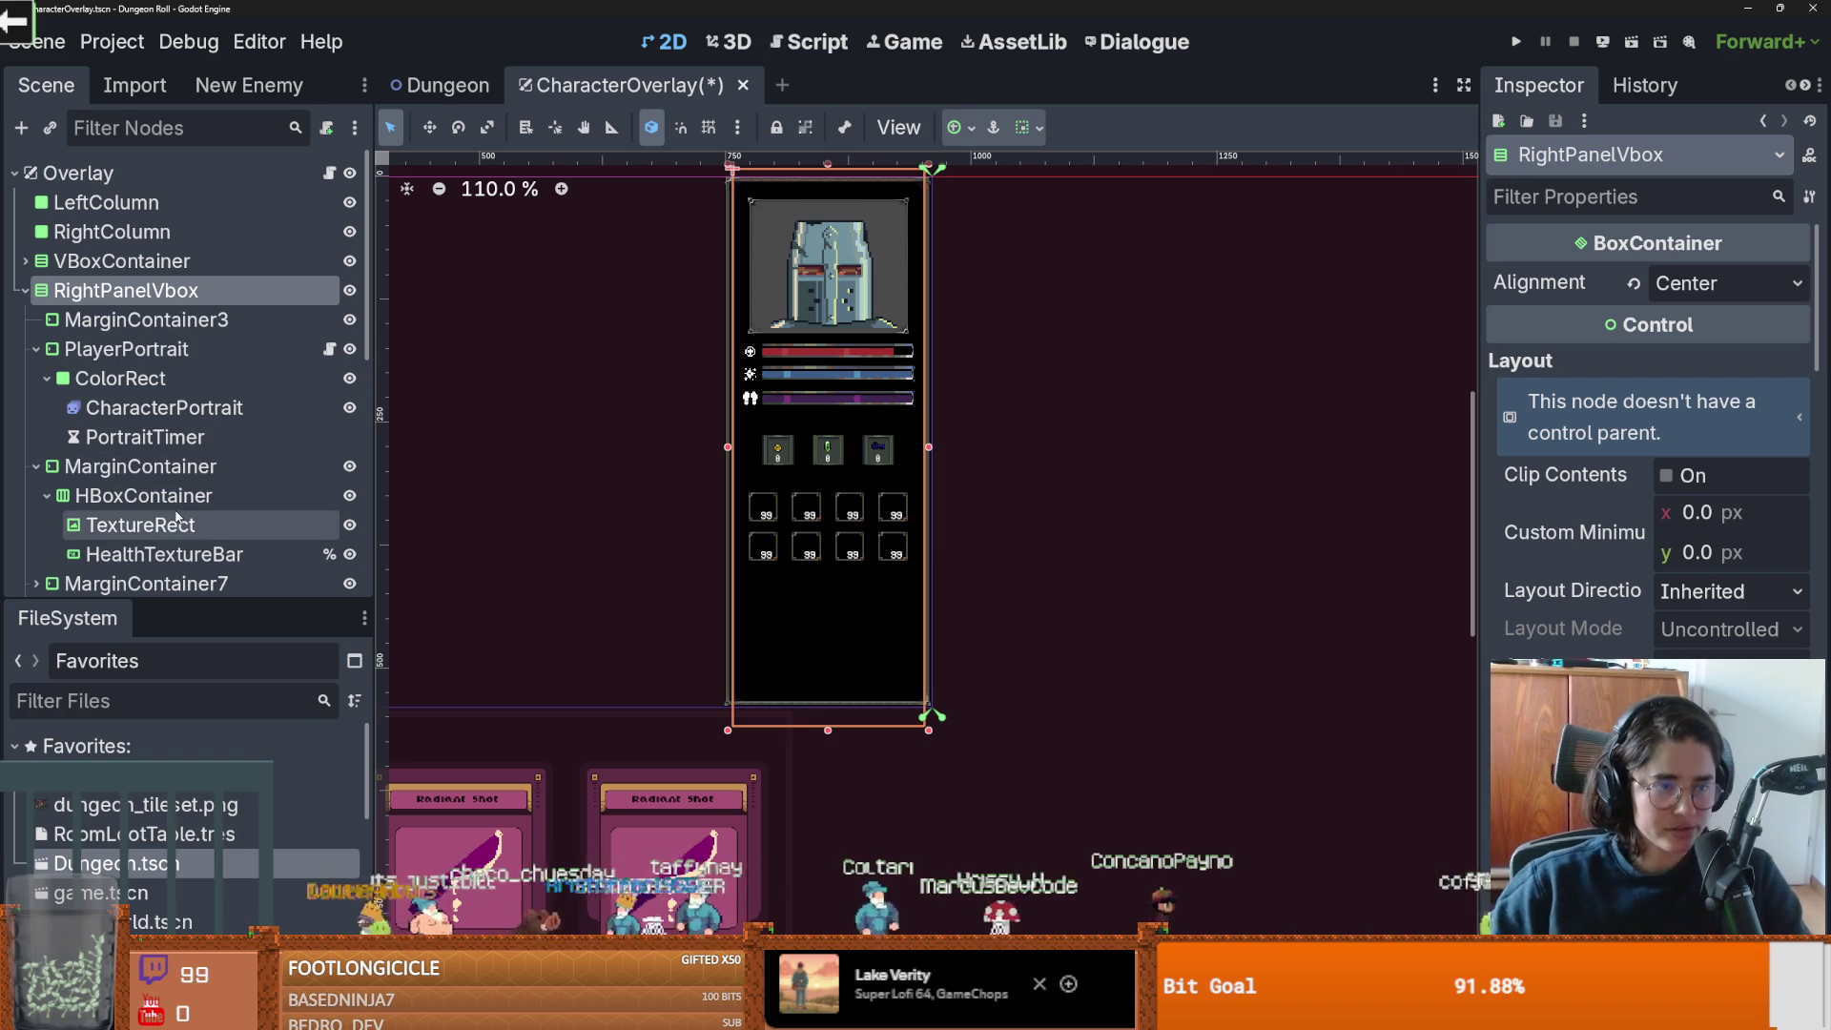
Inspect the portrait ColorRect and save the CharacterOverlay scene.
left_click(120, 378)
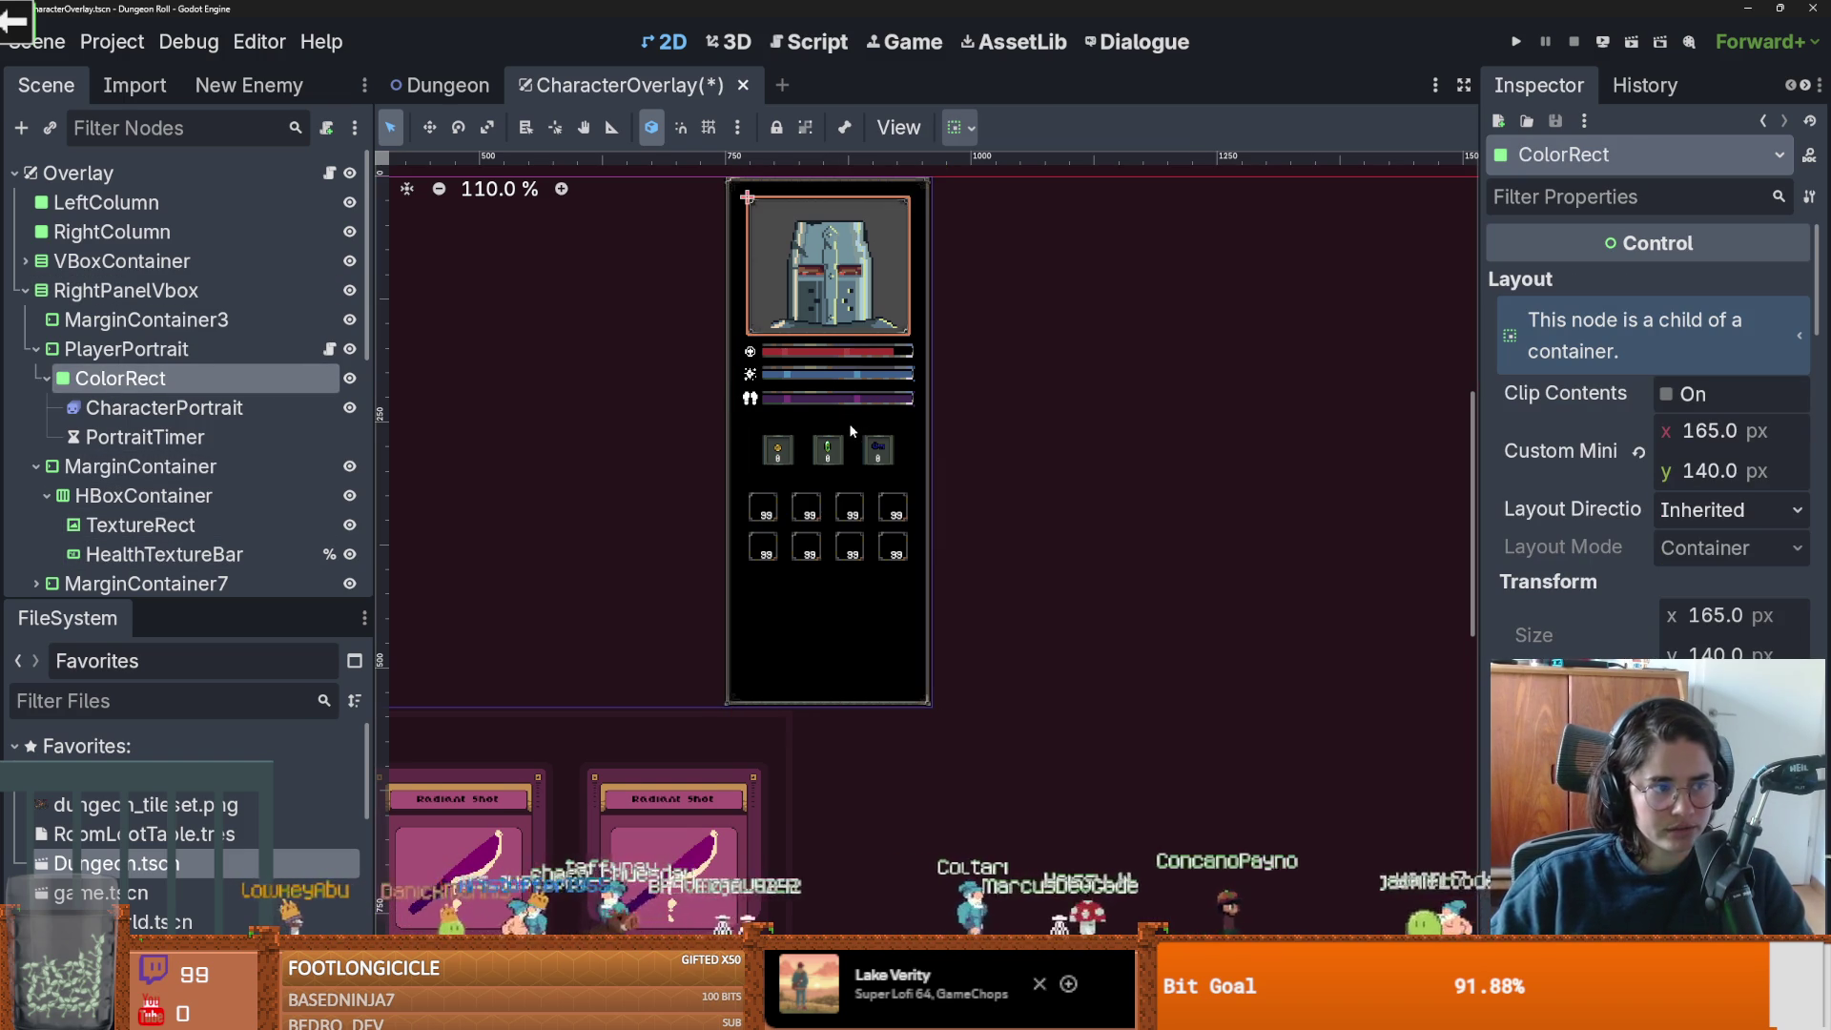
scroll(850, 450, "down", 1)
scroll(850, 450, "up", 2)
key("ctrl+s")
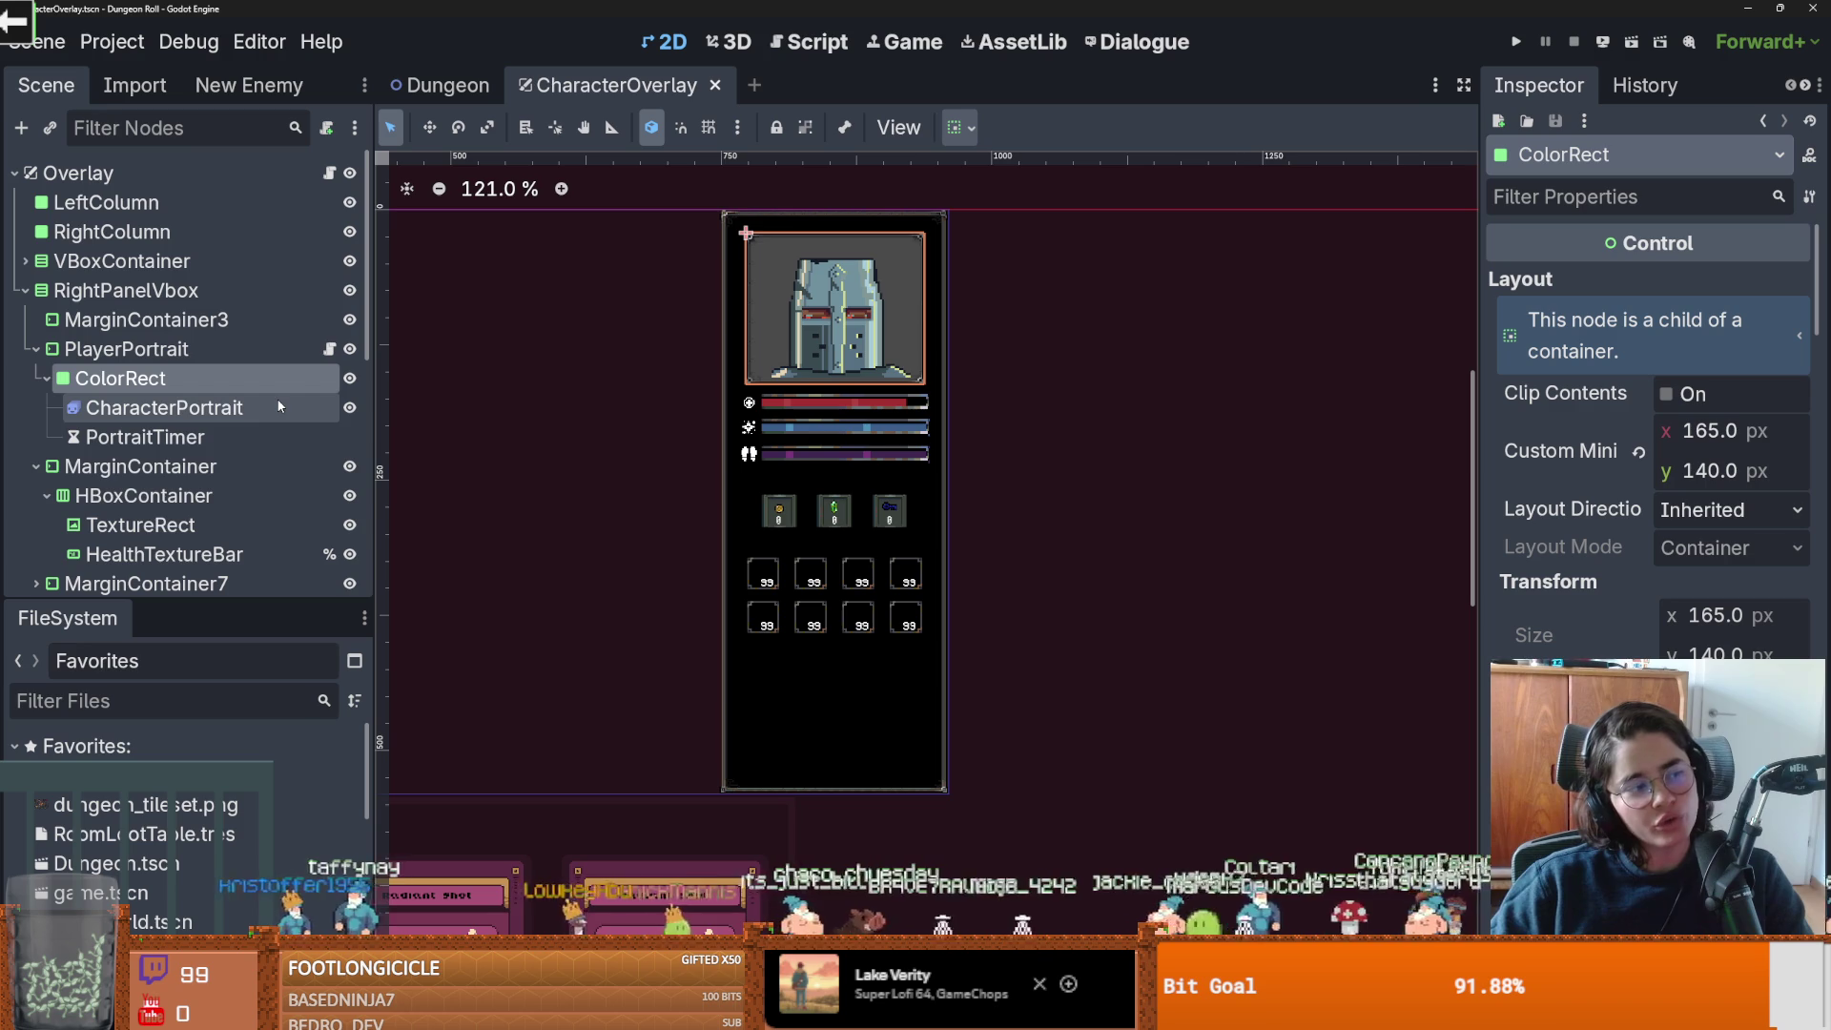
Set RightPanelVbox's custom minimum height to 550 px.
scroll(668, 505, "down", 2)
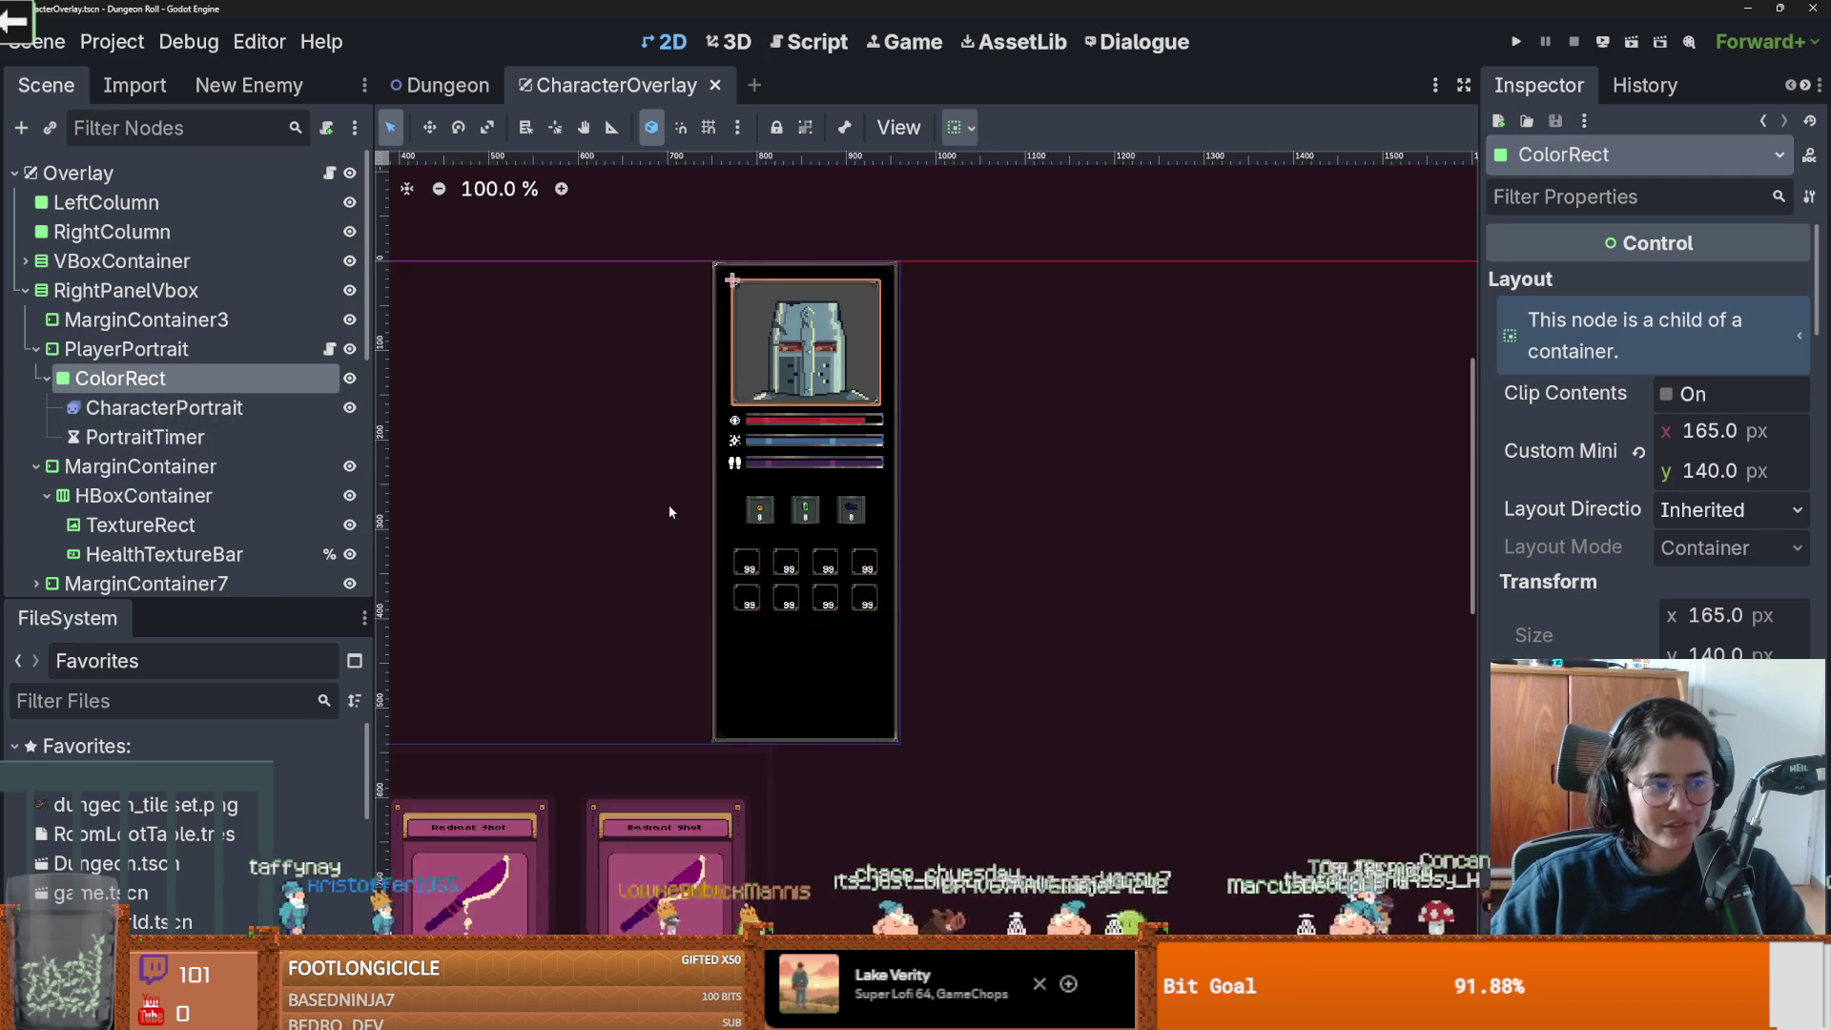
scroll(668, 505, "up", 3)
scroll(703, 456, "down", 1)
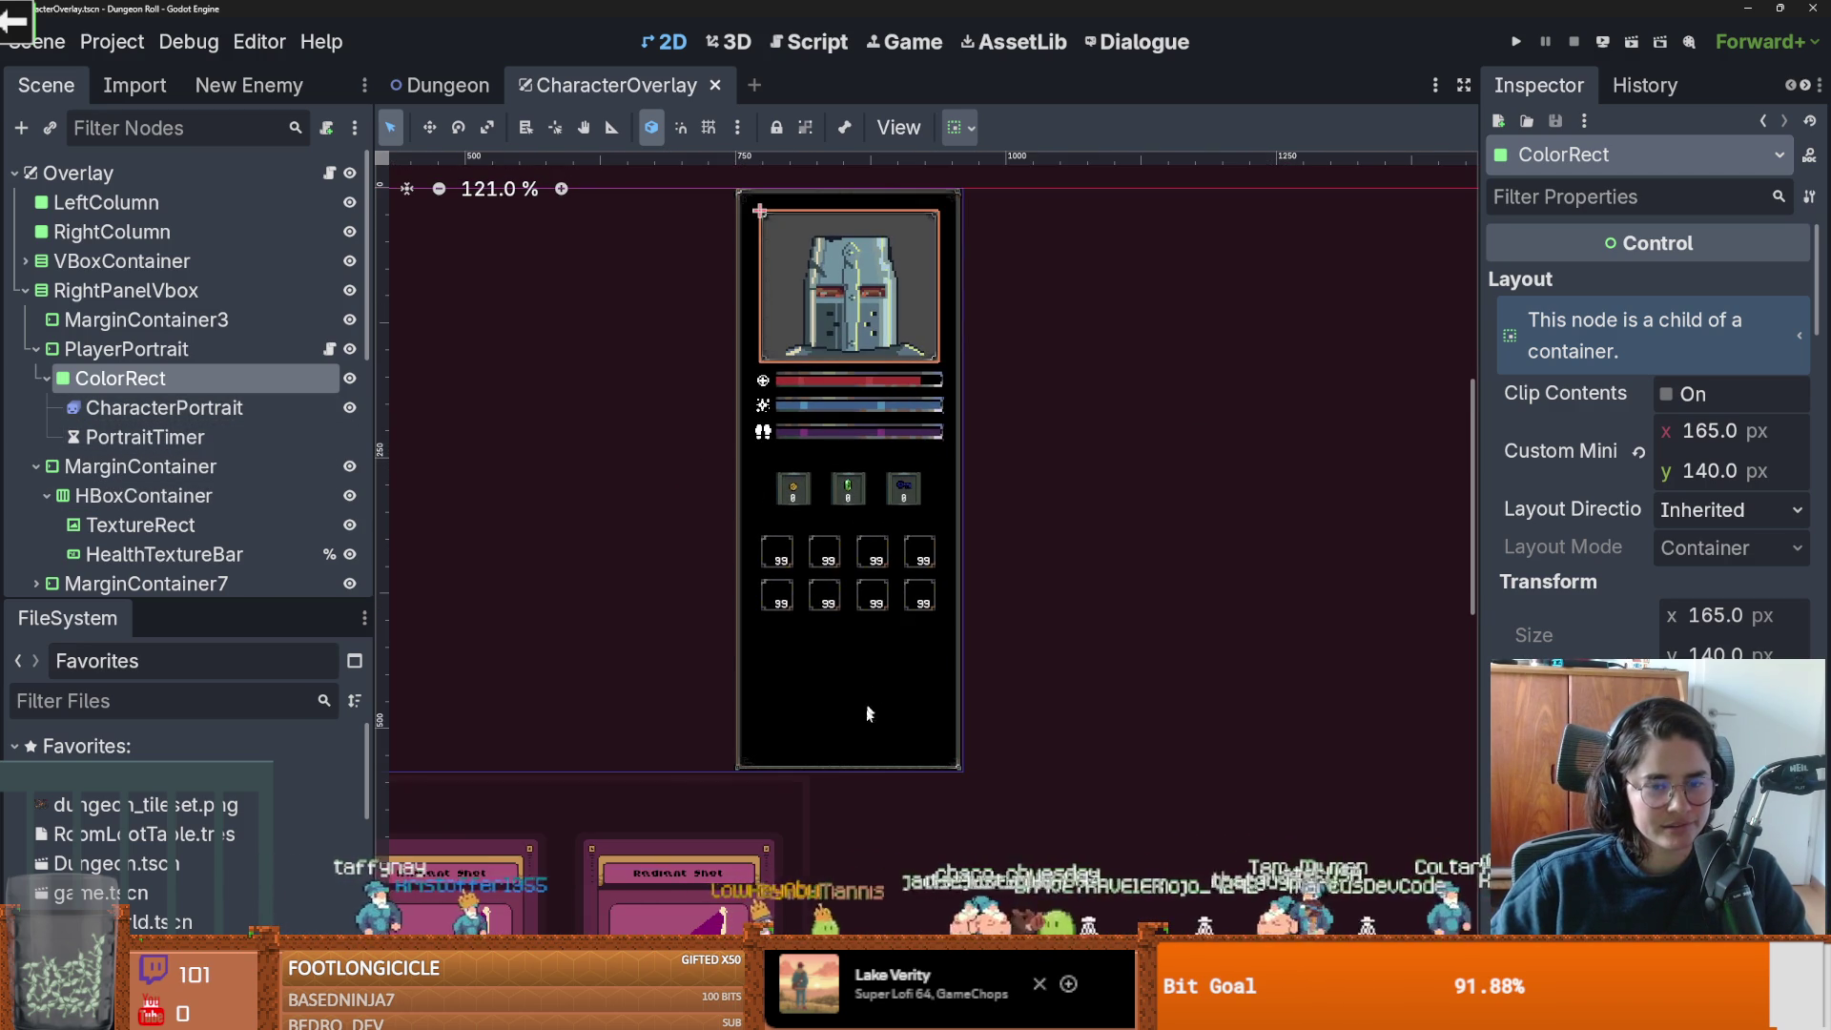
left_click(191, 355)
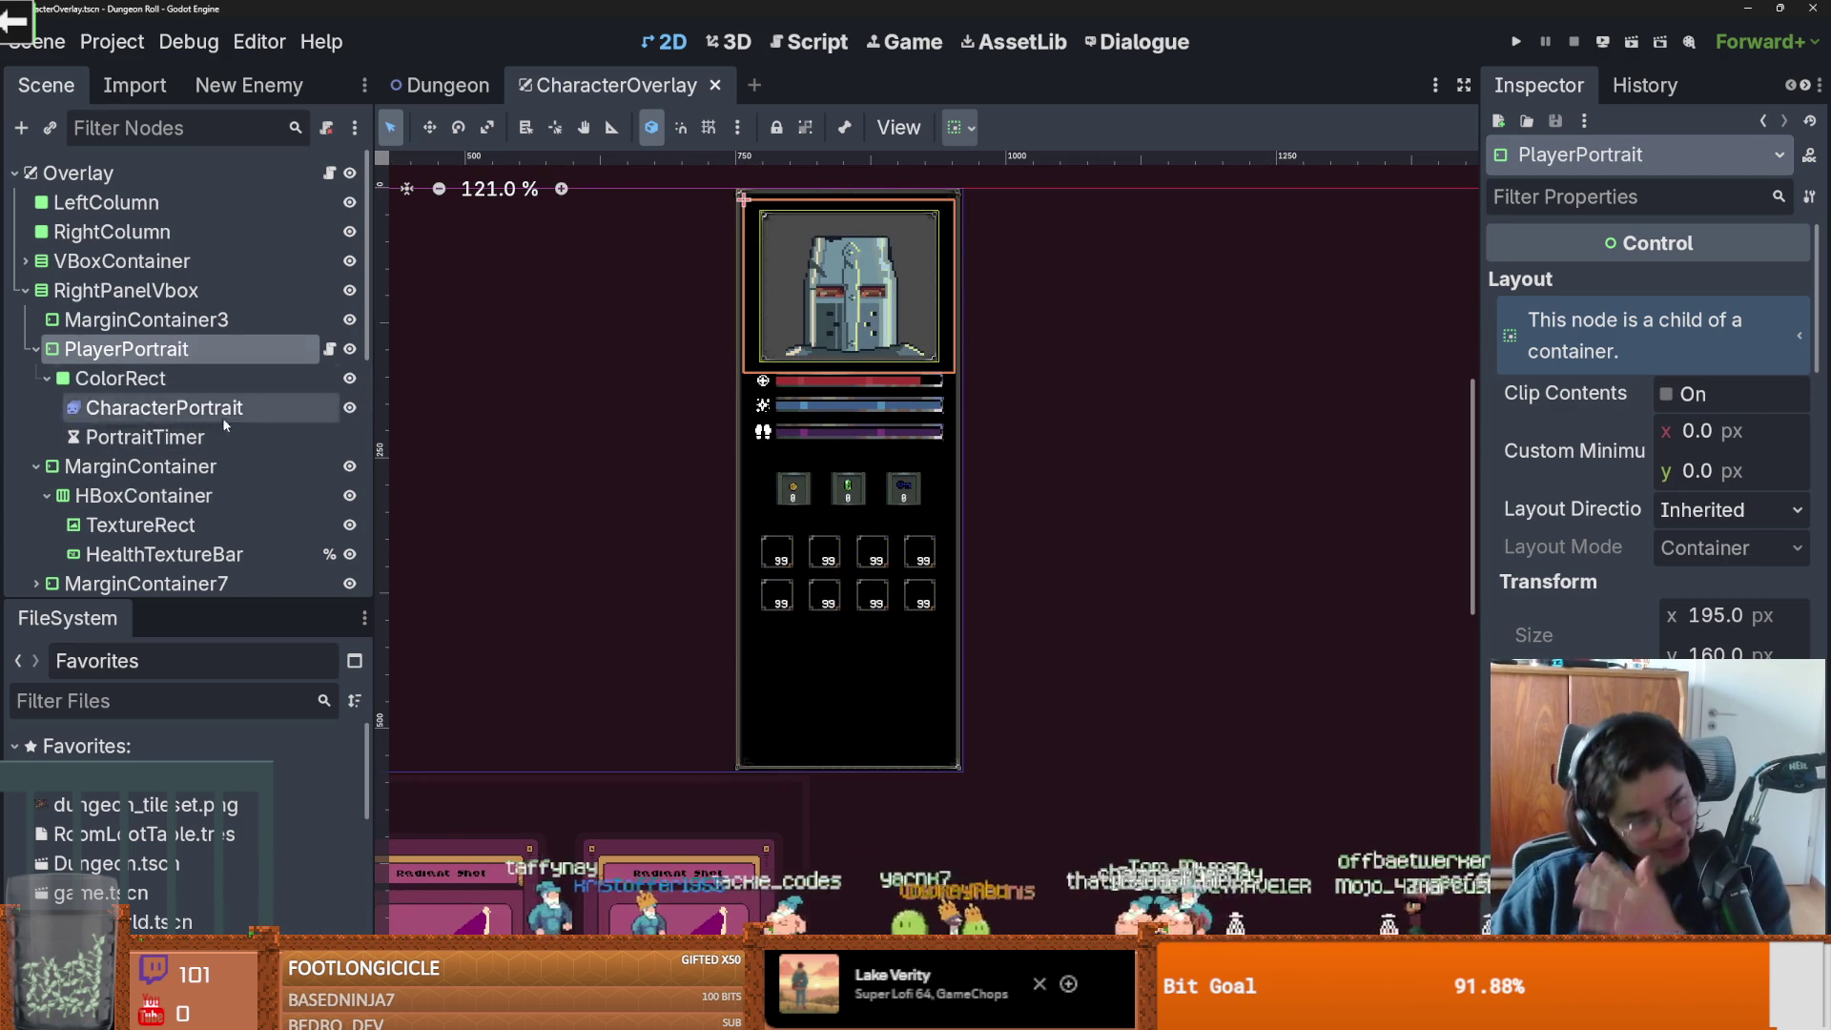
scroll(549, 574, "down", 1)
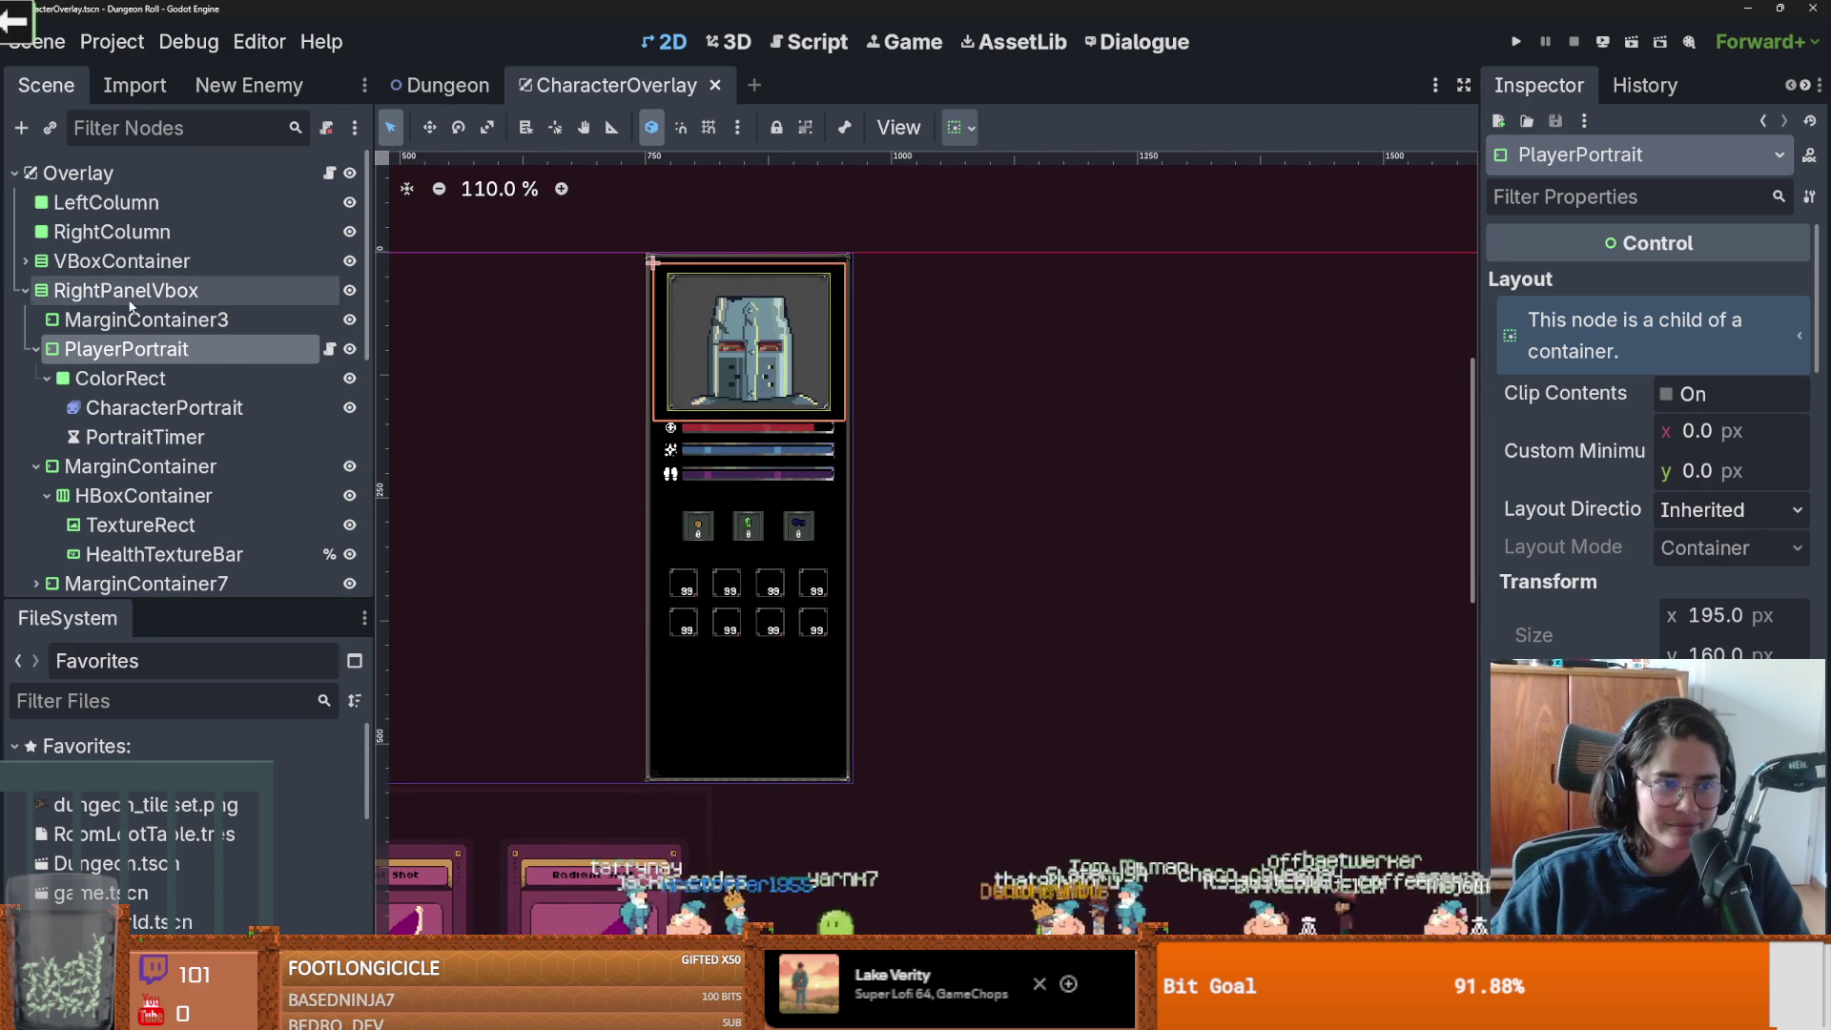
left_click(126, 290)
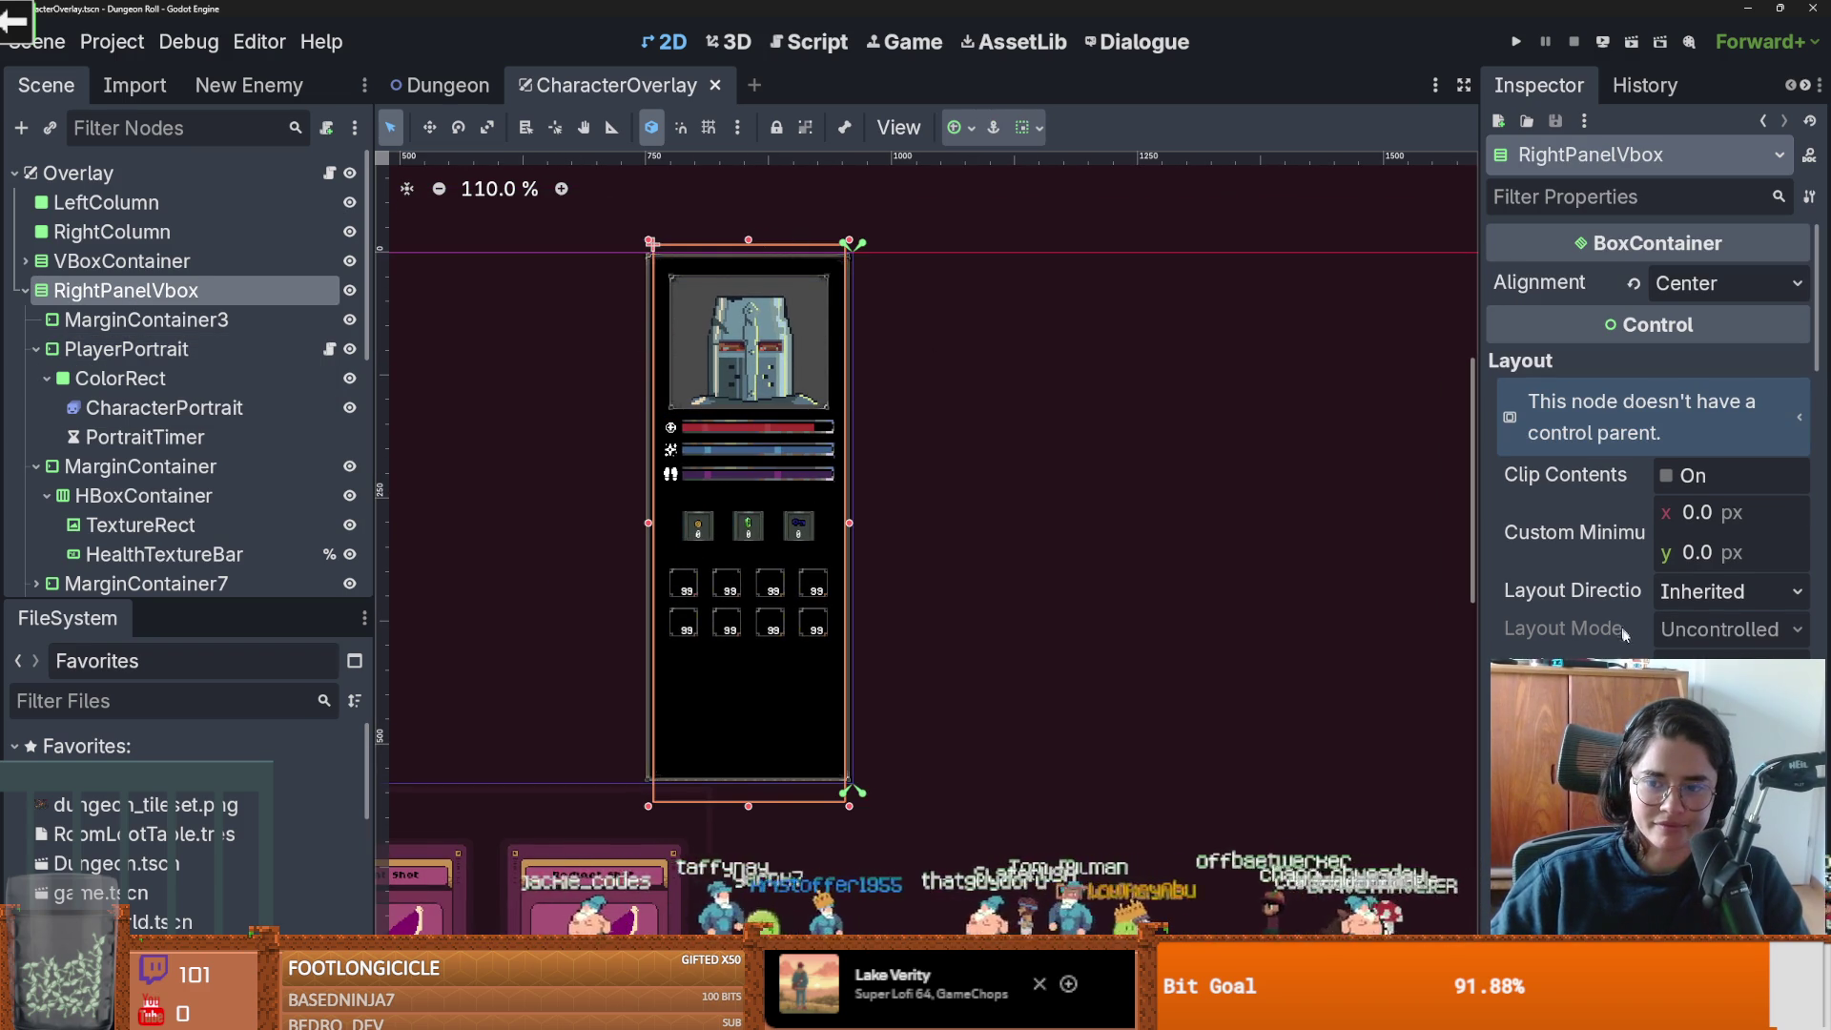
left_click(1707, 555)
type("50")
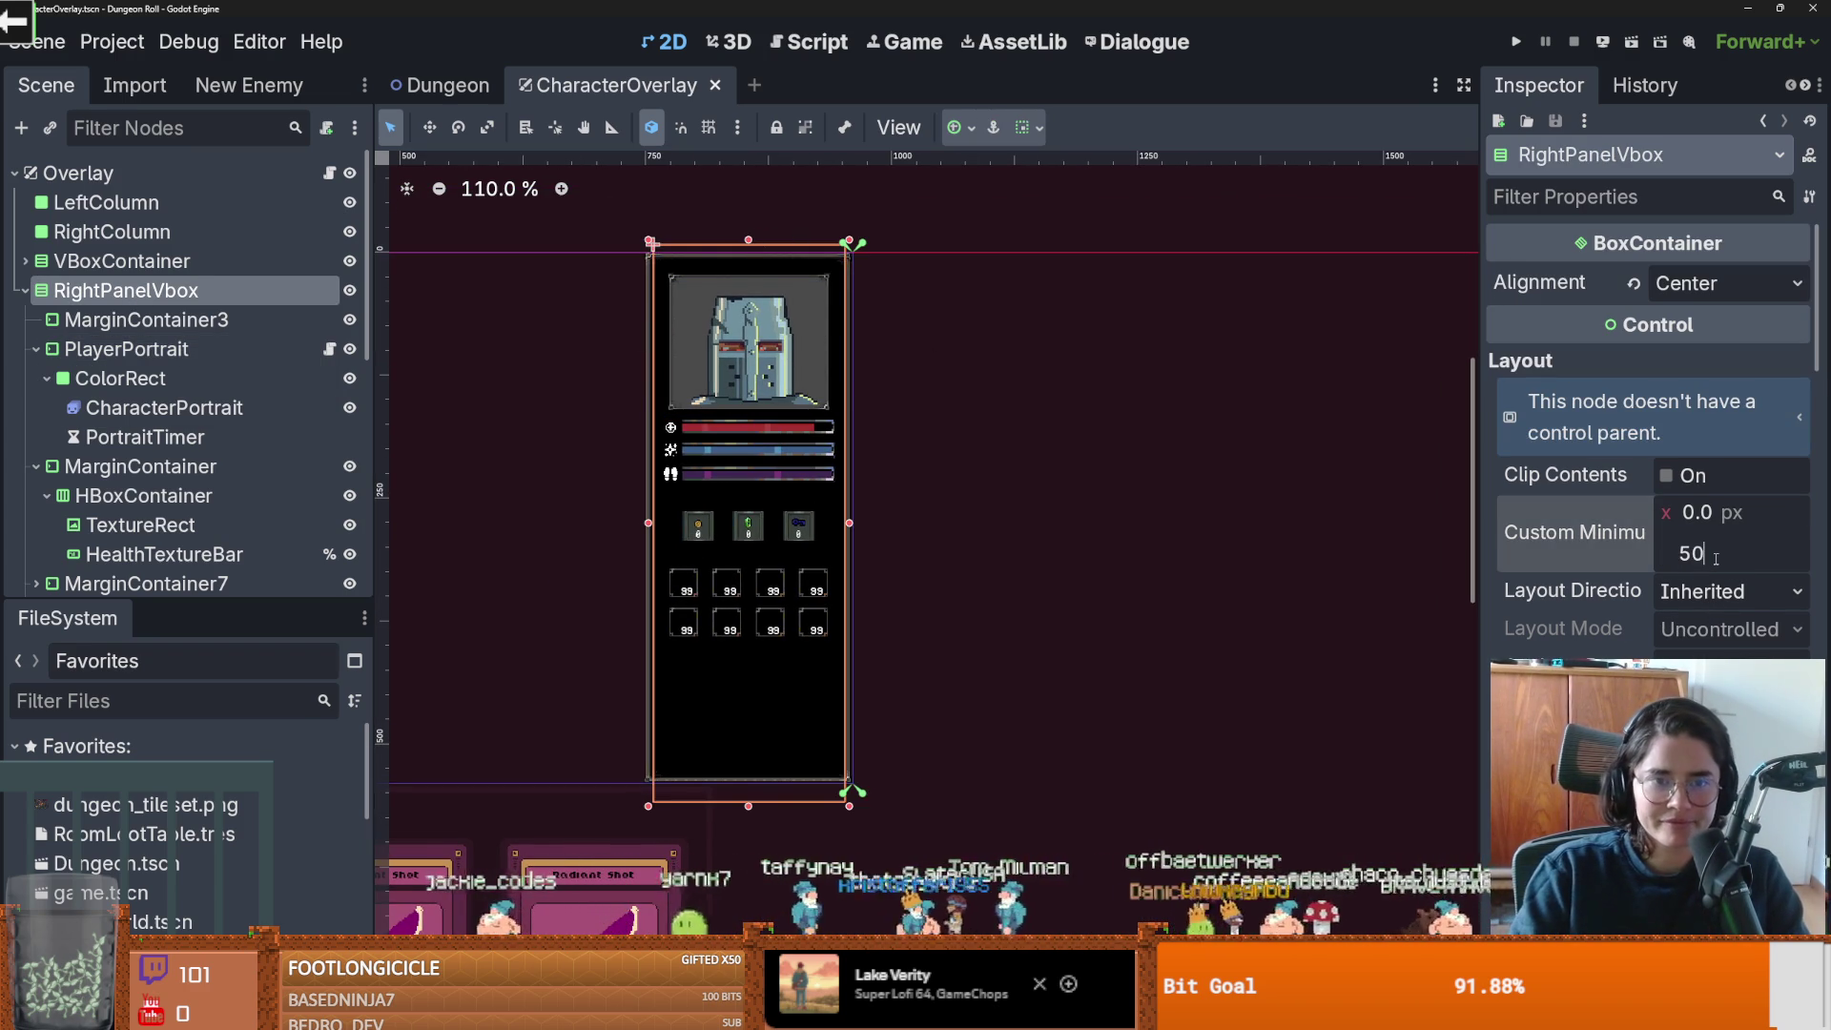
type("00")
key("Return")
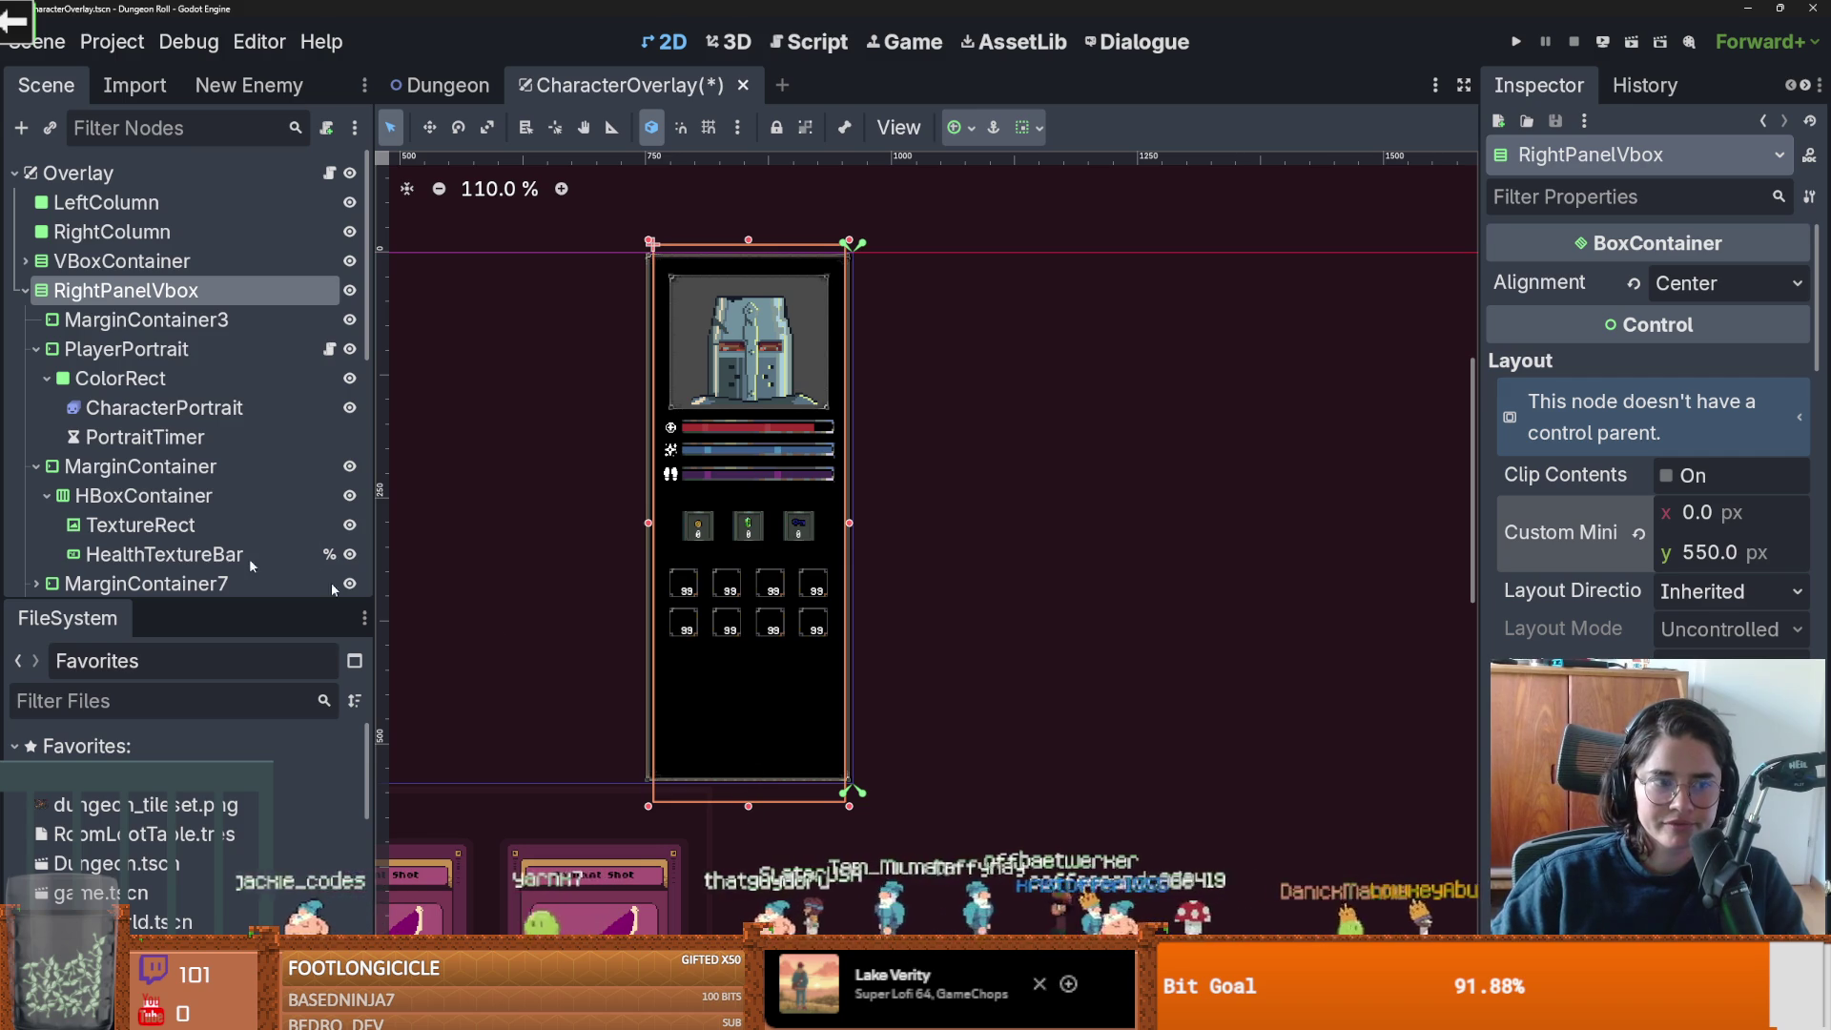
left_click_drag(213, 606, 212, 758)
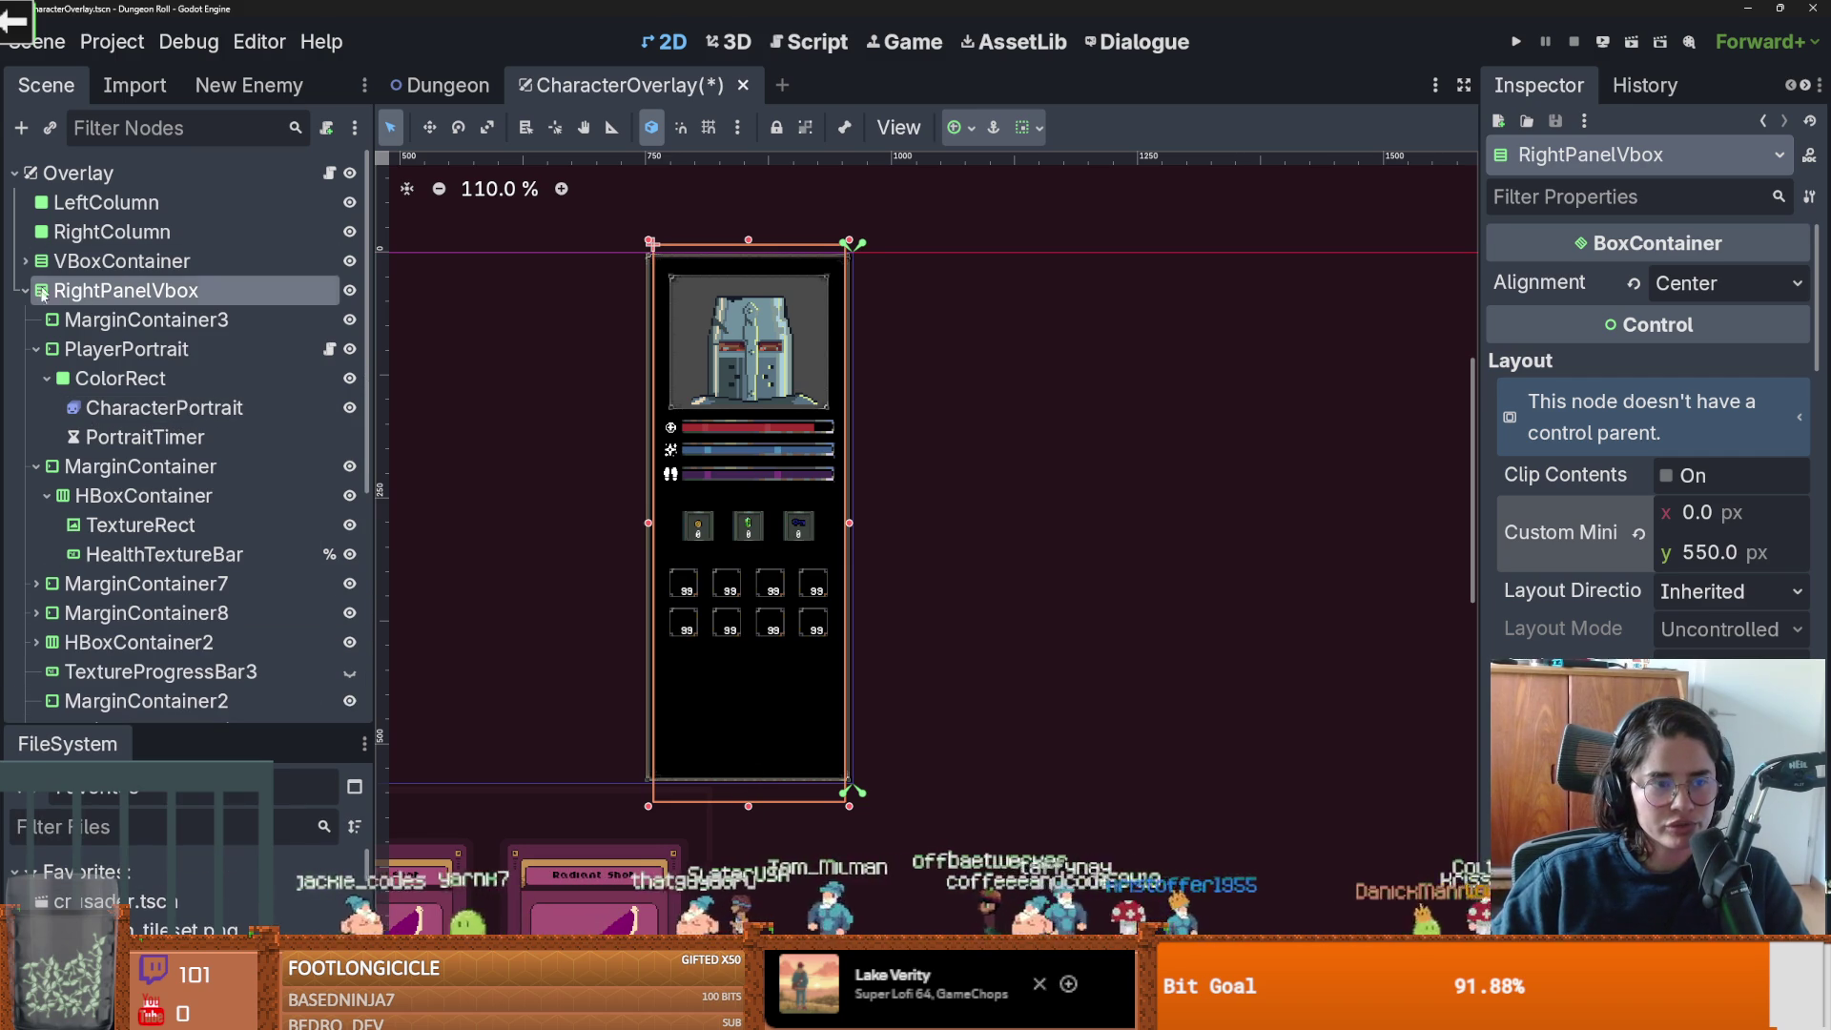
double_click(117, 350)
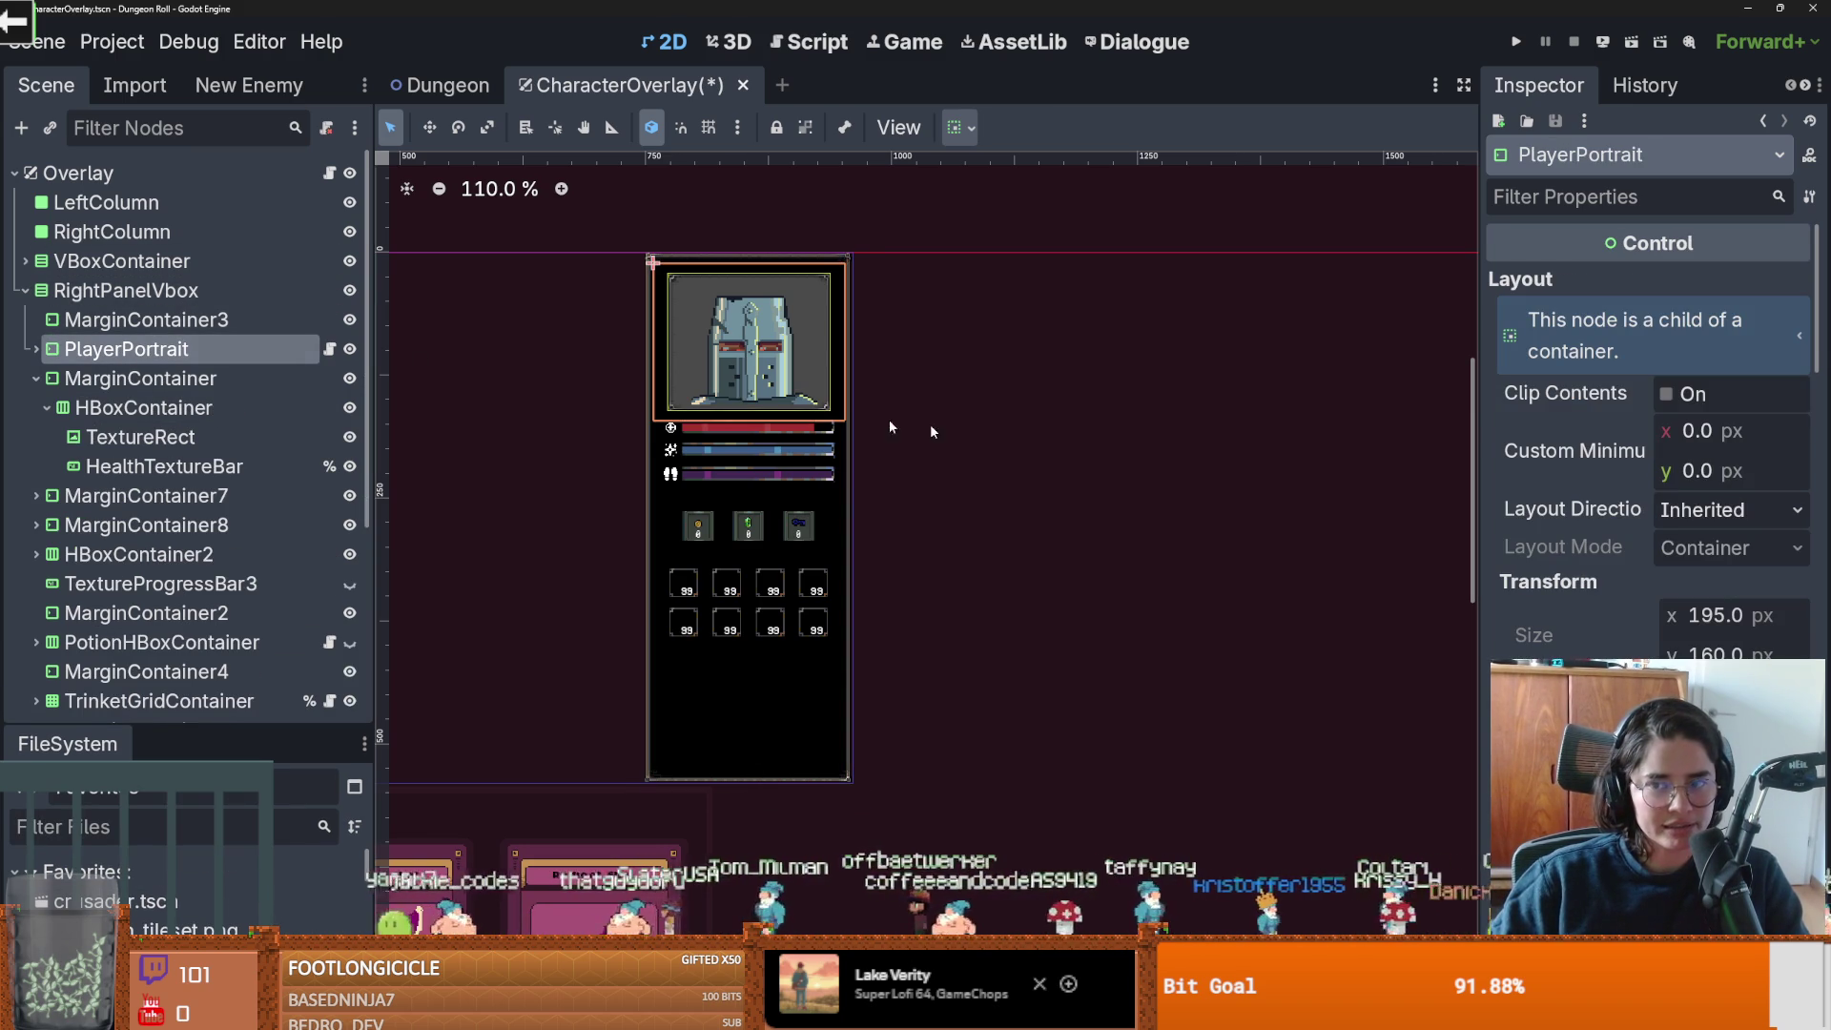
Change MarginContainer3's custom minimum height from 20 to 0.
left_click(217, 321)
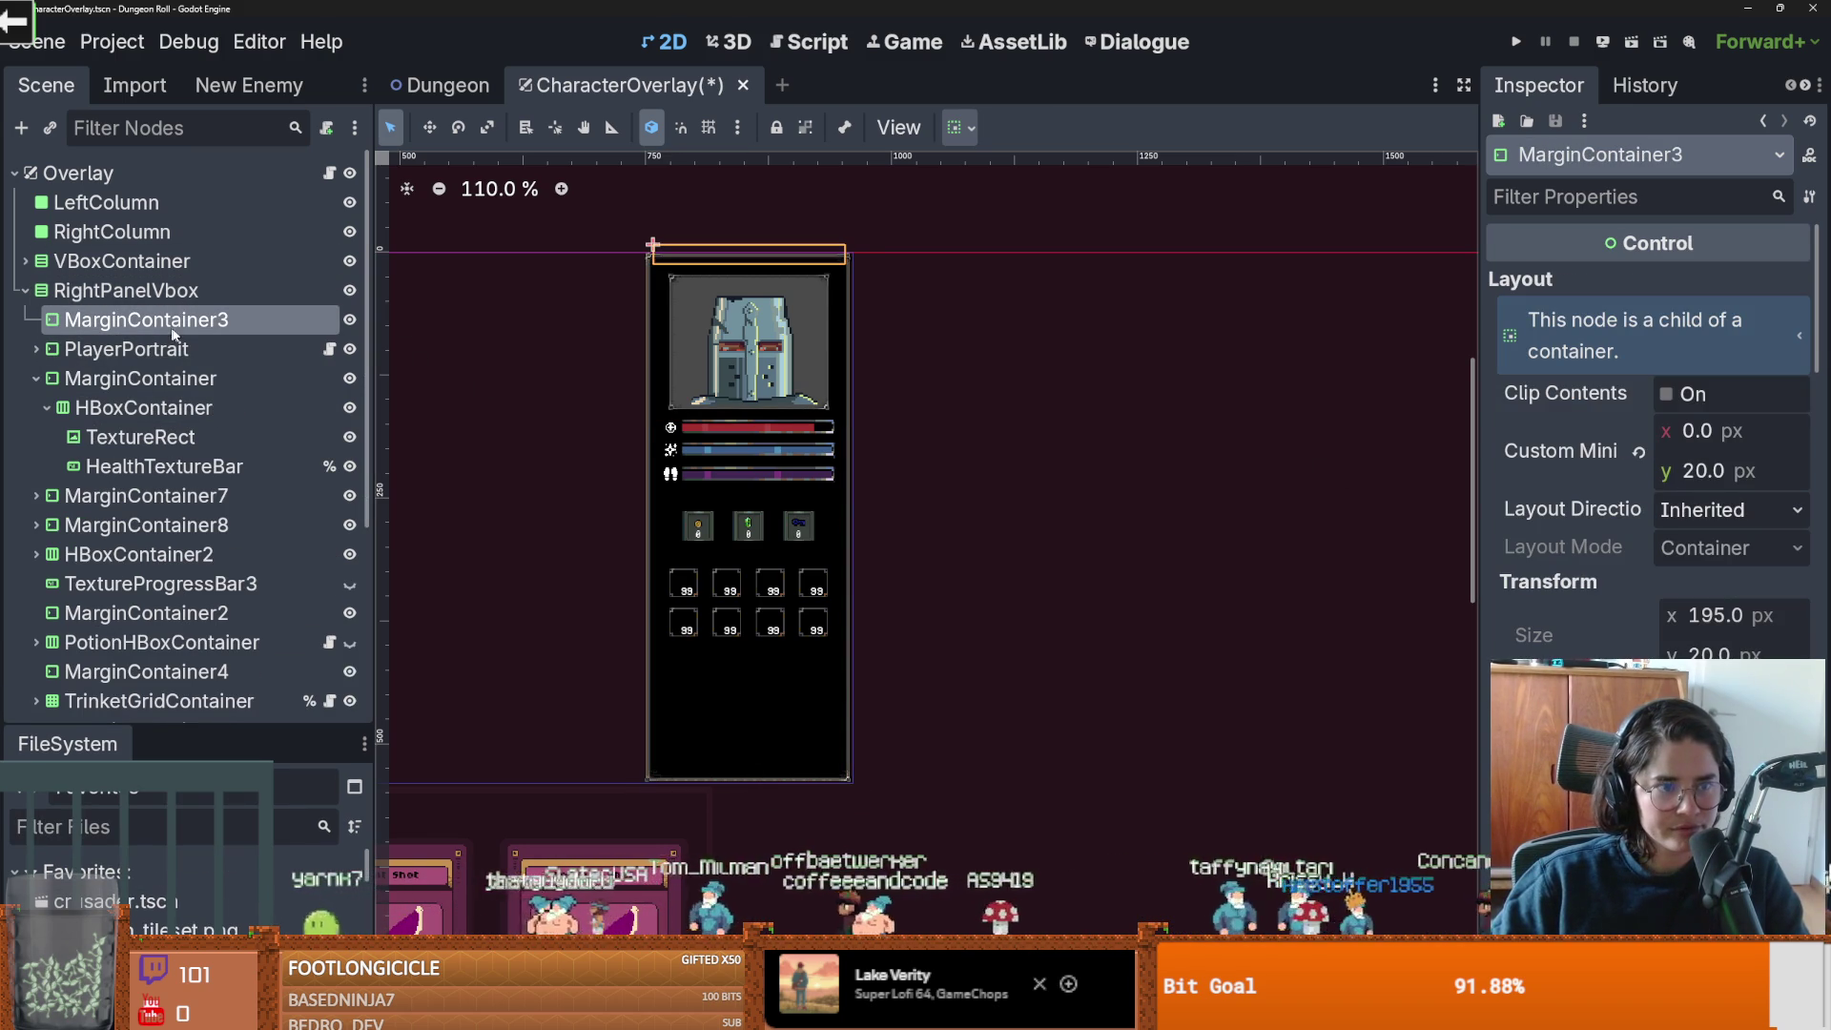
left_click(1694, 471)
type("0")
key("Return")
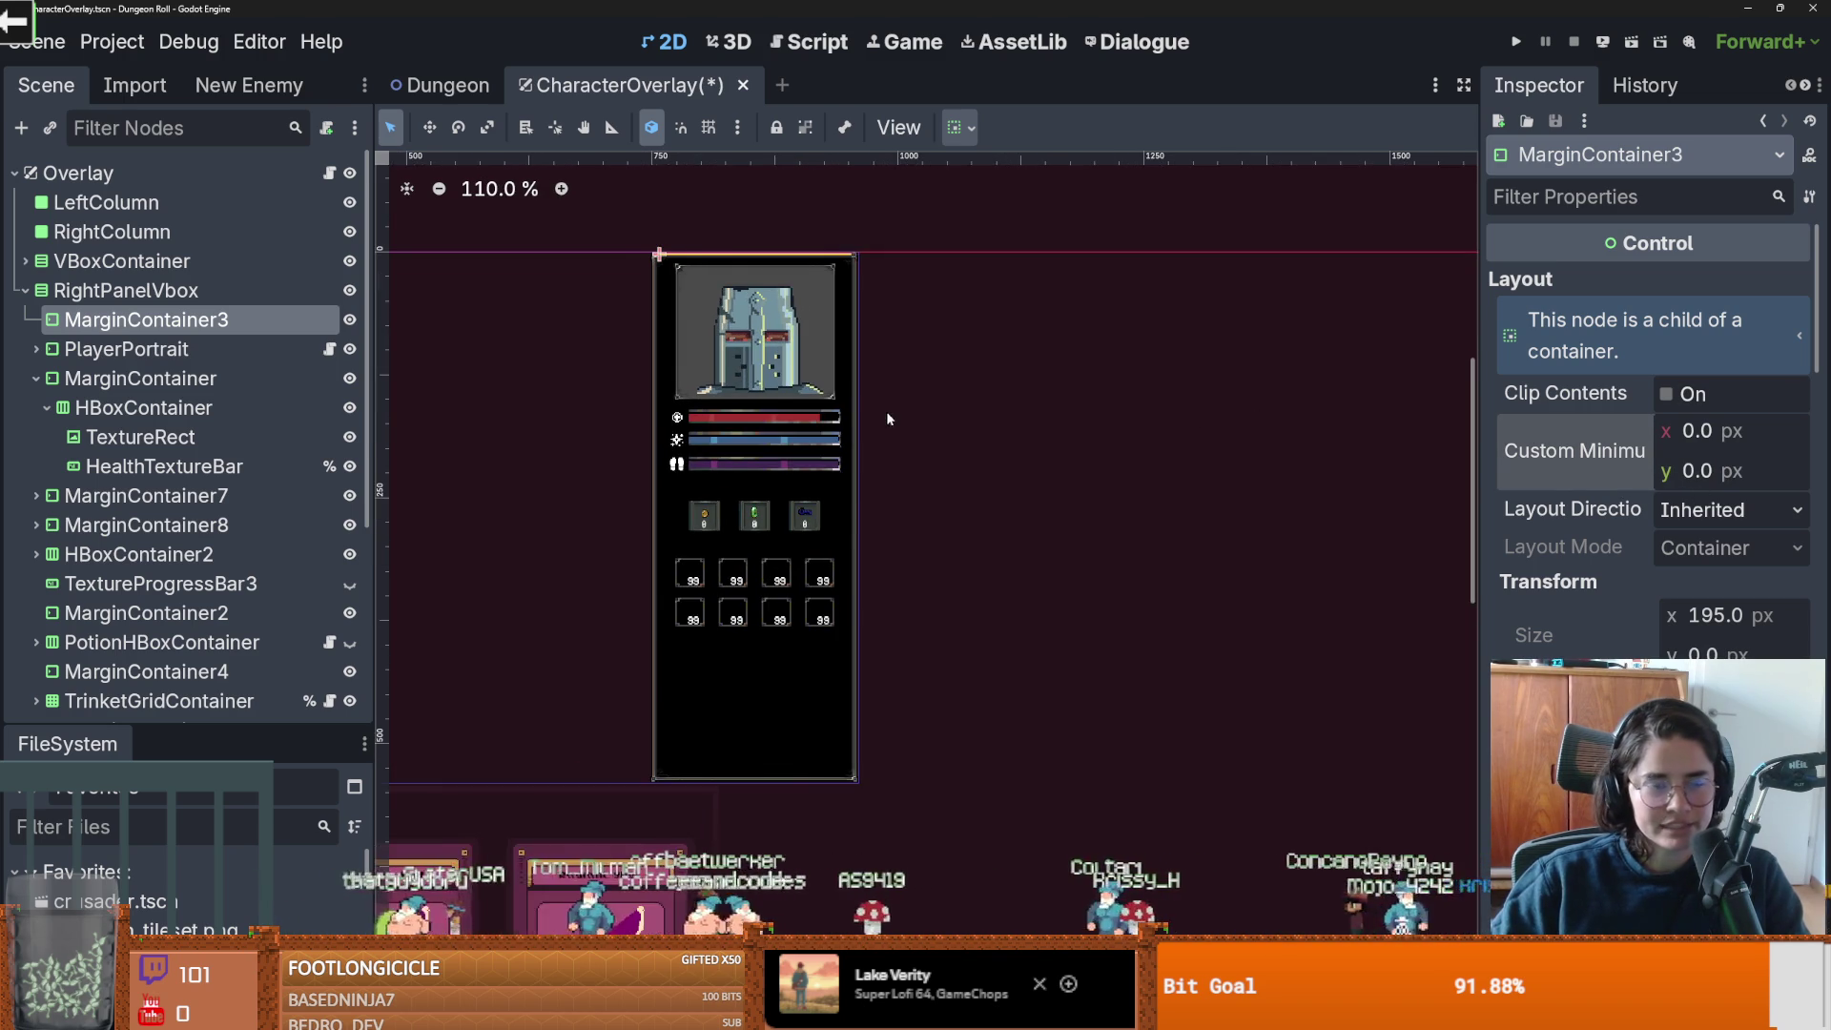
scroll(885, 412, "left", 2)
Save the CharacterOverlay scene.
left_click(268, 315)
key("ctrl+s")
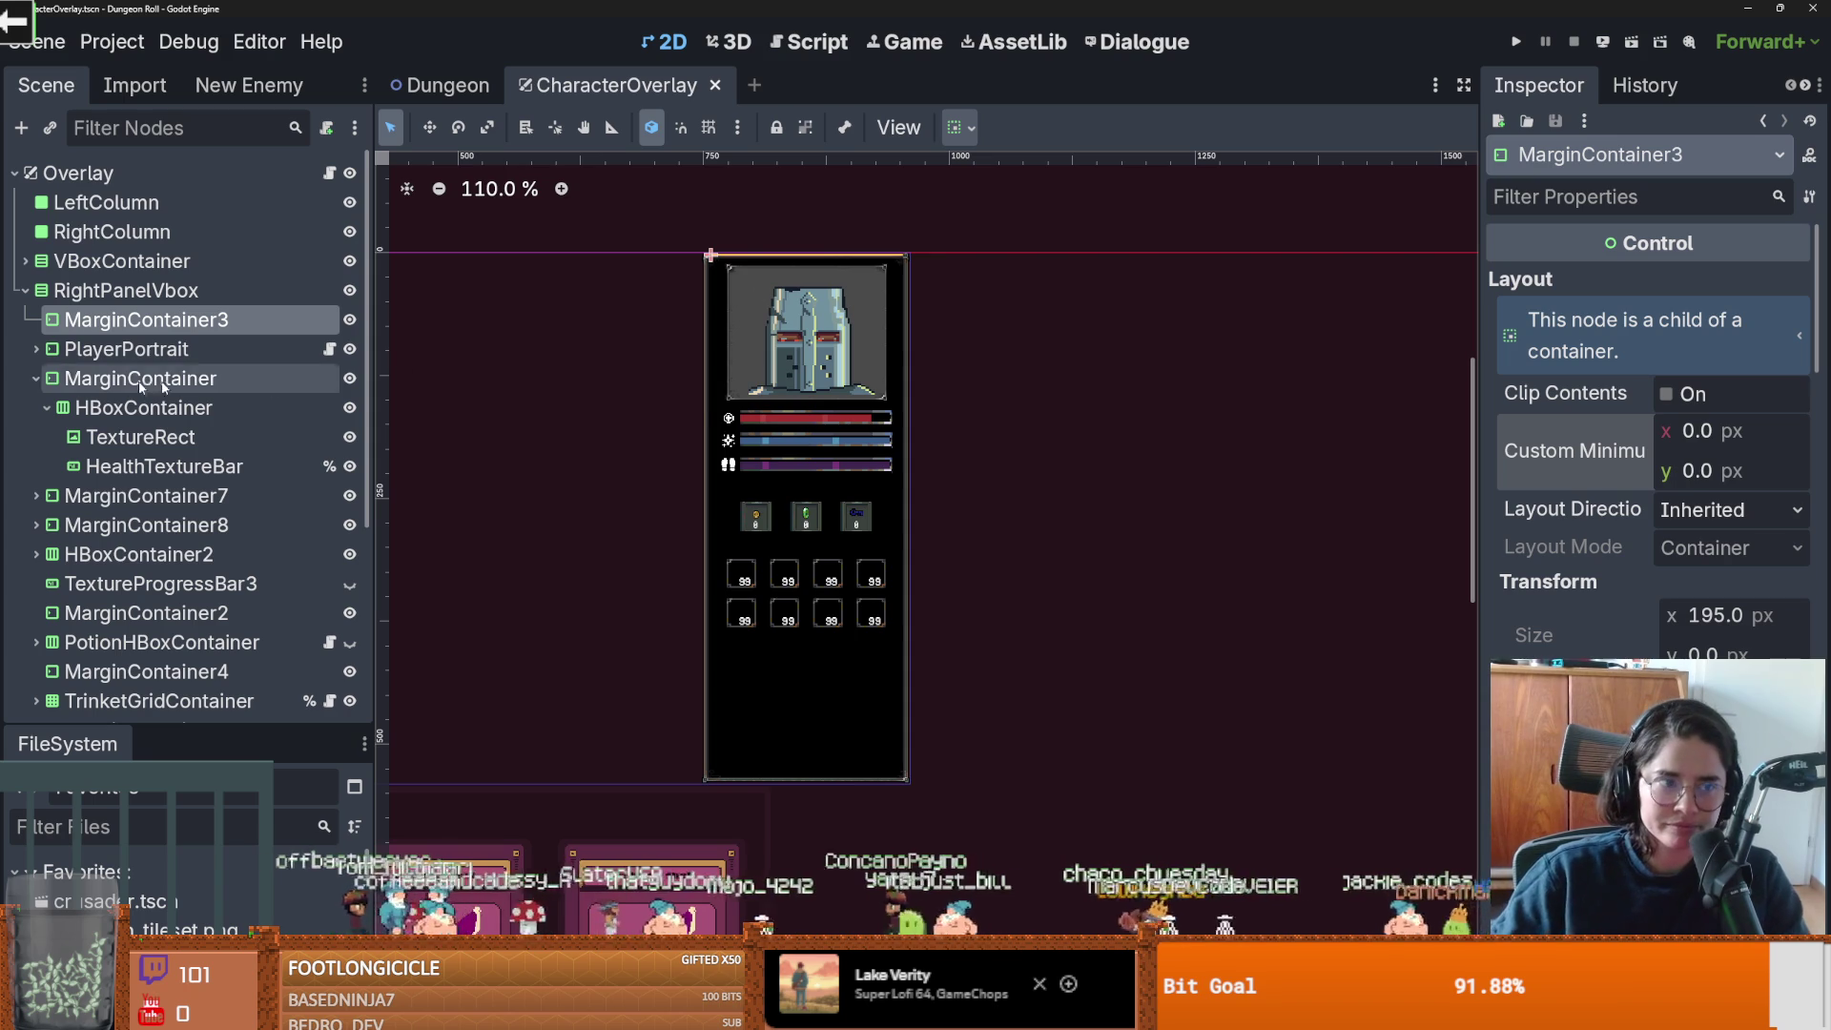
left_click(61, 355)
Shorten the right panel slightly on the canvas and check its top spacer and portrait.
left_click(67, 290)
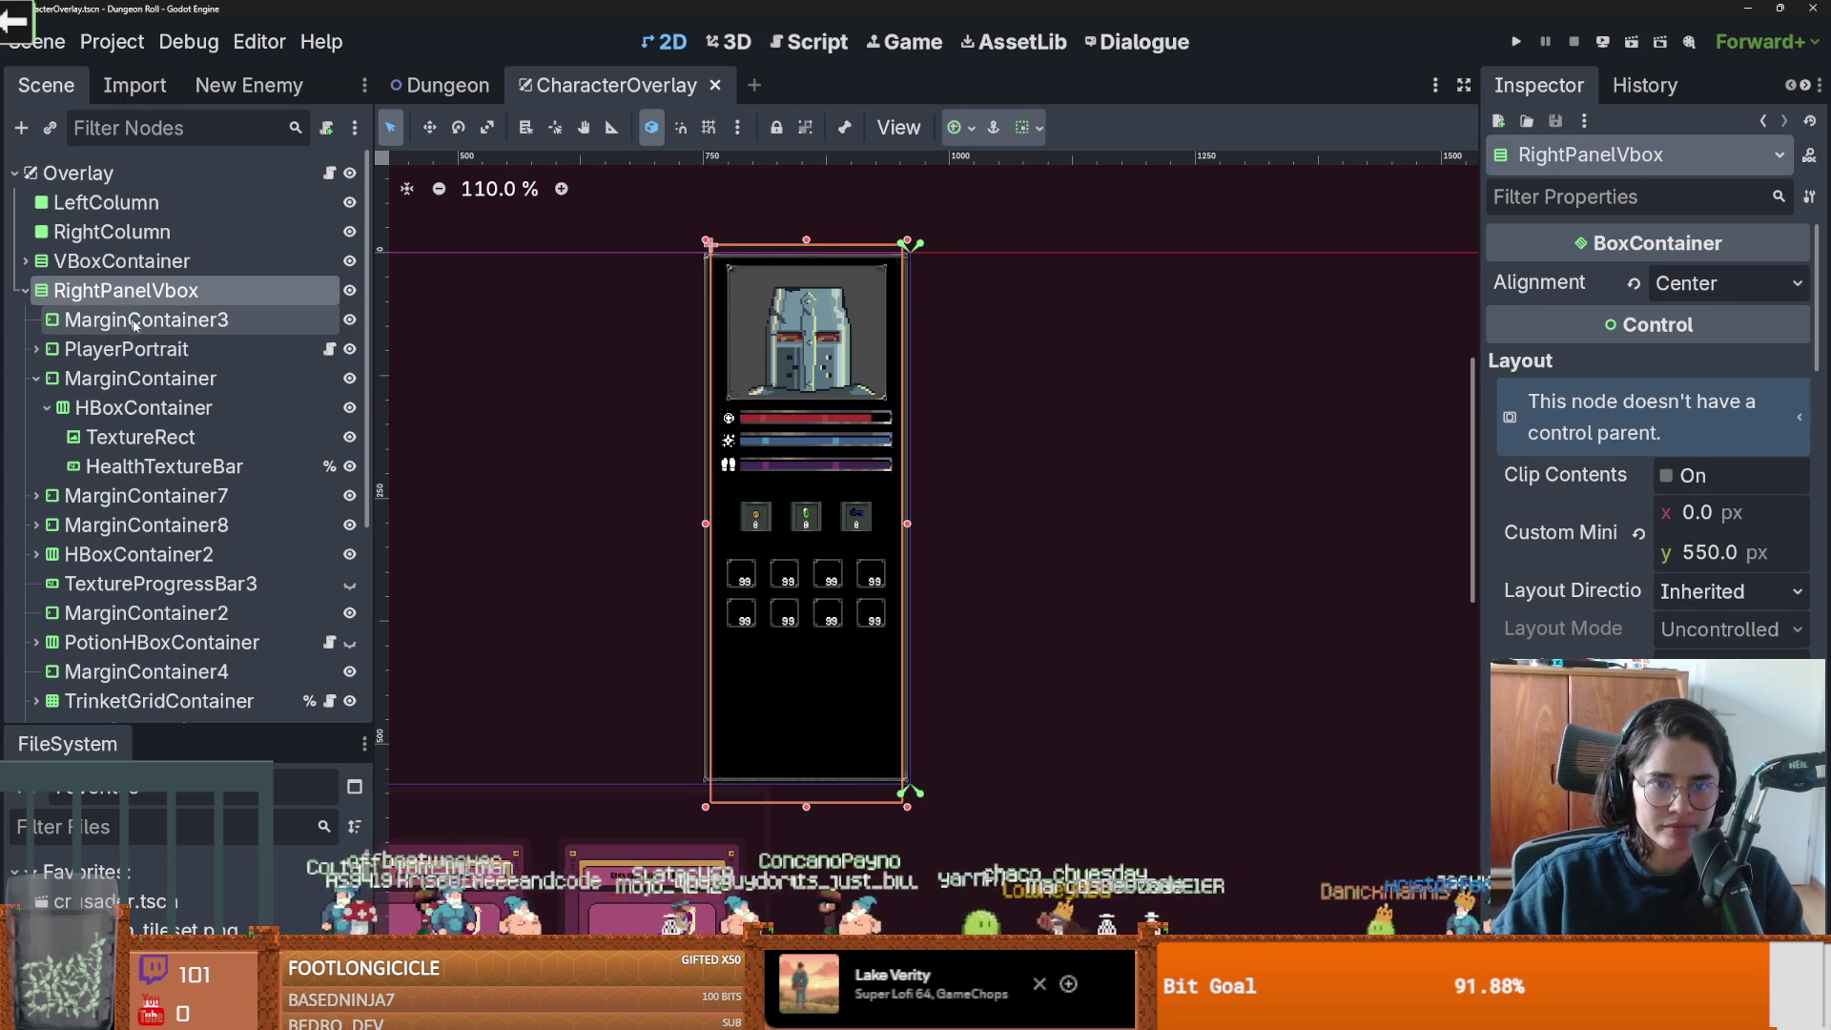
left_click_drag(806, 807, 809, 740)
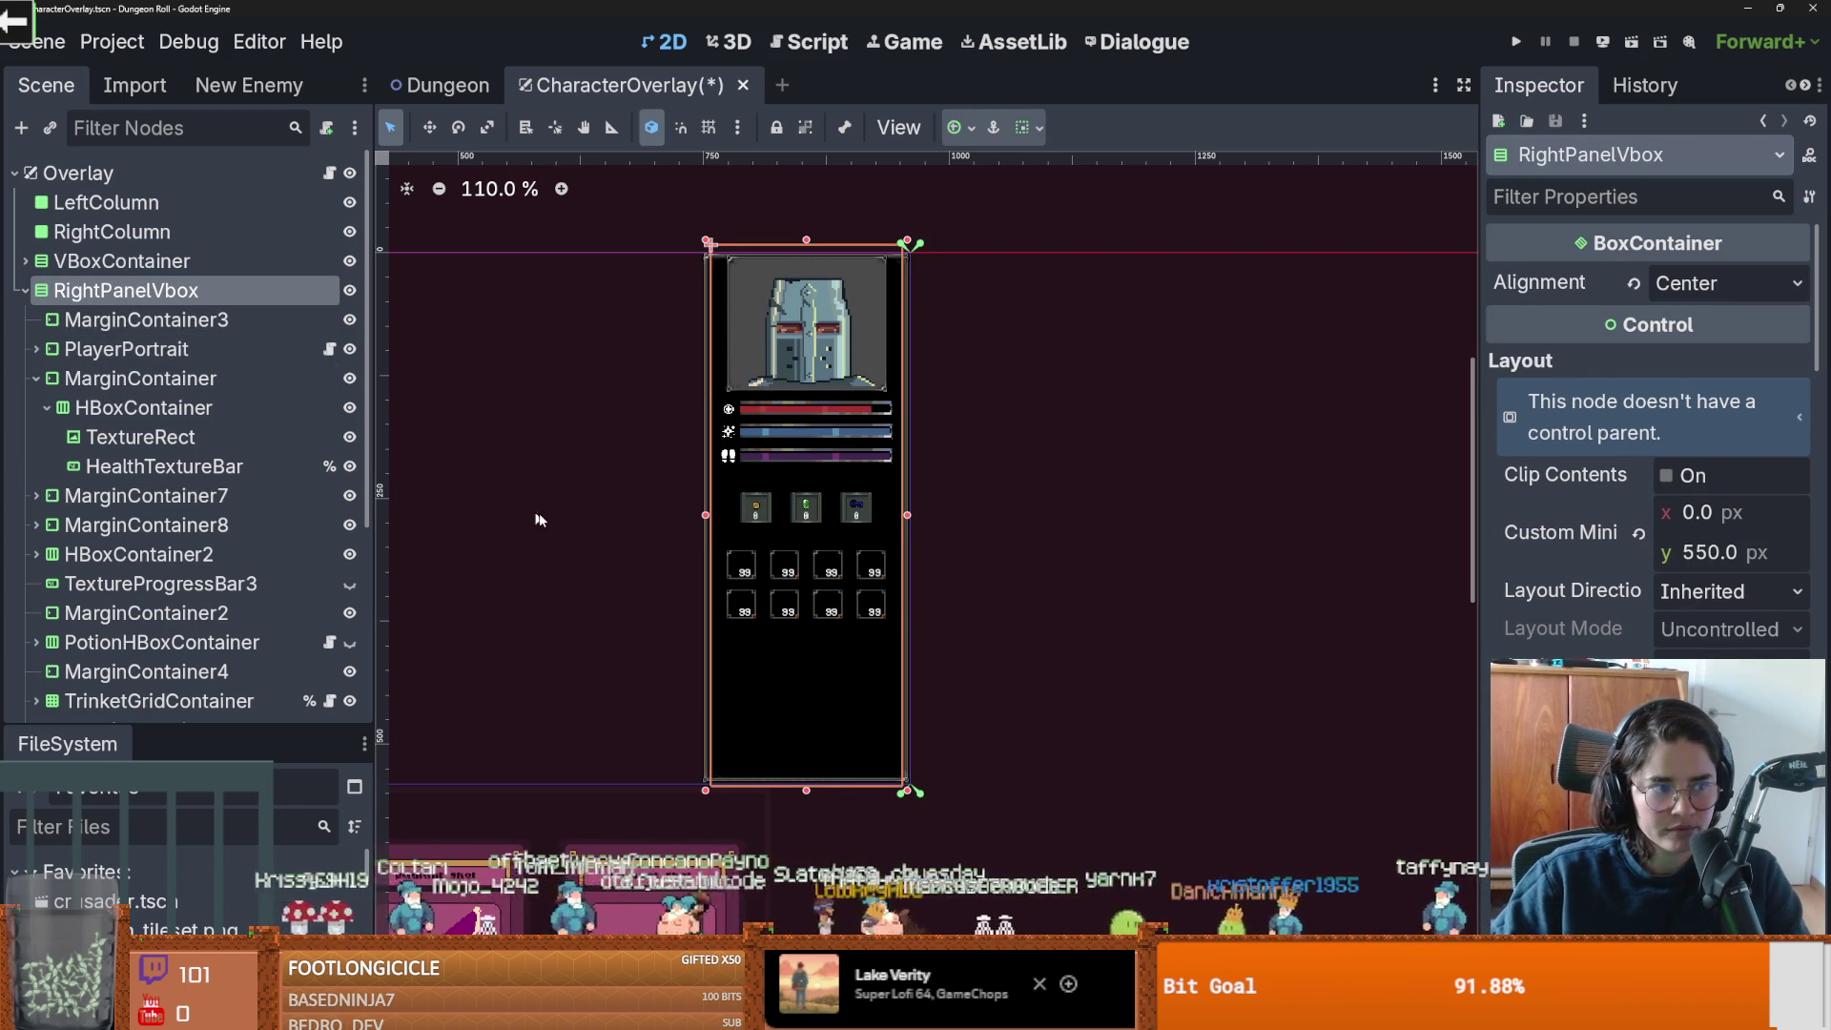
left_click(36, 379)
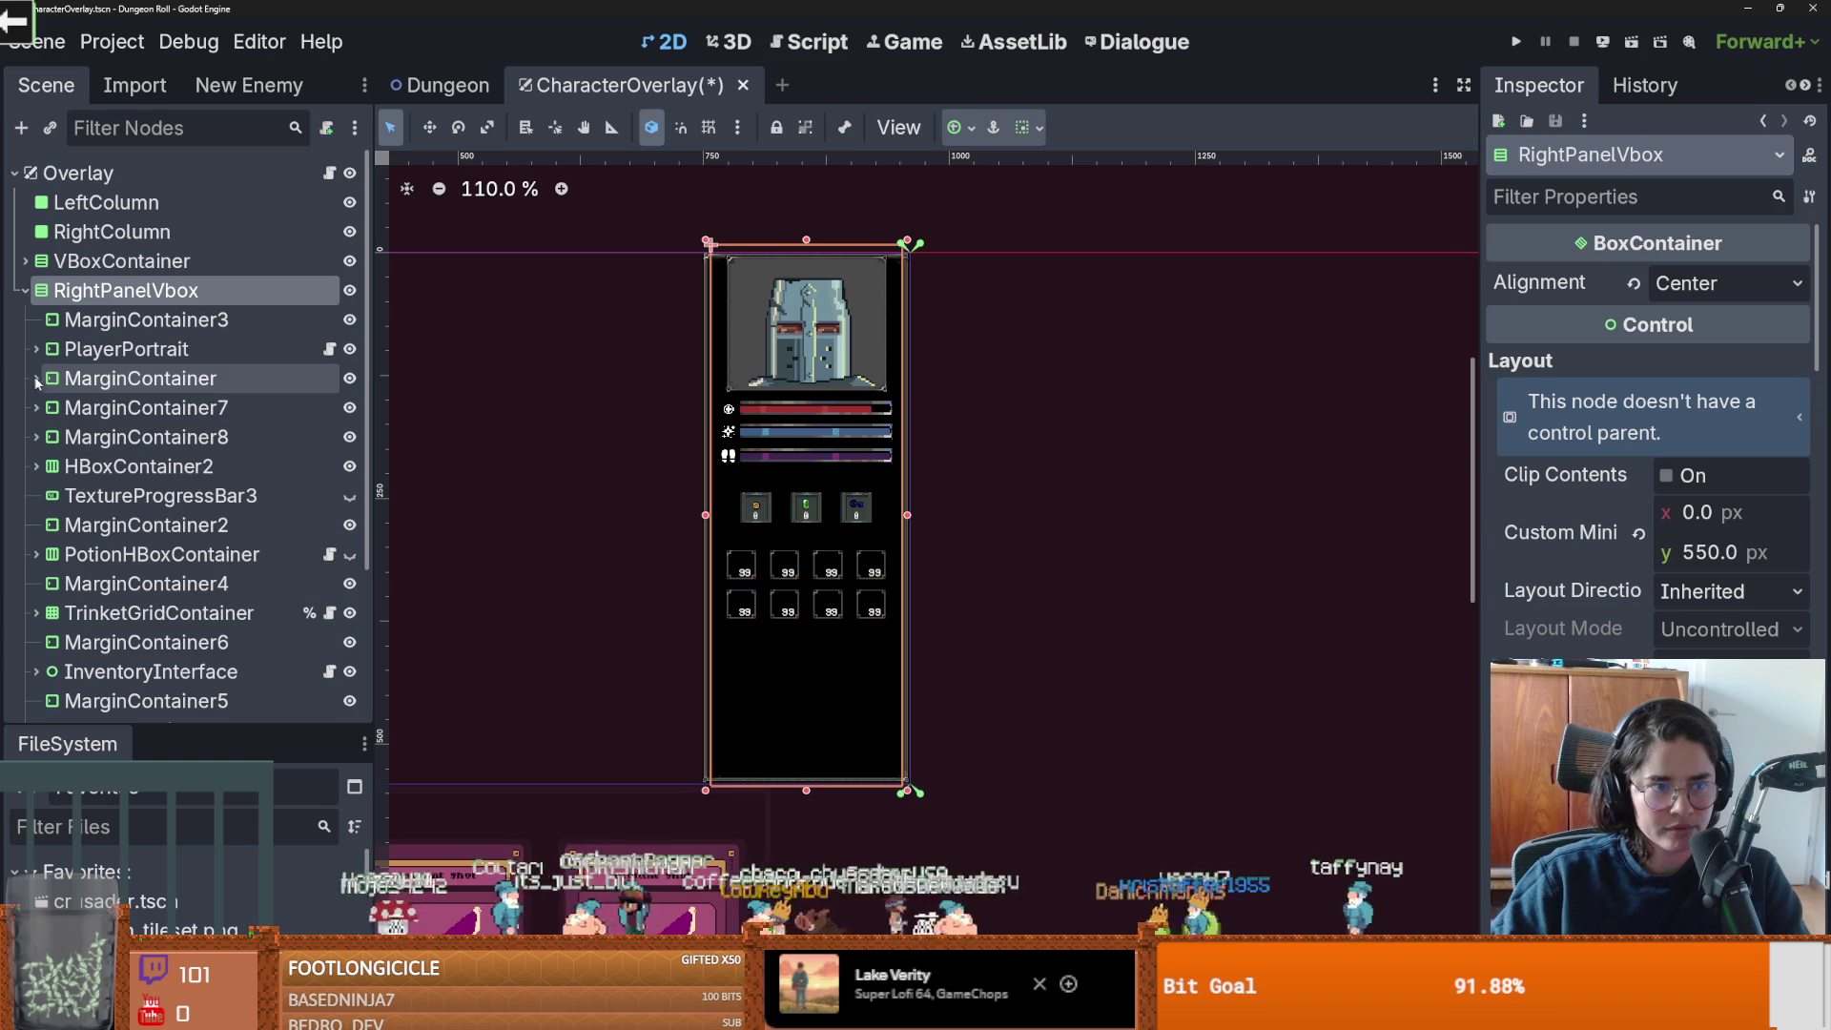
left_click(134, 322)
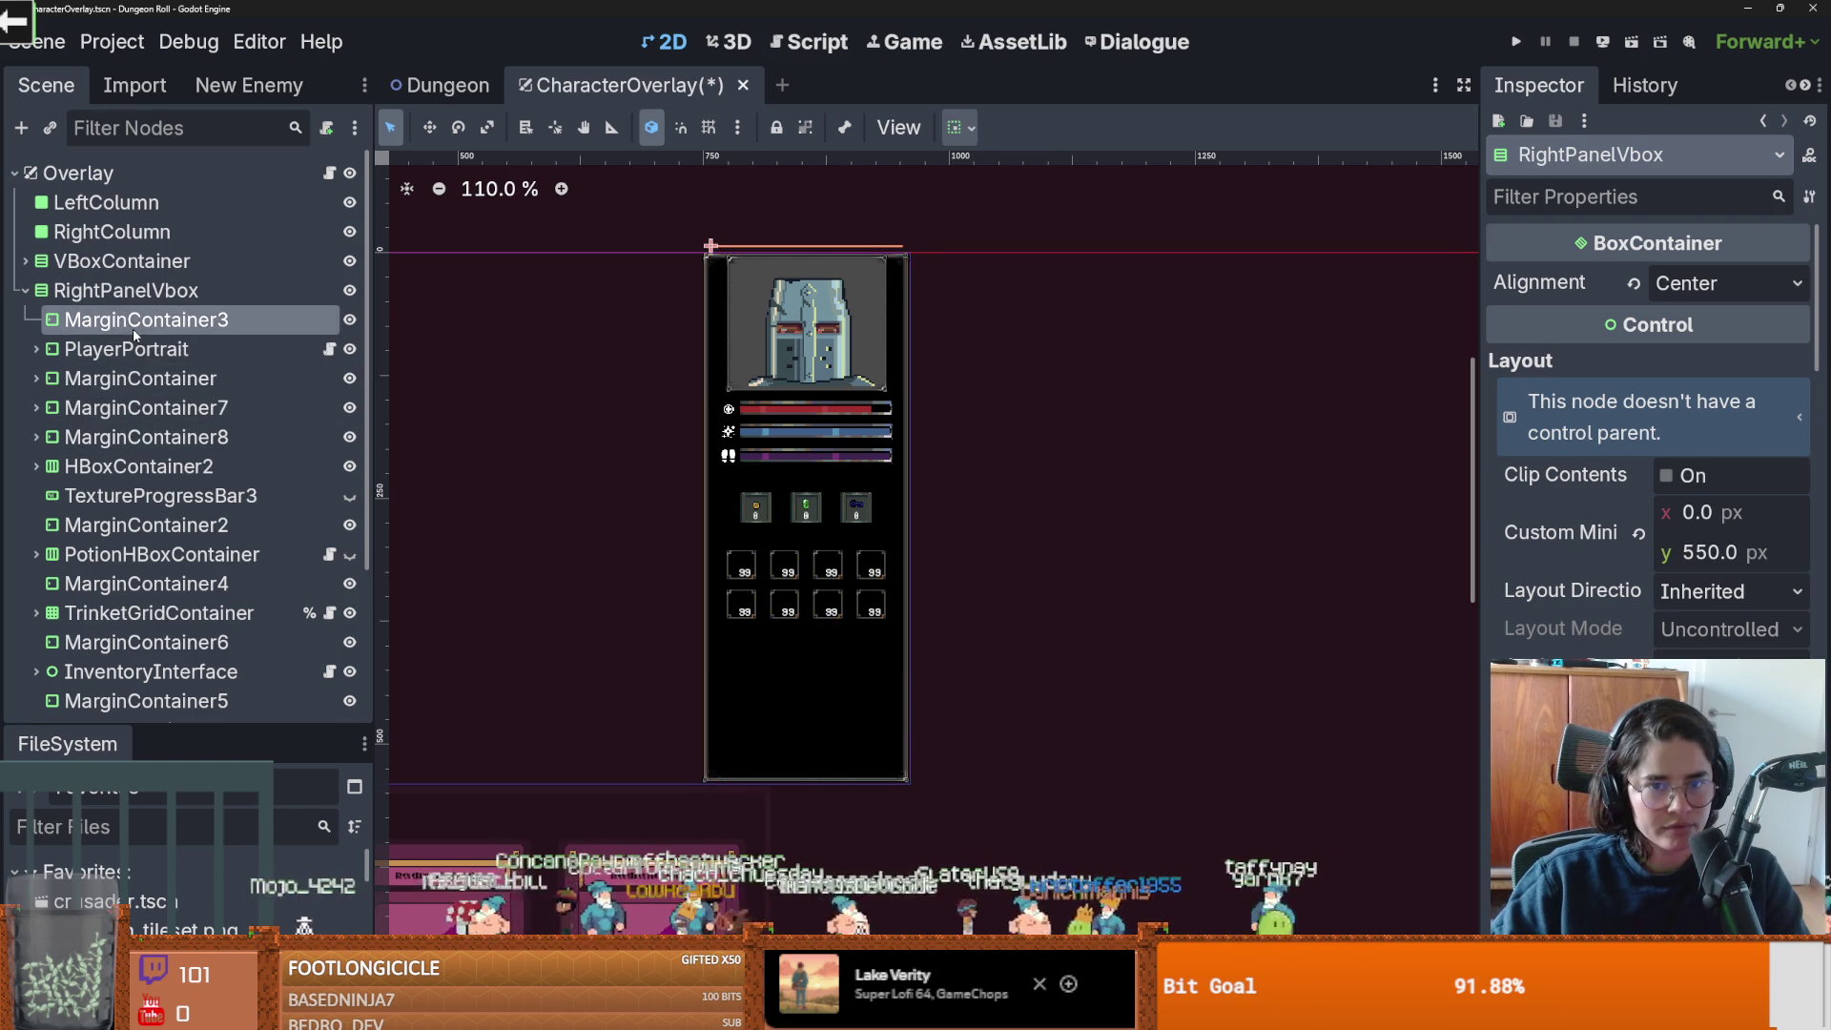
left_click(137, 353)
left_click(133, 293)
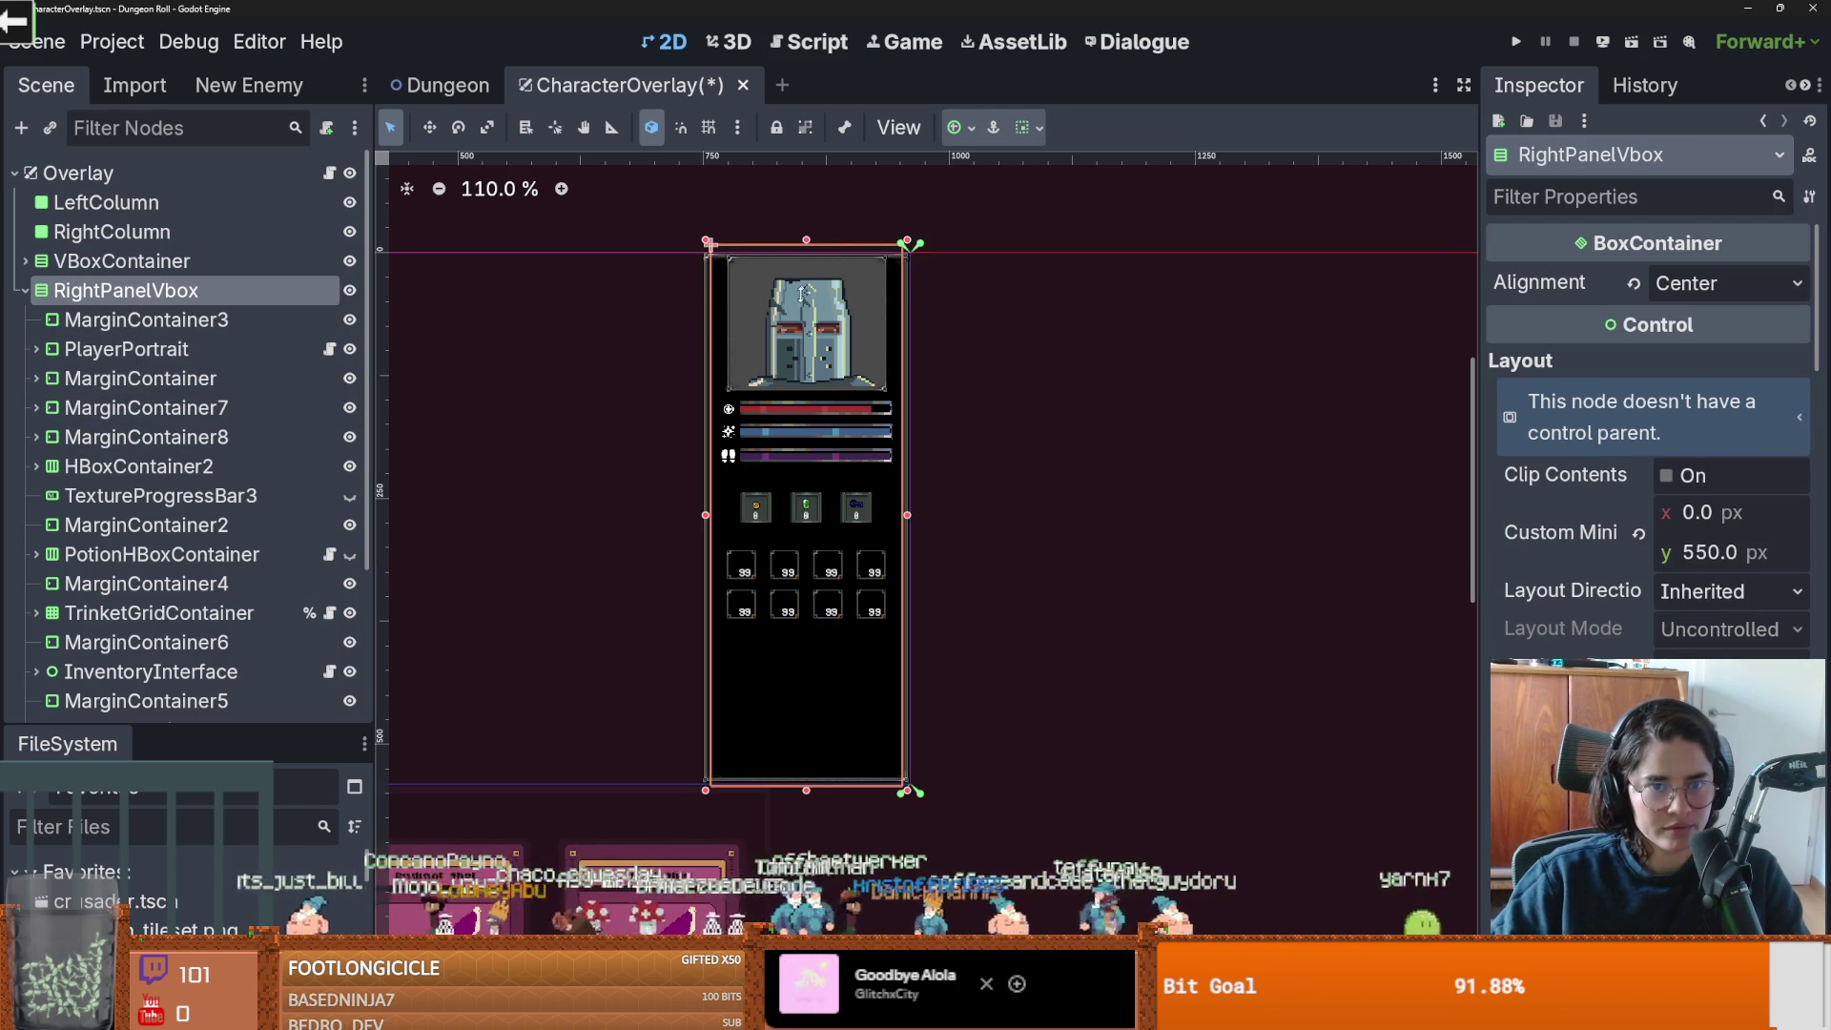
Inspect each RightPanelVbox child from PlayerPortrait down to MarginContainer6.
left_click(158, 351)
left_click(155, 381)
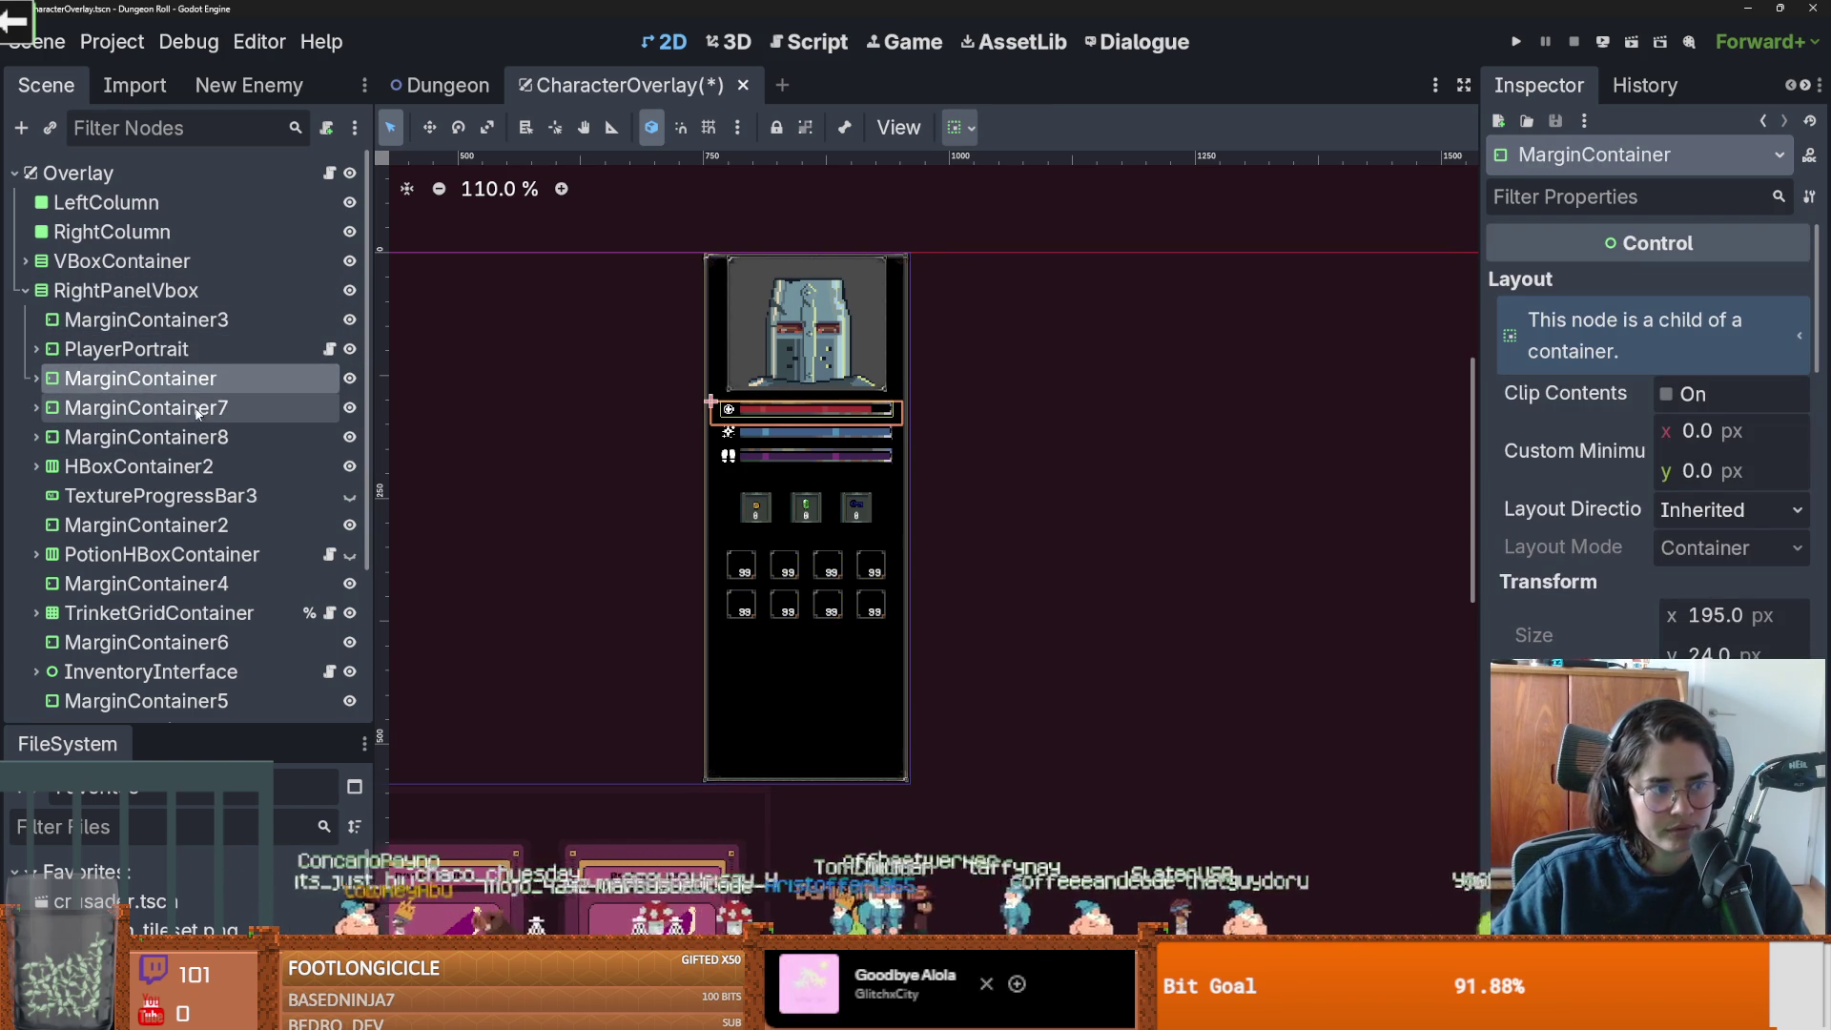
left_click(150, 416)
left_click(148, 438)
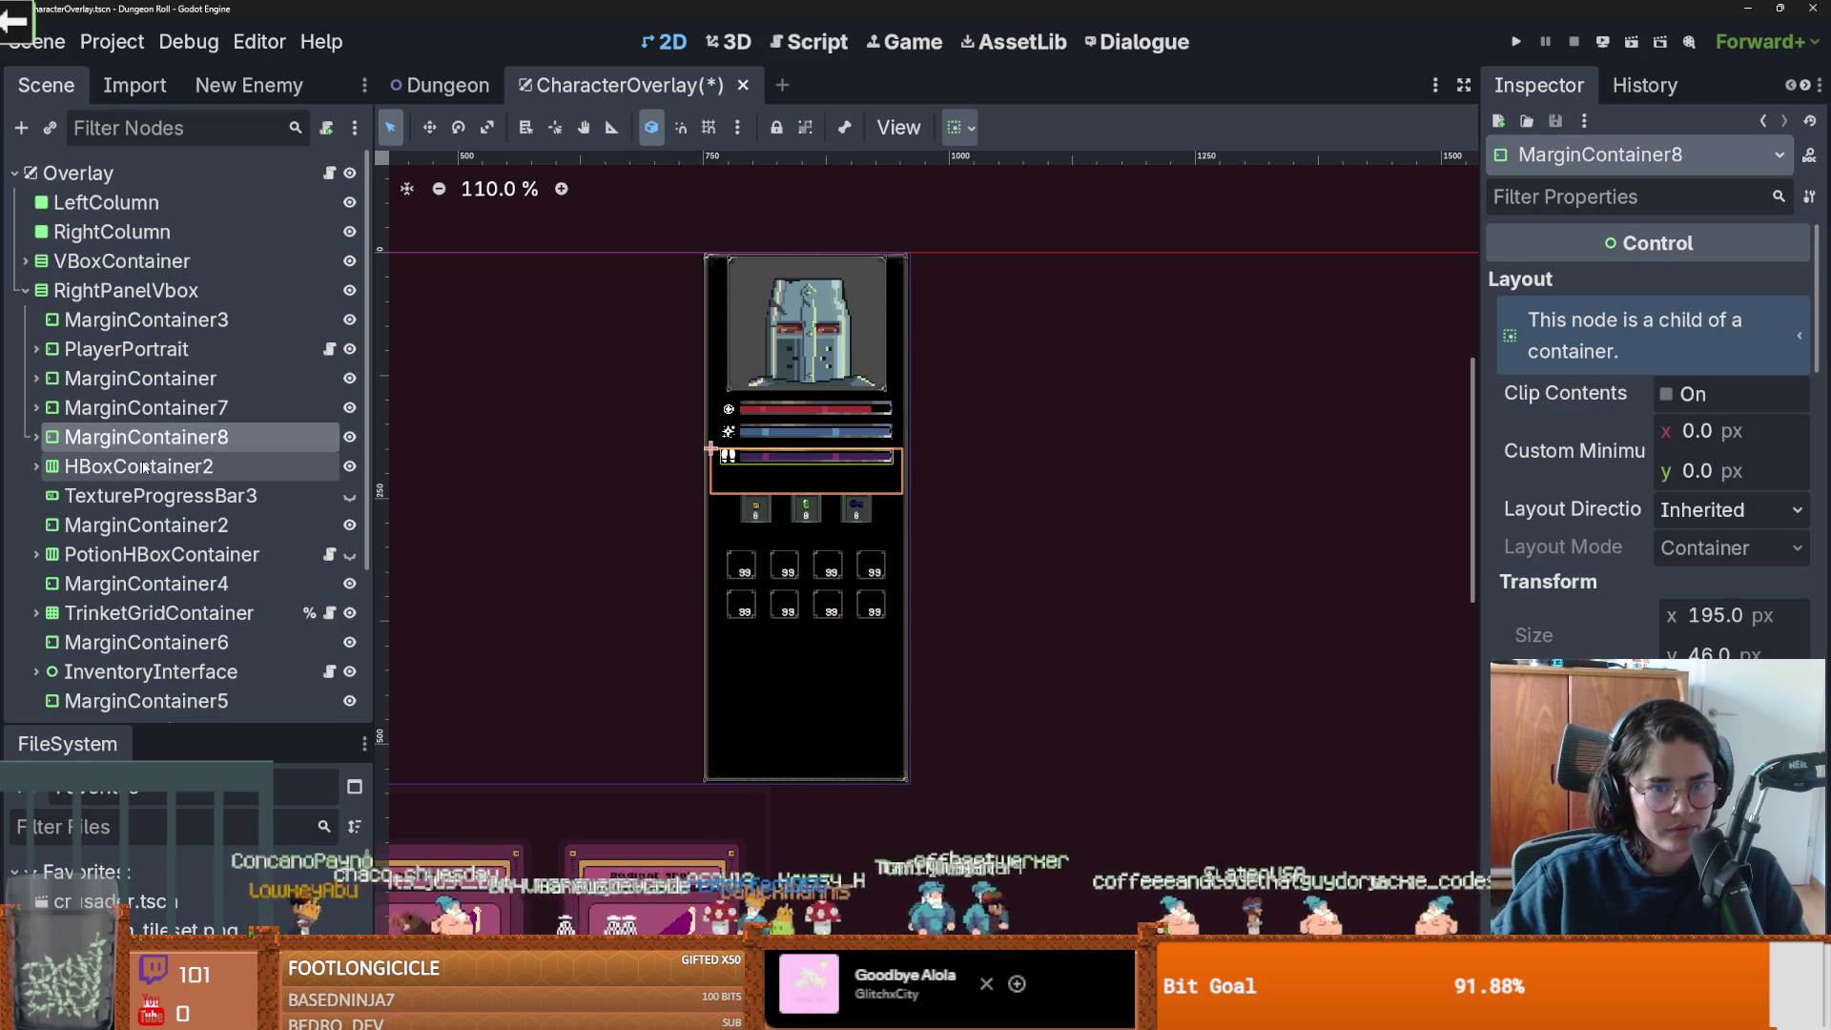
left_click(143, 468)
left_click(143, 497)
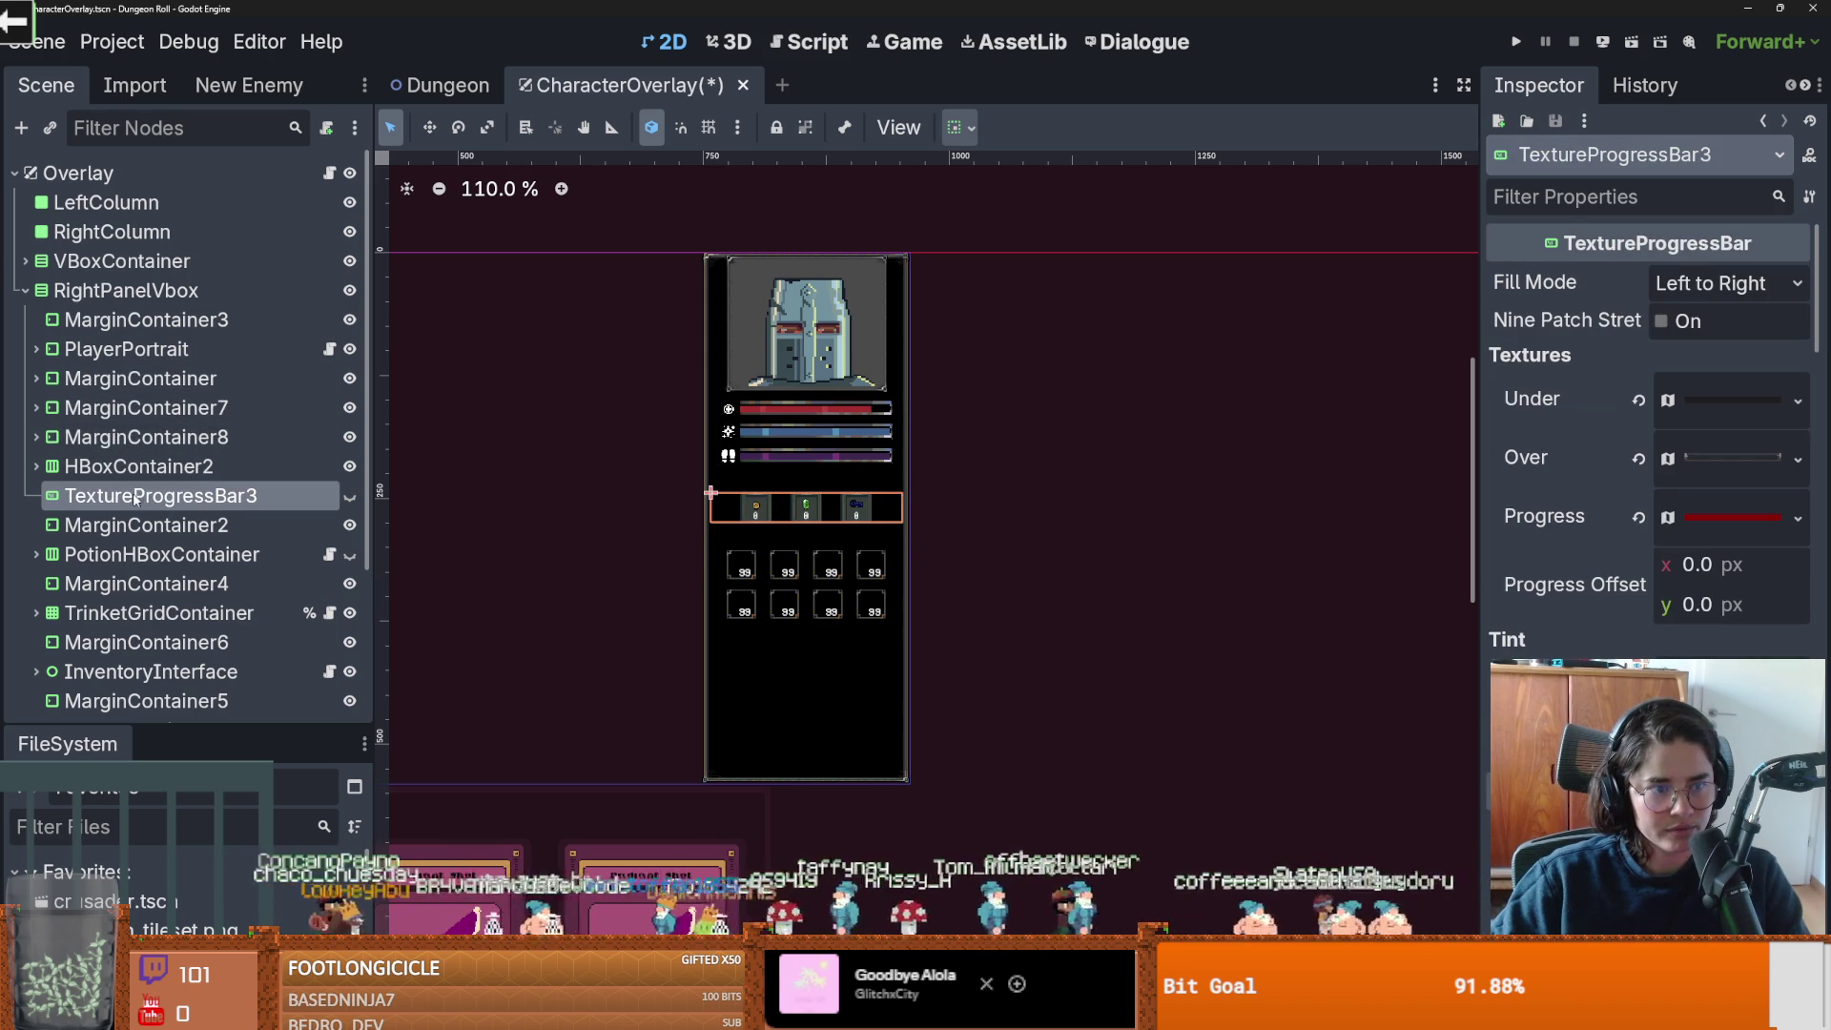
left_click(145, 526)
left_click(168, 557)
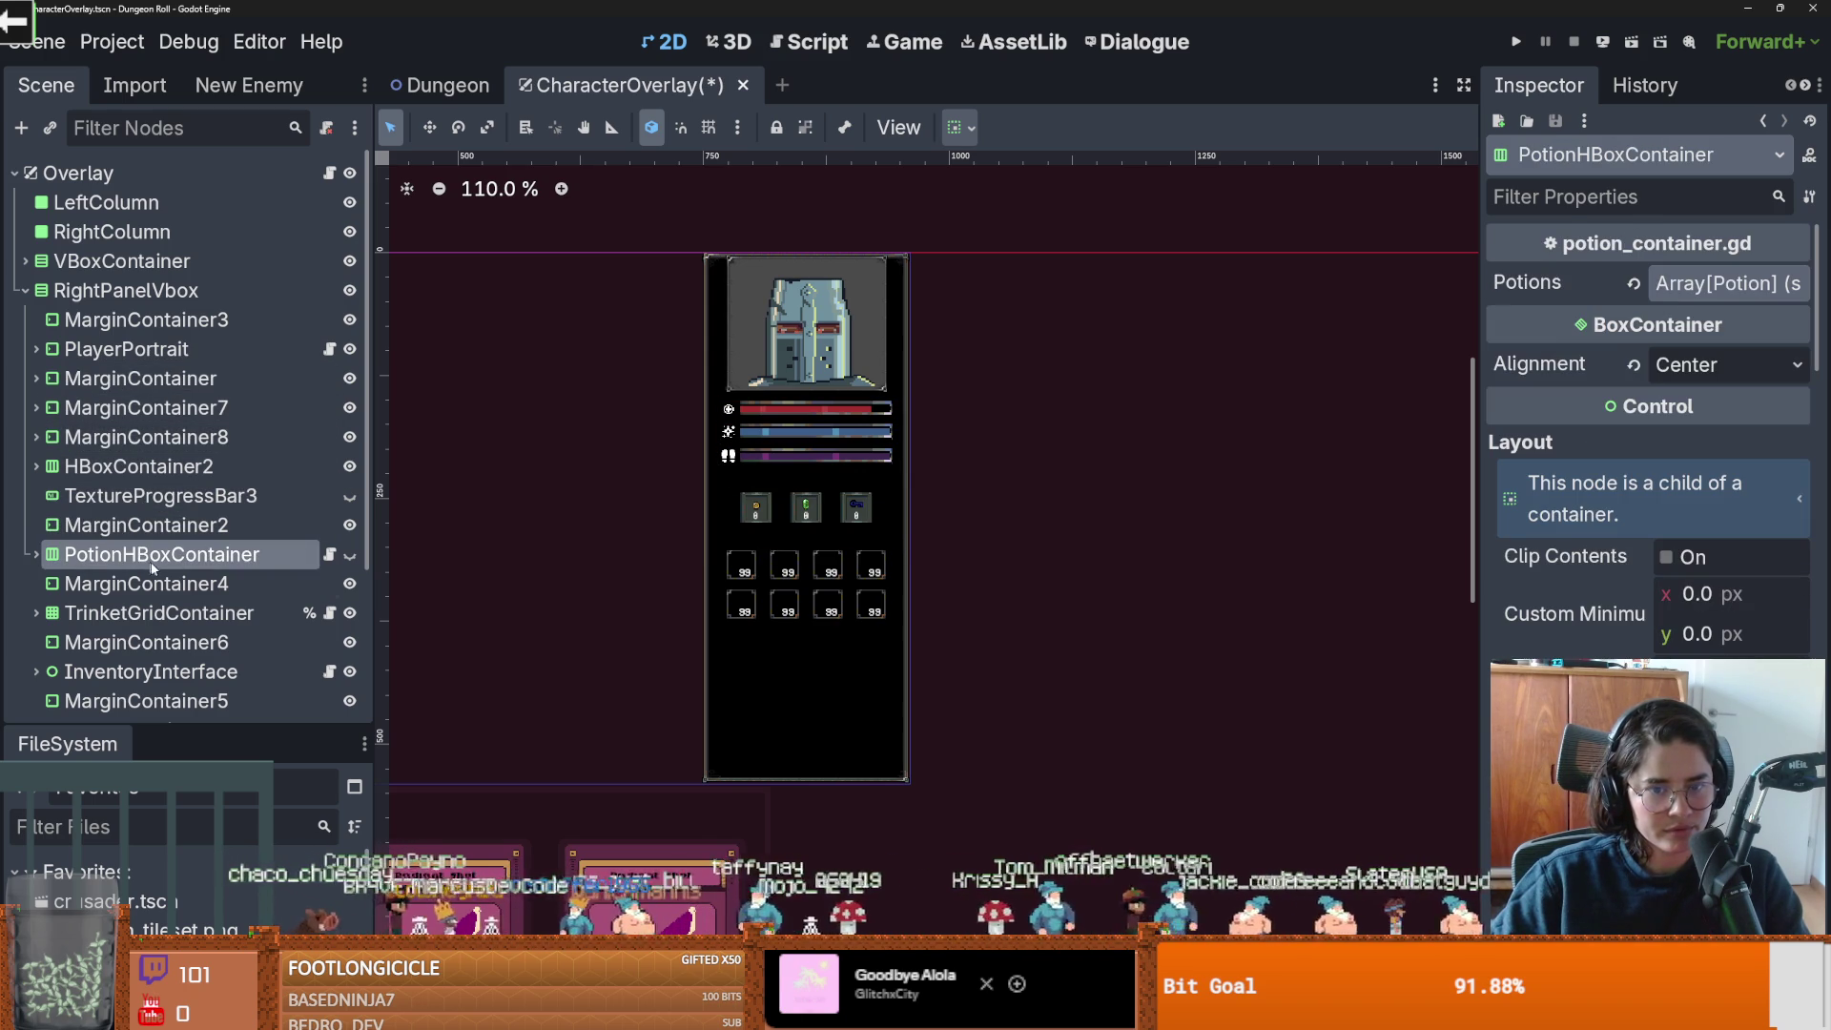
left_click(143, 583)
scroll(133, 544, "down", 3)
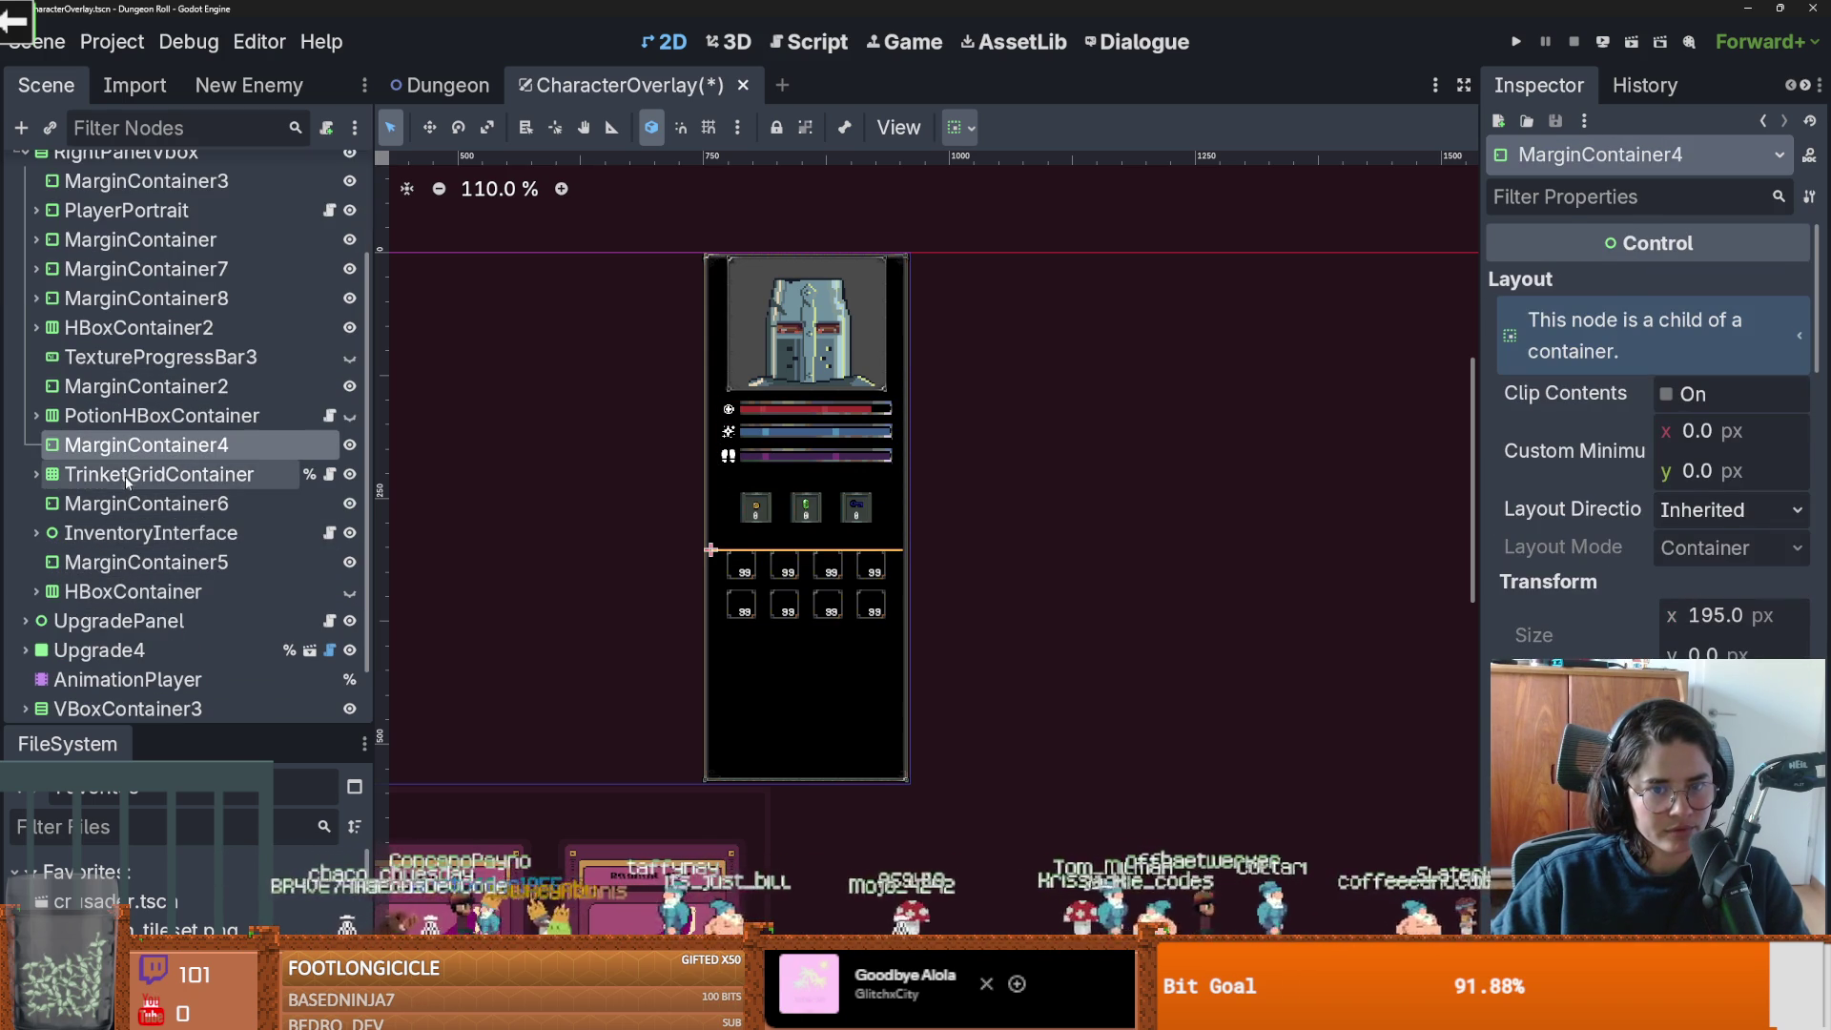
left_click(145, 474)
left_click(145, 503)
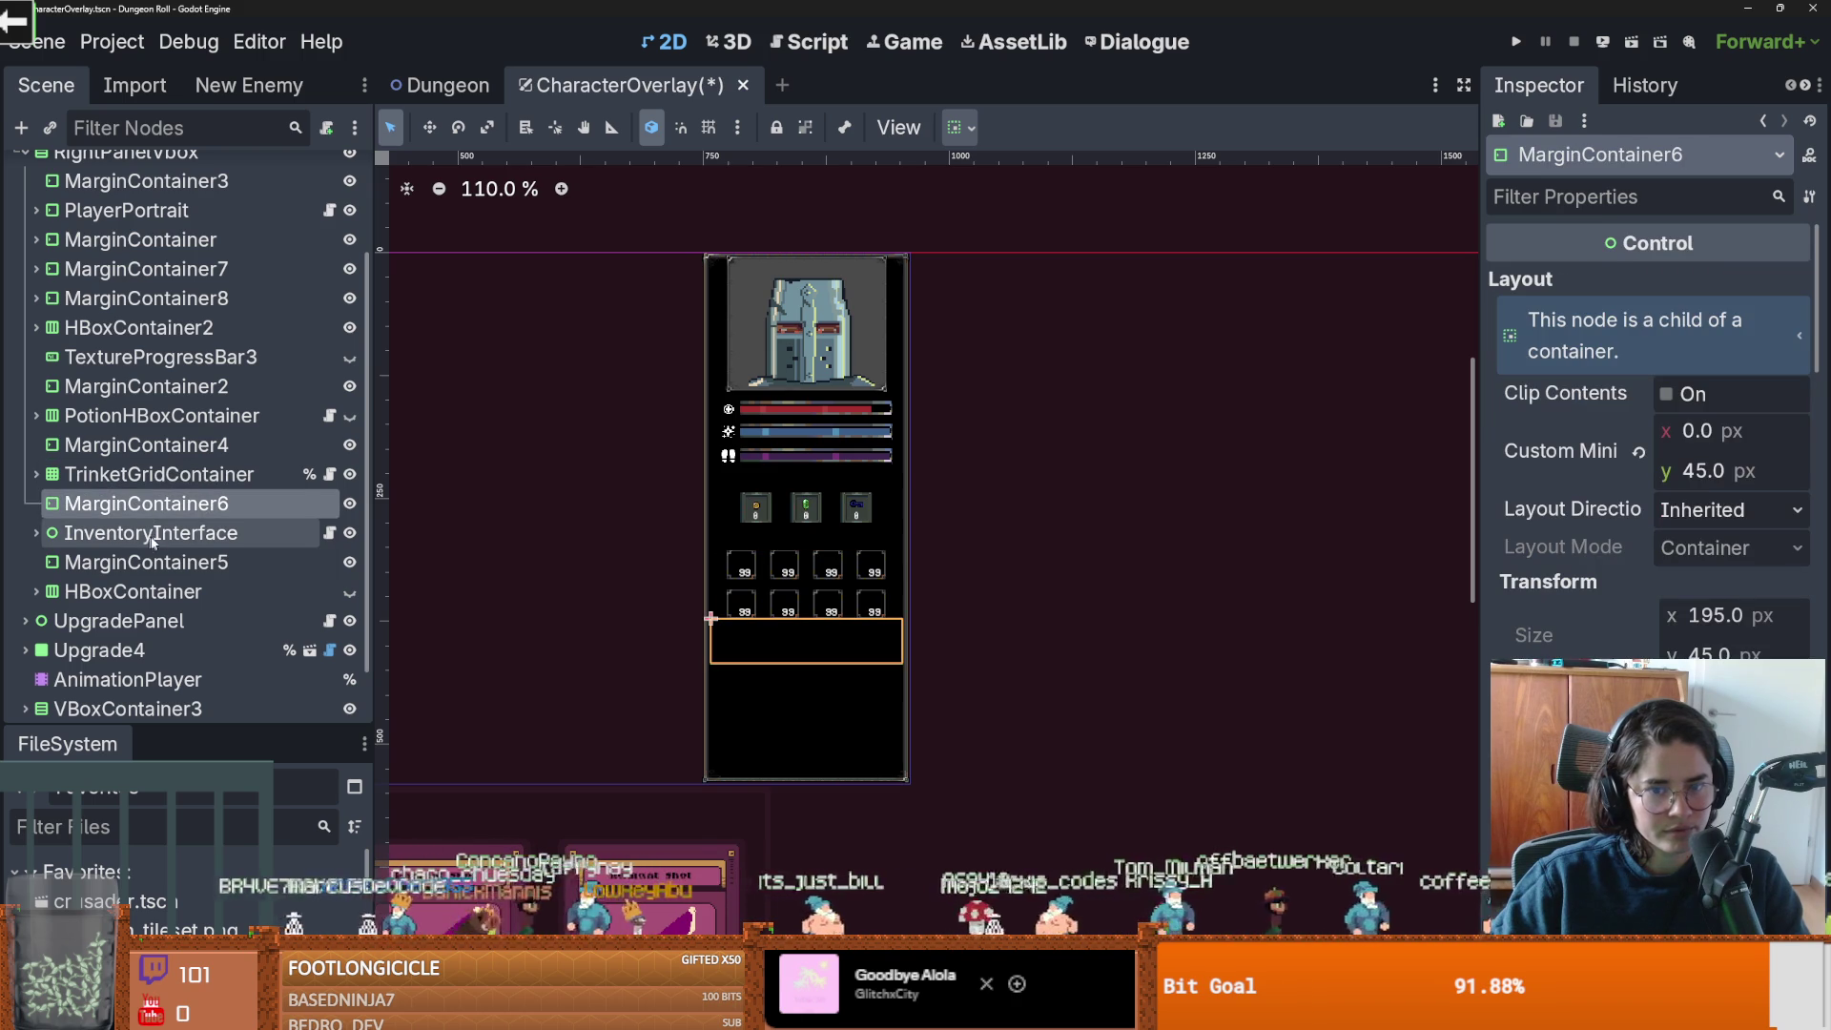
Set InventoryInterface's custom minimum height to 80 px.
left_click(150, 536)
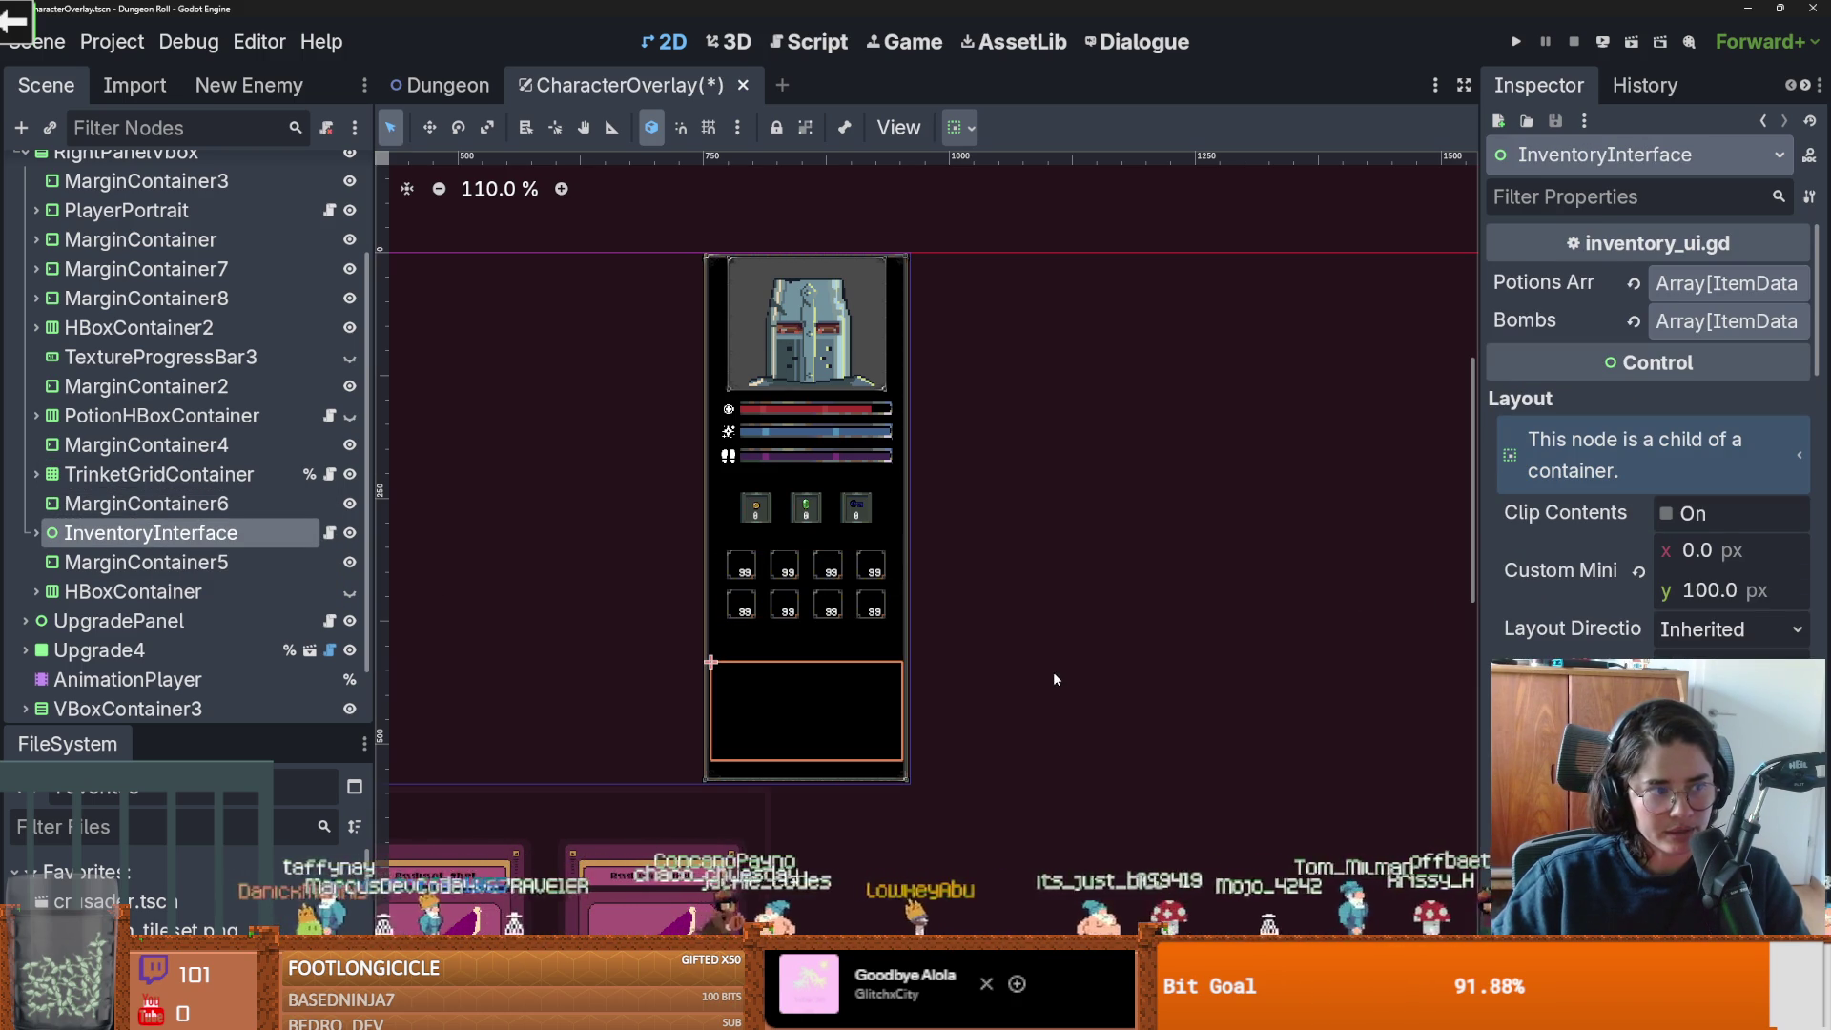
left_click(1703, 591)
type("80")
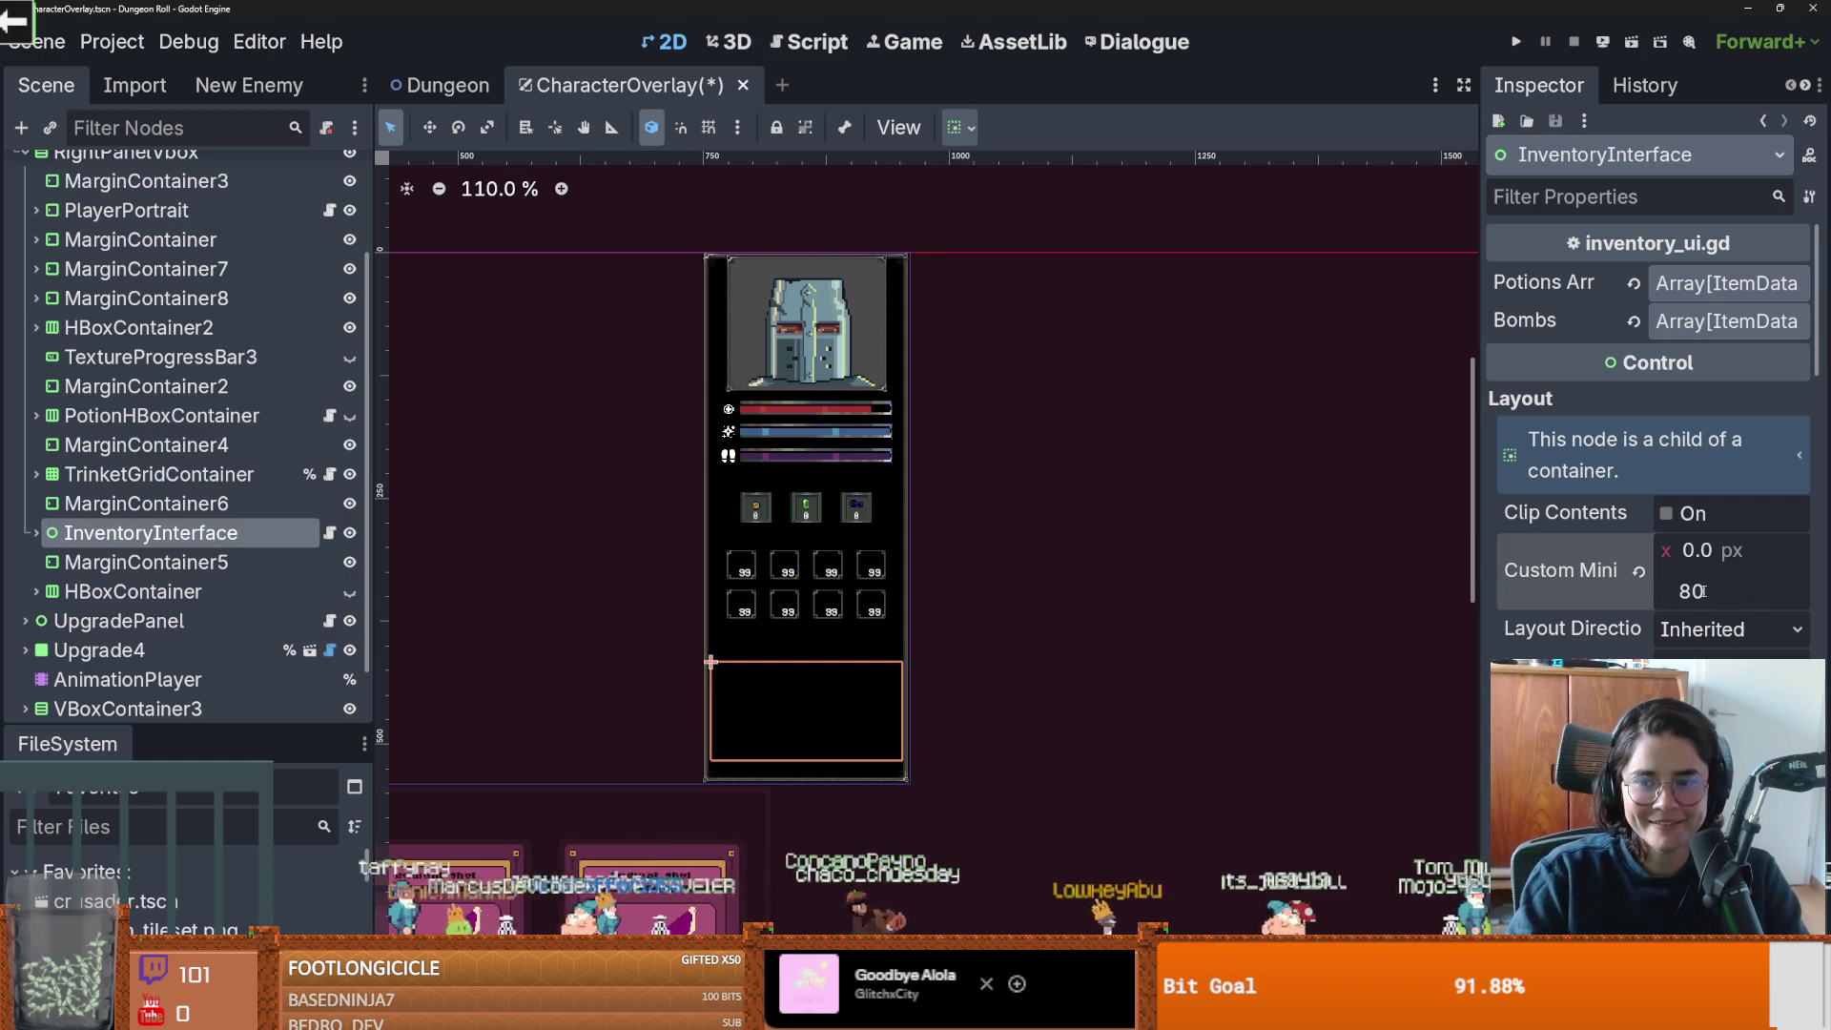
key("Return")
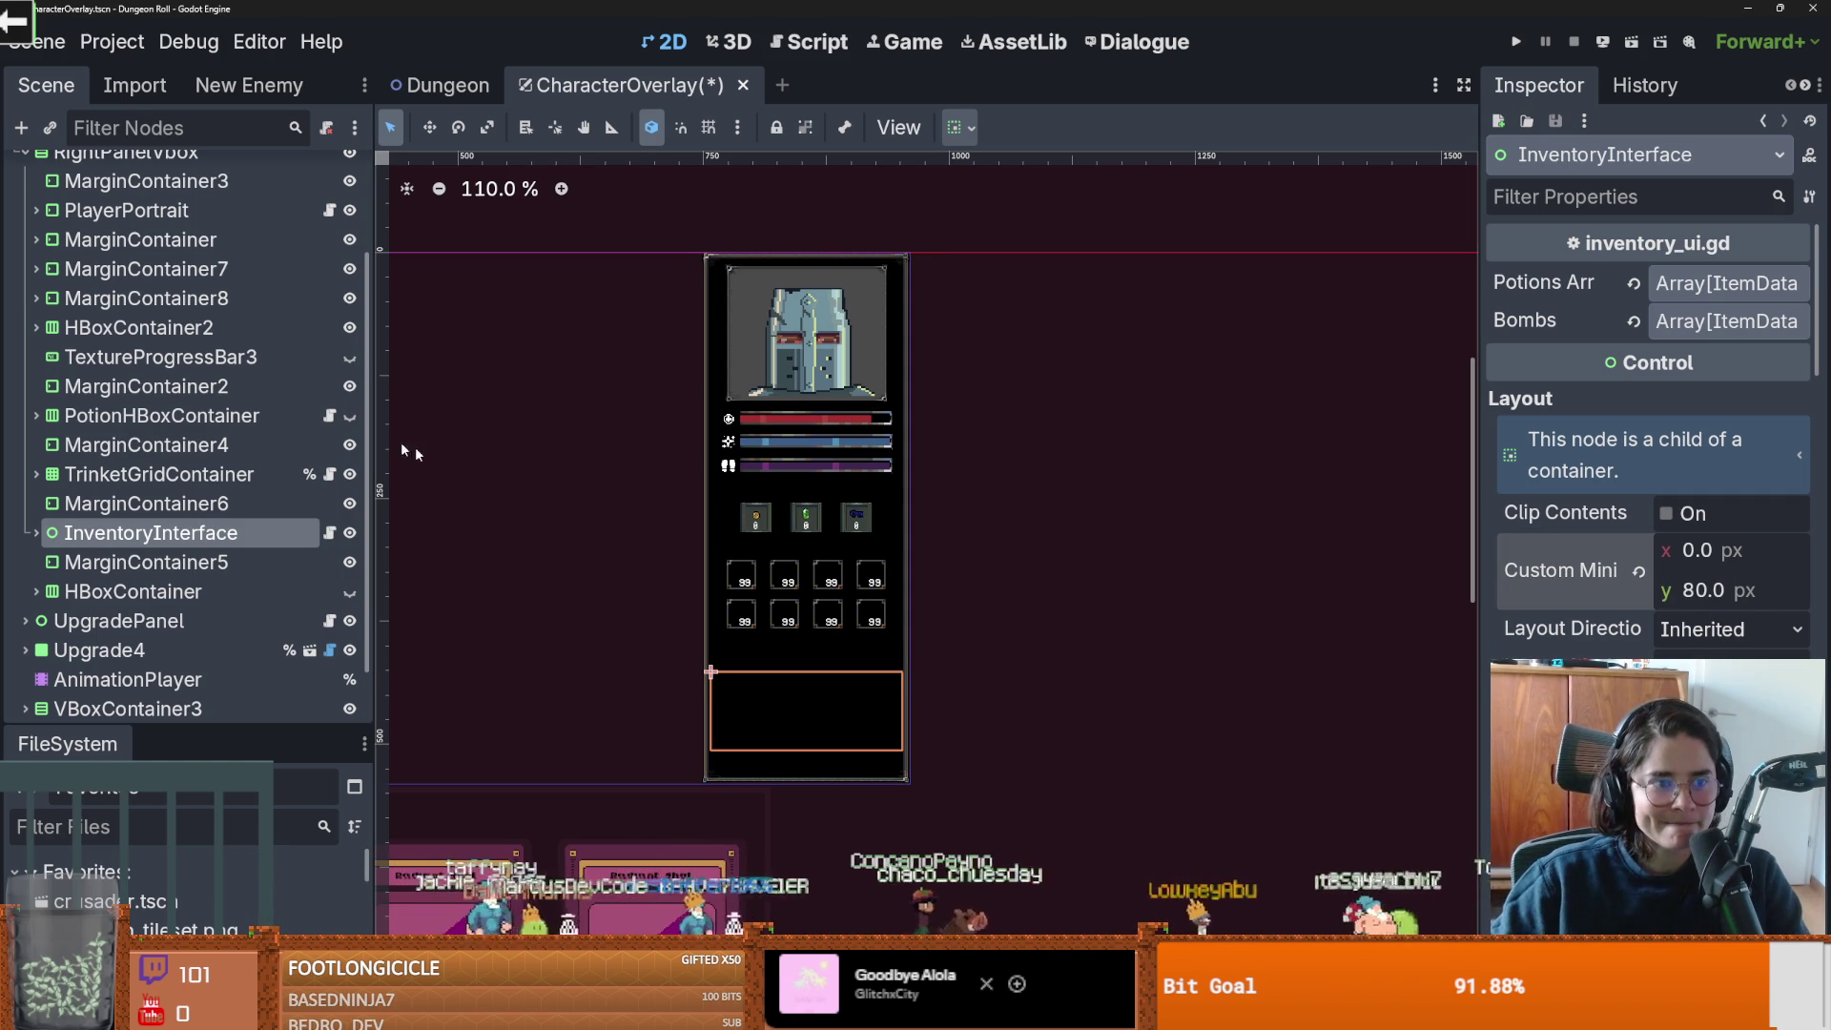
scroll(143, 454, "up", 2)
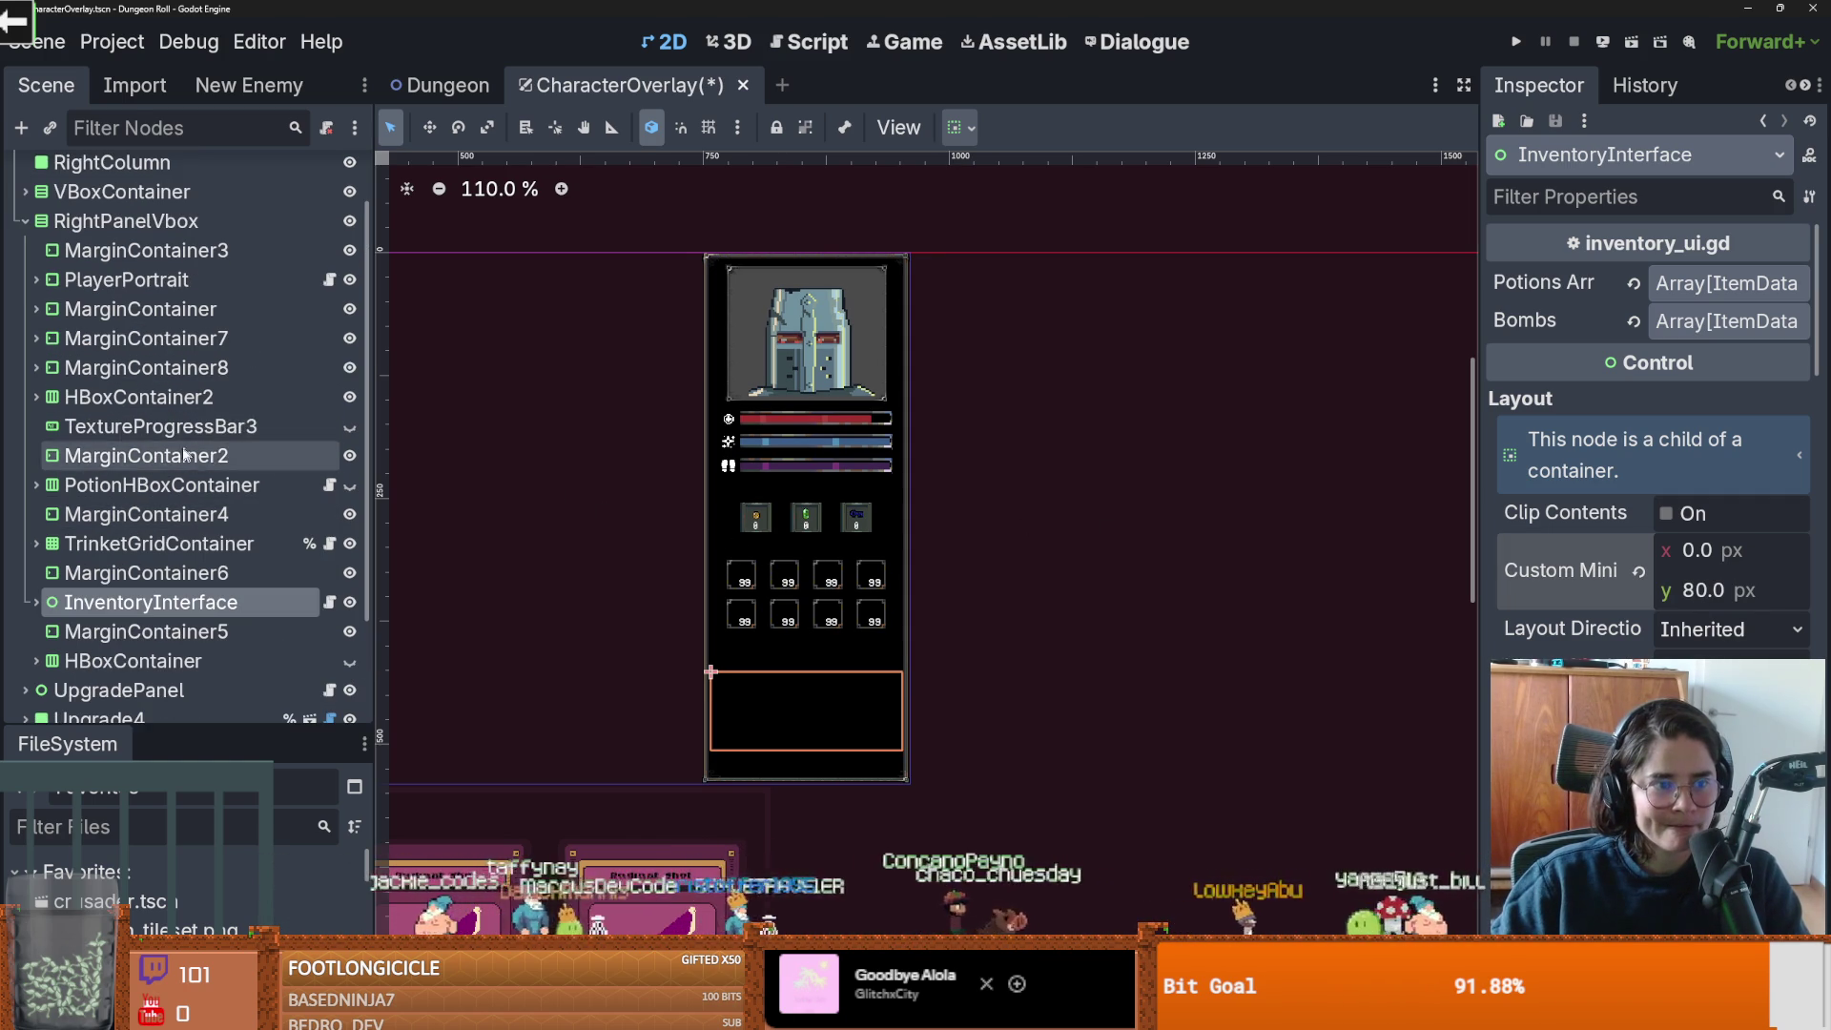
Change RightPanelVbox's minimum height to 510 px, adjust it on the canvas, and save.
left_click(145, 233)
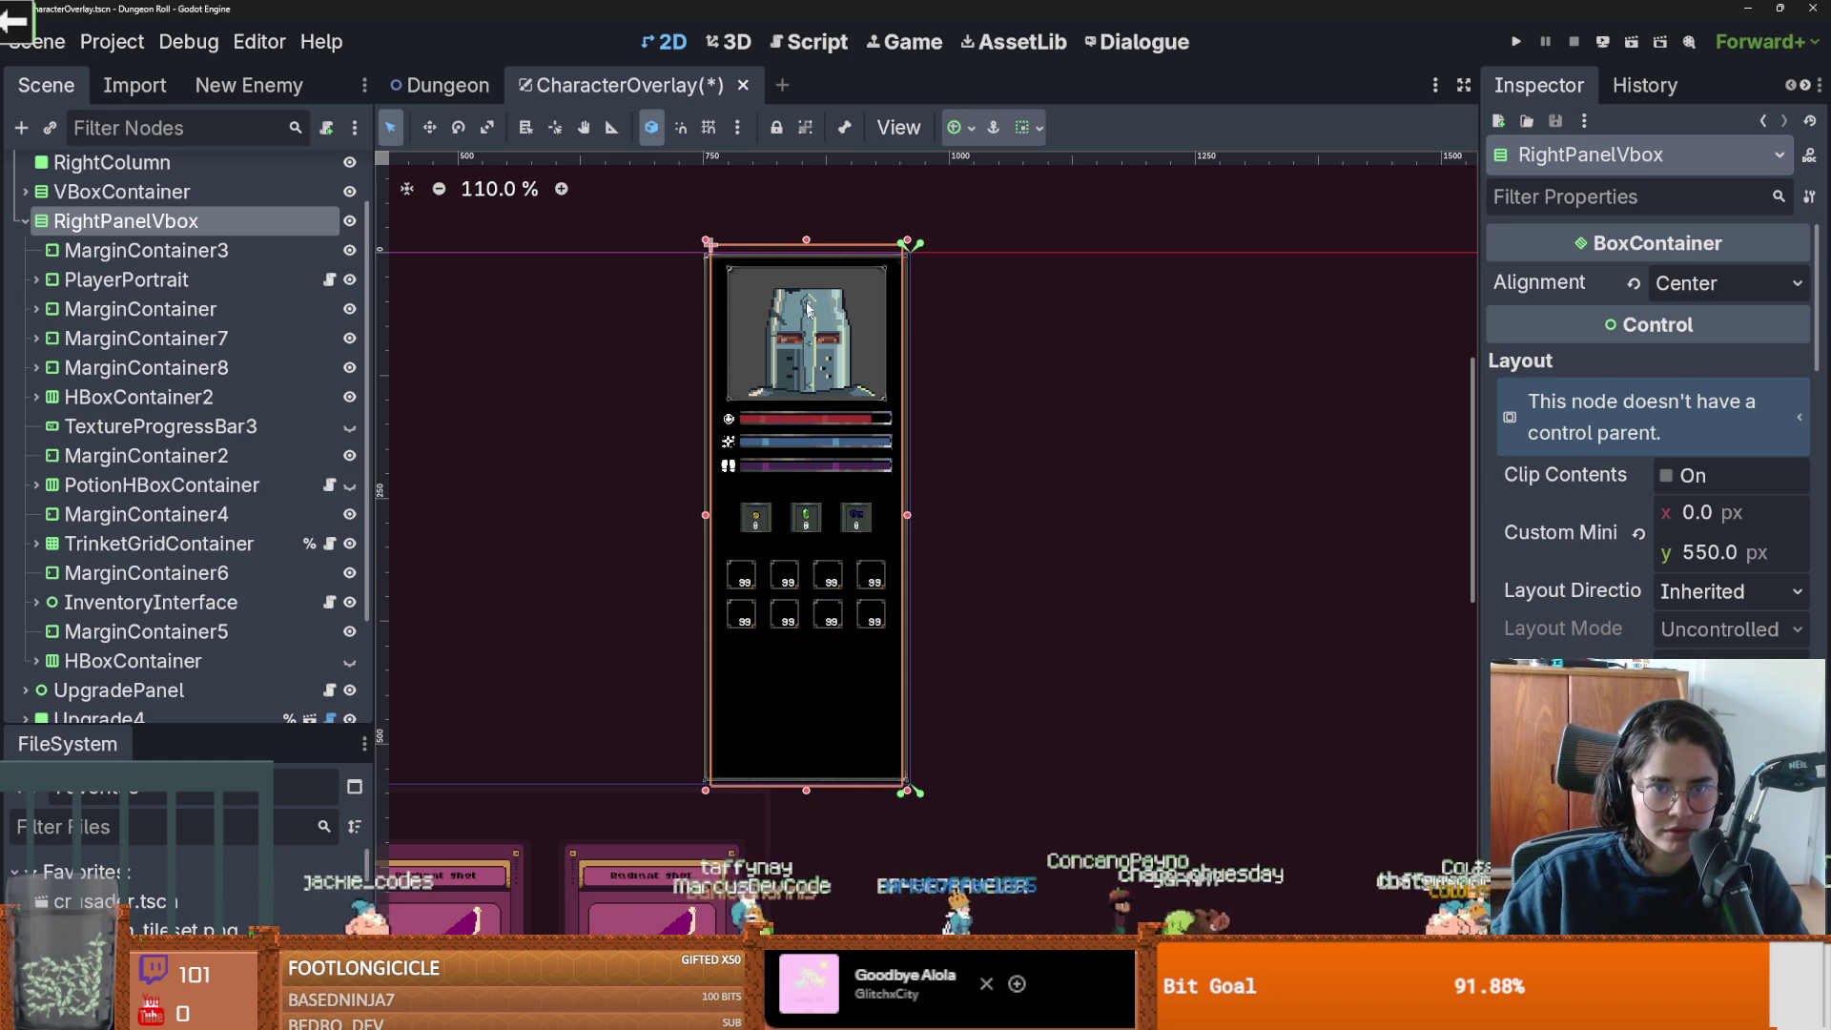
left_click(1745, 545)
type("5")
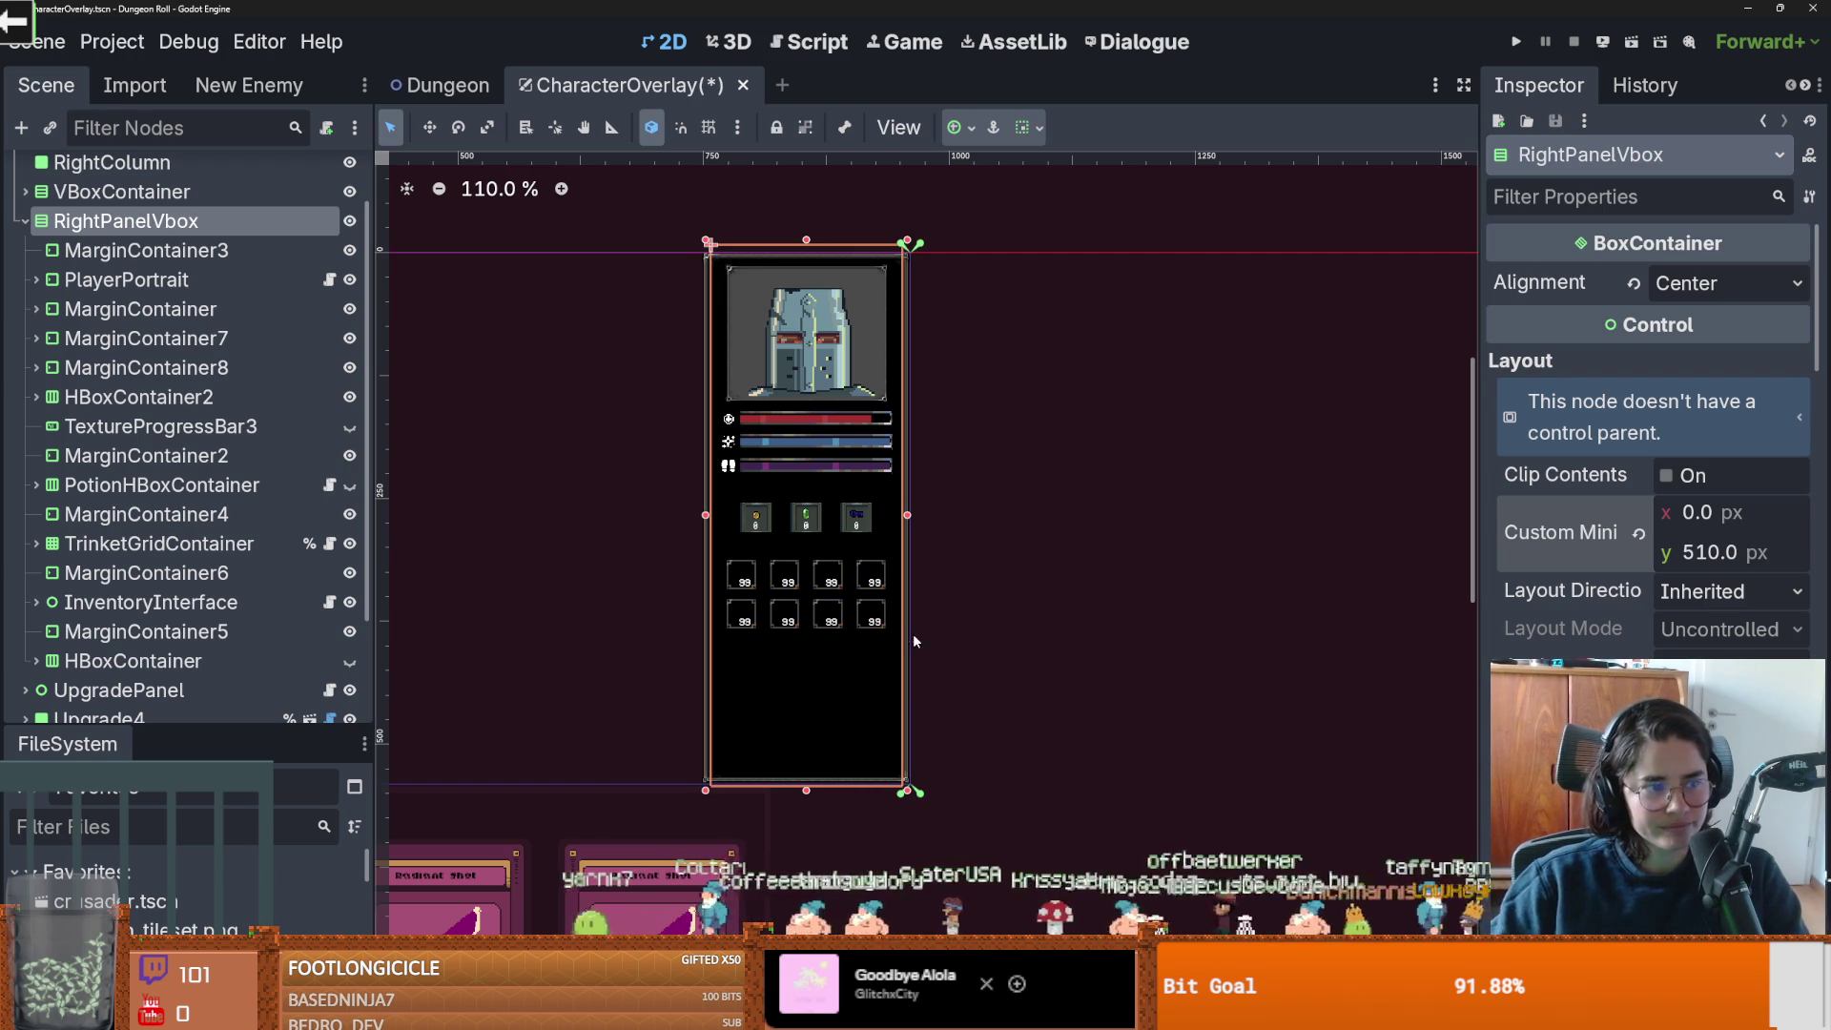
left_click_drag(808, 792, 821, 560)
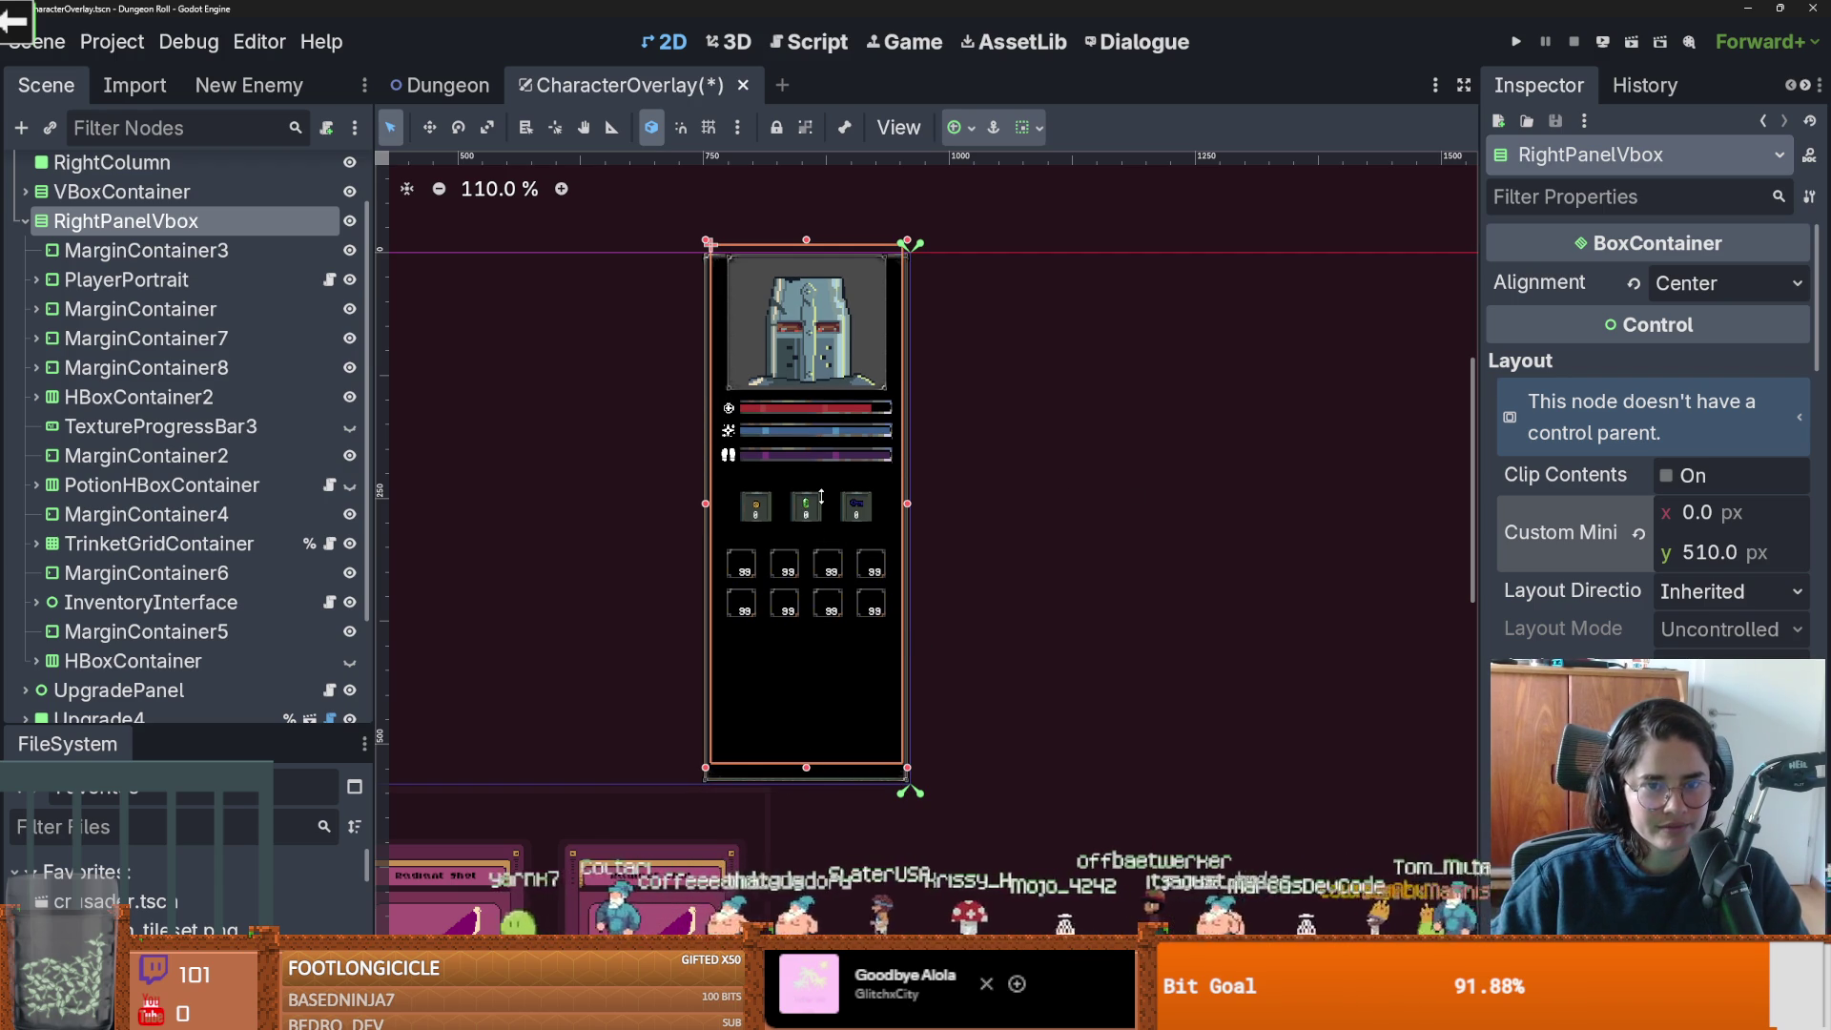
left_click(817, 431)
left_click_drag(817, 431, 817, 445)
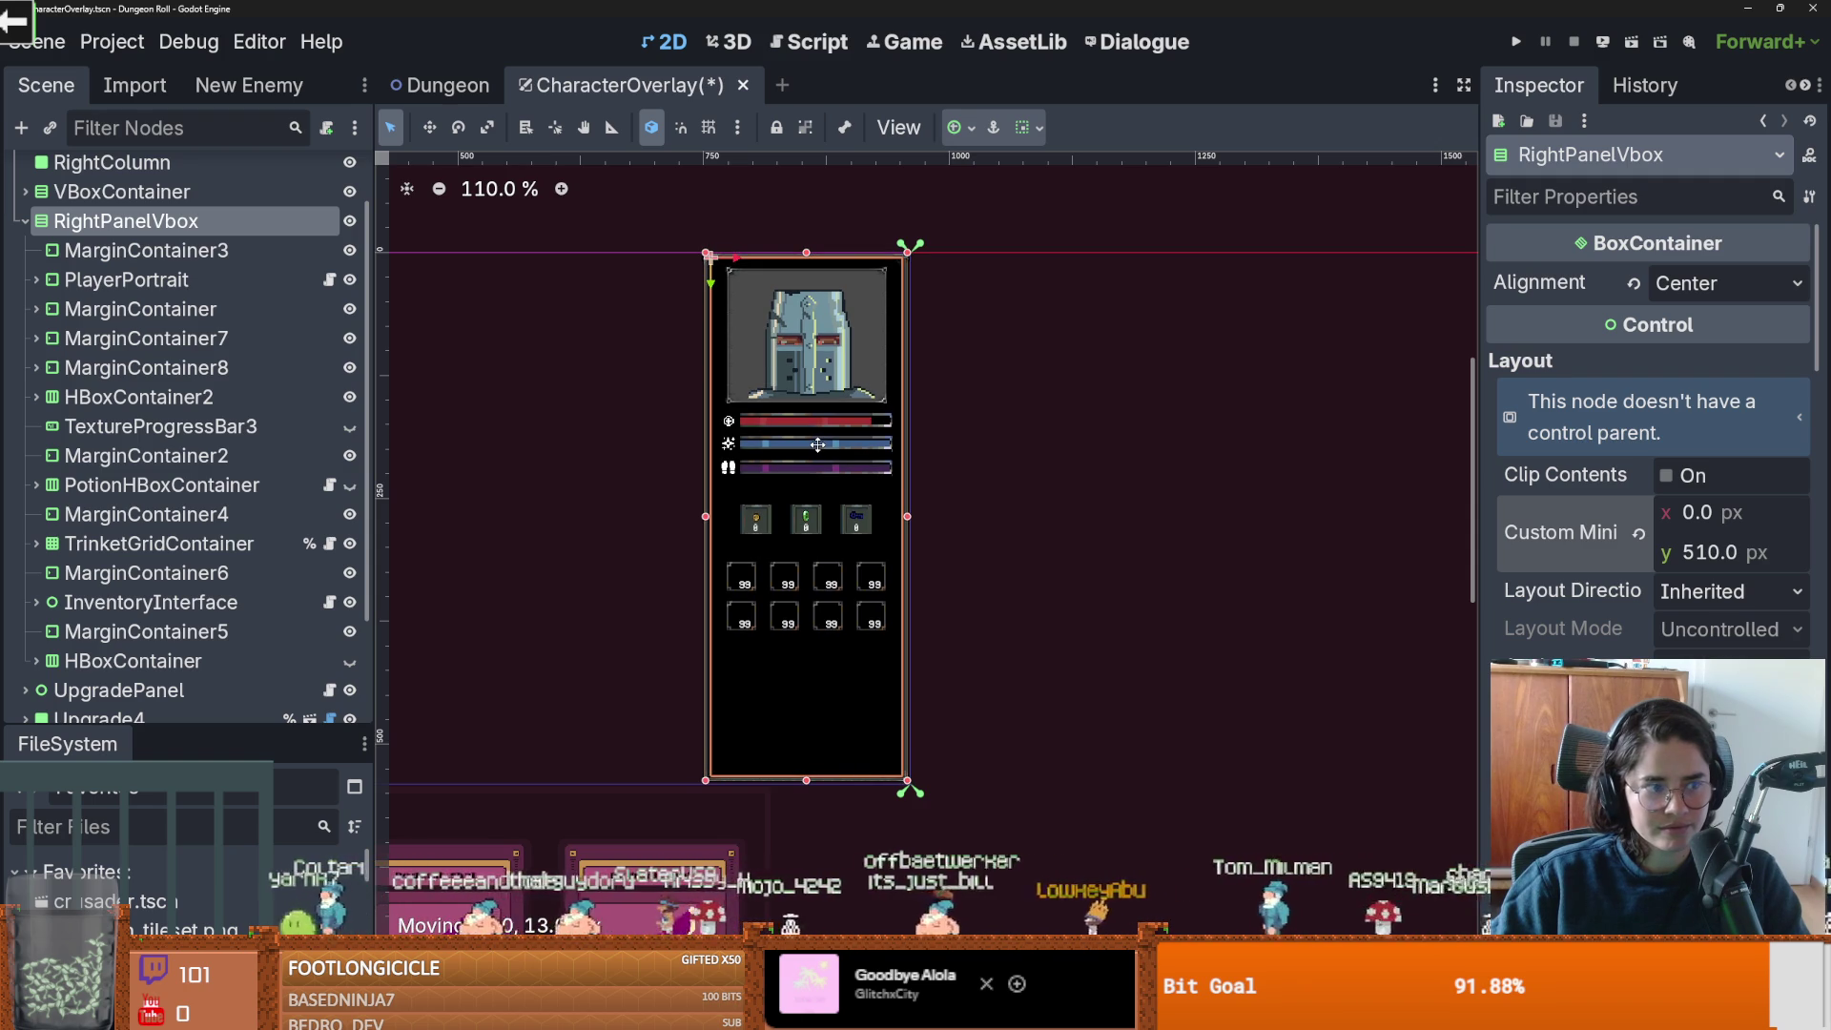
key("ctrl+s")
Recheck the panel's 510 px minimum height, deselect it and save again.
left_click(1721, 552)
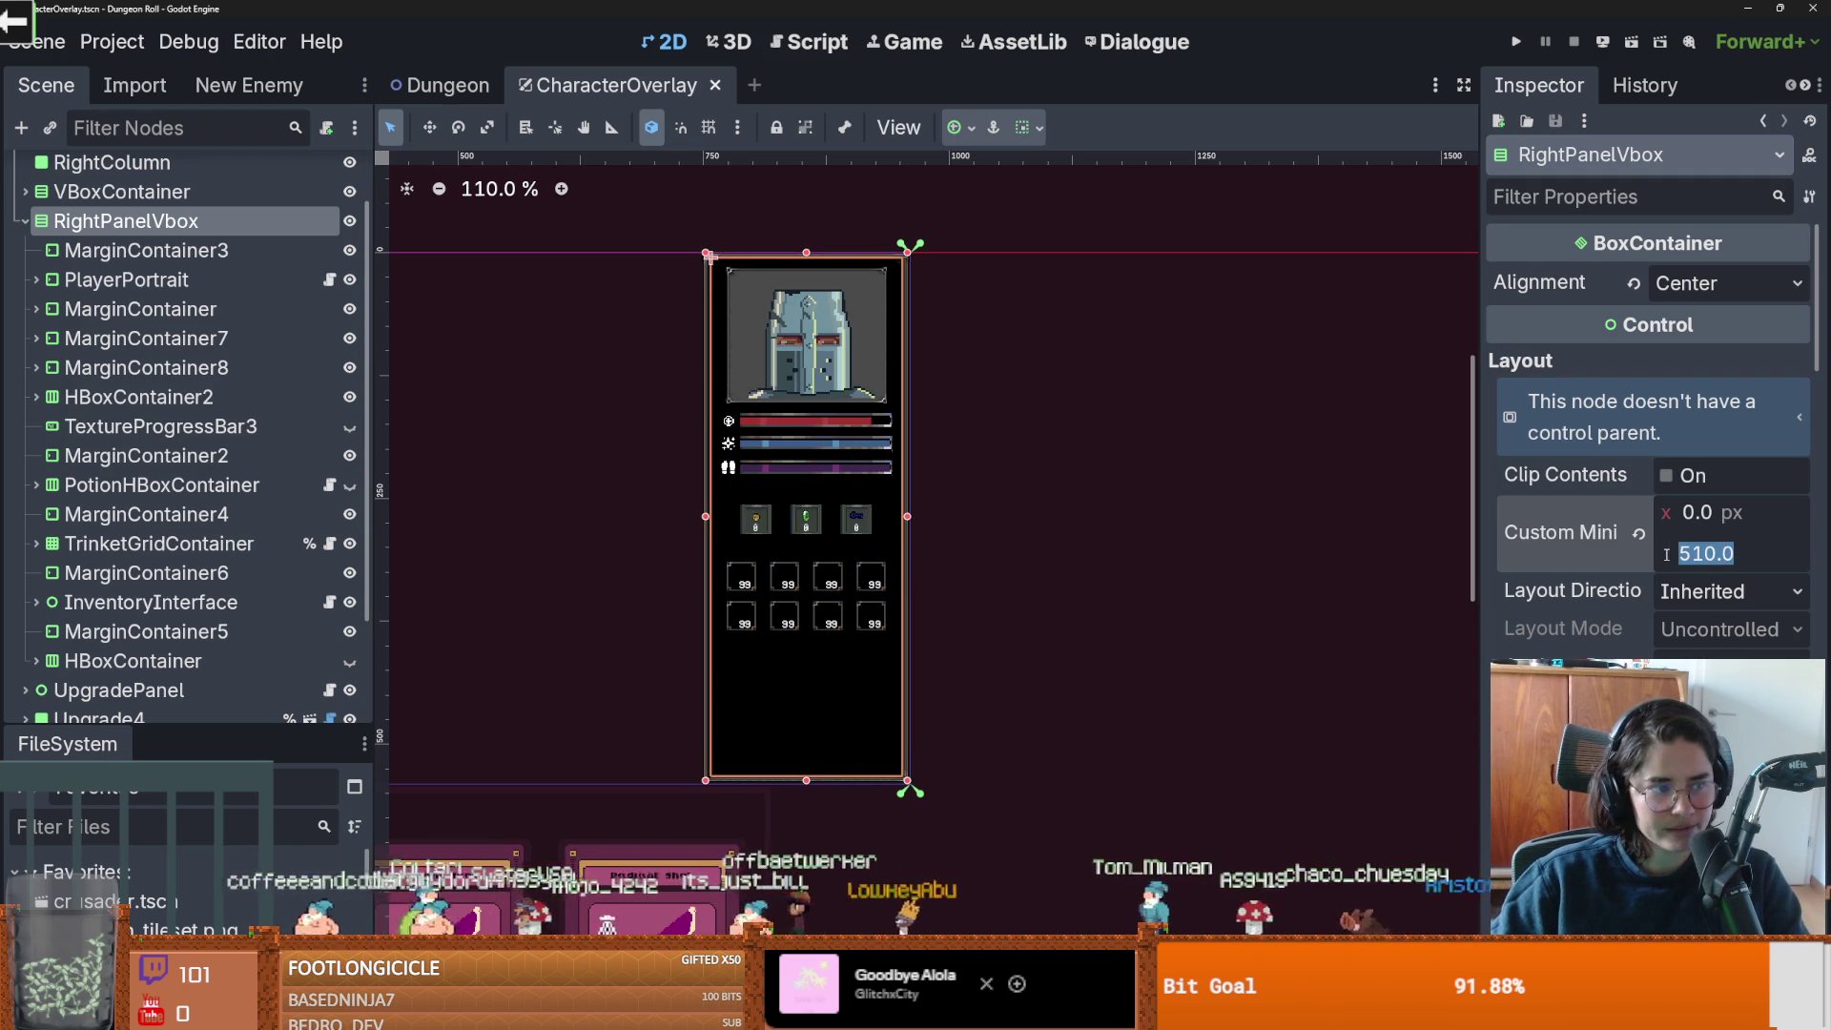
scroll(1241, 616, "up", 1)
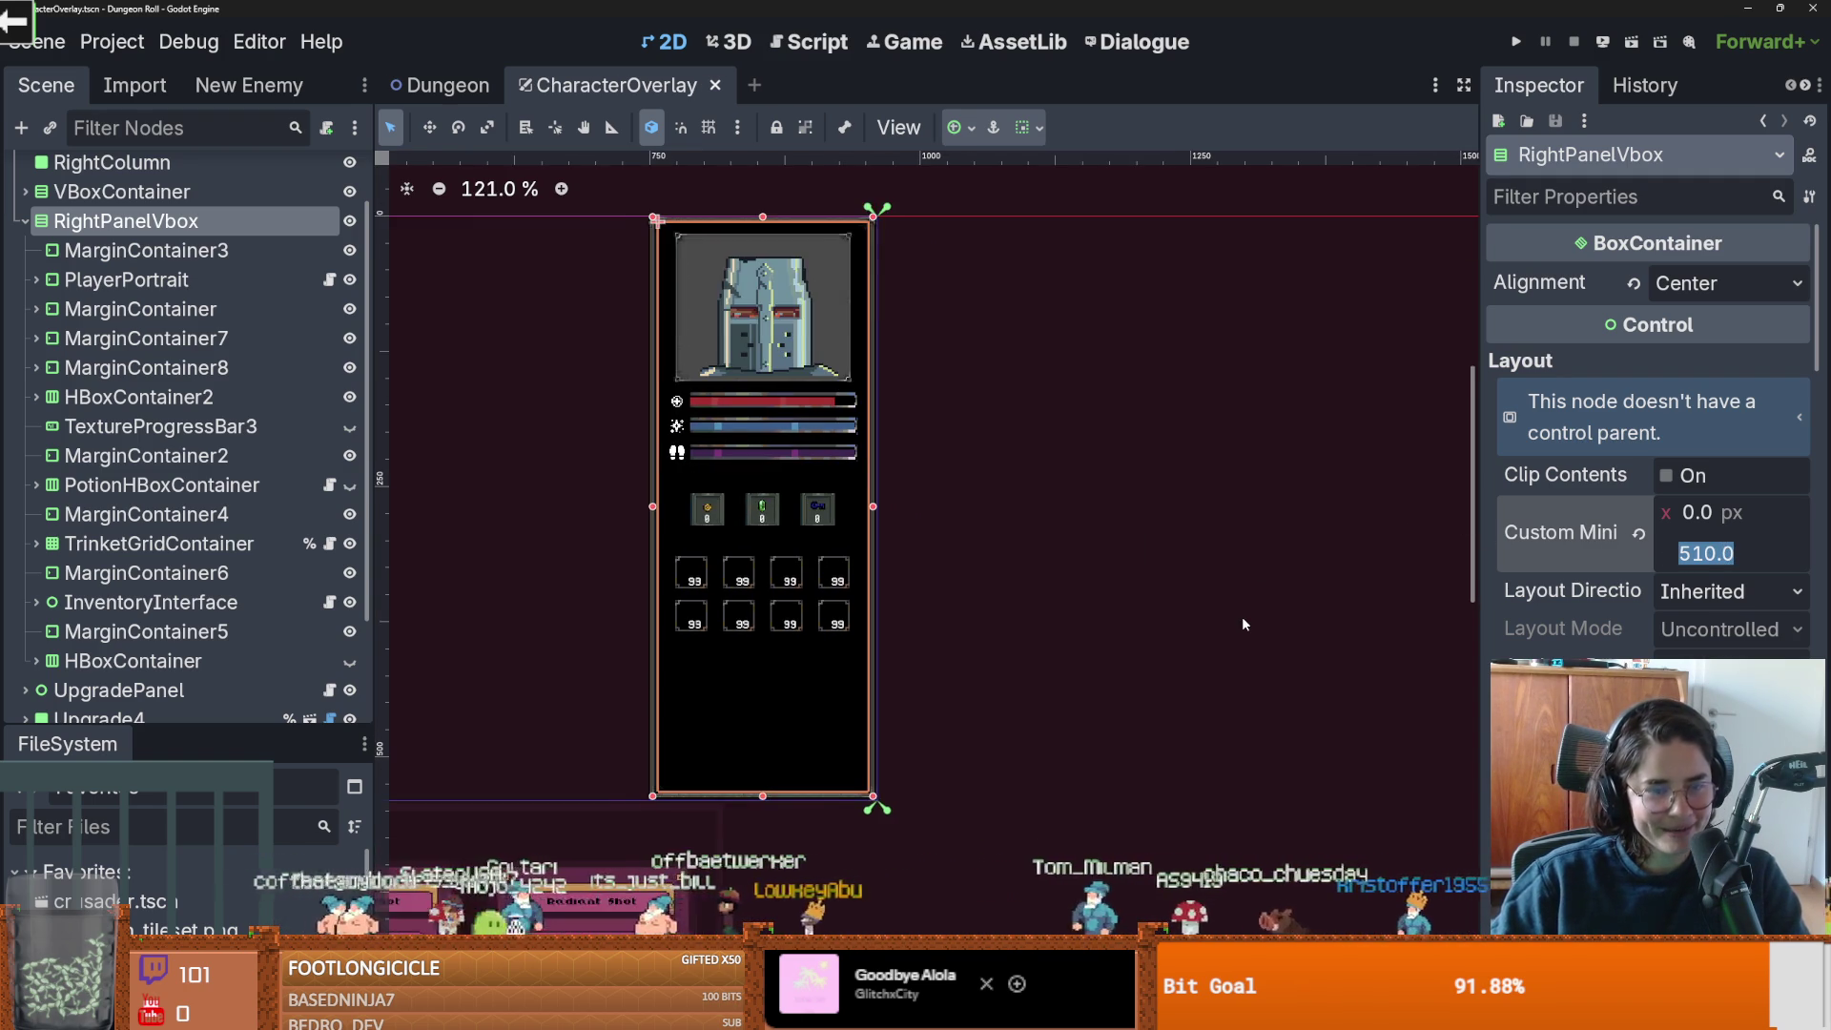
scroll(1136, 603, "up", 1)
left_click(1136, 608)
scroll(1136, 607, "up", 1)
key("ctrl+s")
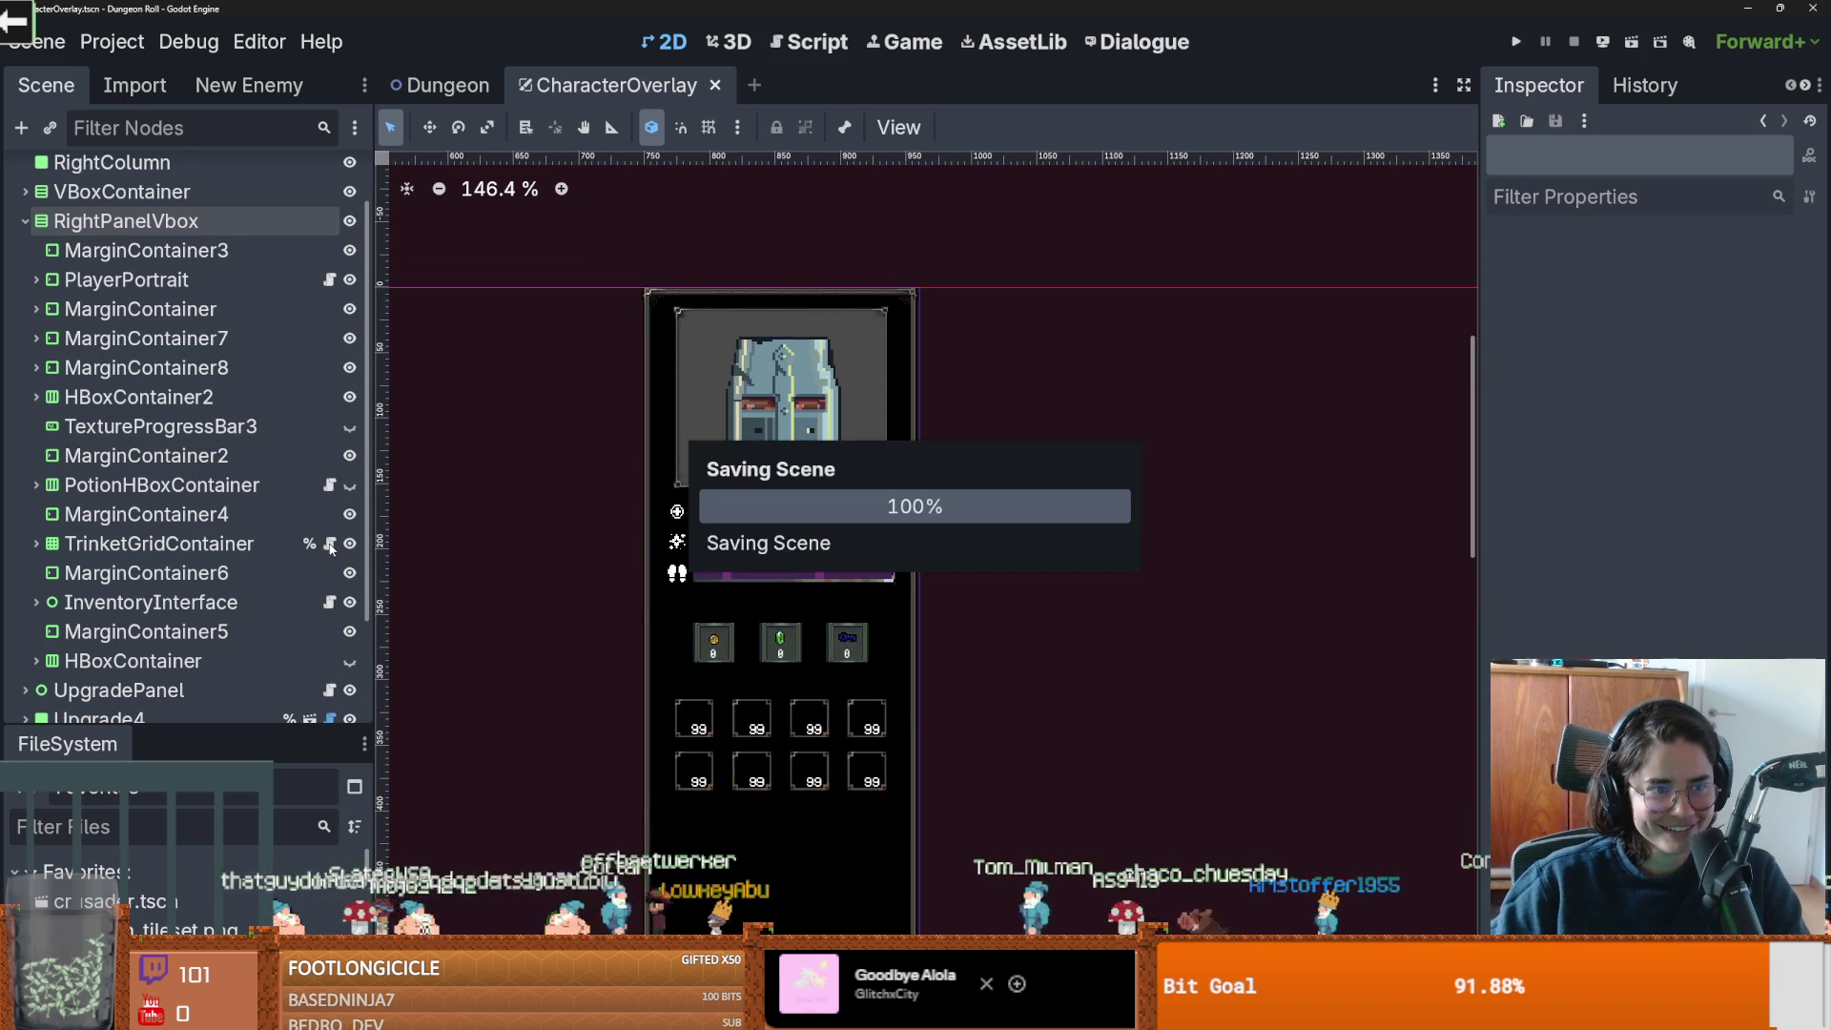
left_click(143, 250)
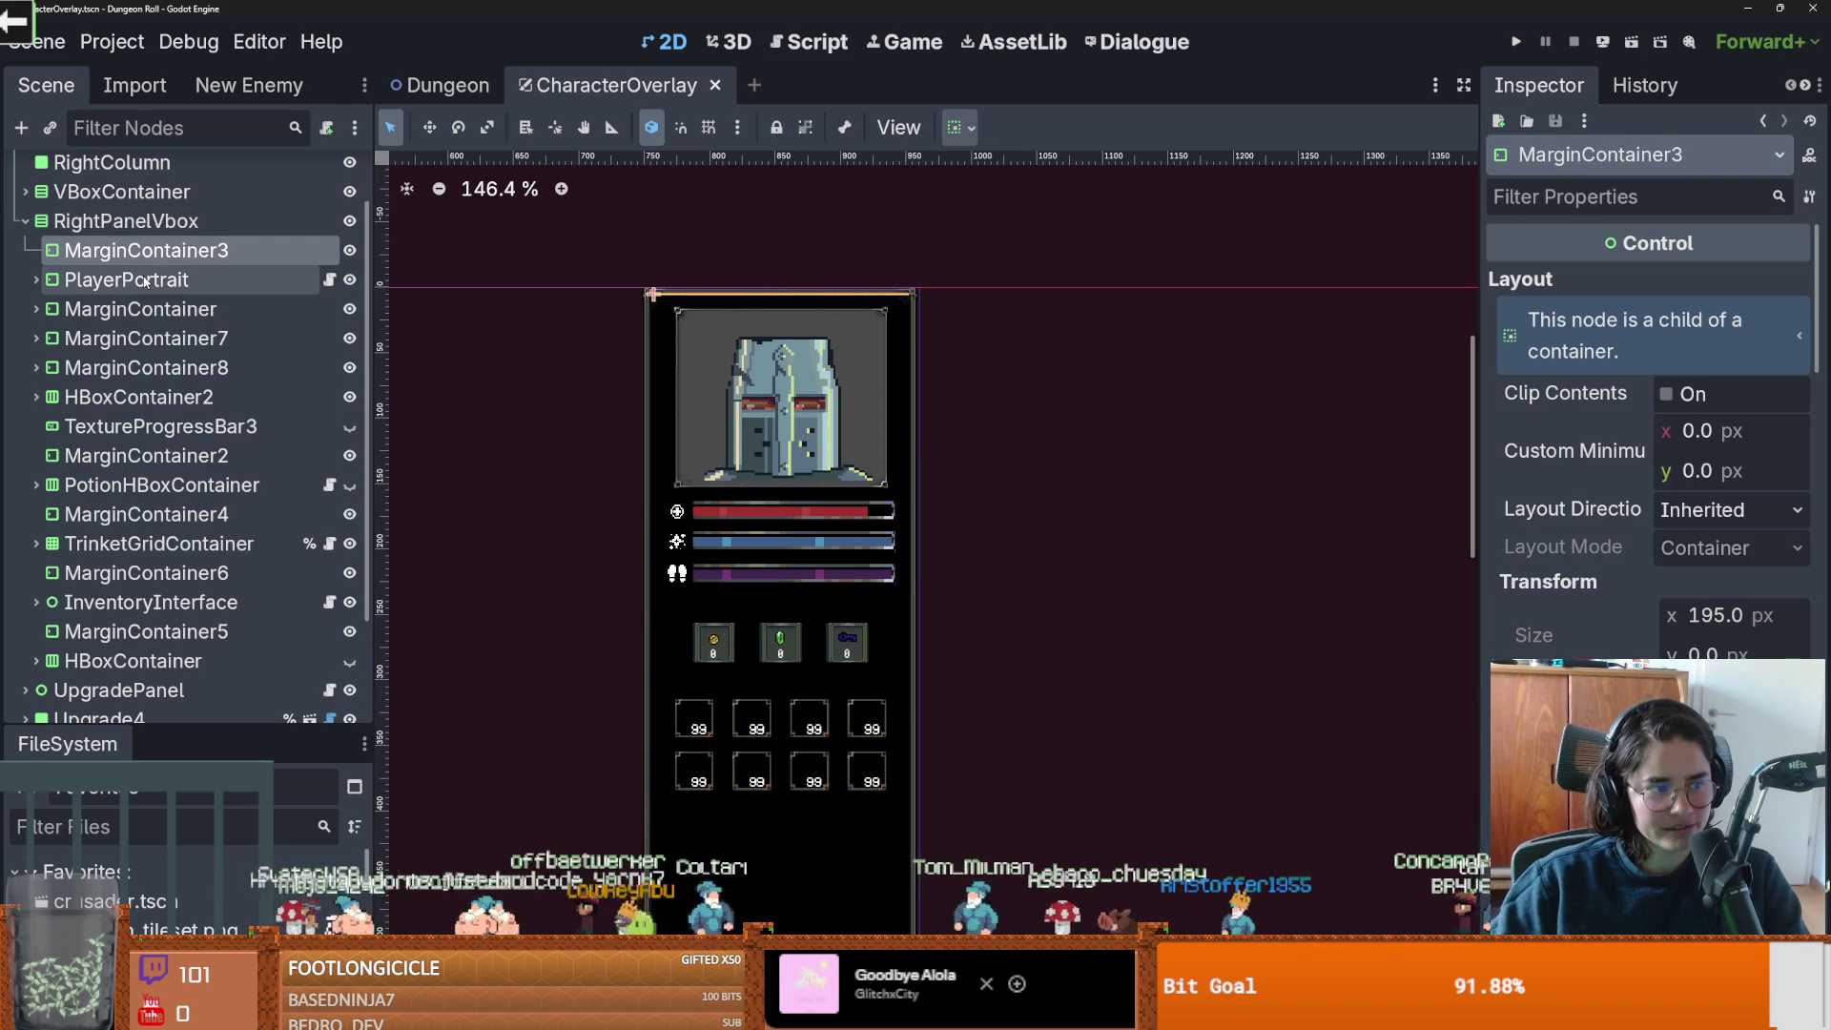
Raise the portrait ColorRect's minimum height from 140 to about 145.69 px.
left_click(191, 279)
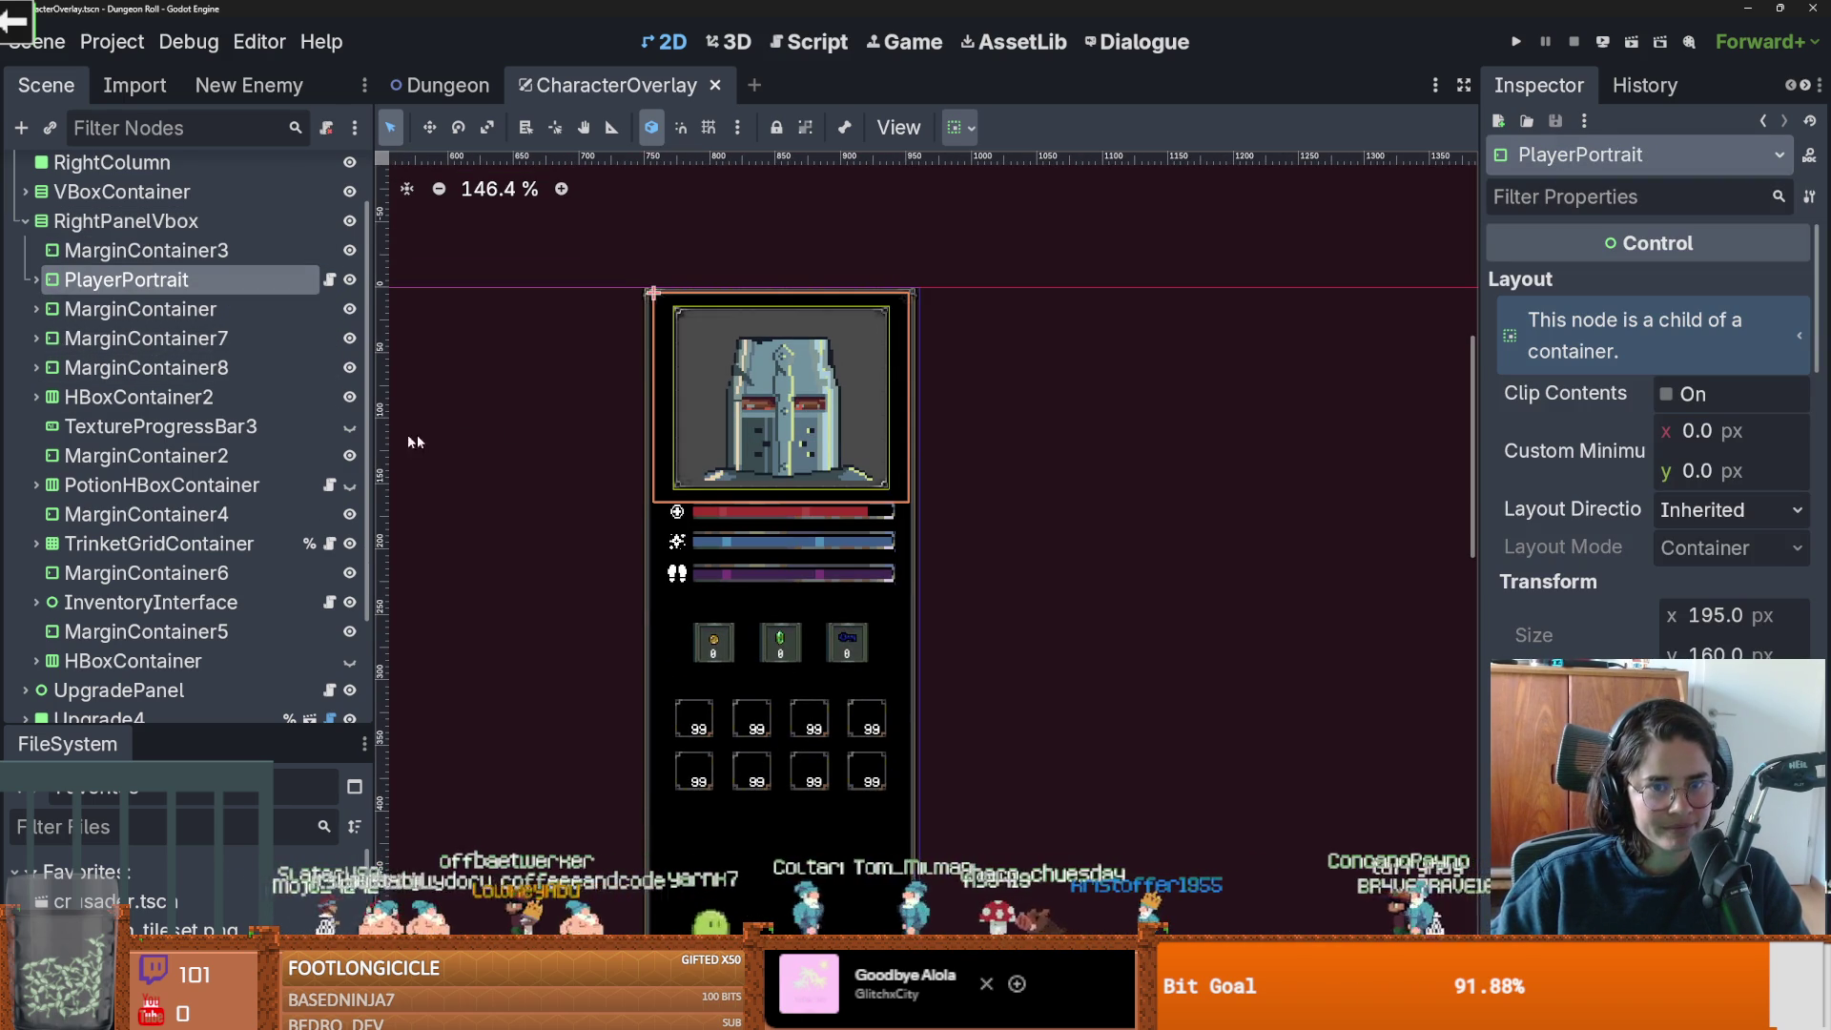
scroll(679, 409, "up", 2)
left_click(35, 280)
left_click(120, 309)
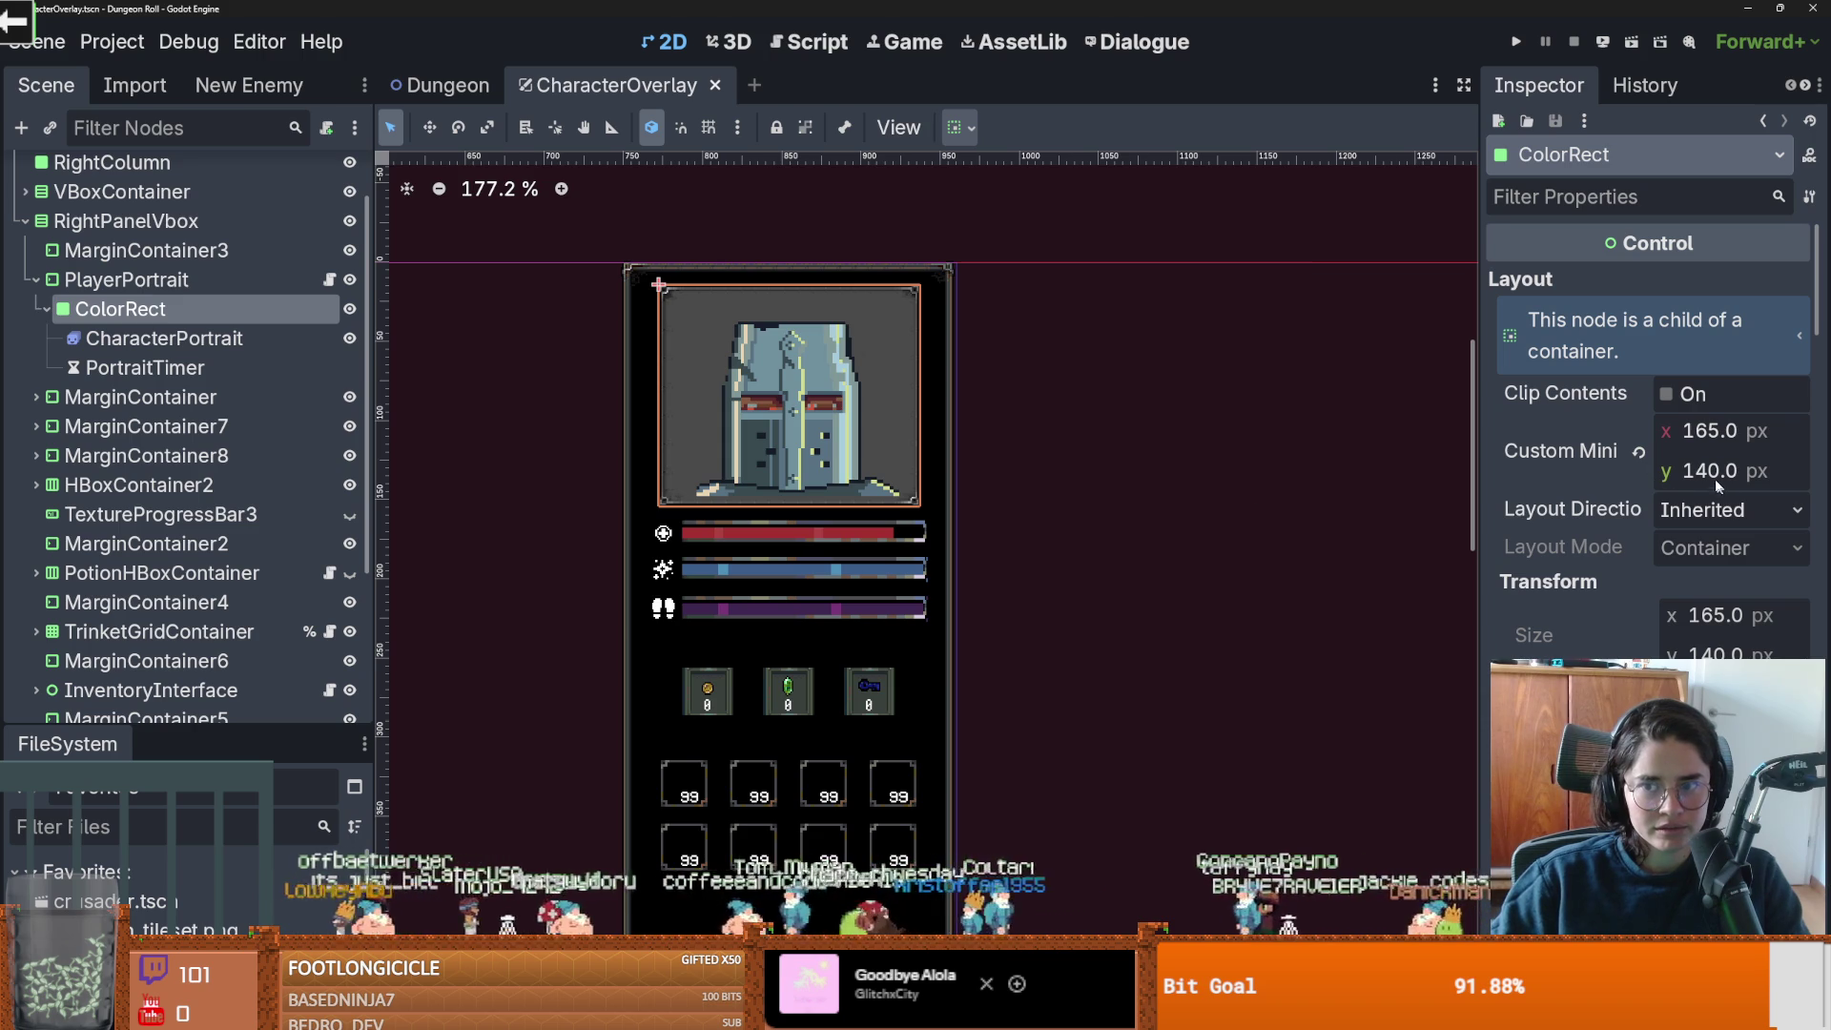
left_click_drag(1681, 471, 1717, 471)
scroll(599, 536, "down", 3)
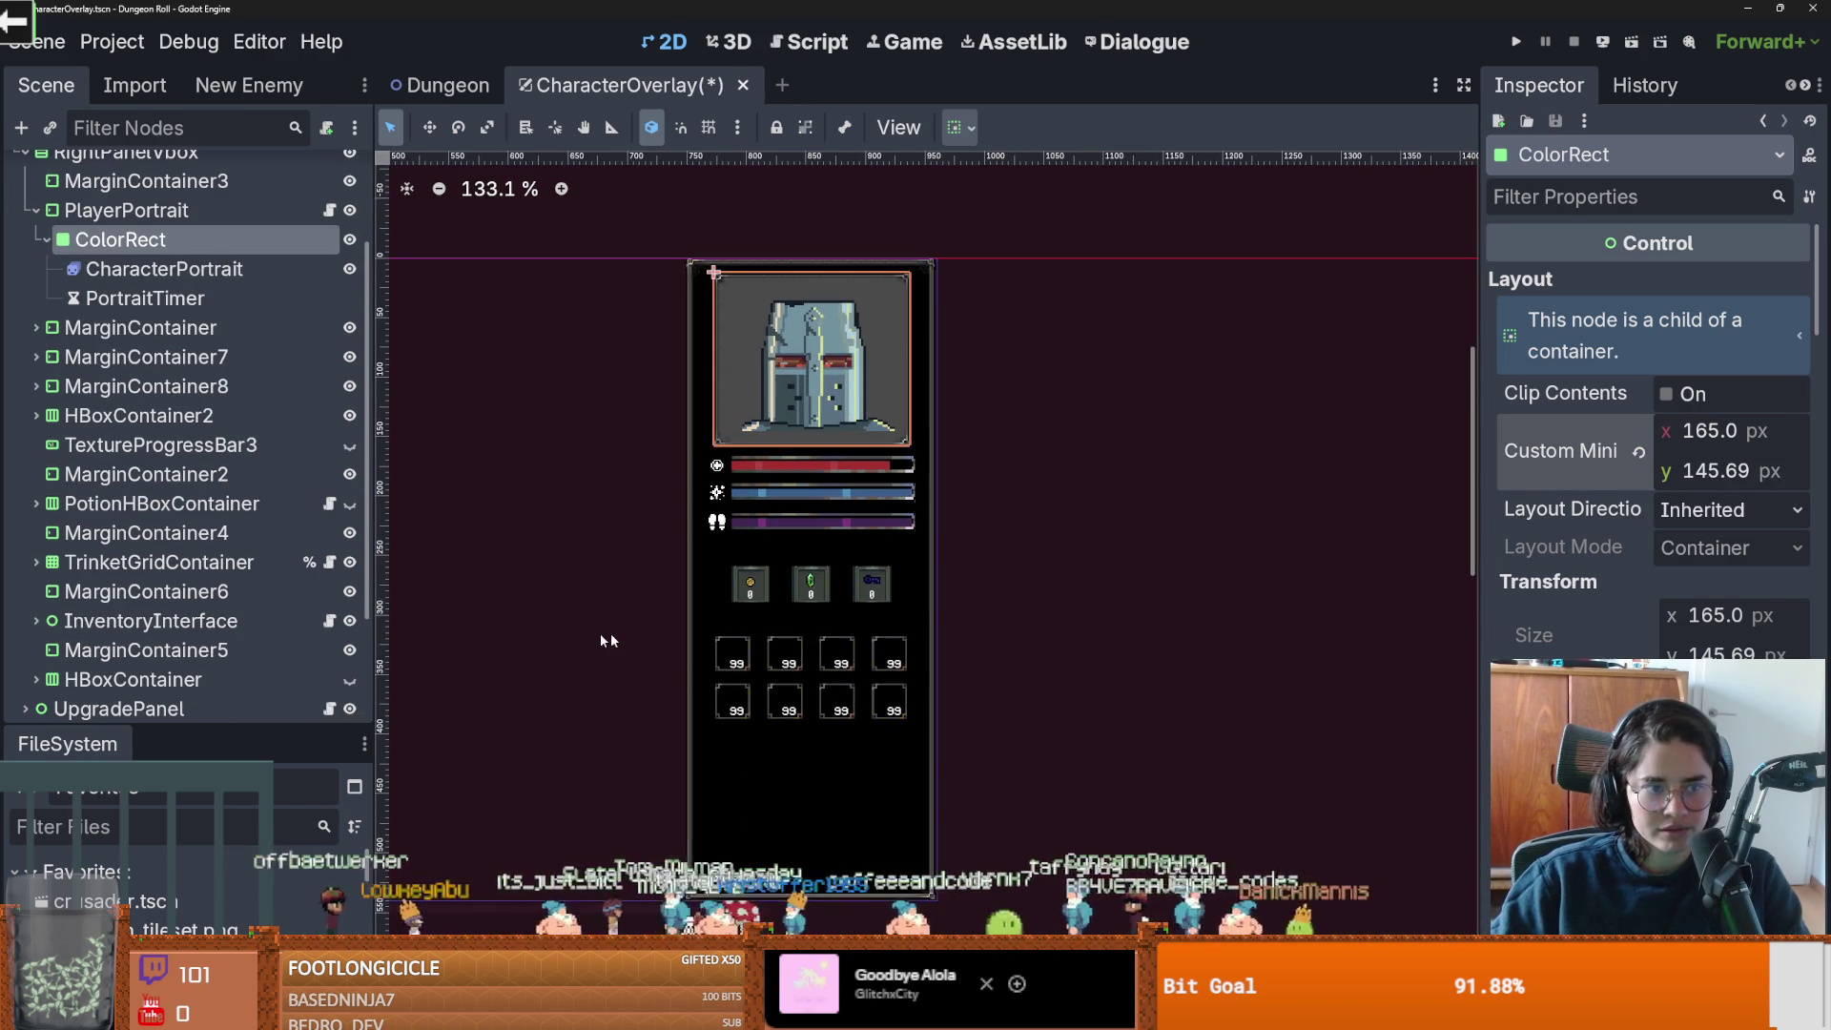
scroll(210, 624, "down", 3)
scroll(208, 622, "down", 1)
scroll(105, 429, "up", 5)
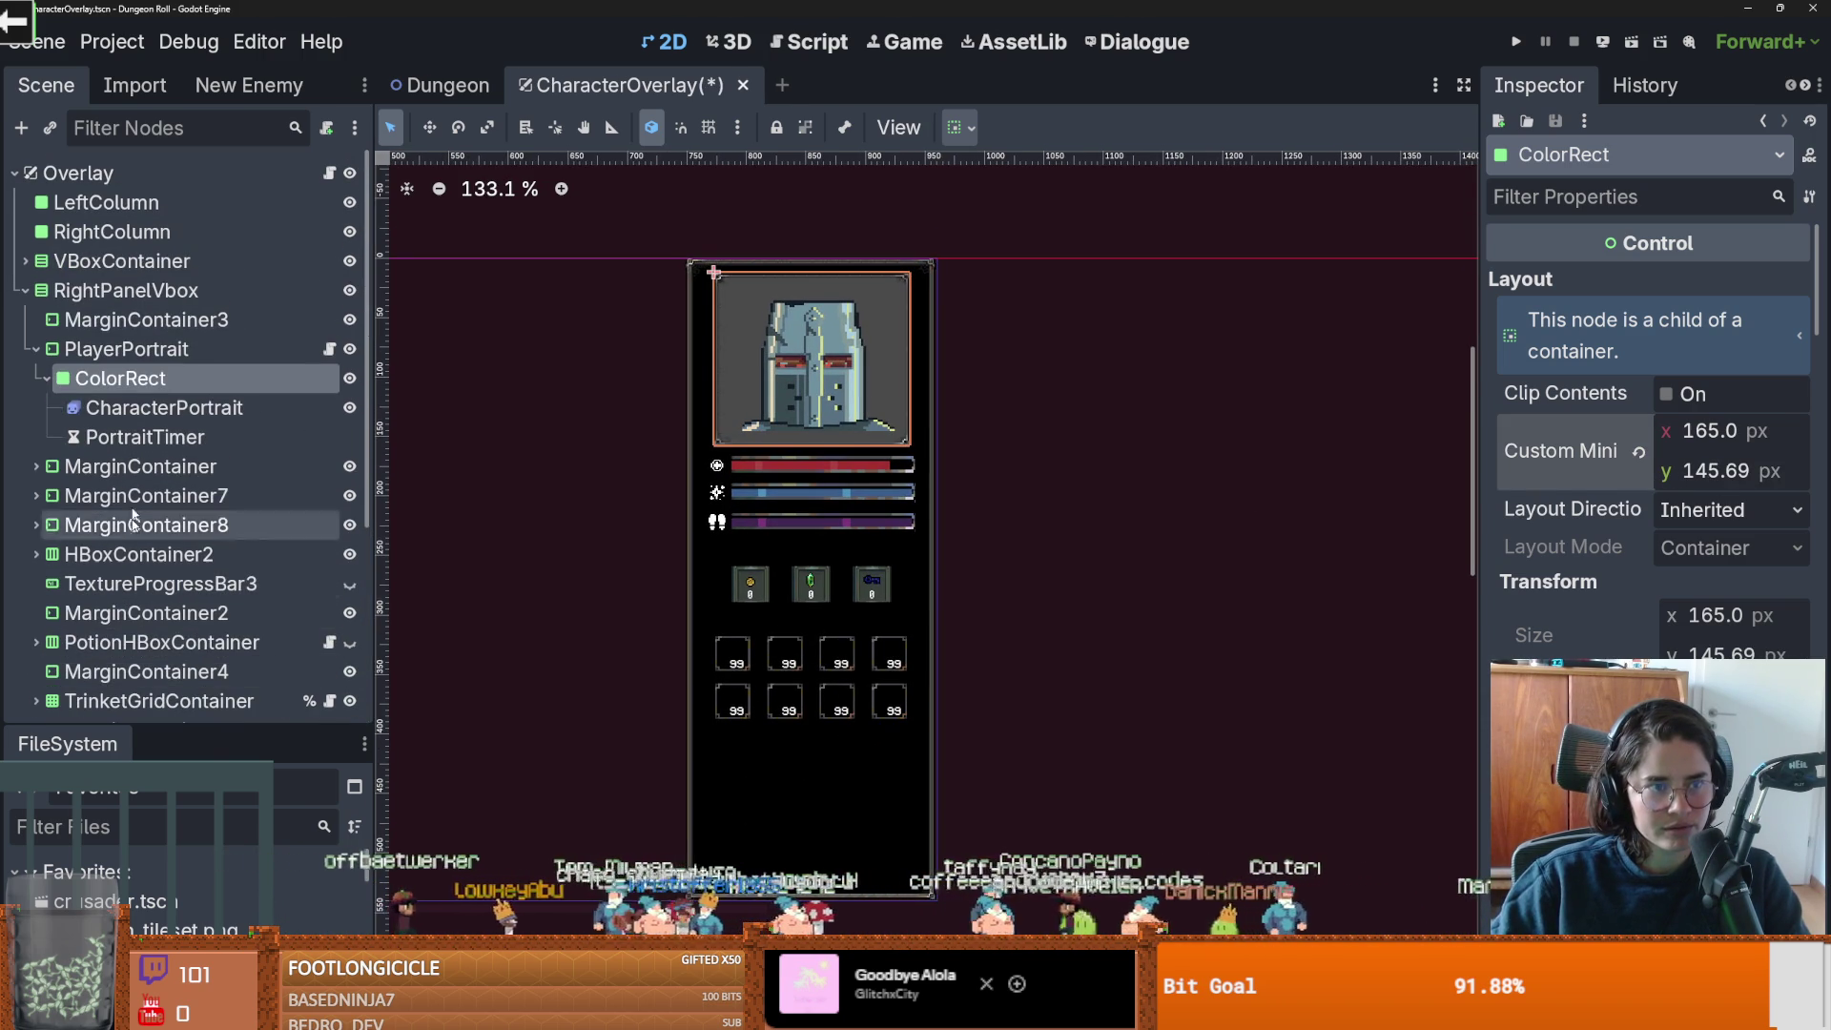
Move the CharacterPortrait sprite down to a 9.21 px vertical offset.
left_click(102, 288)
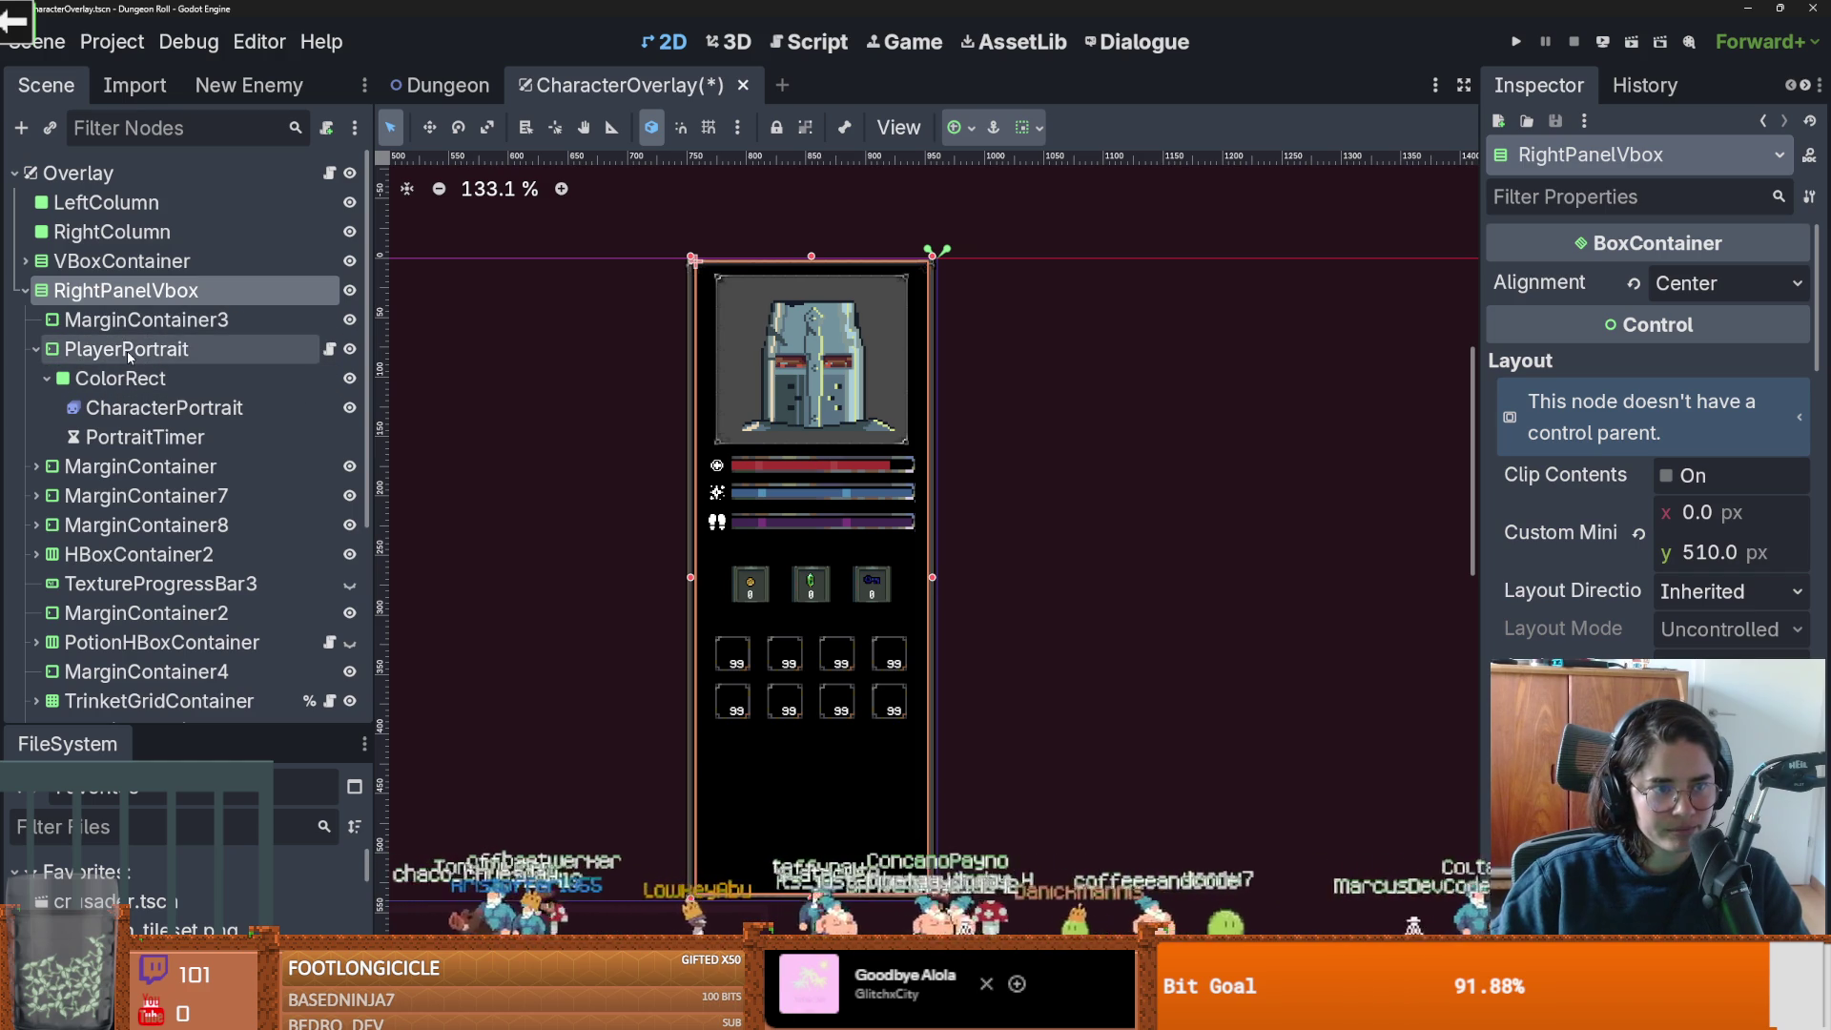
left_click(68, 350)
left_click(281, 376)
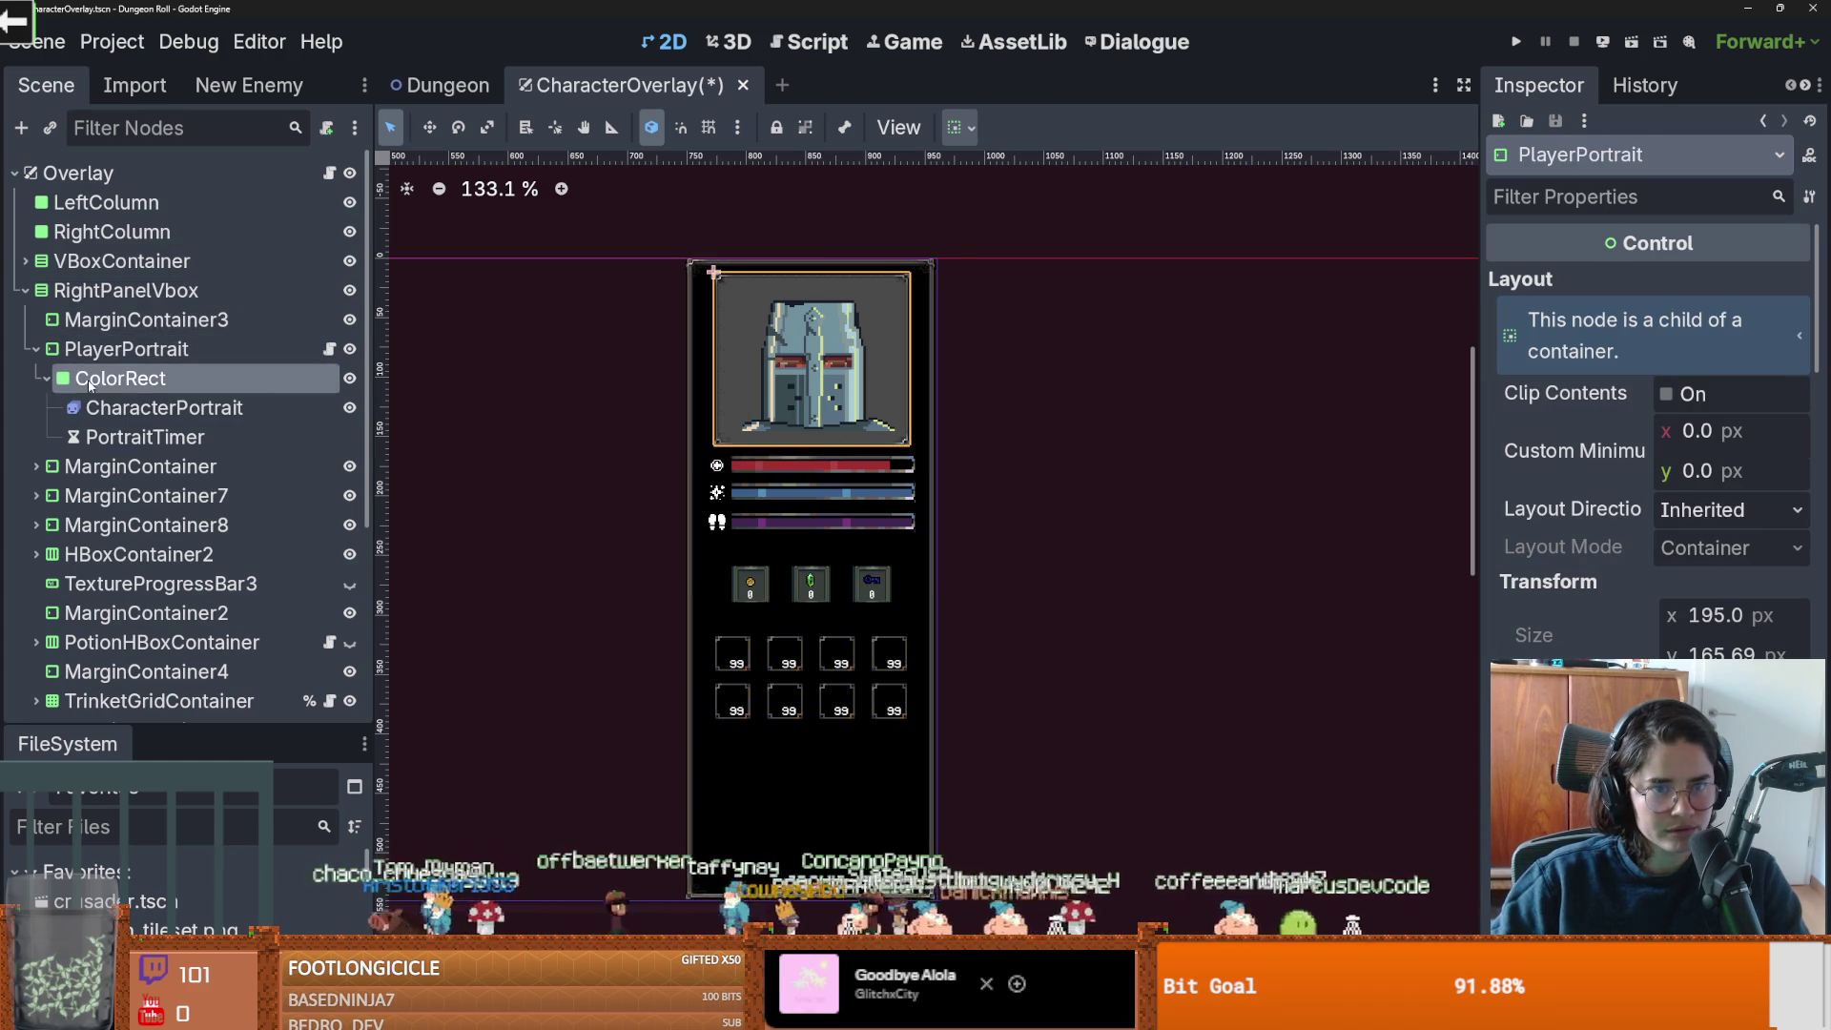
left_click(238, 408)
left_click_drag(804, 365, 804, 378)
key("Escape")
scroll(774, 292, "up", 8)
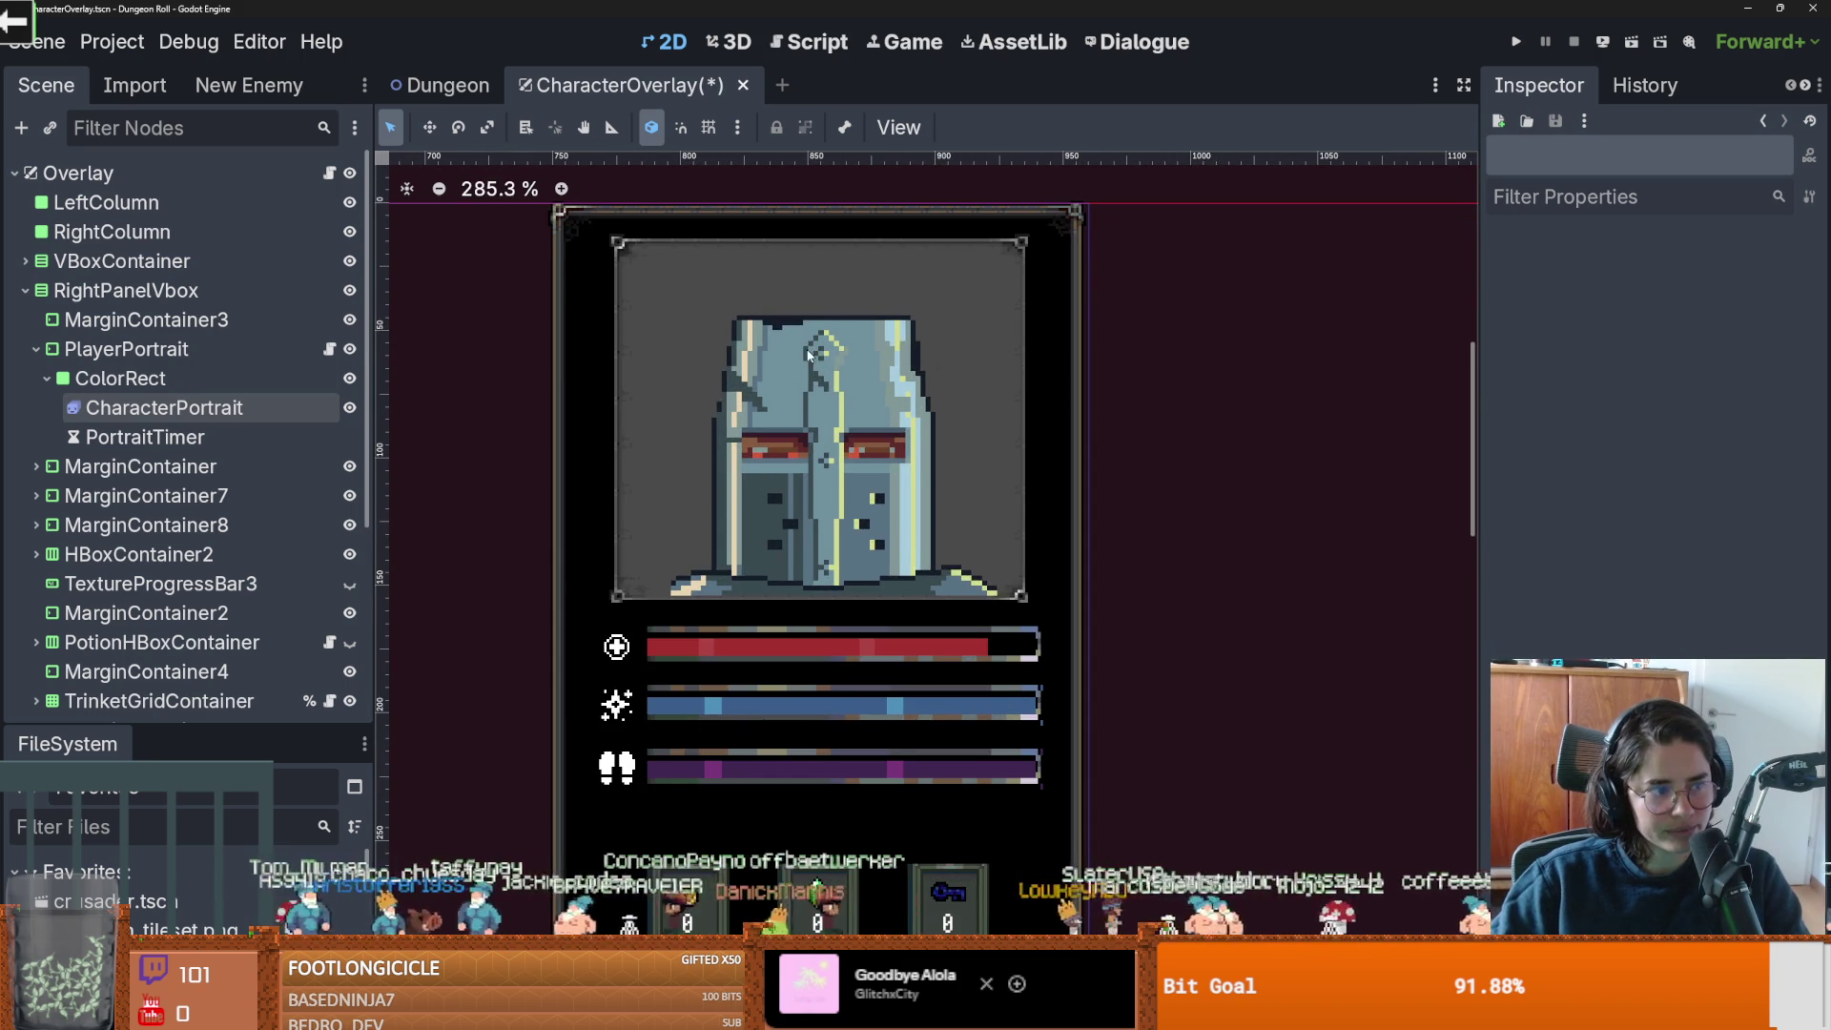
Add an HBoxContainer as a child of the portrait's ColorRect.
scroll(801, 352, "up", 1)
left_click(41, 381)
left_click(107, 357)
left_click(95, 382)
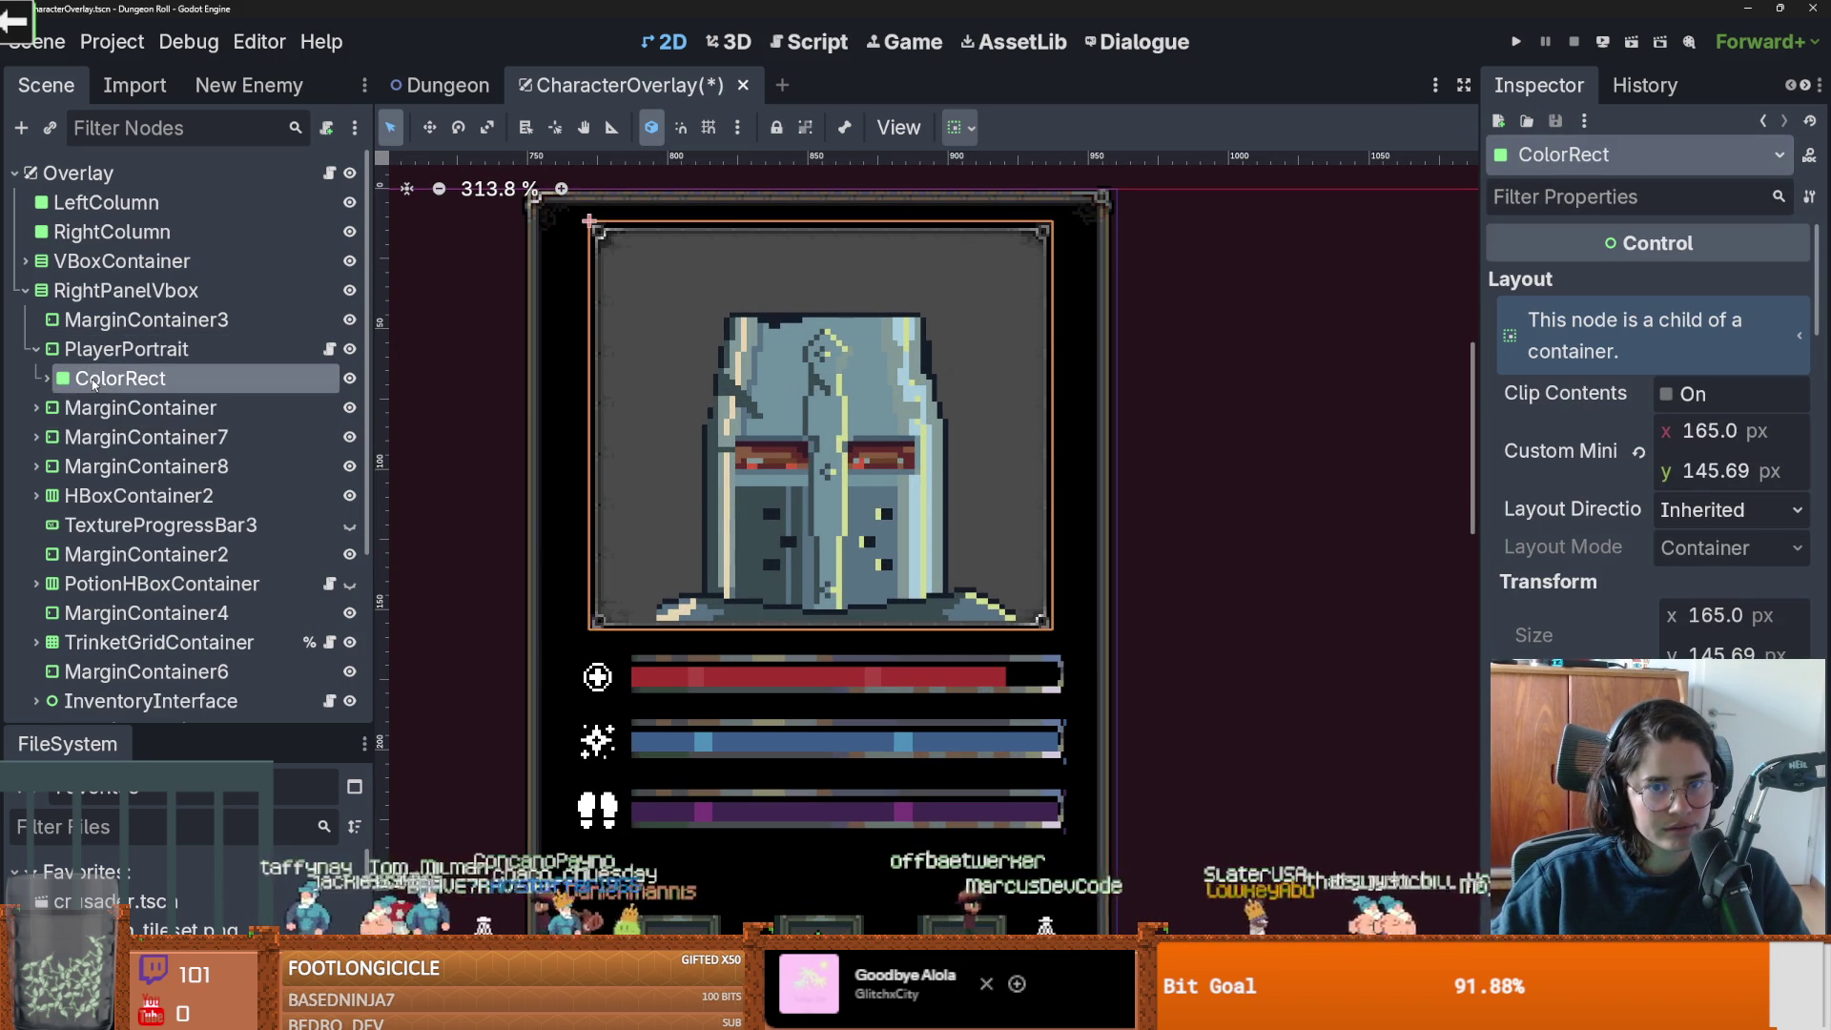
left_click(48, 380)
left_click(107, 408)
left_click(105, 384)
right_click(167, 382)
left_click(167, 397)
type("hbox")
key("Return")
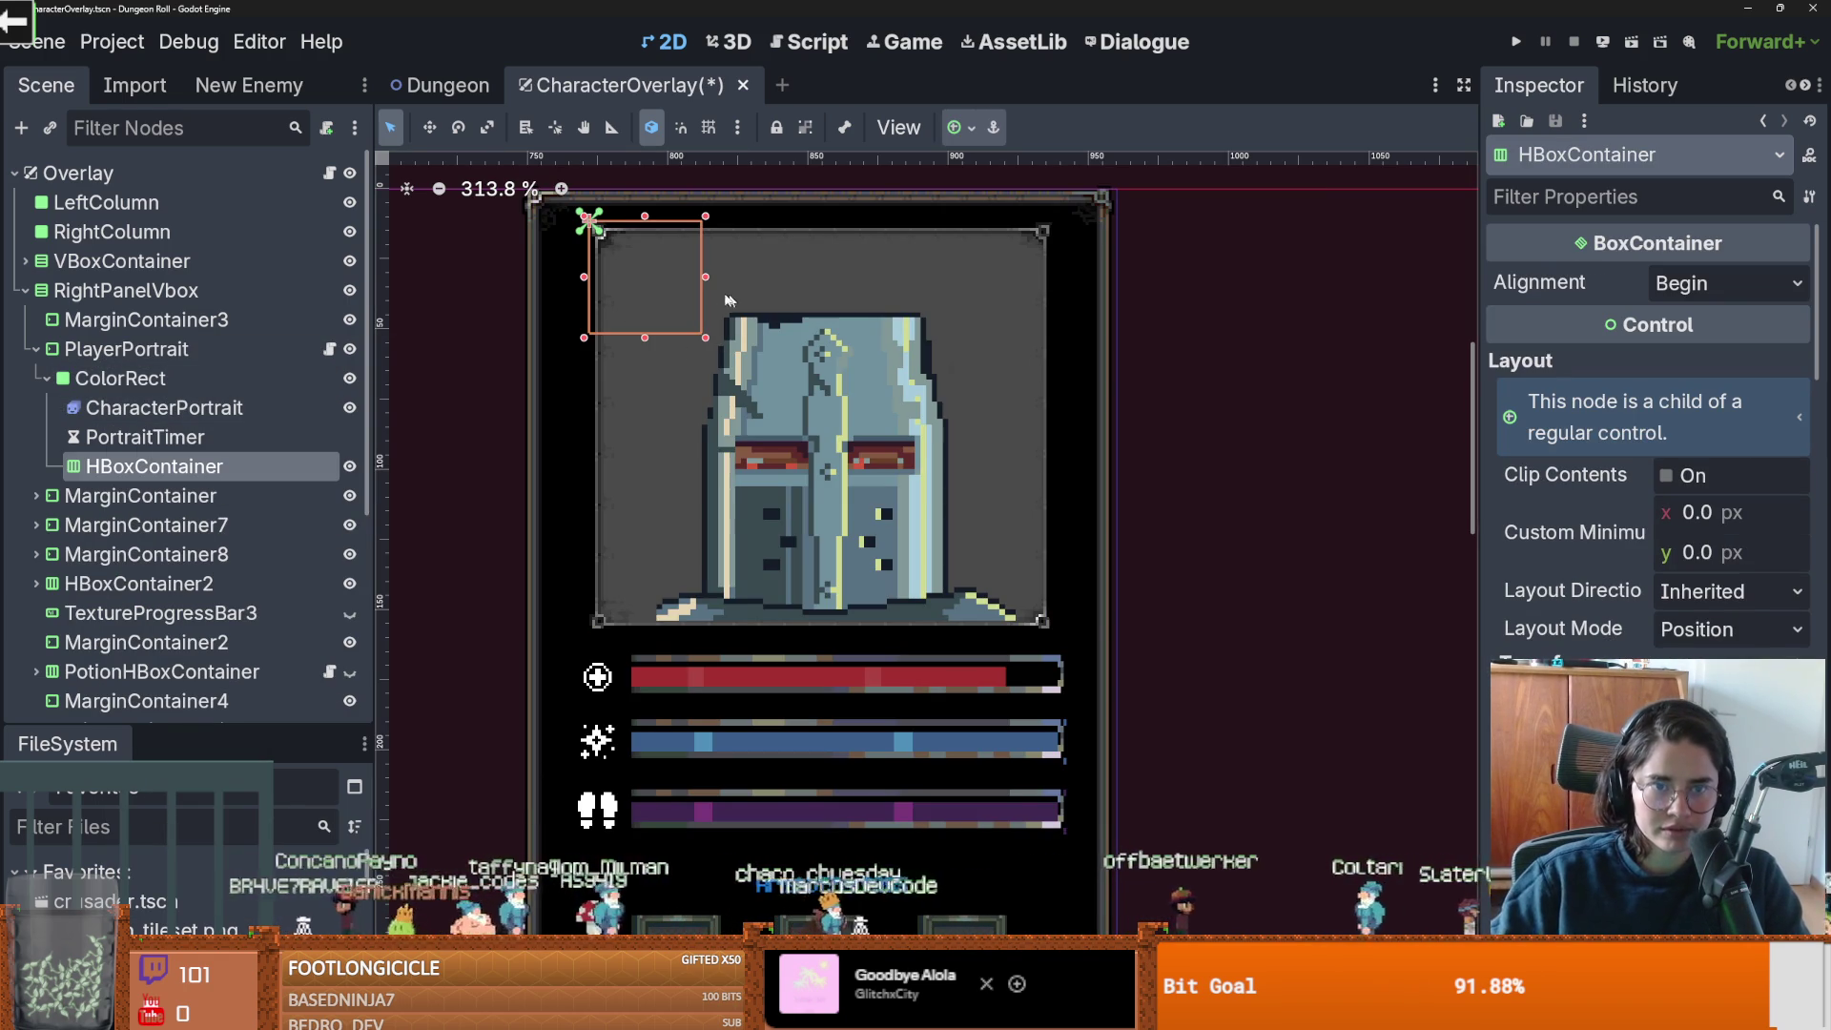
Shape the HBoxContainer into a thin strip across the portrait top and save.
left_click_drag(711, 278, 1052, 278)
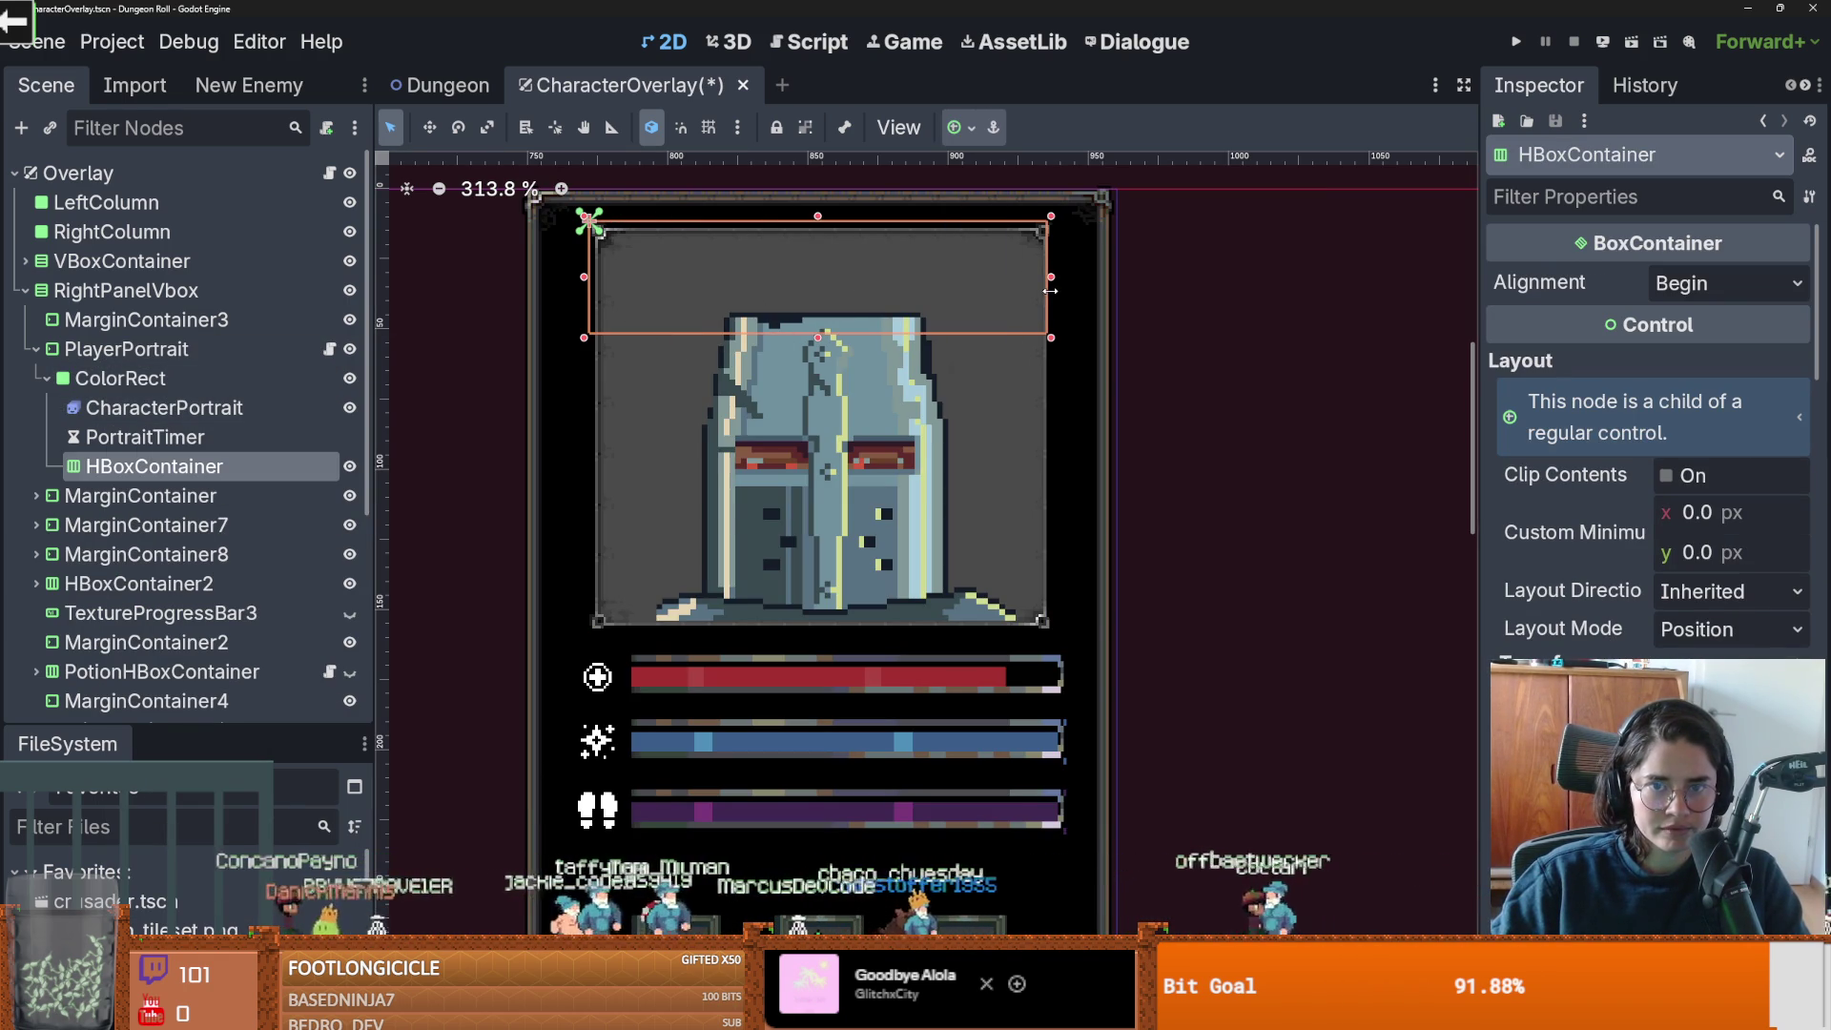
left_click_drag(817, 218, 816, 247)
left_click_drag(826, 341, 827, 307)
left_click_drag(598, 279, 611, 276)
left_click_drag(1045, 277, 1030, 274)
key("ctrl+s")
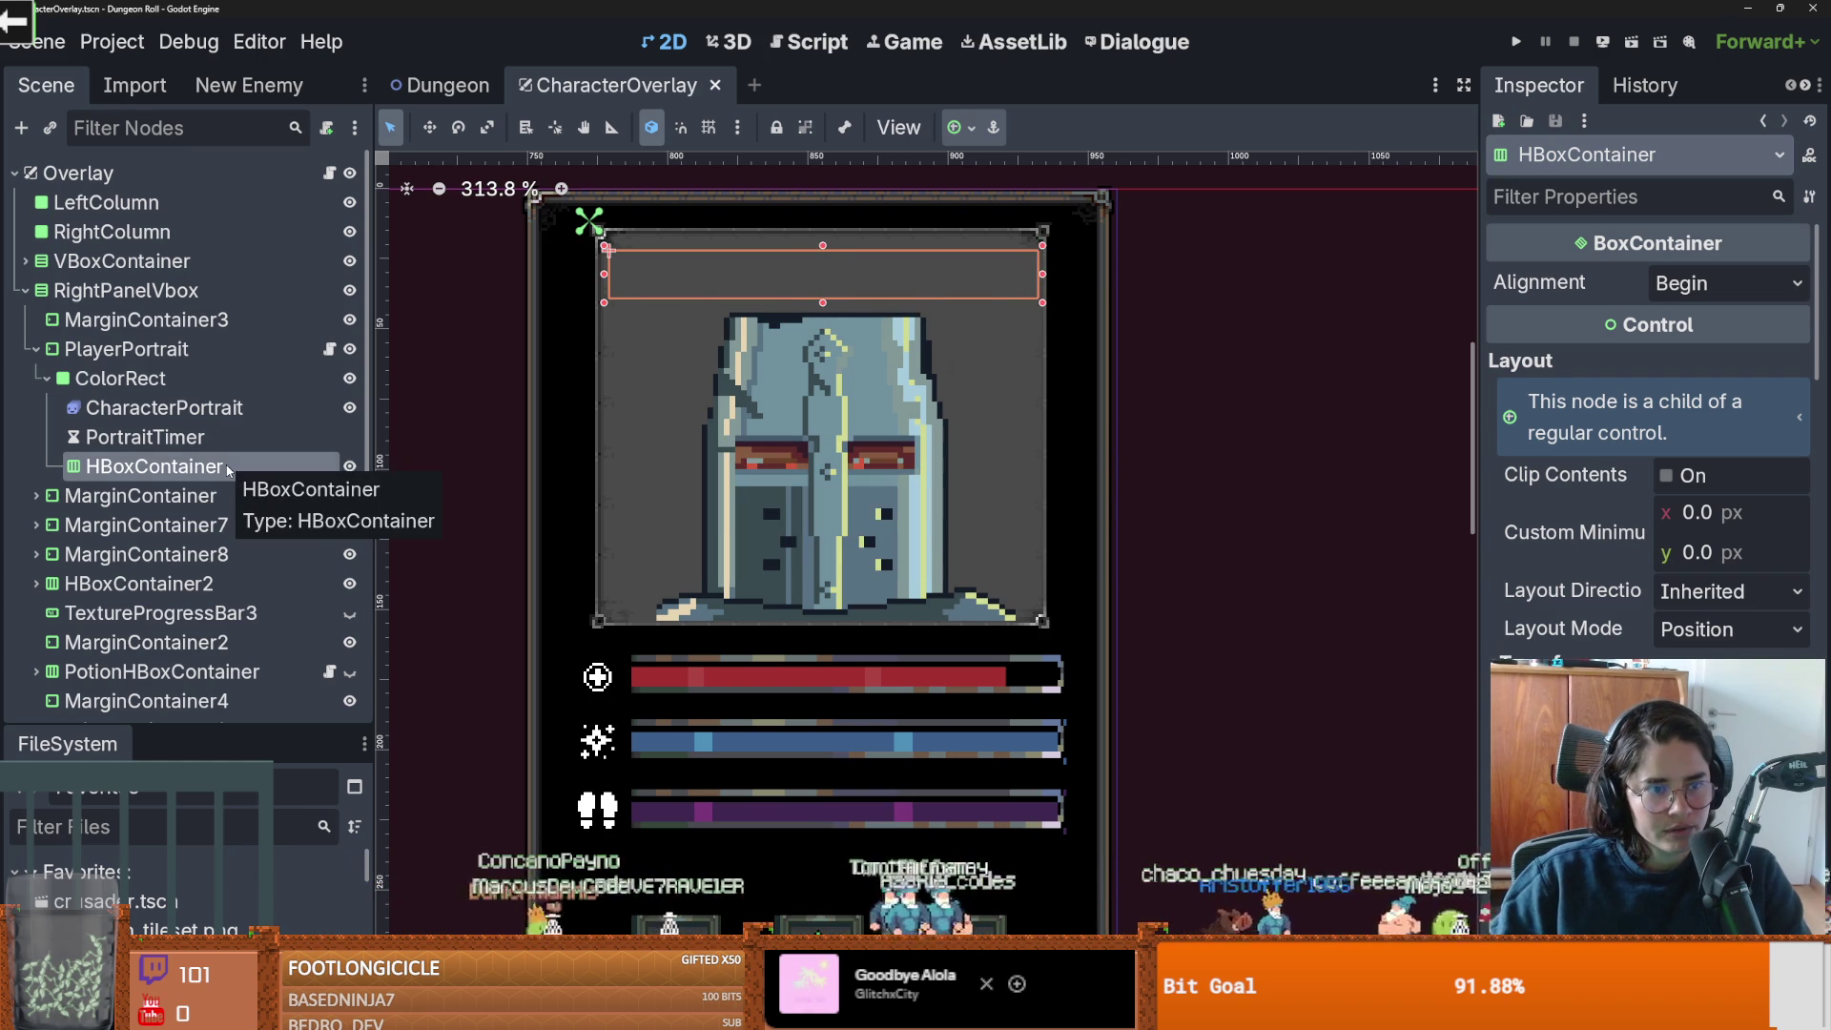
Rename the HBoxContainer to StHBoxContainer, narrow it slightly from the right, and save.
double_click(94, 468)
type("St")
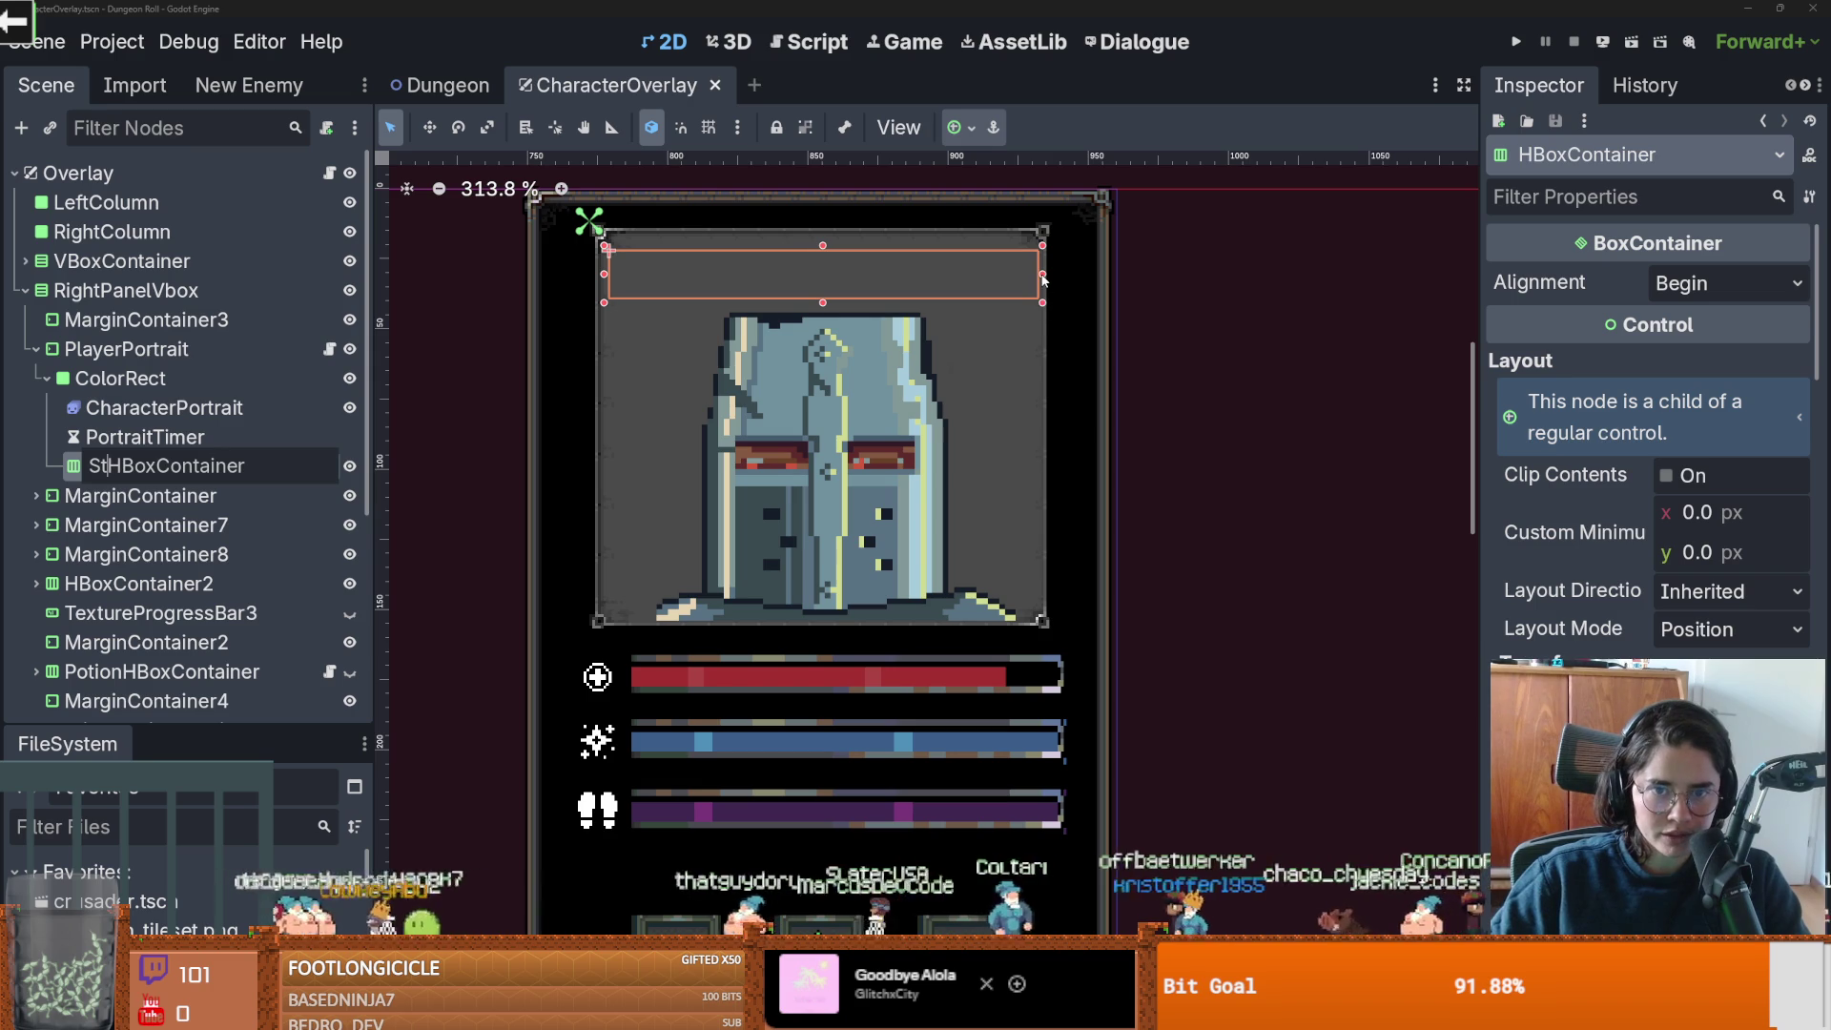
key("Return")
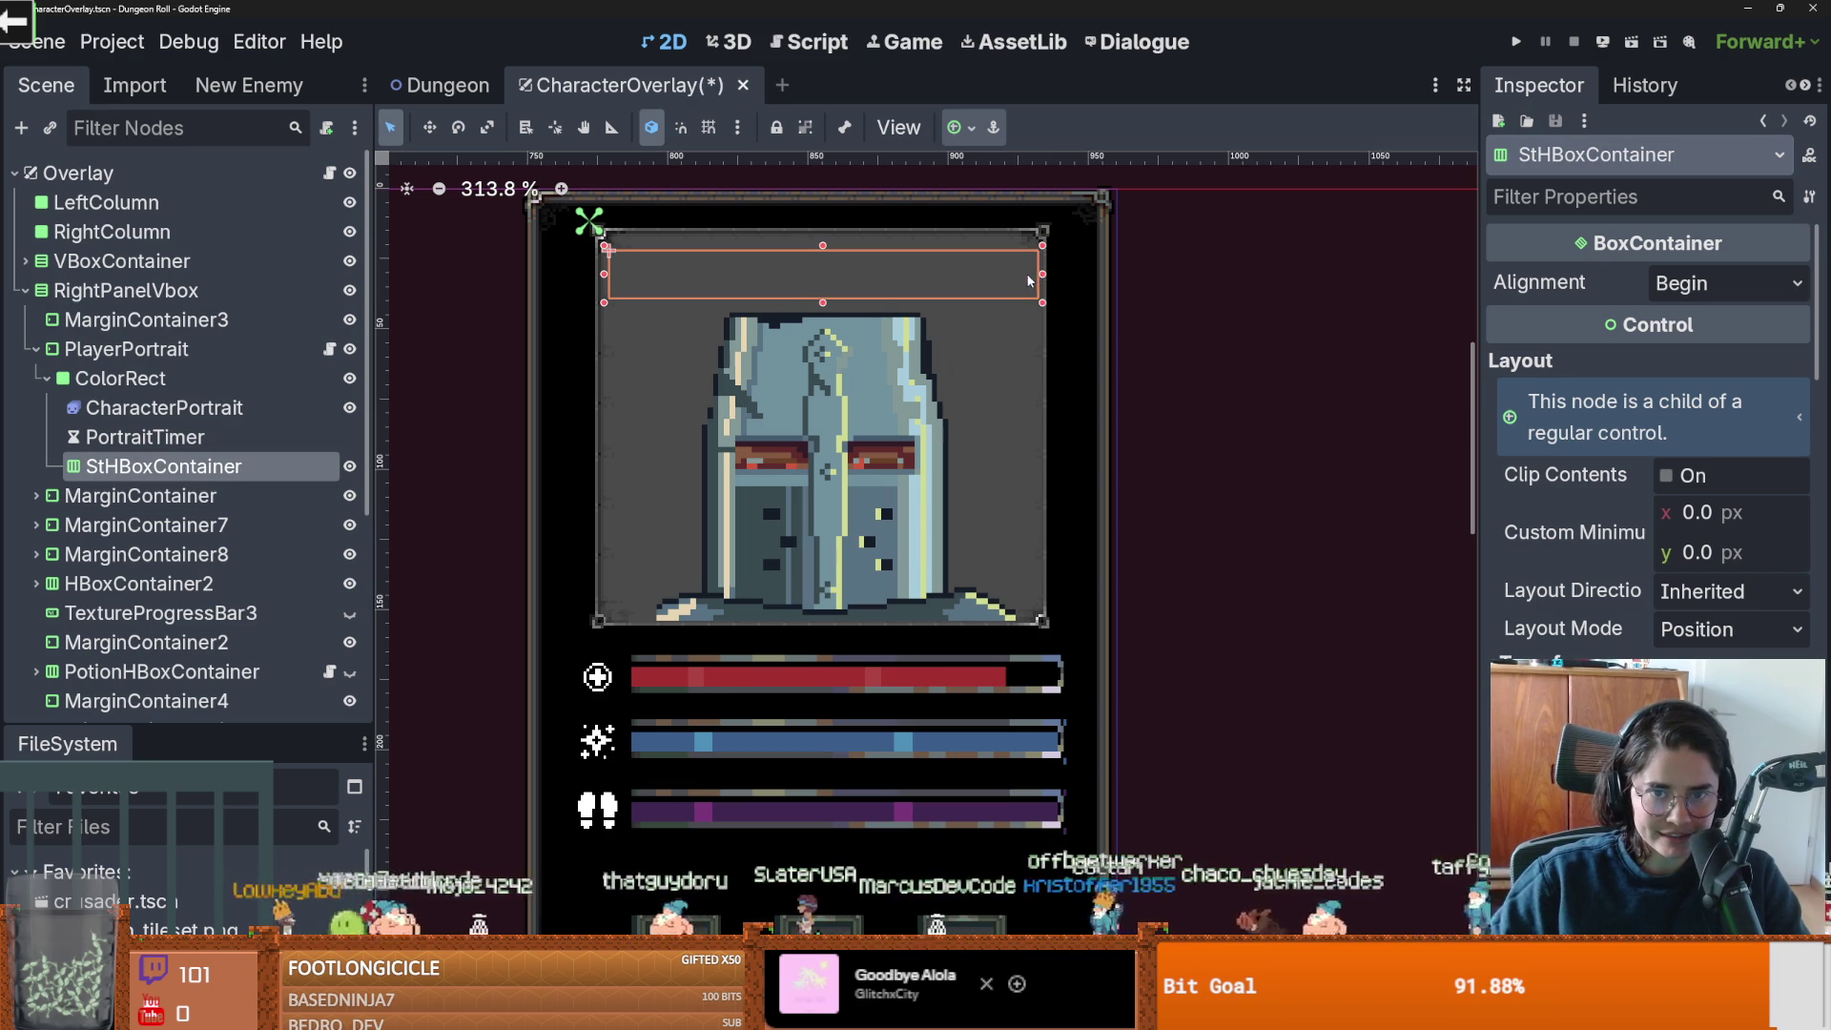
left_click_drag(1043, 277, 1039, 277)
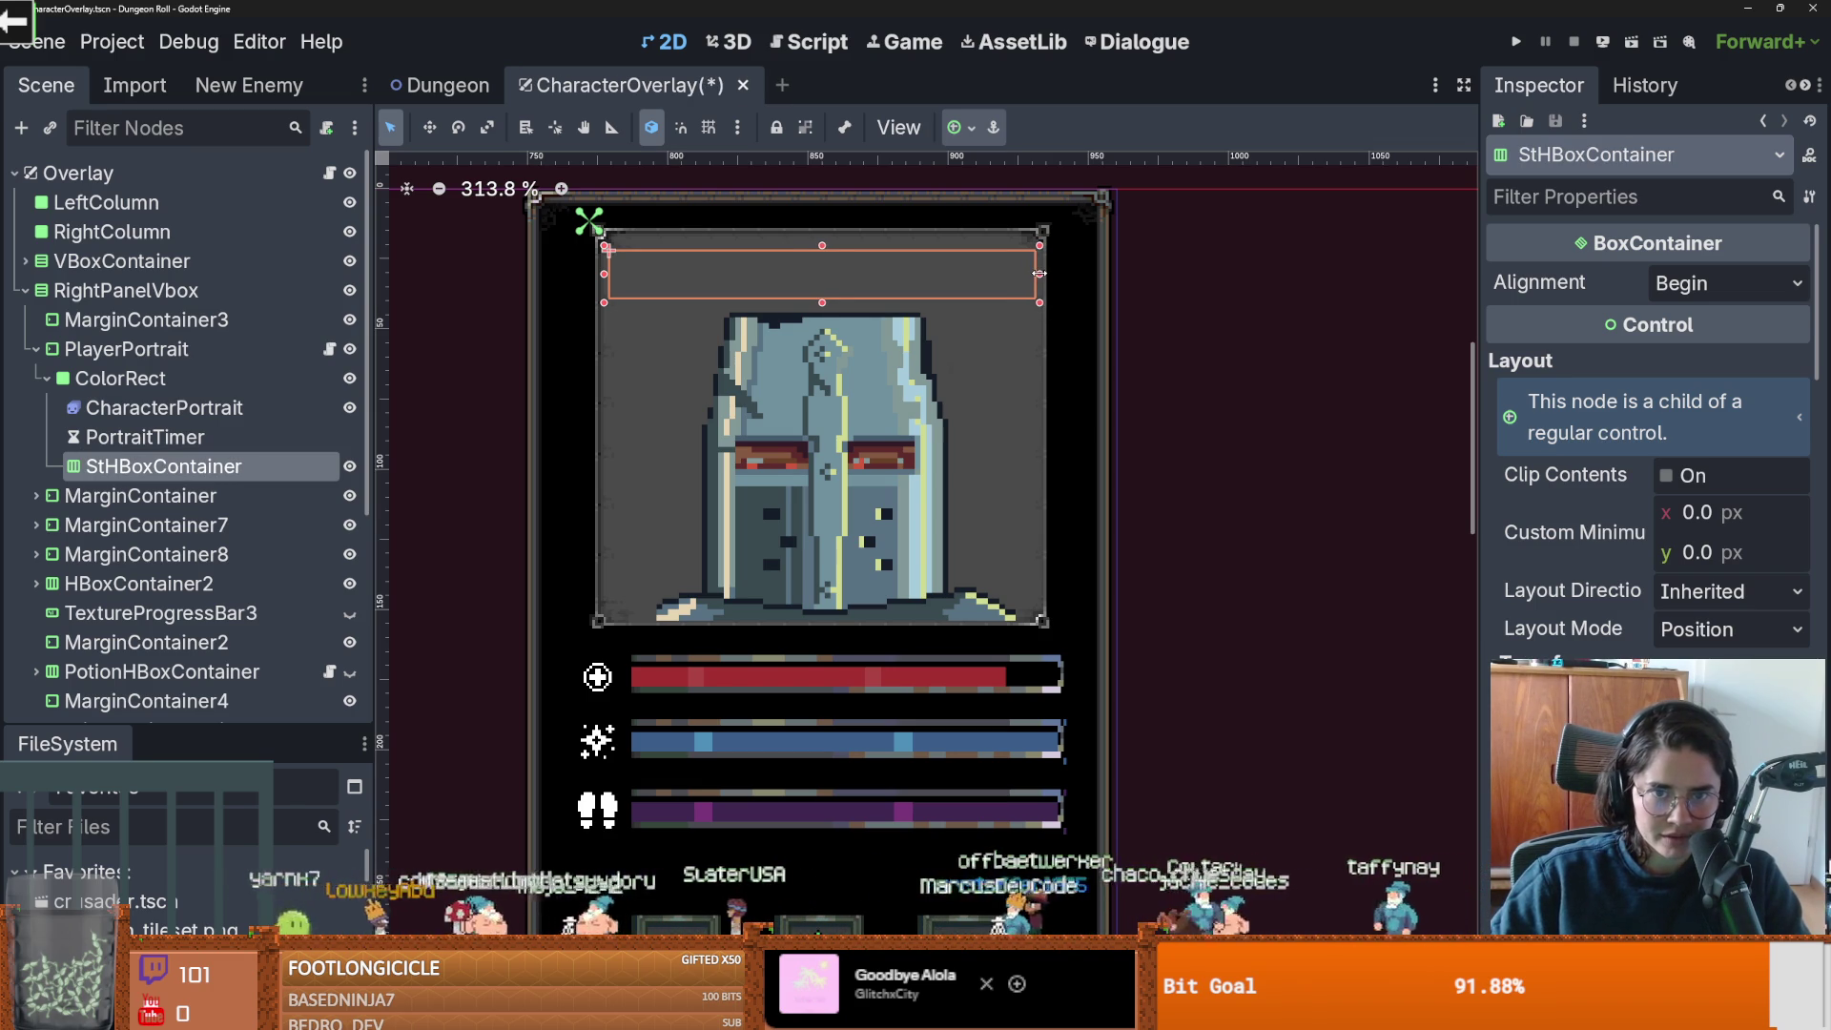
key("ctrl+s")
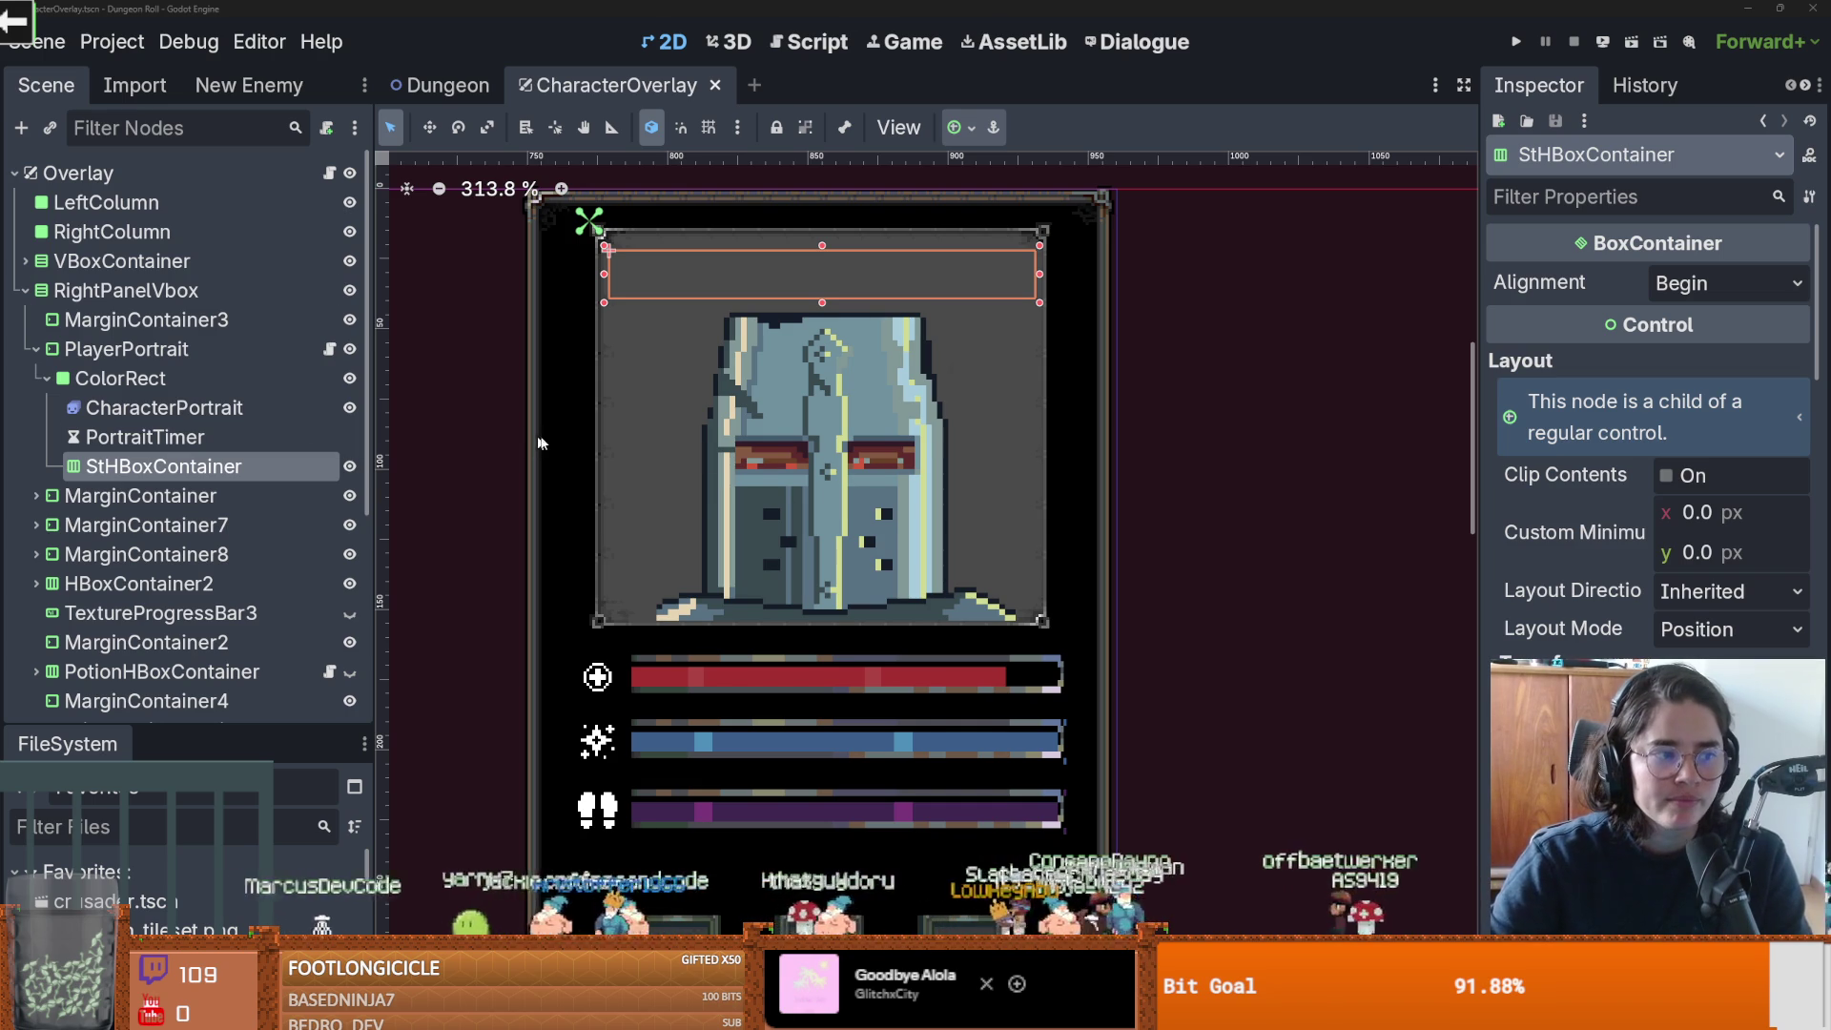
Save the CharacterOverlay scene, then drag the crusader portrait file toward the canvas.
scroll(755, 465, "left", 2)
key("ctrl+s")
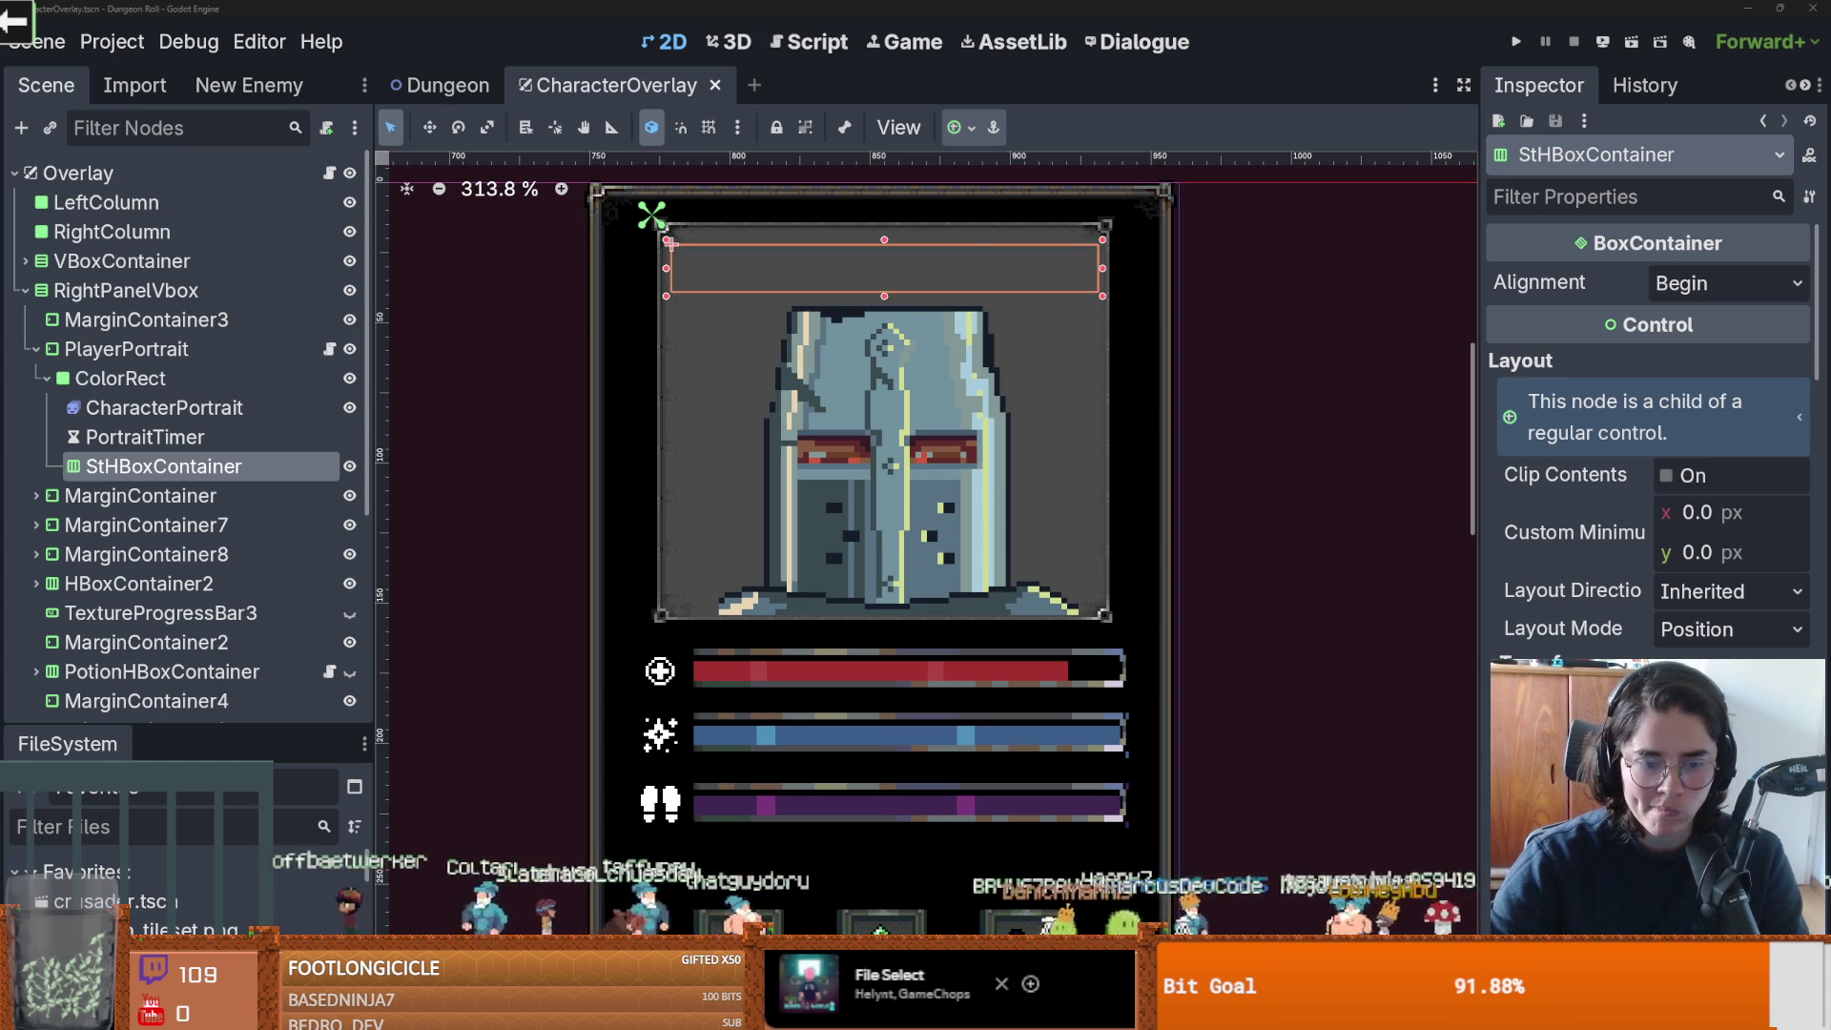
mouse_move(144, 930)
left_mouse_down()
mouse_move(580, 885)
mouse_move(455, 733)
mouse_move(341, 672)
left_mouse_up()
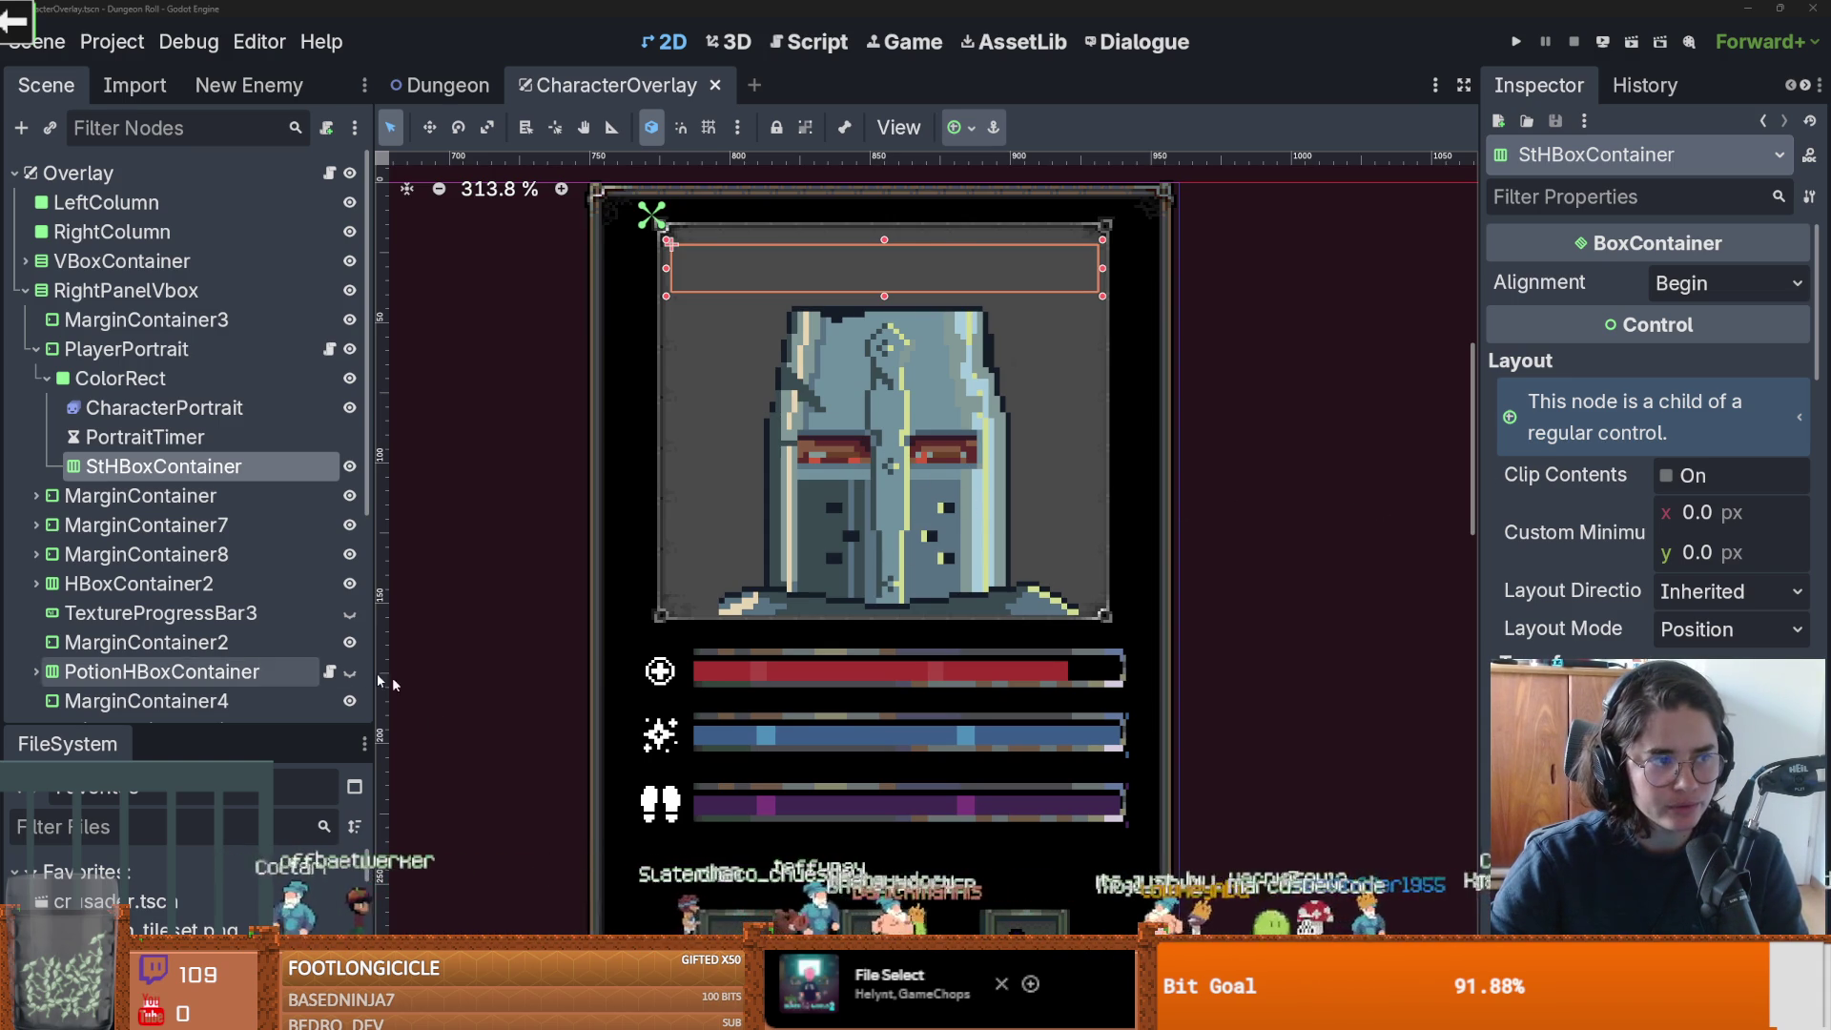